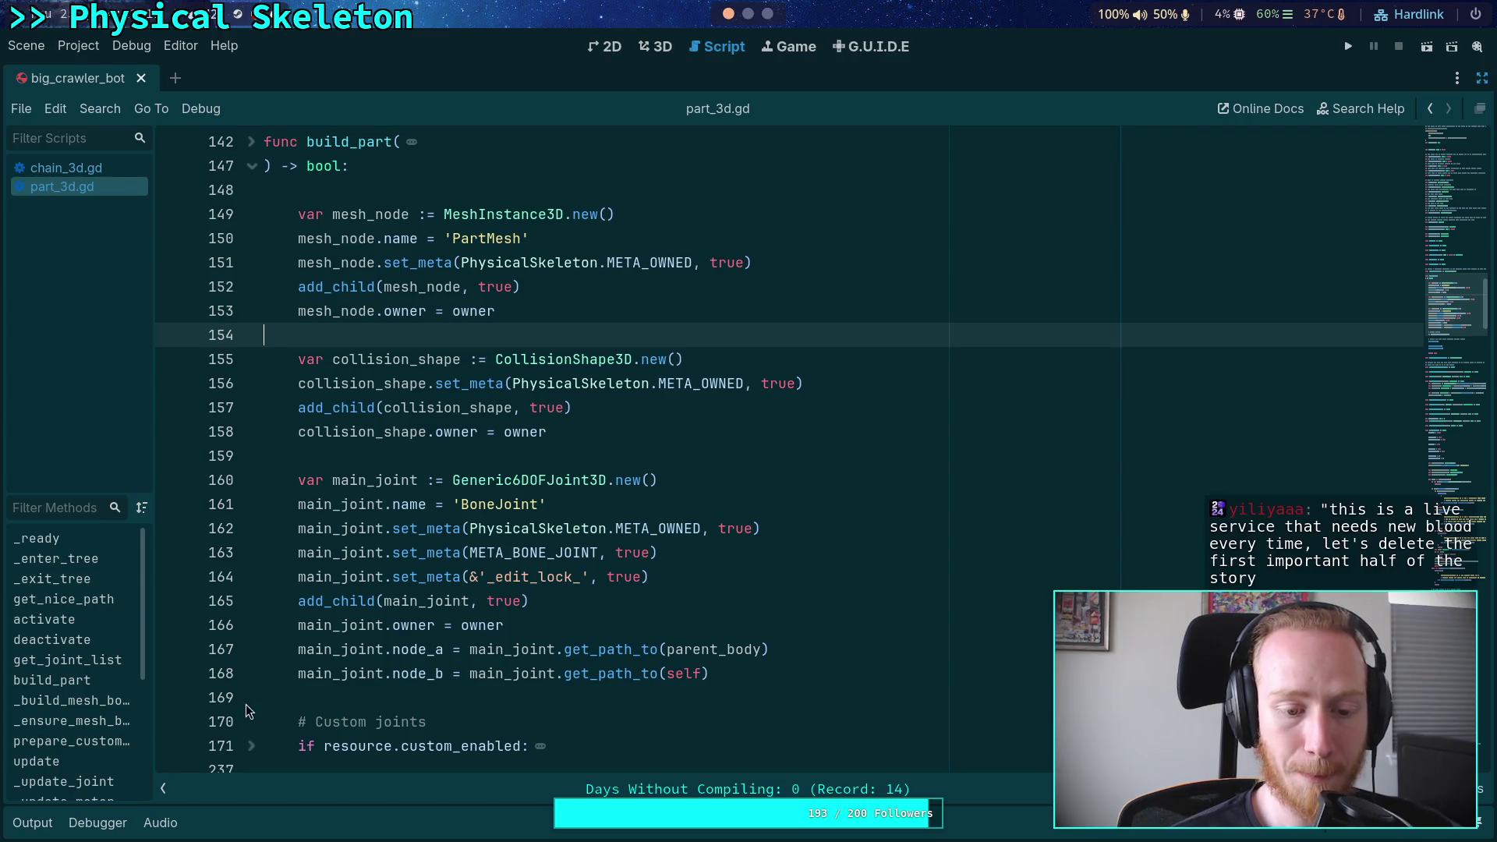
Inspect the part_3d.gd code on lines 154, 169 and 237–243
left_click(360, 694)
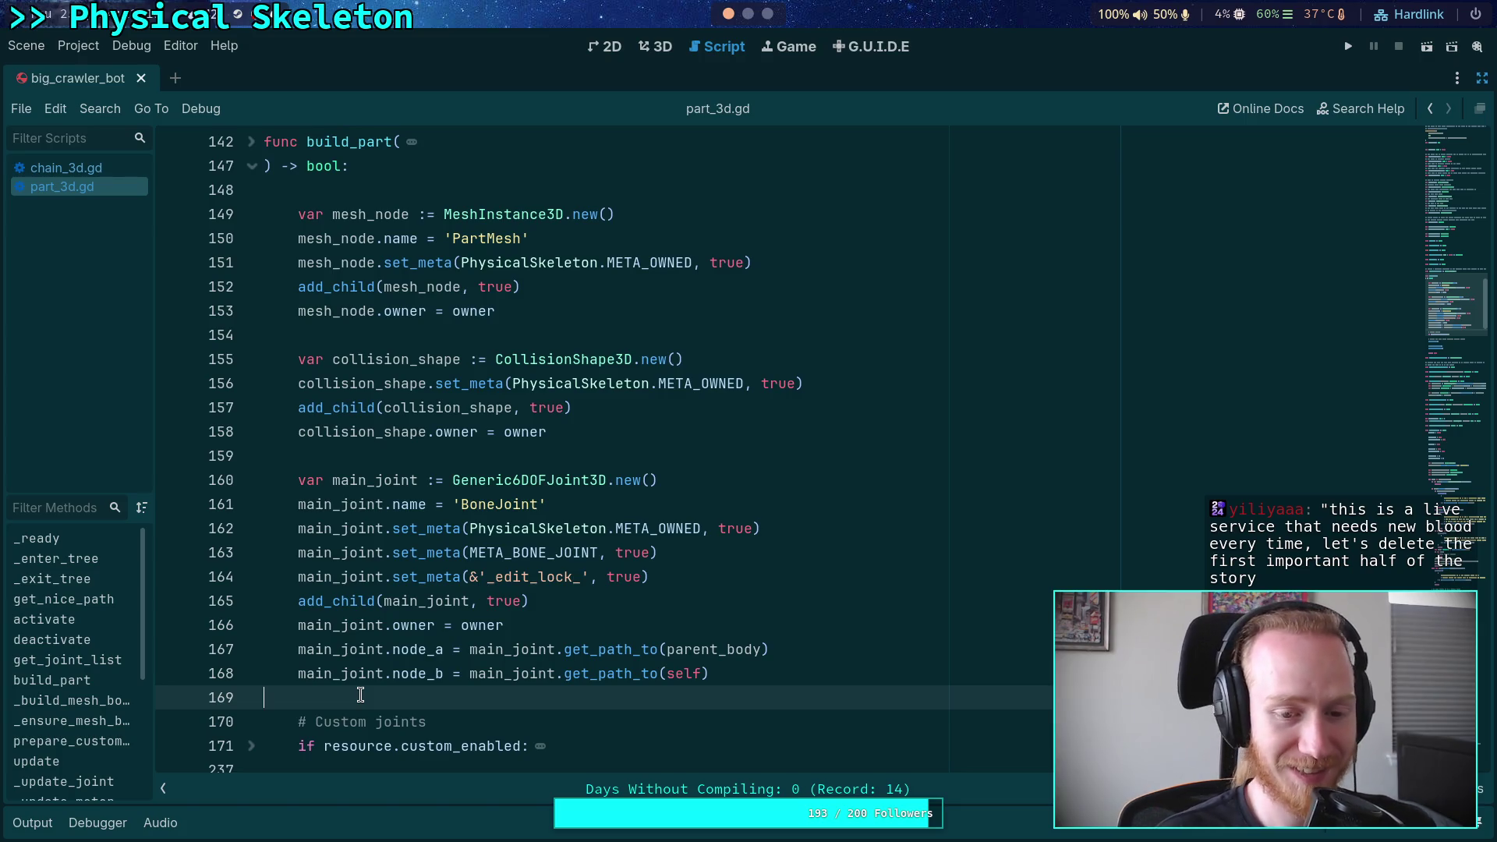
scroll(361, 695, "down", 2)
left_click(408, 623)
scroll(408, 623, "down", 2)
left_click(383, 555)
left_click(373, 631)
left_click(363, 557)
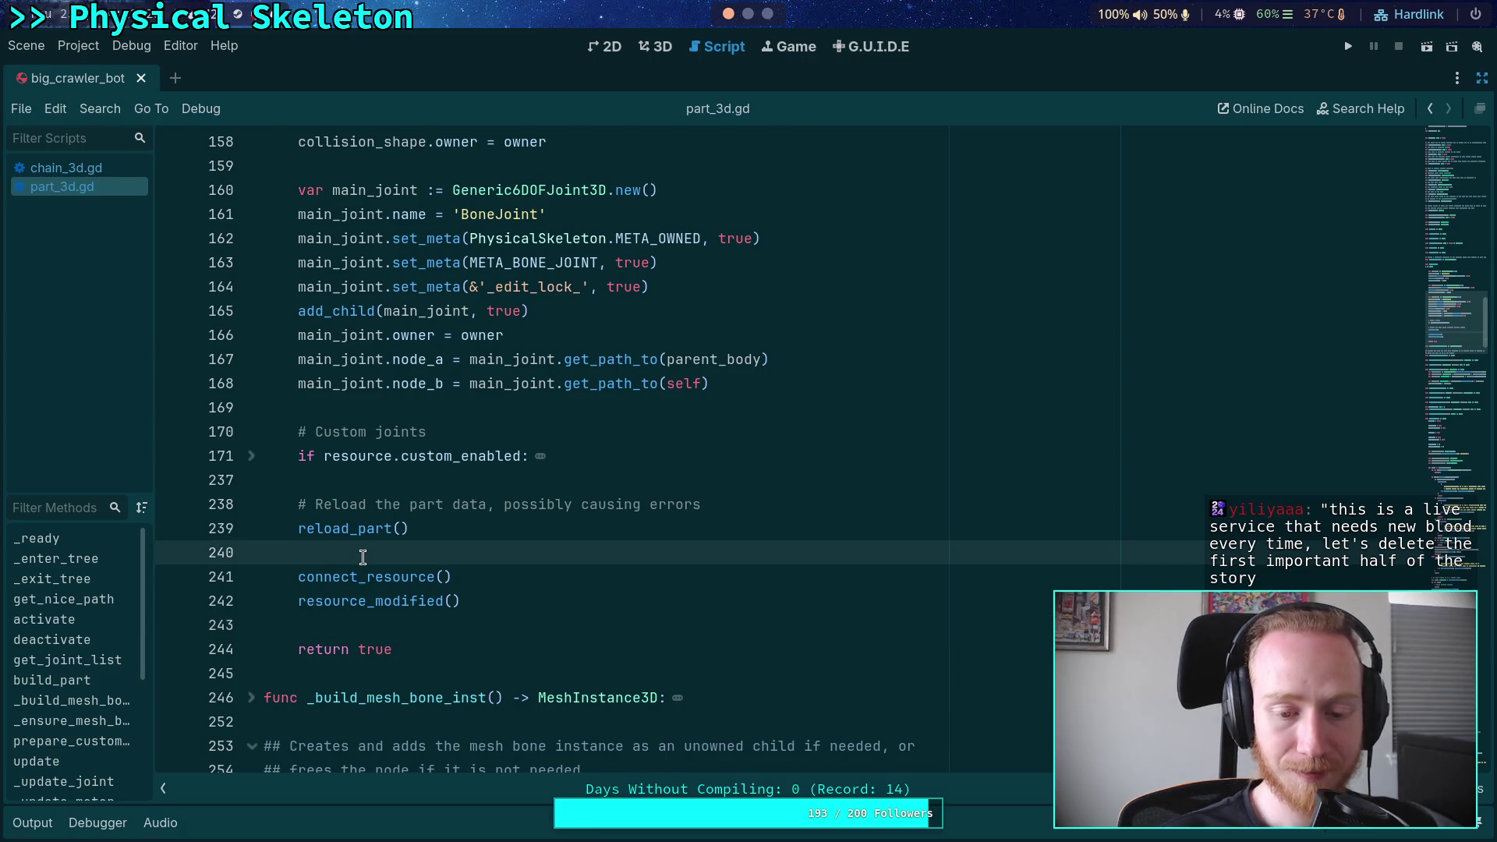
scroll(363, 557, "up", 6)
left_click(345, 473)
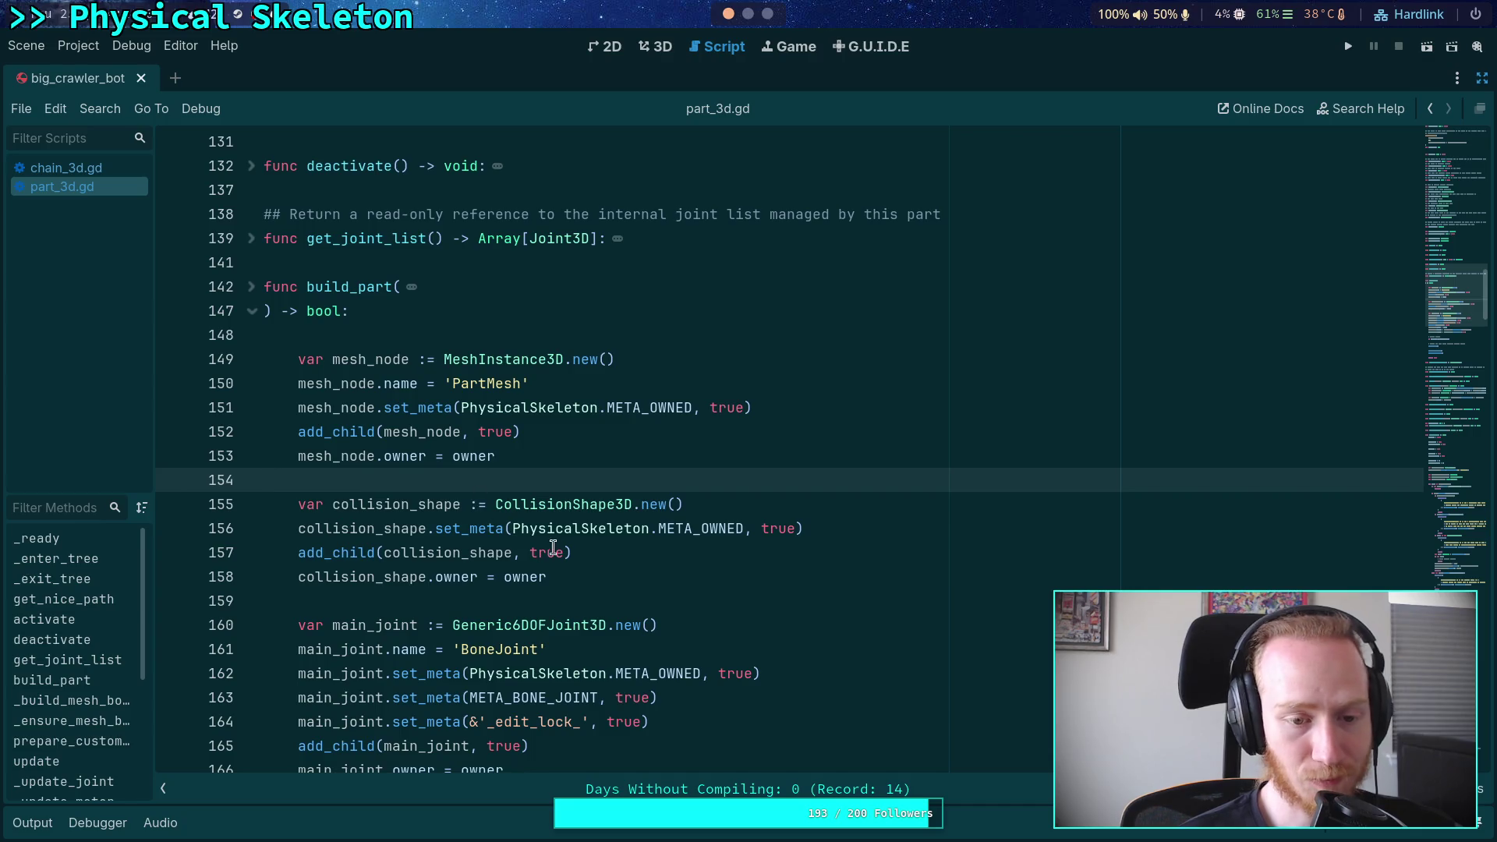
Collapse build_part and _update_joint, and expand solve_motor_velocity and setup_motor_velocity
scroll(538, 499, "down", 2)
scroll(538, 499, "down", 1)
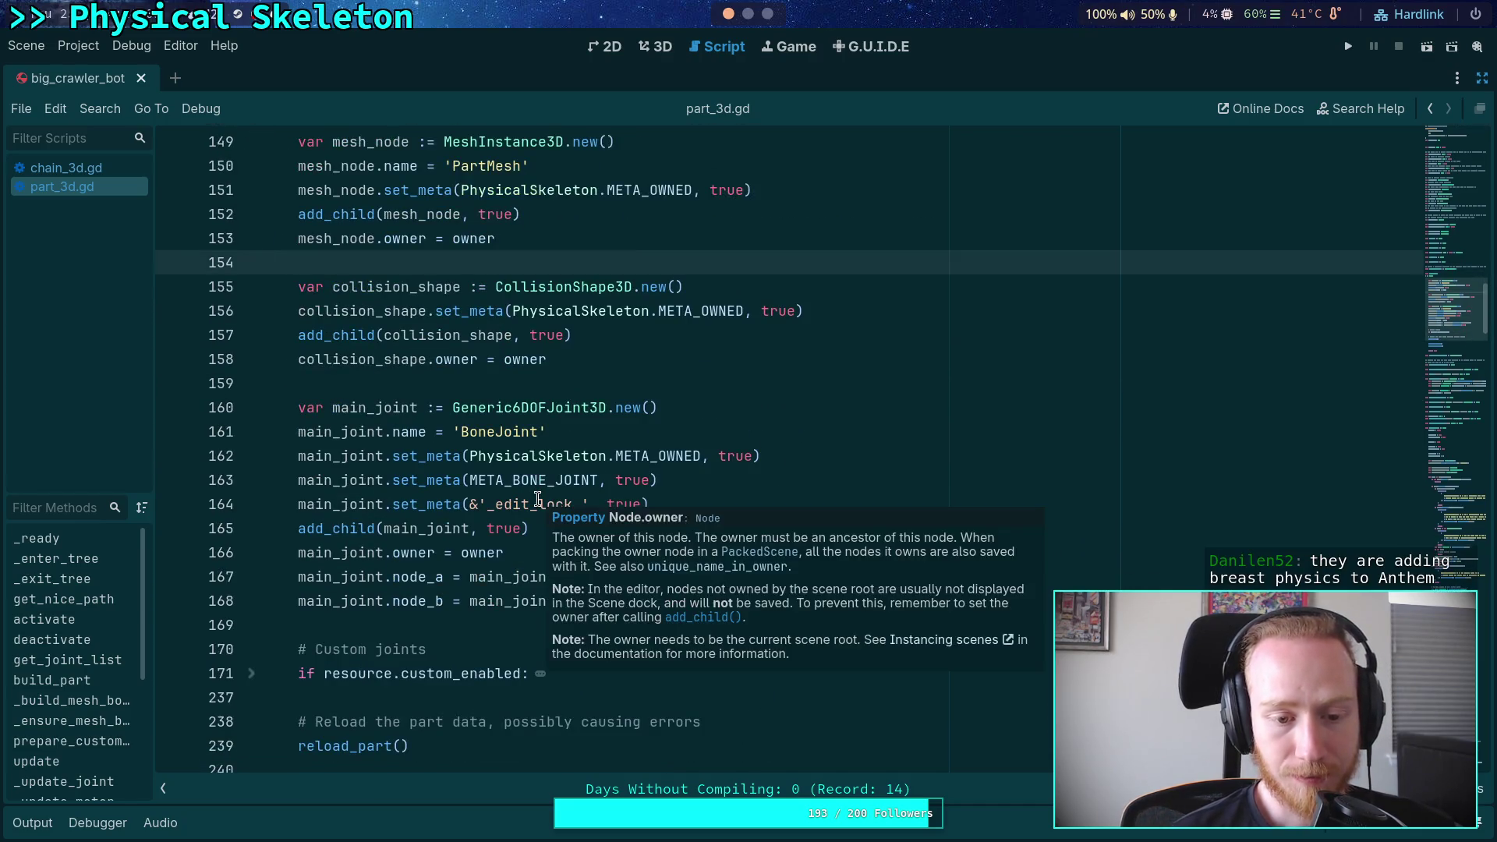
scroll(235, 316, "up", 6)
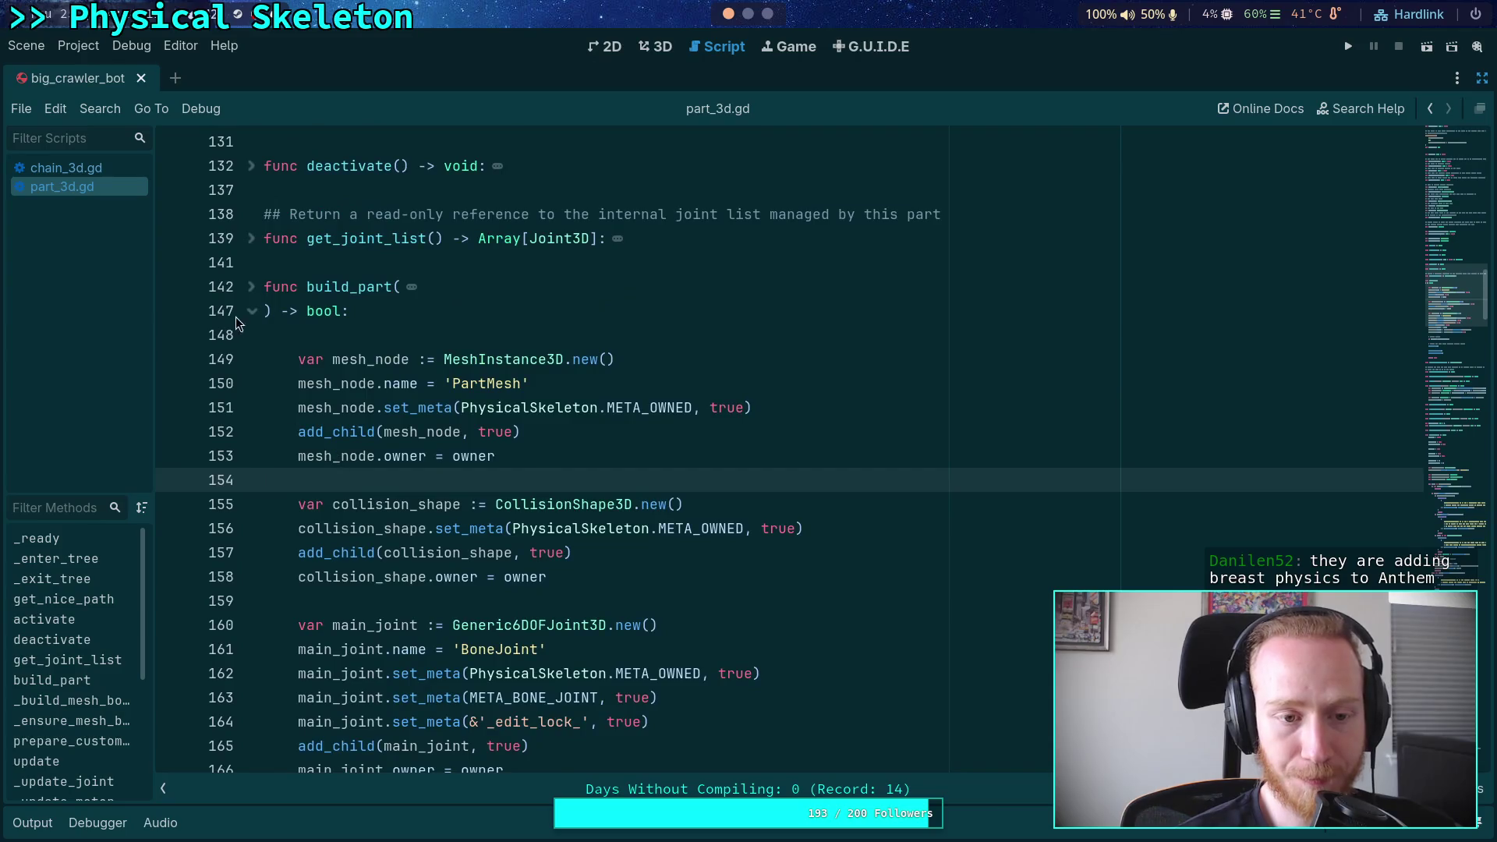
left_click(249, 313)
scroll(273, 435, "down", 3)
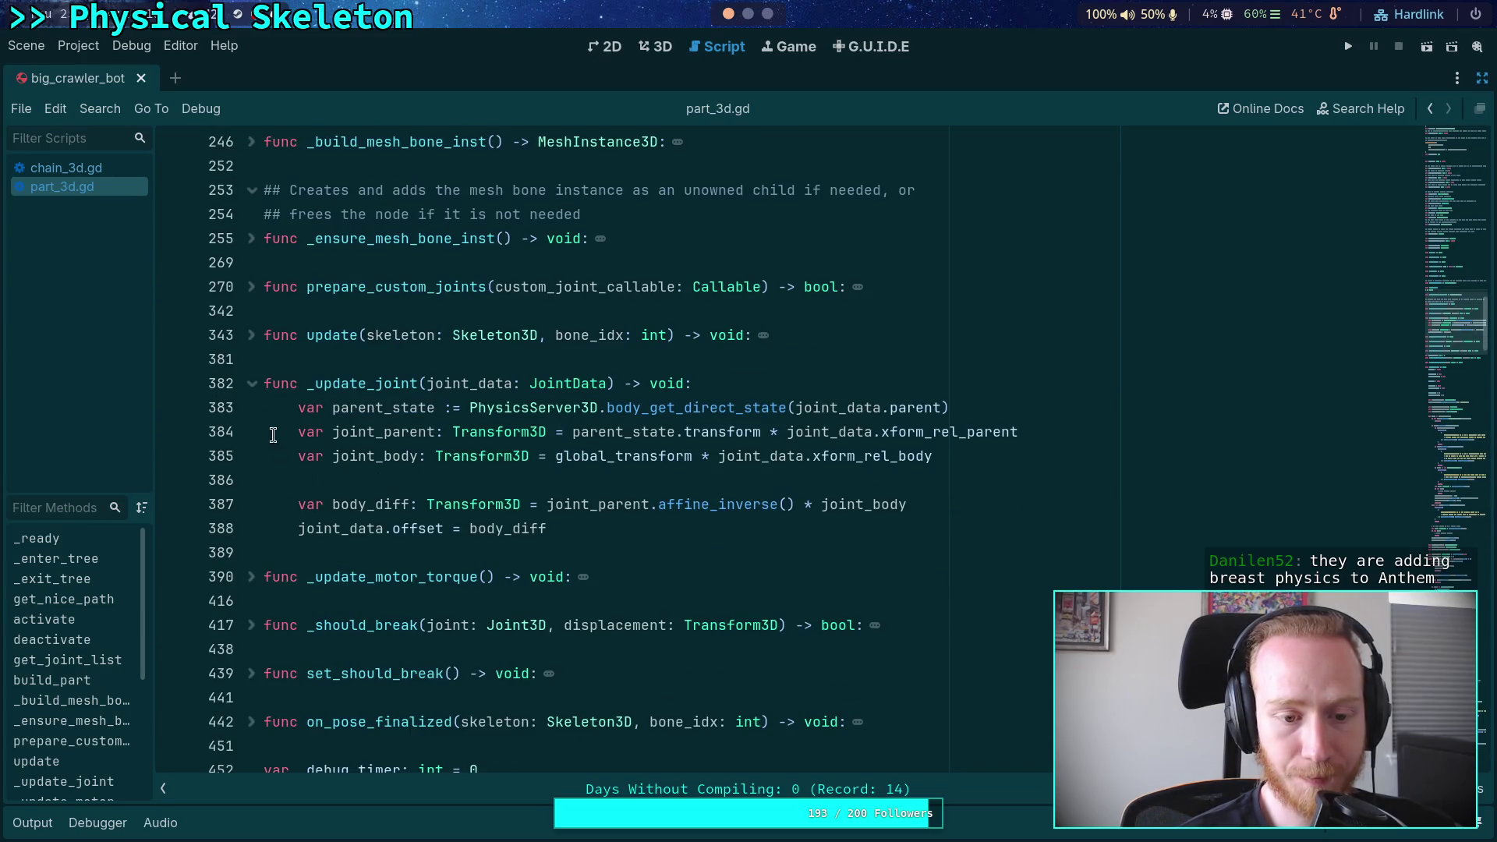
left_click(252, 384)
scroll(298, 471, "down", 3)
left_click(253, 480)
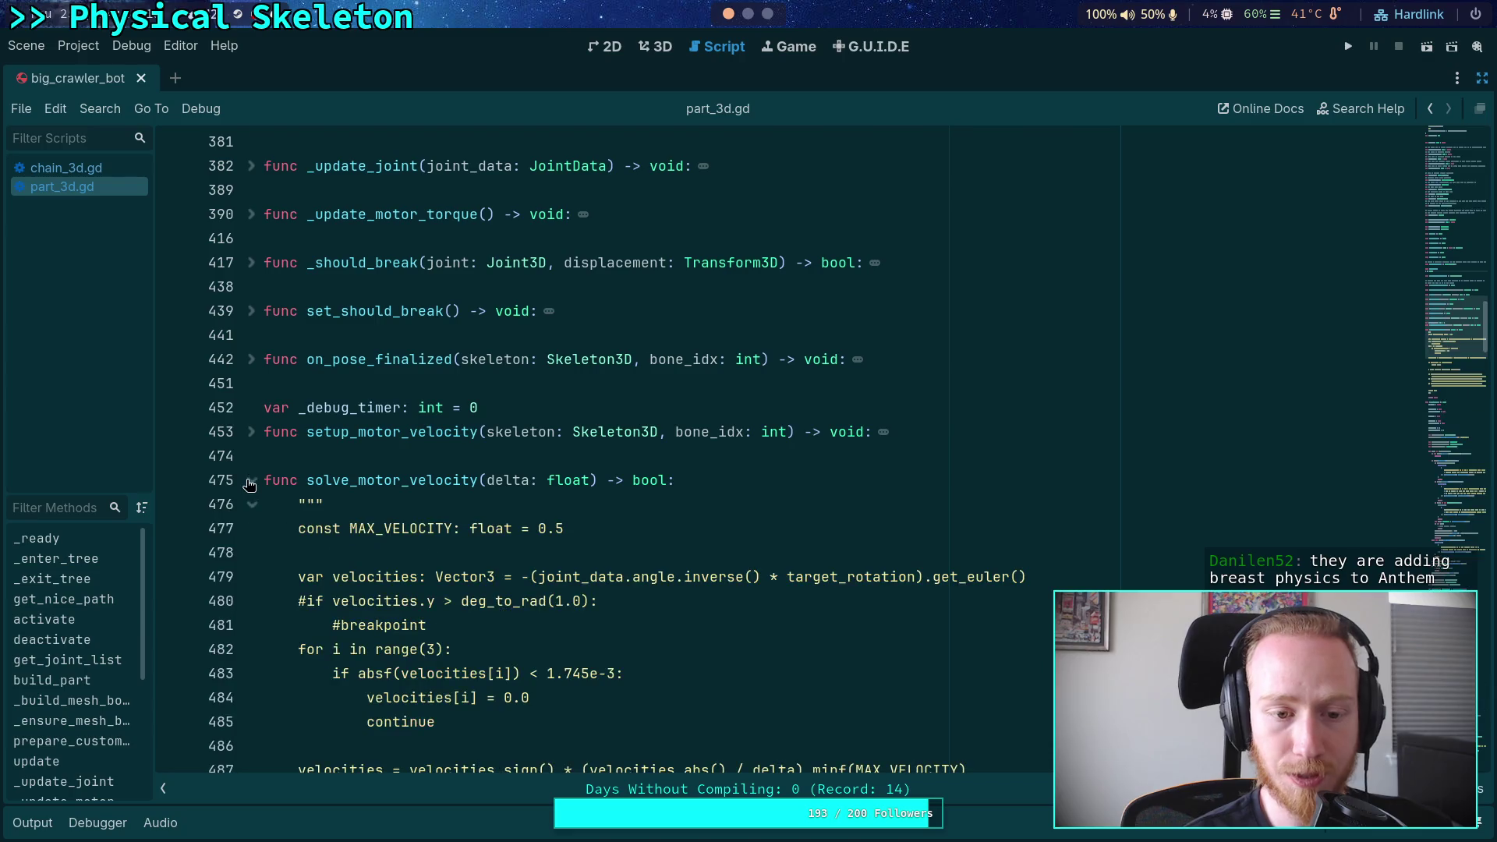
left_click(251, 432)
scroll(601, 517, "down", 4)
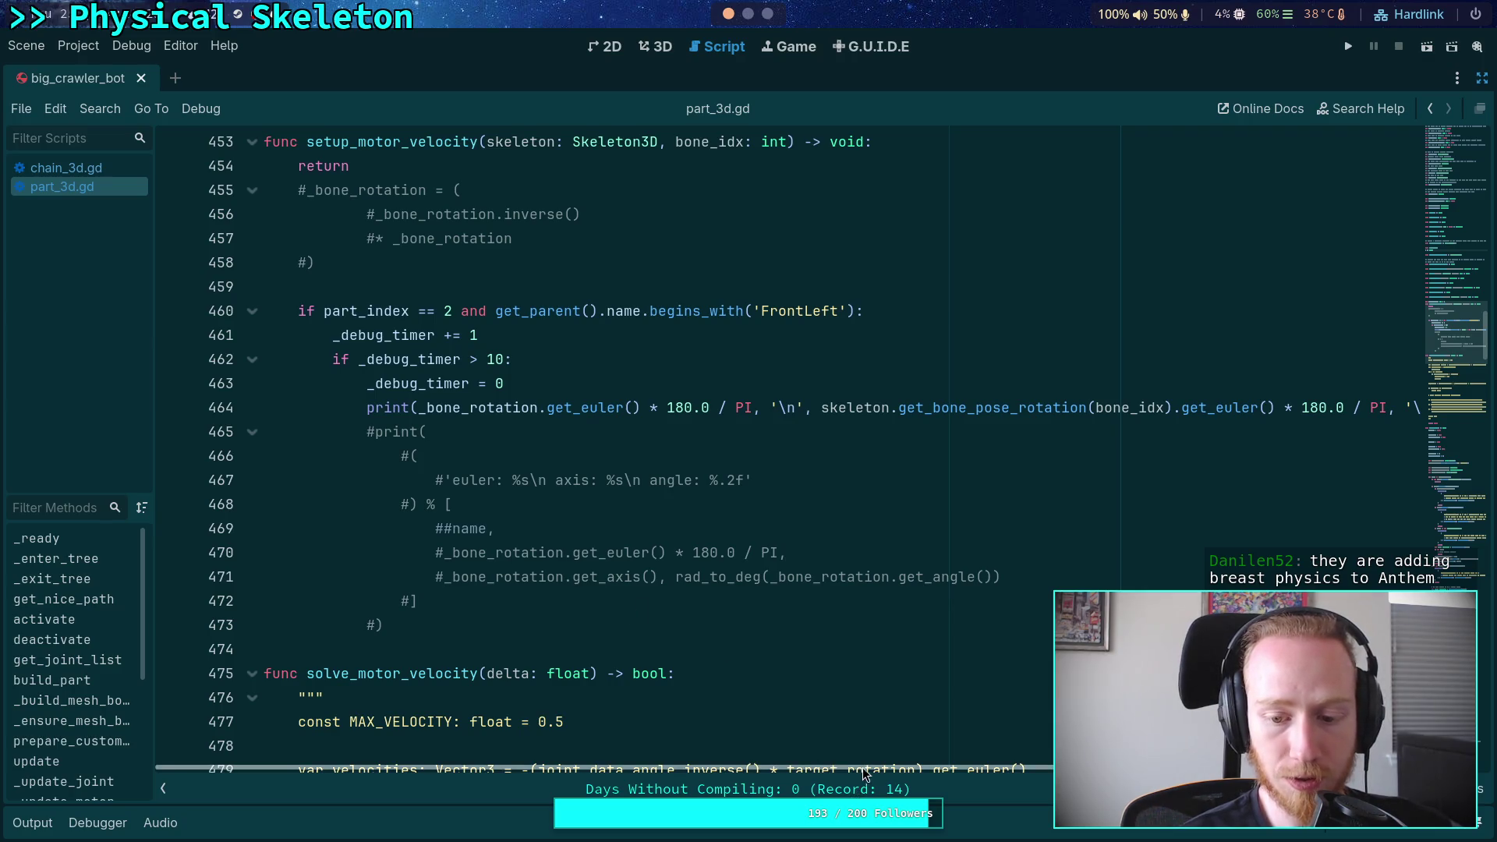
Check line 463, then expand the update function body
scroll(998, 771, "right", 2)
scroll(839, 760, "left", 2)
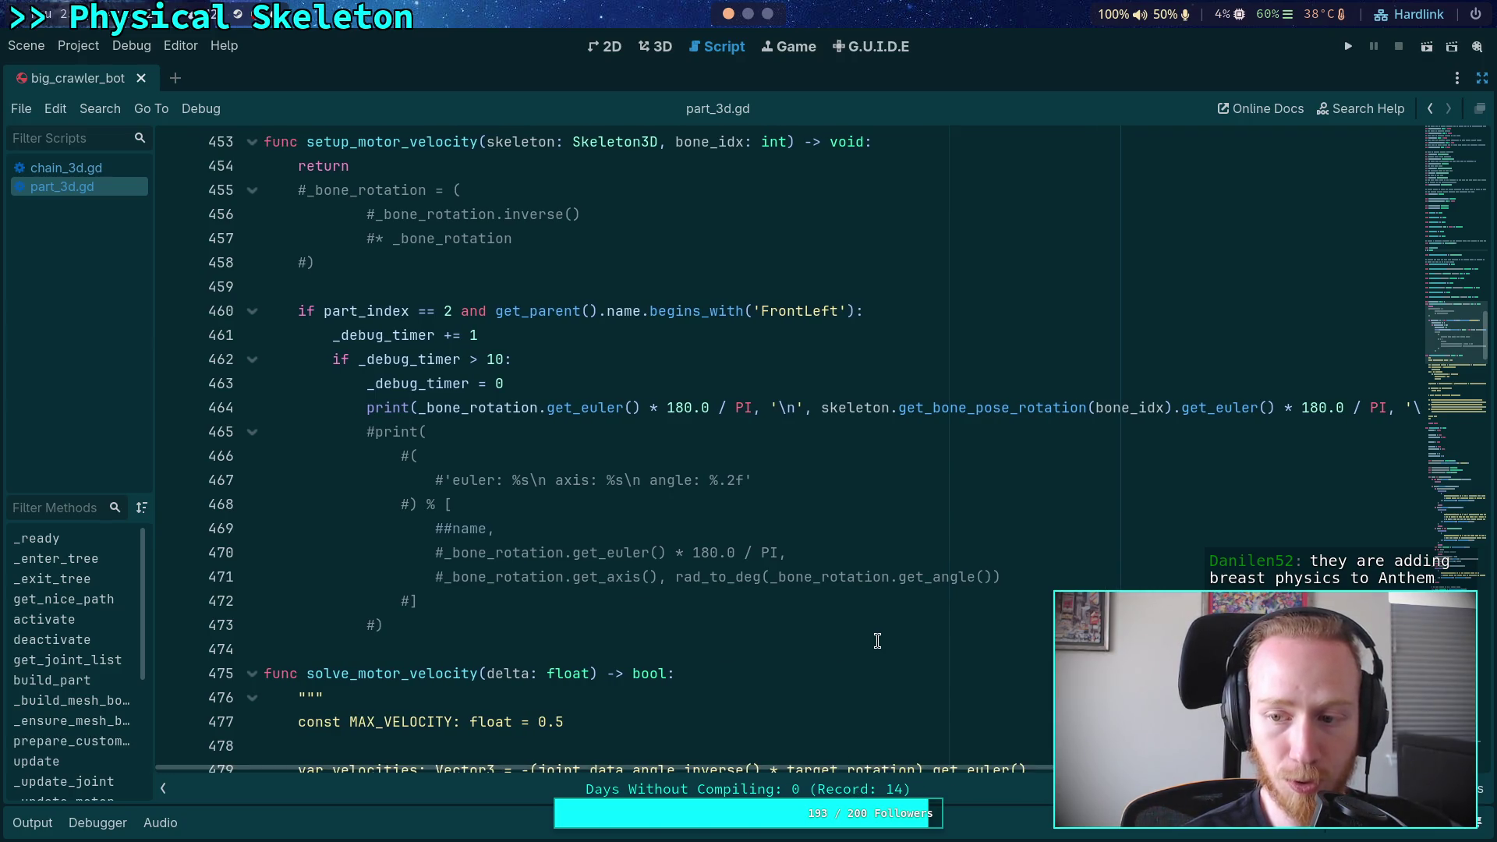
scroll(877, 639, "up", 2)
left_click(609, 528)
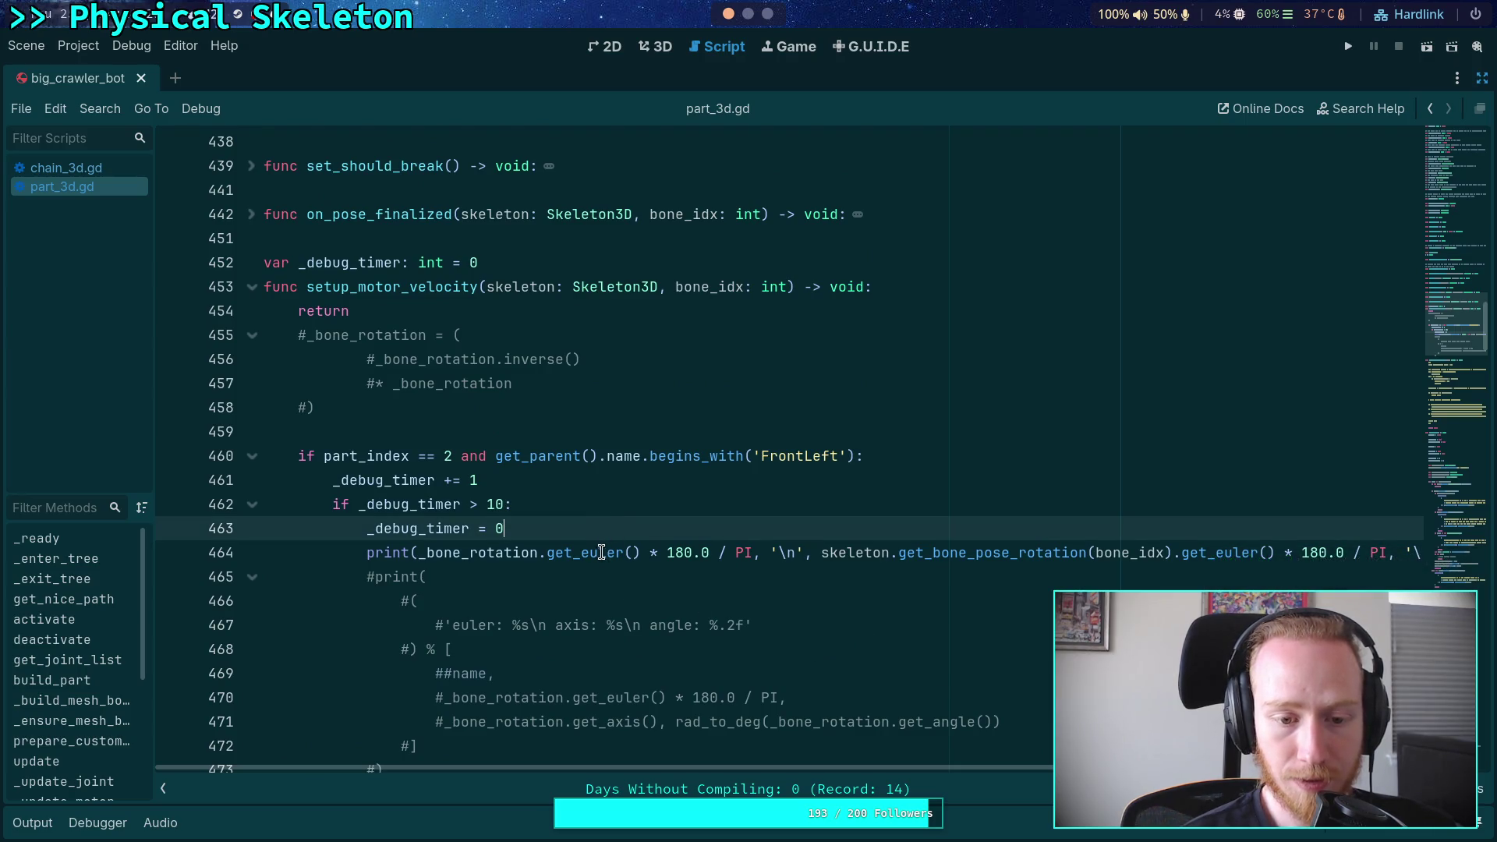
scroll(716, 659, "up", 4)
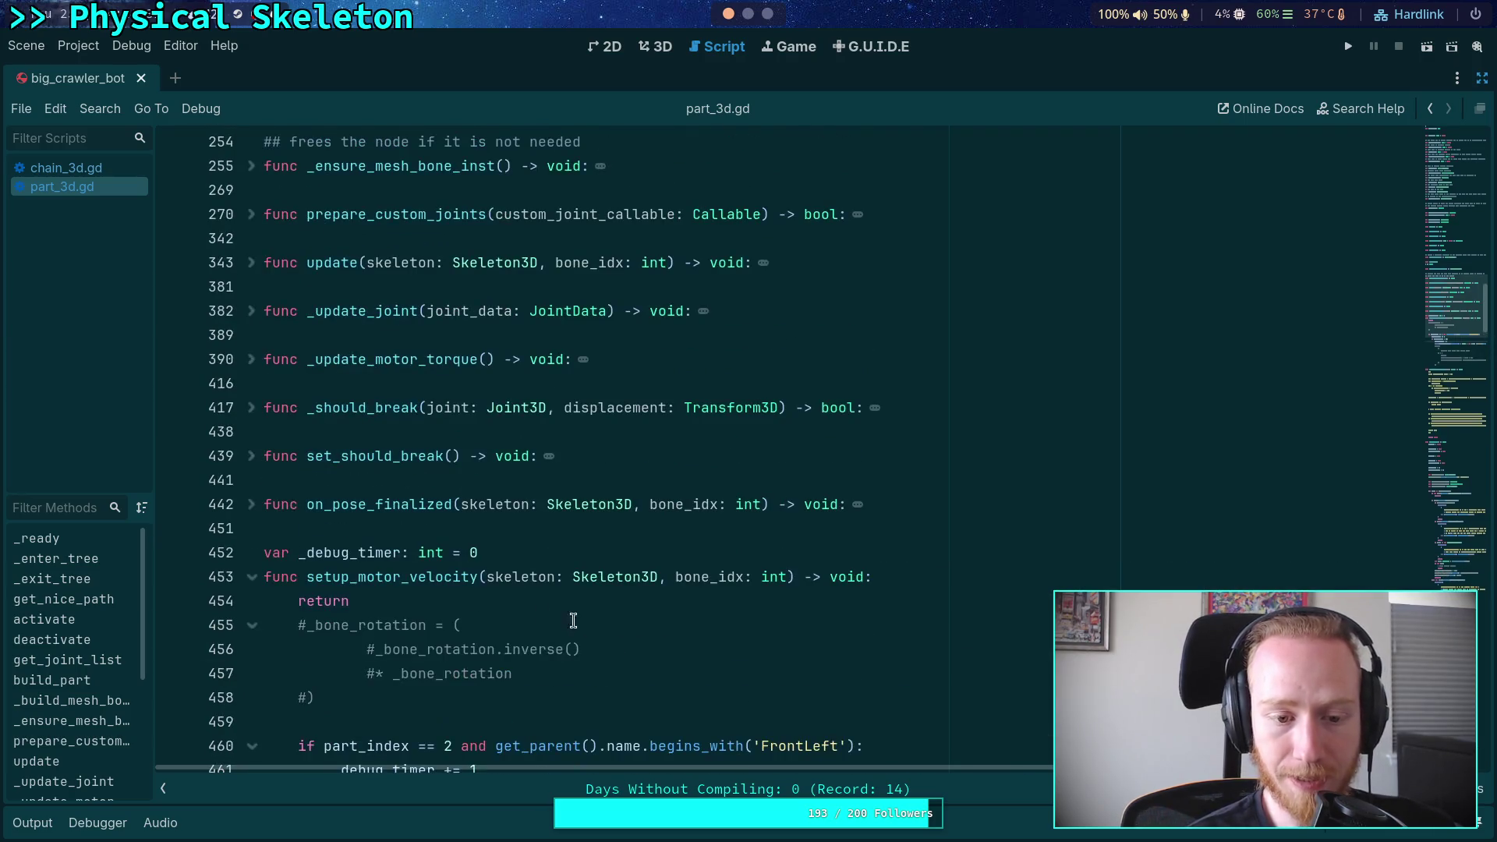
scroll(323, 536, "down", 4)
scroll(304, 500, "up", 5)
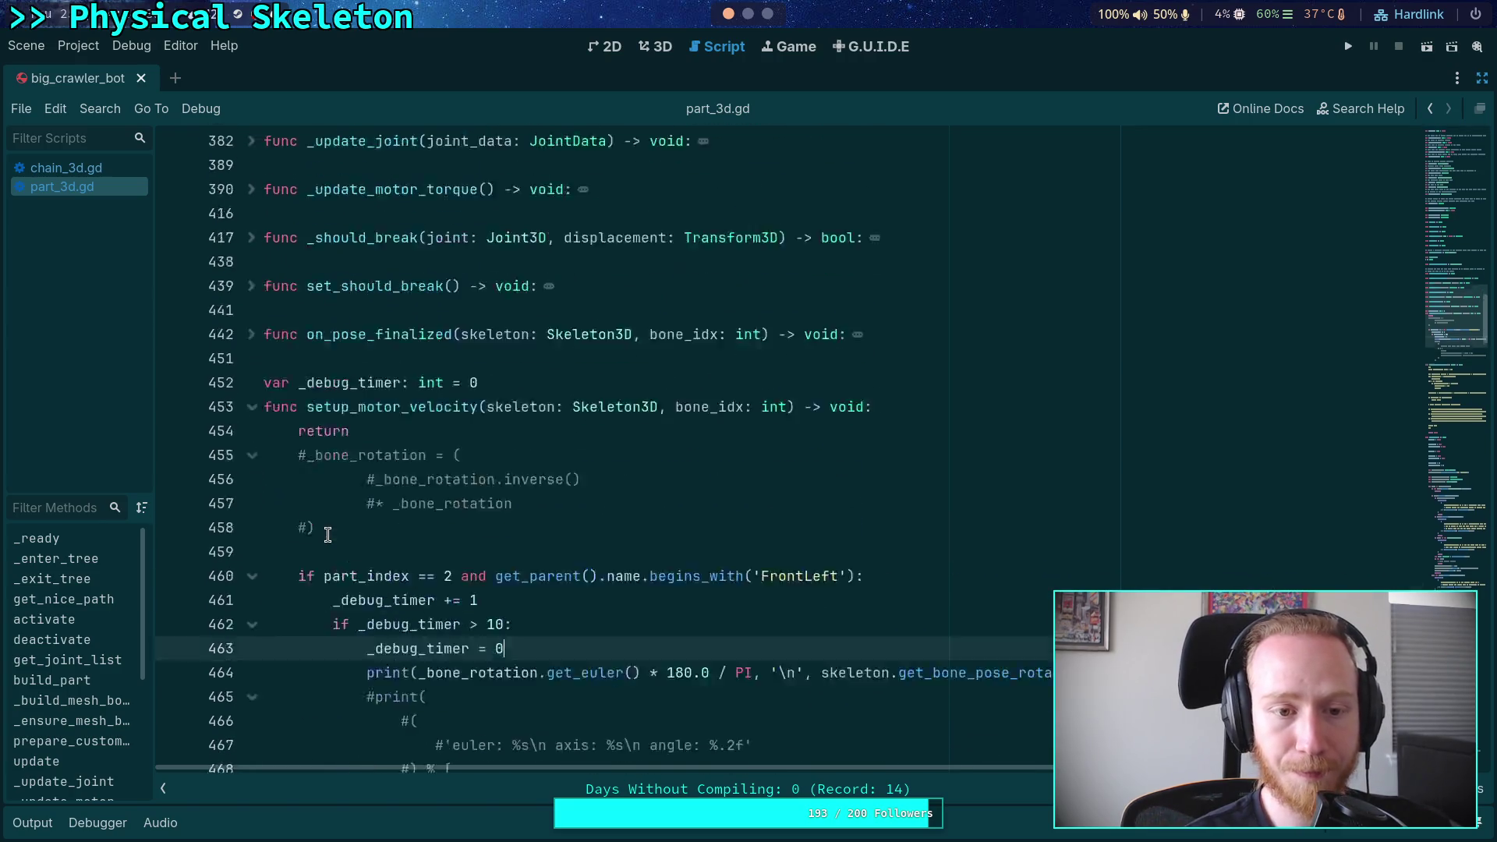
left_click(251, 335)
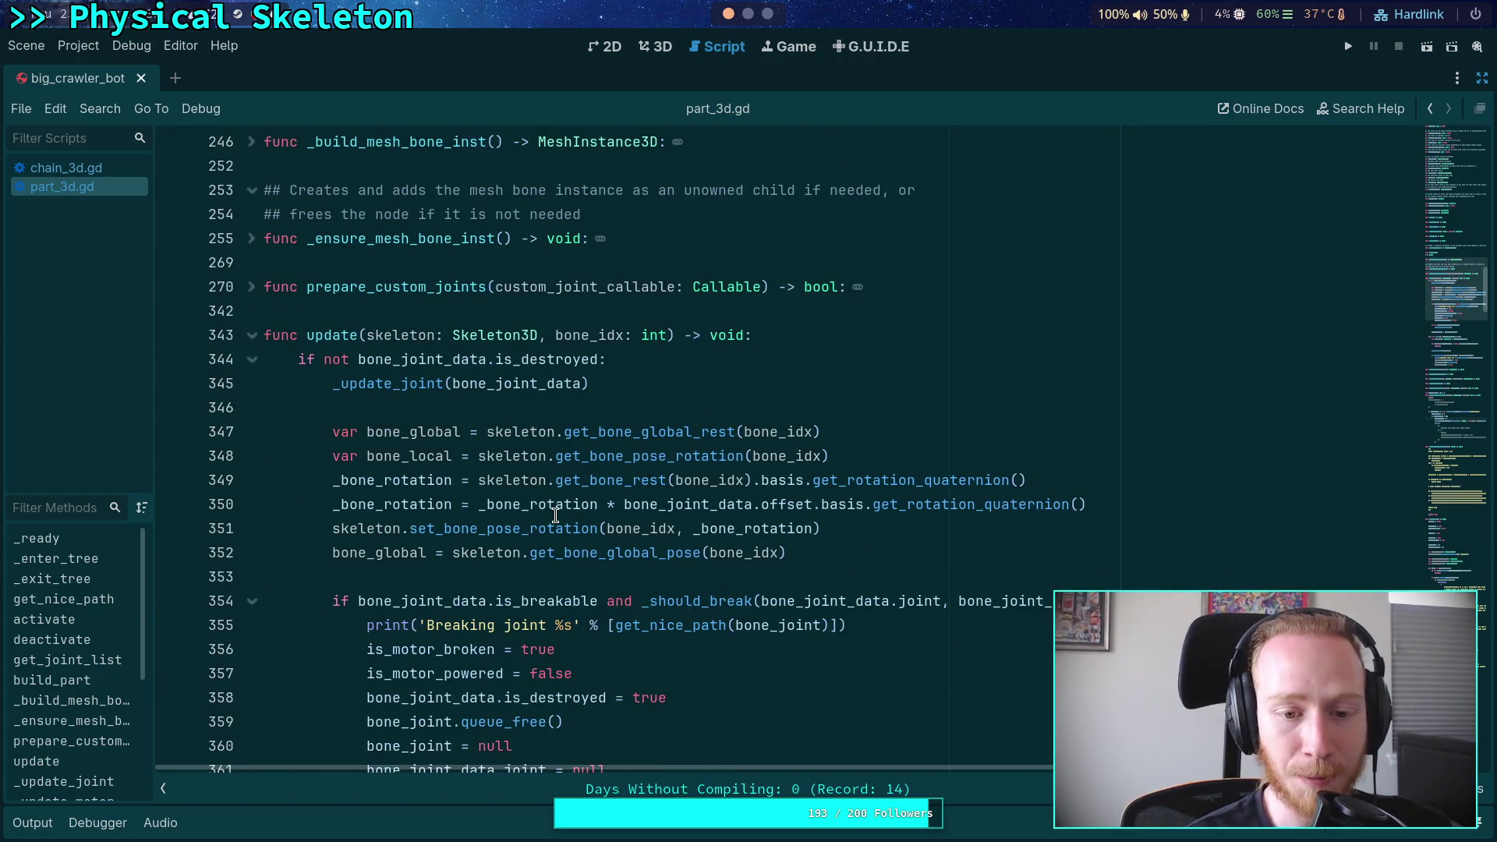
Review the FrontLeft debug print lines 464–467 and select the early return line
scroll(555, 515, "down", 4)
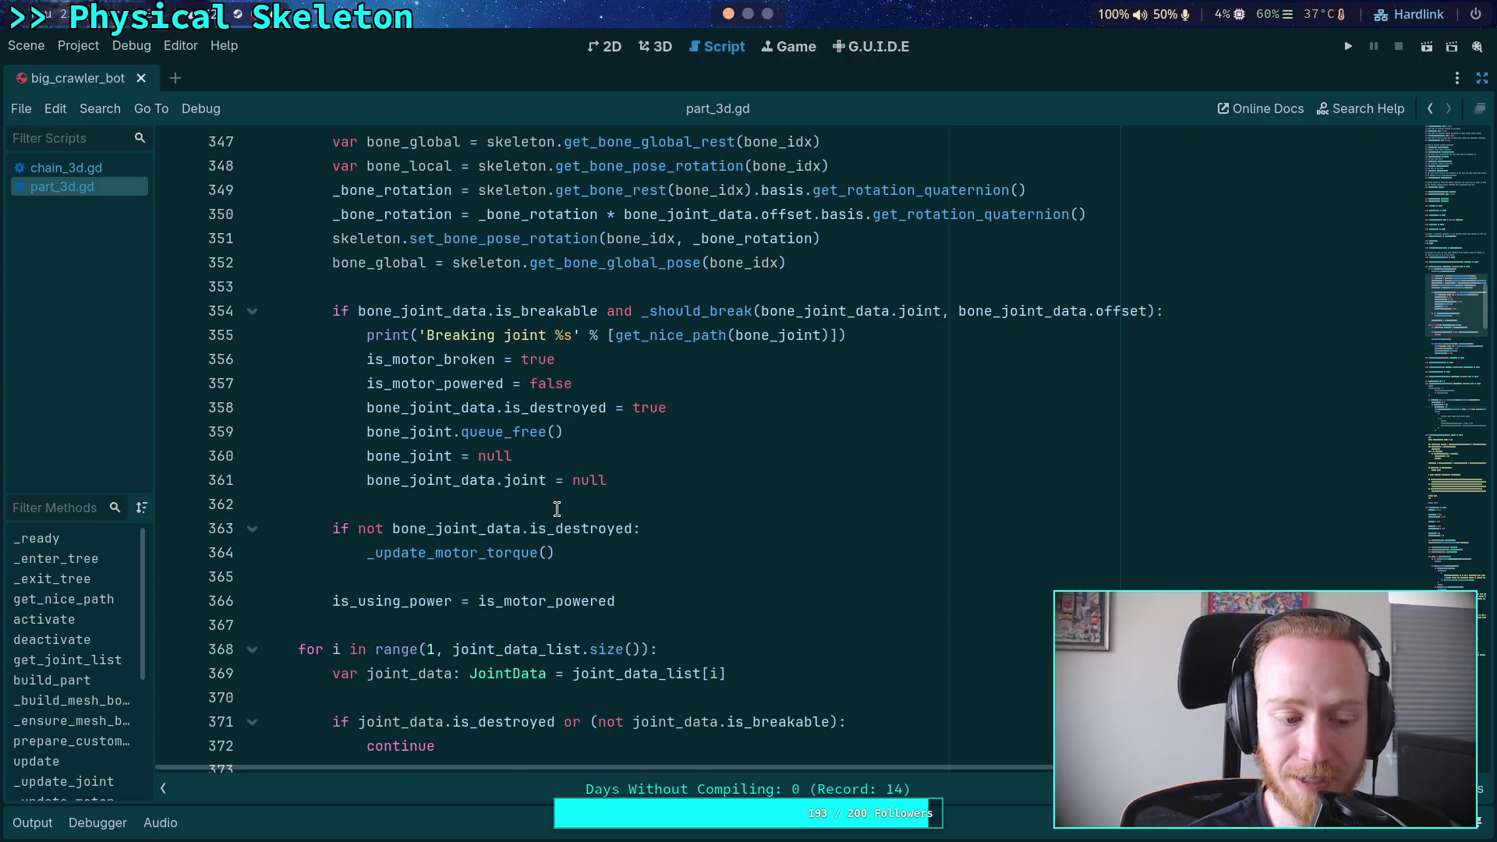
scroll(557, 509, "down", 20)
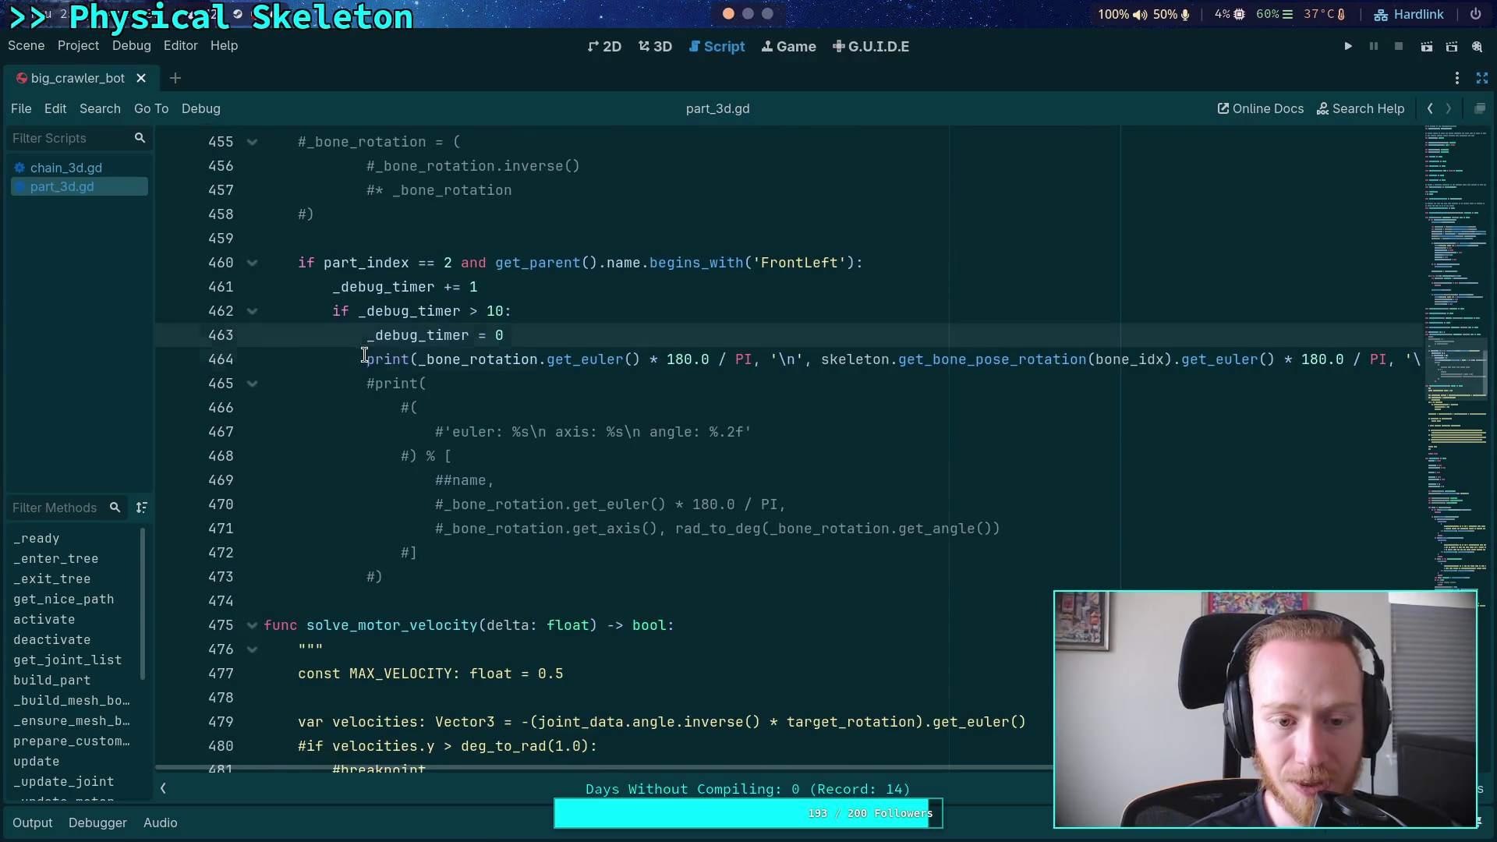
left_click(364, 359)
left_click(486, 432)
scroll(507, 467, "up", 4)
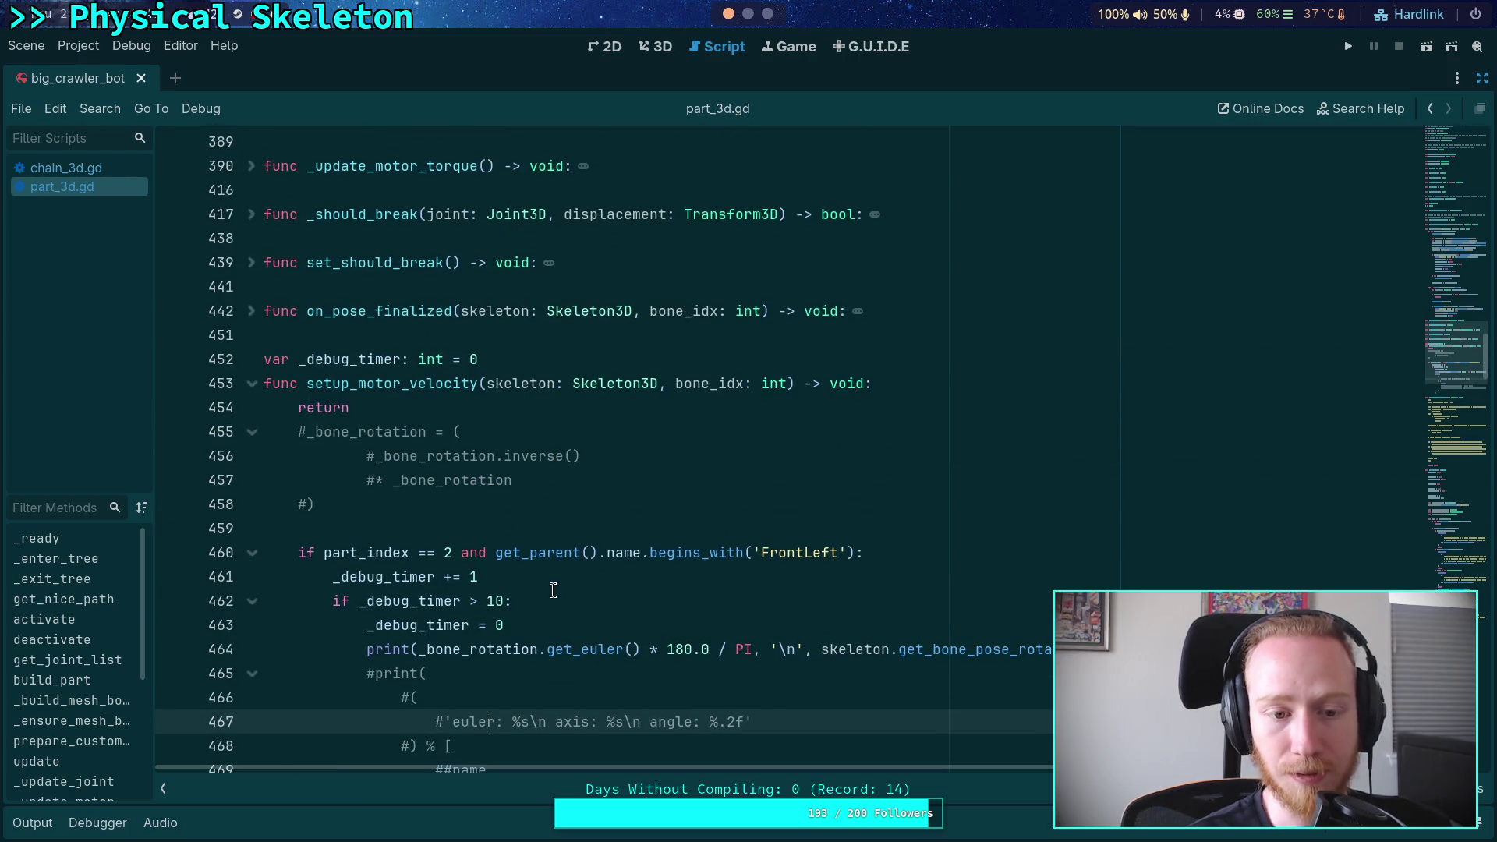
scroll(546, 581, "down", 4)
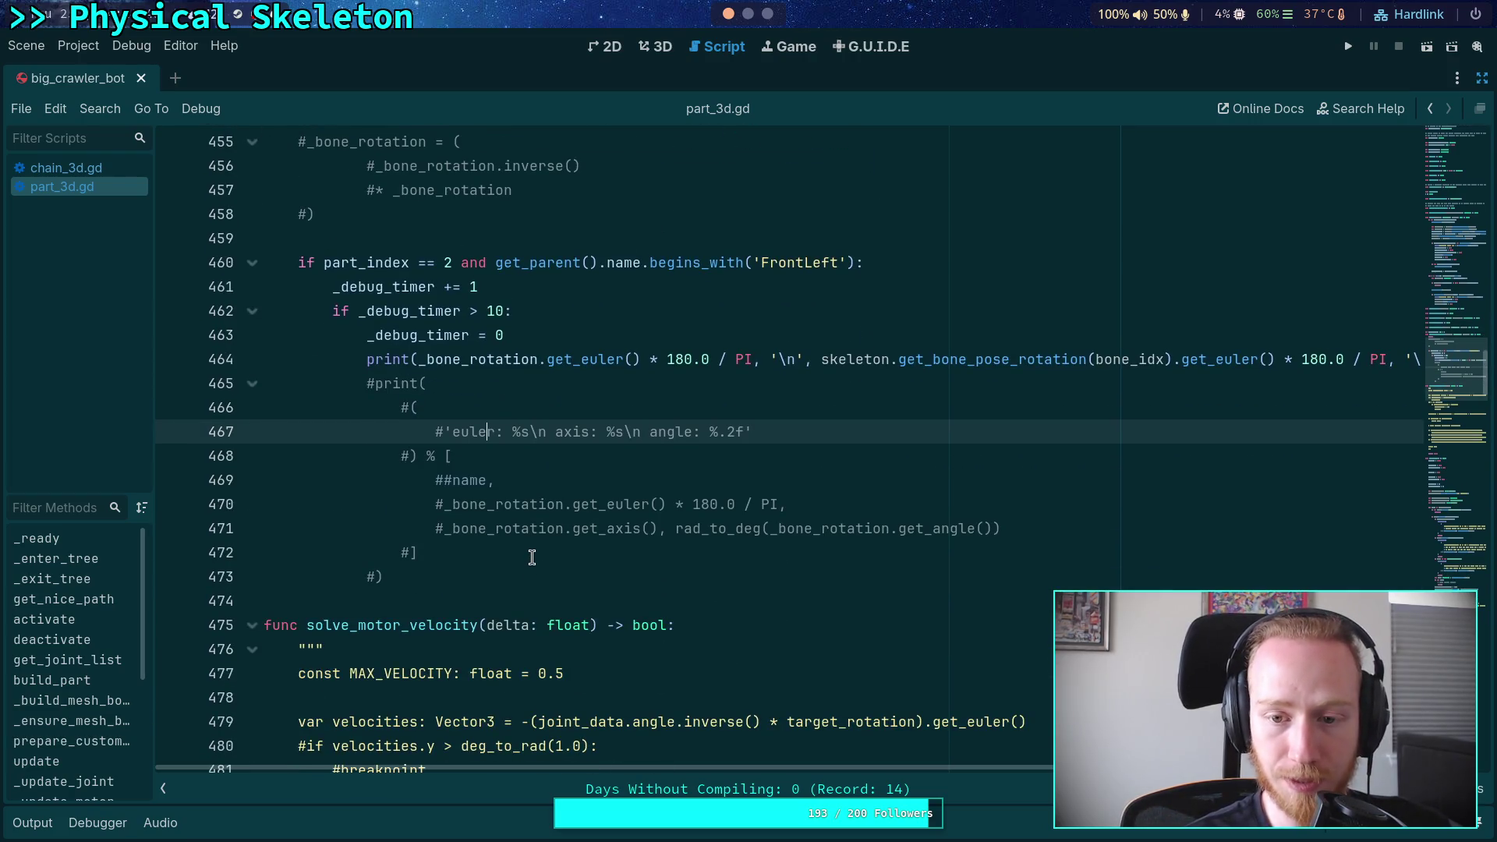
scroll(531, 556, "up", 4)
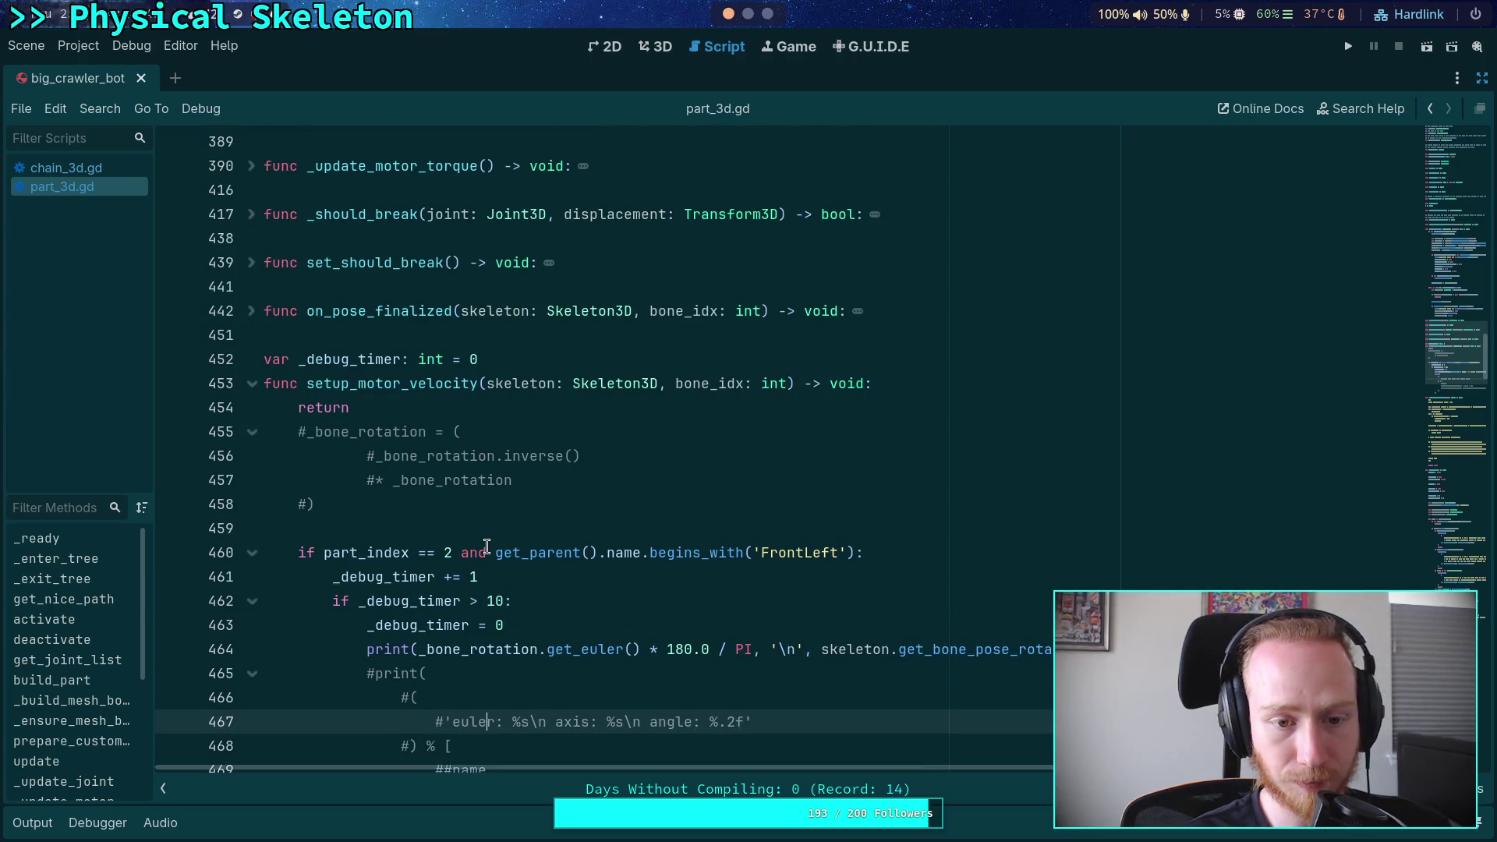
triple_click(378, 406)
Delete the early return line, run the crawler game, and stop it
key("BackSpace")
key("BackSpace")
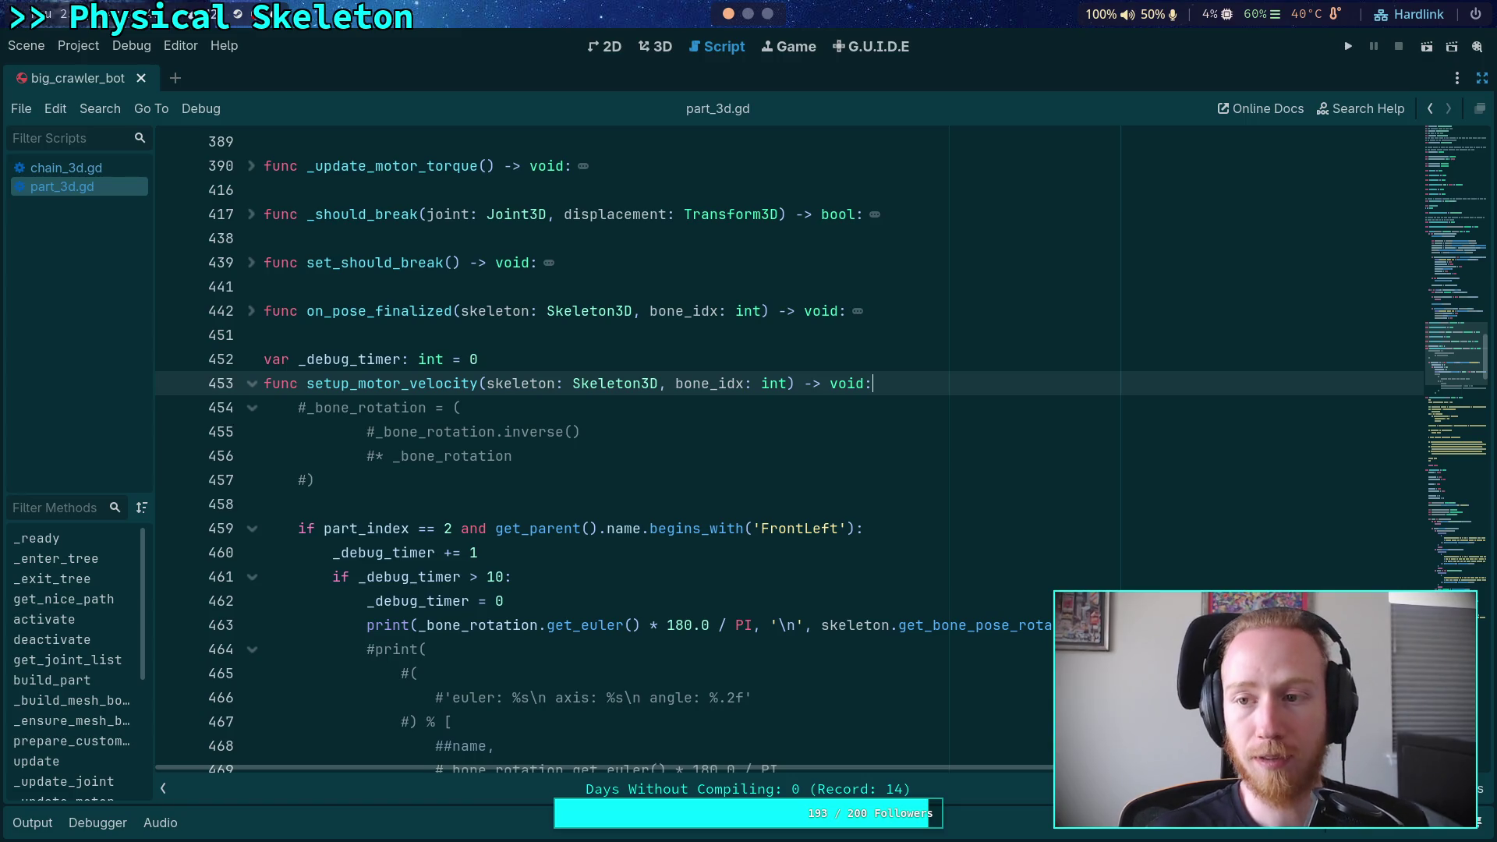
left_click(1349, 47)
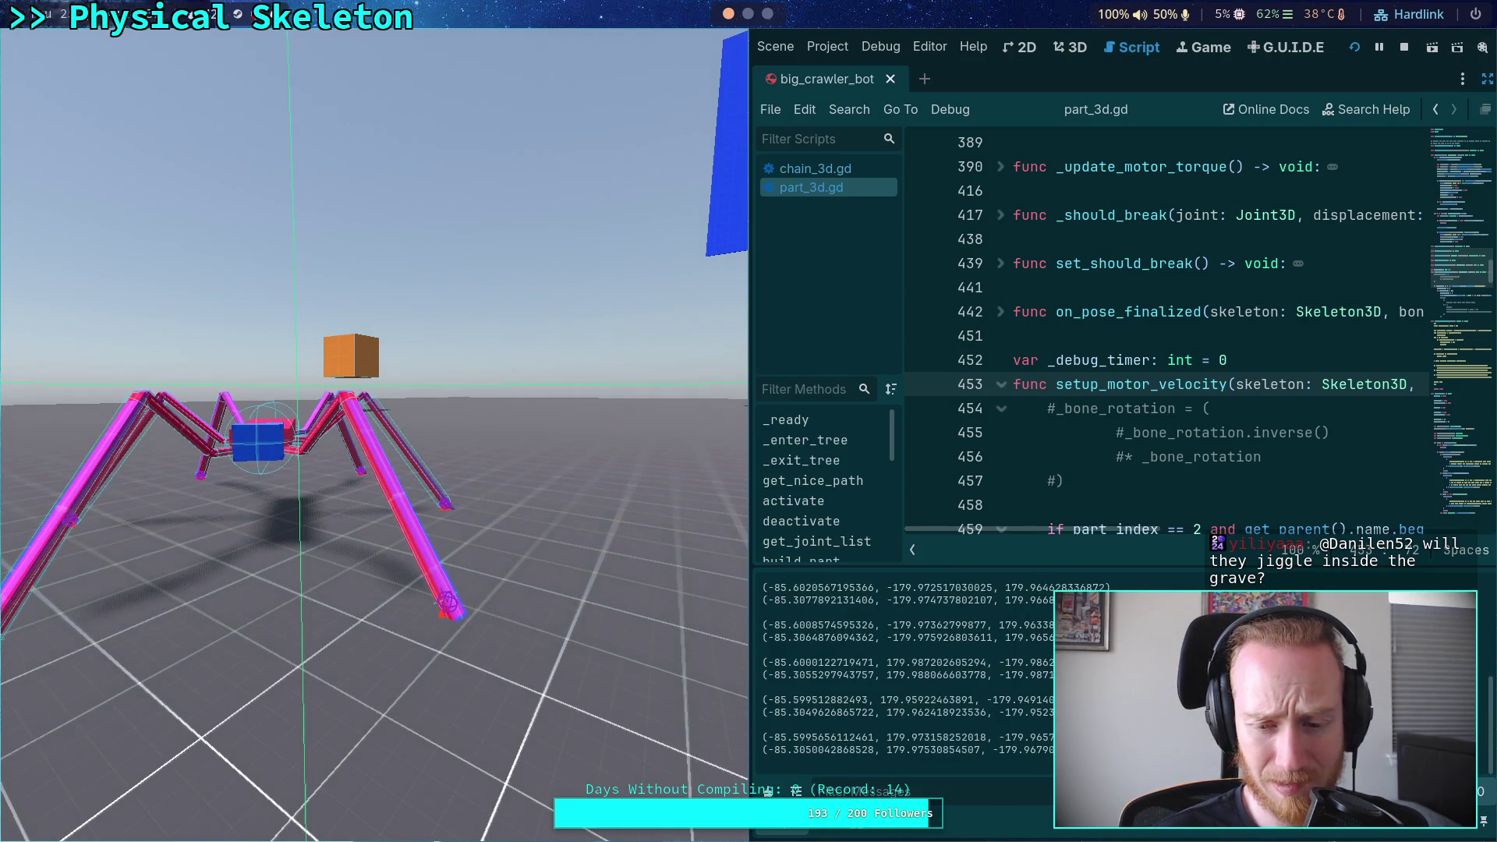
left_click(1400, 49)
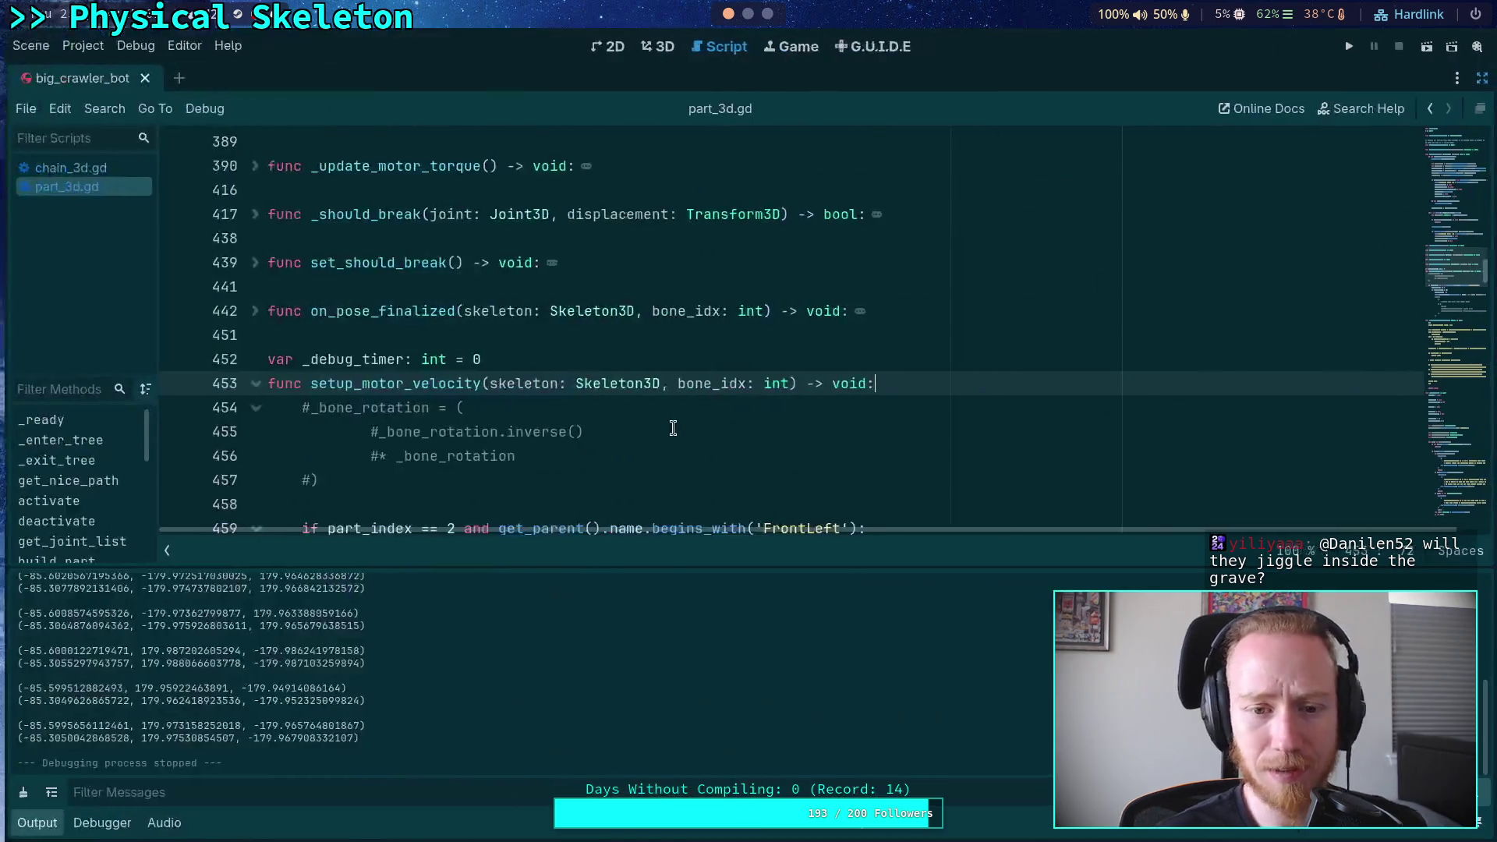
scroll(668, 499, "down", 4)
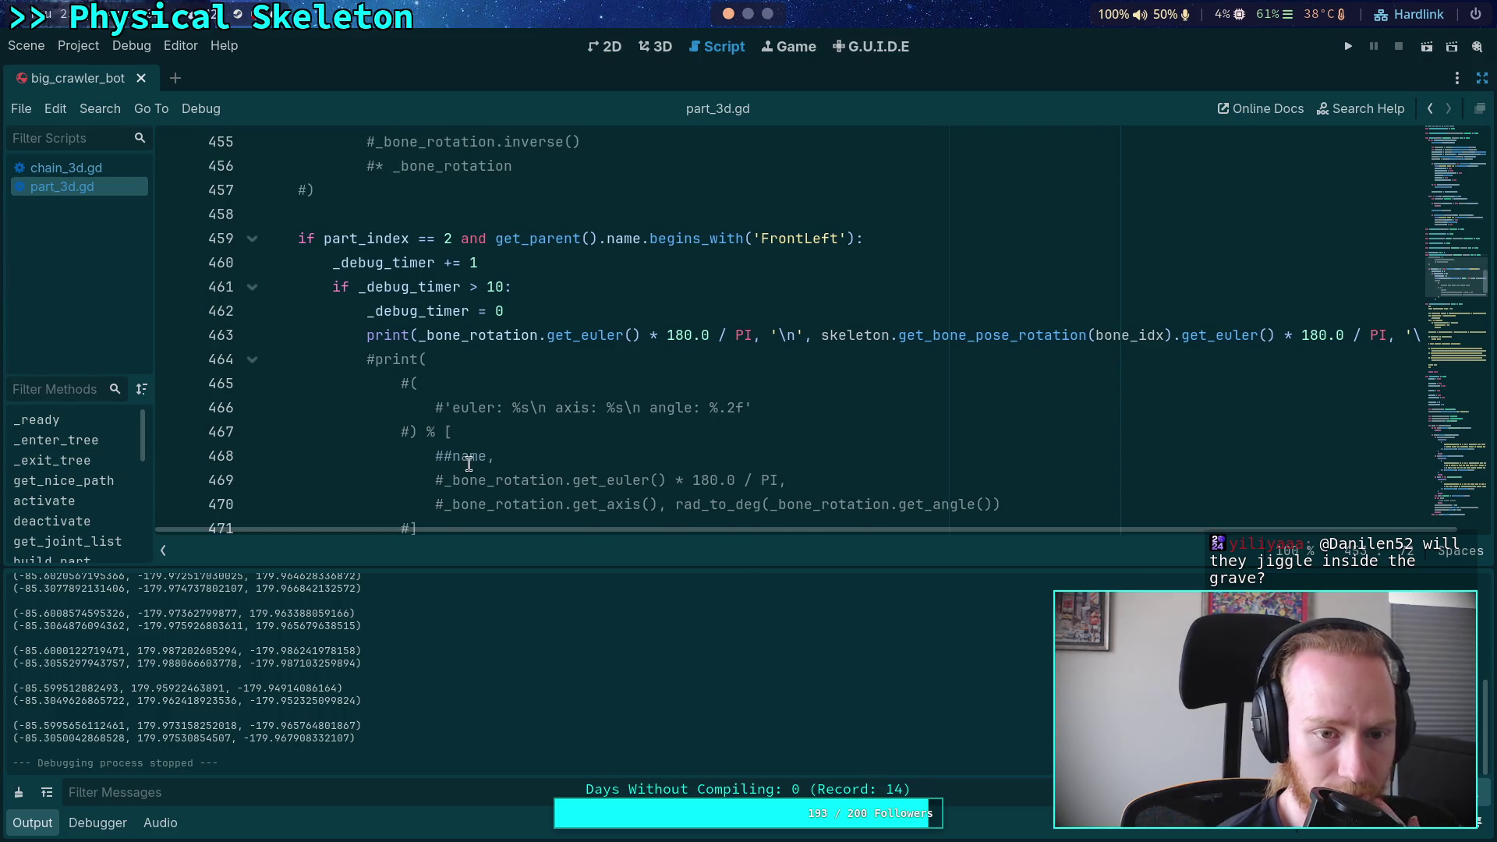
scroll(469, 464, "up", 2)
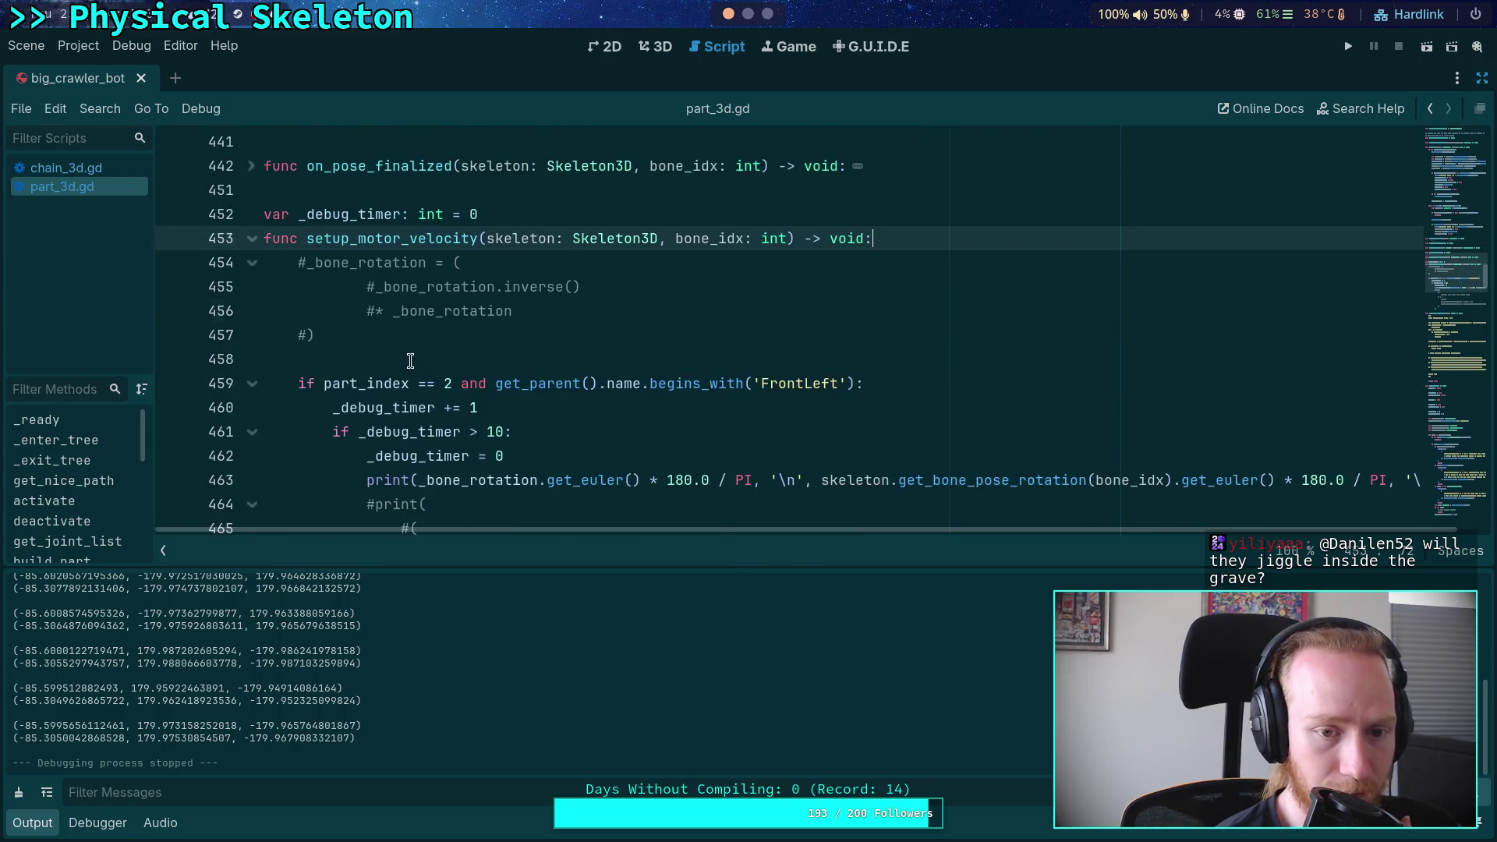
scroll(338, 324, "down", 1)
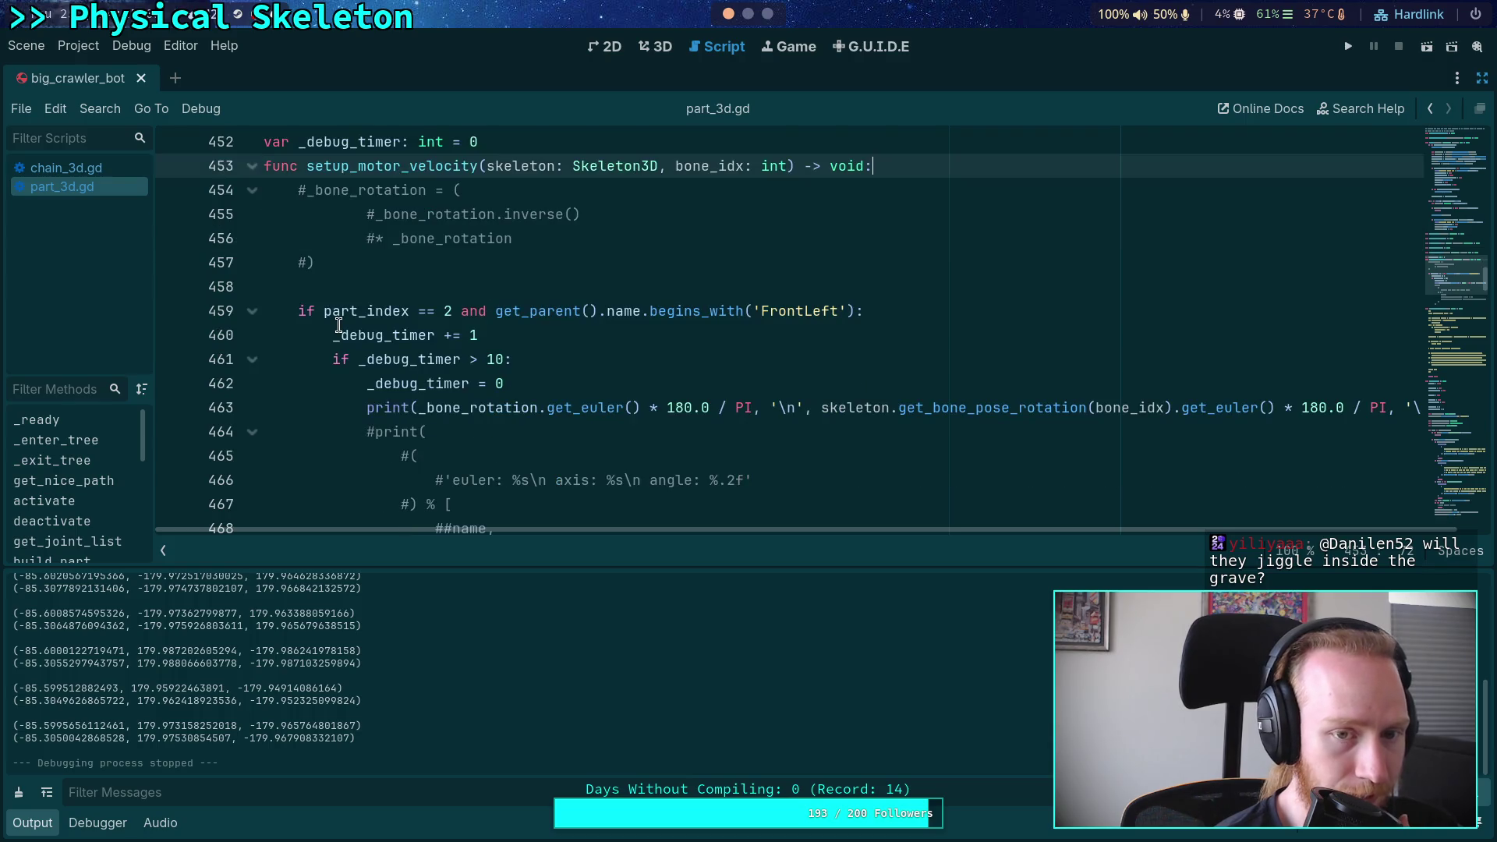
scroll(339, 324, "up", 4)
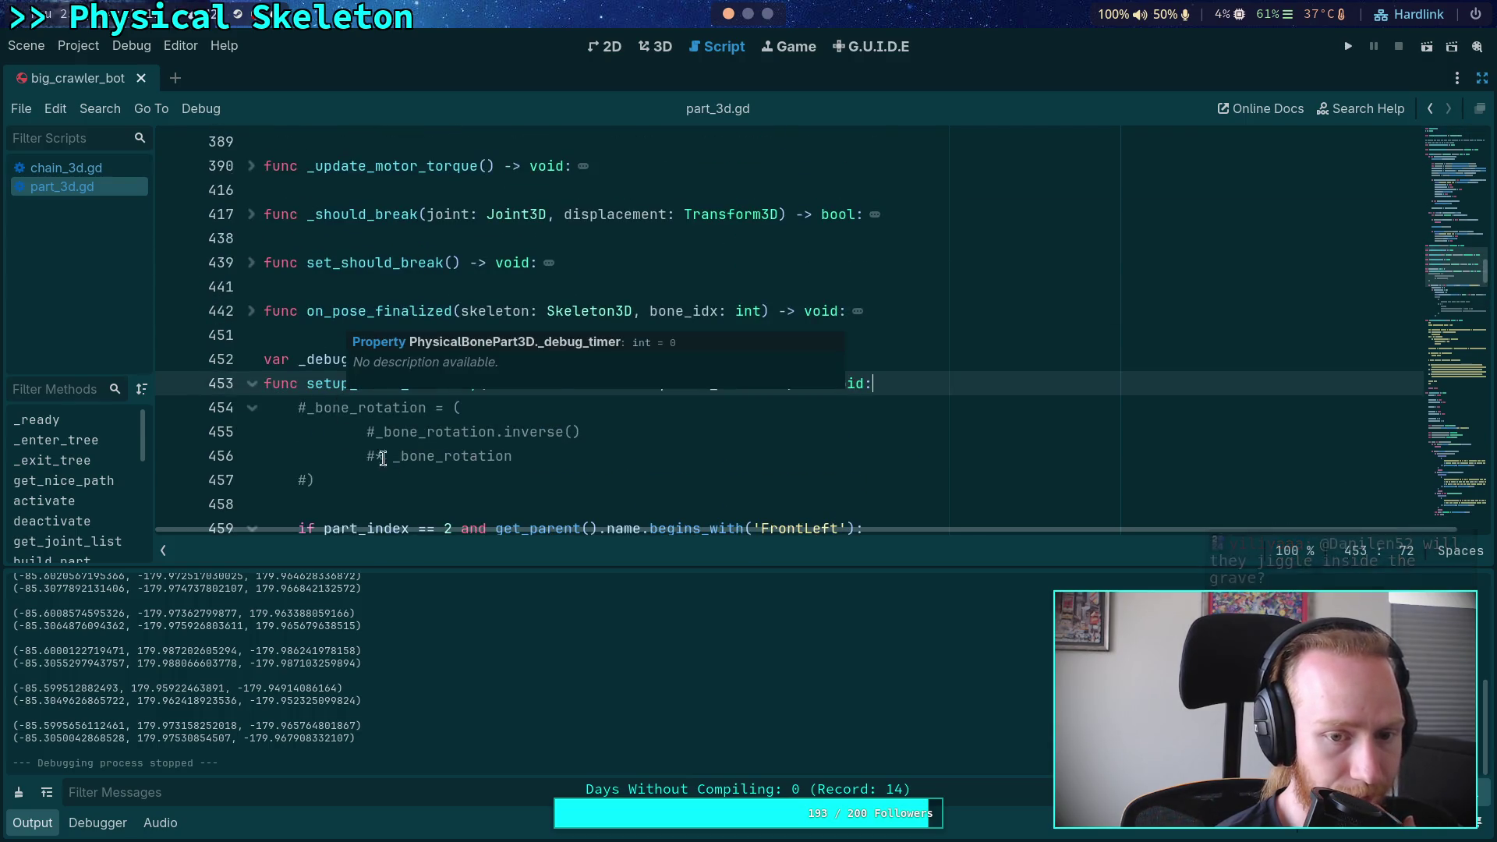
scroll(281, 338, "up", 10)
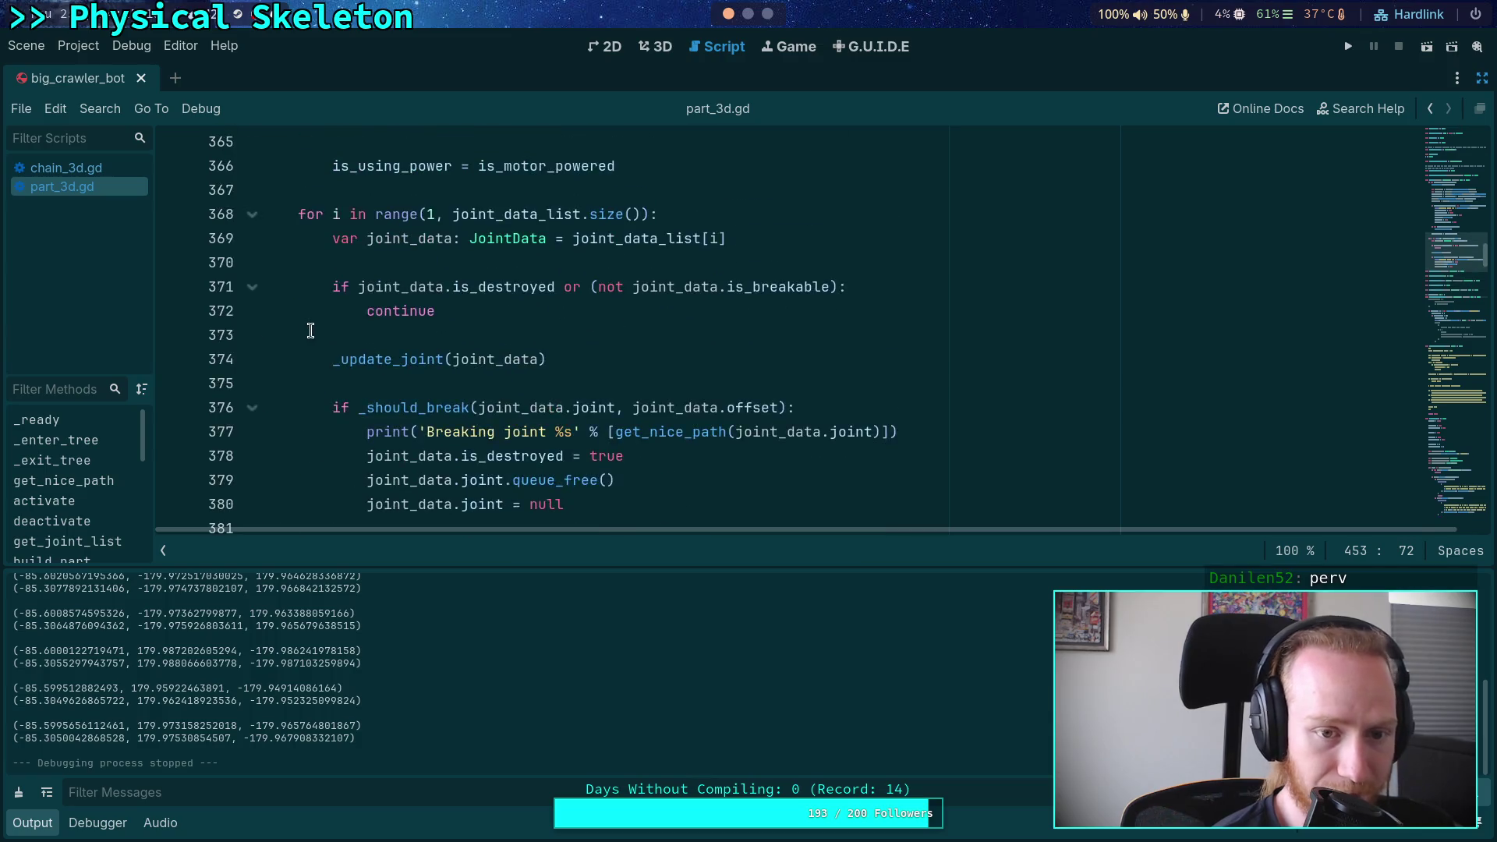
left_click(32, 823)
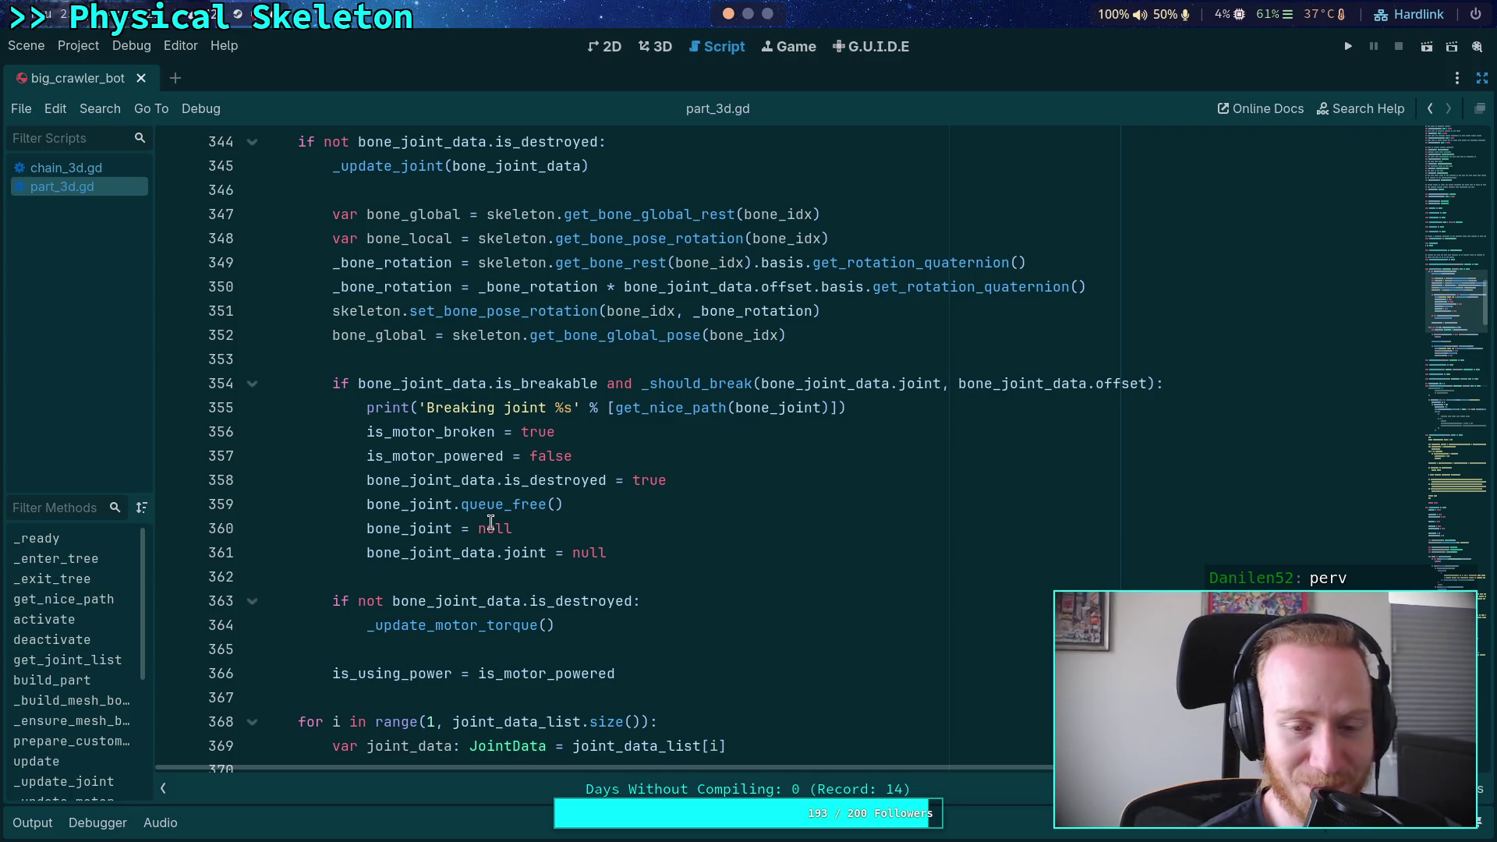
scroll(491, 519, "up", 3)
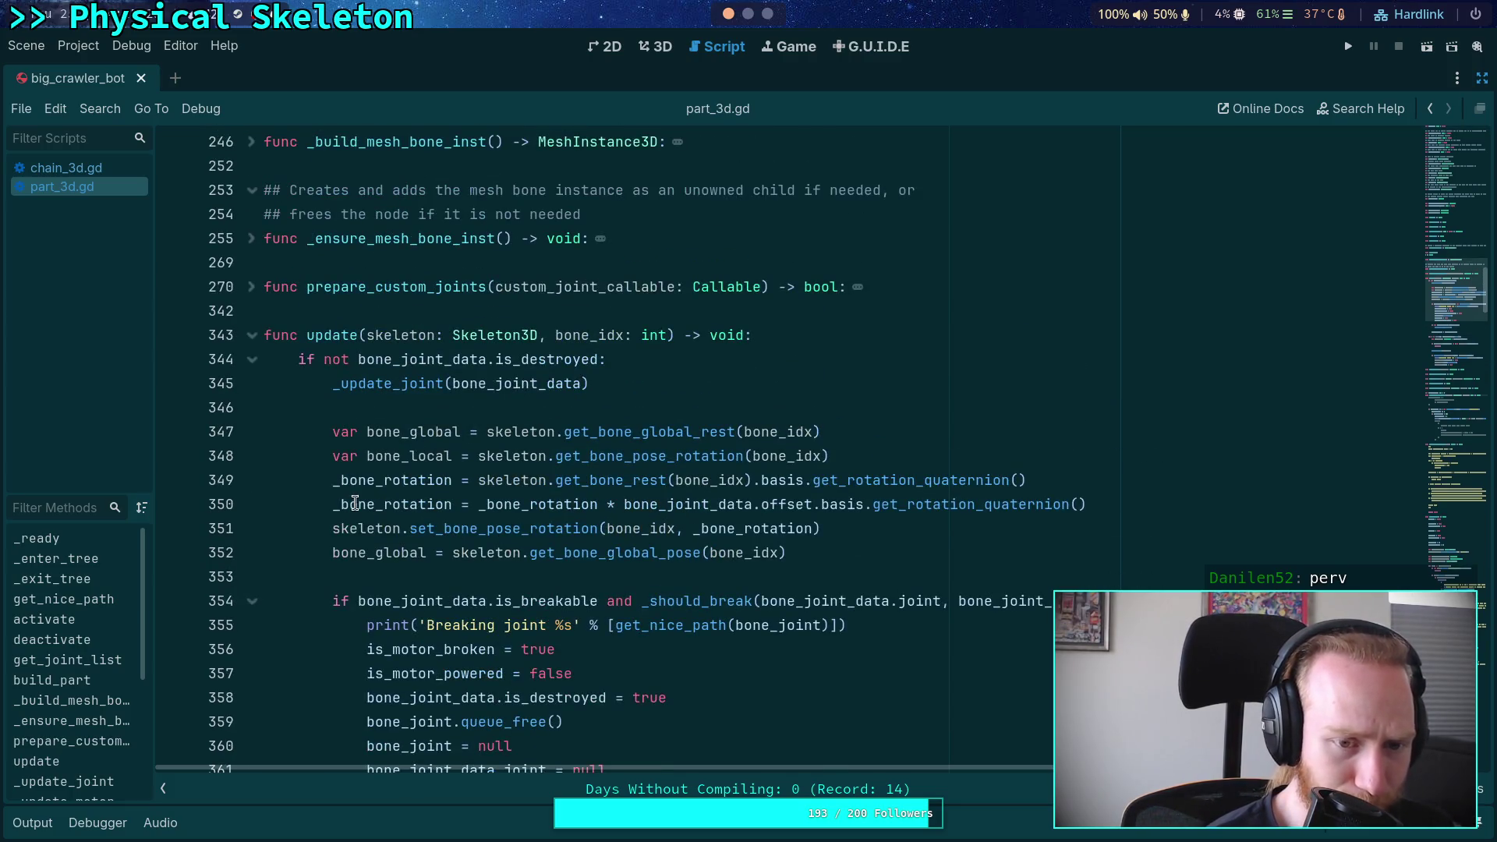
scroll(351, 425, "down", 1)
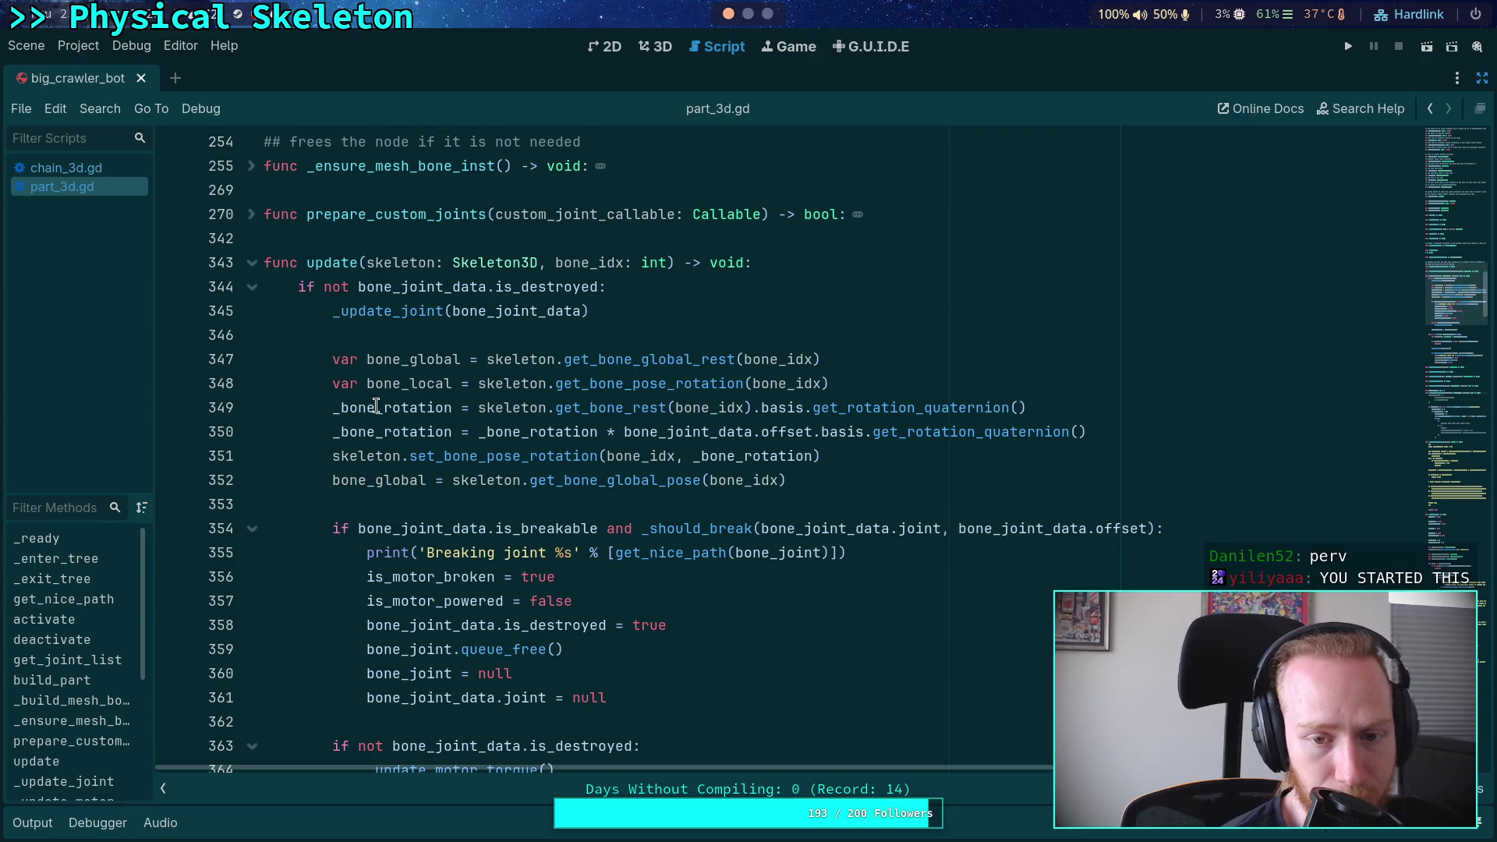
double_click(376, 407)
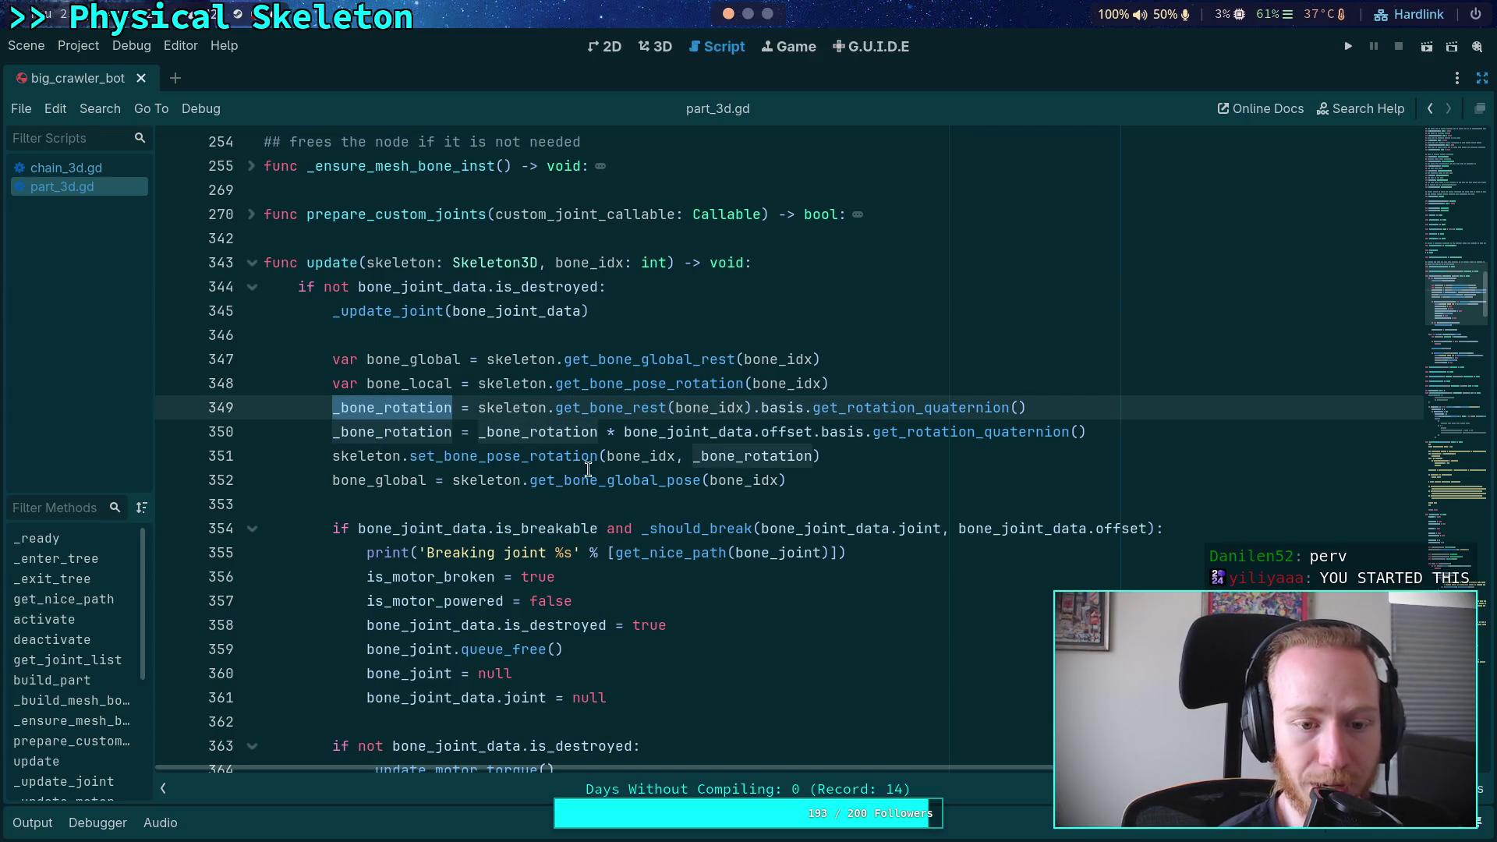
double_click(538, 431)
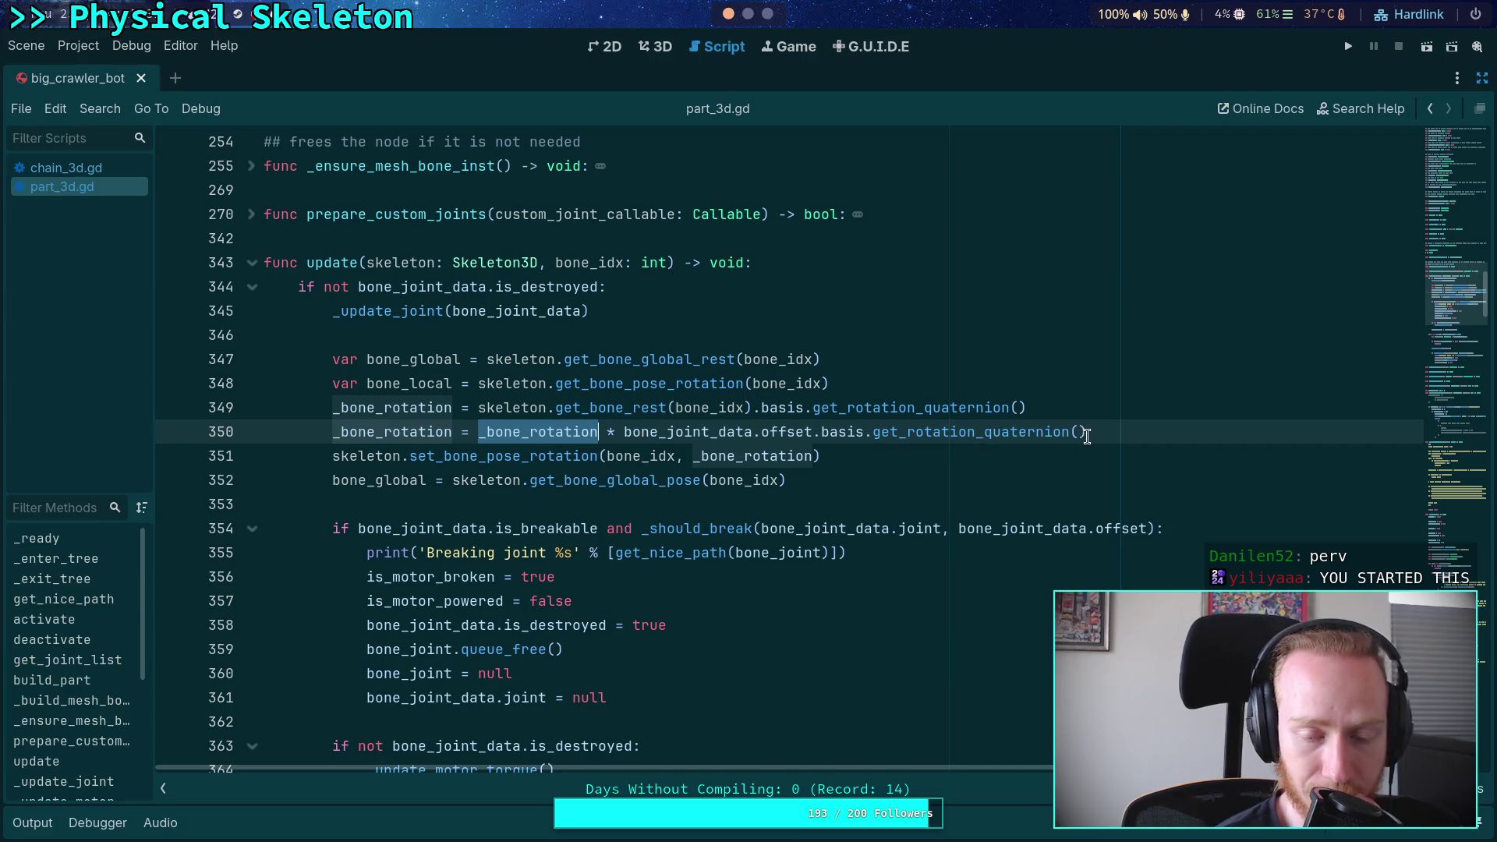
left_click_drag(625, 431, 1087, 431)
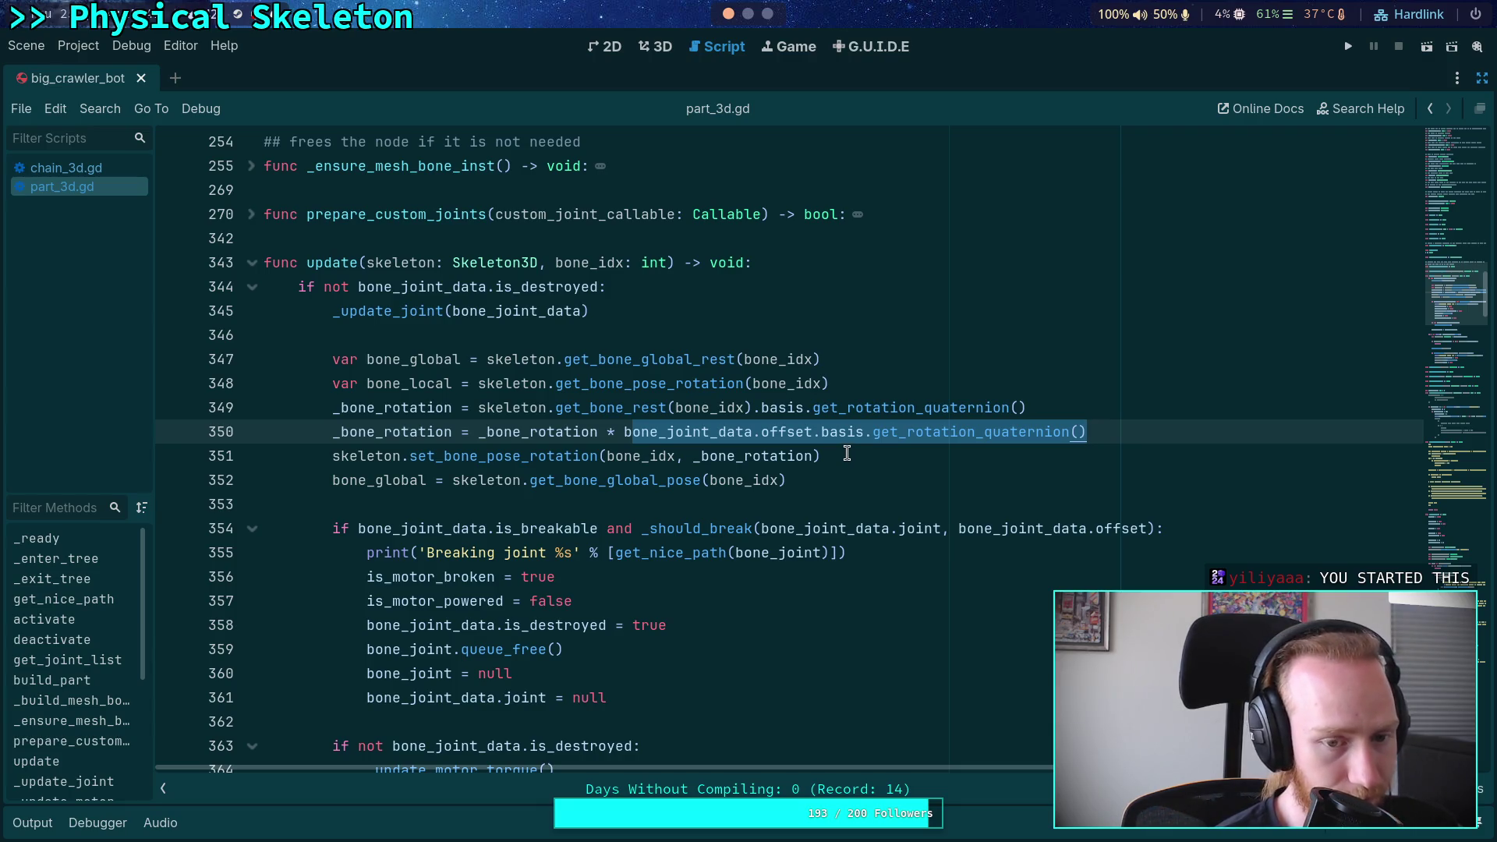
double_click(384, 407)
scroll(780, 433, "down", 1)
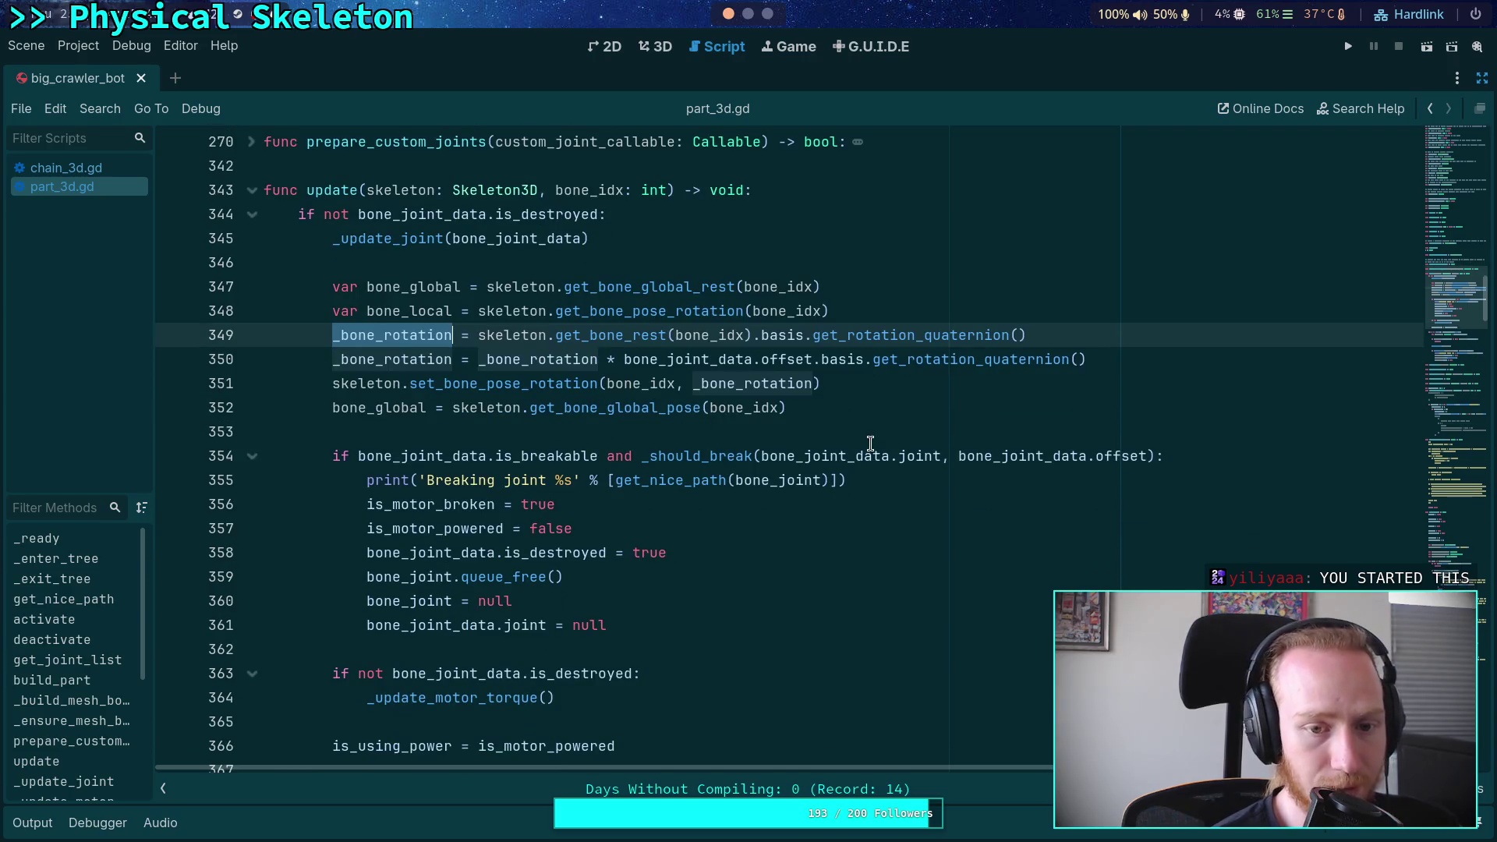
mouse_move(871, 443)
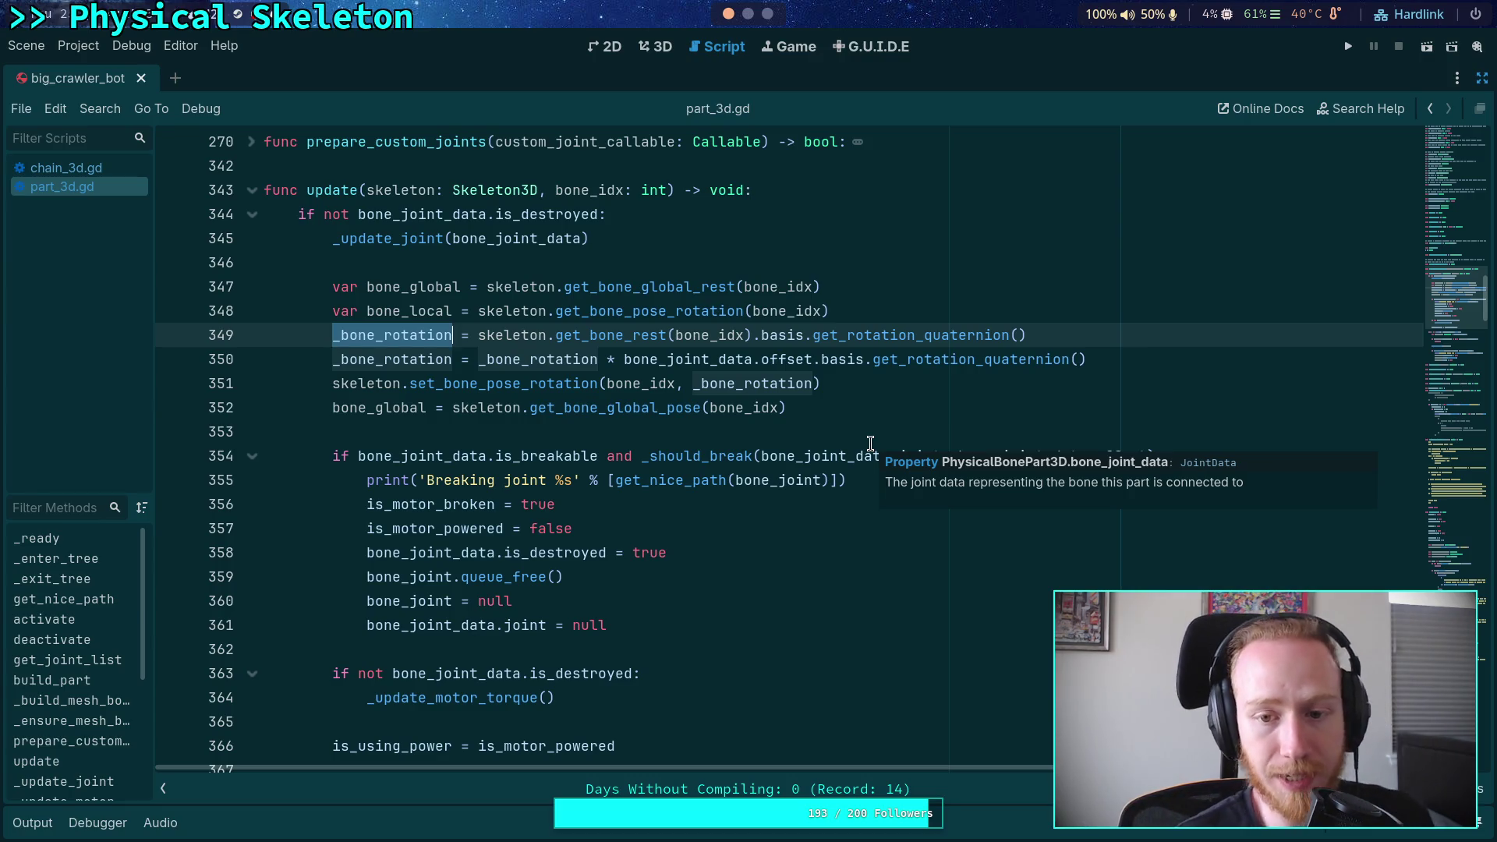
Move the rest-rotation expression from line 349 over _bone_rotation on line 350 and delete line 349
left_click_drag(478, 335, 1061, 336)
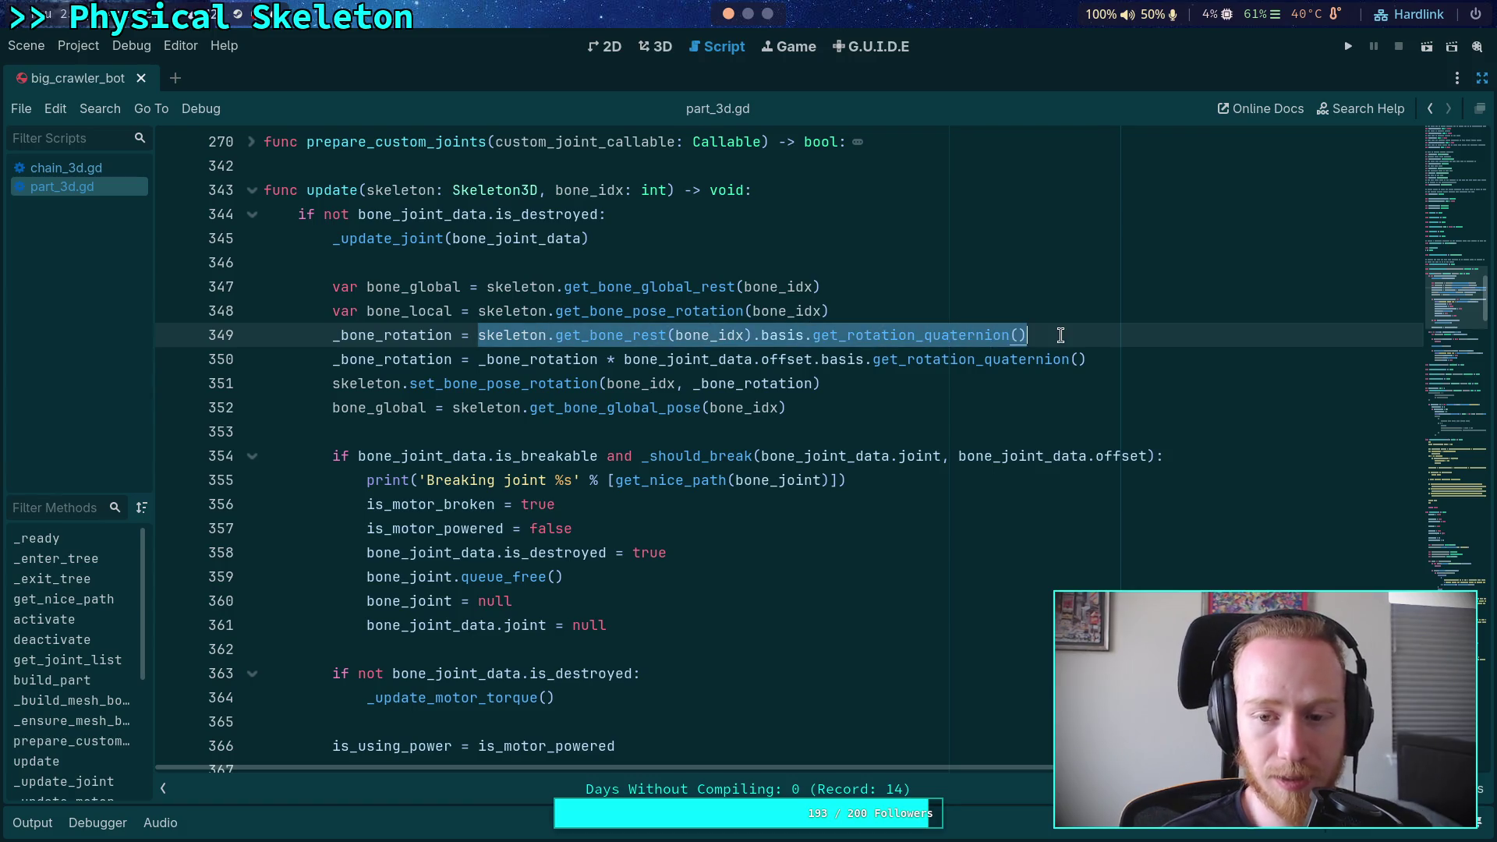
key("ctrl+x")
double_click(562, 359)
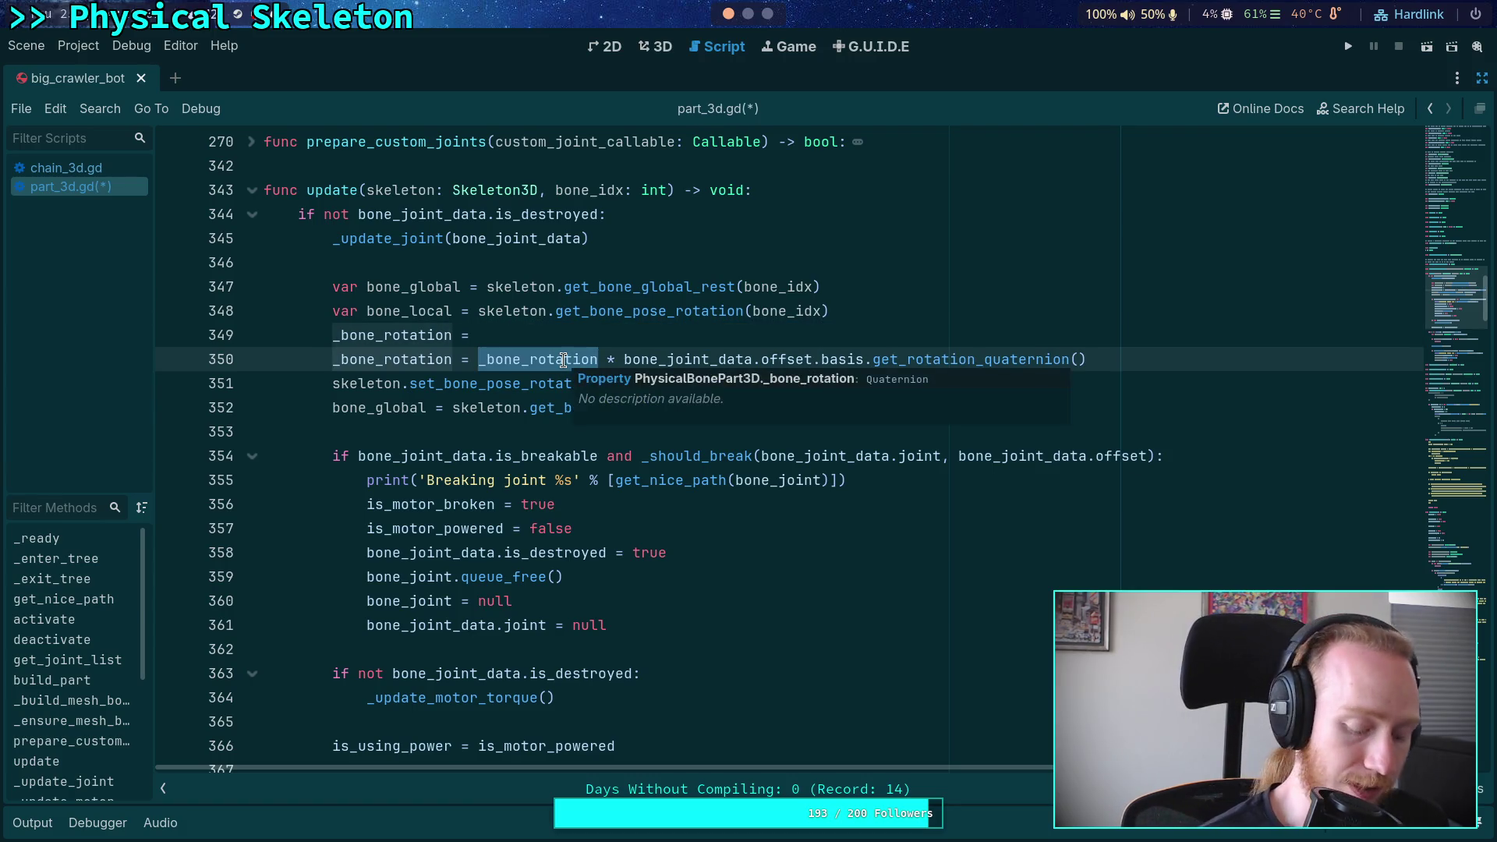
key("ctrl+v")
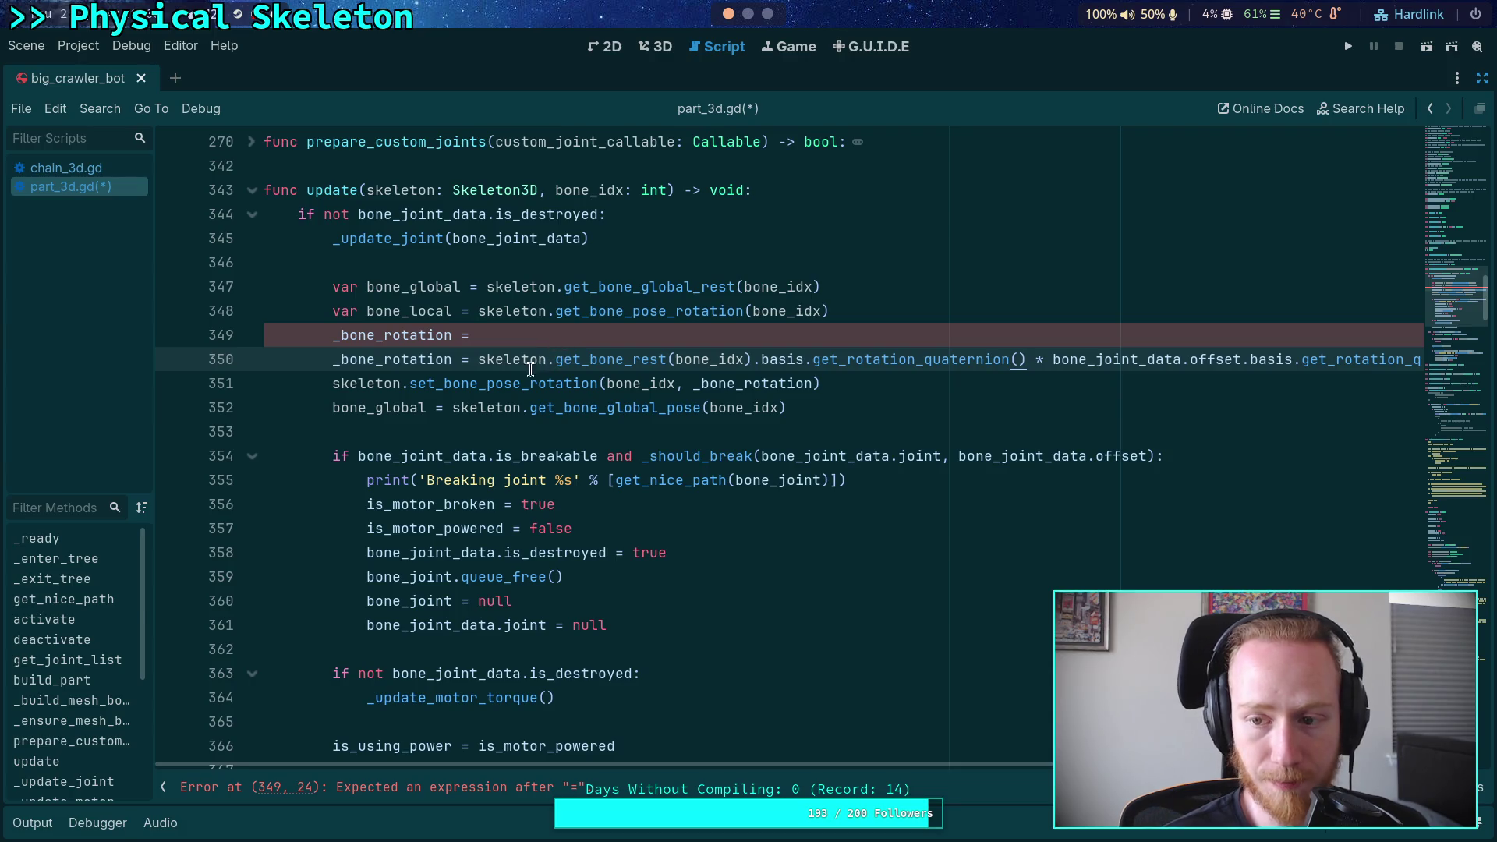
left_click(478, 335)
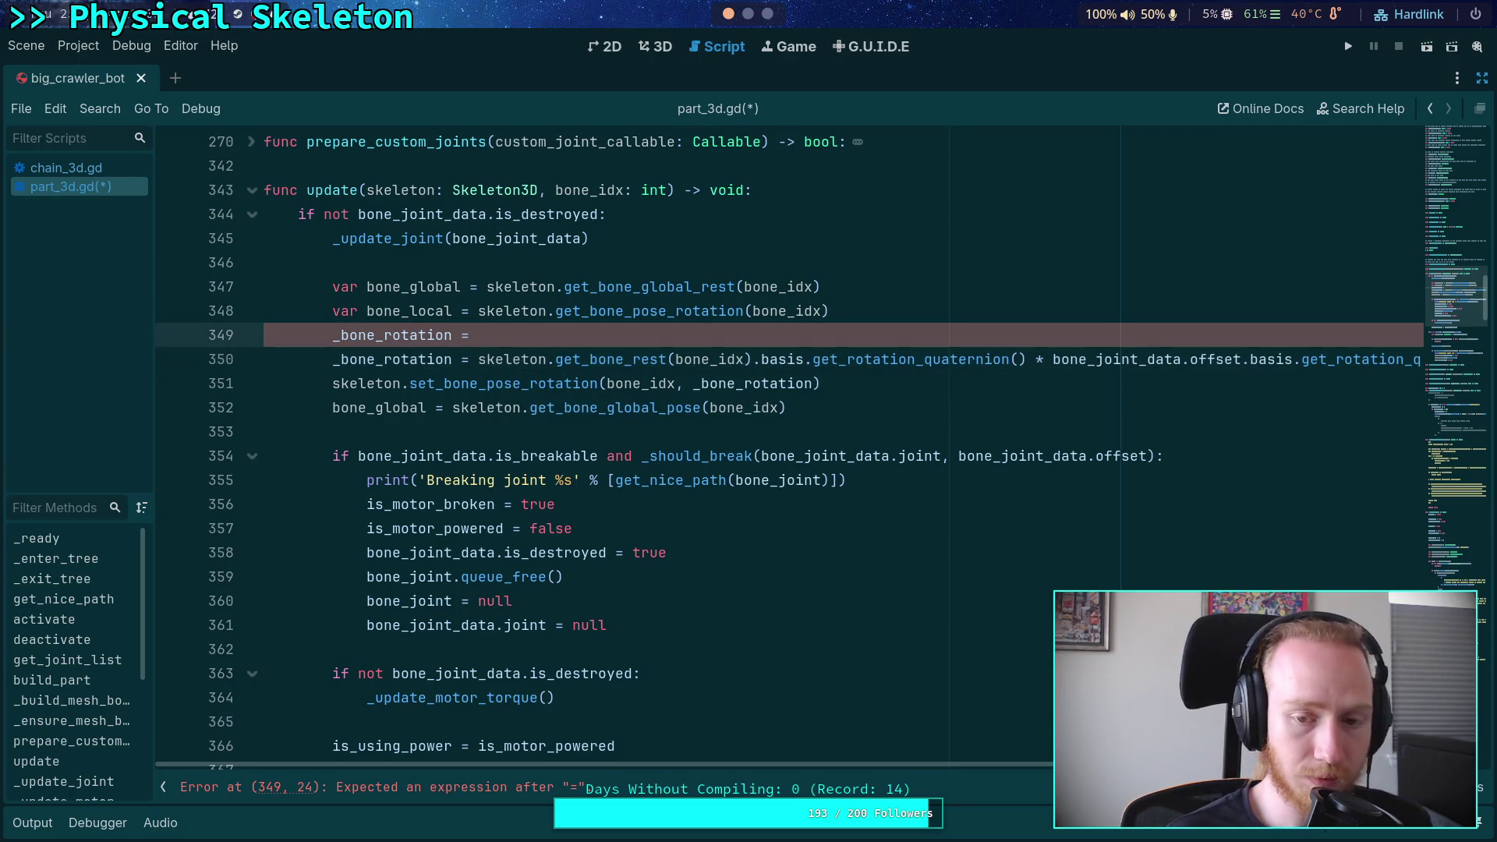
key("shift+Home")
key("ctrl+shift+k")
Wrap the rest-times-offset product in parentheses split across separate lines
type("(activate()")
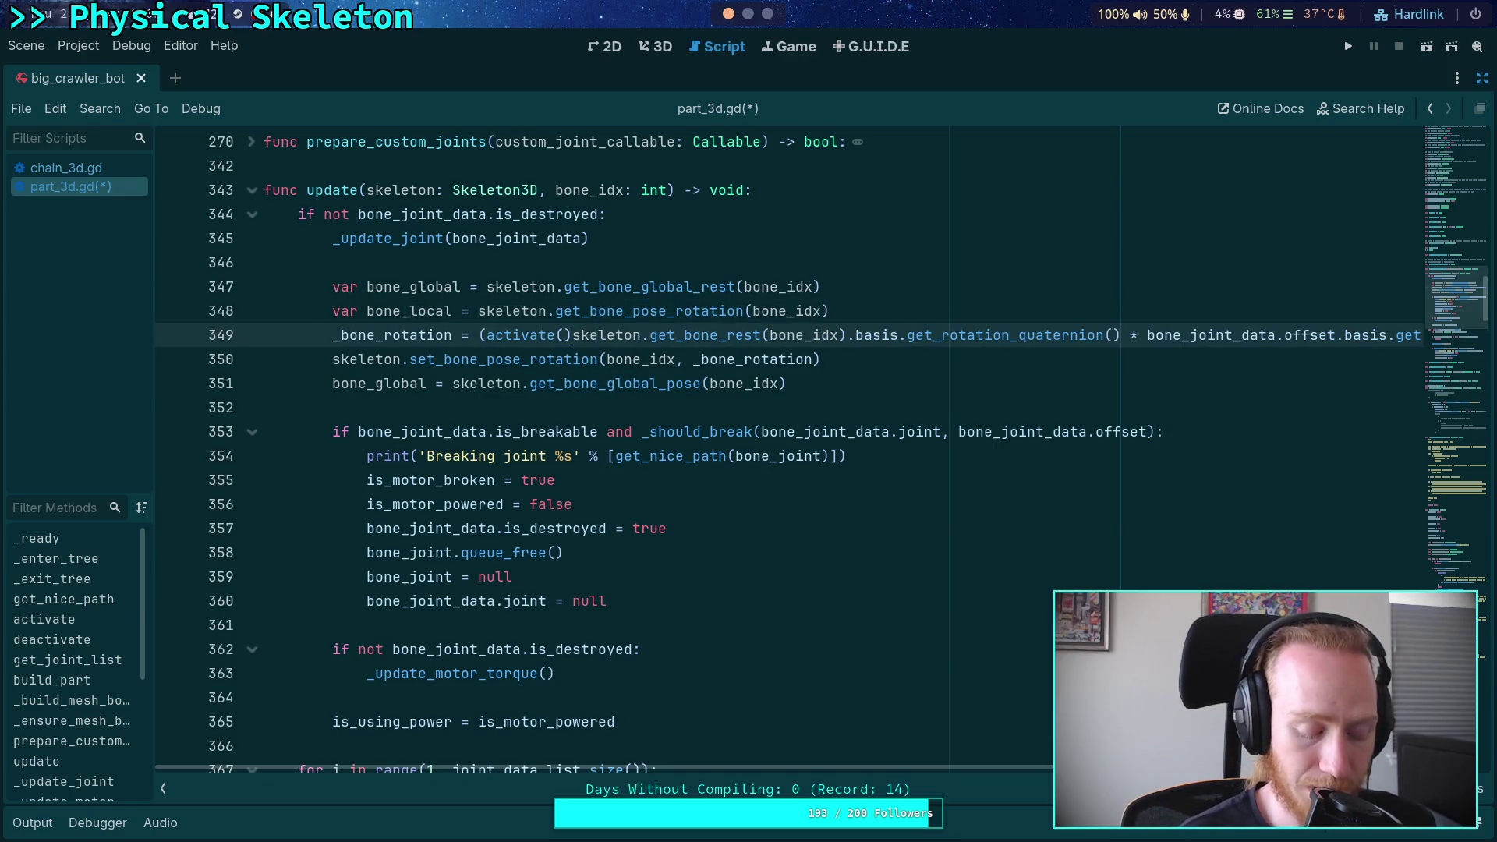
key("BackSpace")
key("BackSpace")
key("BackSpace")
key("Return")
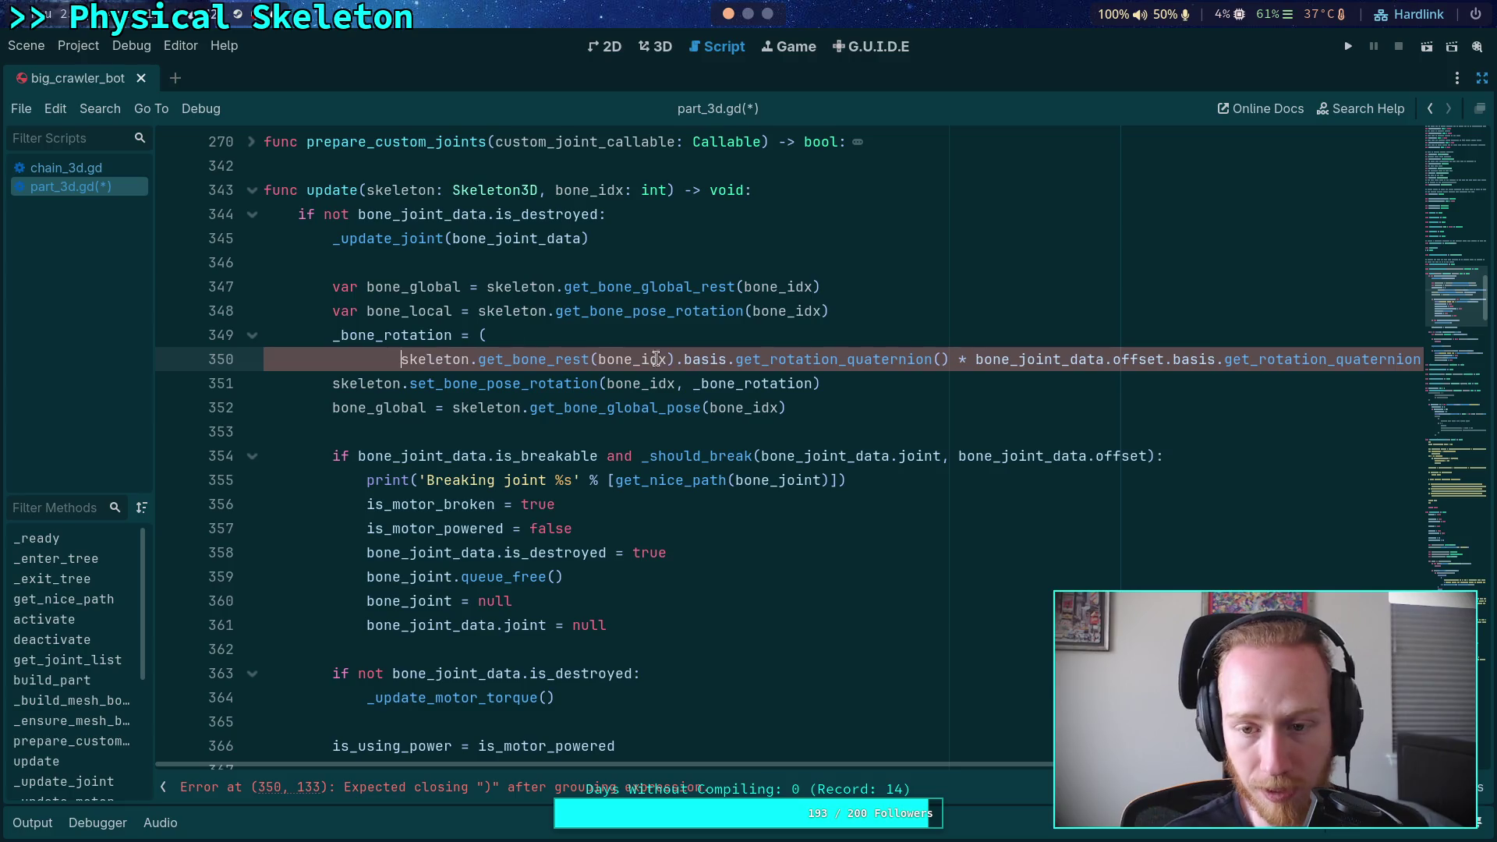
left_click(958, 358)
key("Return")
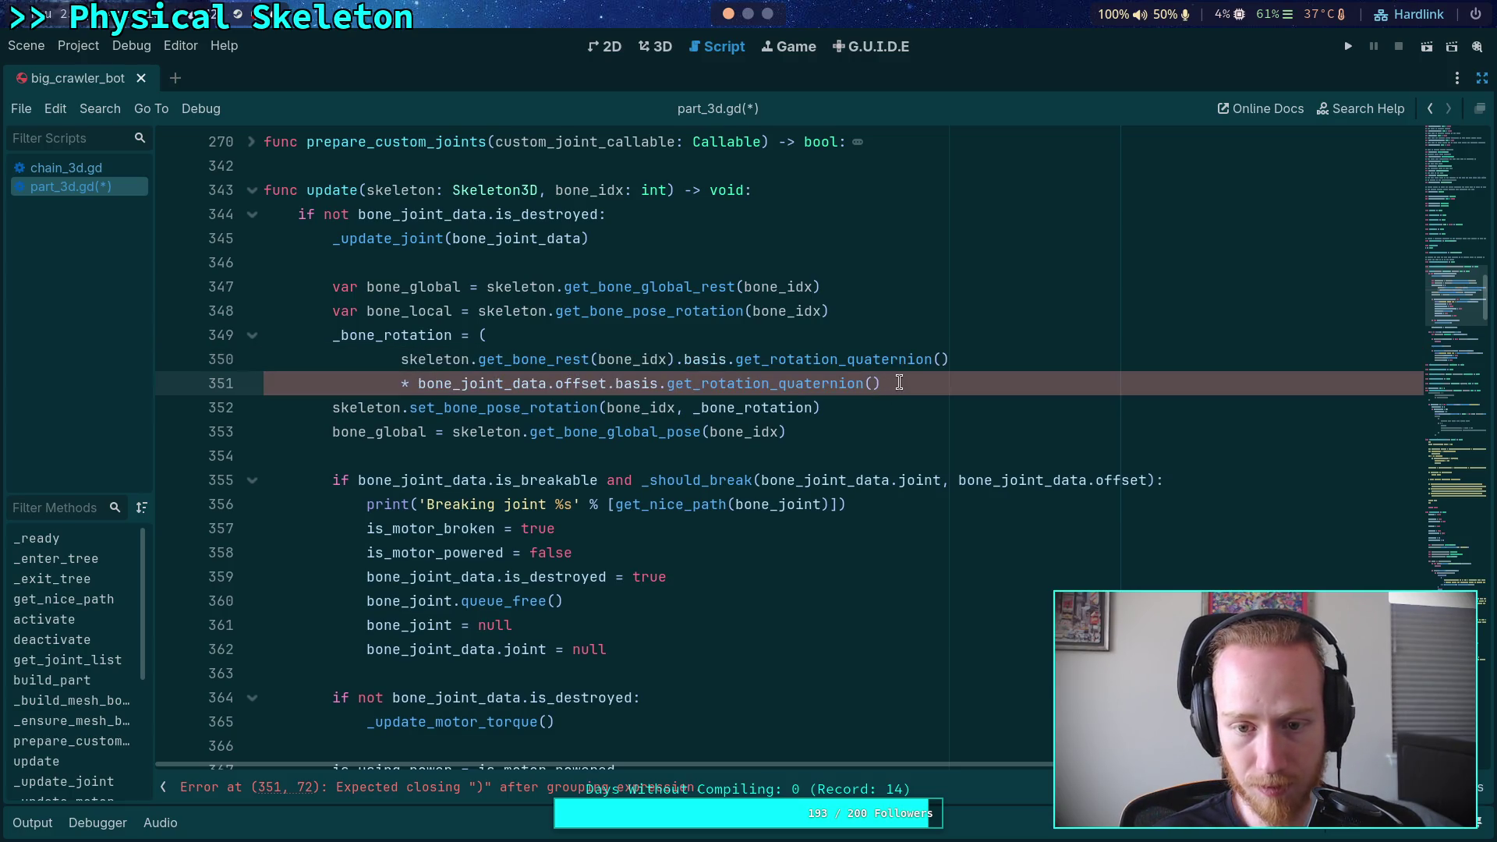
key("Return")
type(")")
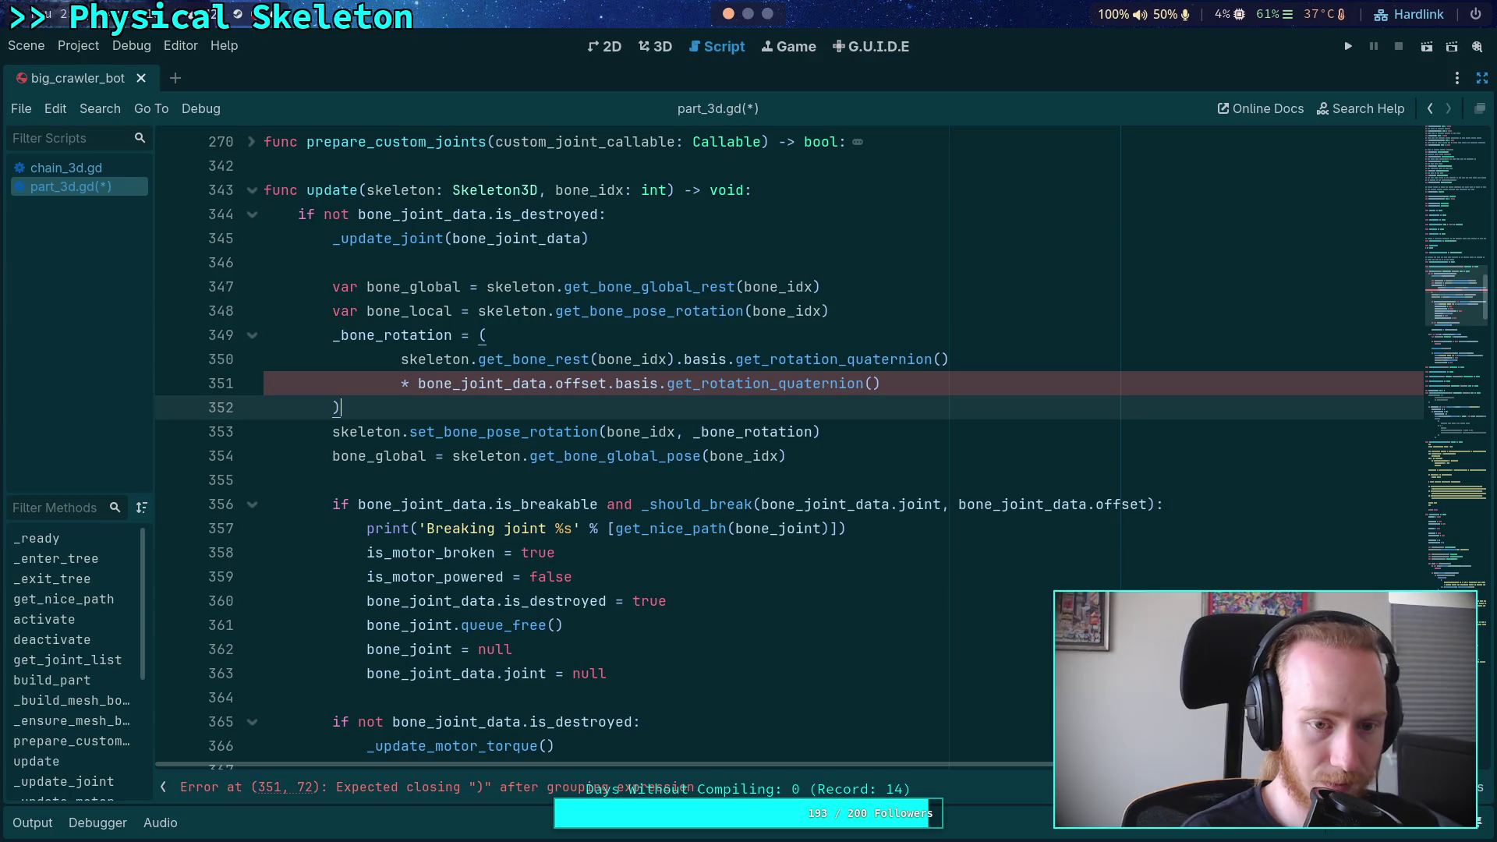
left_click(862, 483)
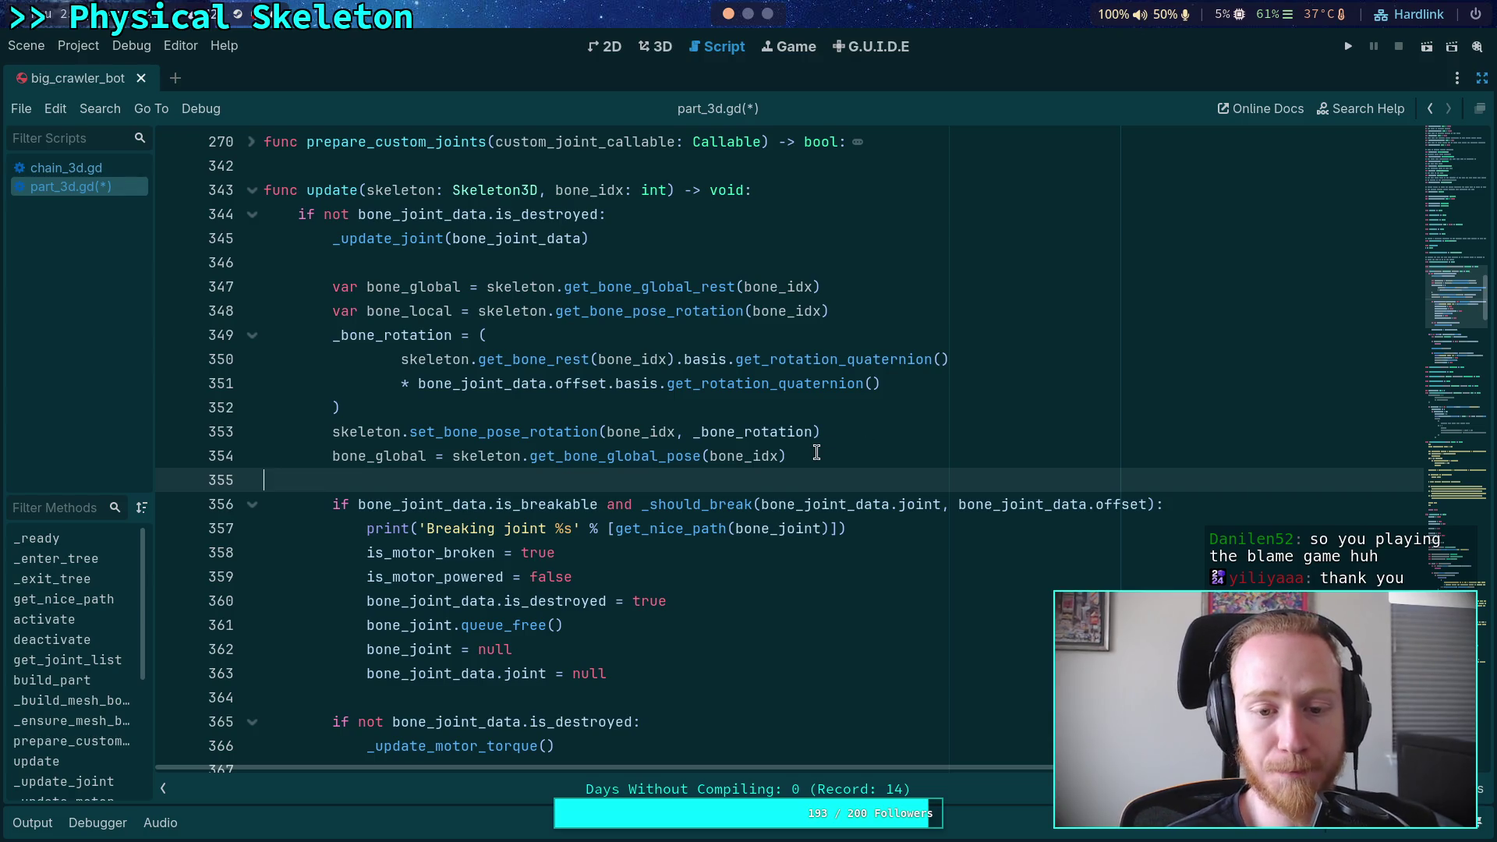
left_click_drag(413, 385, 966, 379)
left_click(727, 480)
scroll(727, 480, "down", 12)
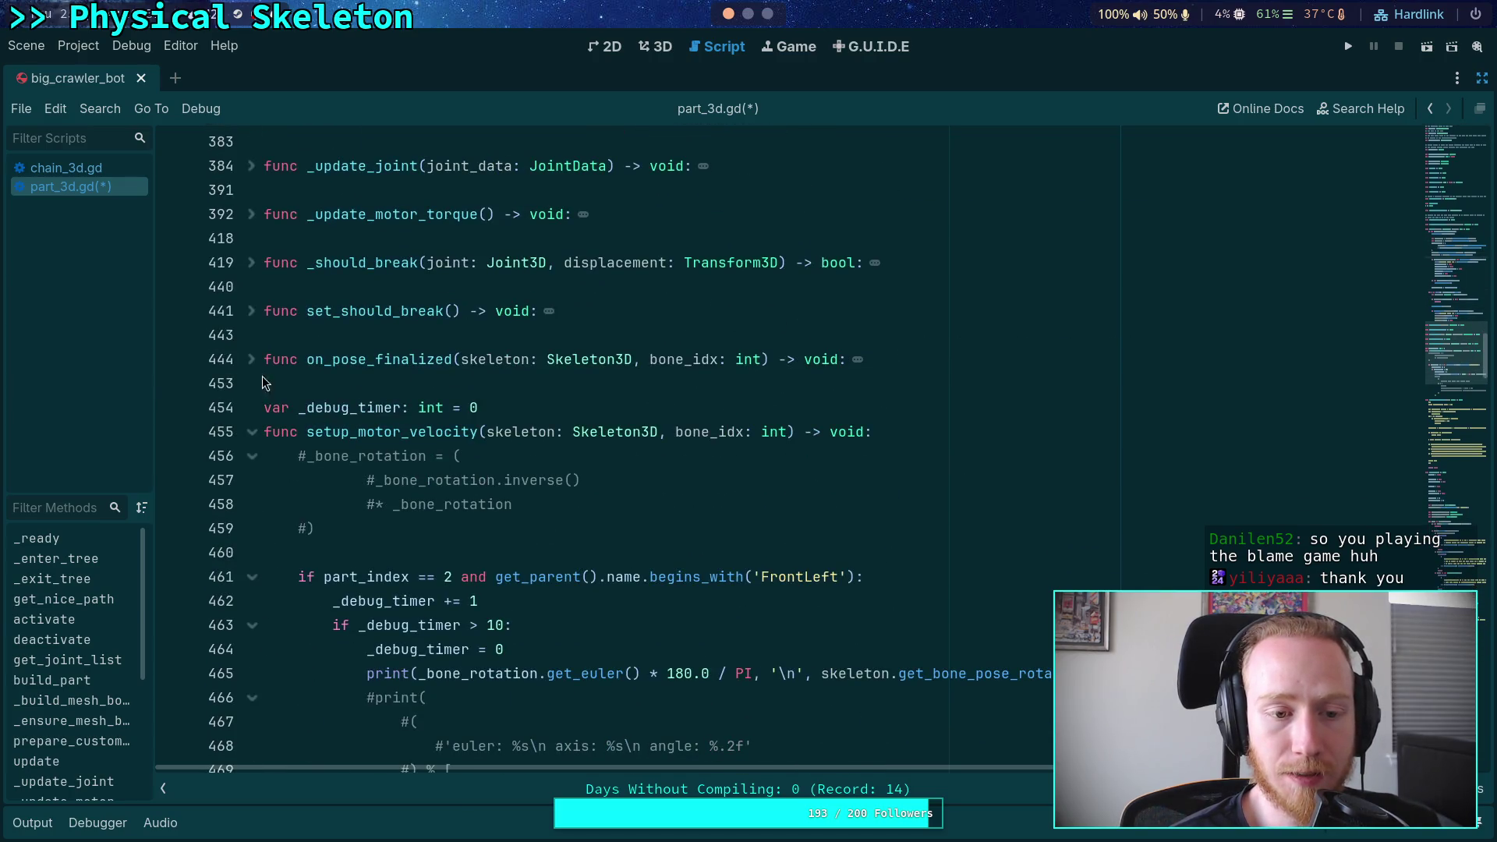
left_click(252, 361)
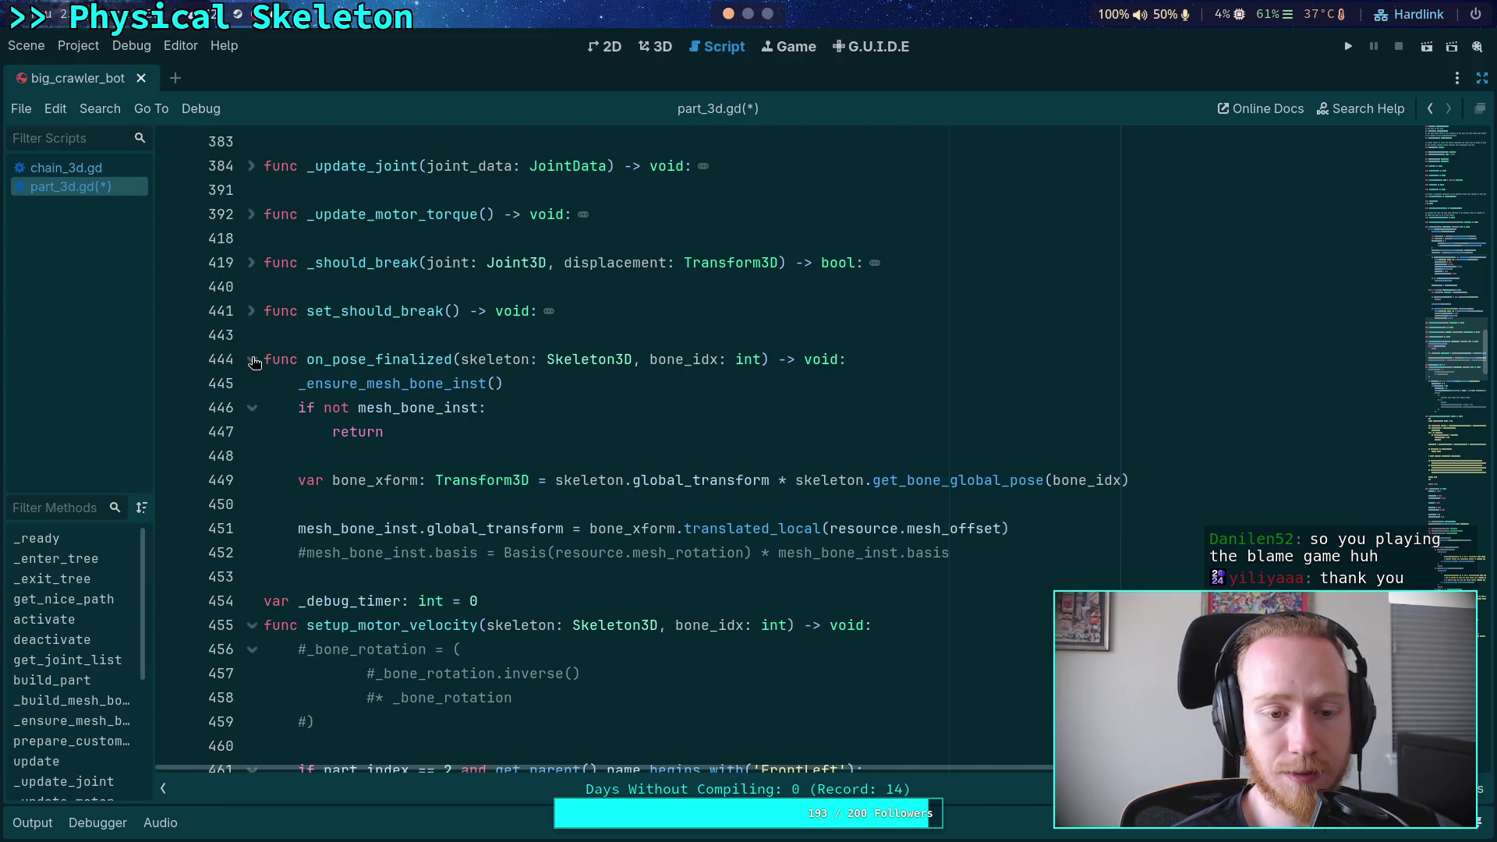
left_click(253, 360)
scroll(437, 421, "down", 2)
left_click(414, 407)
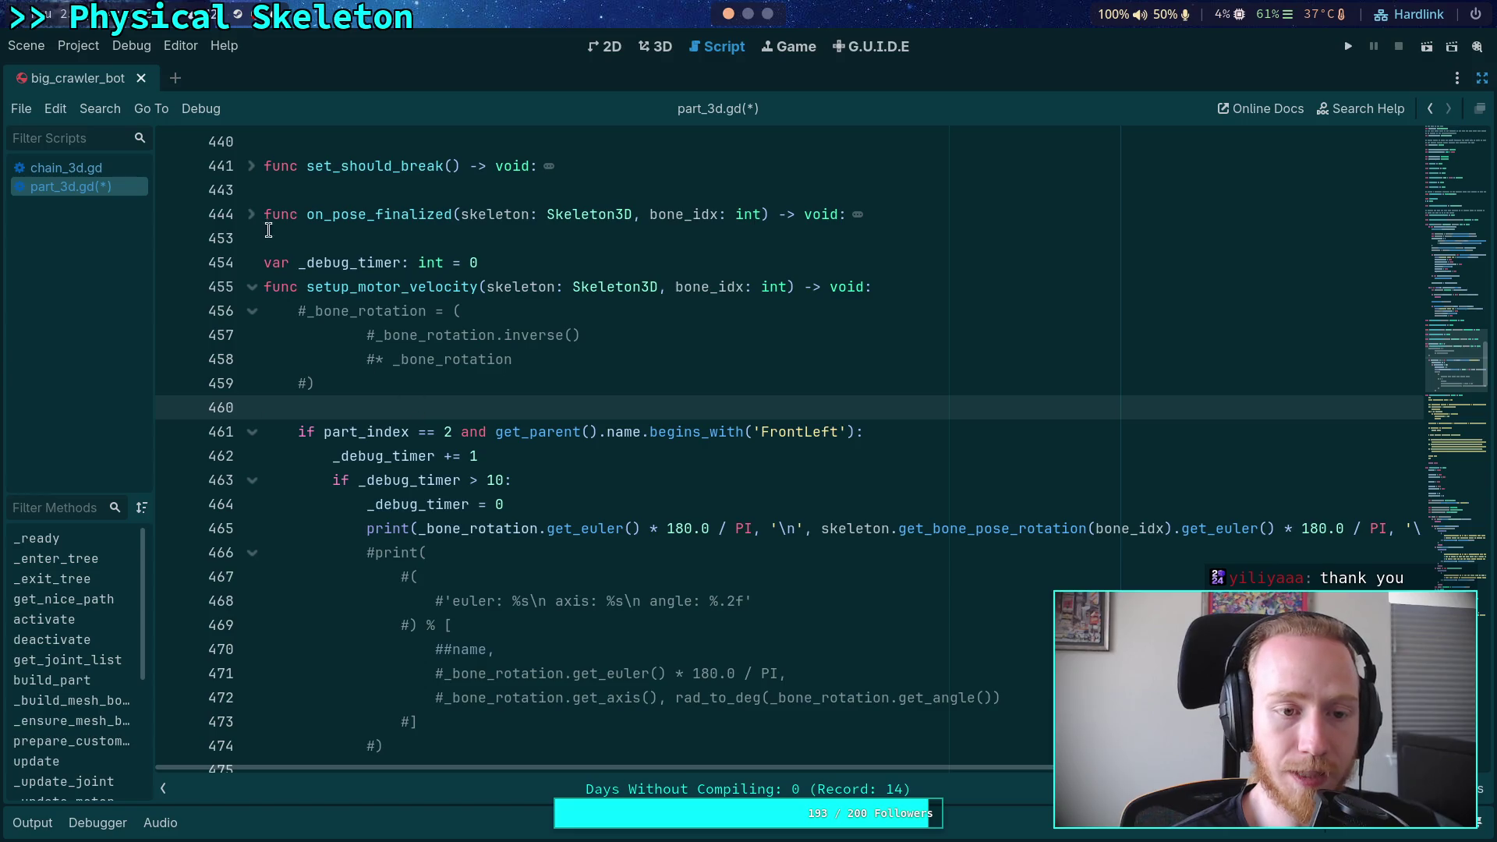
left_click(252, 221)
left_click(253, 224)
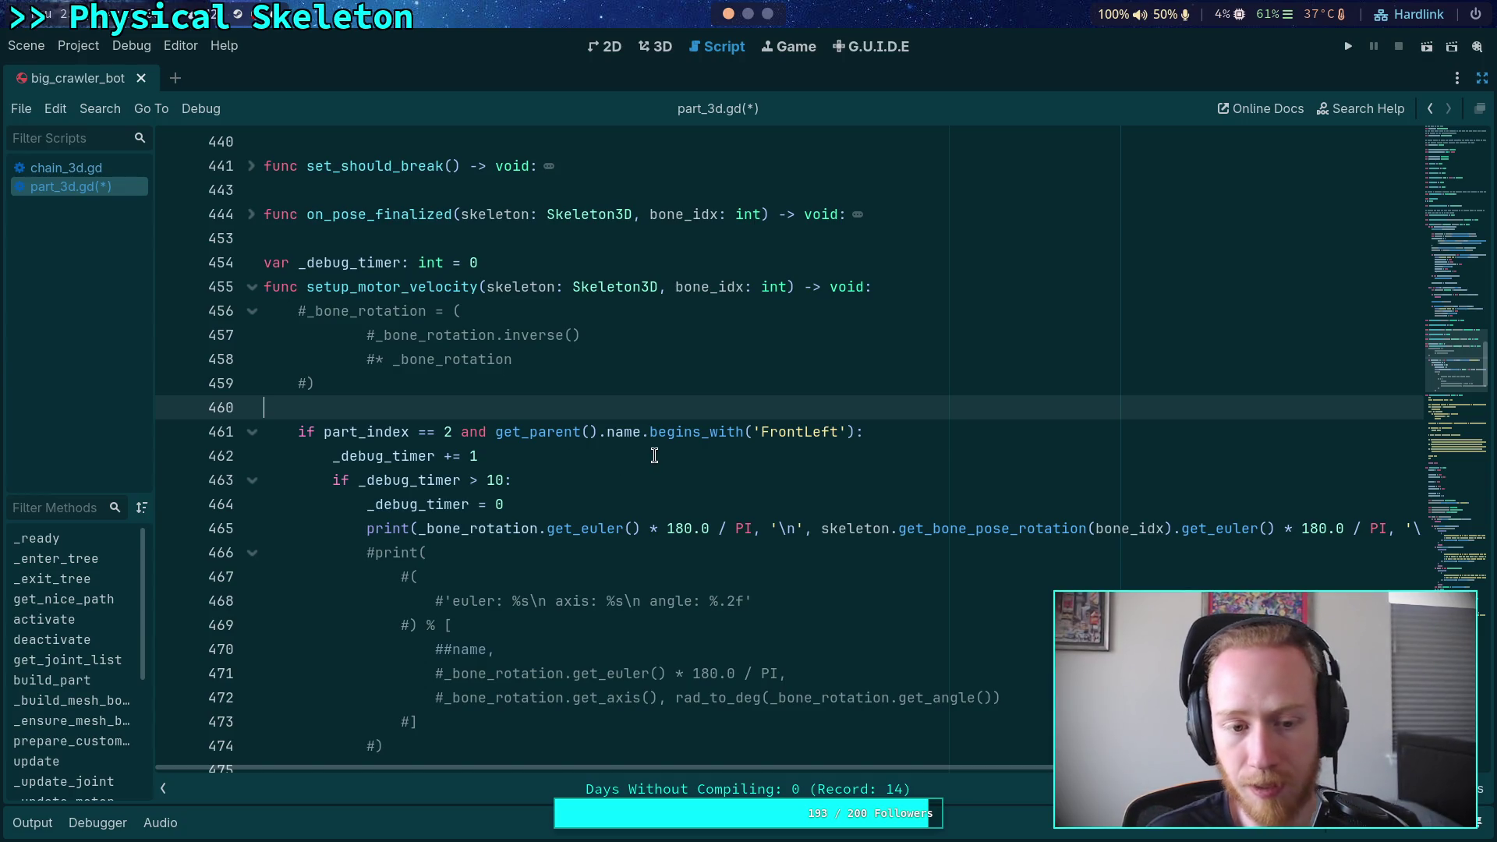
scroll(654, 456, "down", 3)
scroll(655, 455, "up", 2)
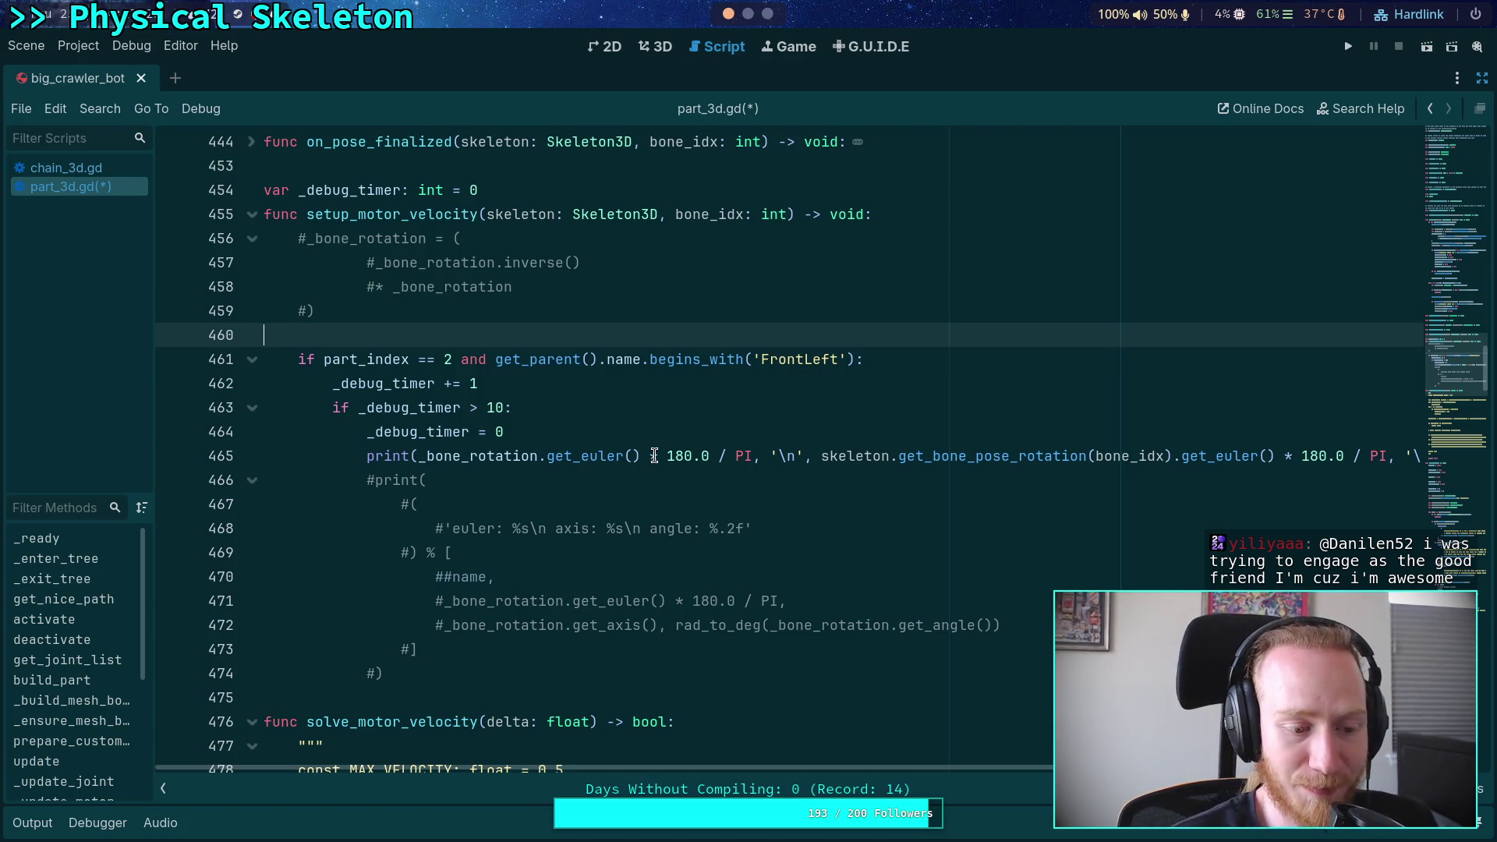
left_click(641, 317)
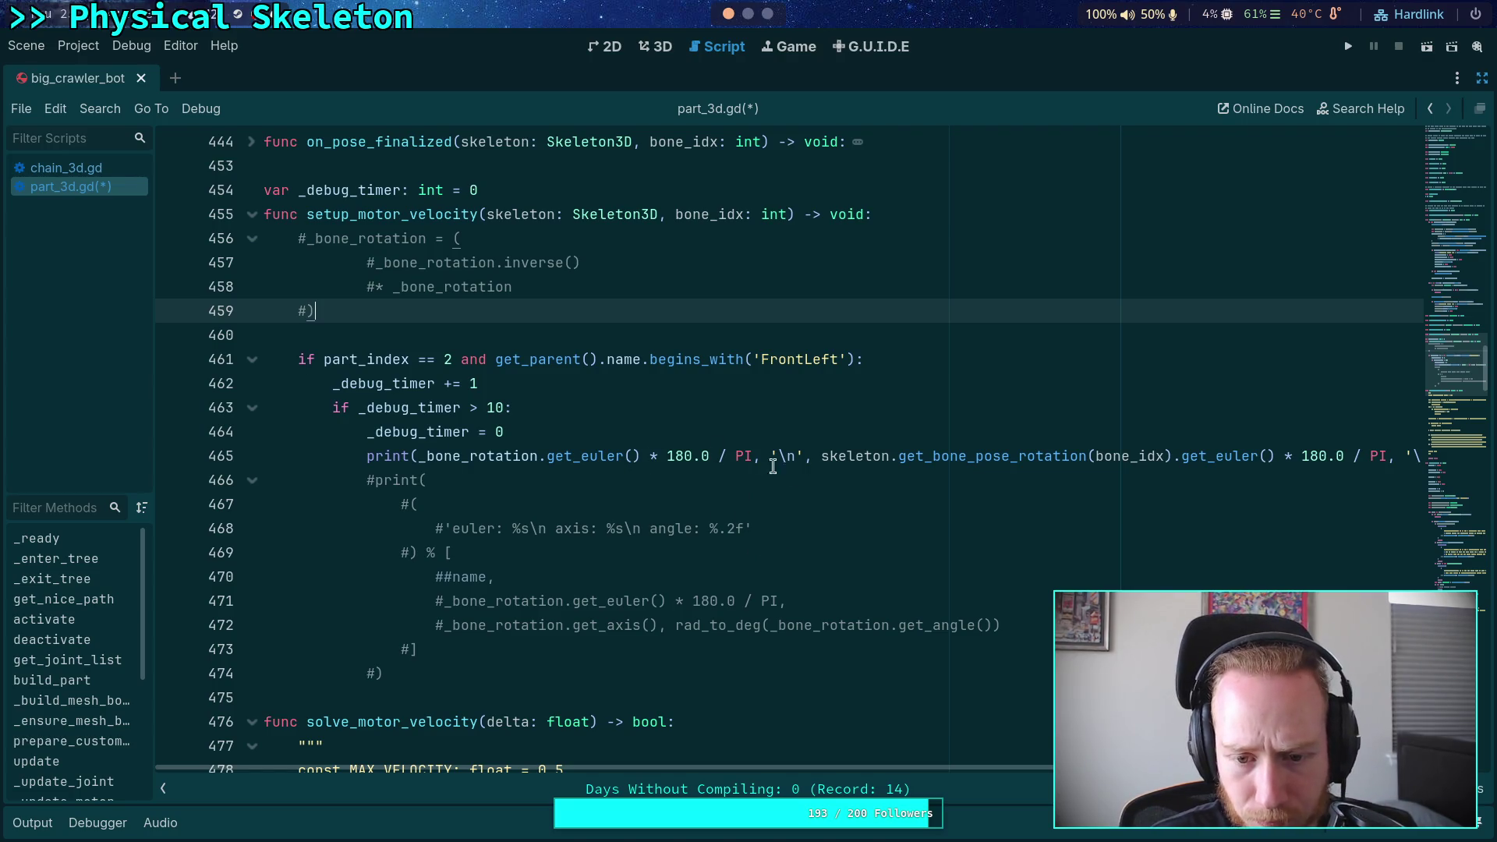
scroll(888, 765, "right", 1)
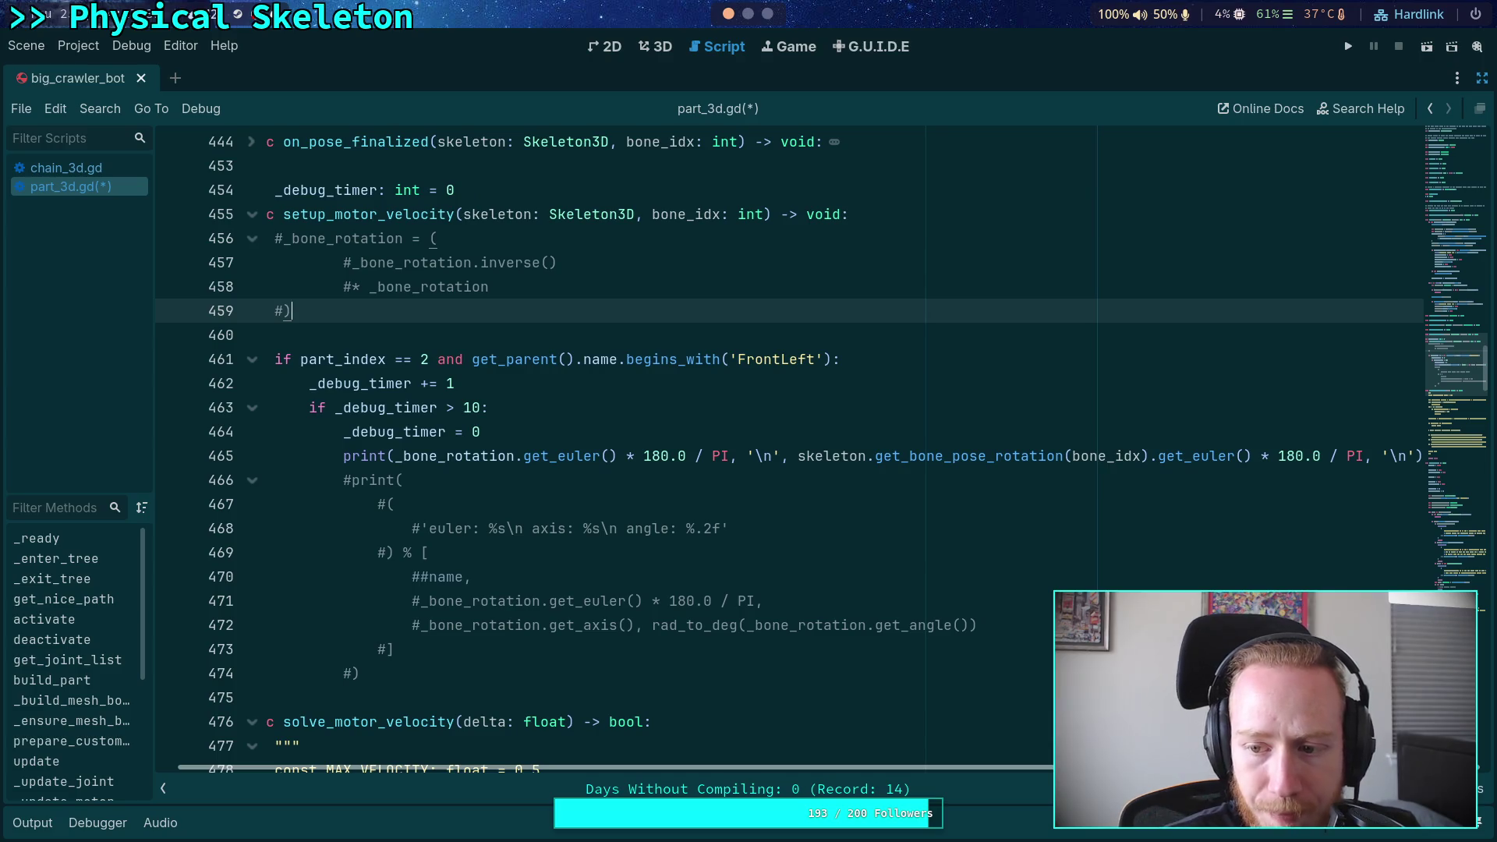
Open the Output panel and highlight the _bone_rotation uses in the print on line 465
left_click(32, 823)
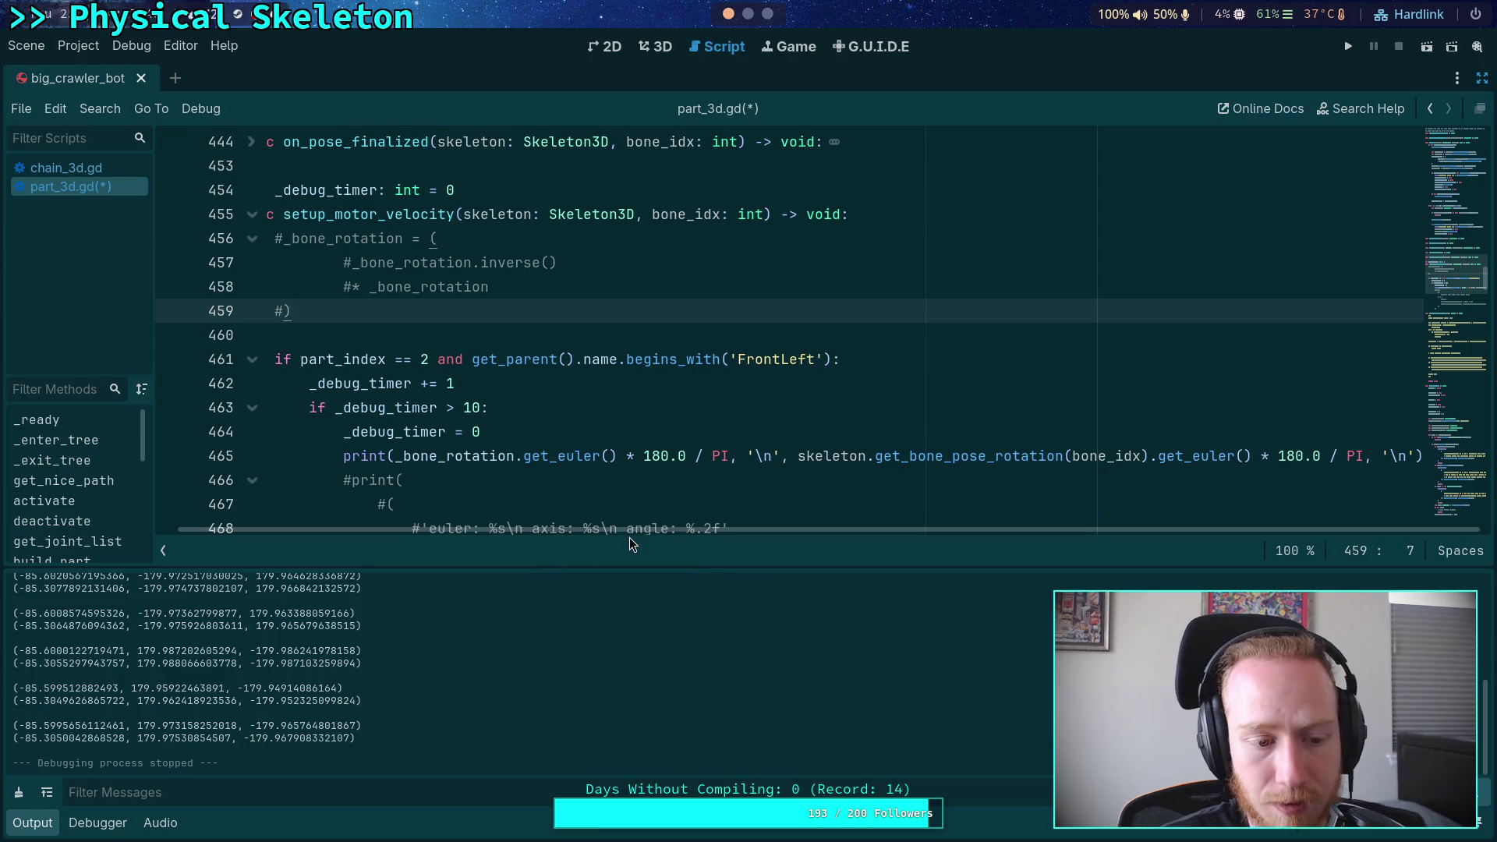
double_click(468, 455)
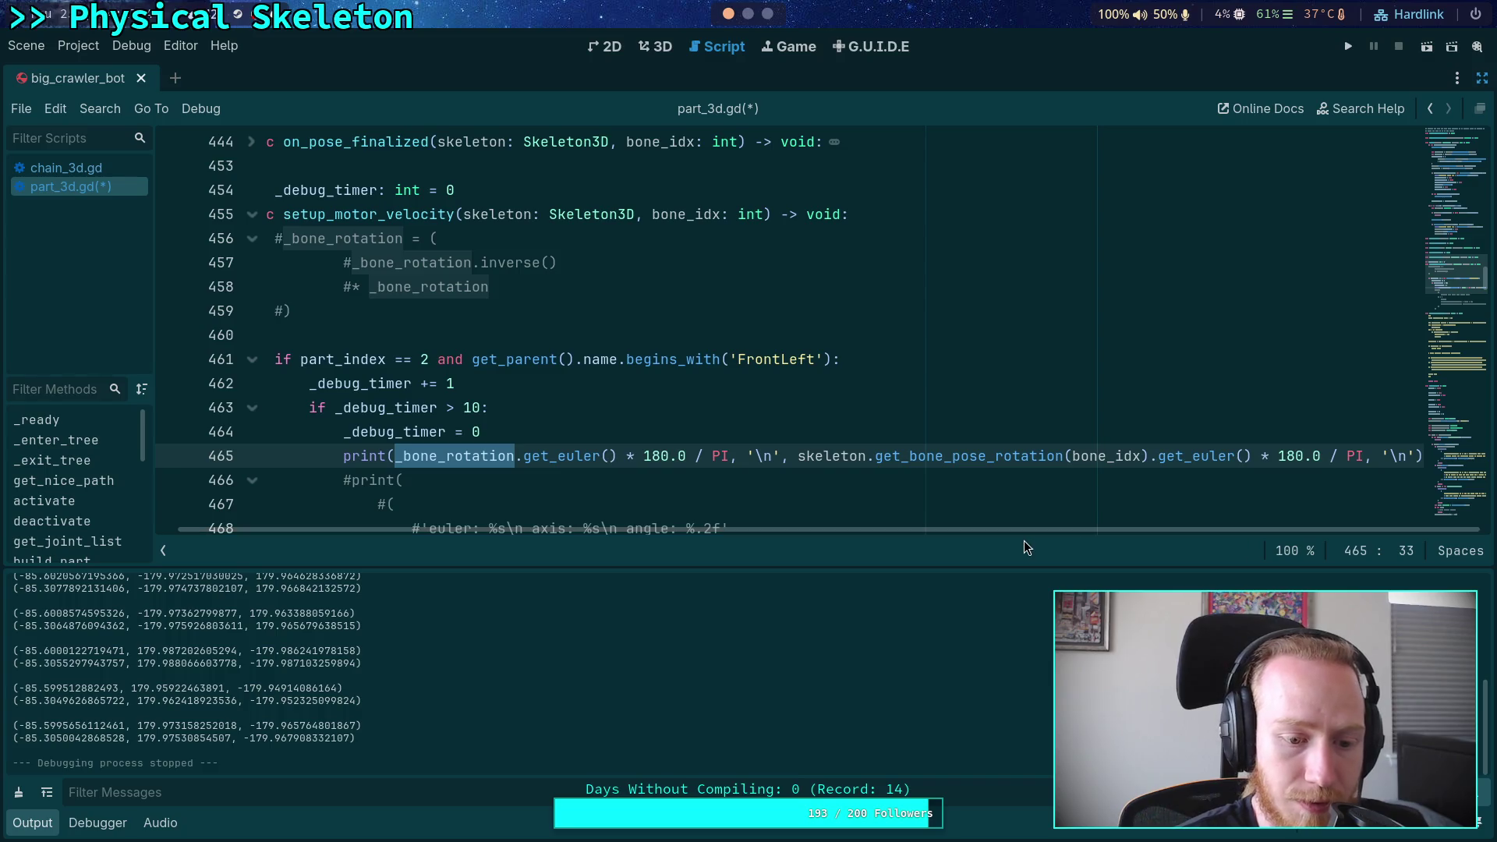
left_click(740, 434)
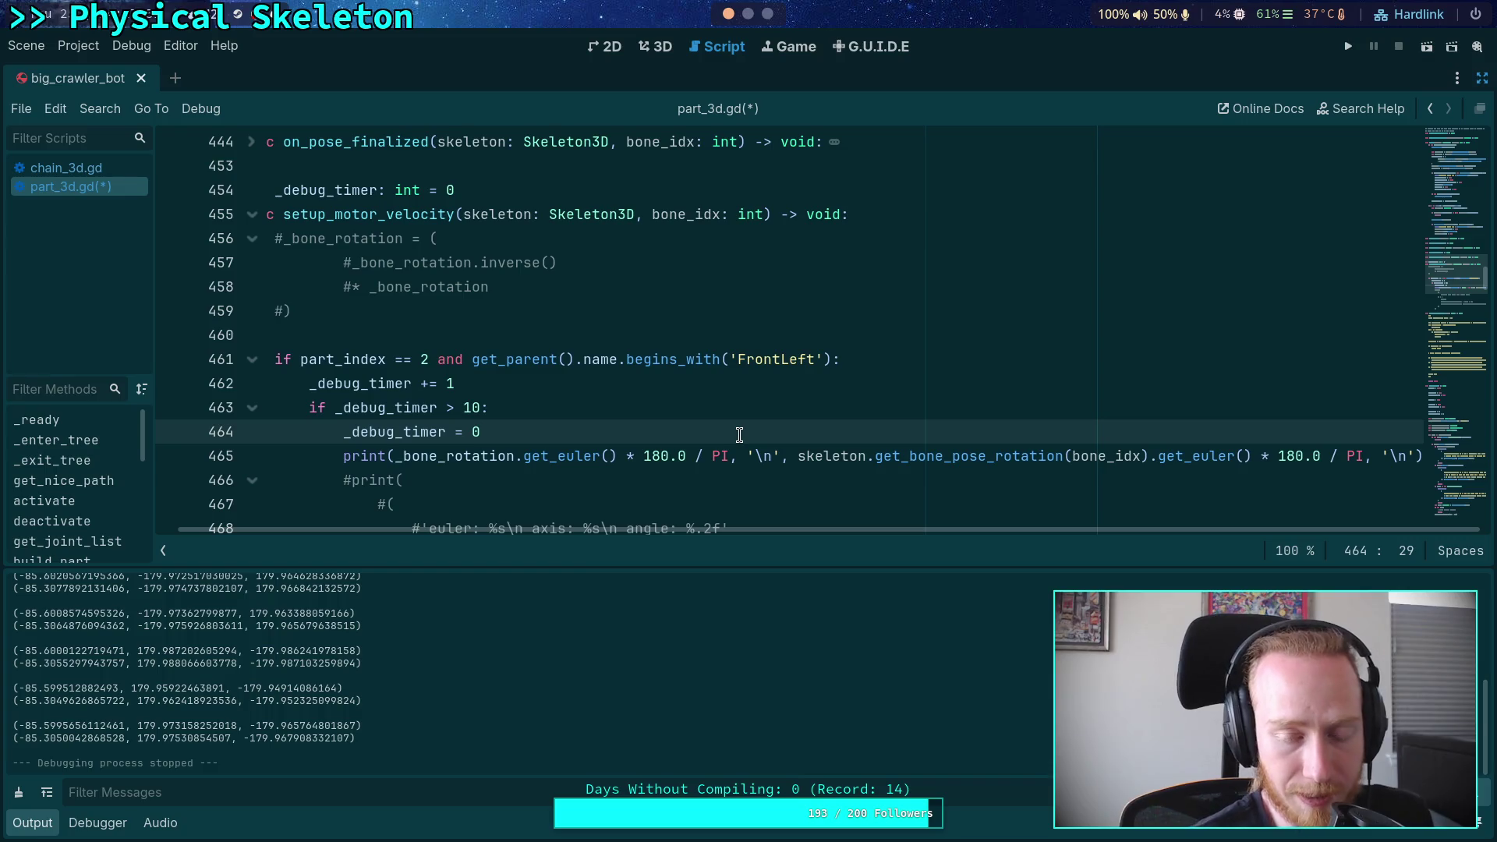
scroll(739, 434, "down", 1)
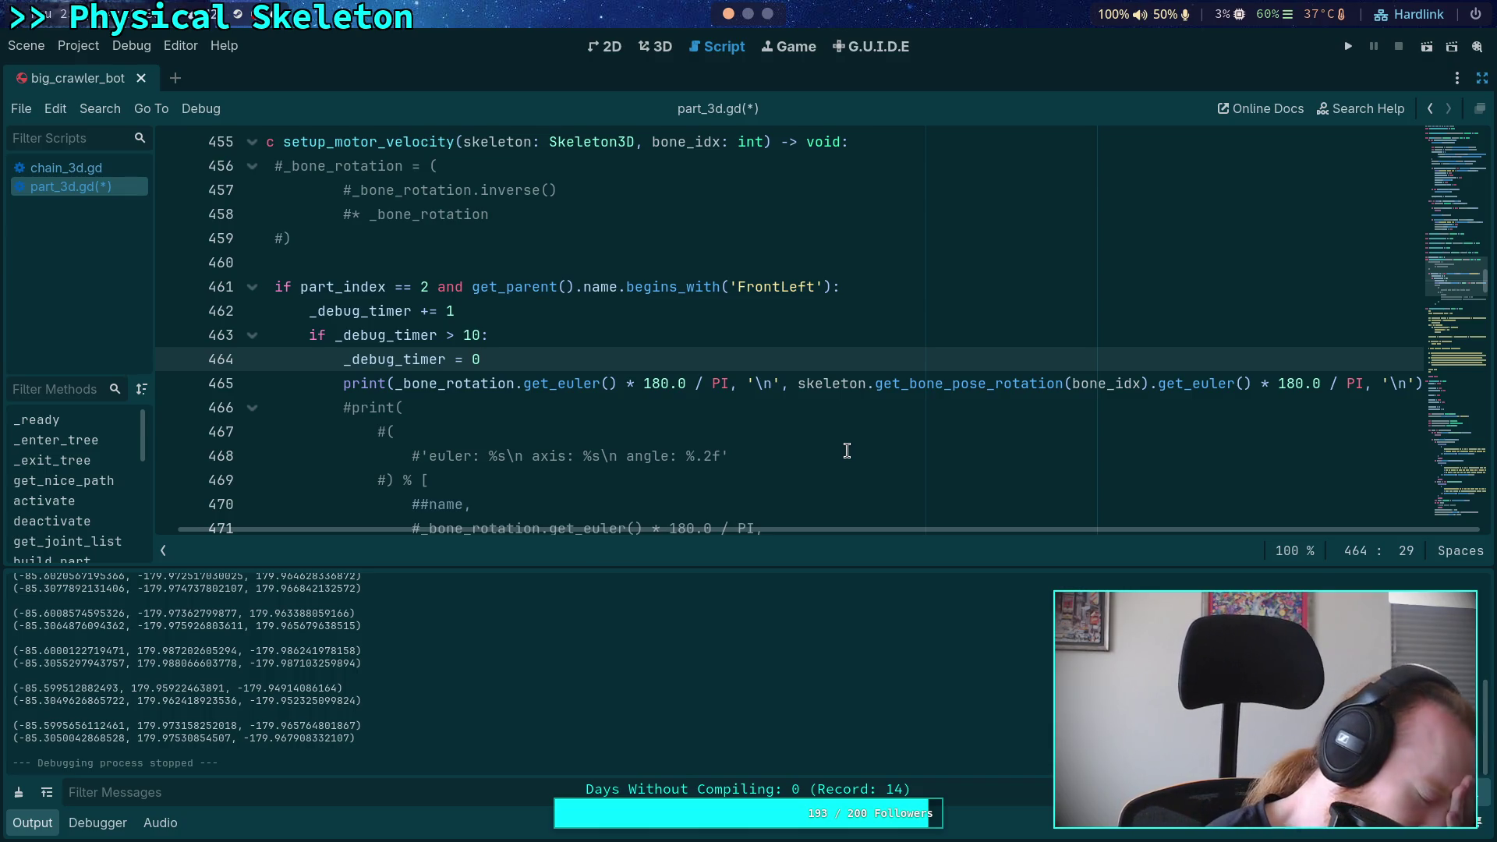
scroll(847, 451, "down", 4)
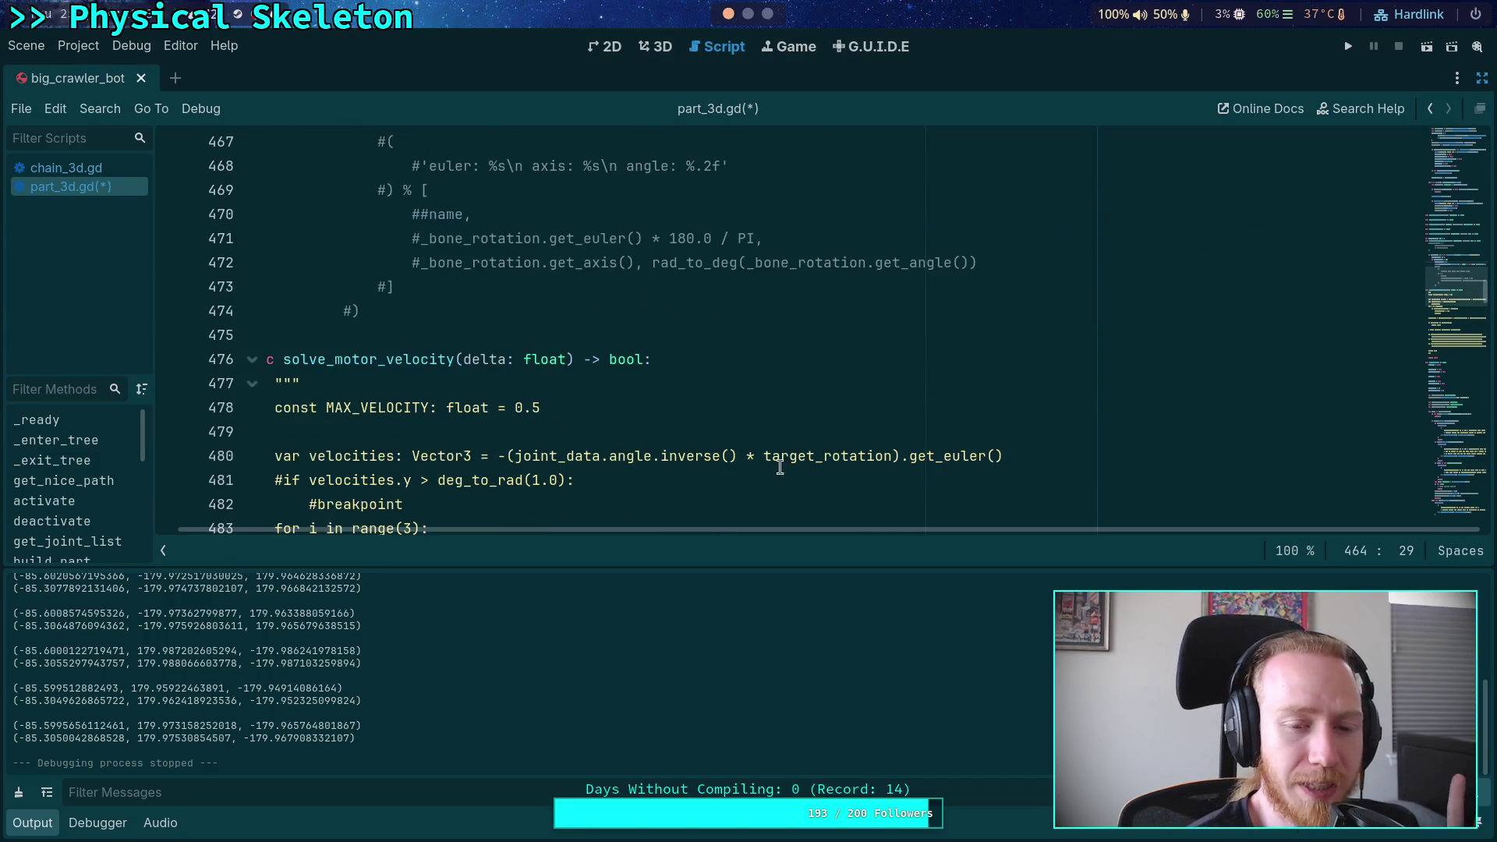
left_click_drag(733, 530, 670, 530)
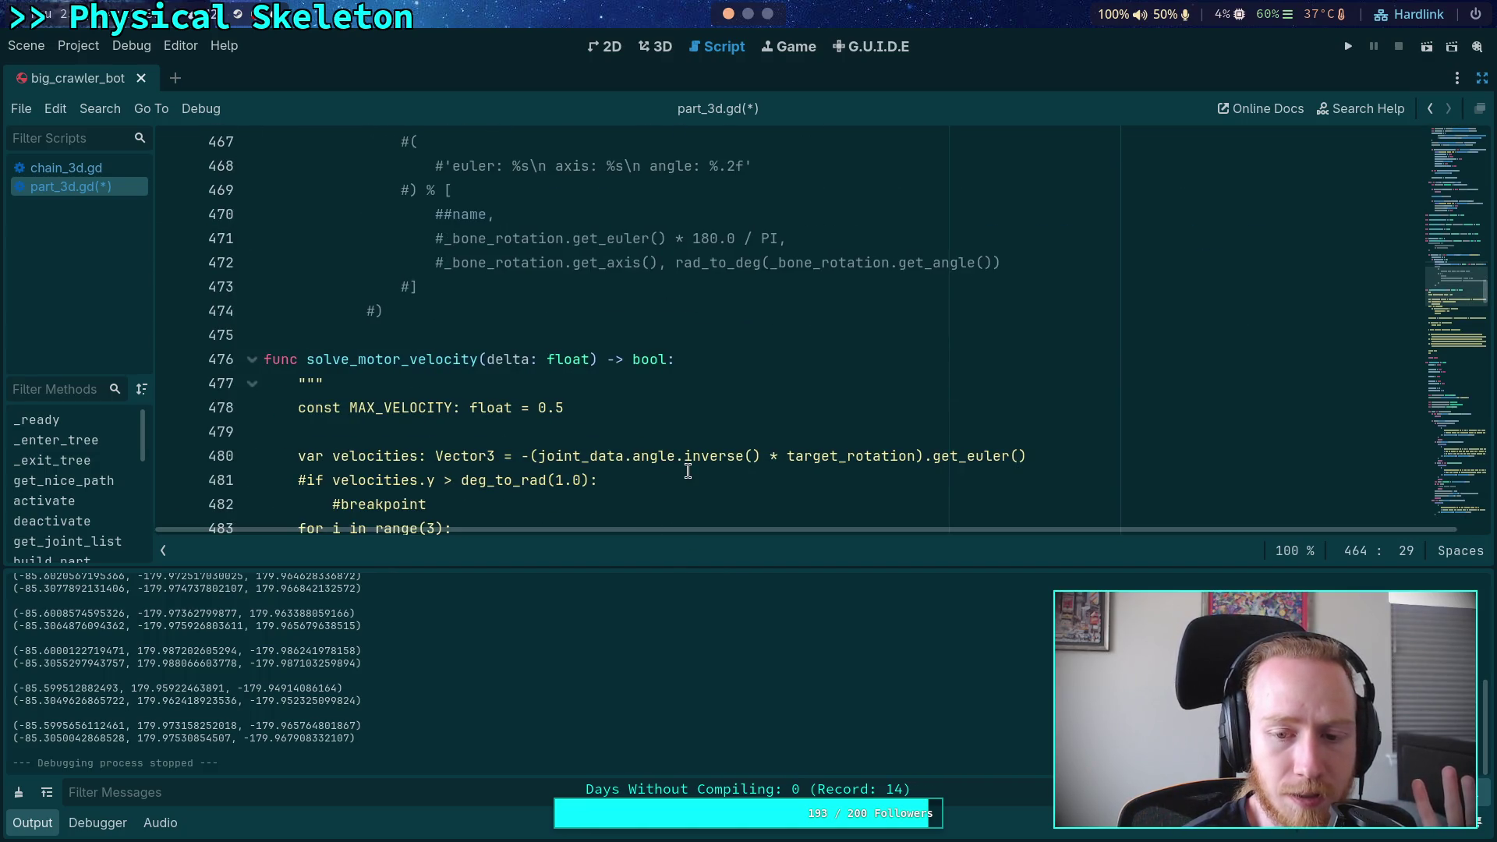
double_click(799, 456)
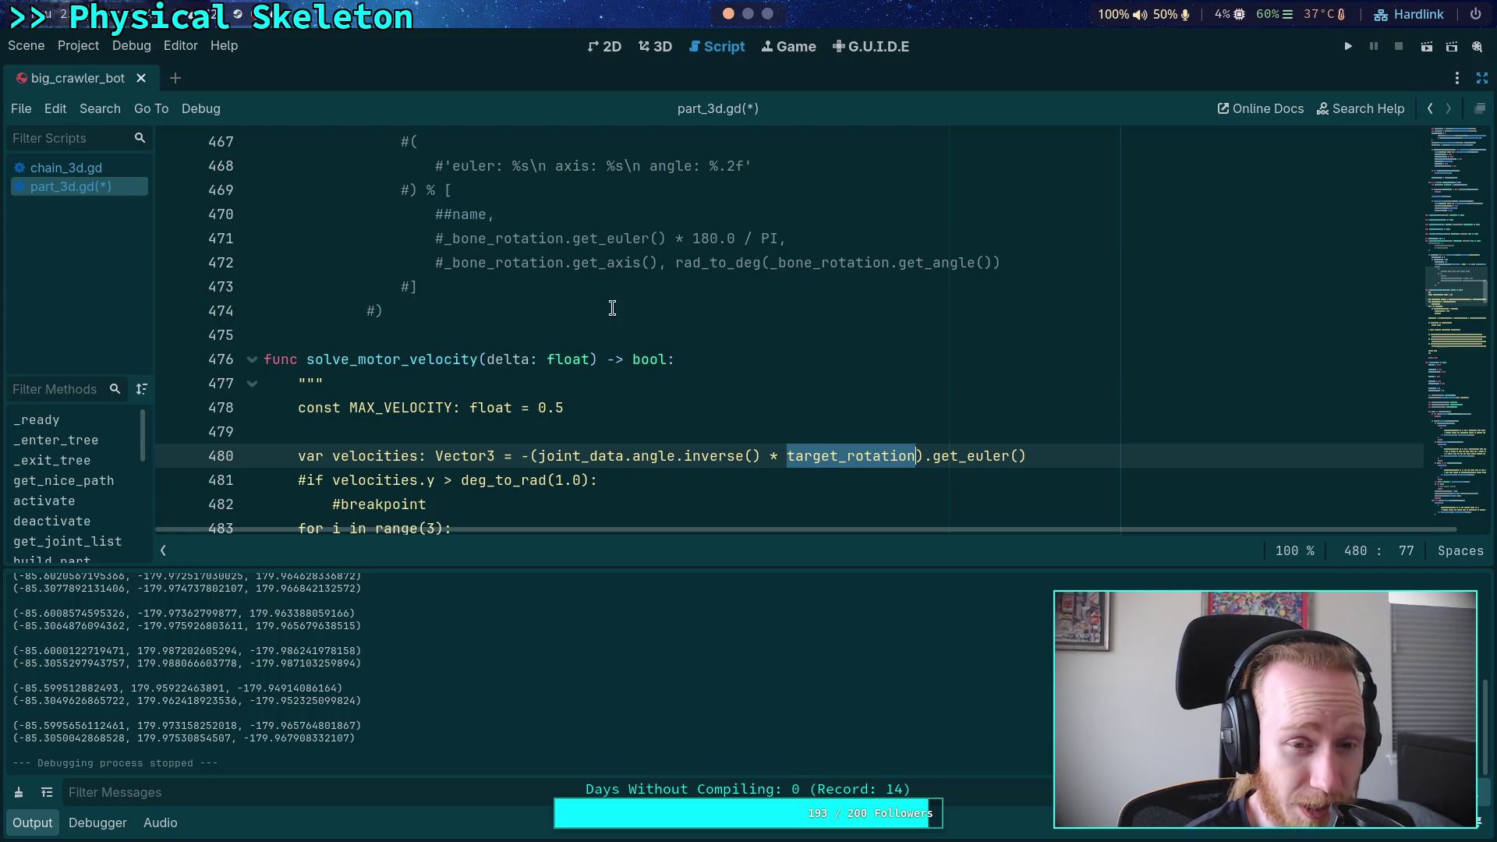
left_click(559, 335)
scroll(561, 334, "up", 3)
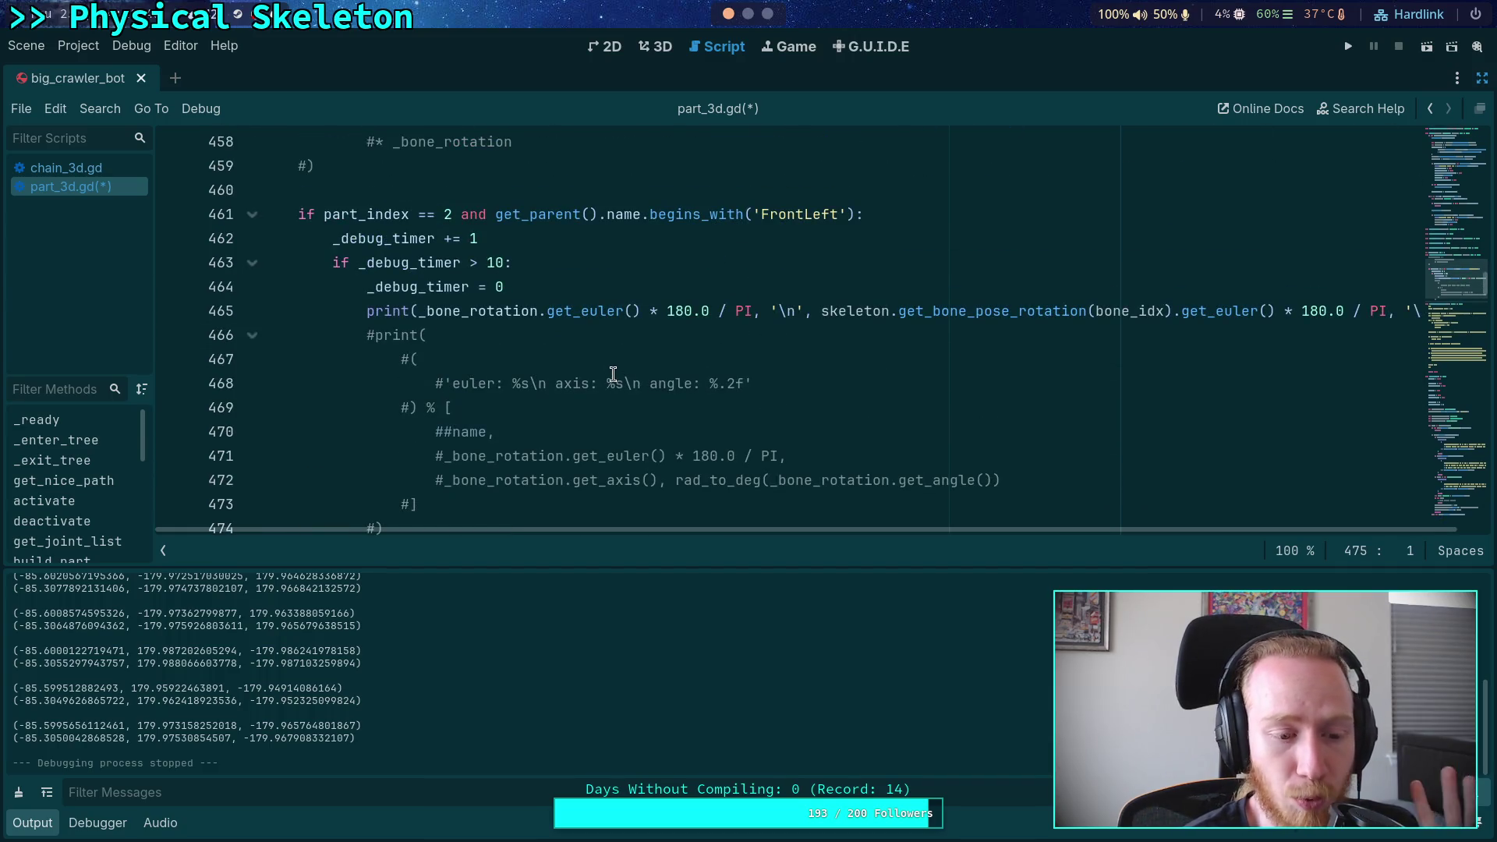
scroll(815, 384, "up", 1)
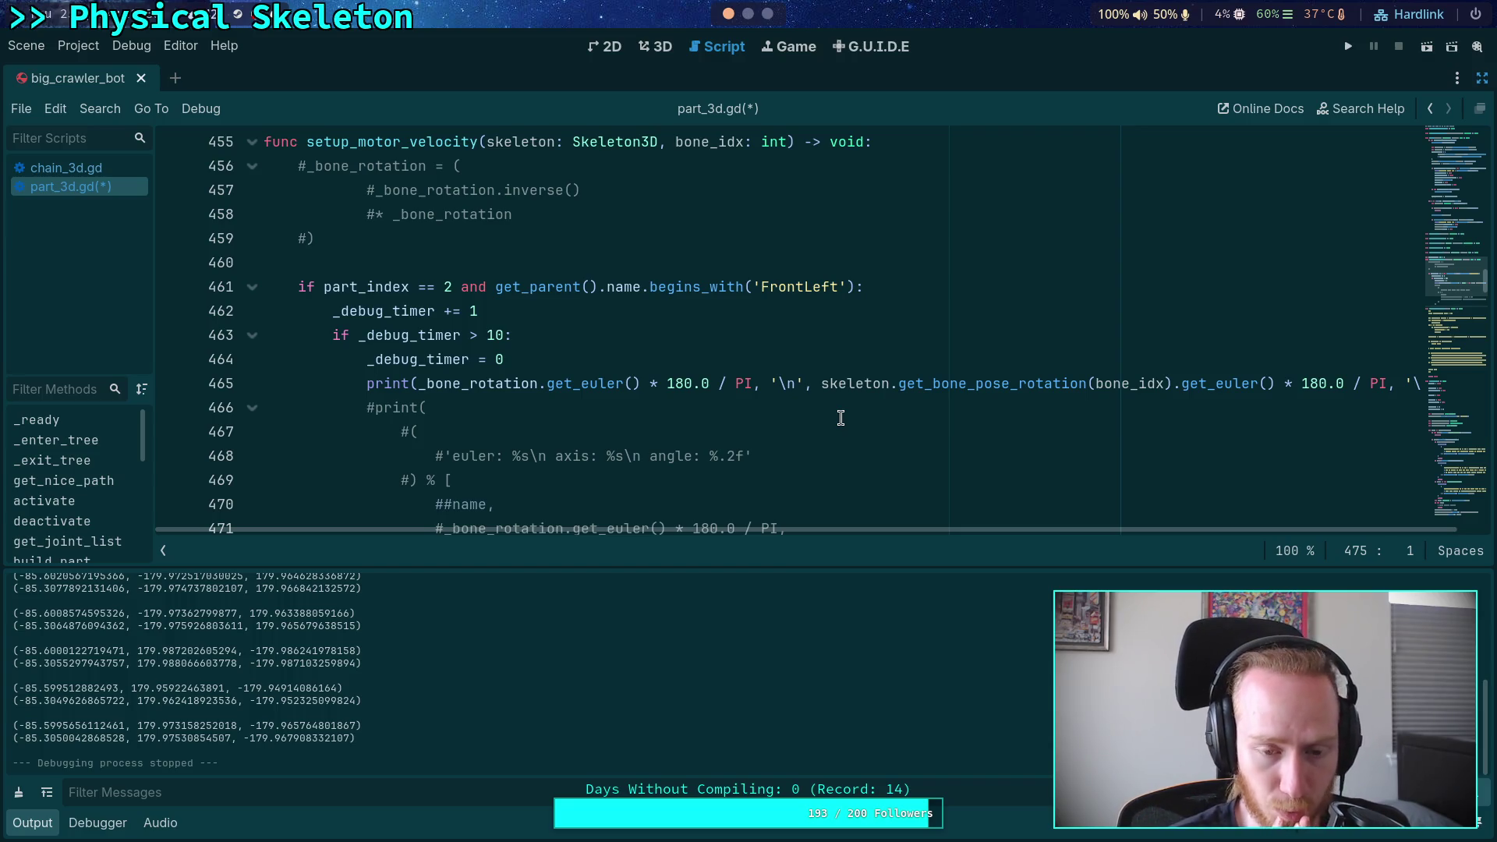
scroll(841, 418, "down", 5)
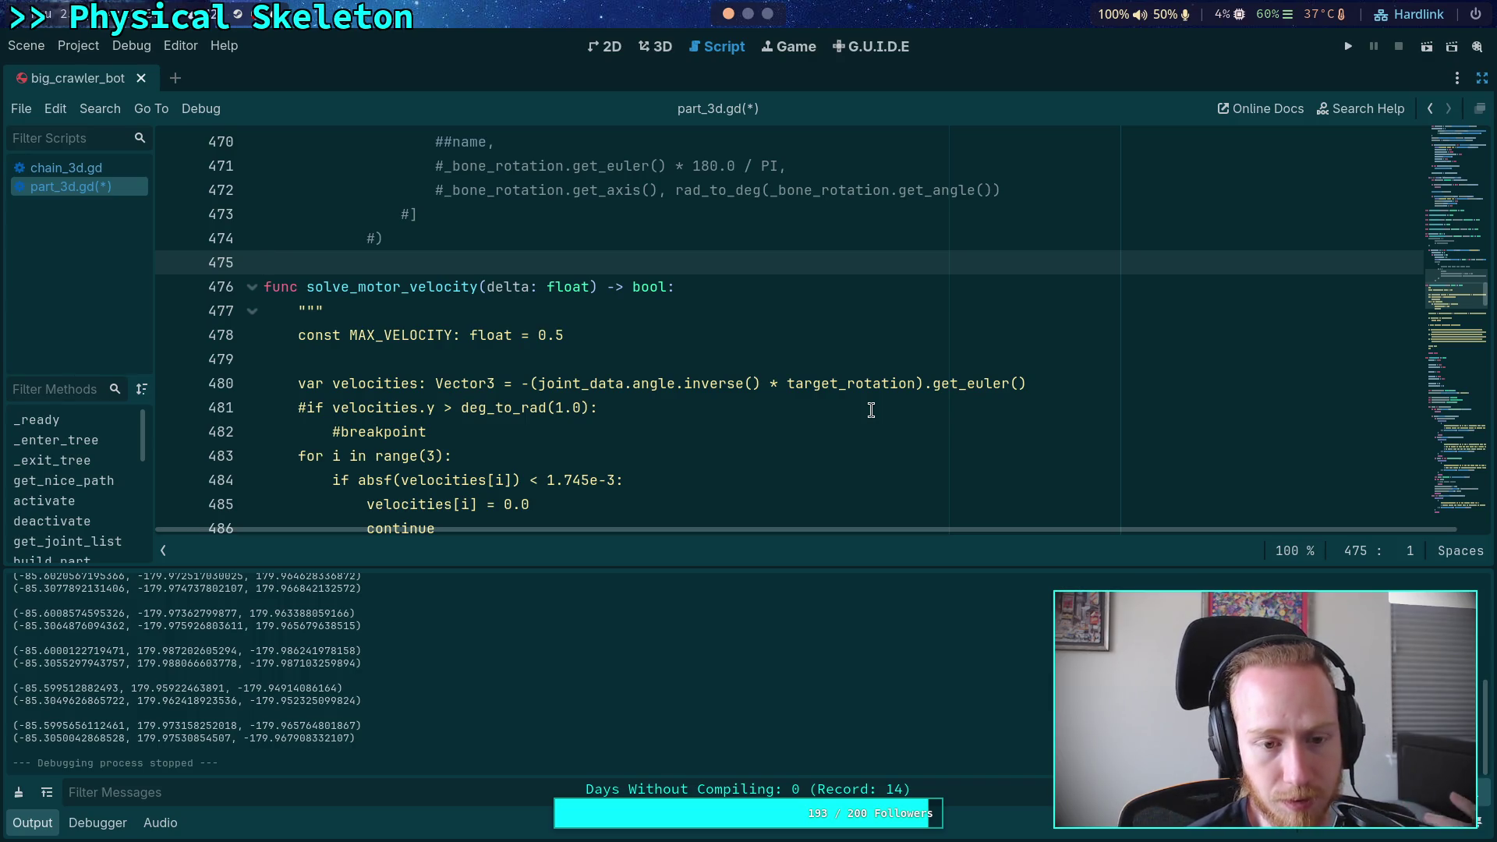
scroll(871, 410, "up", 4)
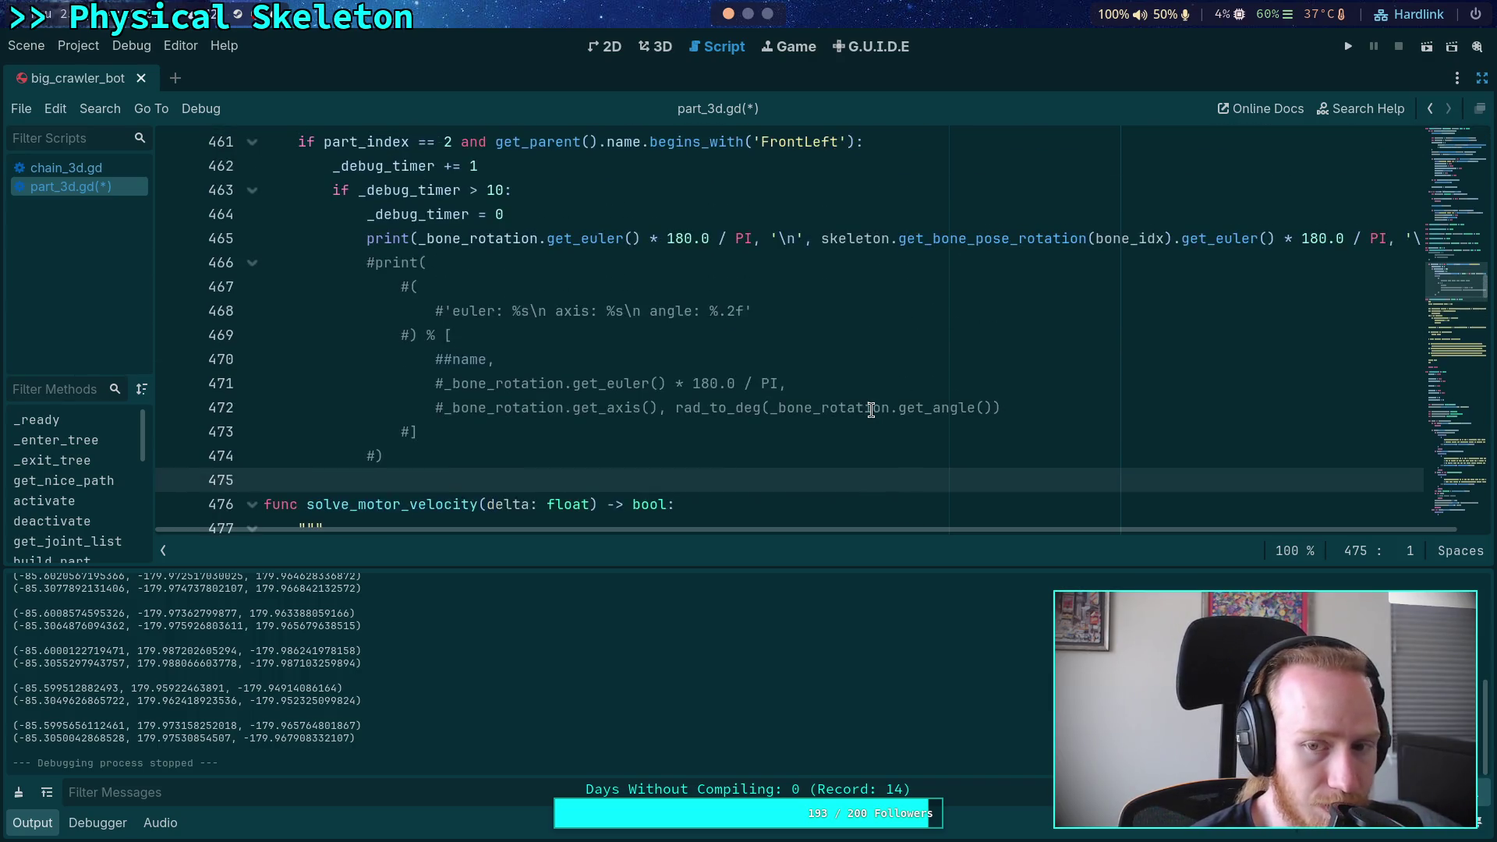
double_click(1013, 315)
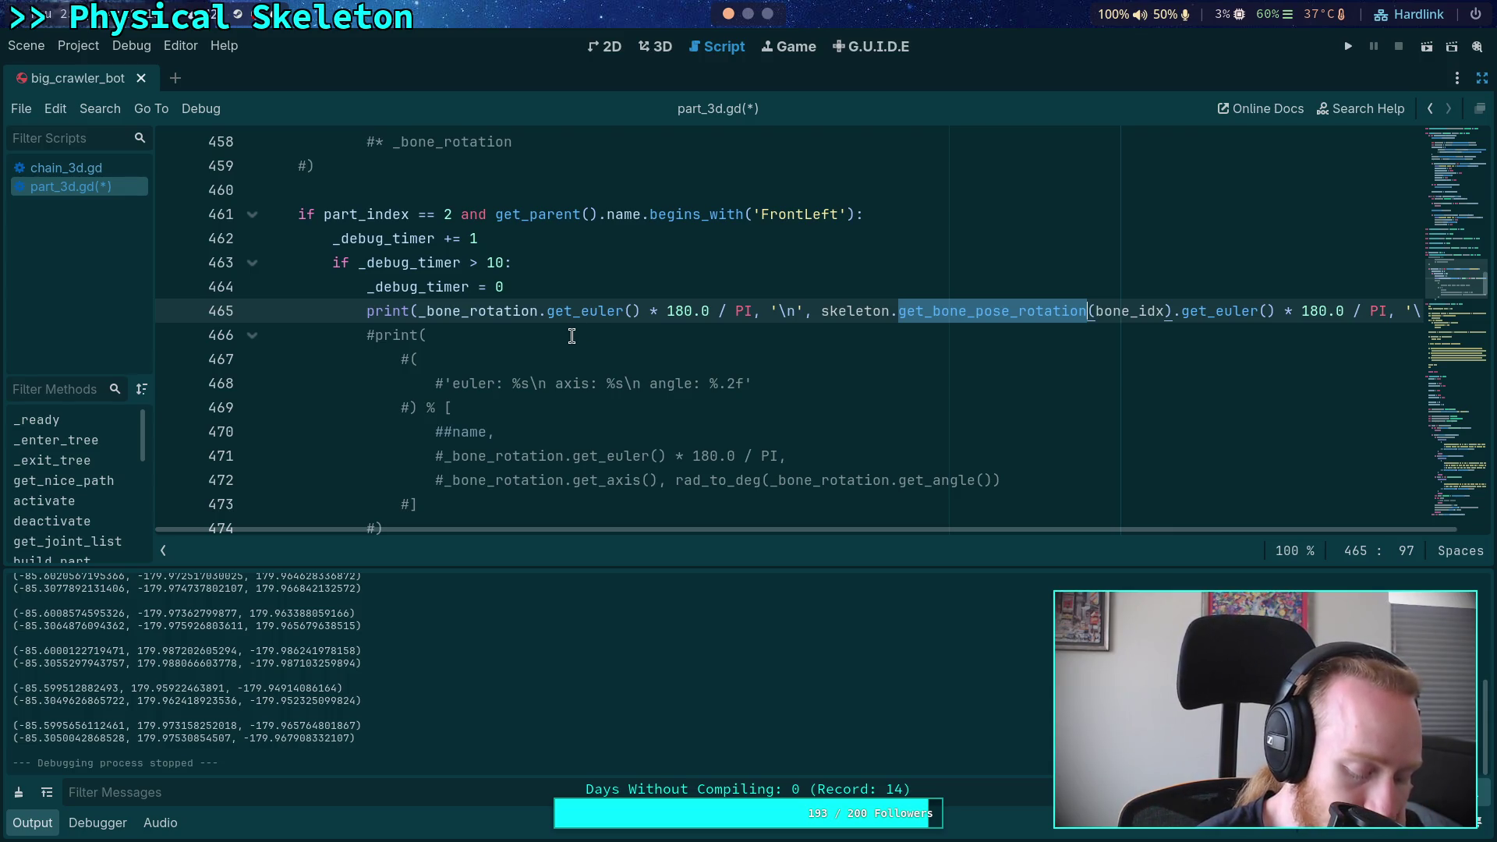
scroll(572, 336, "down", 8)
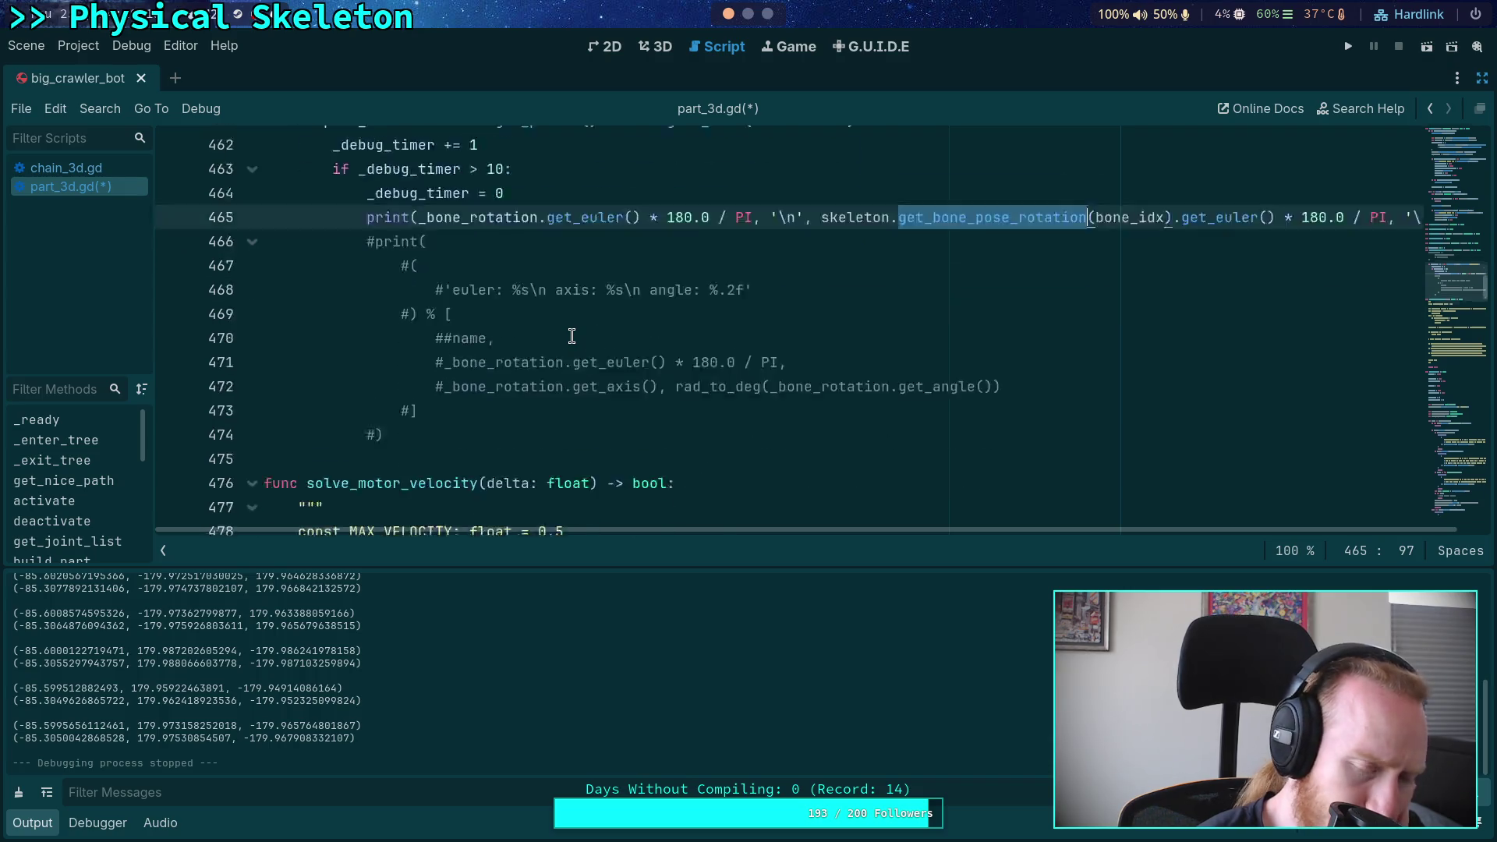
scroll(572, 336, "up", 1)
scroll(571, 336, "up", 1)
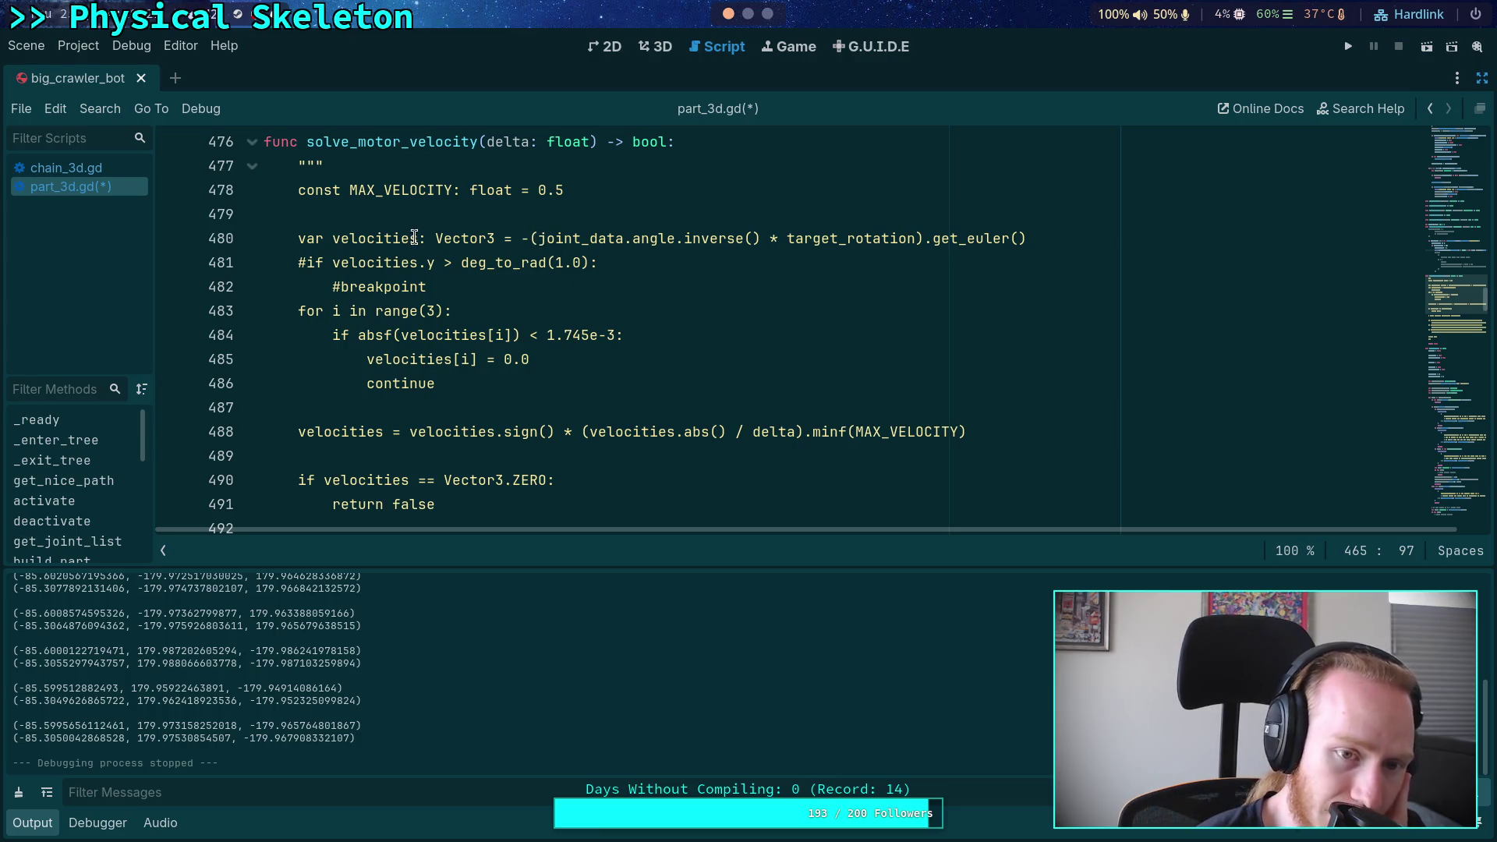
left_click_drag(538, 238, 917, 244)
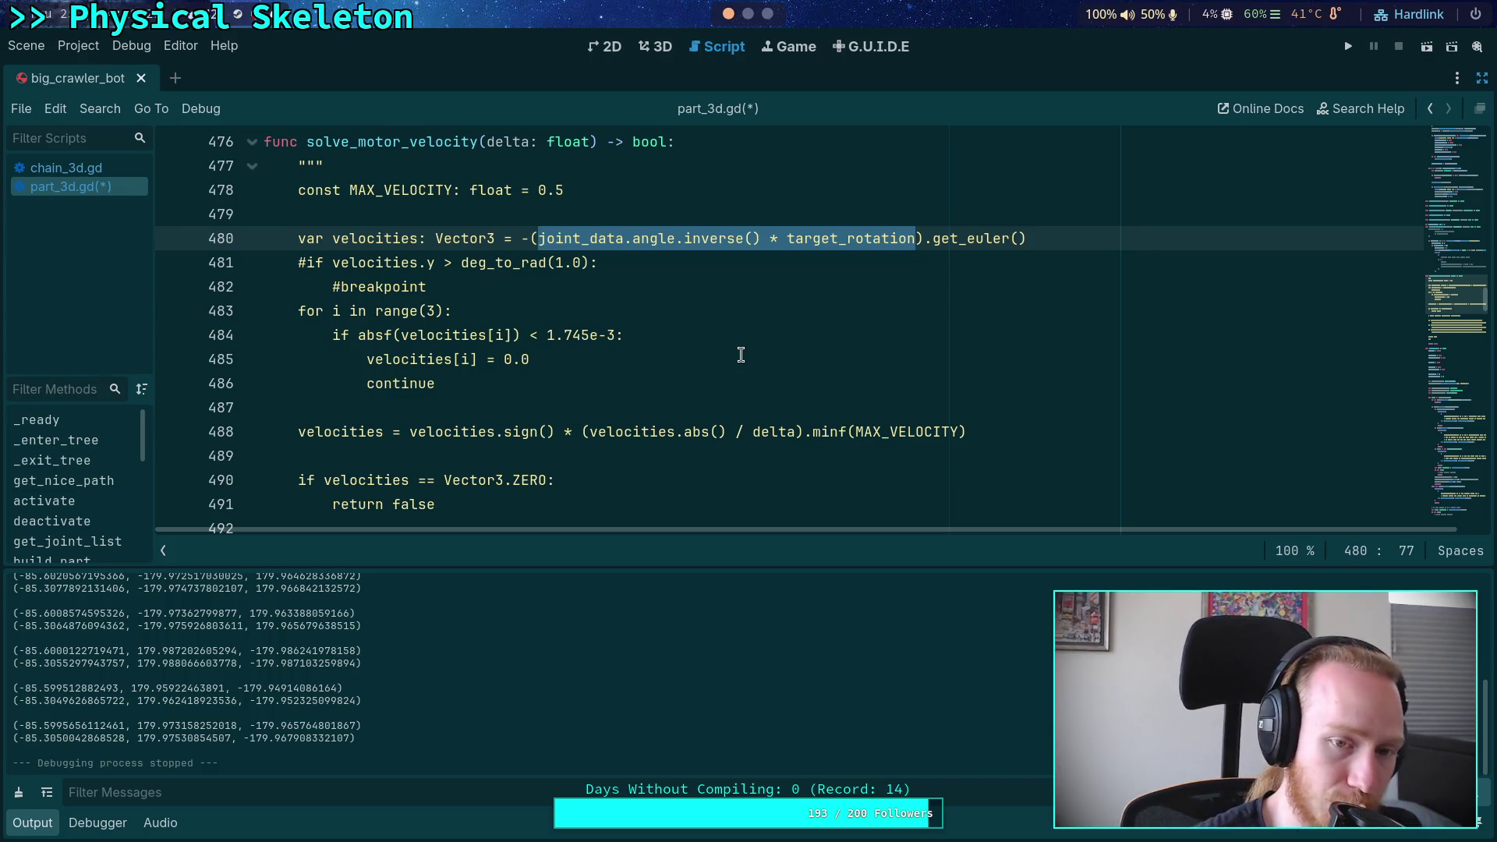
scroll(741, 355, "up", 2)
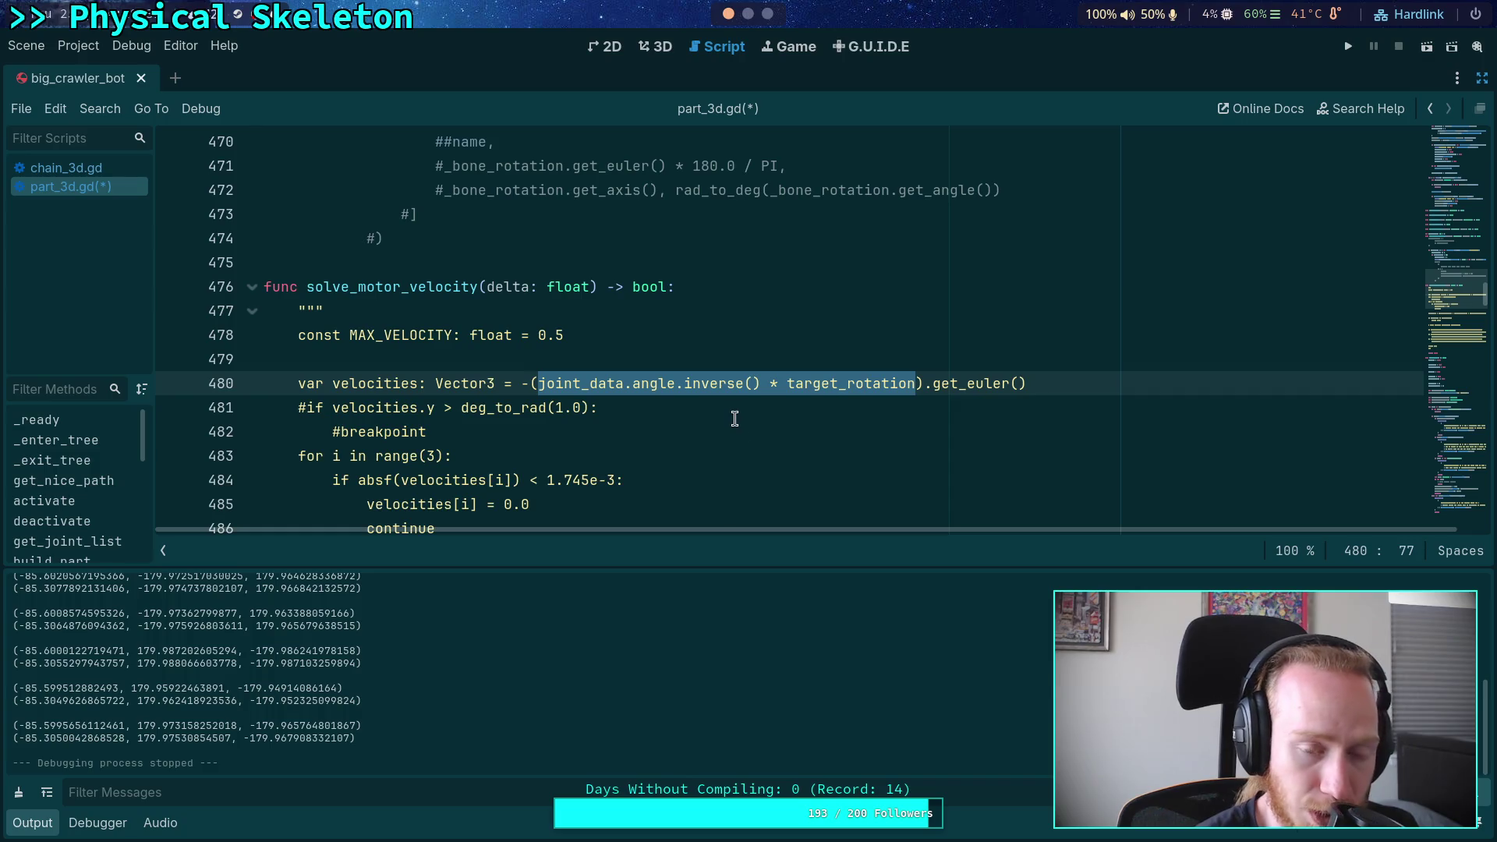
left_click(706, 361)
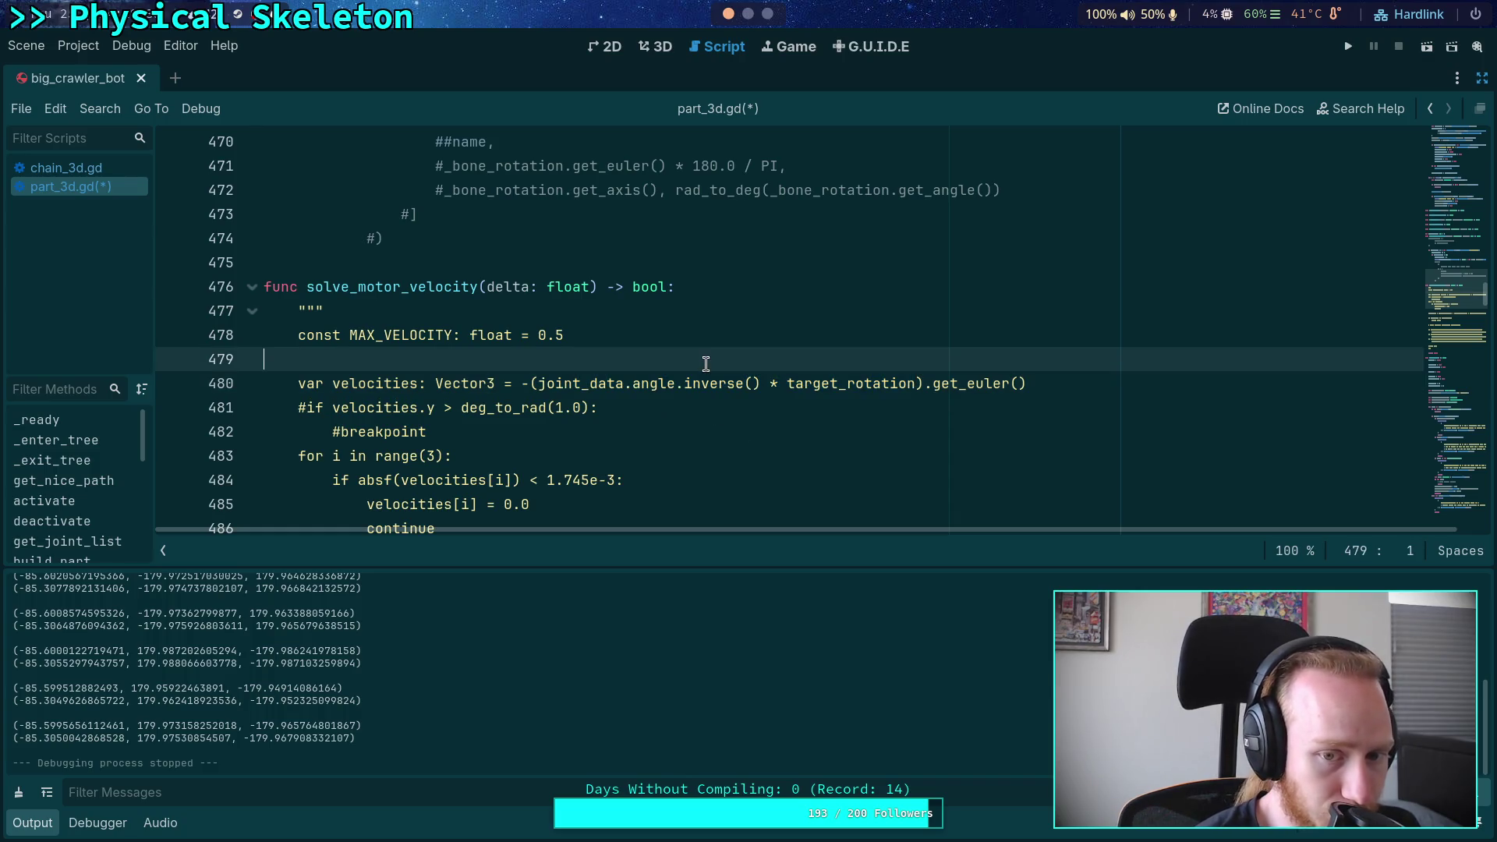
scroll(641, 368, "up", 1)
scroll(641, 368, "up", 8)
left_click(478, 313)
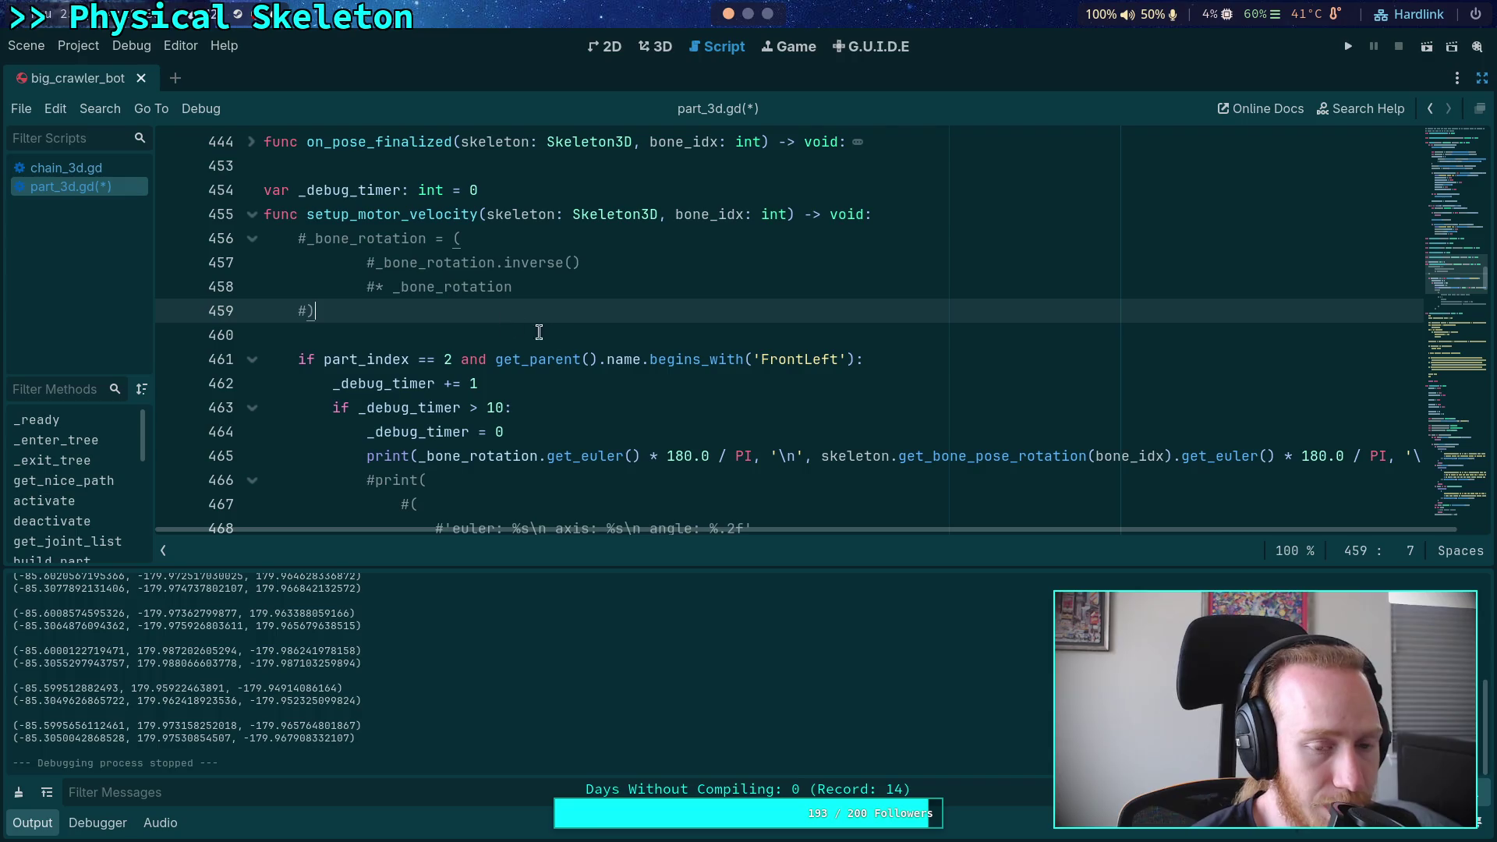
scroll(591, 322, "up", 20)
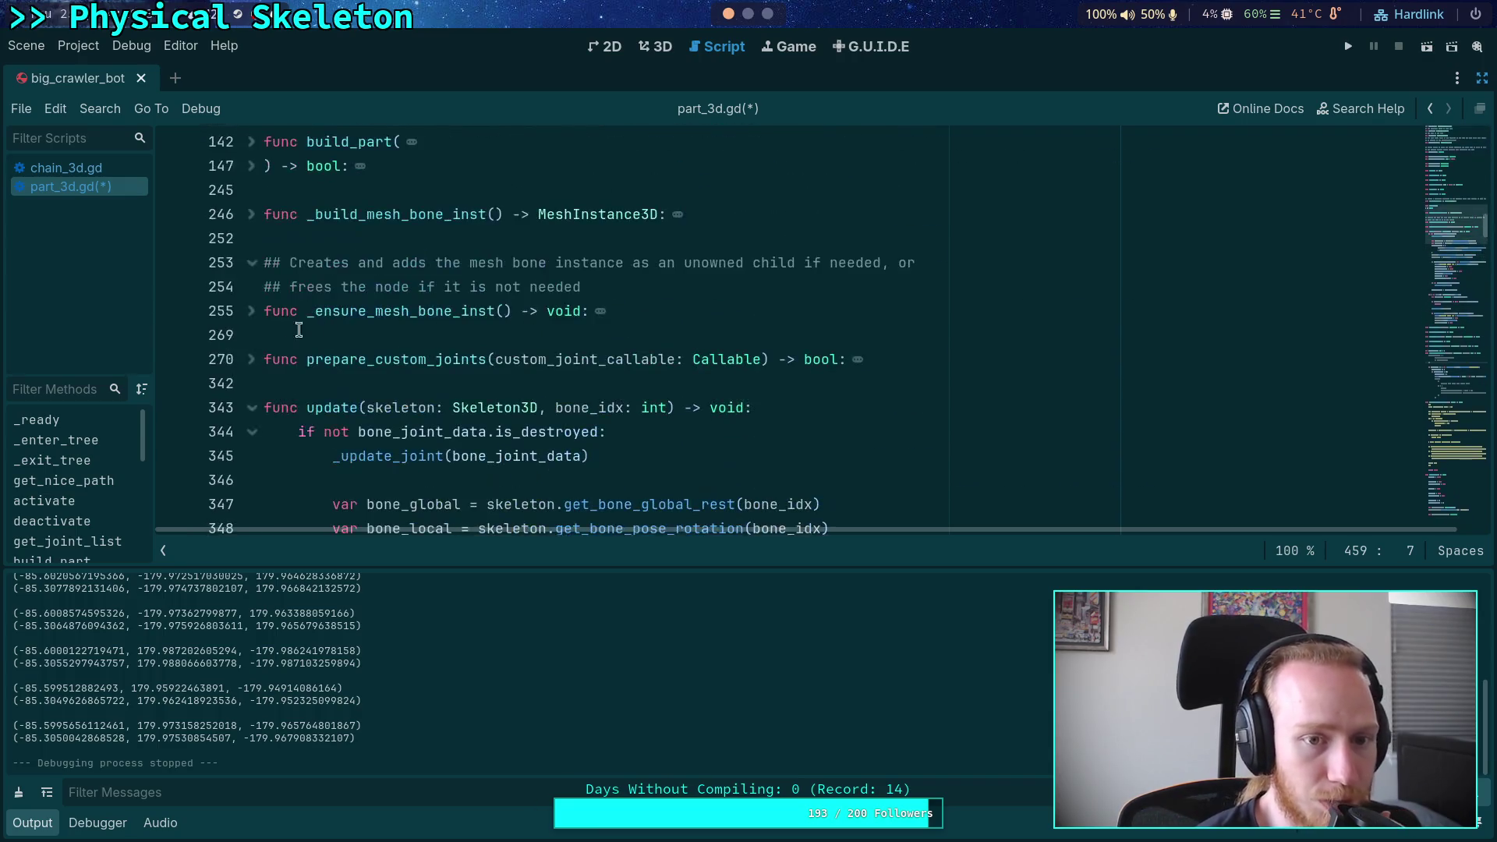
Start a '## Set by the chain, this is' comment above rotation_error
scroll(258, 406, "up", 12)
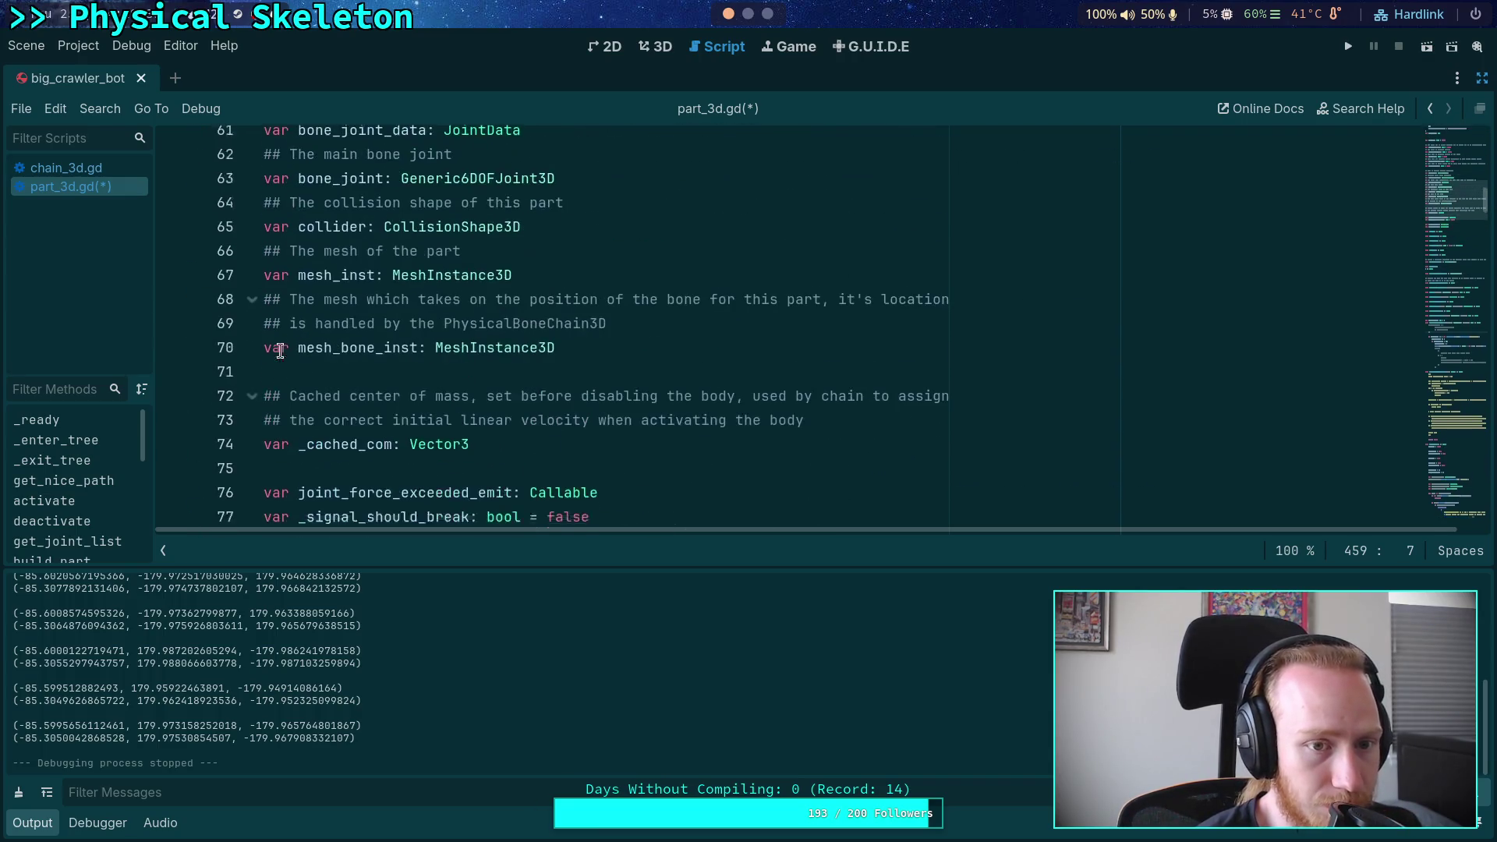
scroll(282, 350, "down", 1)
double_click(374, 383)
double_click(373, 359)
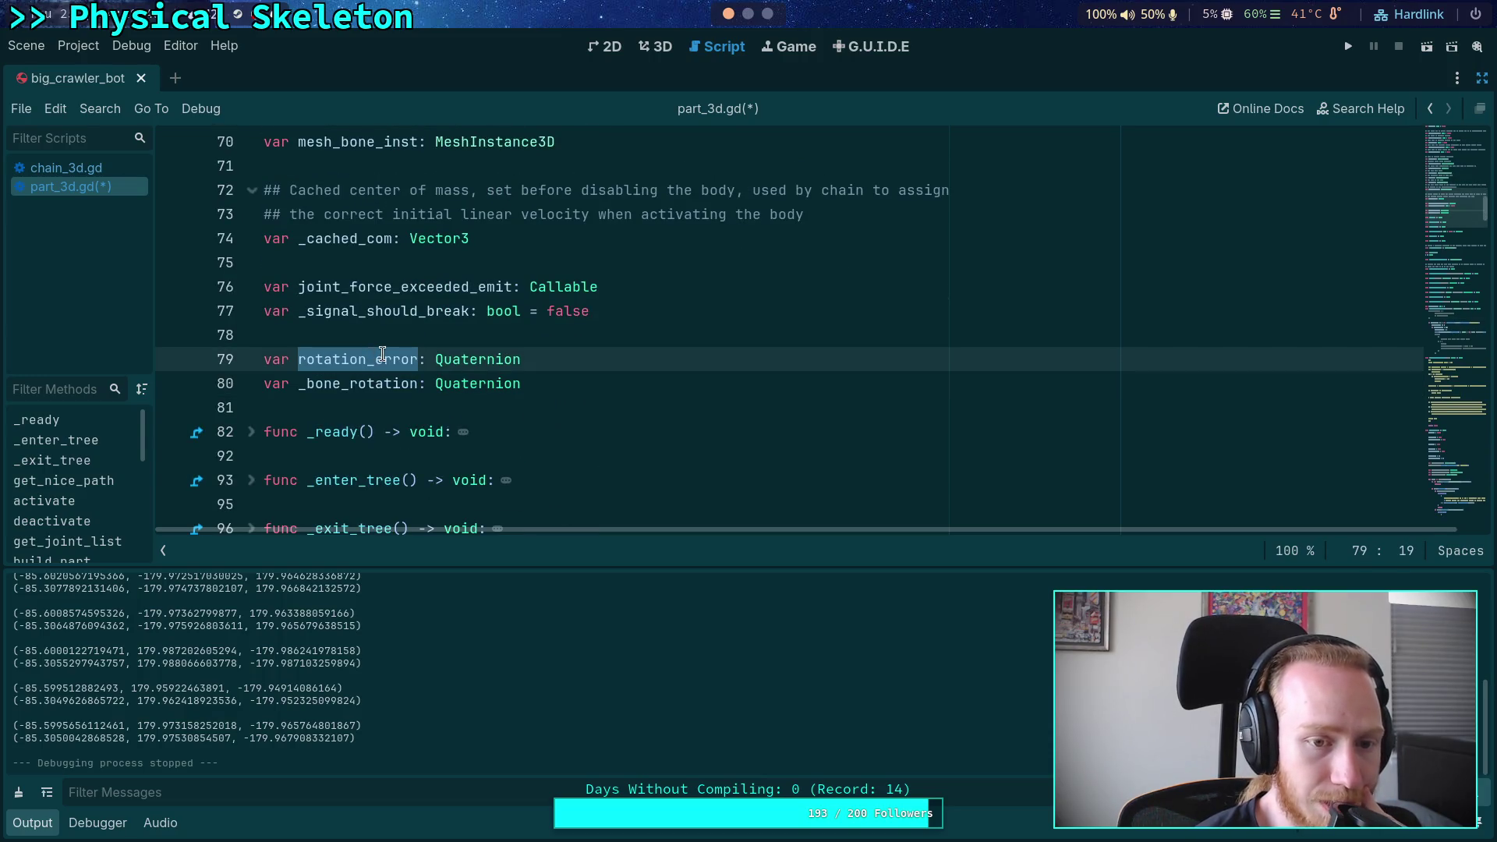
left_click(403, 335)
key("Return")
type("#")
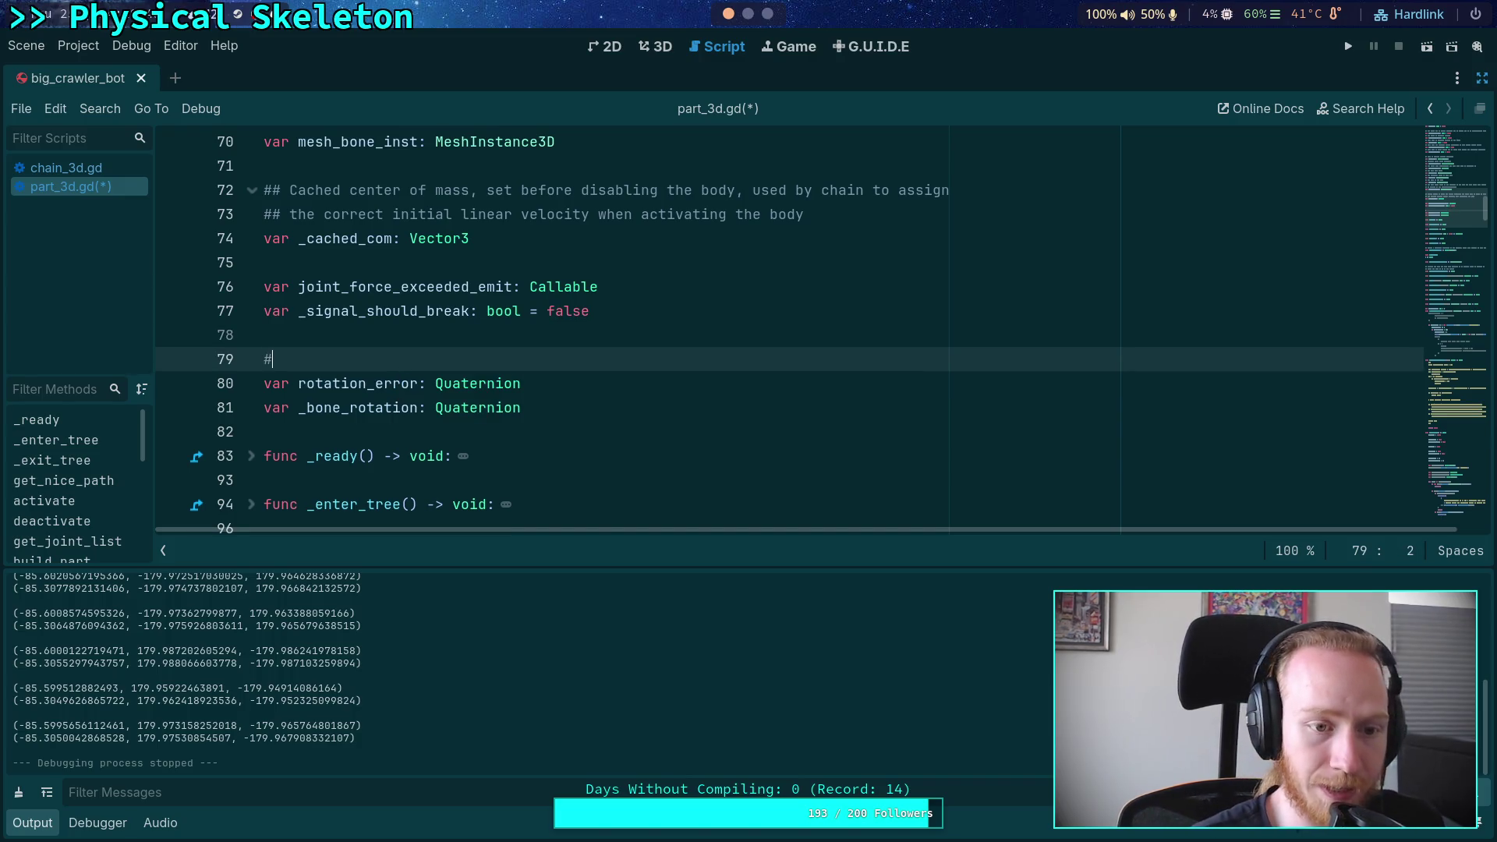
type("# Set by the chain")
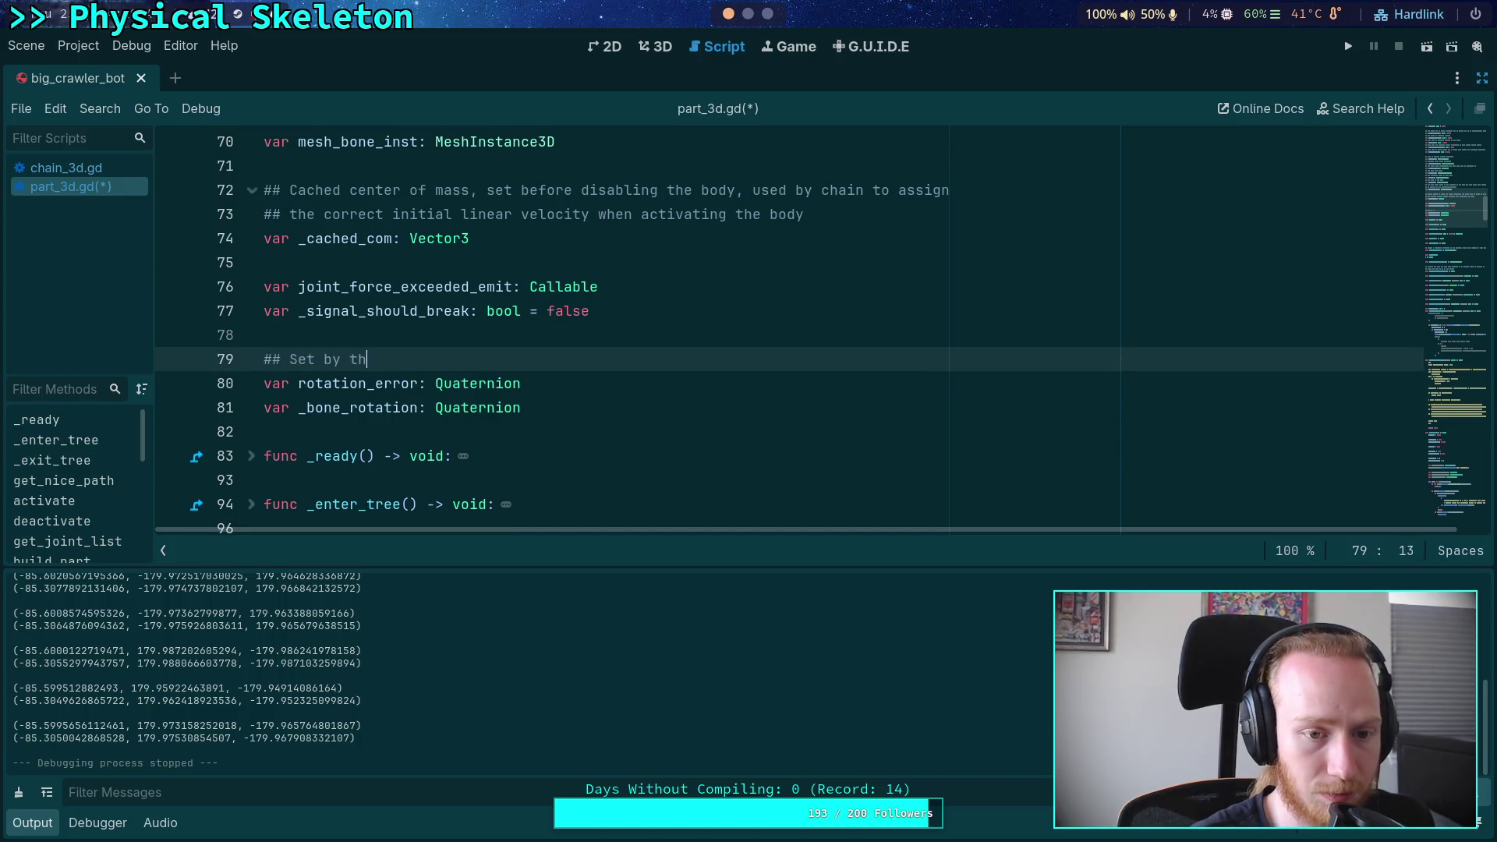
key("BackSpace")
type(", this is the")
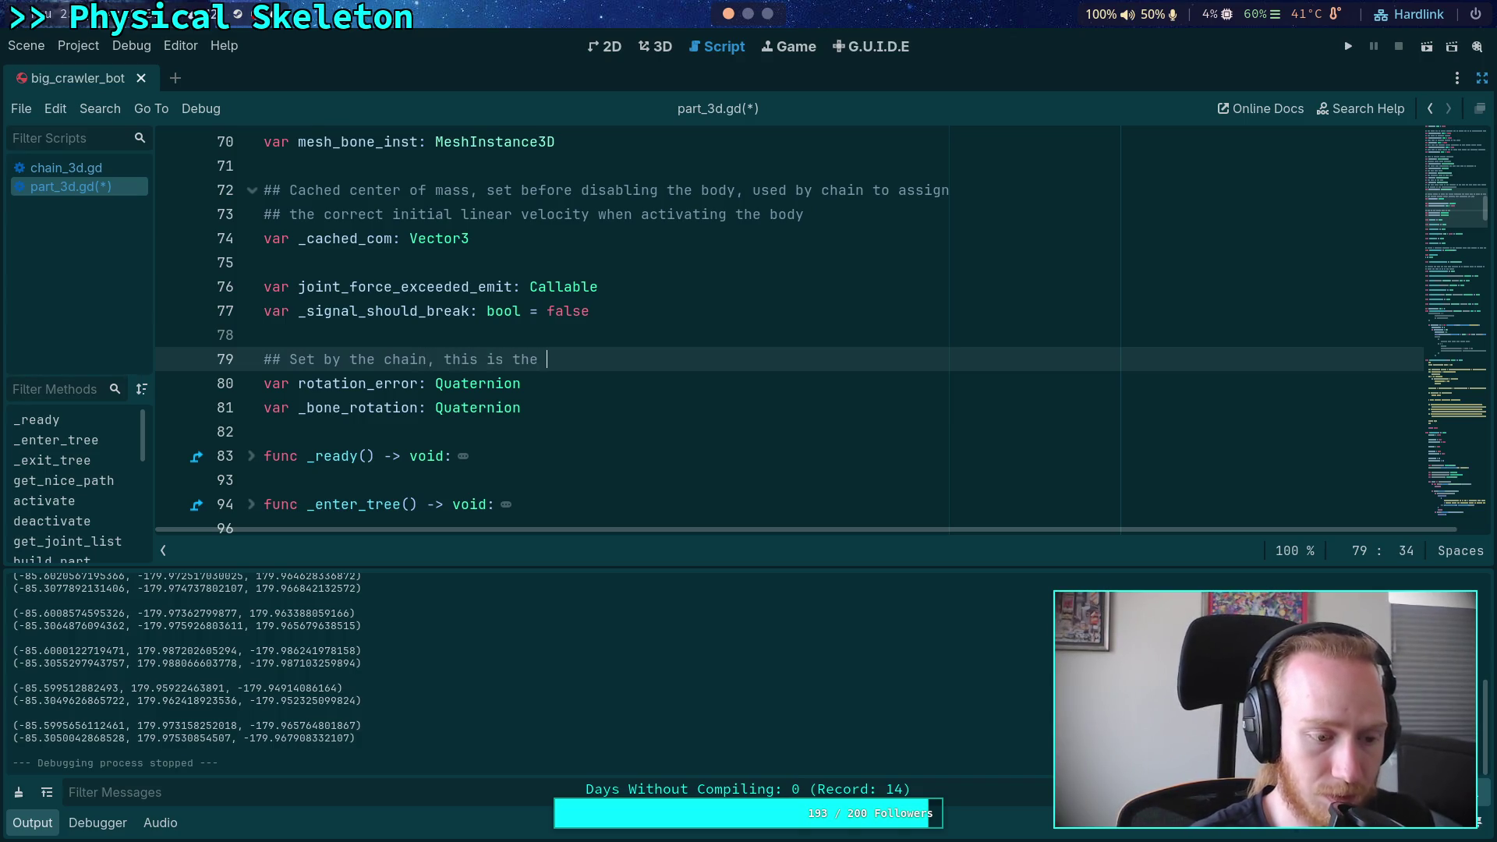
Continue the comment as 'an additional error term for the motor delta'
key("BackSpace")
key("BackSpace")
key("BackSpace")
type("an additional error toer")
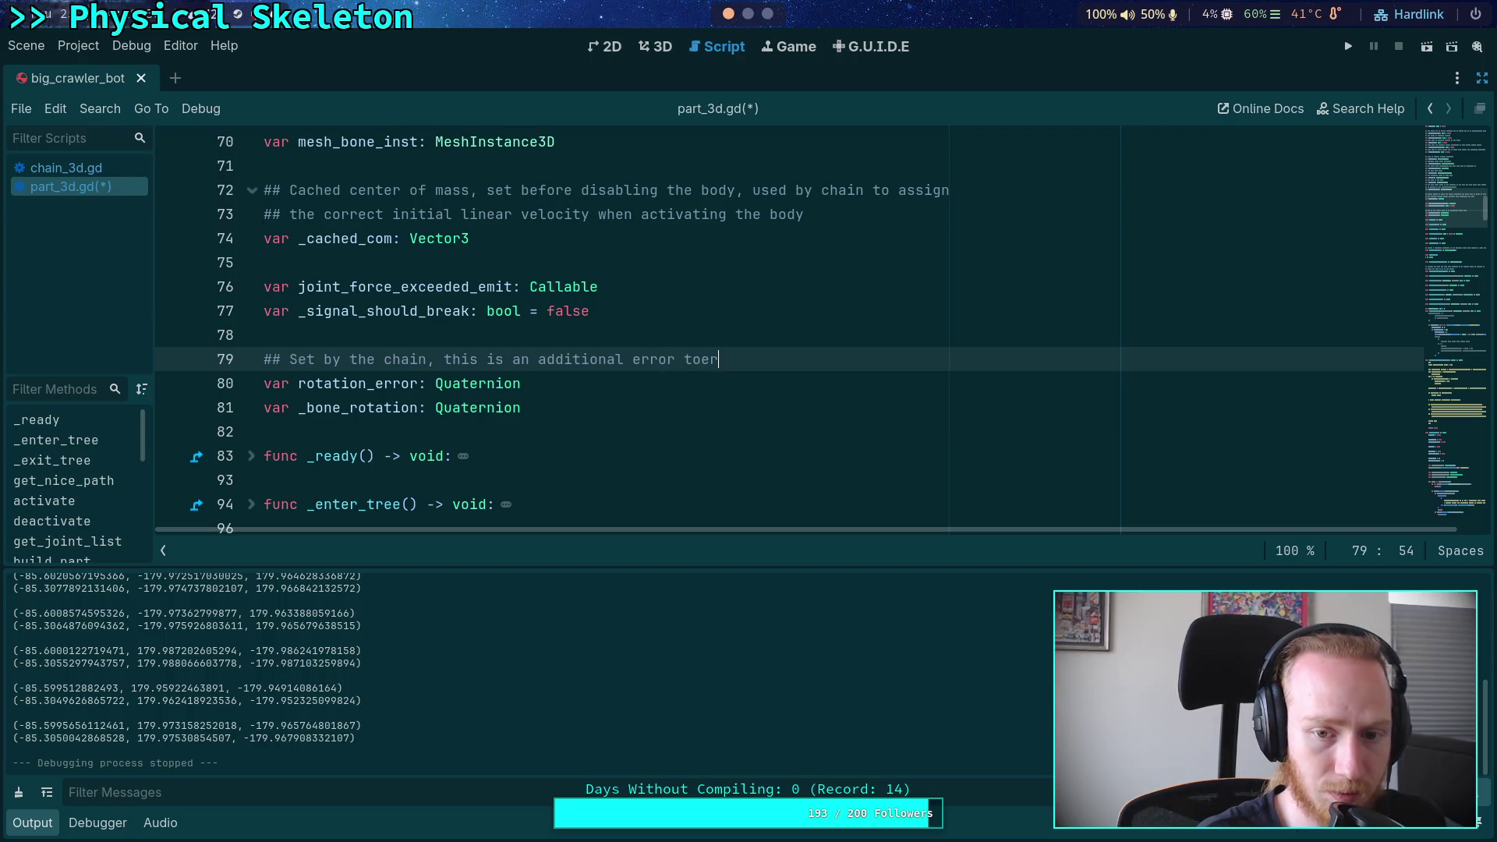
key("BackSpace")
type("erm for the ")
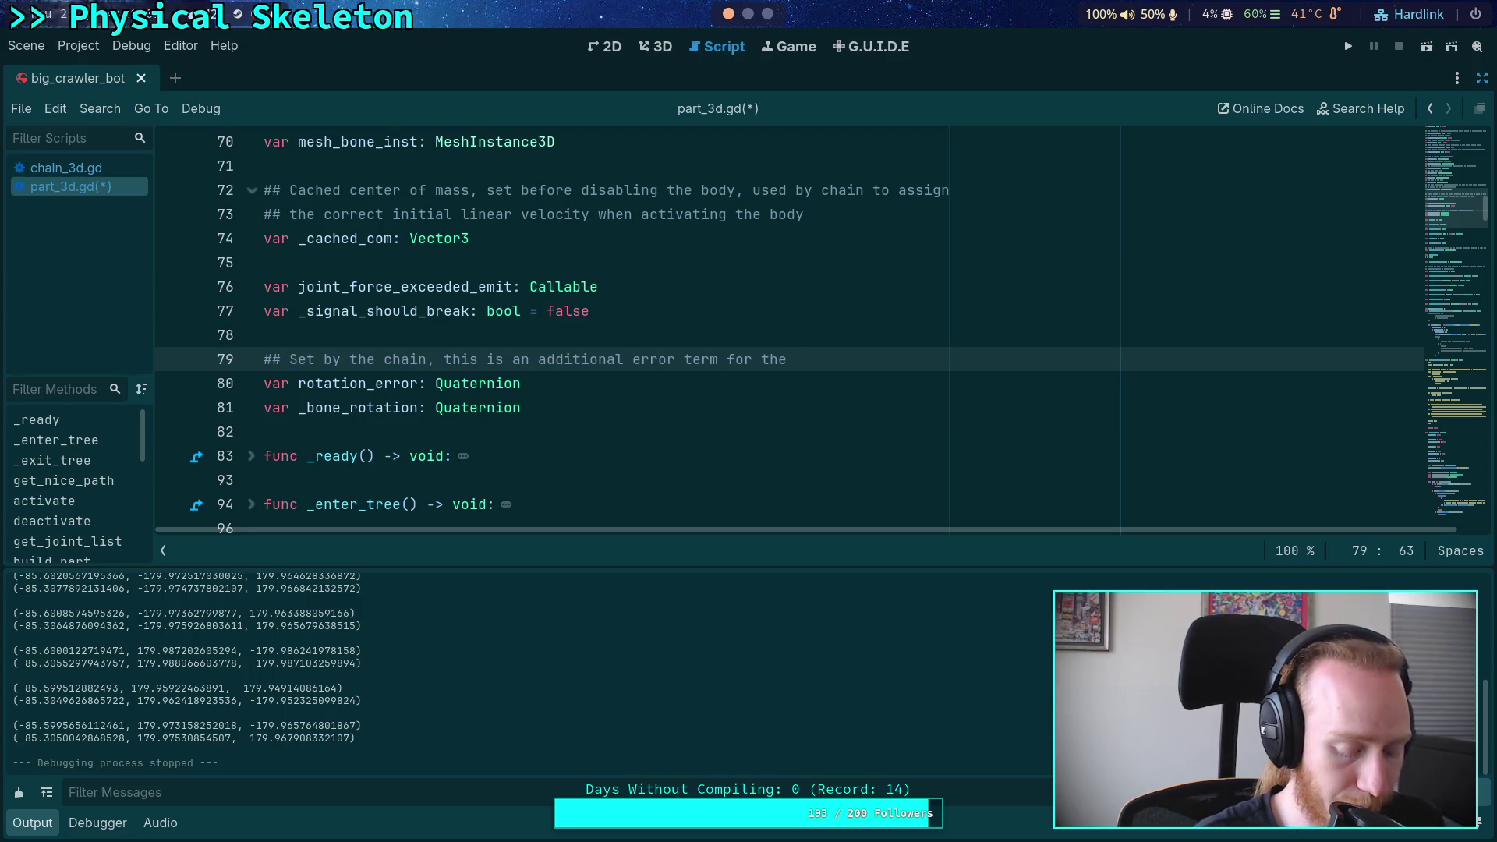
type("motor")
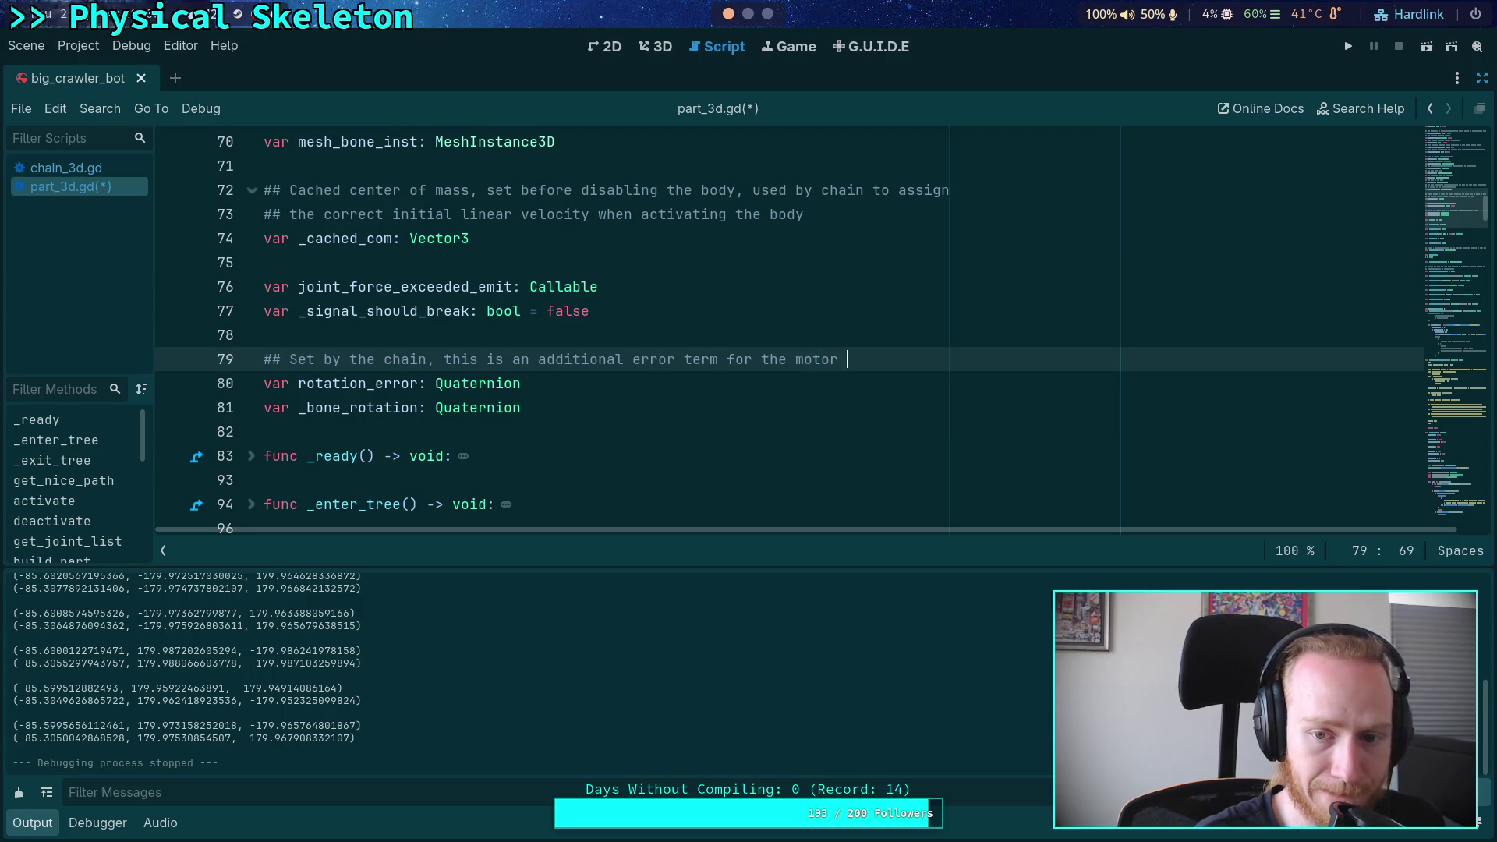
key("BackSpace")
key("BackSpace")
key("BackSpace")
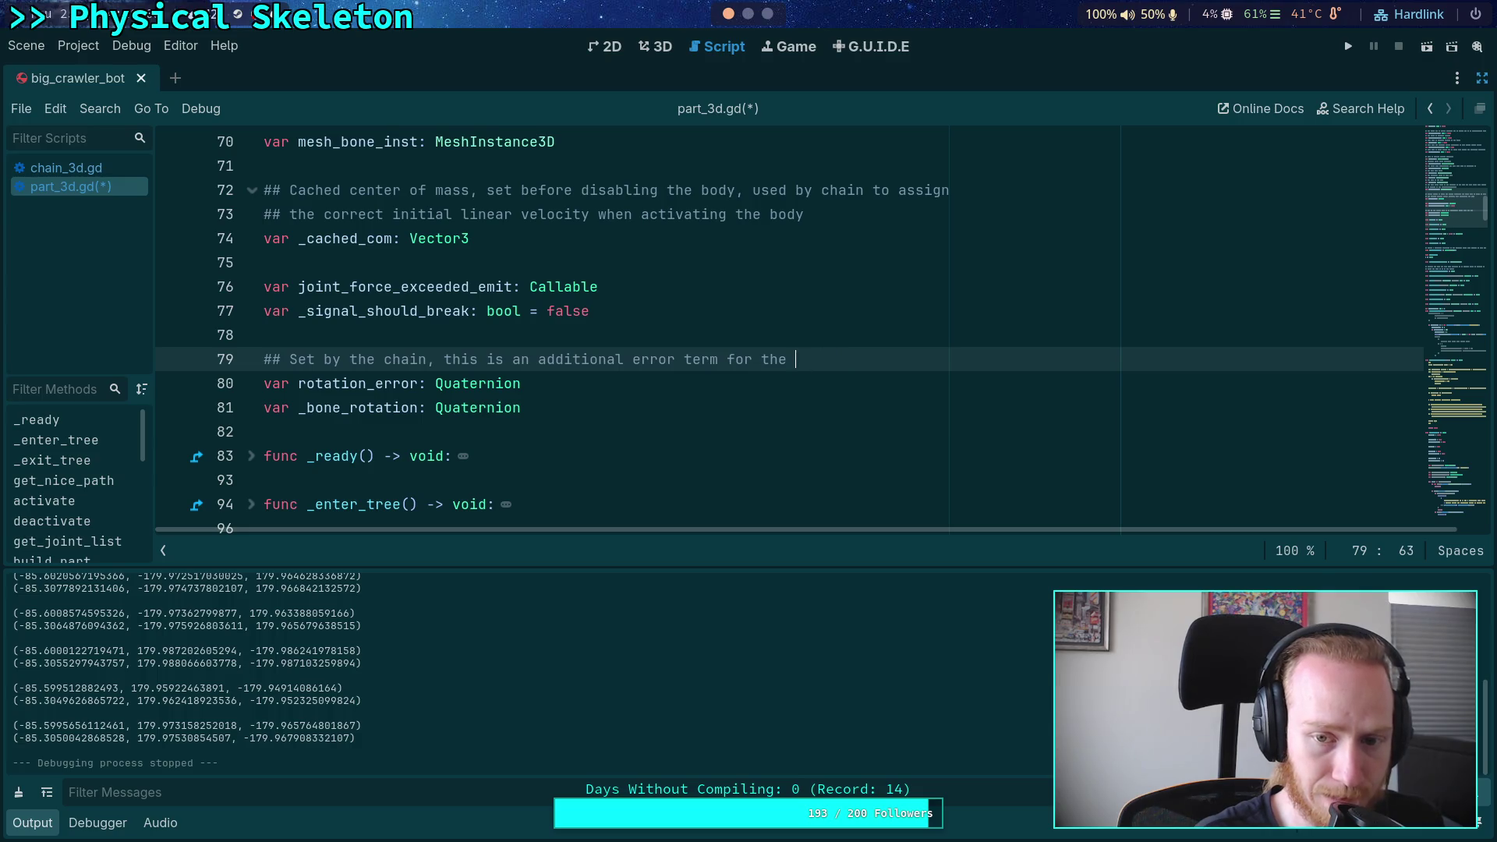
type("part delta")
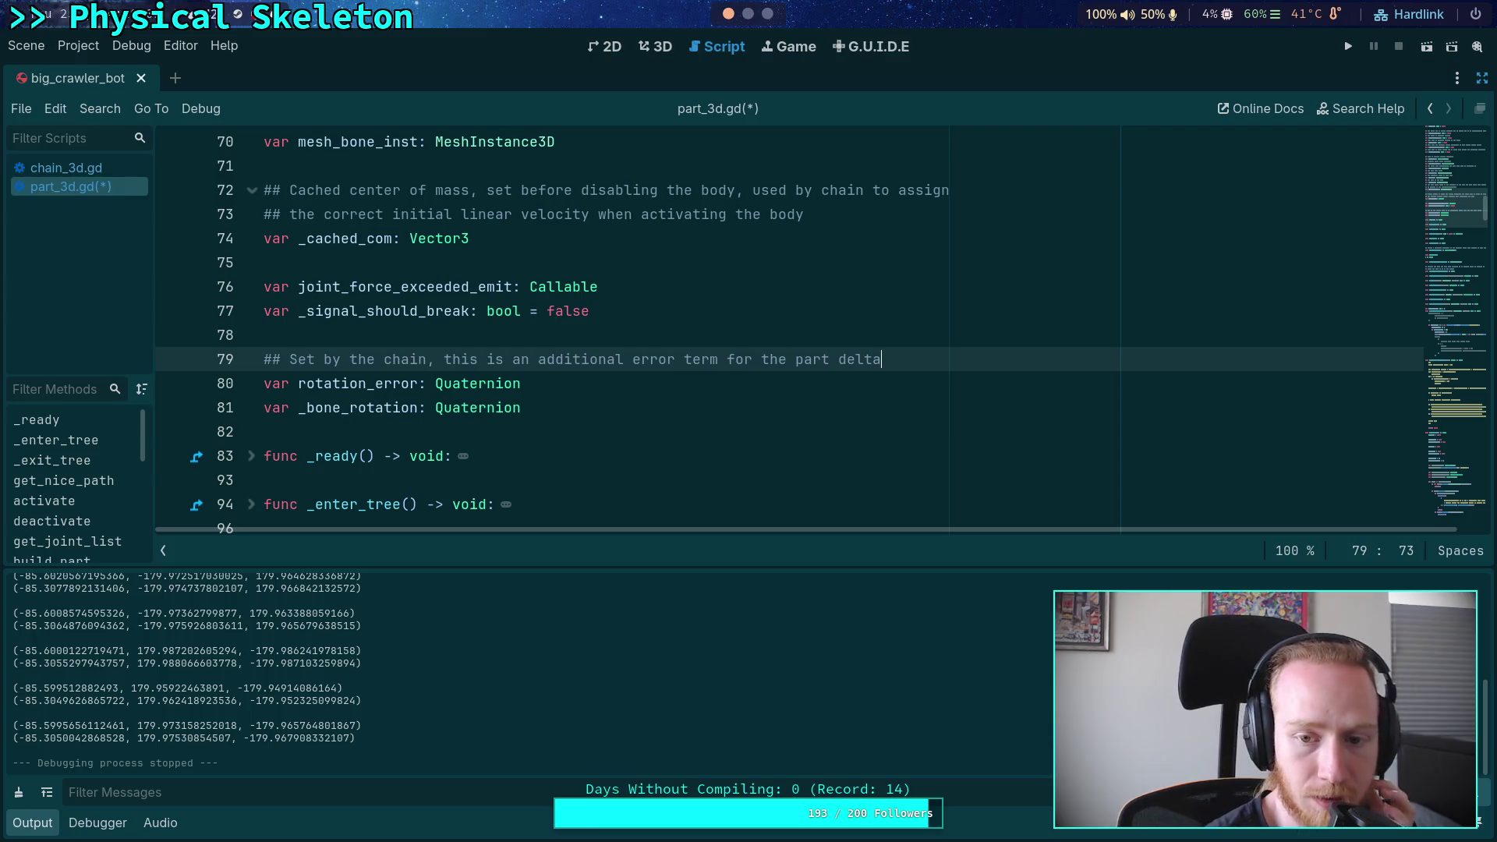
double_click(821, 360)
type("mot")
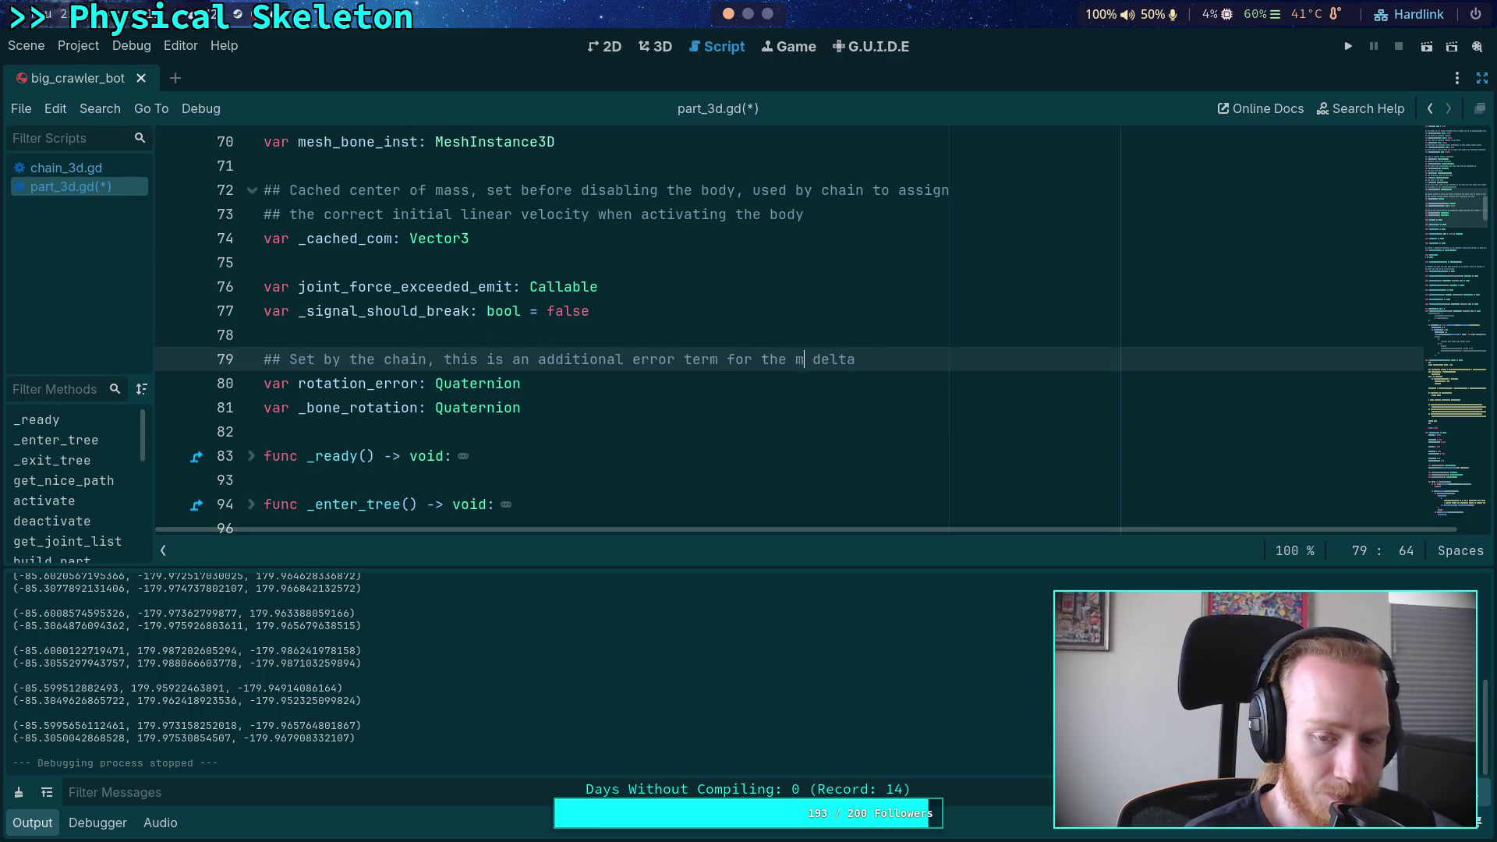
type("or")
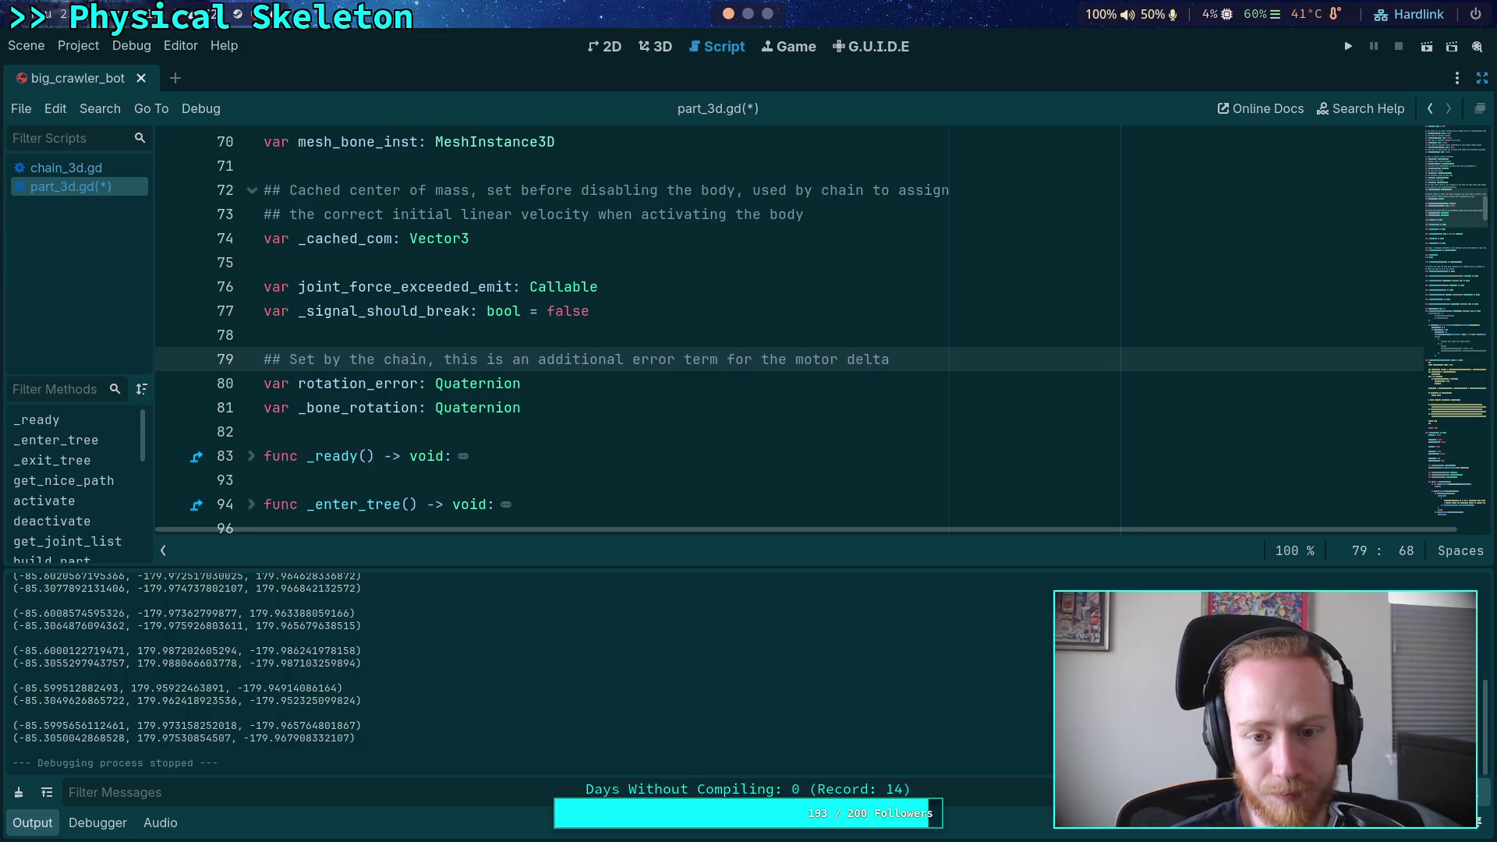
Remove 'error' and insert 'target' before 'delta' to finish the comment
double_click(654, 360)
key("BackSpace")
key("BackSpace")
left_click(891, 361)
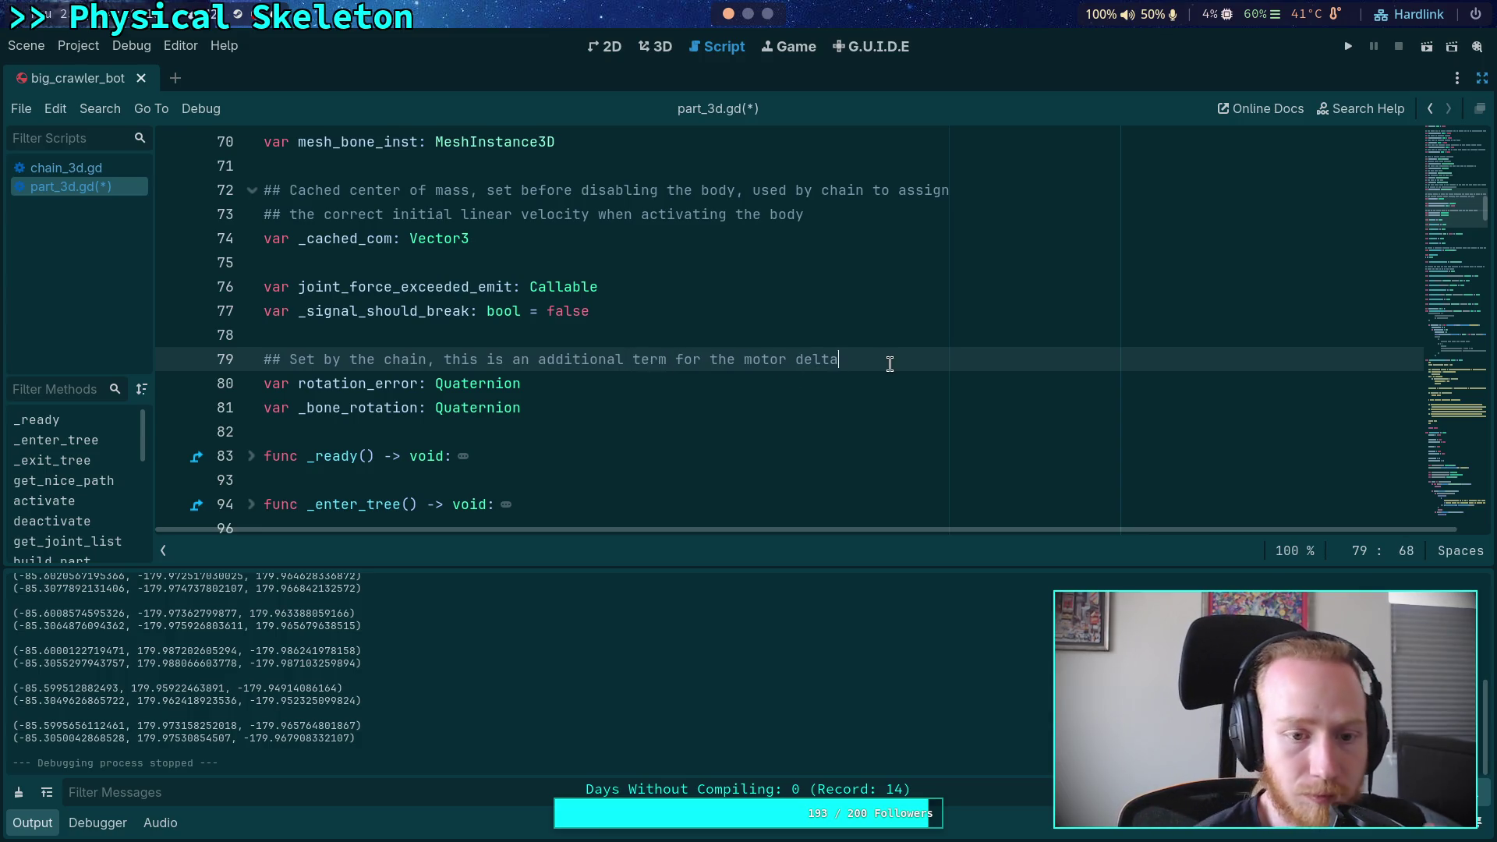
left_click(889, 377)
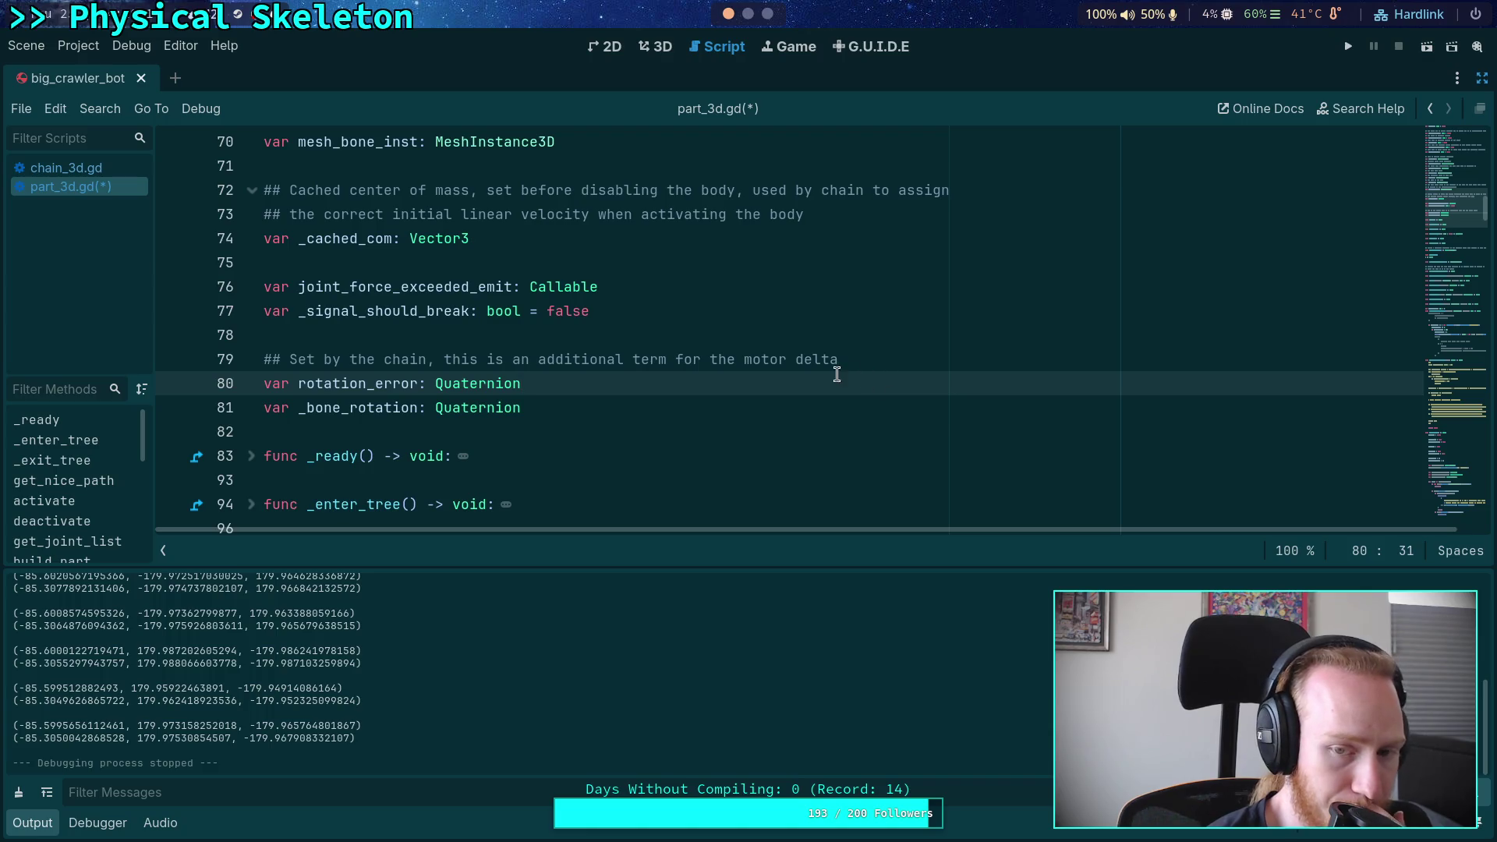
left_click(795, 364)
type("target")
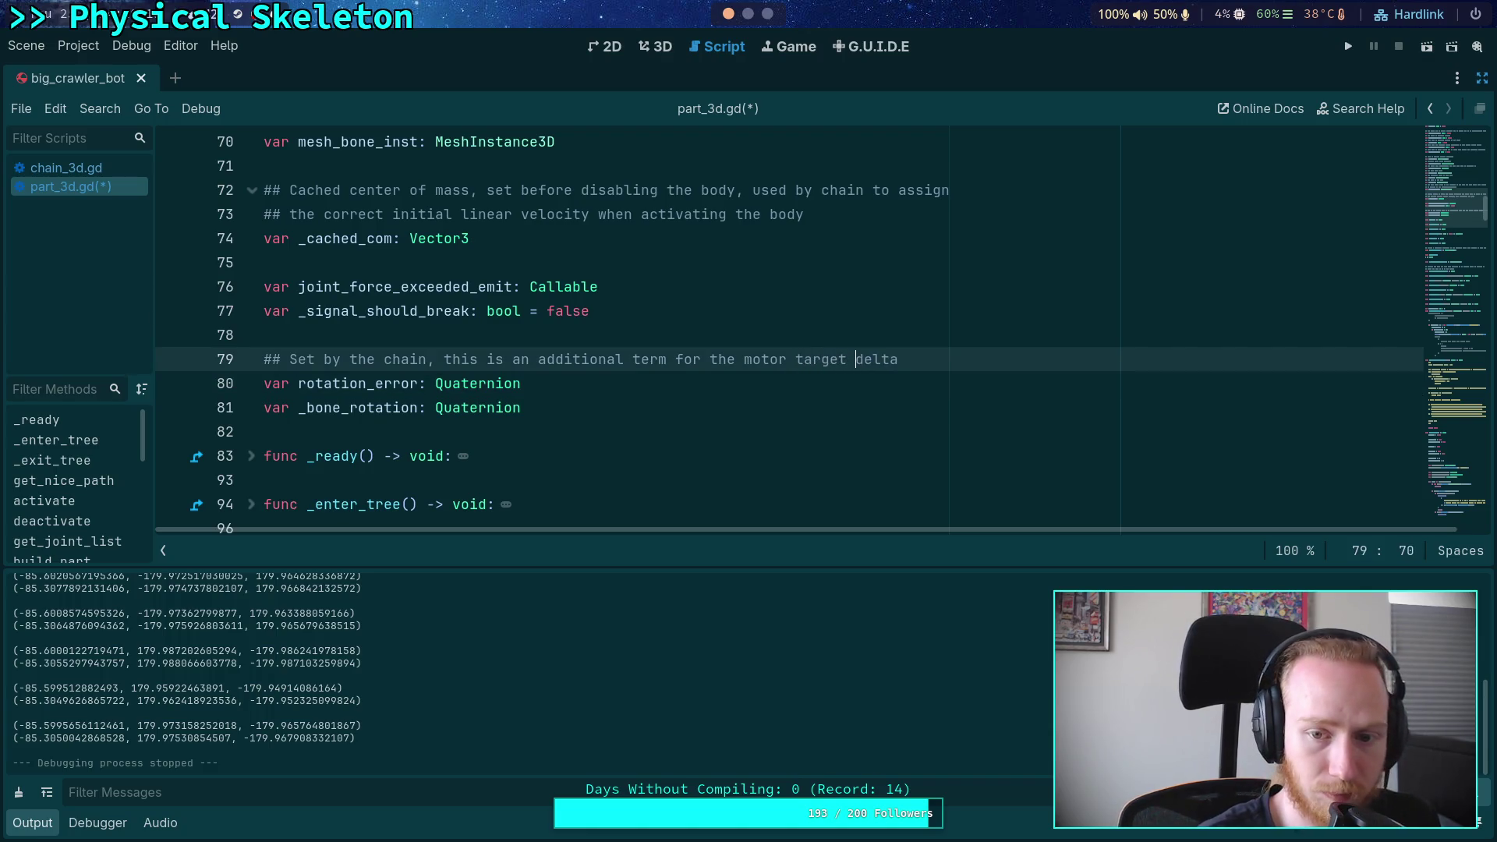
left_click(775, 384)
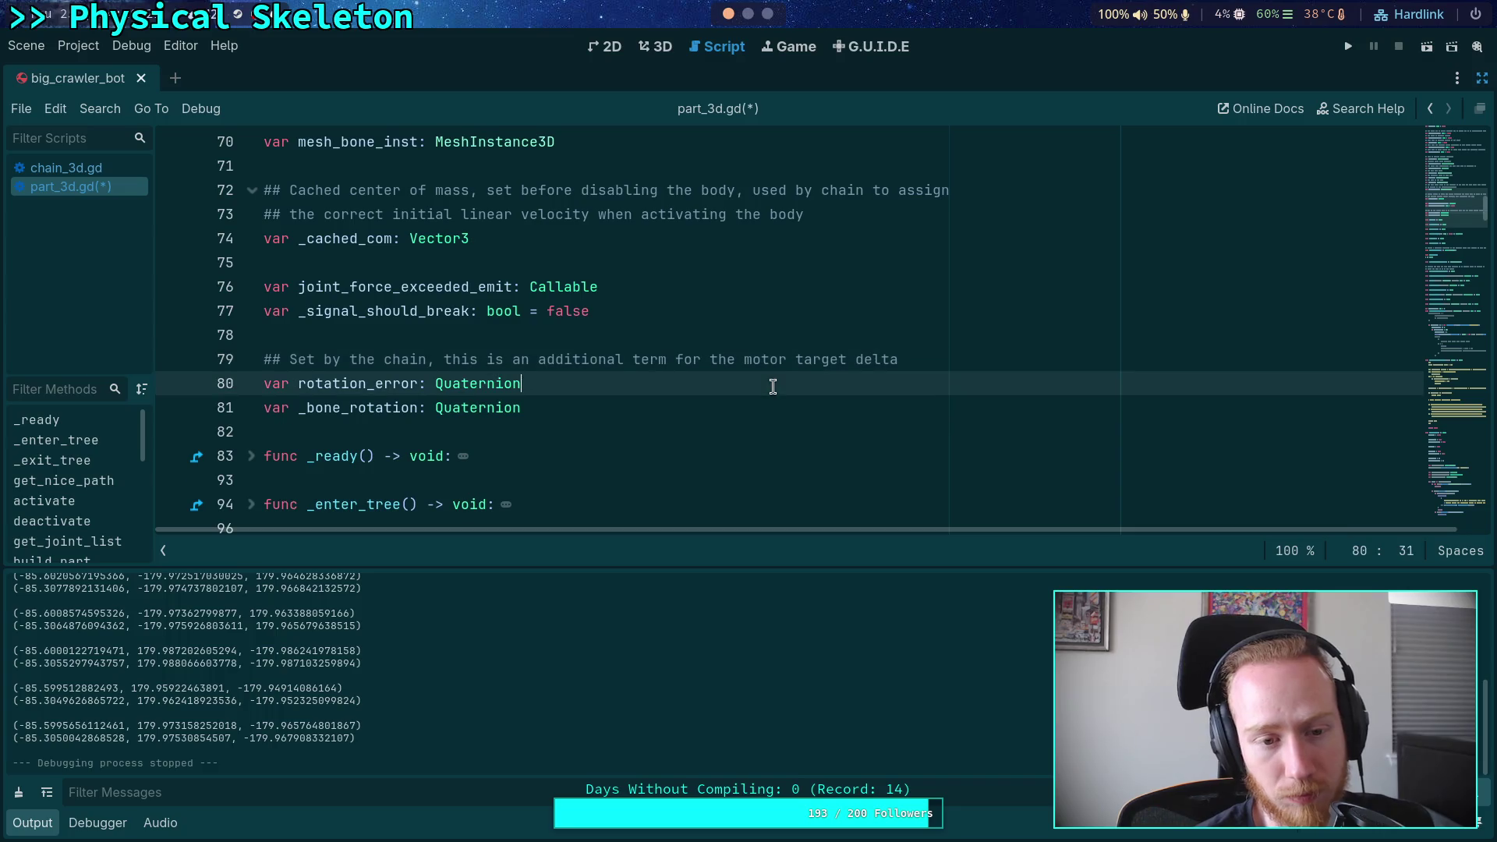
double_click(352, 407)
scroll(585, 367, "down", 10)
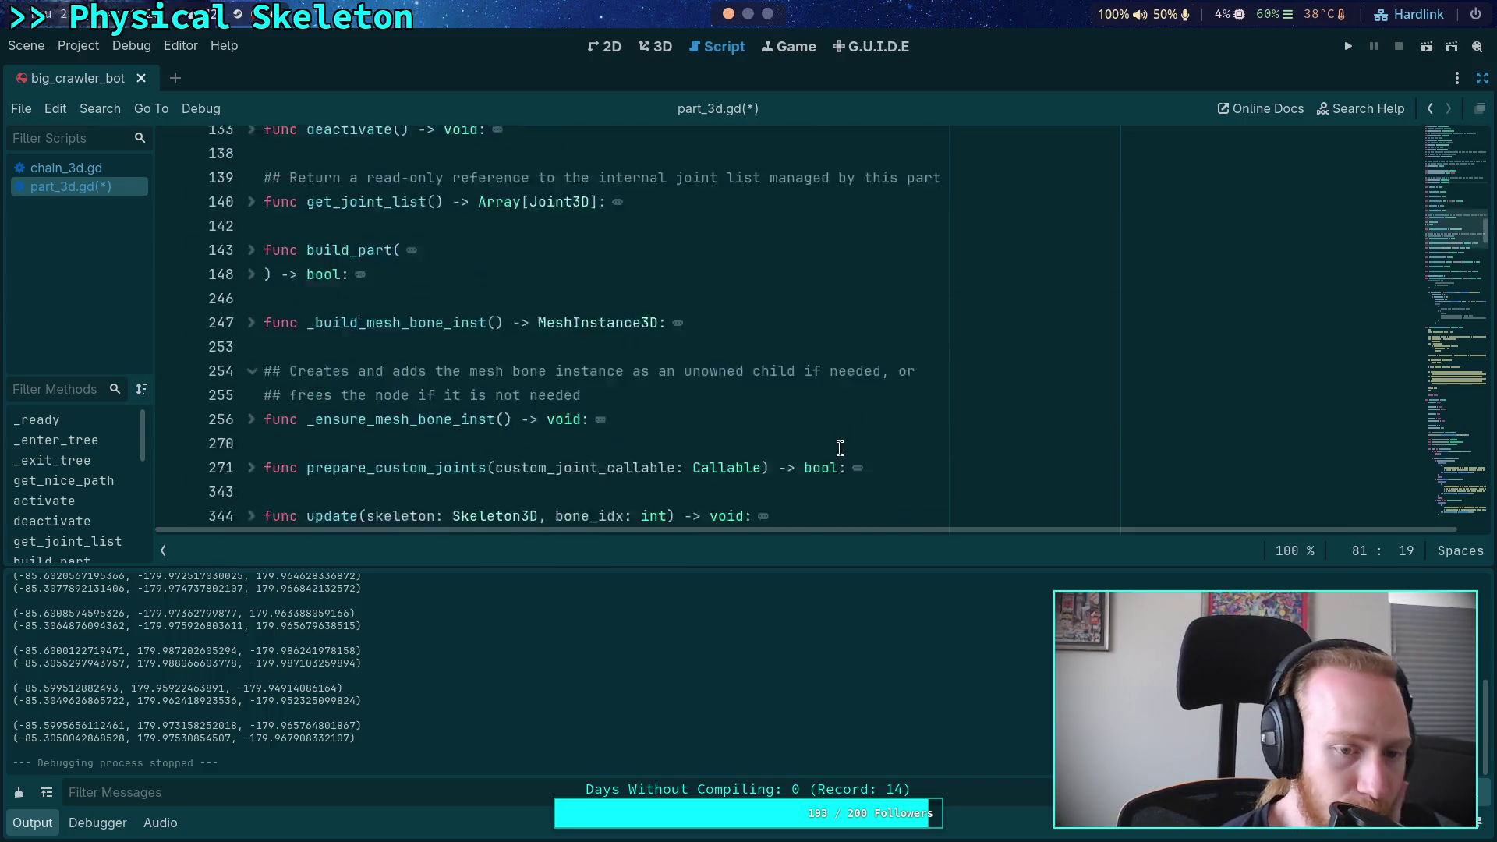
scroll(841, 431, "down", 7)
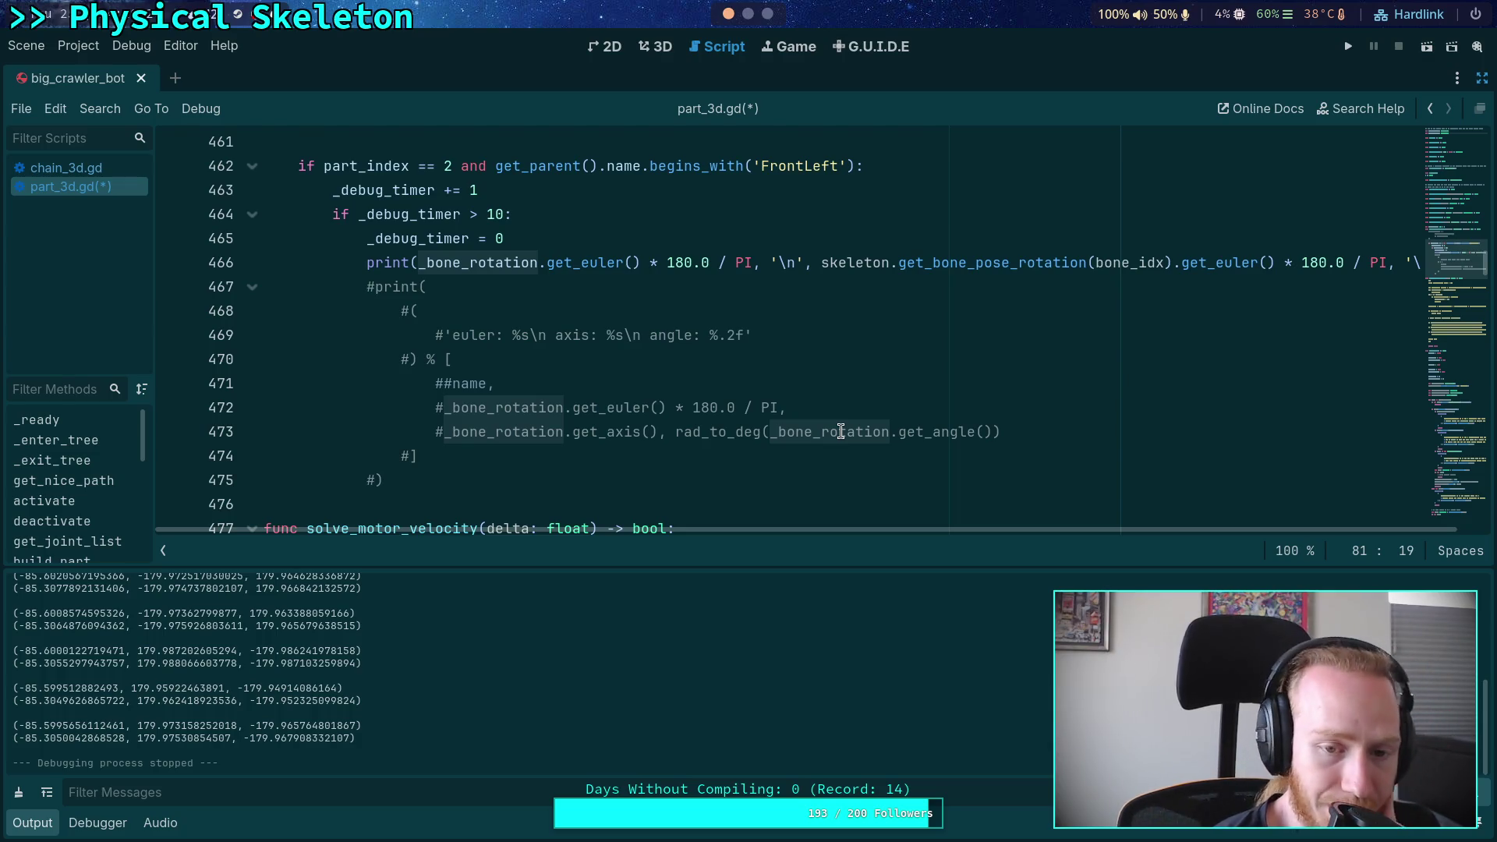
scroll(841, 431, "up", 3)
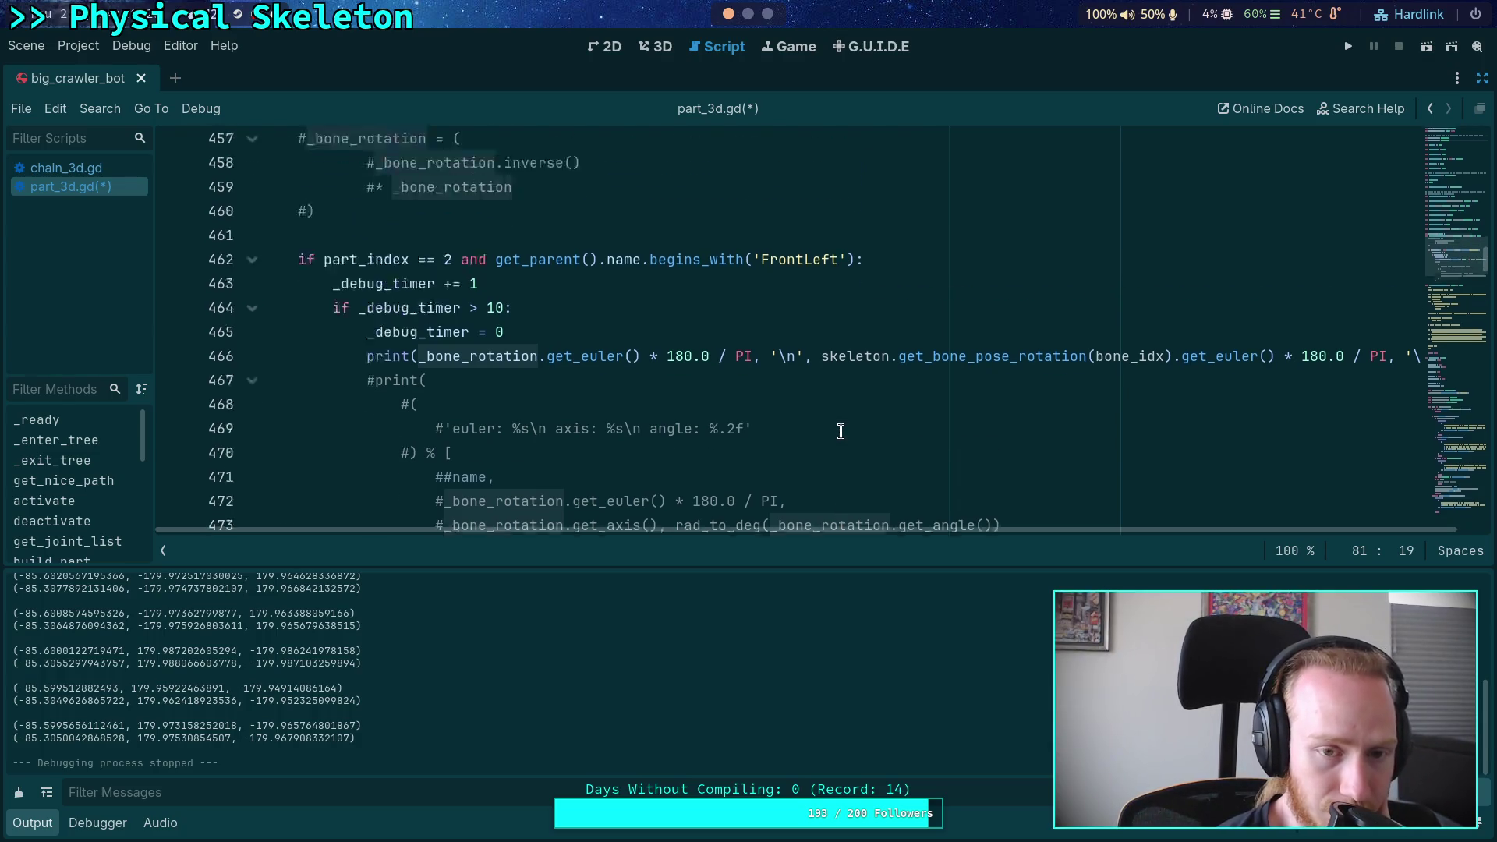
scroll(841, 431, "down", 1)
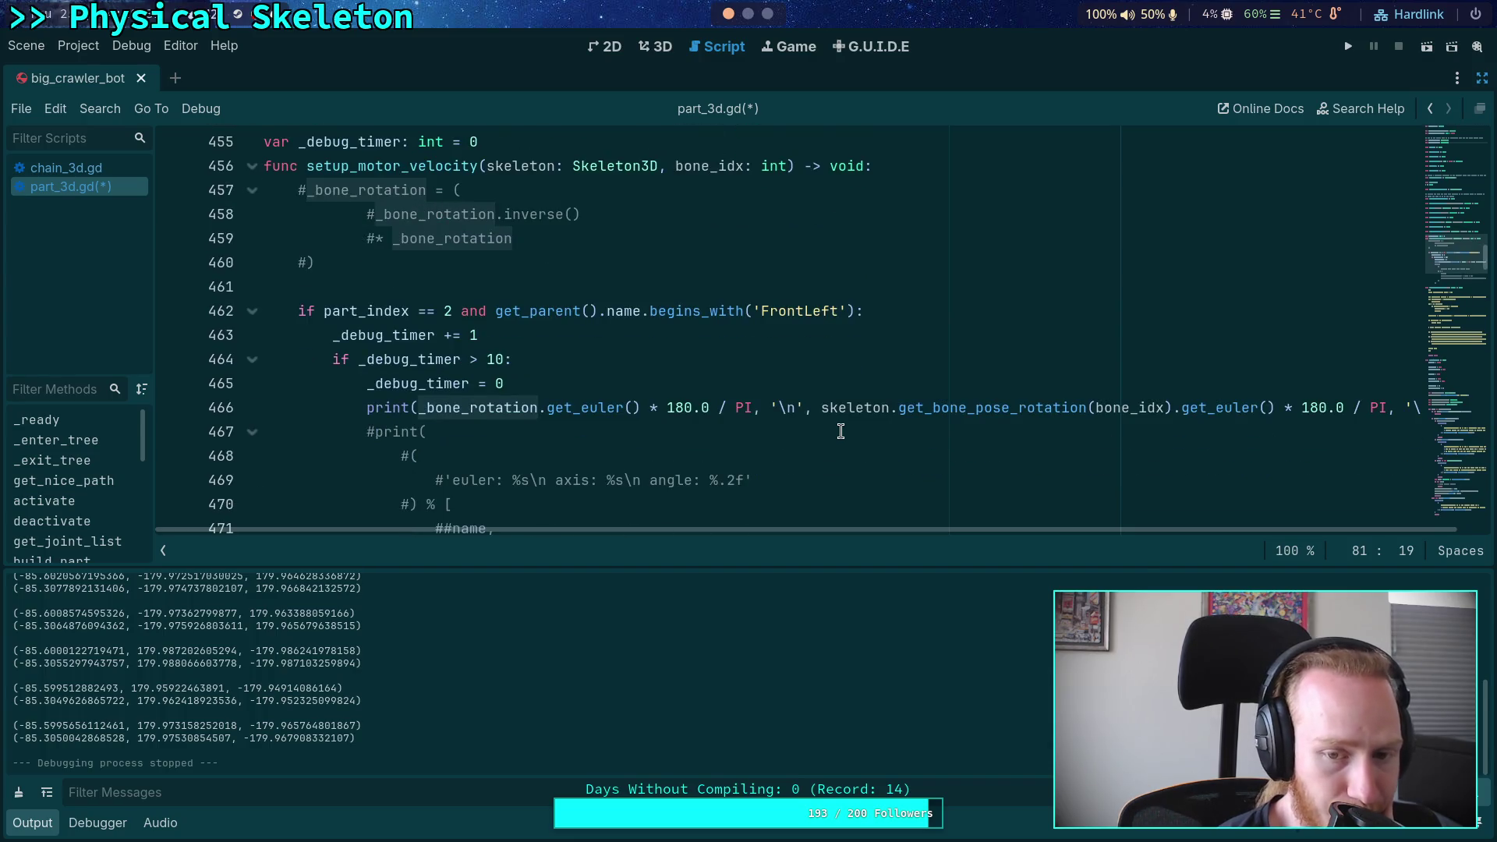
scroll(840, 431, "up", 10)
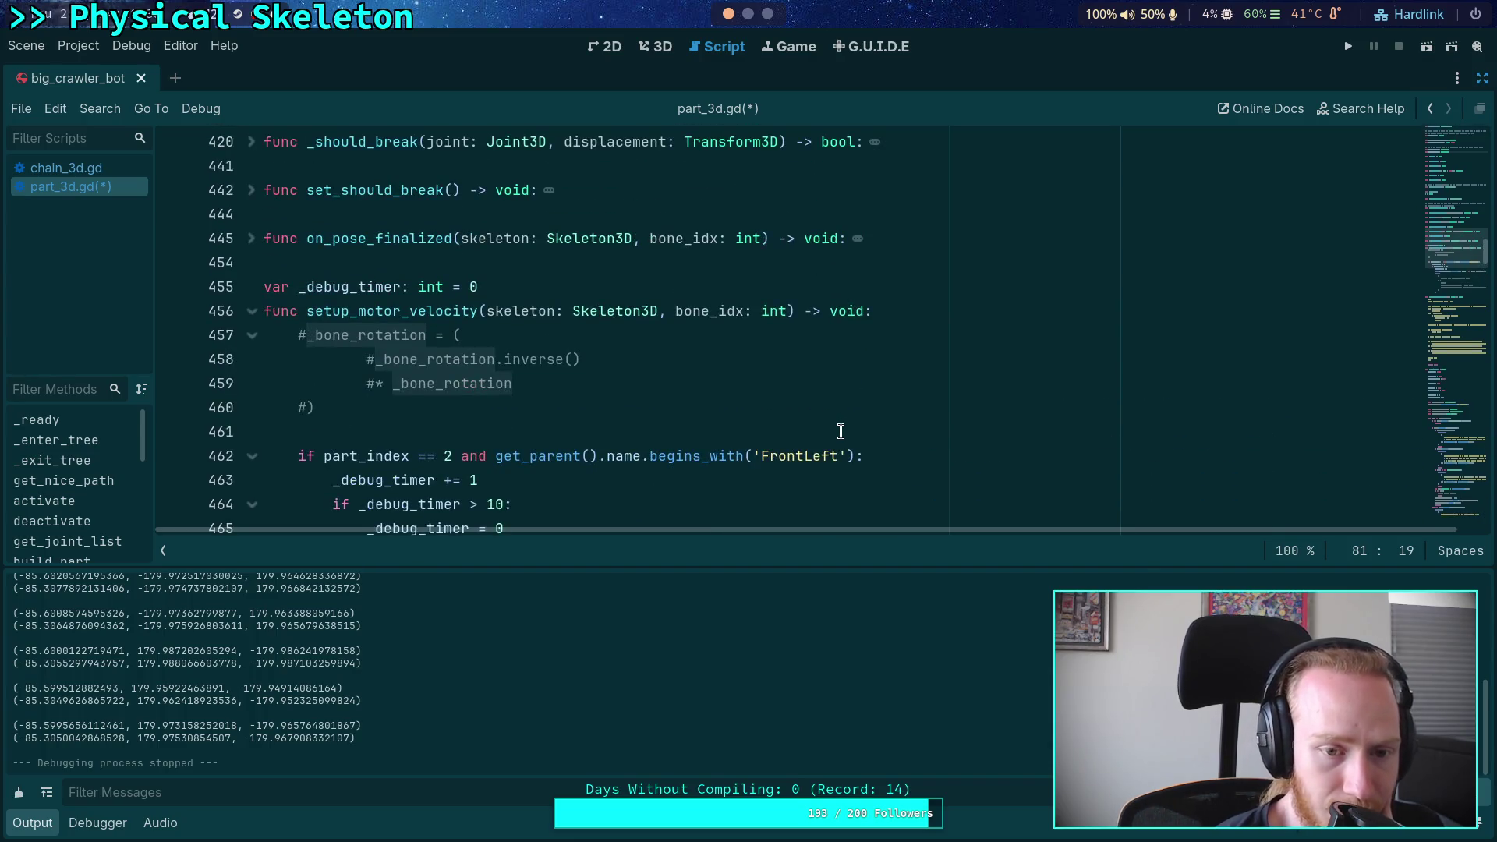
scroll(841, 431, "down", 10)
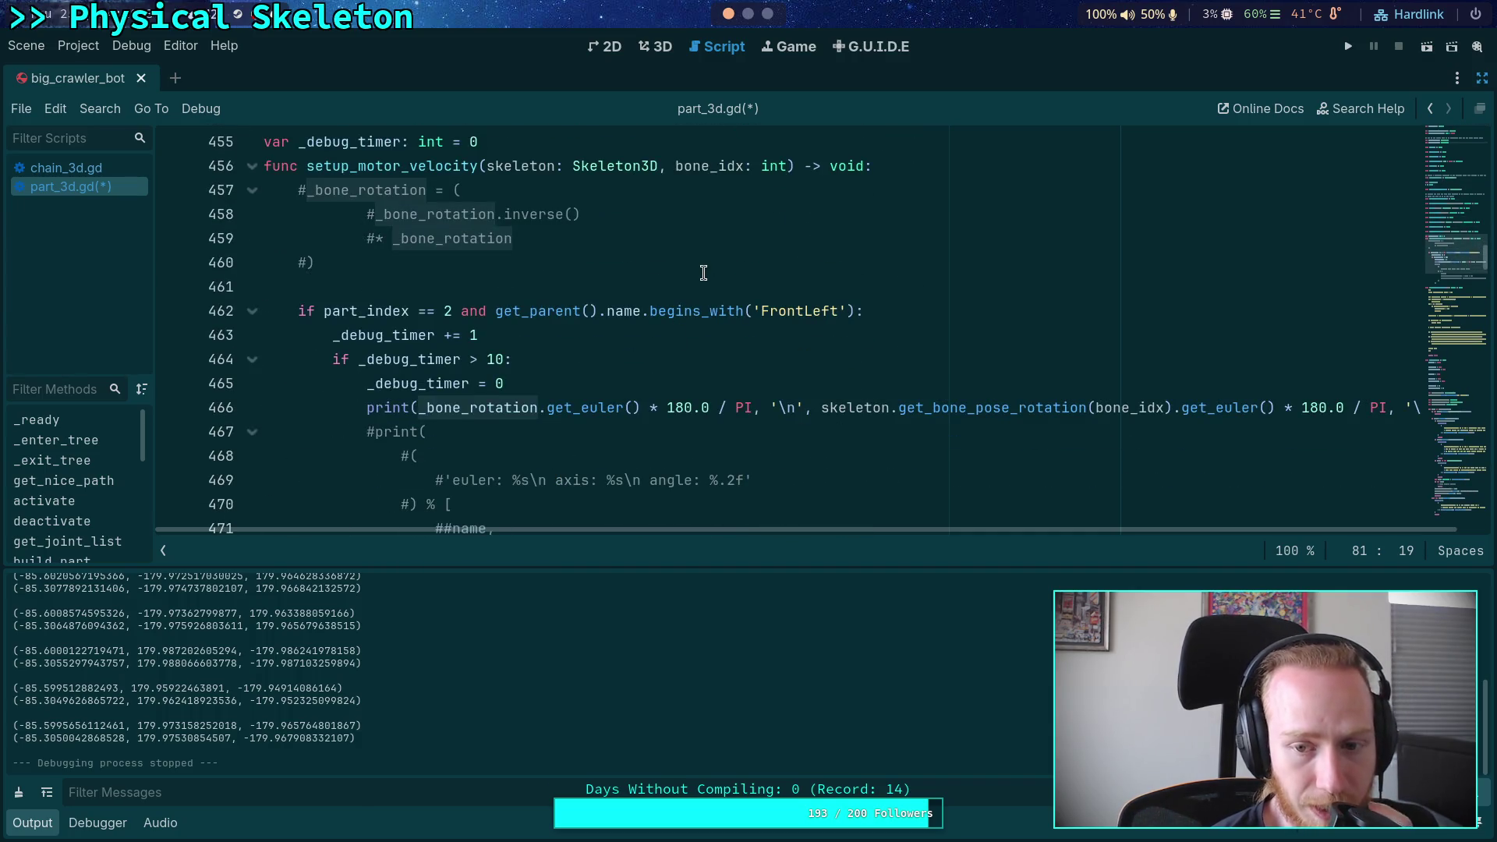
left_click_drag(821, 407, 1273, 409)
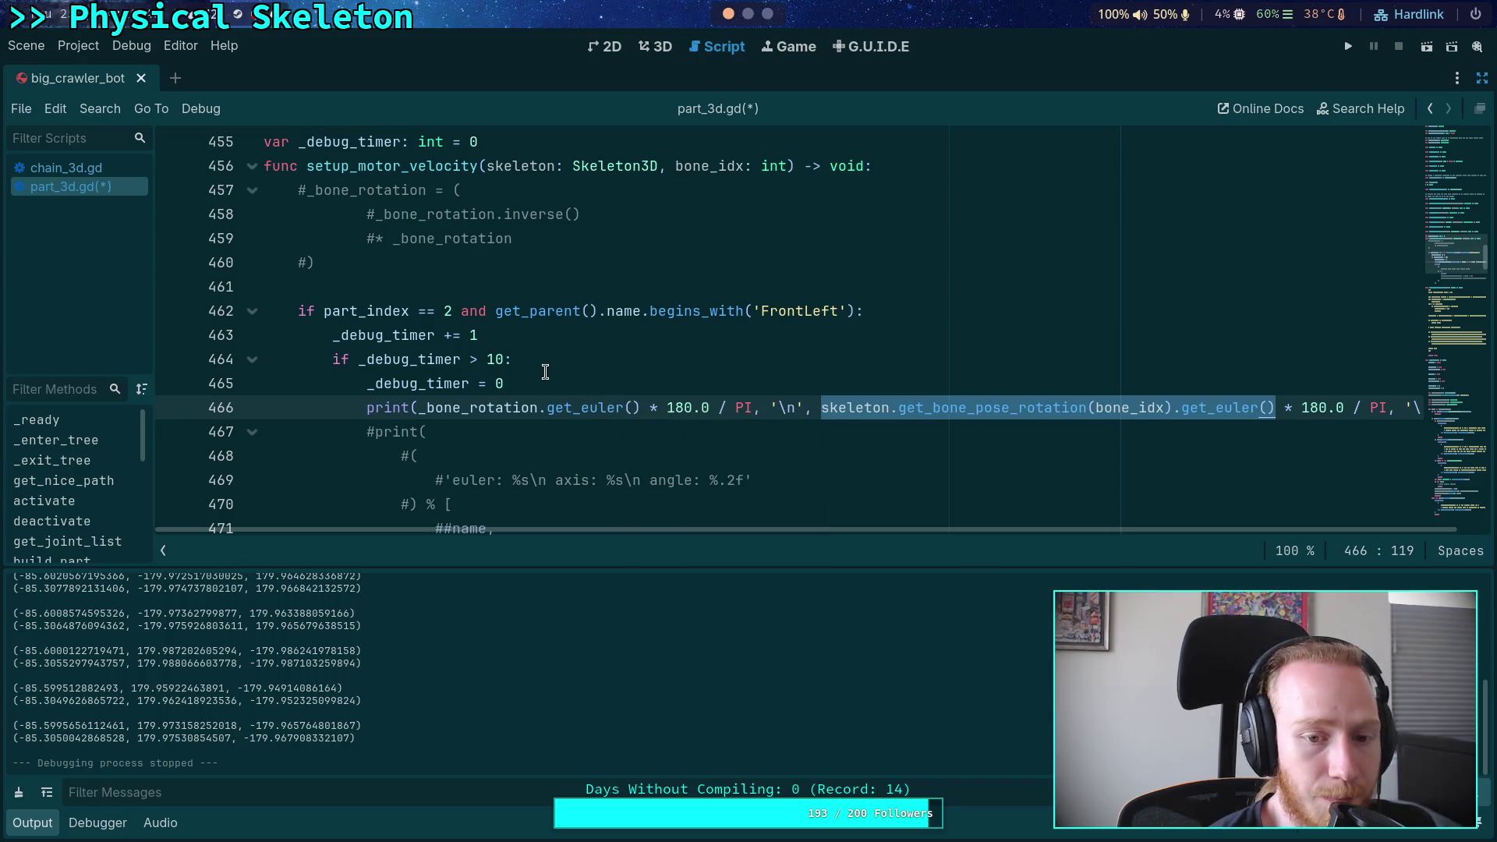
left_click_drag(426, 407, 641, 407)
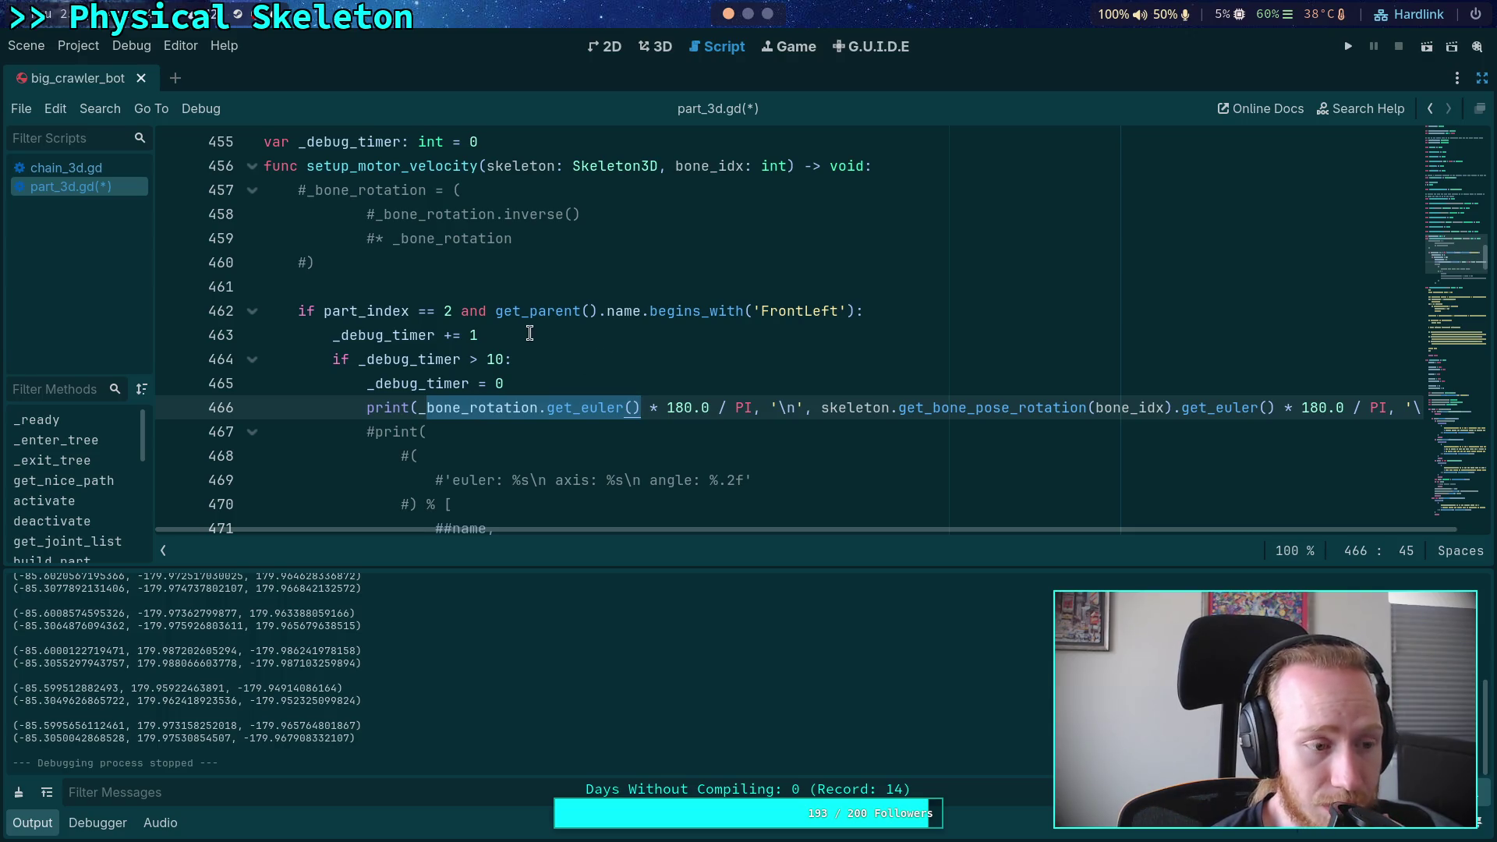
left_click(596, 285)
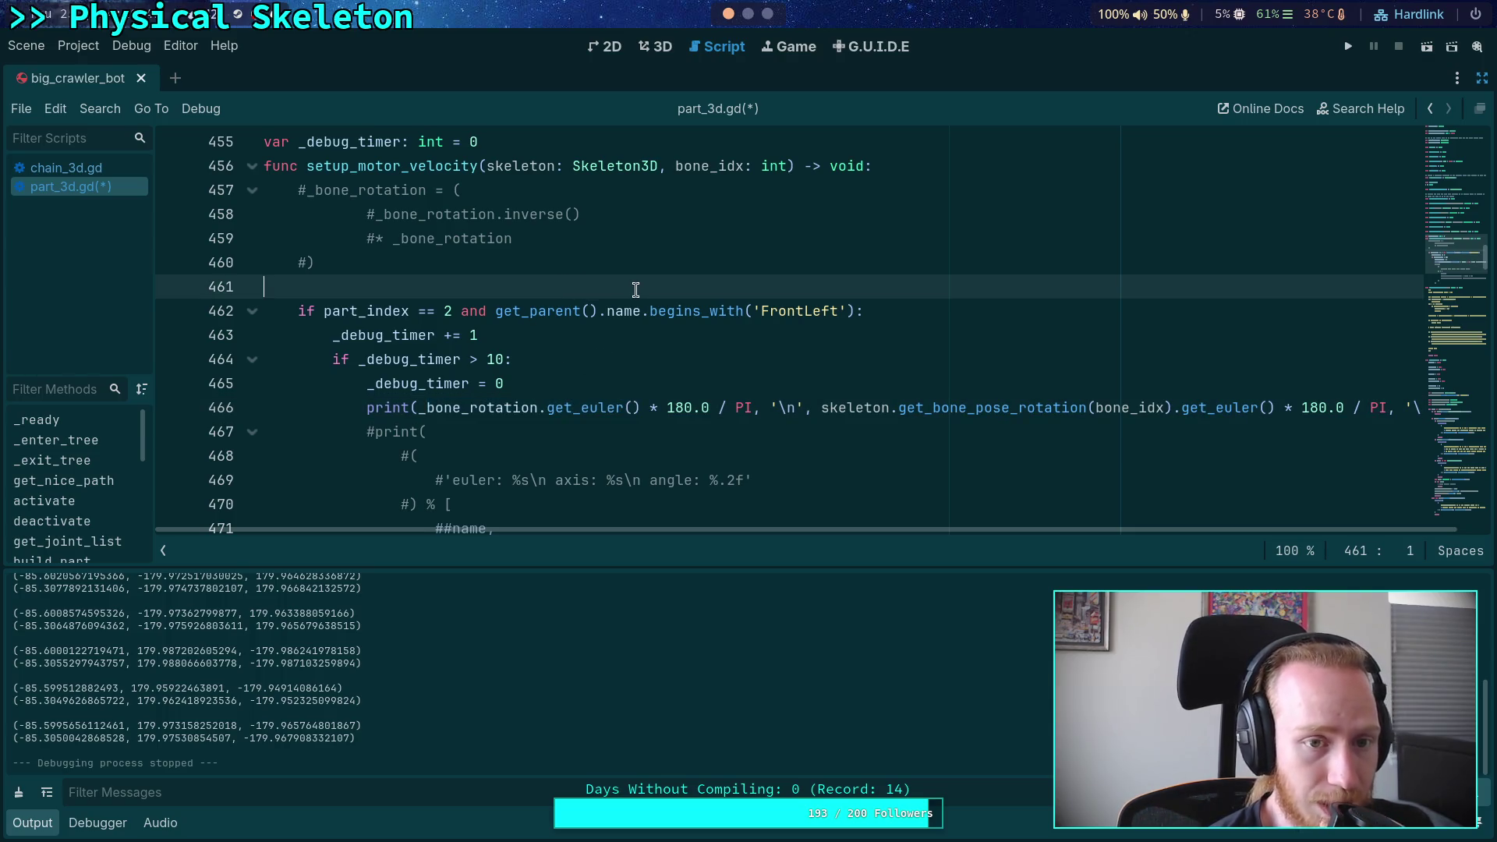
Add a new line above the FrontLeft debug block containing the partial identifier _bone_
key("Return")
key("Return")
key("Up")
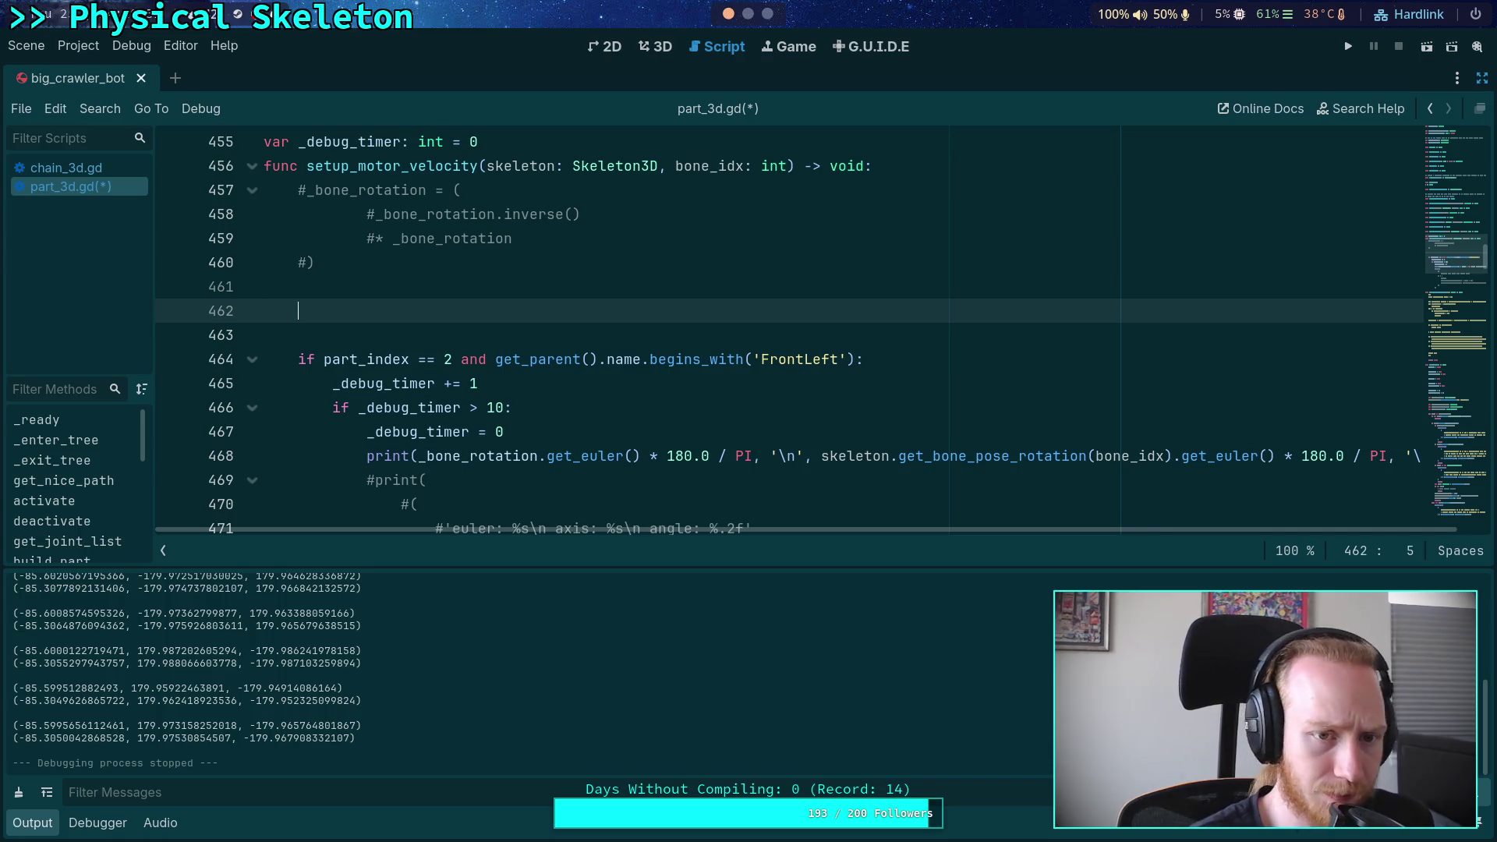
type("_bone_ro")
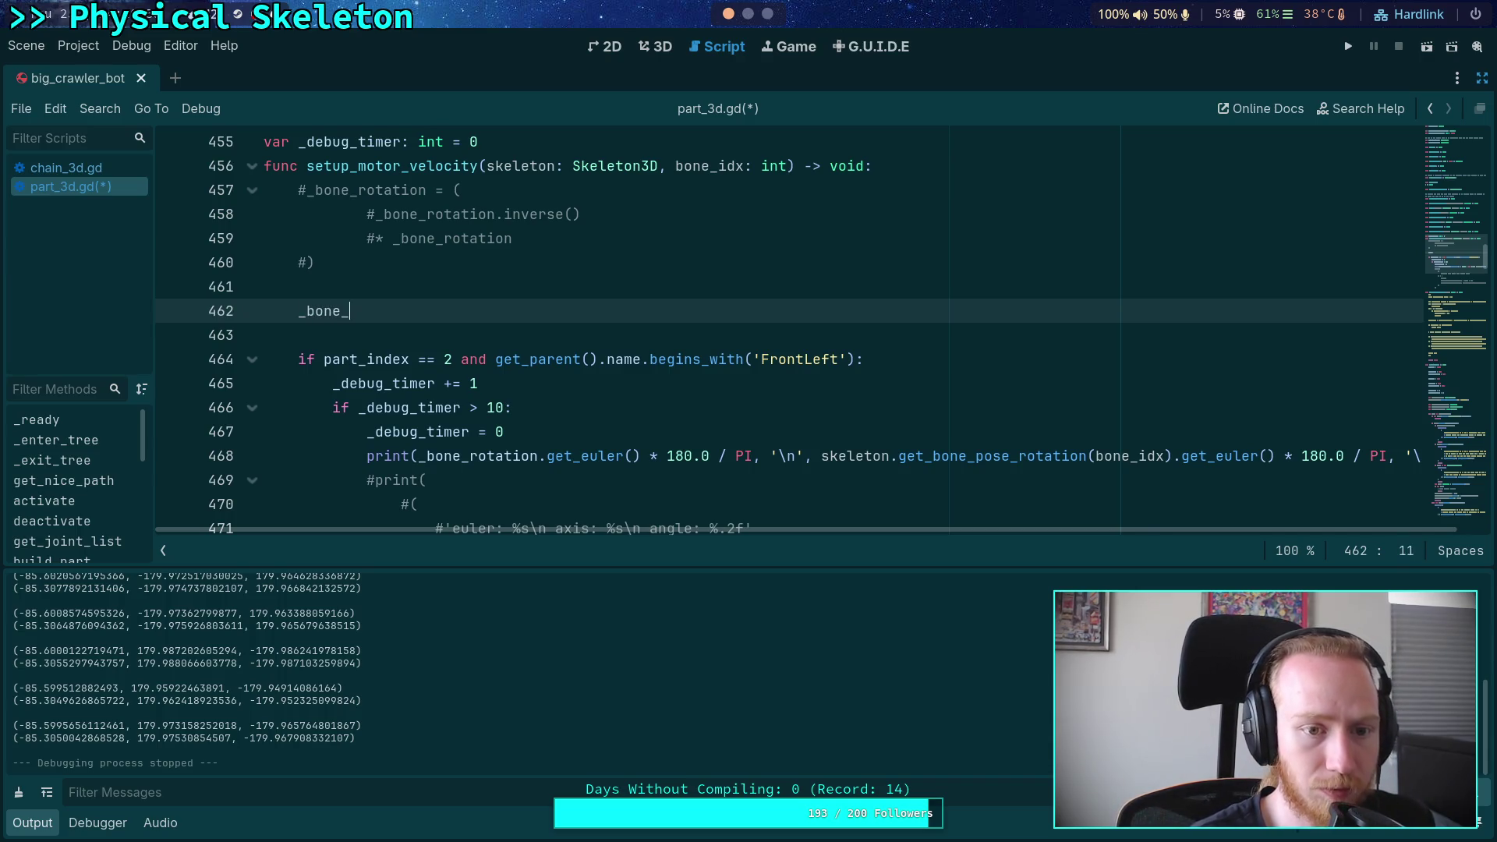
key("BackSpace")
key("BackSpace")
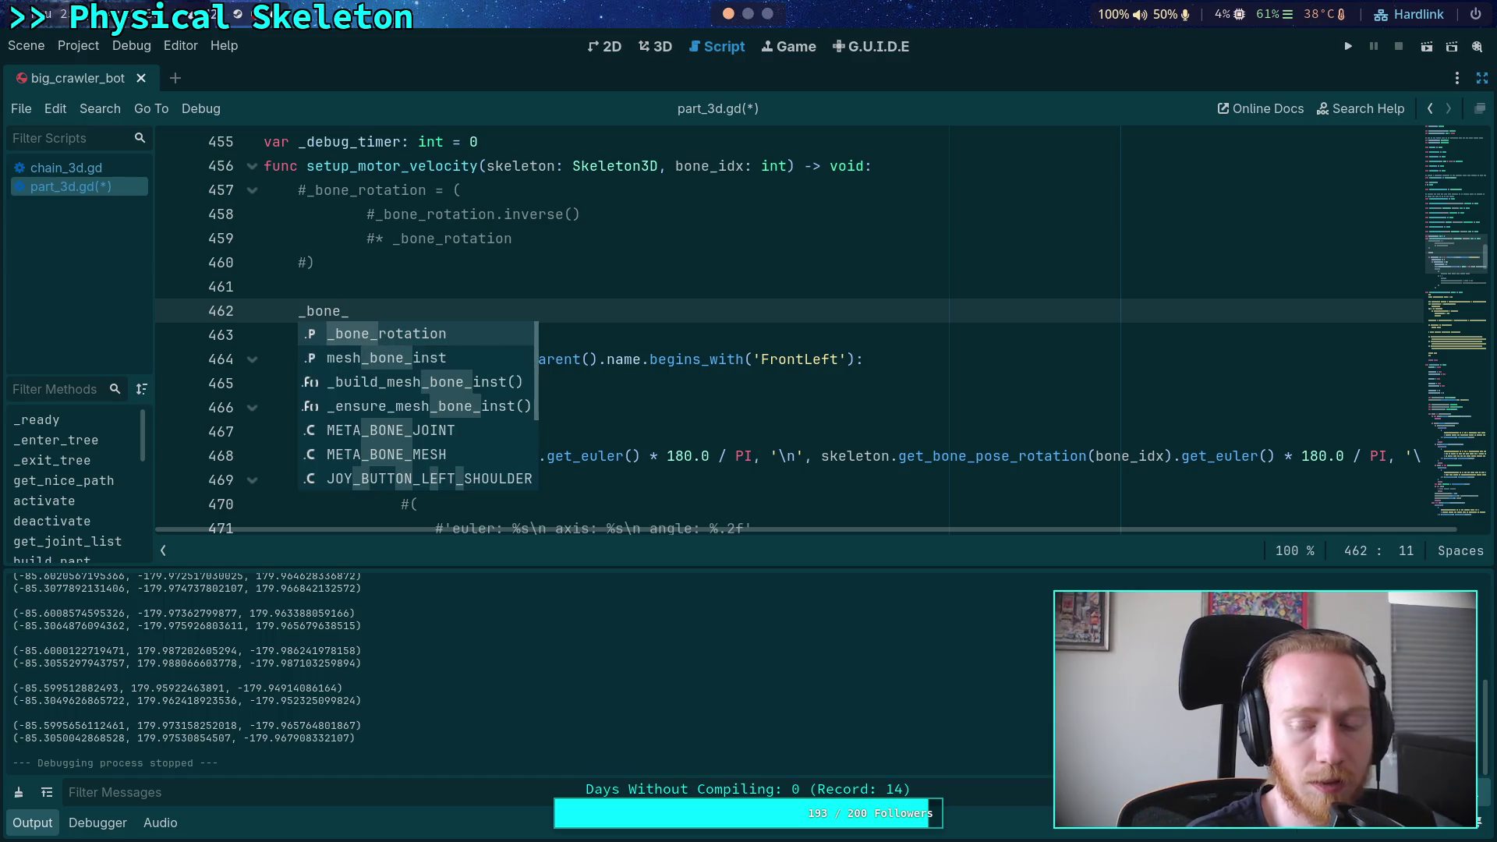
left_click(680, 261)
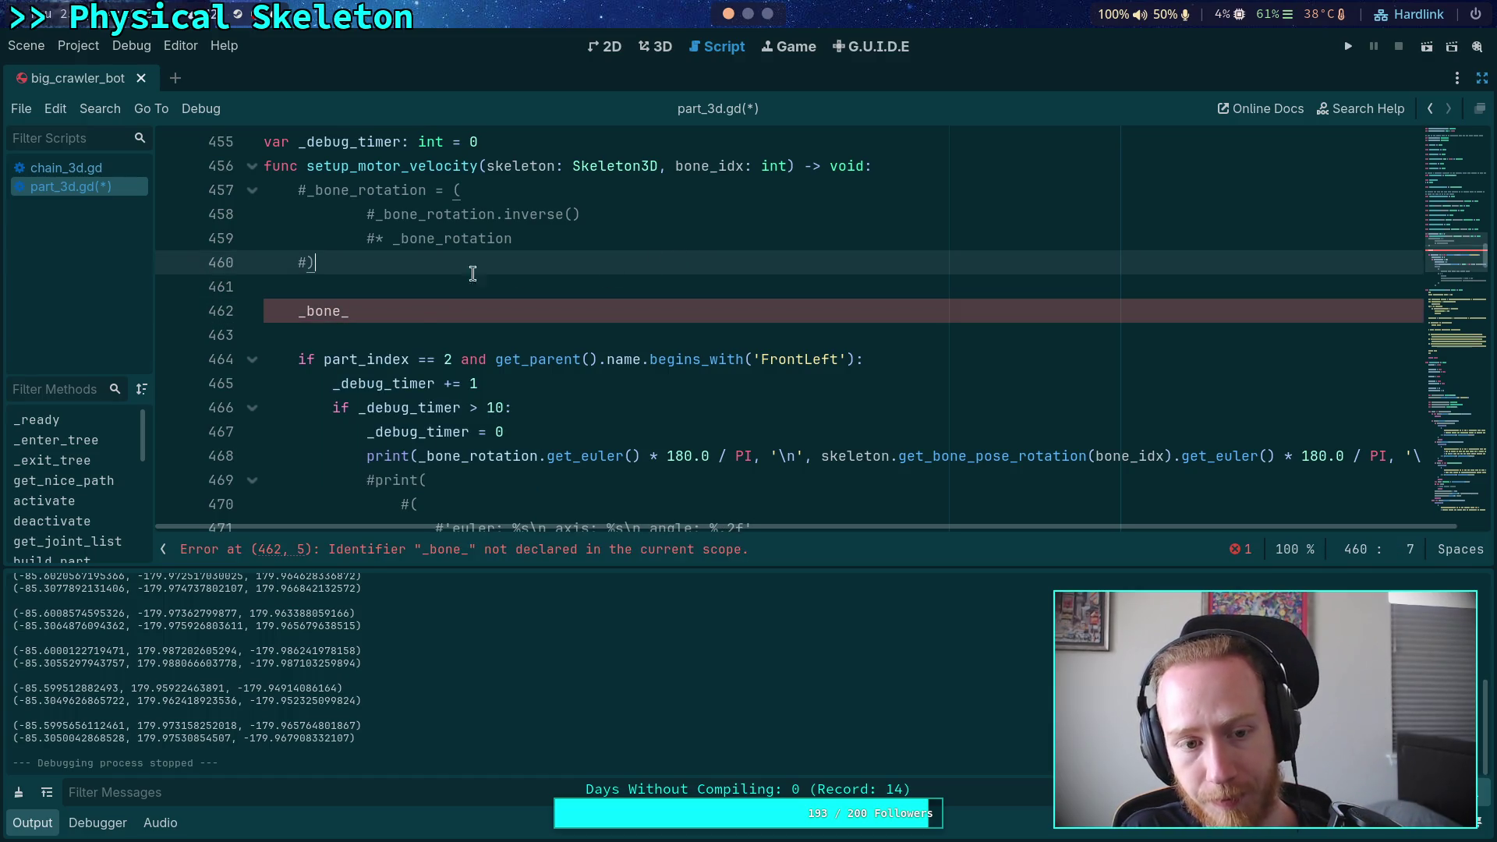
left_click(468, 311)
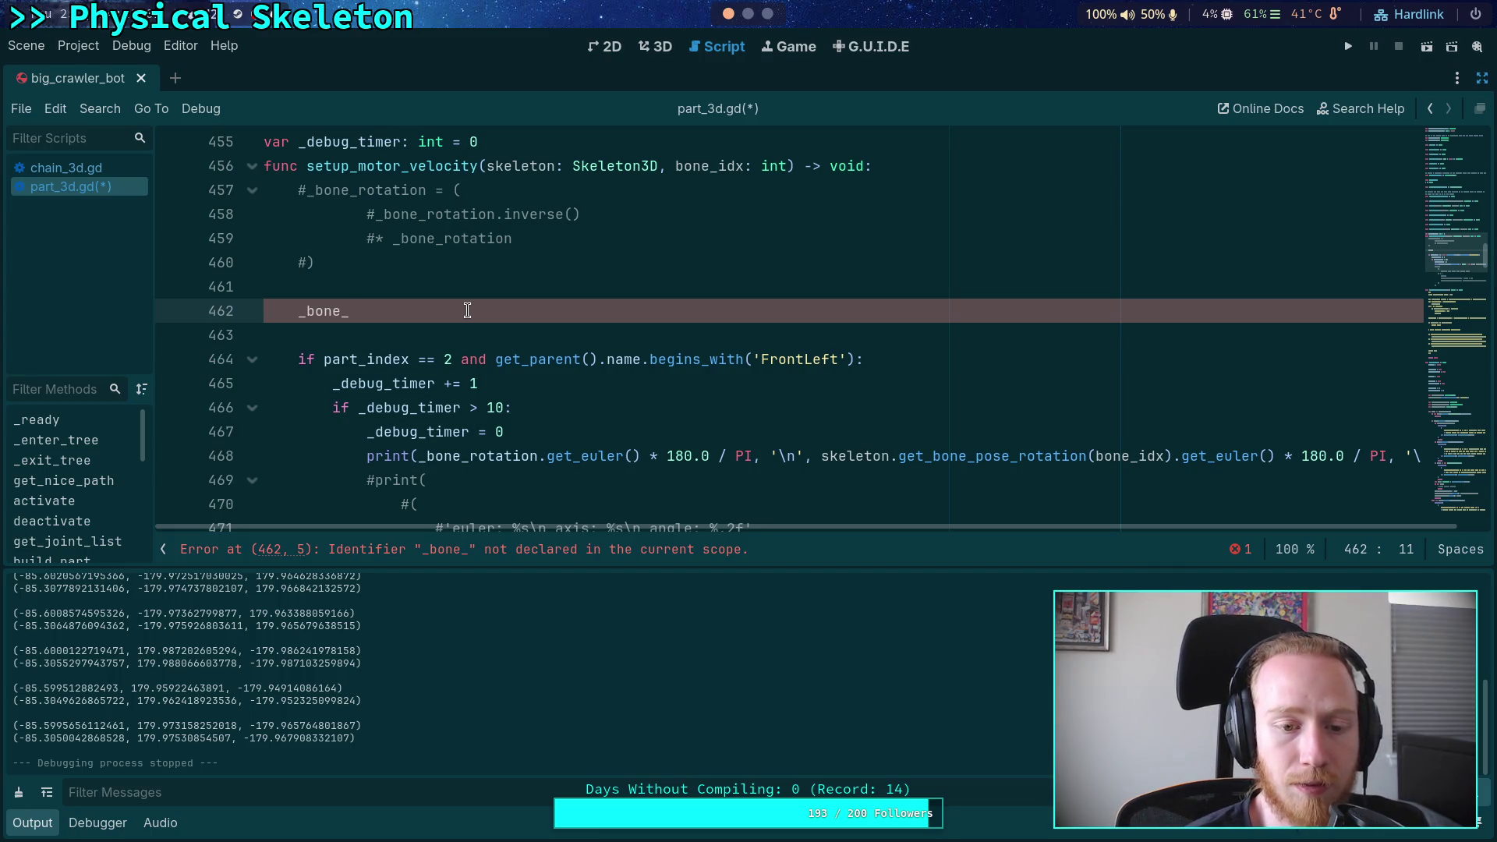
Scroll up through the folded functions and expand update to read its body
scroll(546, 343, "up", 10)
scroll(557, 348, "up", 20)
scroll(562, 354, "down", 15)
scroll(372, 349, "up", 2)
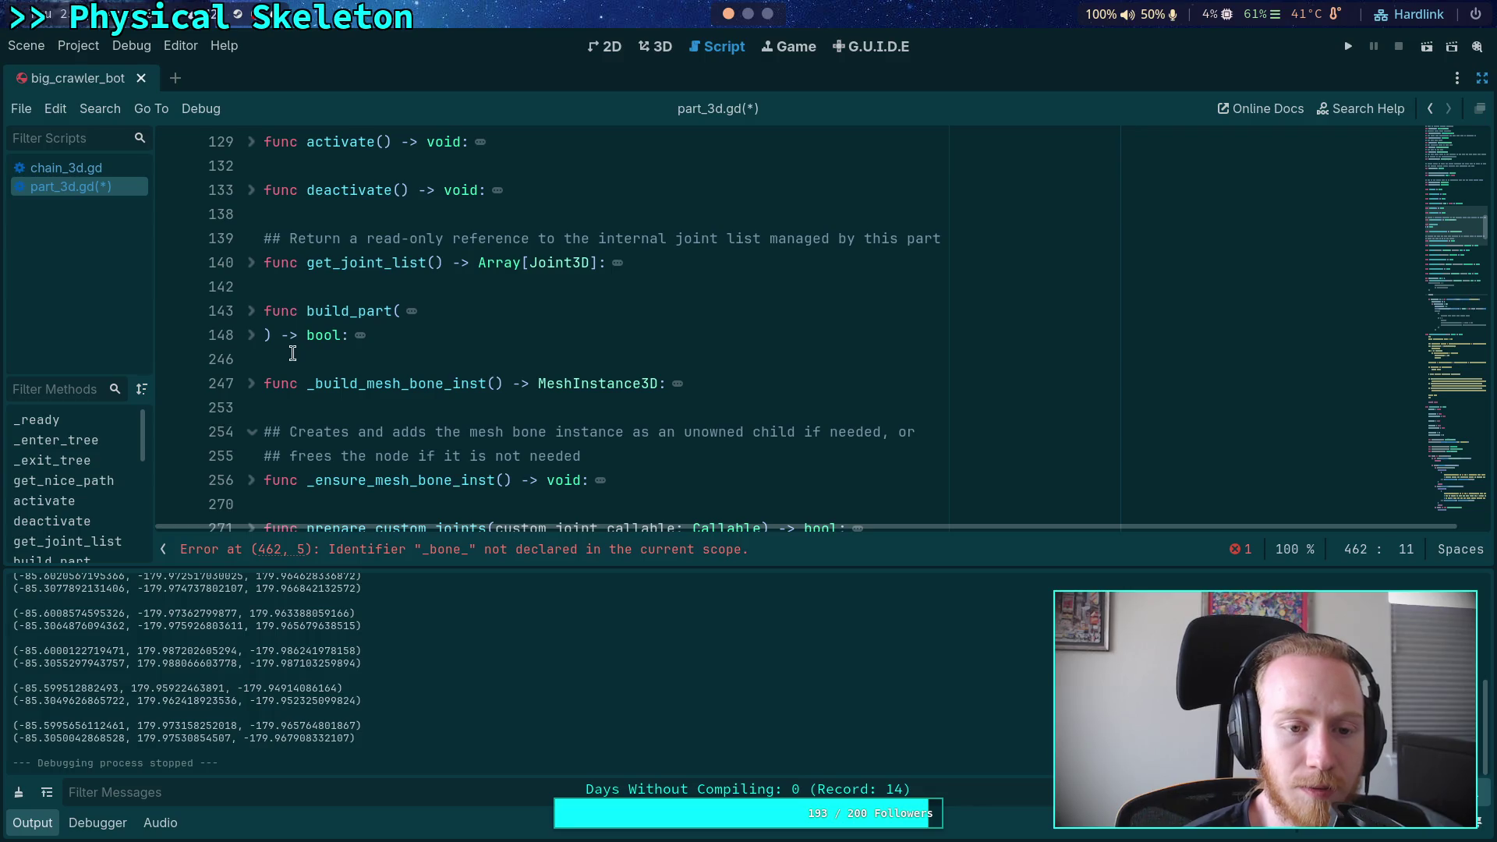
scroll(281, 328, "down", 5)
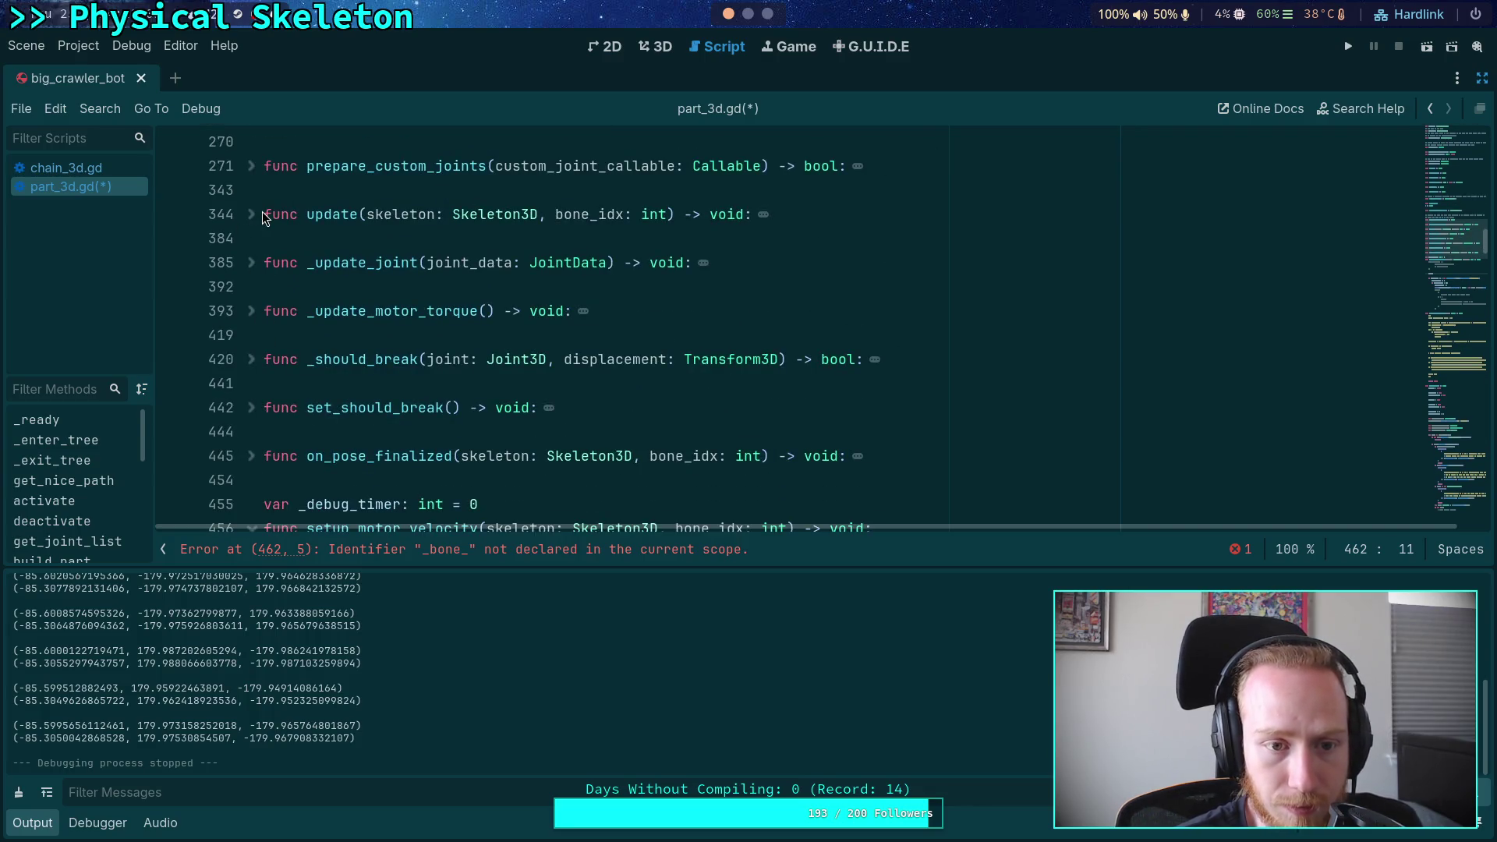
left_click(251, 215)
scroll(686, 351, "down", 1)
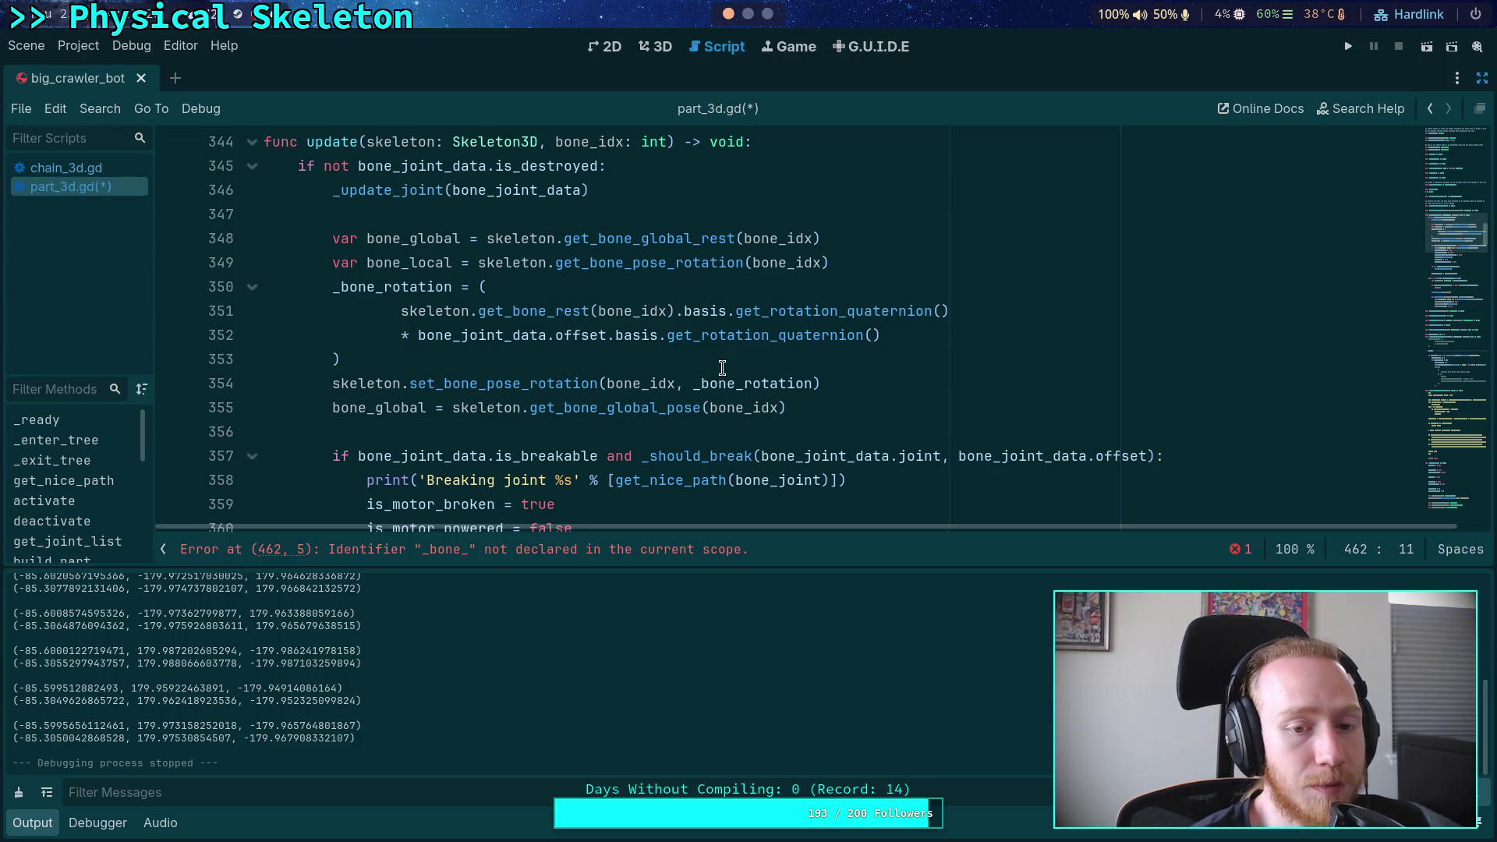
mouse_move(343, 359)
left_mouse_down()
mouse_move(366, 339)
mouse_move(330, 291)
left_mouse_up()
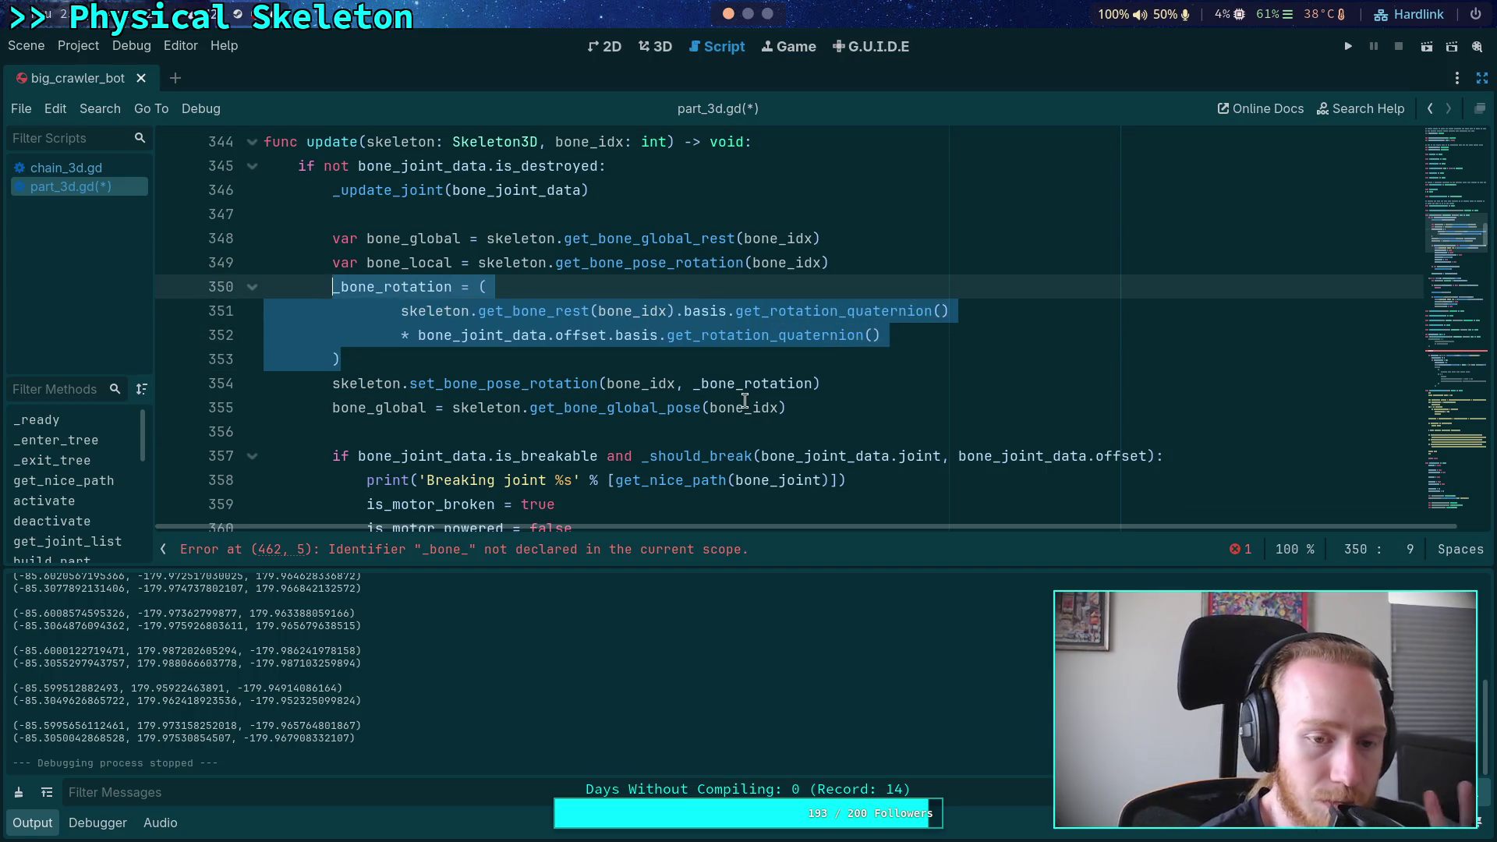
scroll(745, 401, "up", 3)
scroll(546, 351, "down", 5)
scroll(312, 312, "up", 1)
scroll(246, 290, "up", 2)
left_click(246, 290)
scroll(484, 343, "down", 10)
left_click(594, 377)
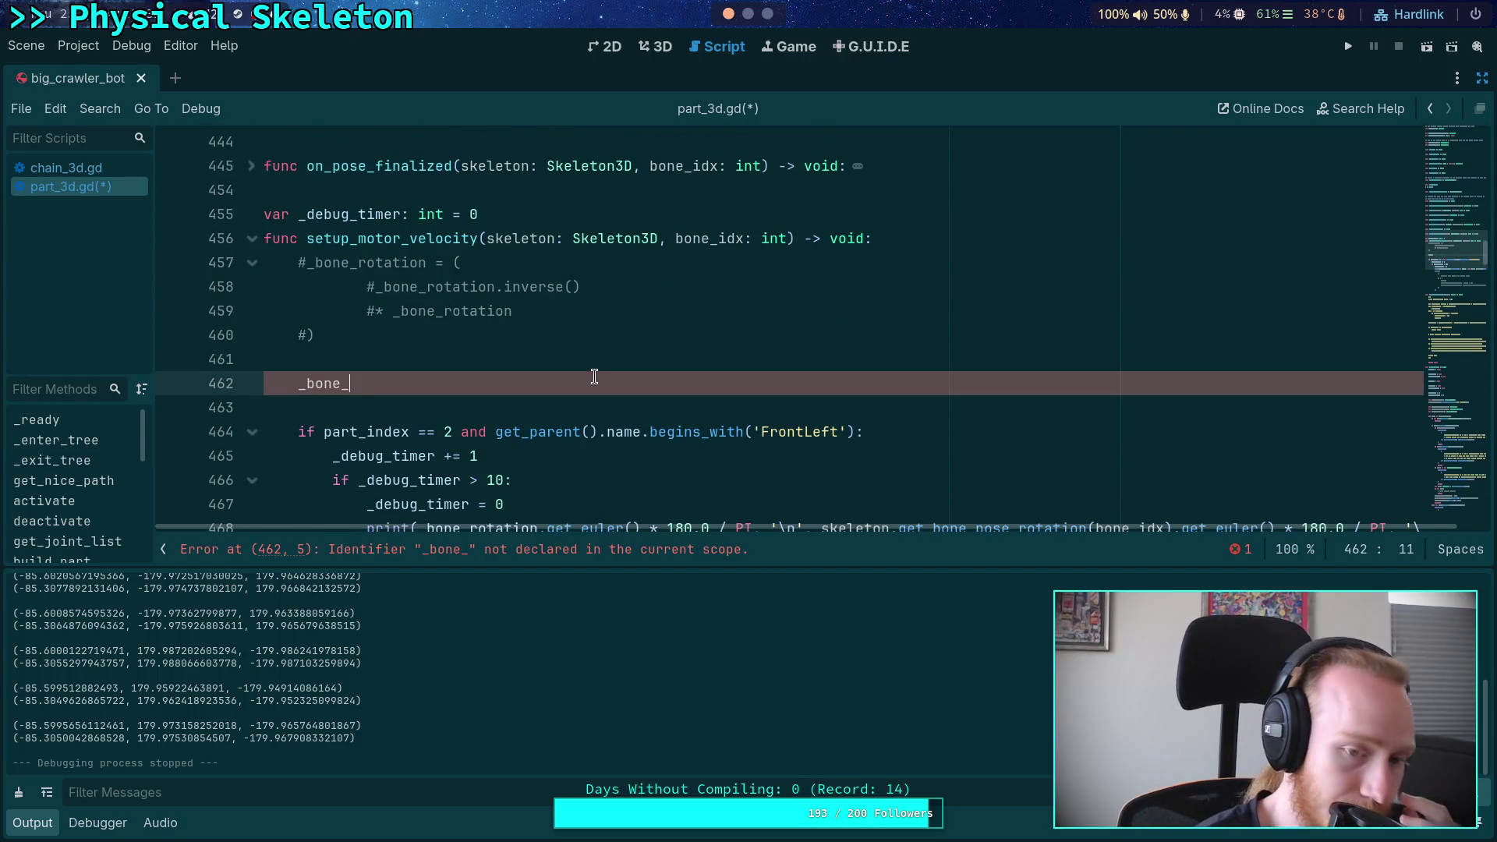
scroll(593, 377, "up", 20)
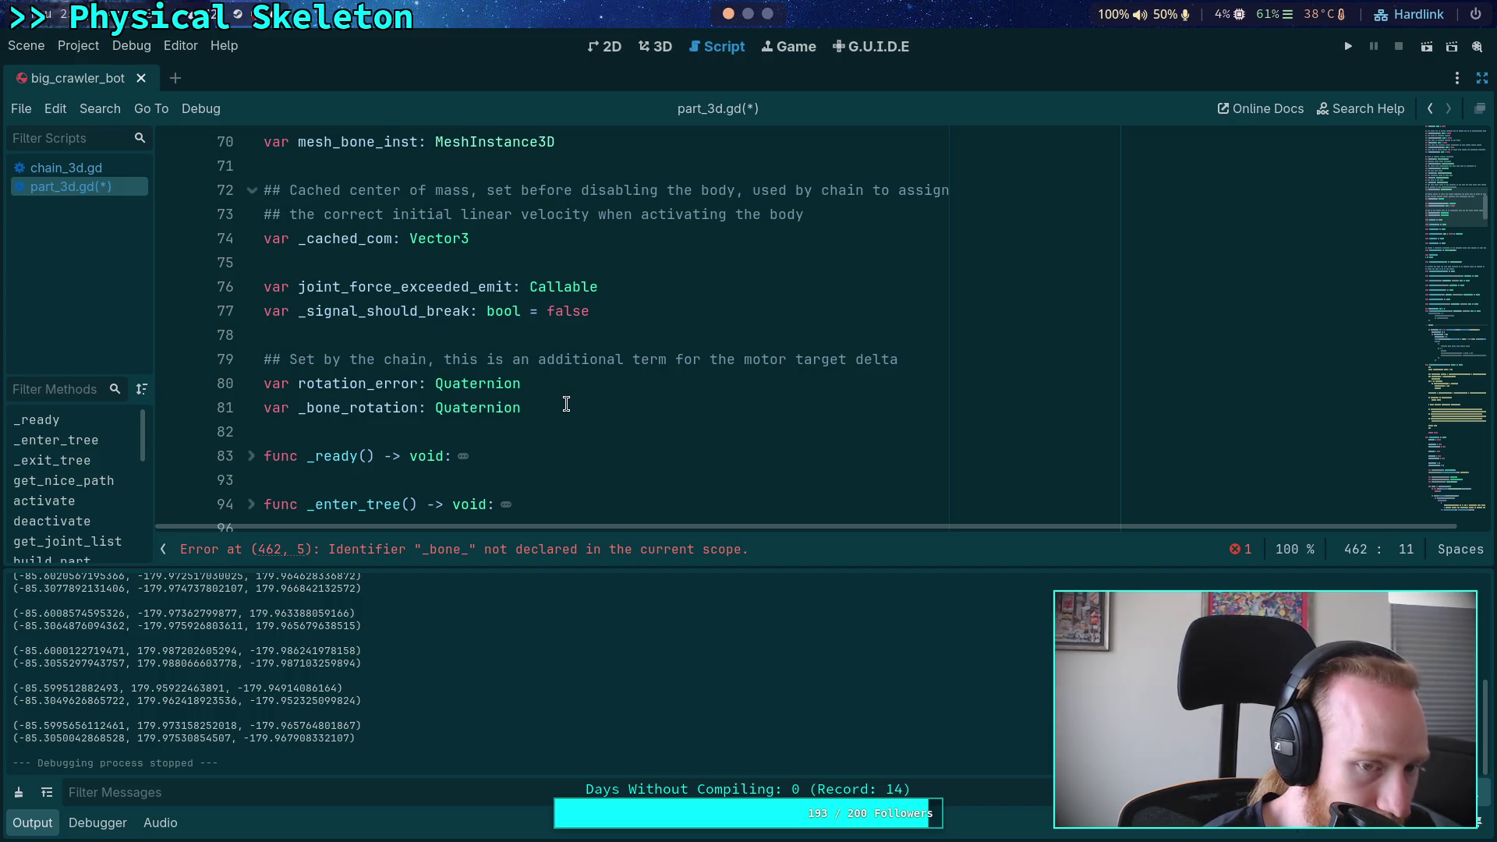
Add 'var _bone_rotation_delta: Quaternion' on a new line after the _bone_rotation declaration
left_click(566, 403)
key("Return")
type("v")
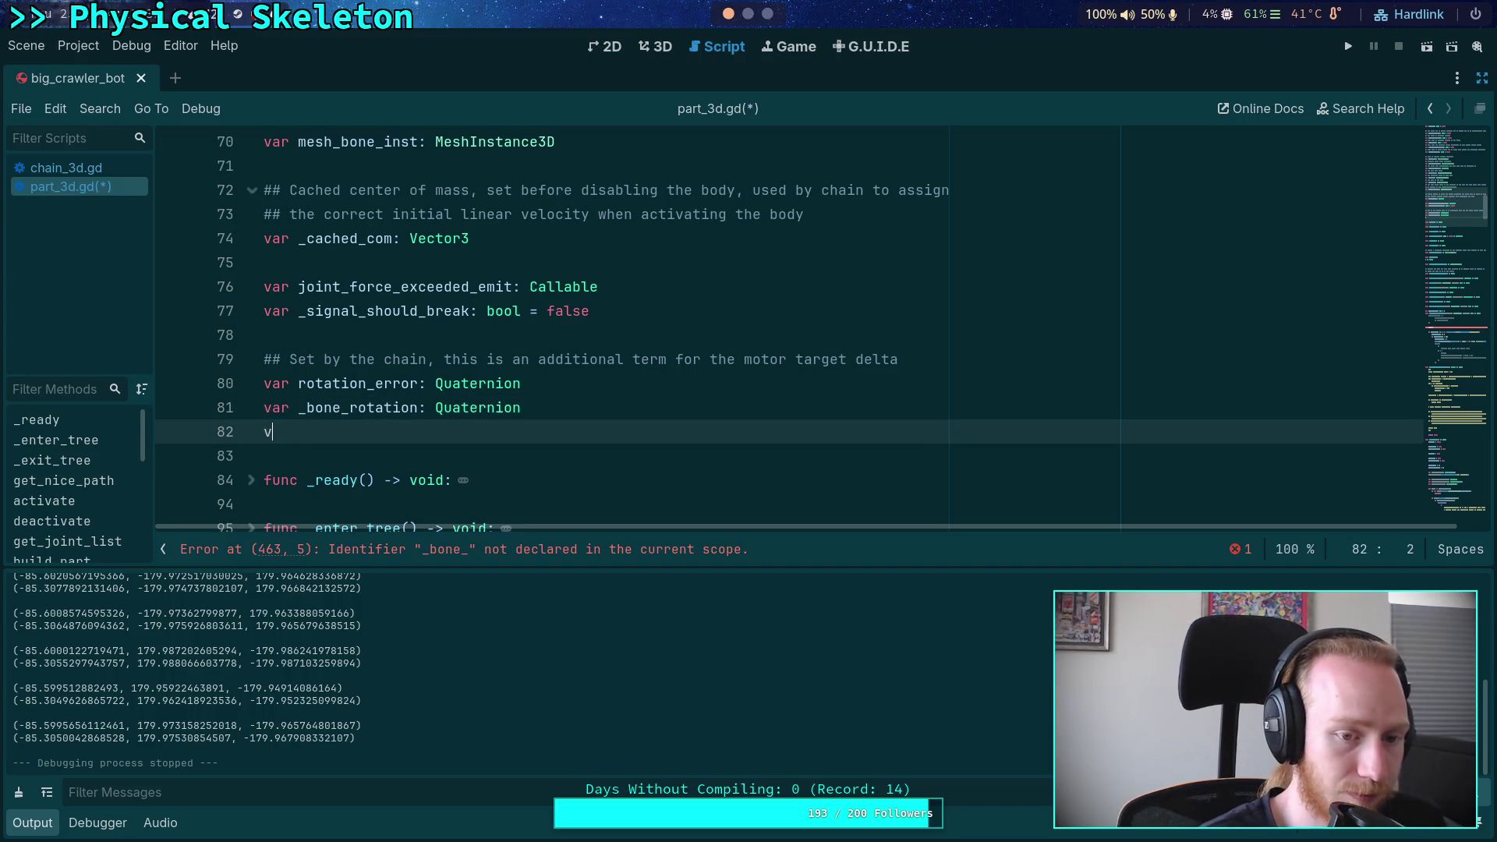
type("ar _")
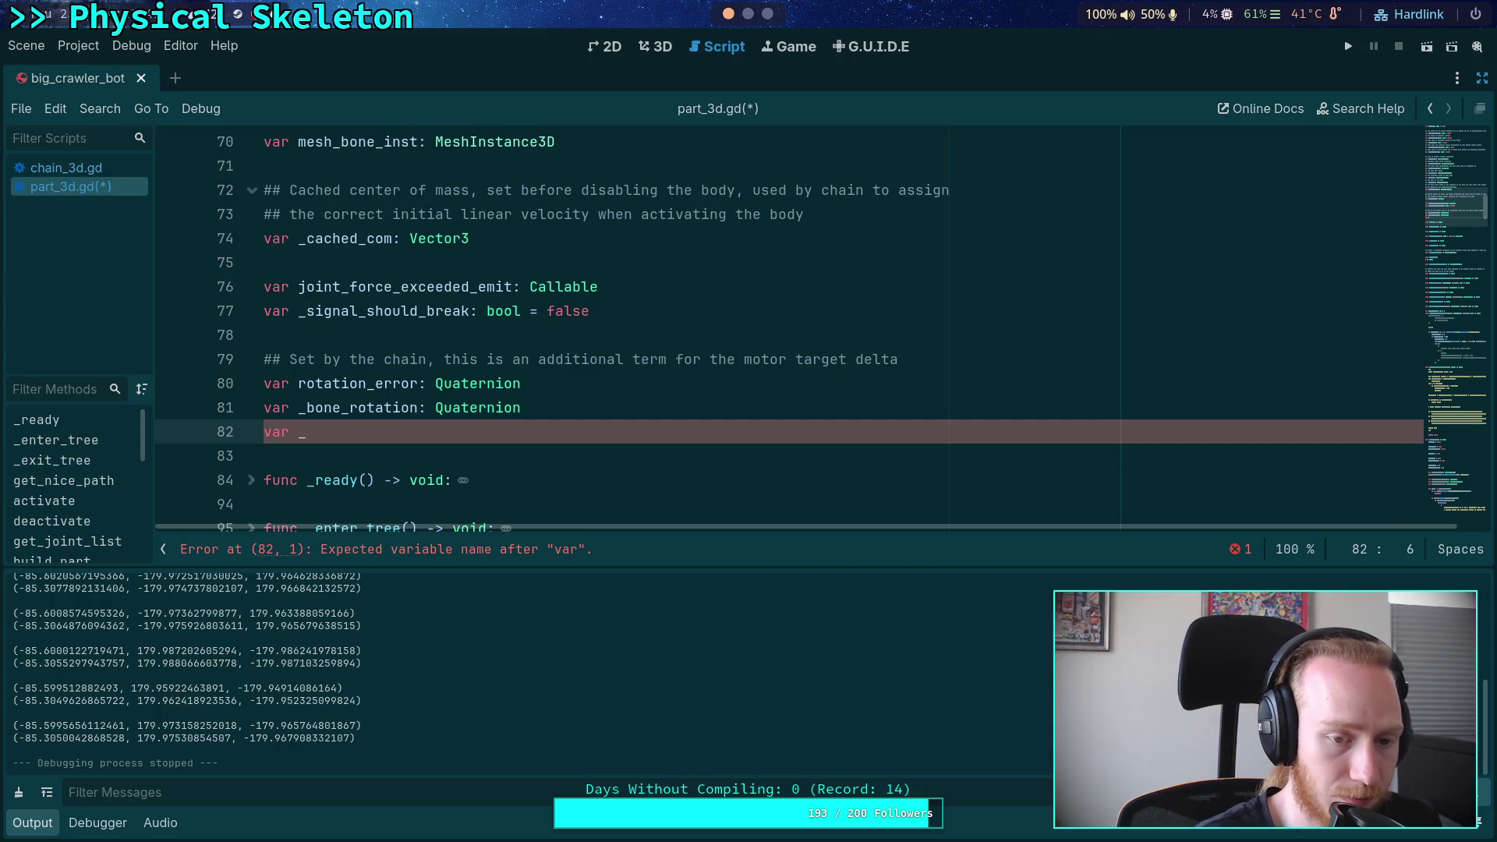
type("bone_re")
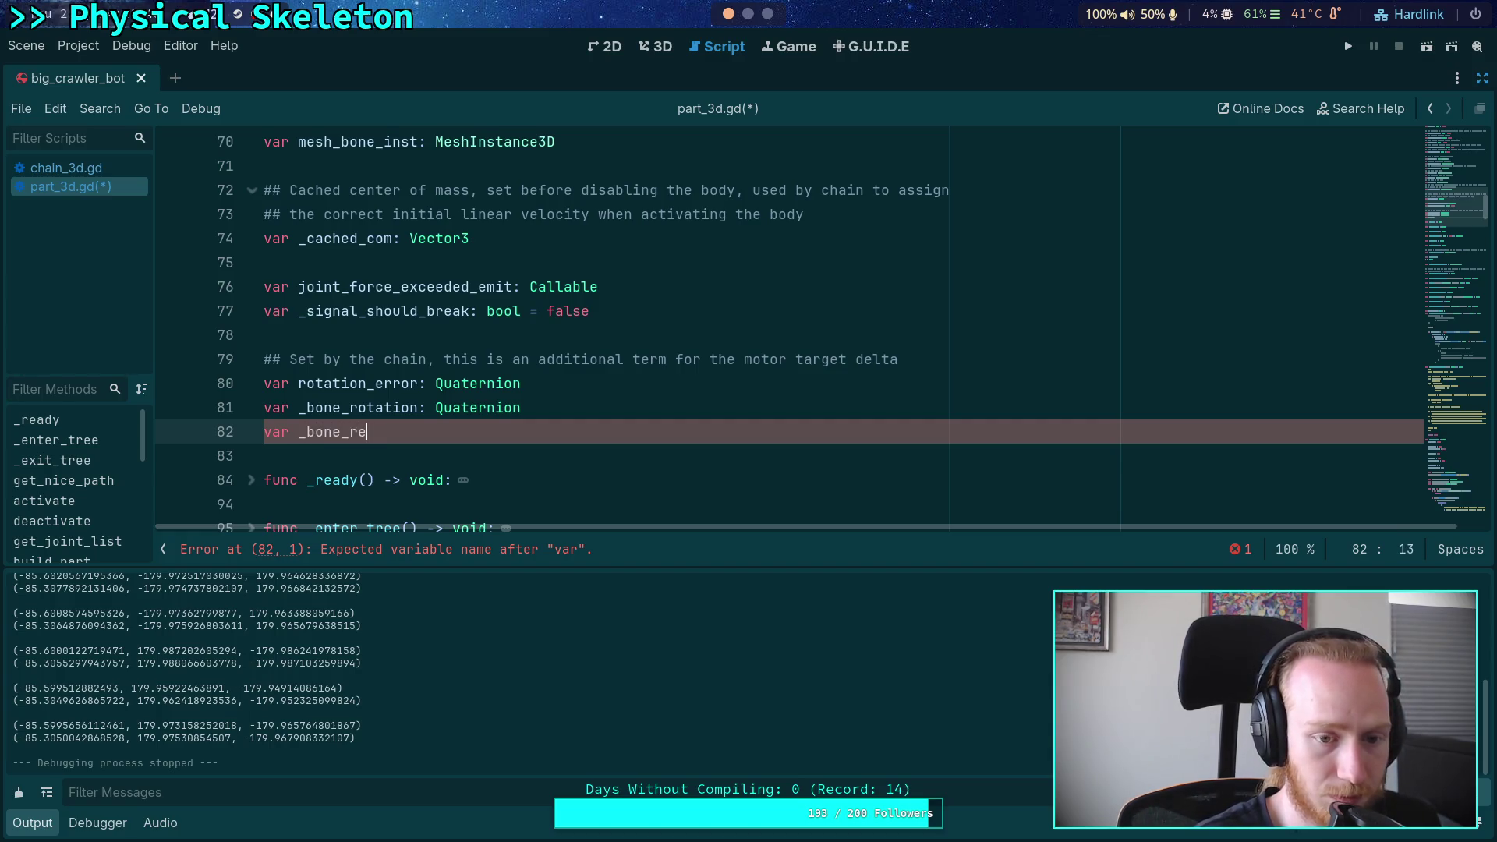
key("BackSpace")
type("otation_delta:")
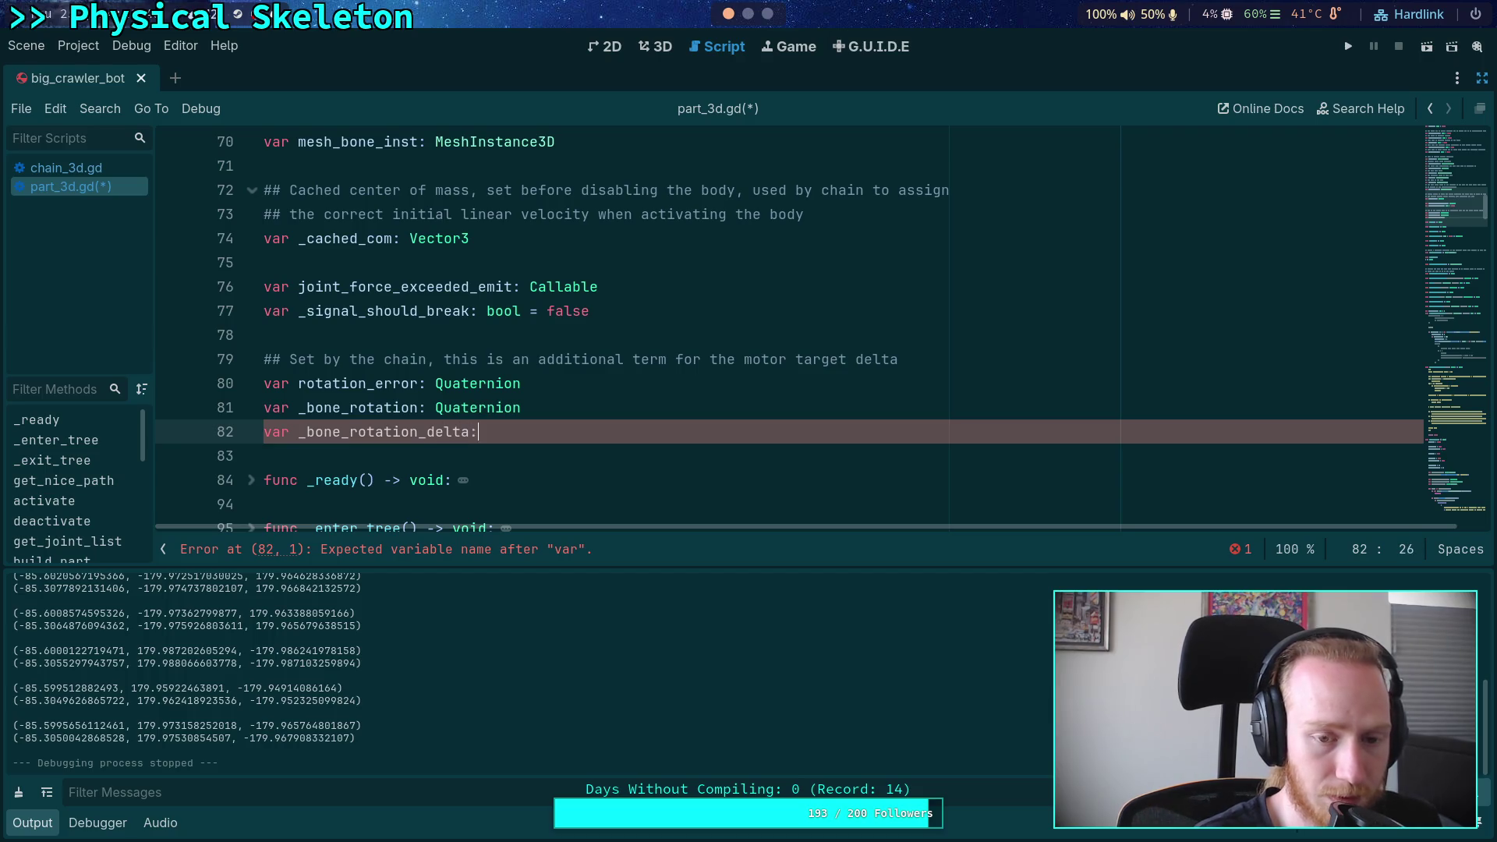
type(" Quaternion")
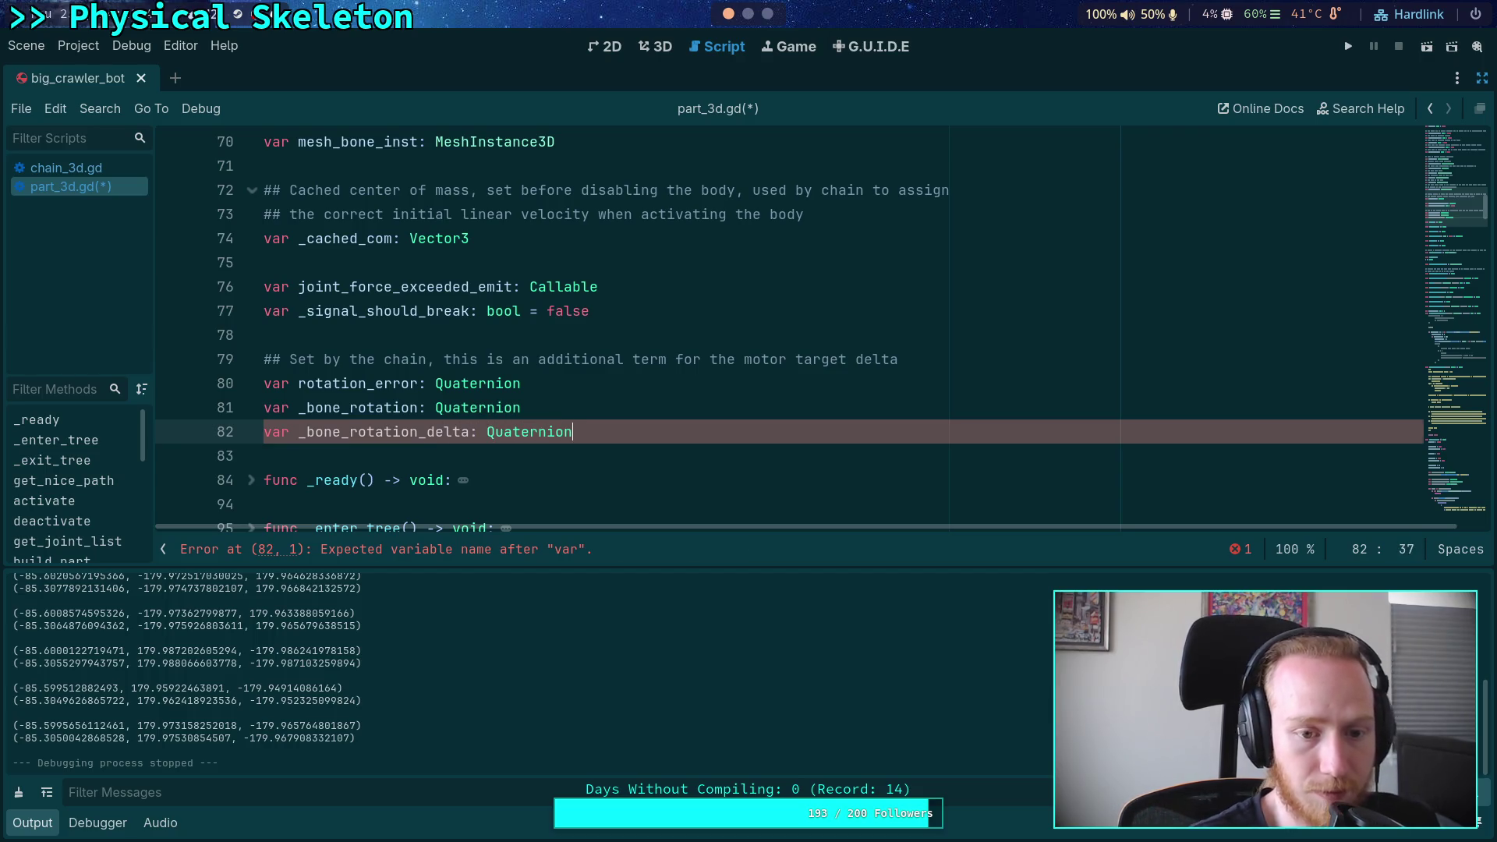
scroll(606, 381, "down", 2)
scroll(606, 380, "down", 20)
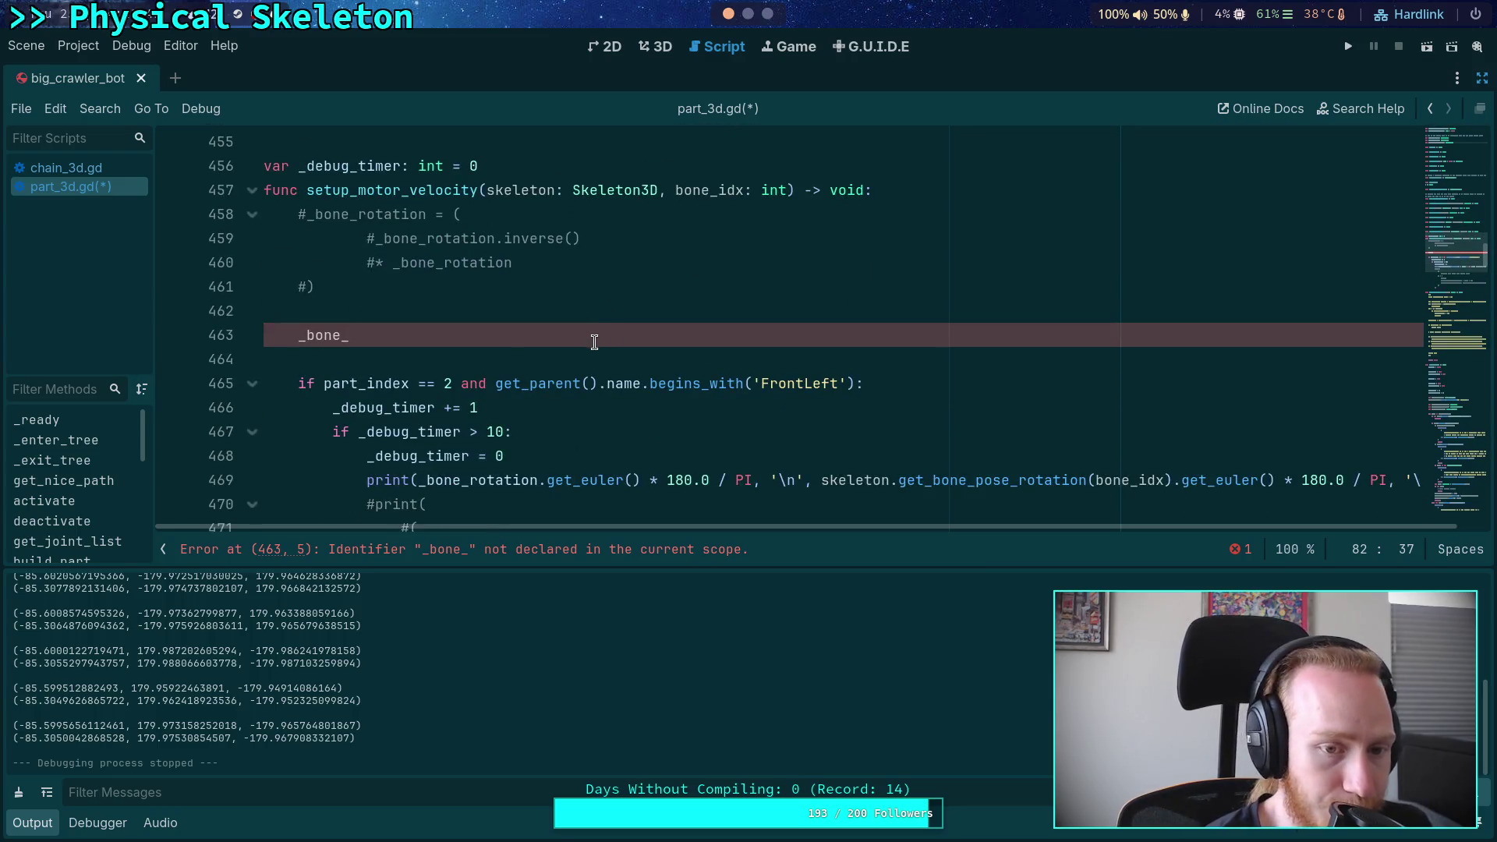
Use autocomplete to turn the unfinished _bone_ line into _bone_rotation_delta
left_click(663, 329)
type("rot")
key("Down")
key("Return")
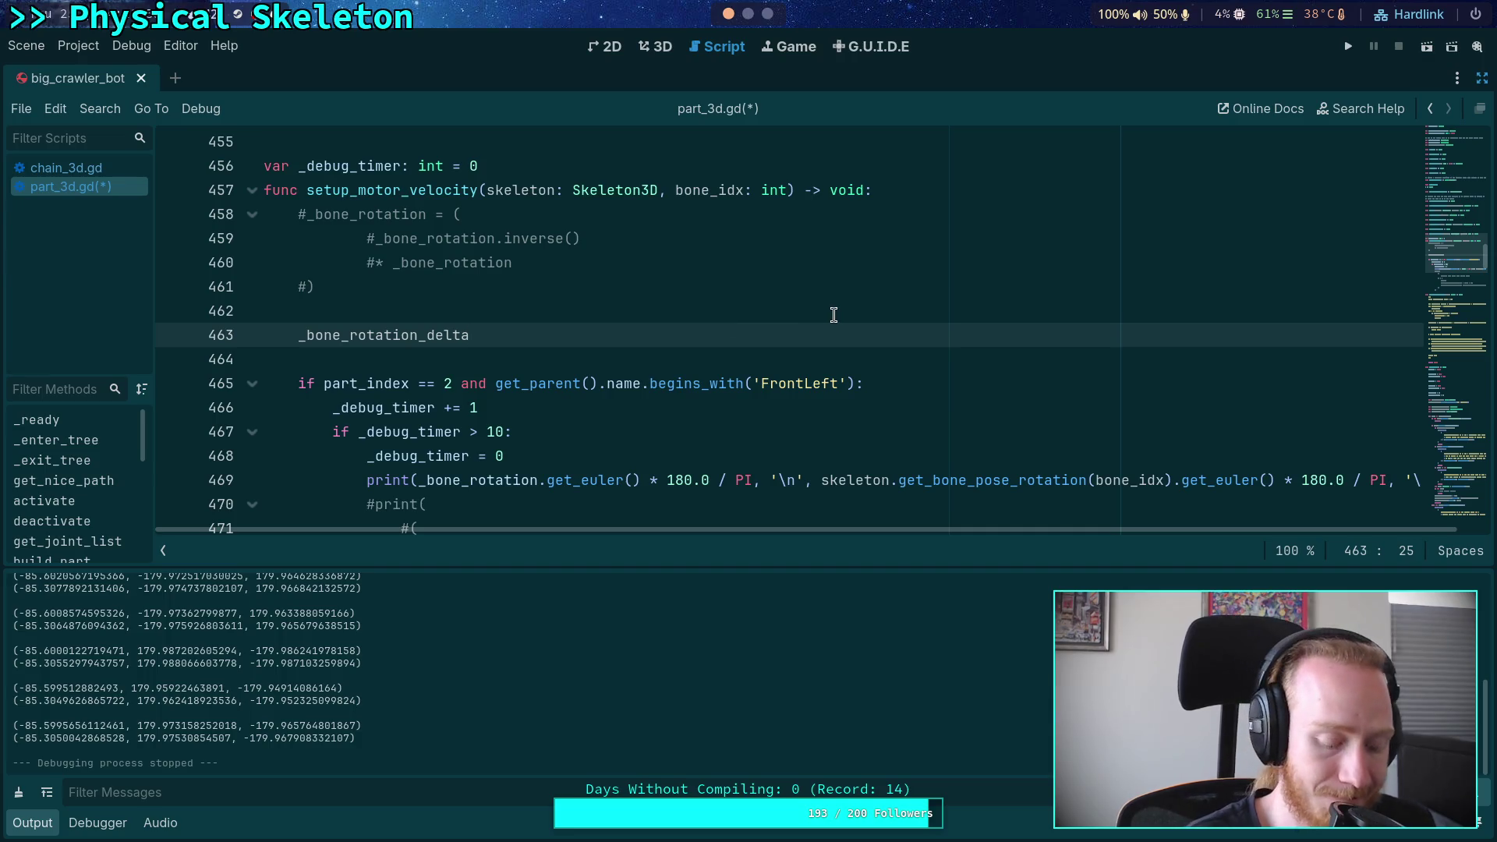
key("ctrl+space")
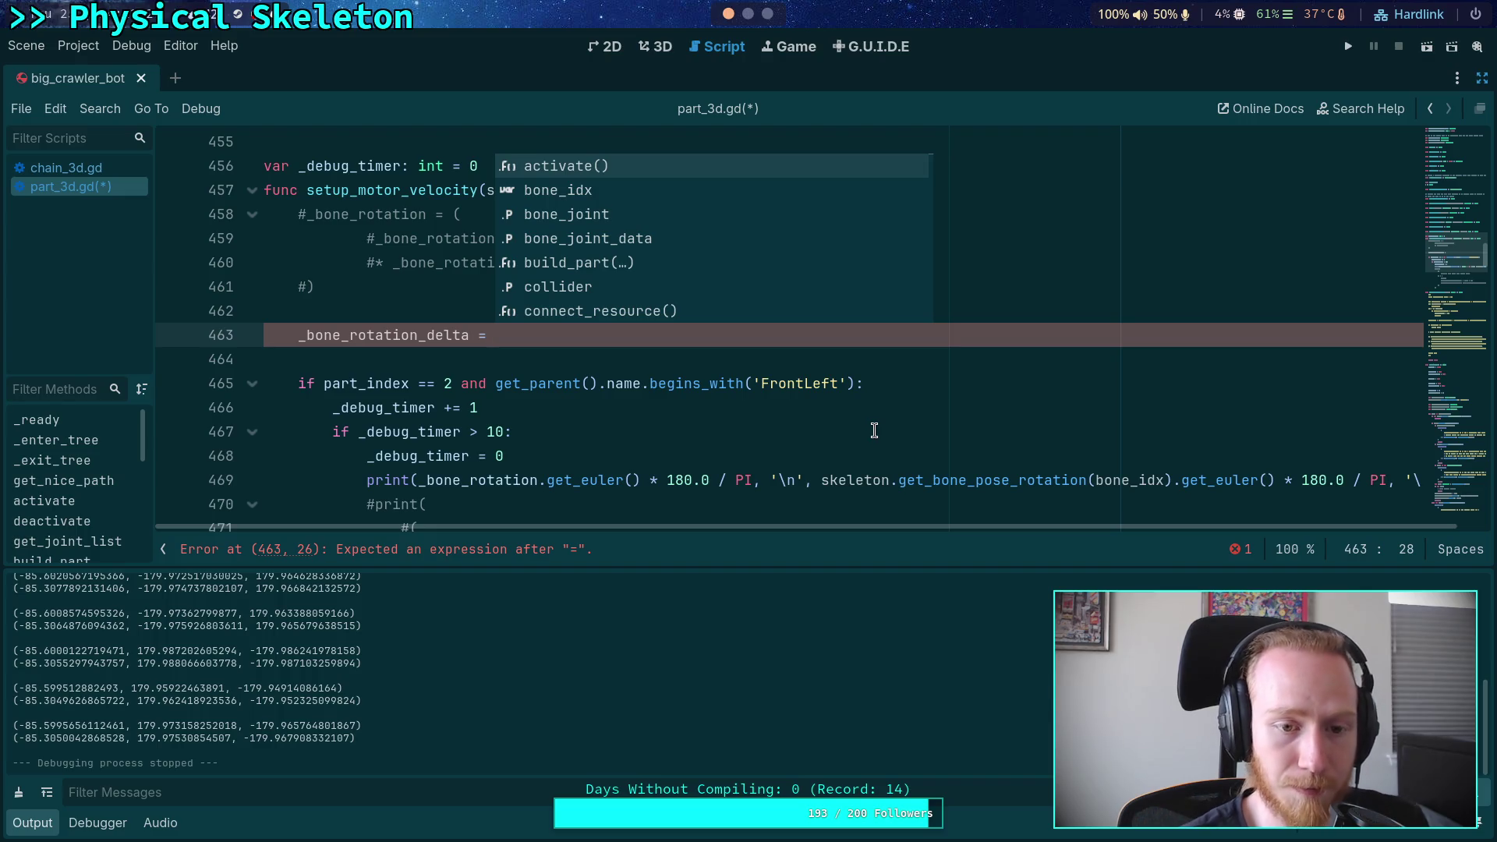
Assign it _bone_rotation.inverse() * skeleton.get_bone_pose_rotation(bone_idx)
type("_bone_")
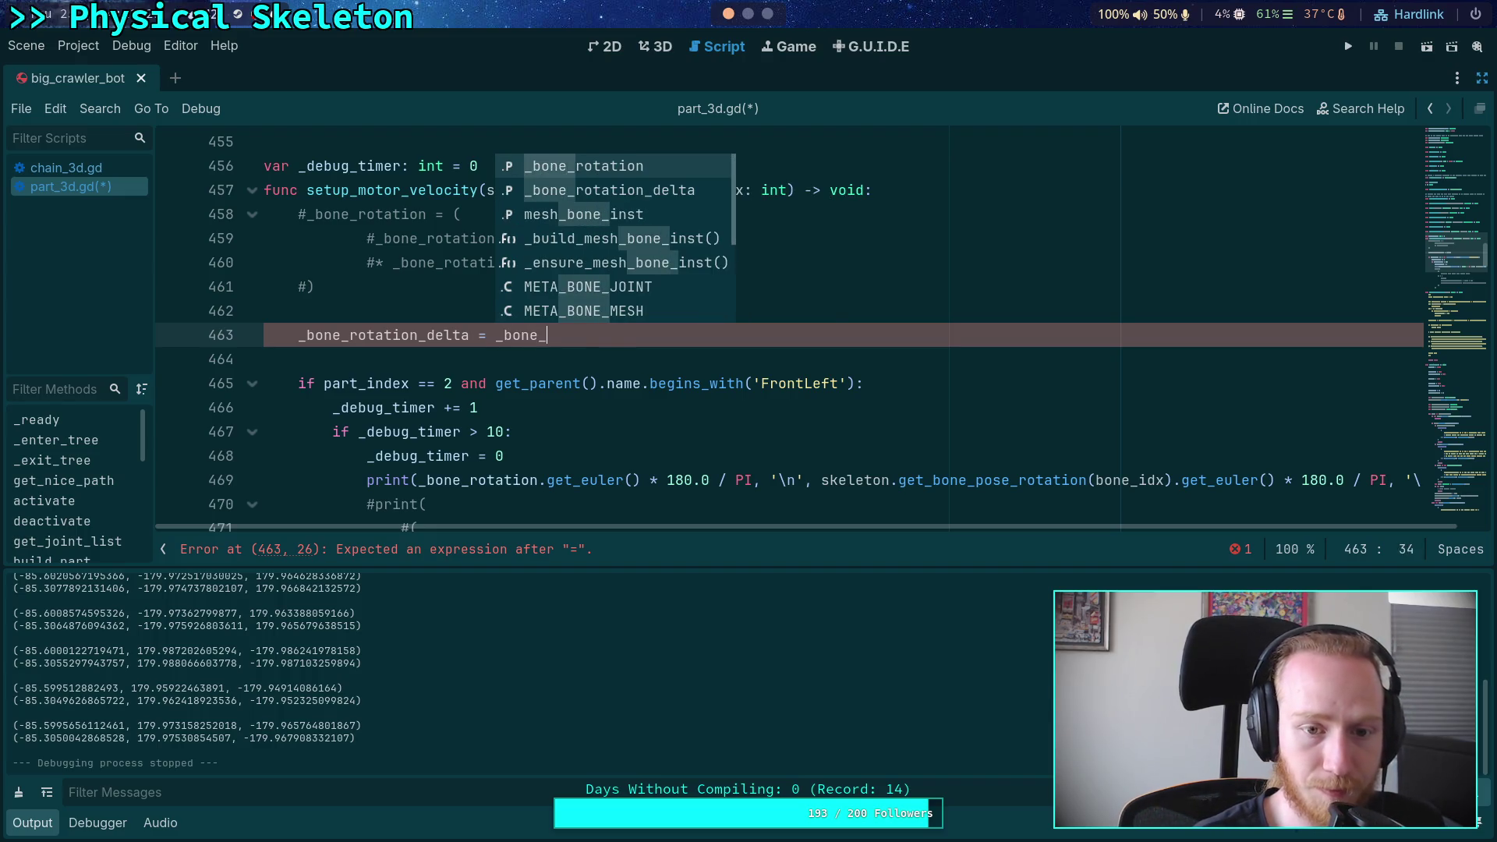
key("Return")
type(".inv")
key("Return")
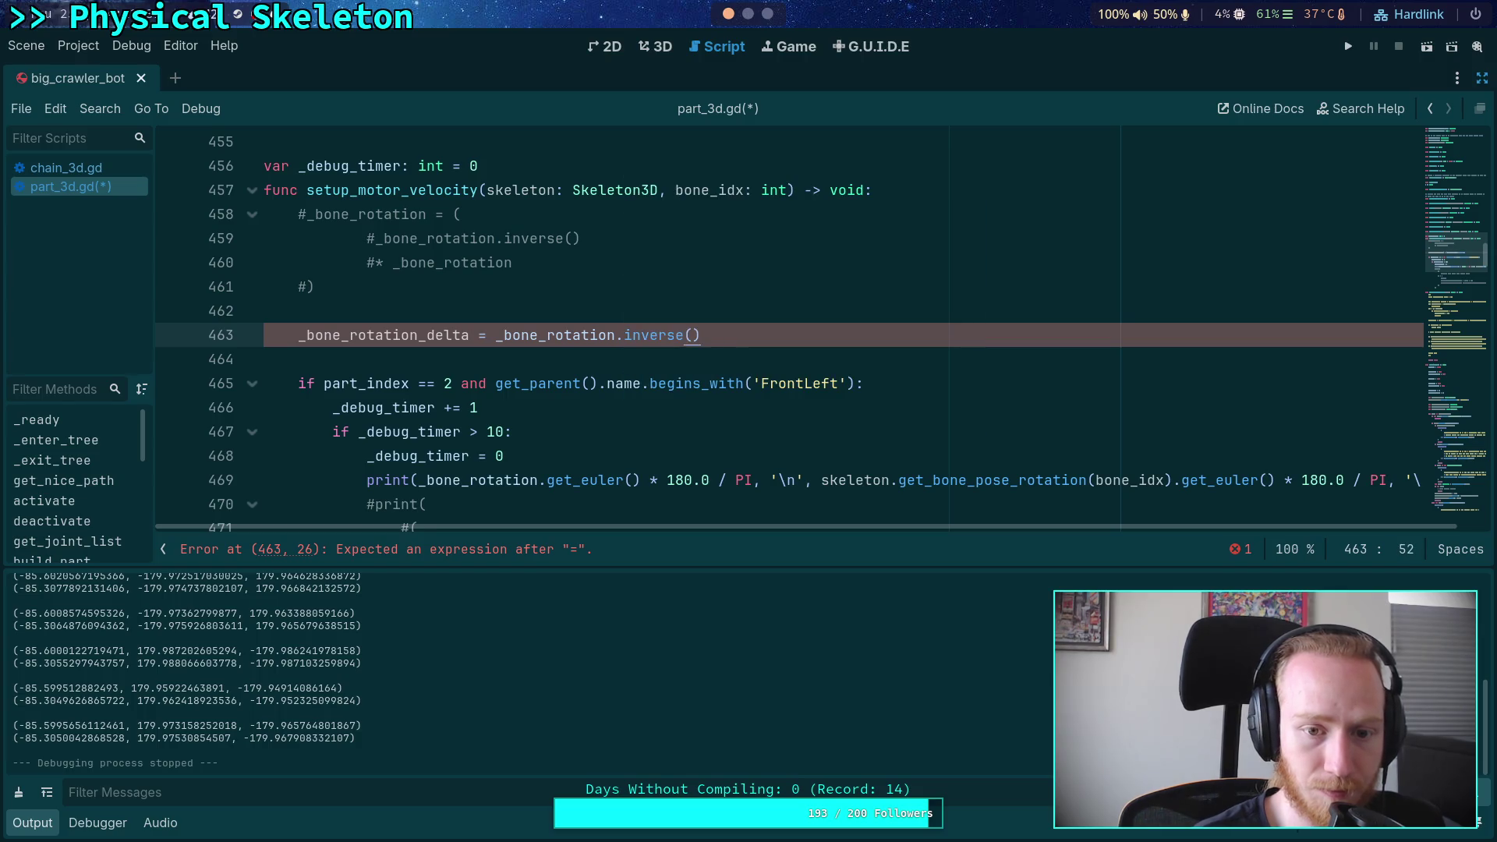
type("* skeleton.g")
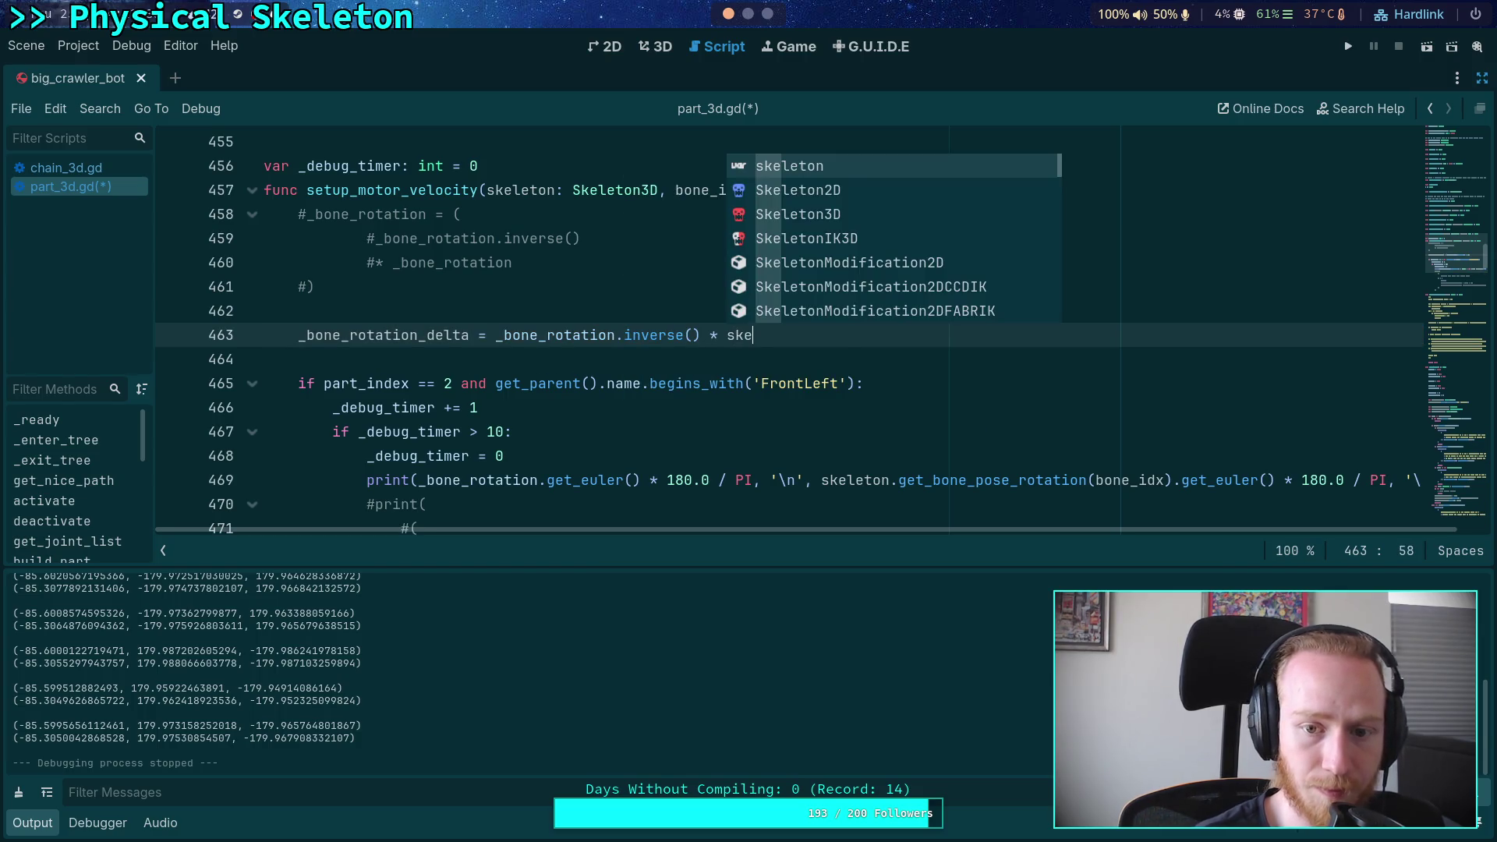
type("et_bone_po")
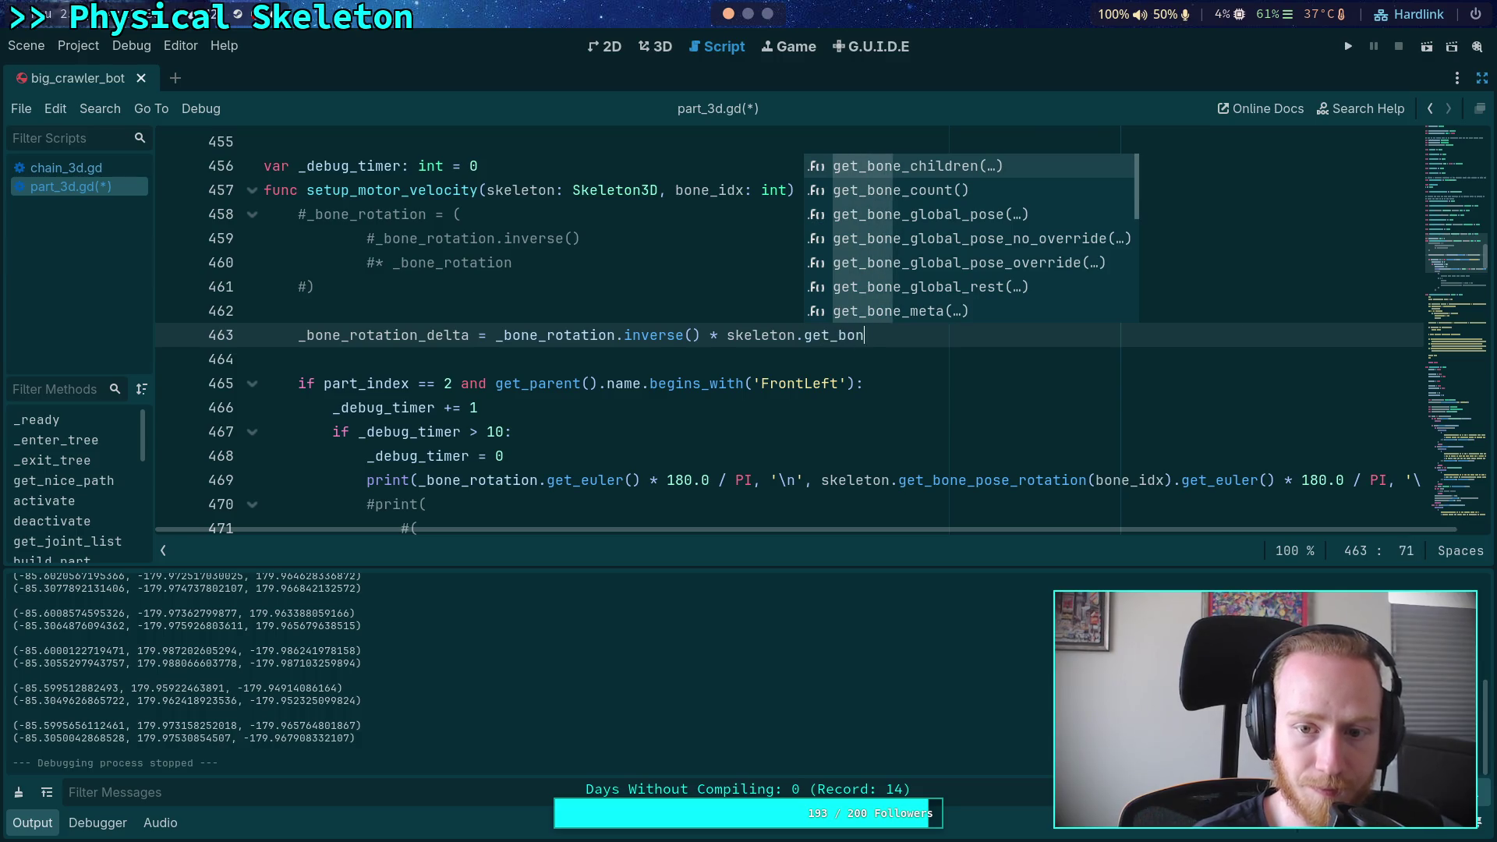
key("Down")
key("Down")
key("Return")
type("bone_idx)")
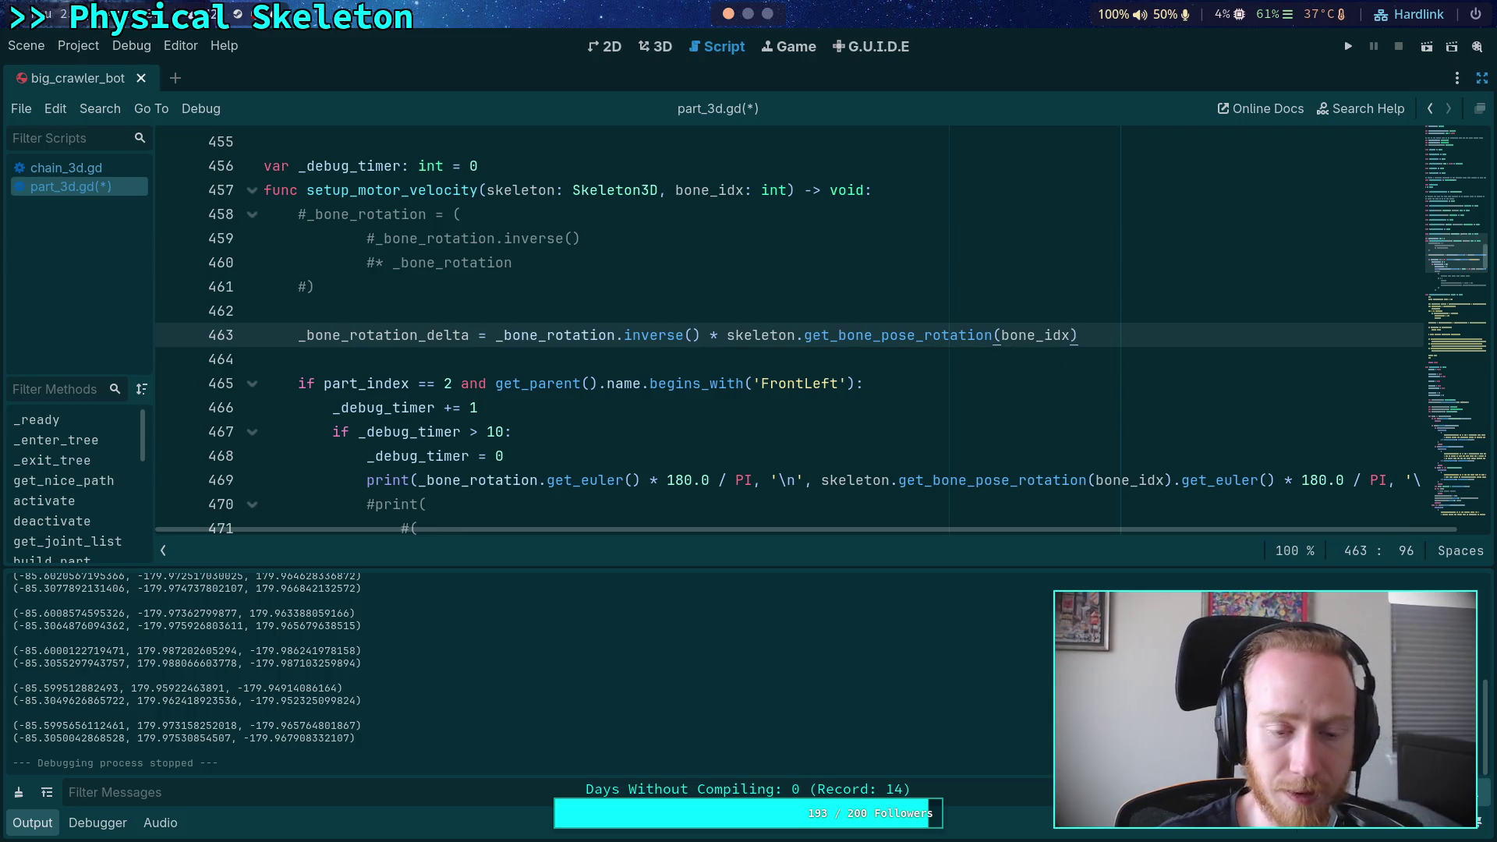
scroll(849, 419, "down", 2)
scroll(604, 392, "up", 1)
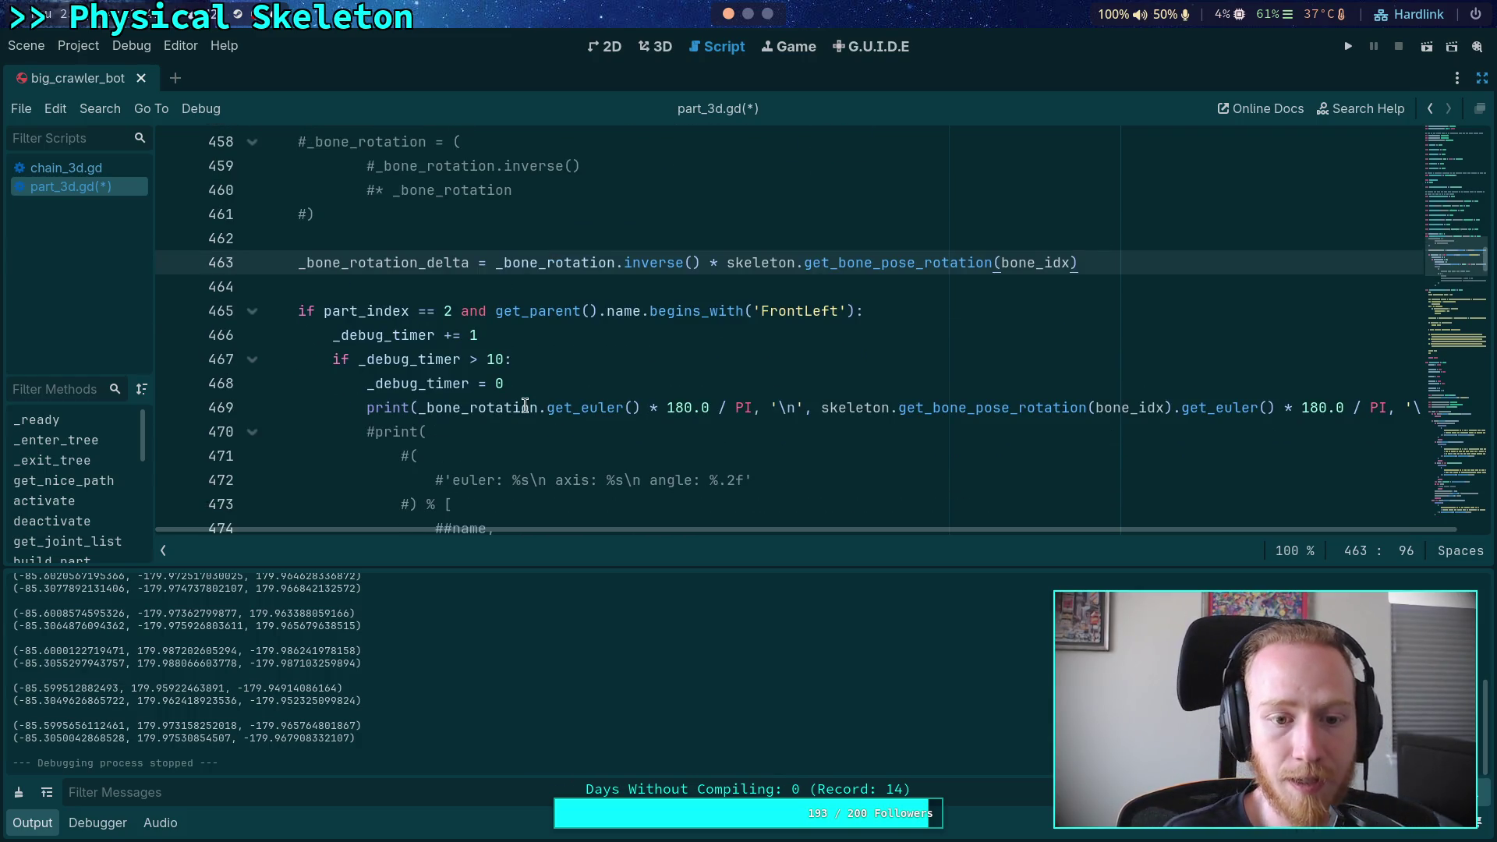
Print _bone_rotation_delta instead of _bone_rotation, drop the pose-rotation output, and run with F5
double_click(465, 407)
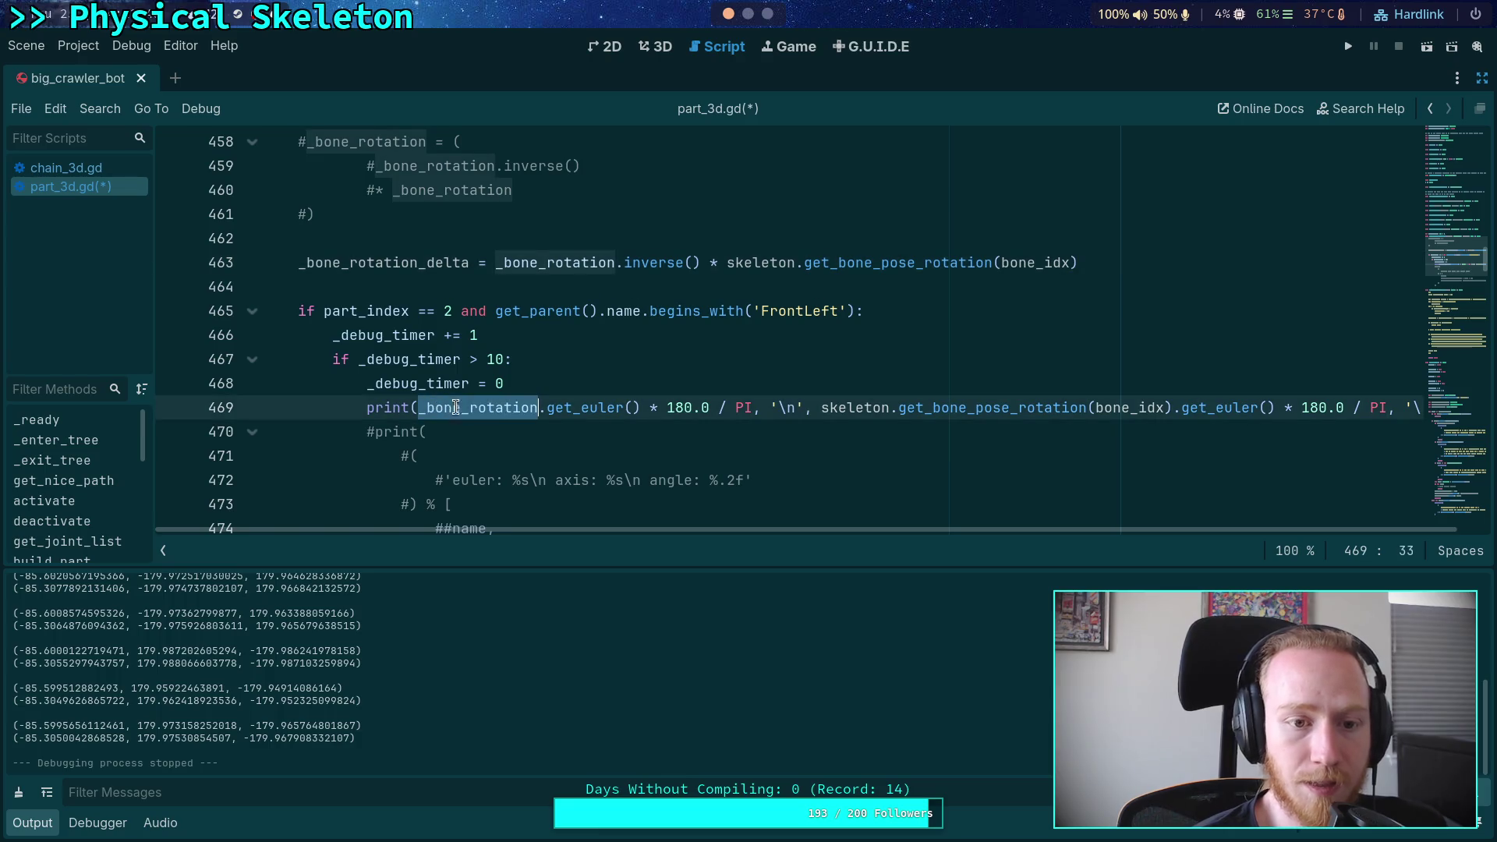
key("Right")
key("BackSpace")
key("BackSpace")
key("BackSpace")
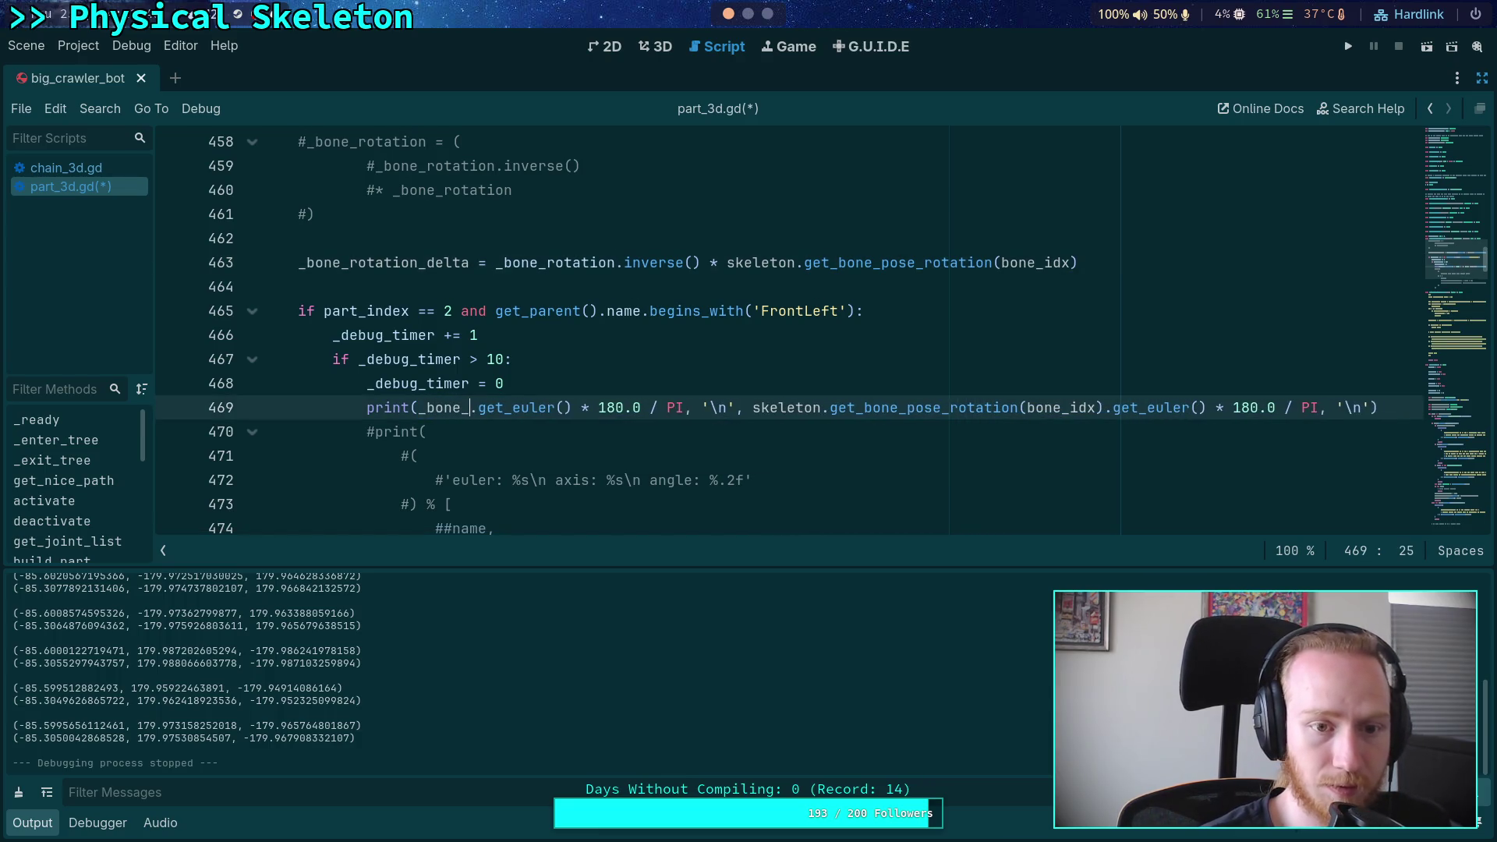
type("a")
key("Down")
key("Return")
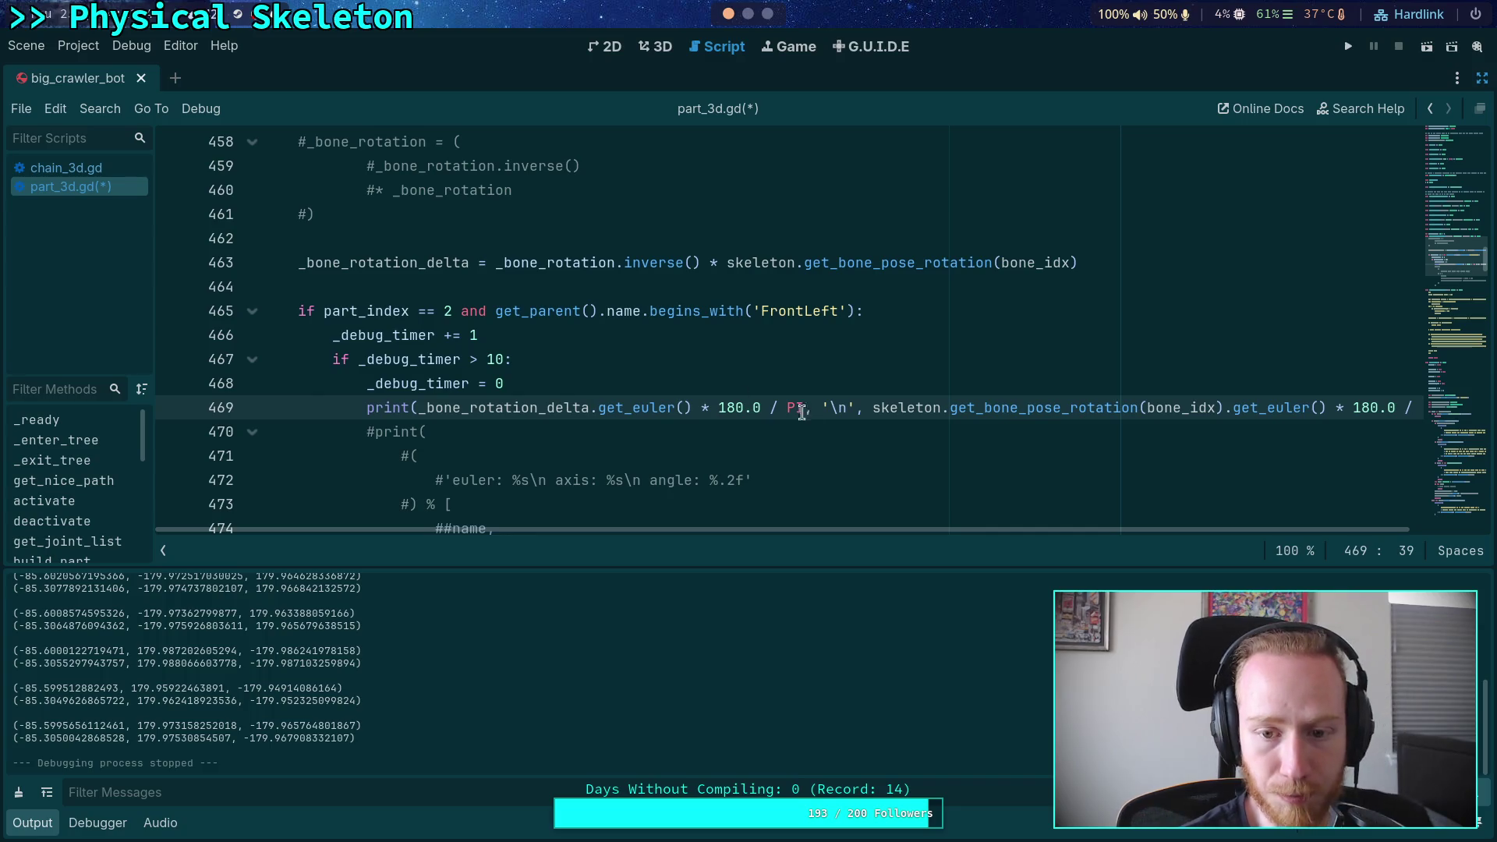
mouse_move(804, 407)
left_mouse_down()
mouse_move(1494, 417)
mouse_move(1390, 412)
mouse_move(1413, 411)
left_mouse_up()
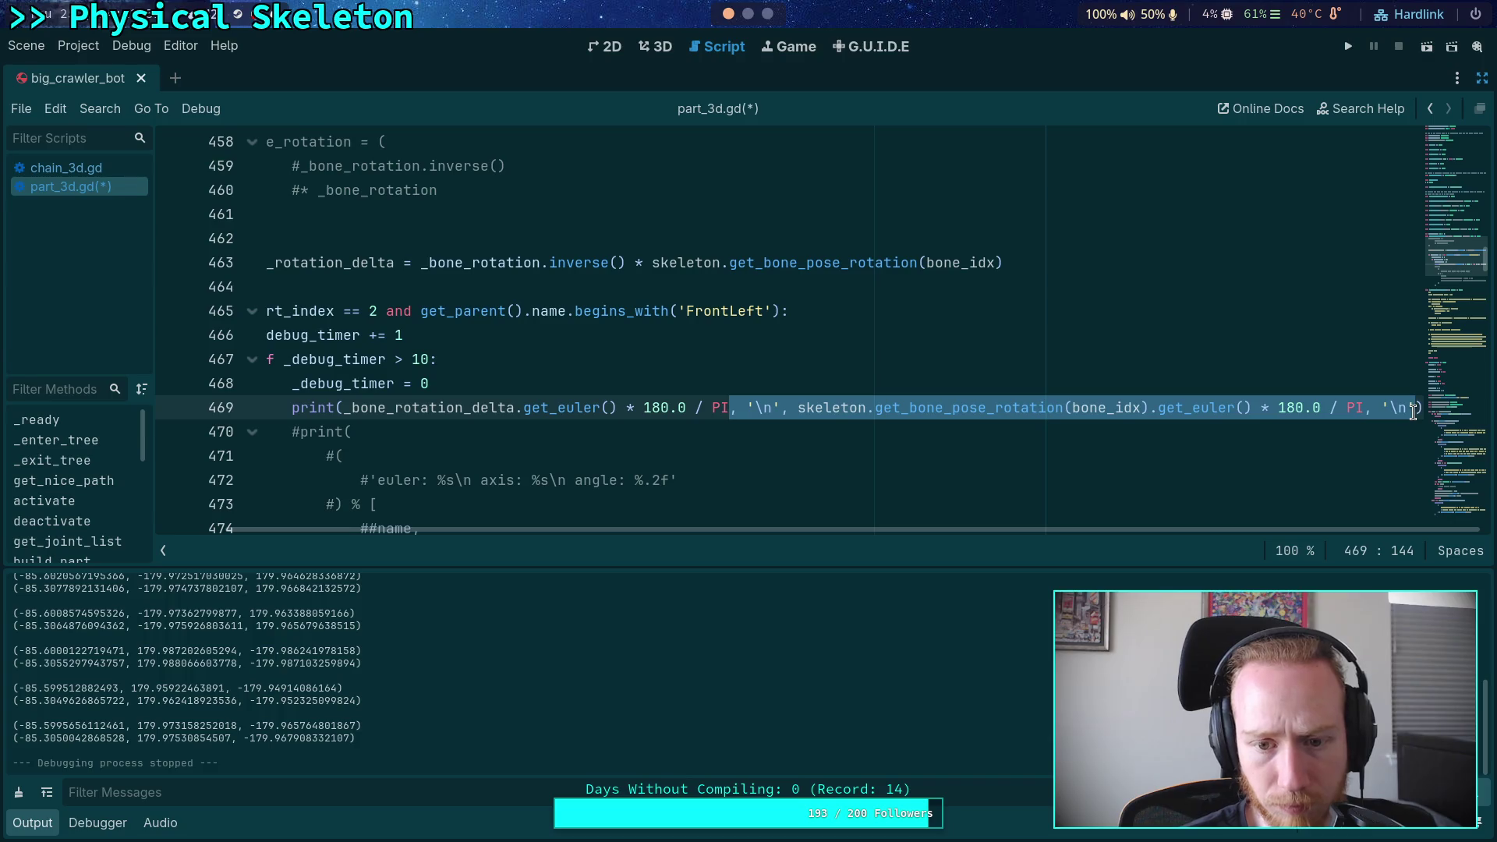
key("BackSpace")
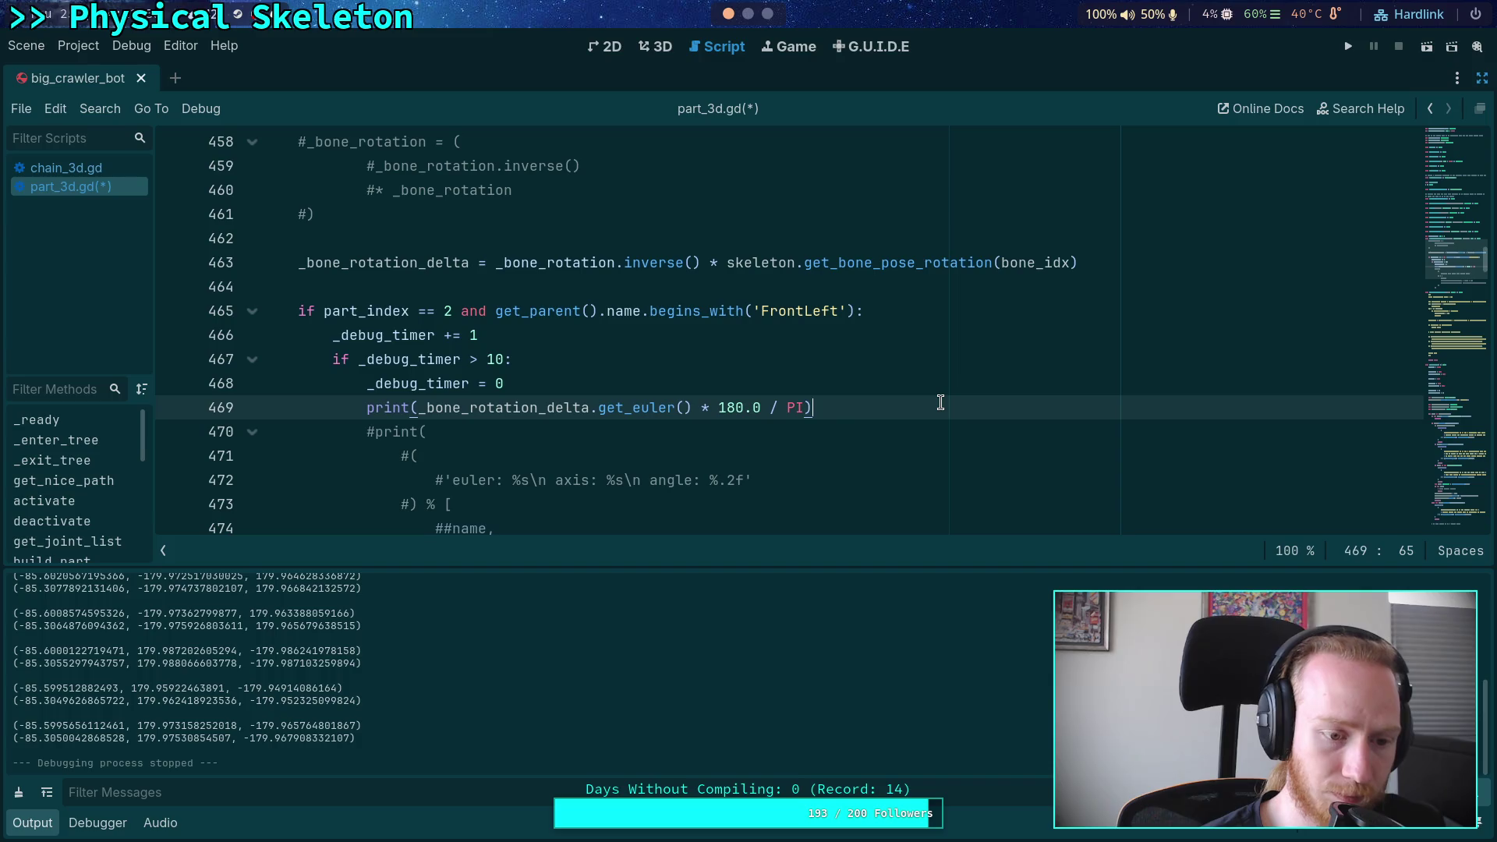
key("F5")
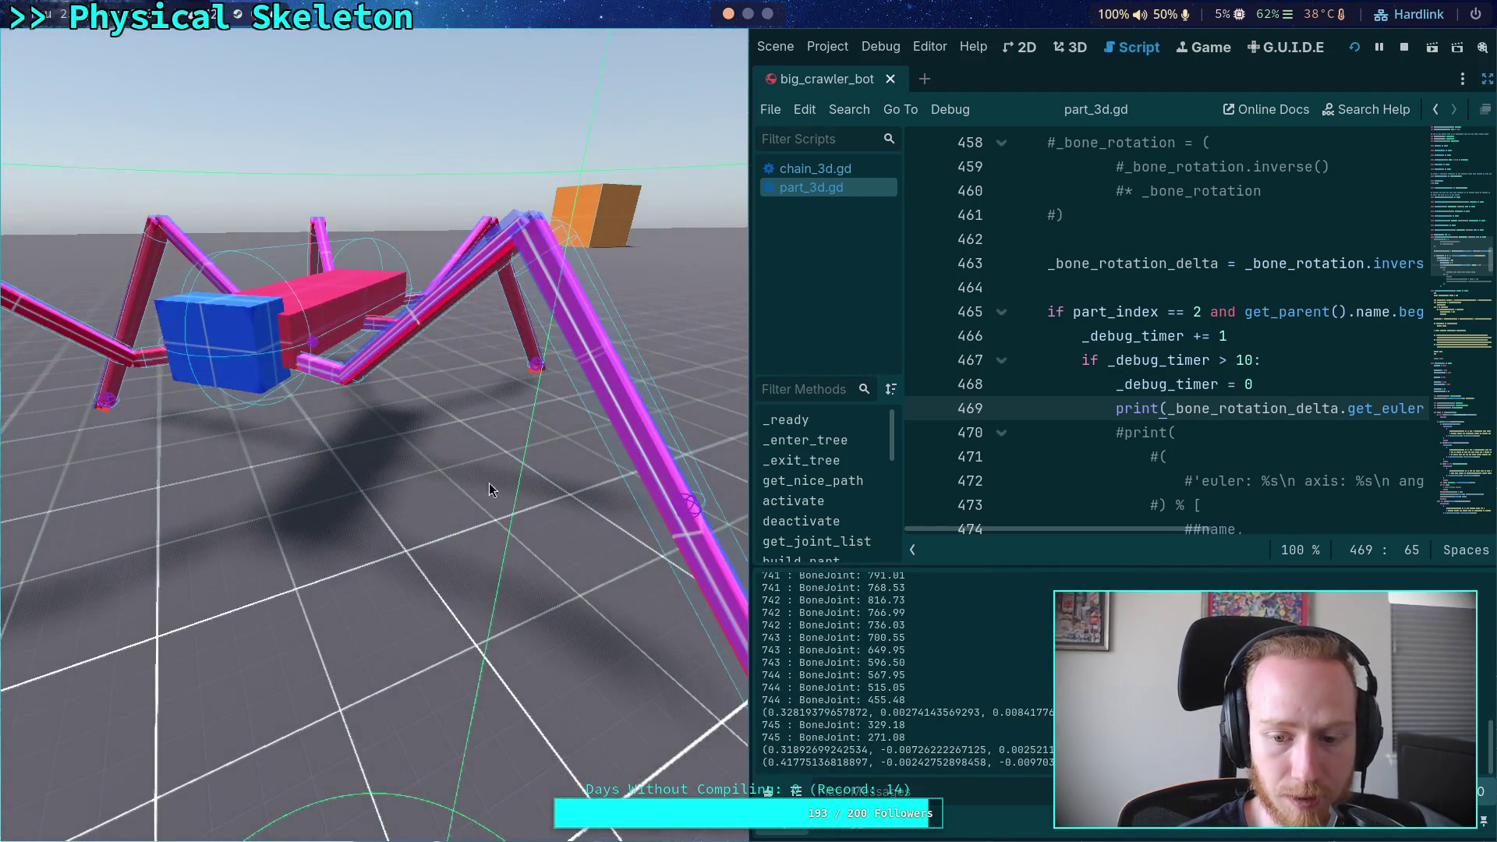
Scroll through the Output log to inspect the printed euler rotation values while the crawler runs
scroll(905, 671, "up", 5)
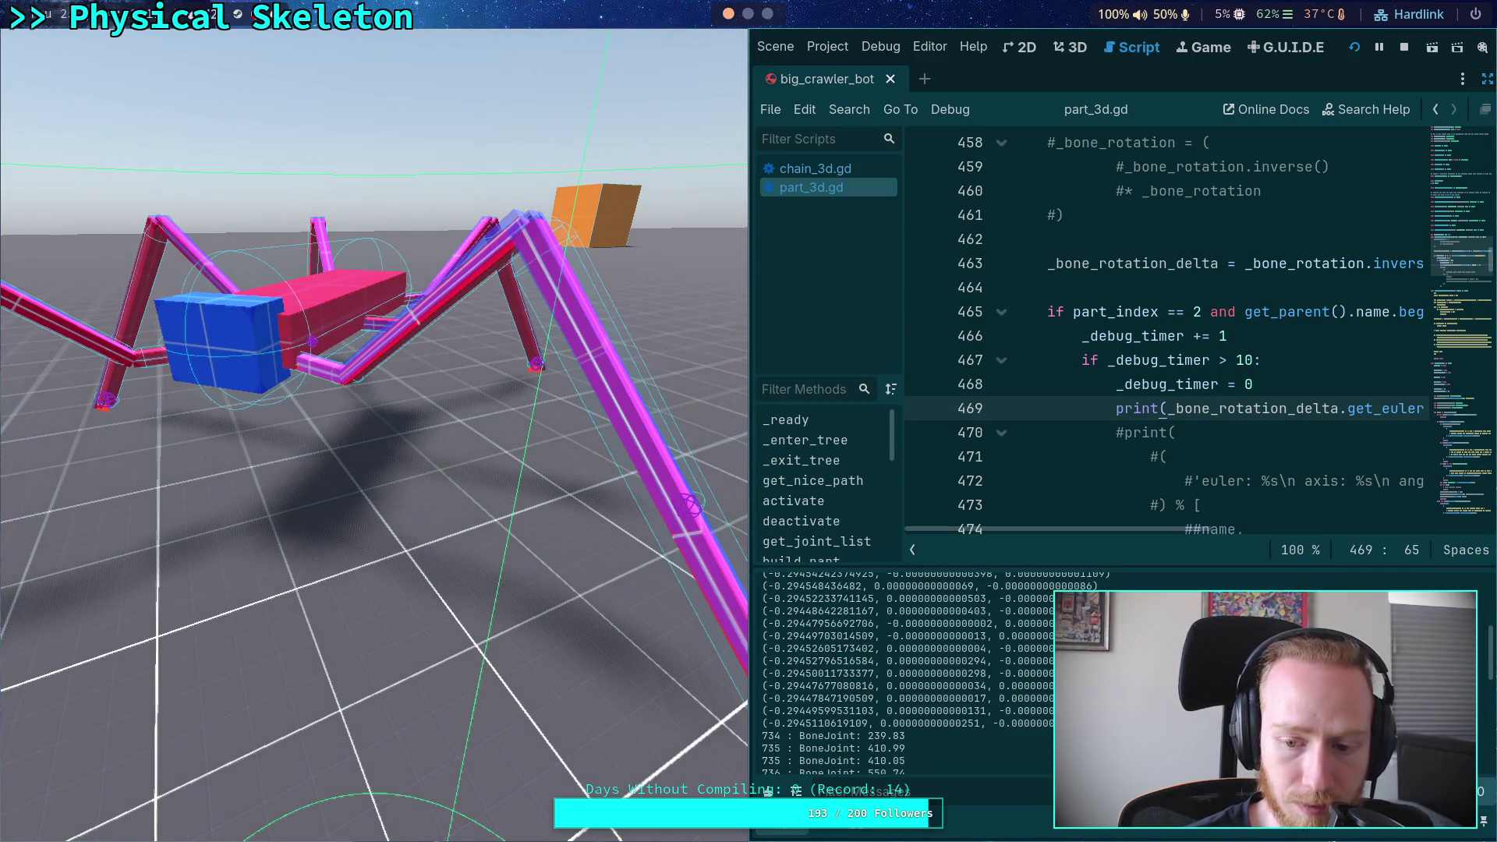
scroll(905, 670, "down", 3)
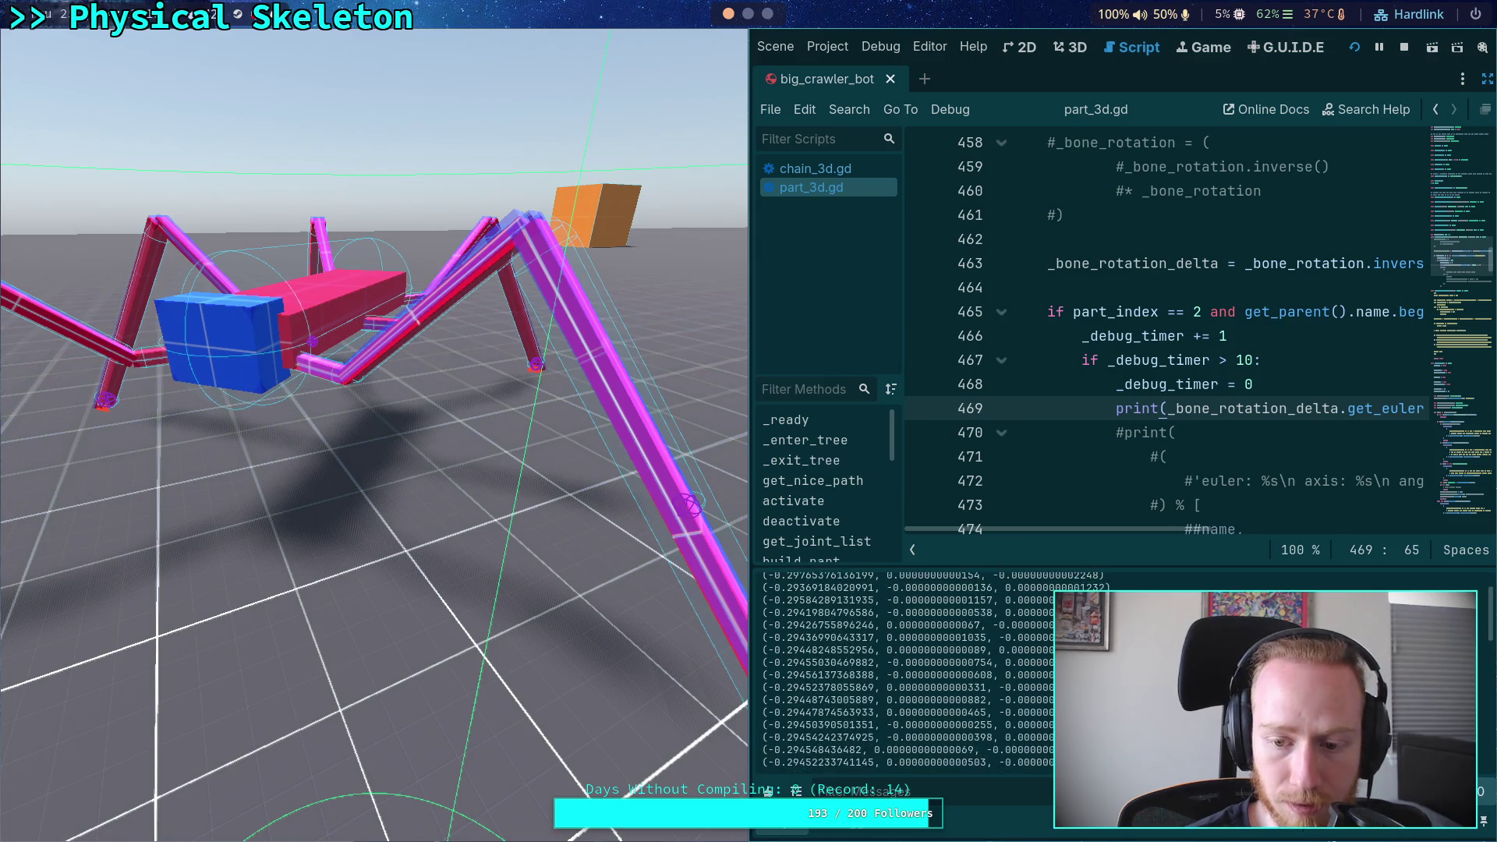
scroll(904, 671, "down", 5)
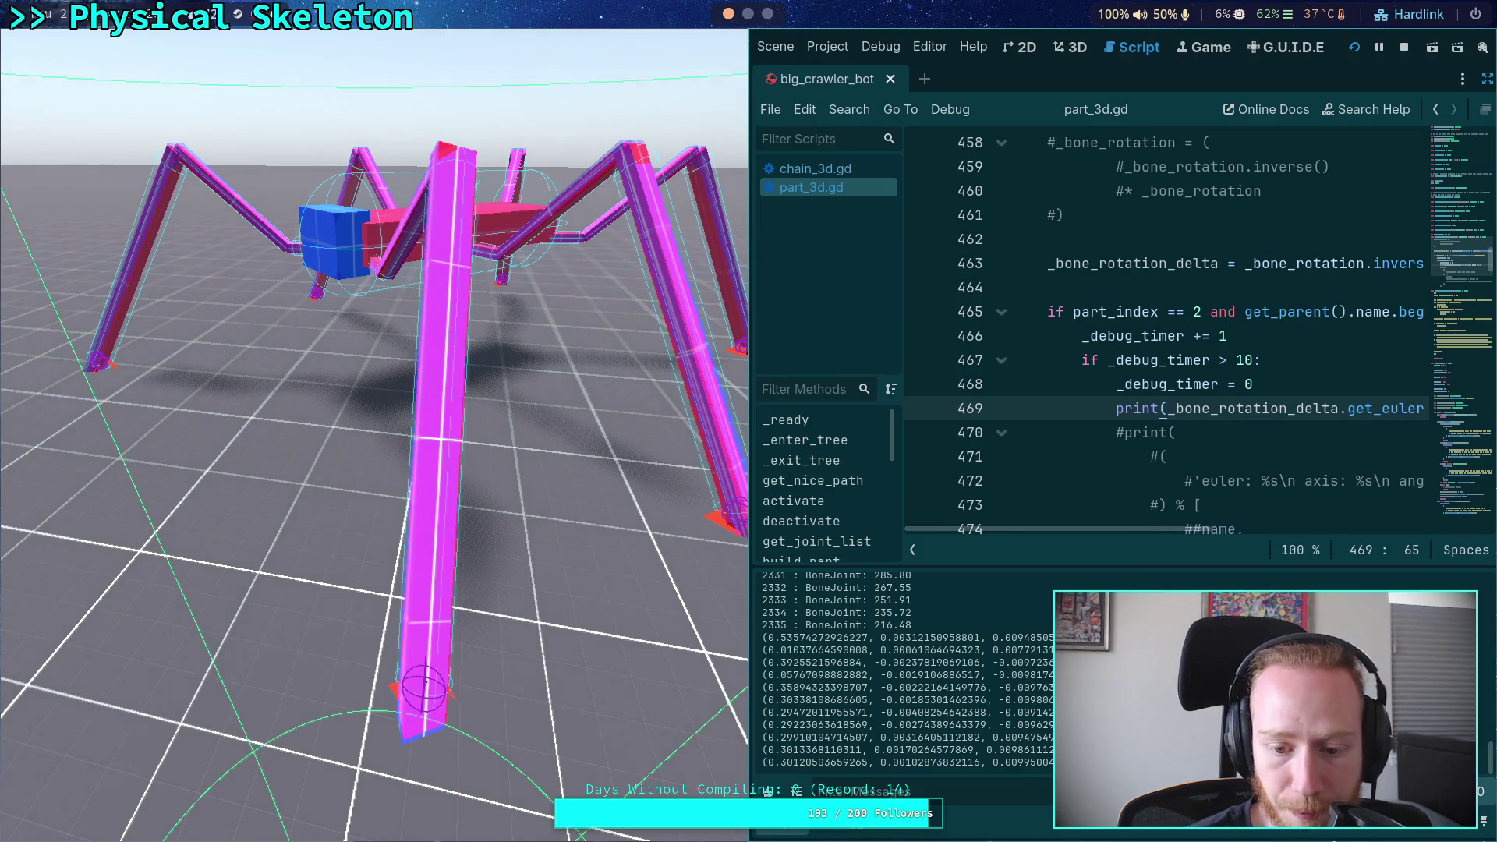
scroll(807, 727, "up", 3)
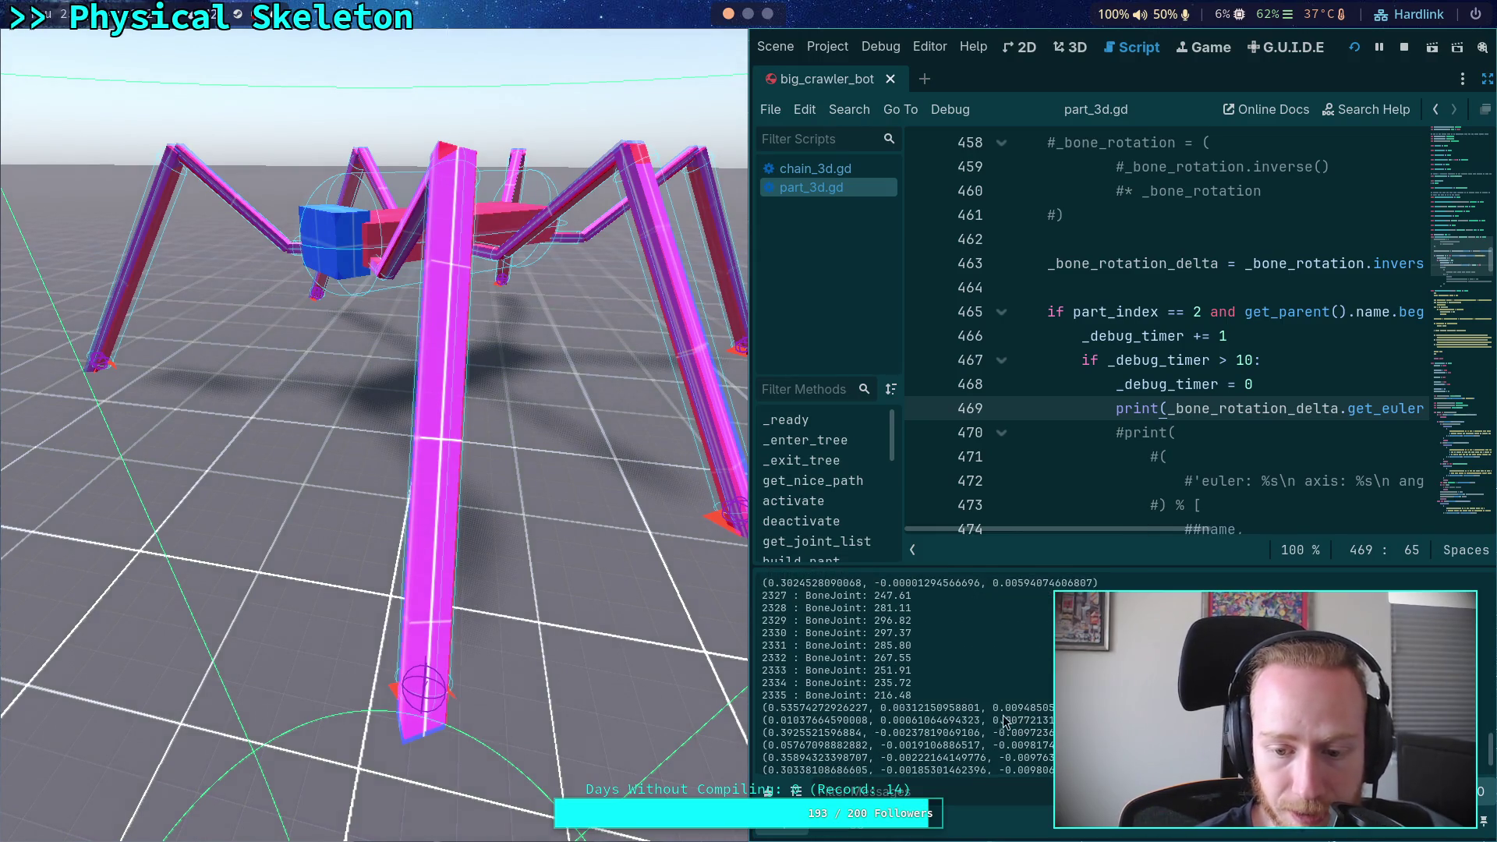
scroll(962, 683, "up", 5)
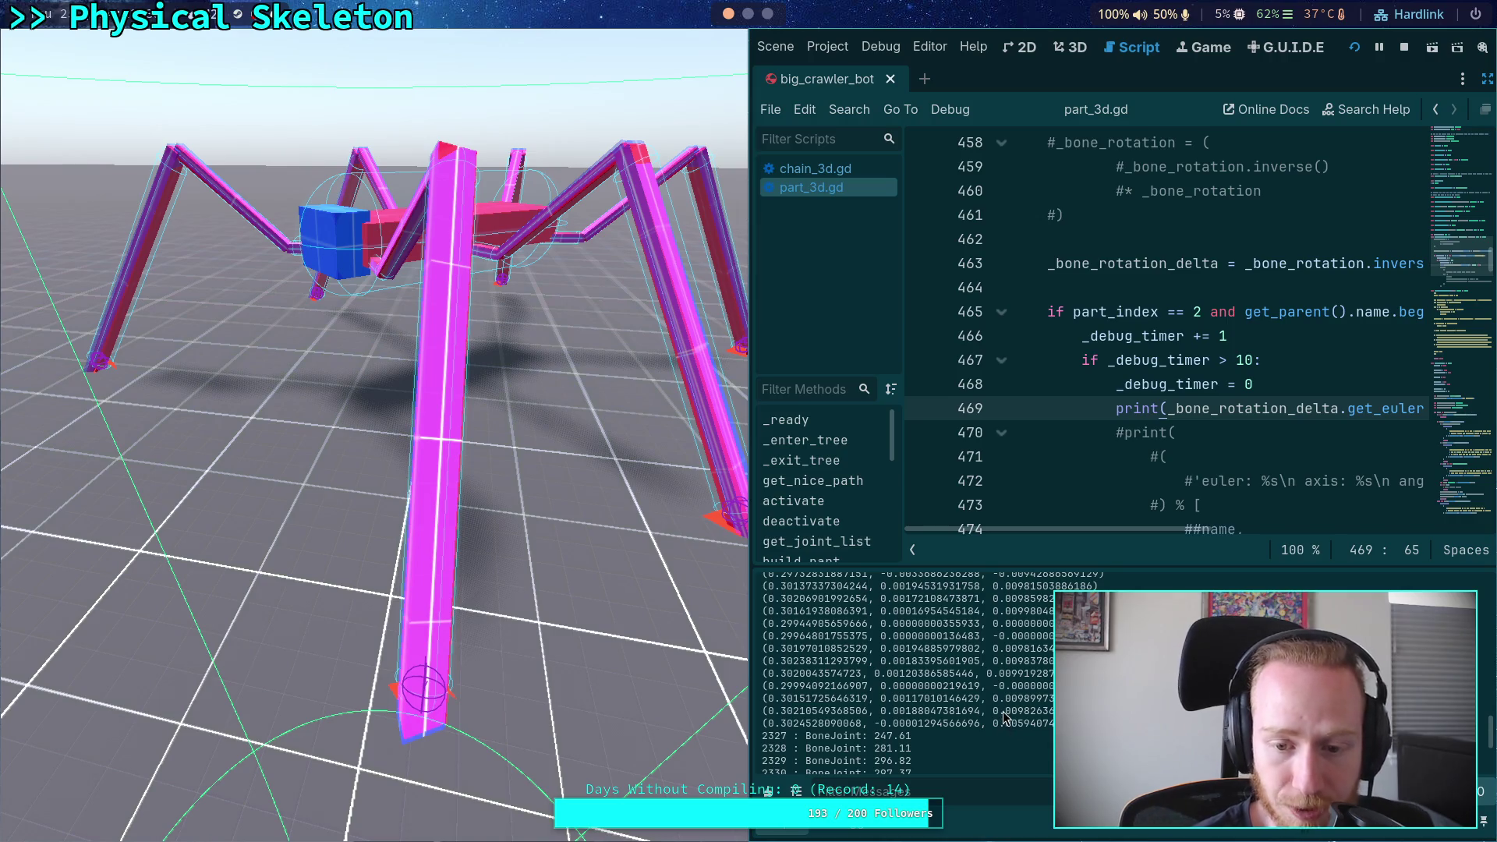
scroll(1006, 718, "down", 5)
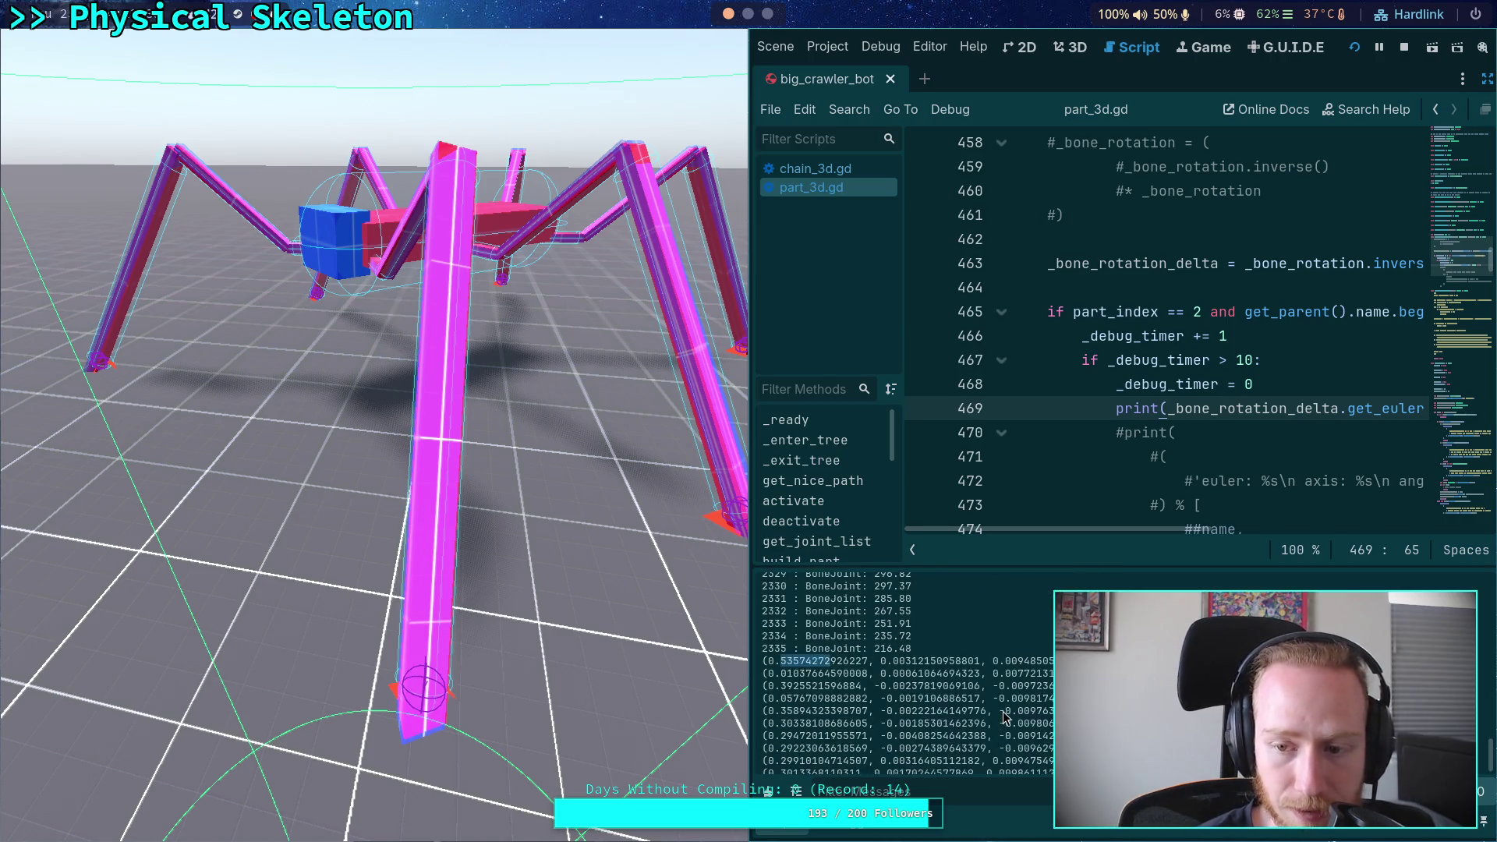
mouse_move(1103, 519)
left_mouse_down()
mouse_move(1221, 524)
mouse_move(1009, 545)
left_mouse_up()
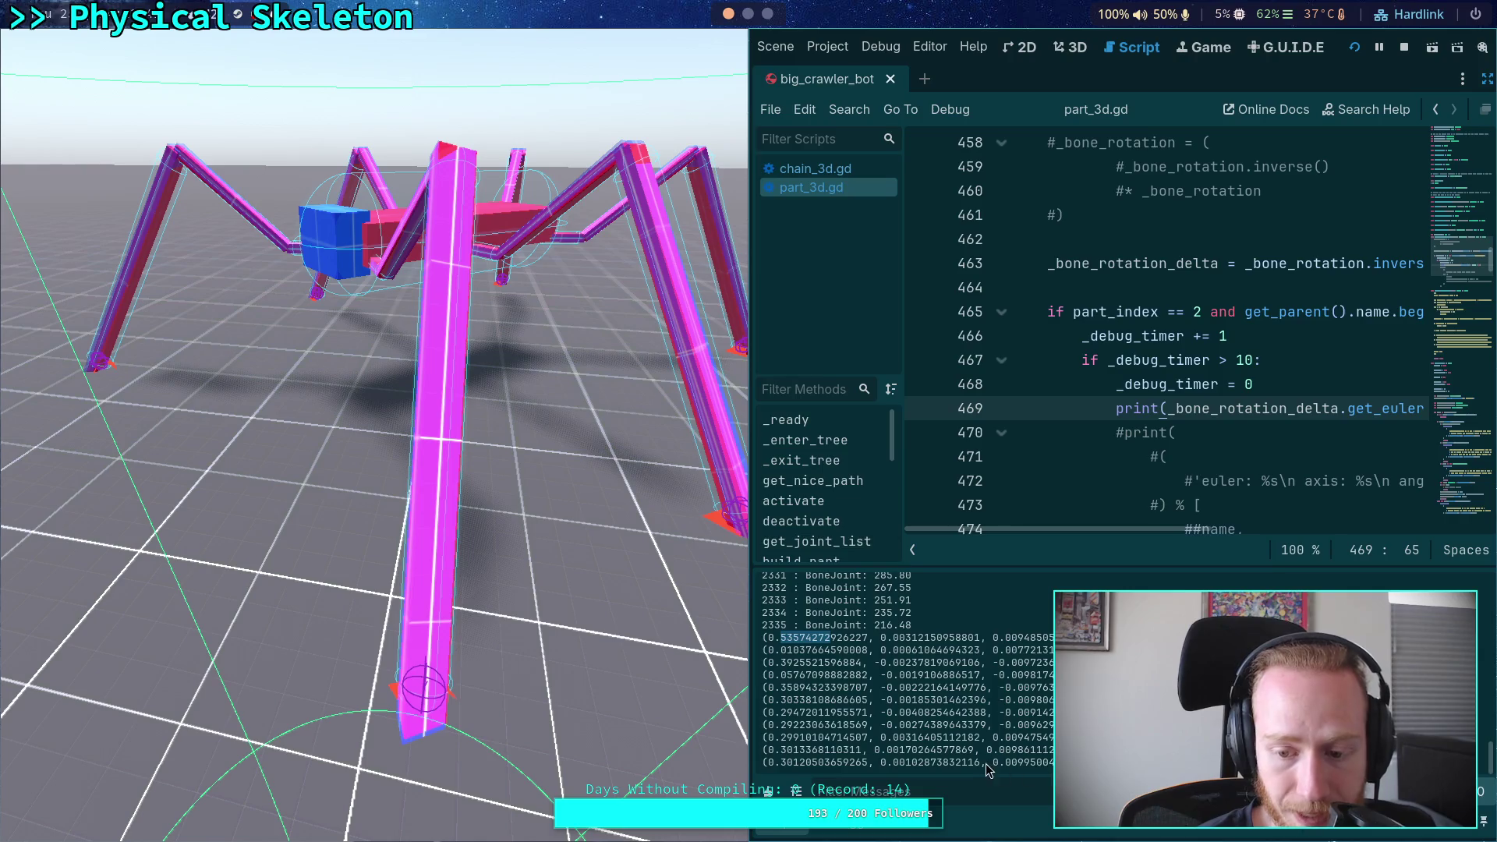
scroll(942, 698, "up", 3)
scroll(942, 698, "up", 3)
scroll(943, 702, "up", 3)
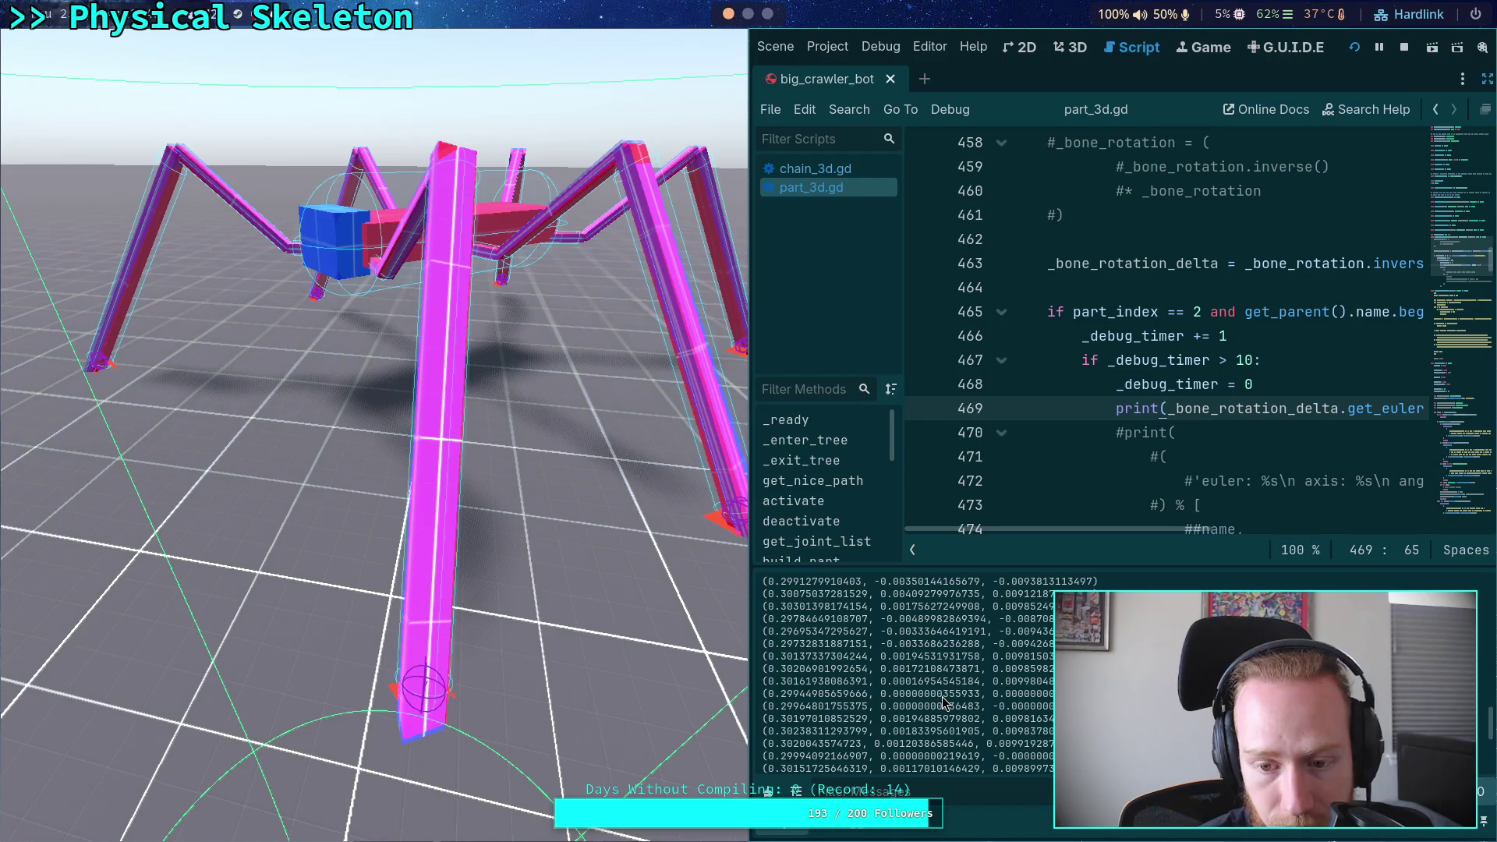
scroll(942, 696, "up", 4)
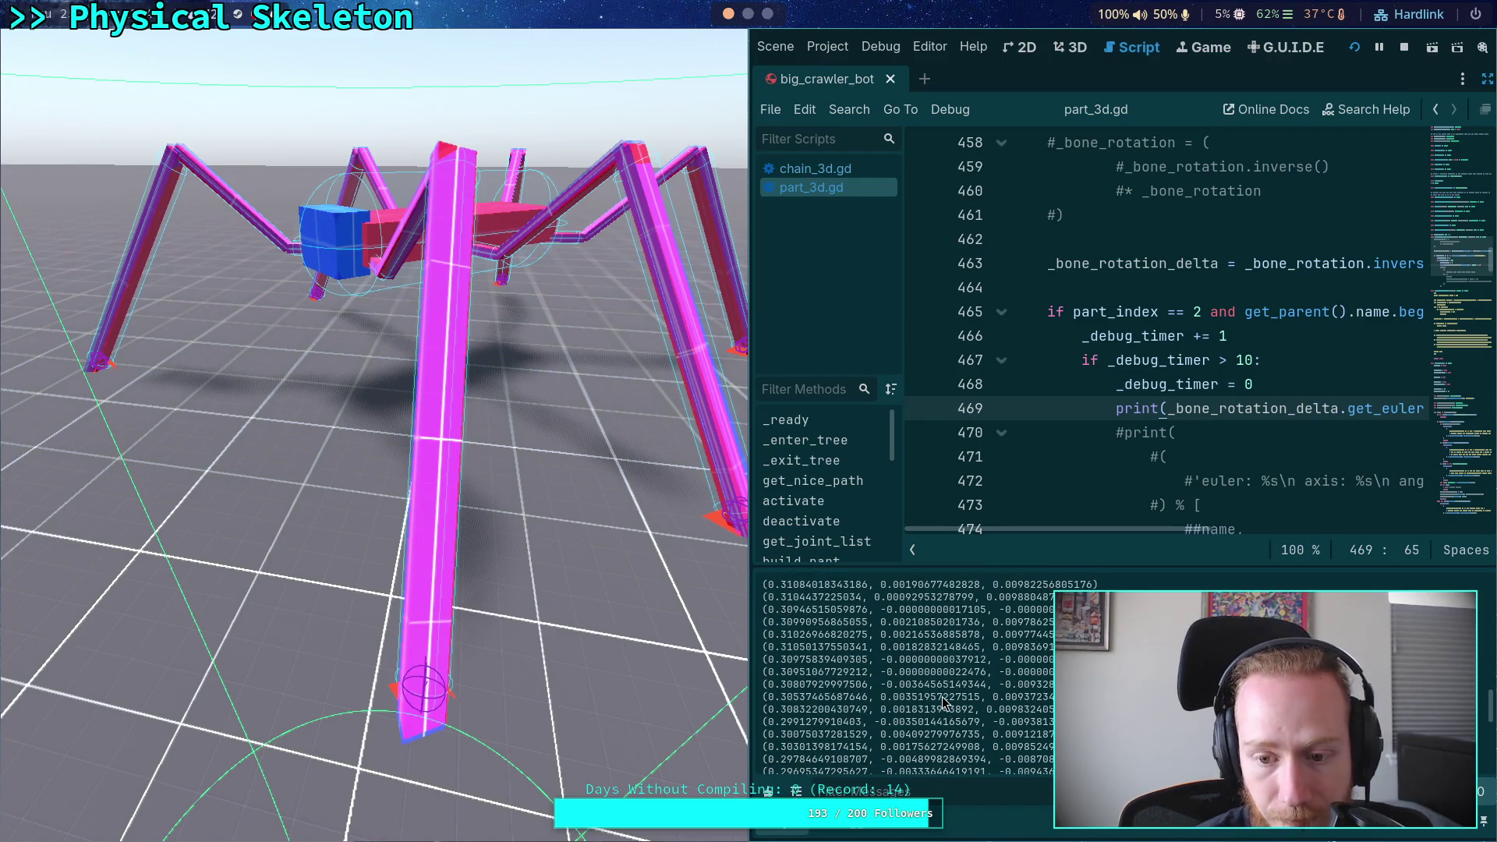
scroll(942, 700, "up", 5)
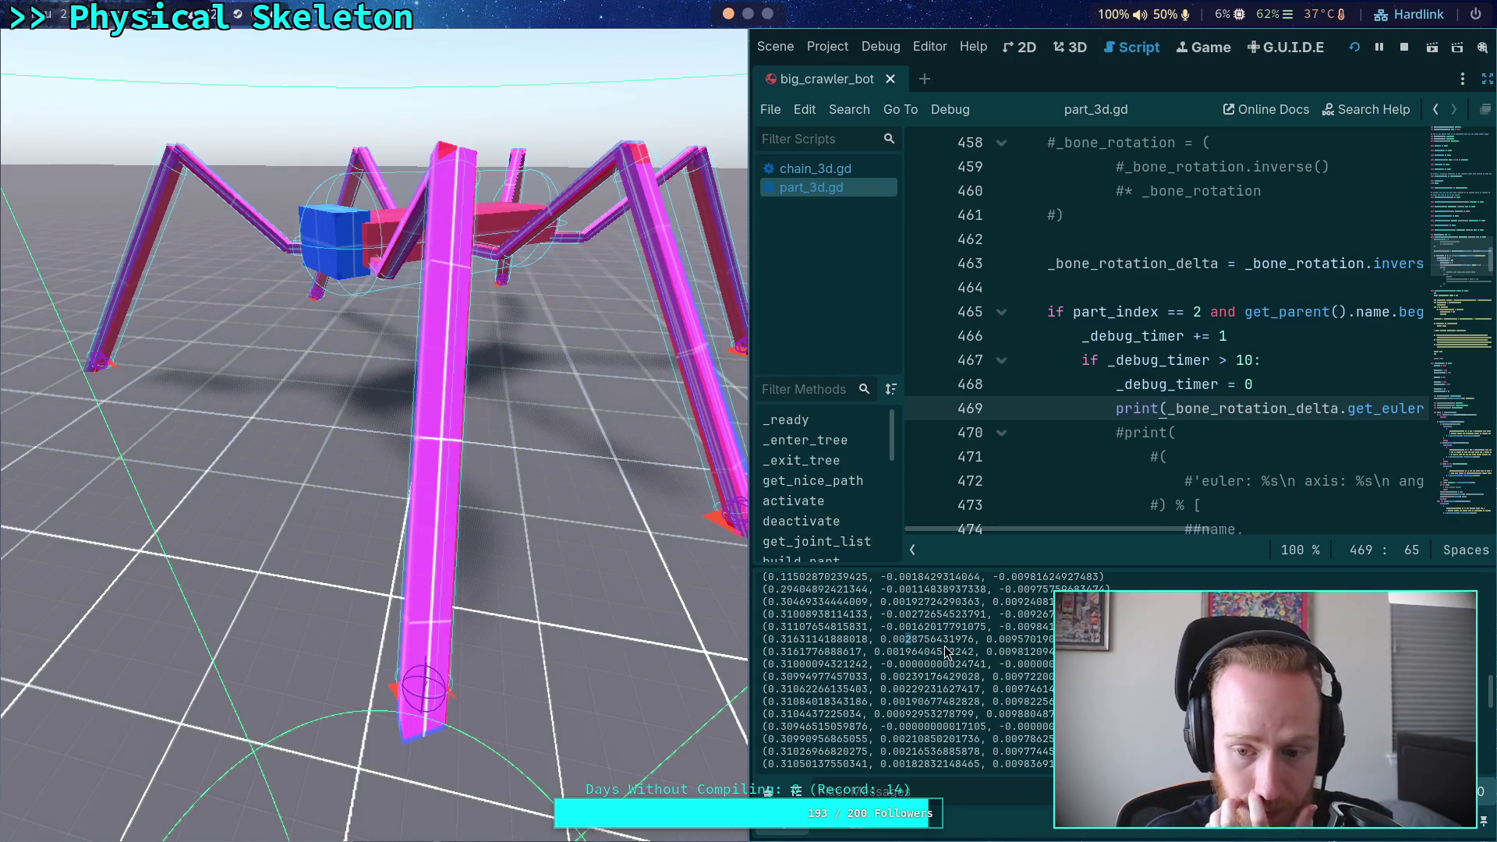
scroll(947, 652, "up", 2)
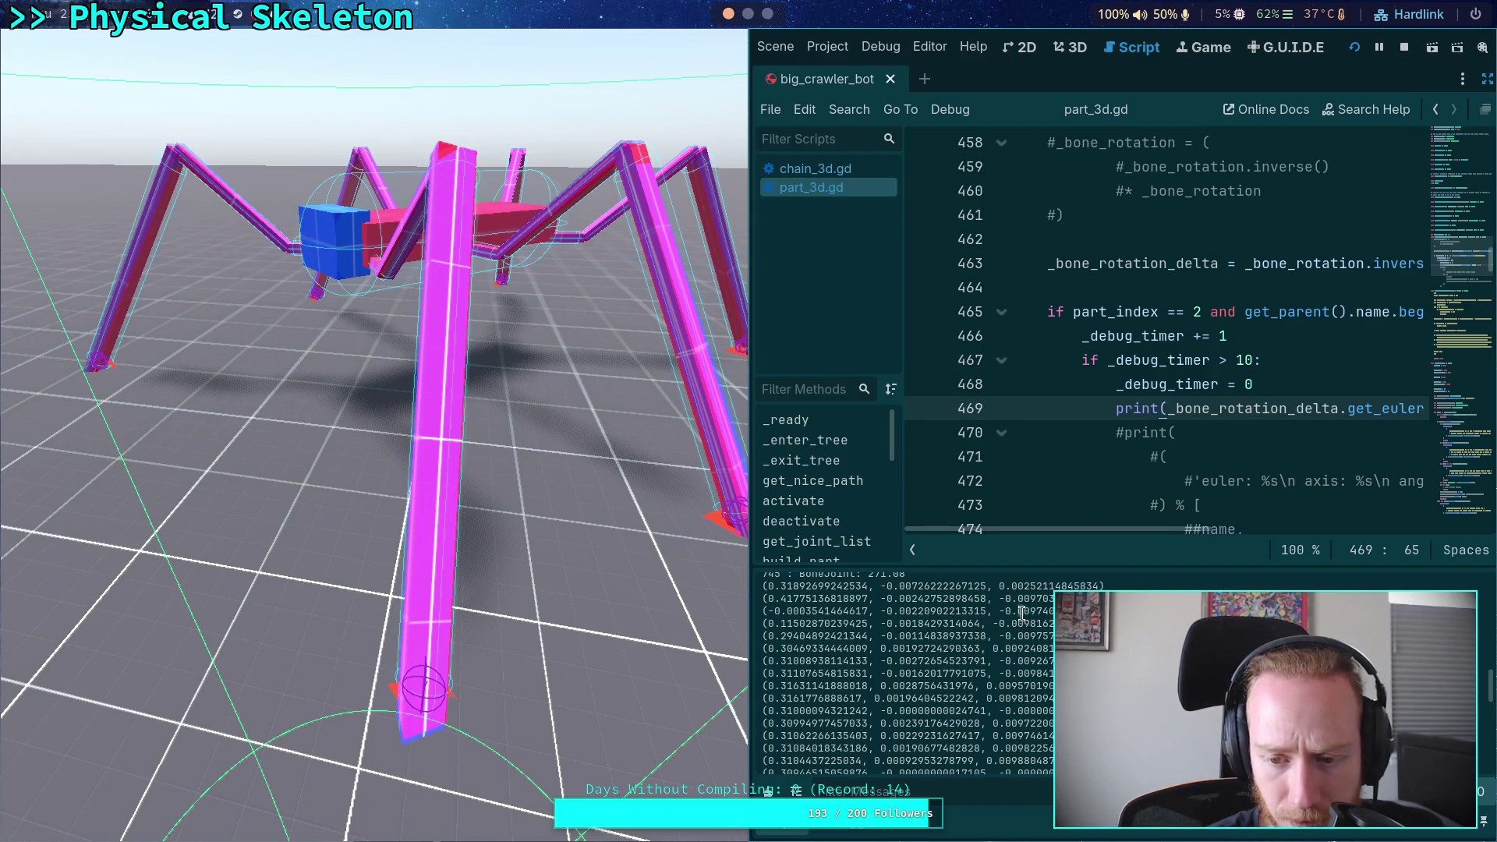
Pick out a printed rotation value, check the later +0.30 to +0.42 readings, and stop the game
left_click_drag(1019, 613, 1030, 615)
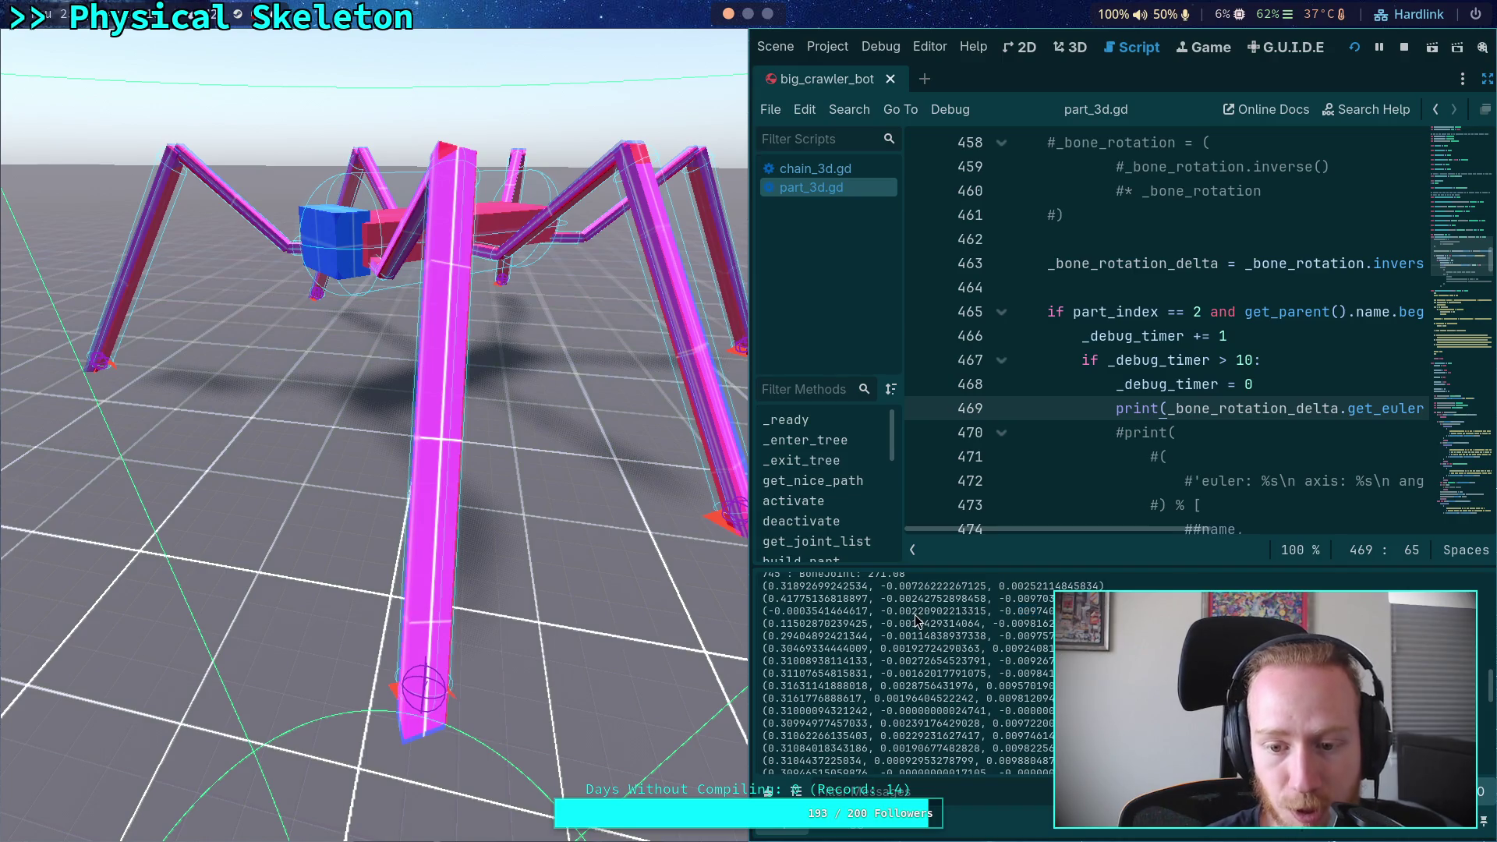
scroll(945, 629, "down", 3)
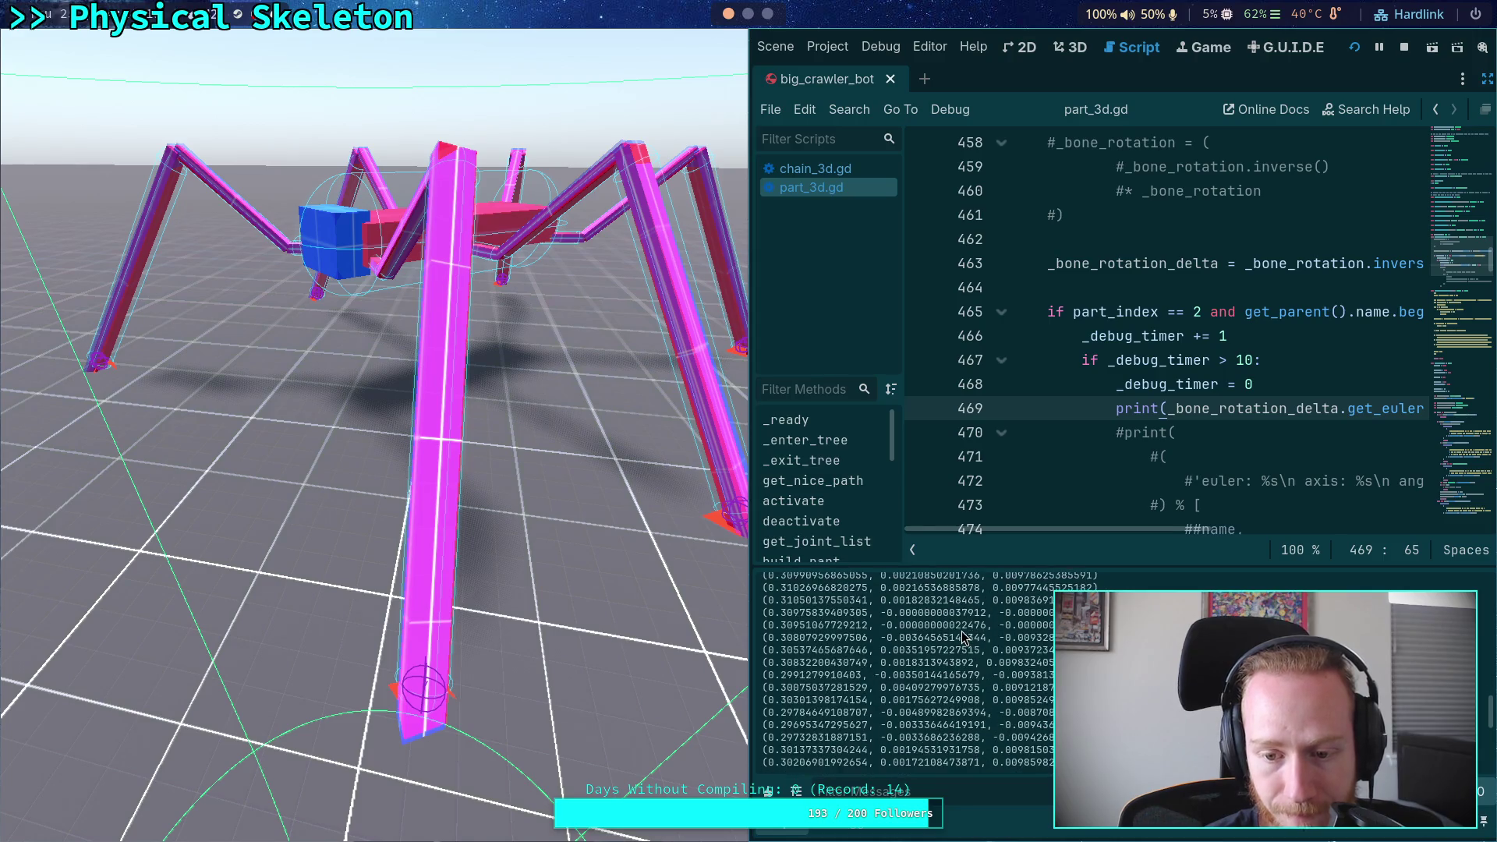
scroll(963, 638, "down", 4)
scroll(964, 638, "down", 3)
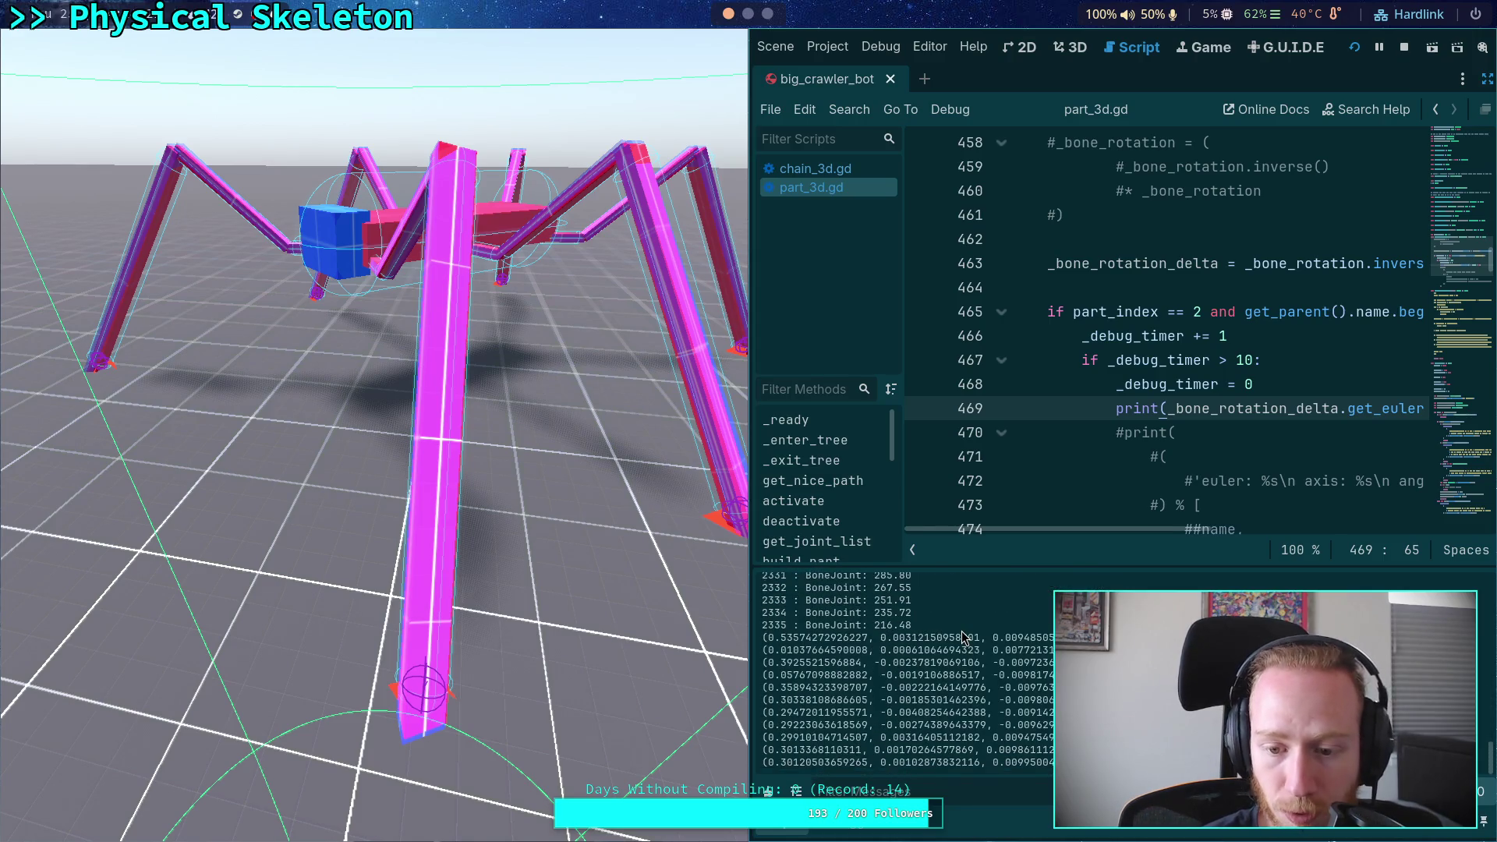
scroll(961, 636, "up", 10)
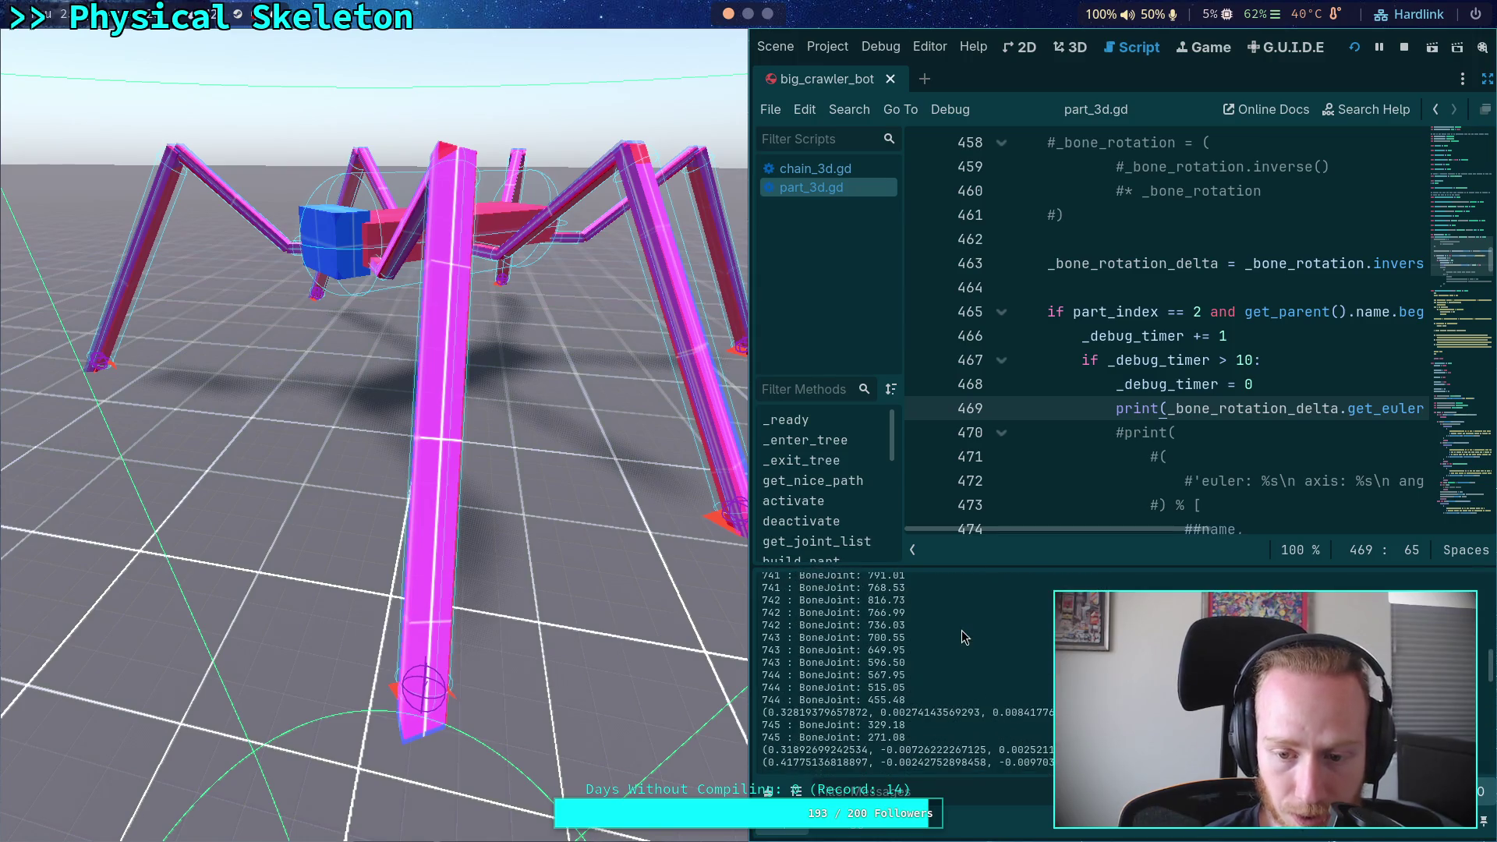
scroll(961, 630, "up", 10)
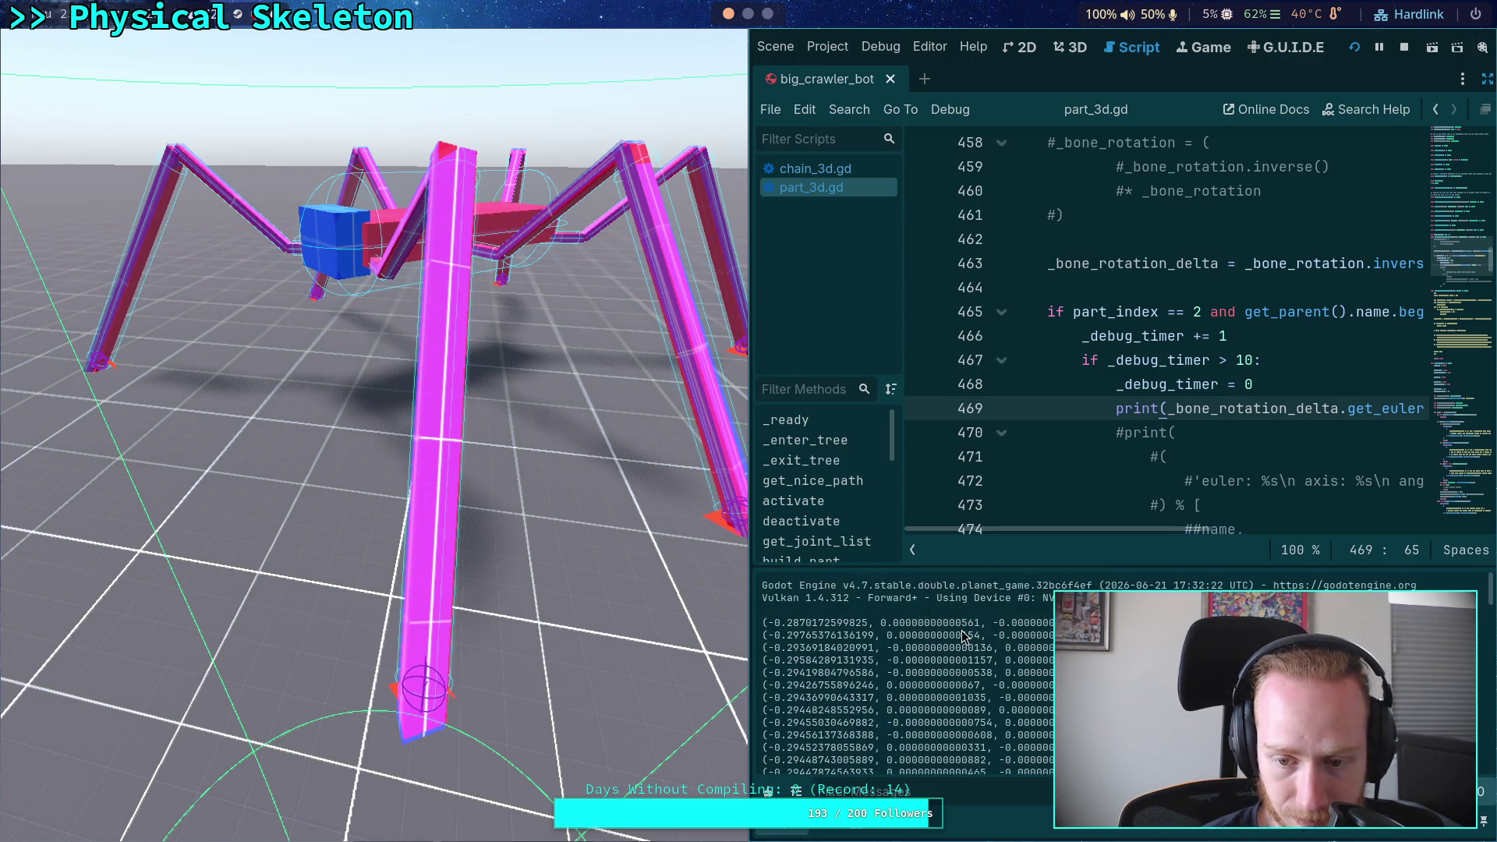
left_click(1402, 48)
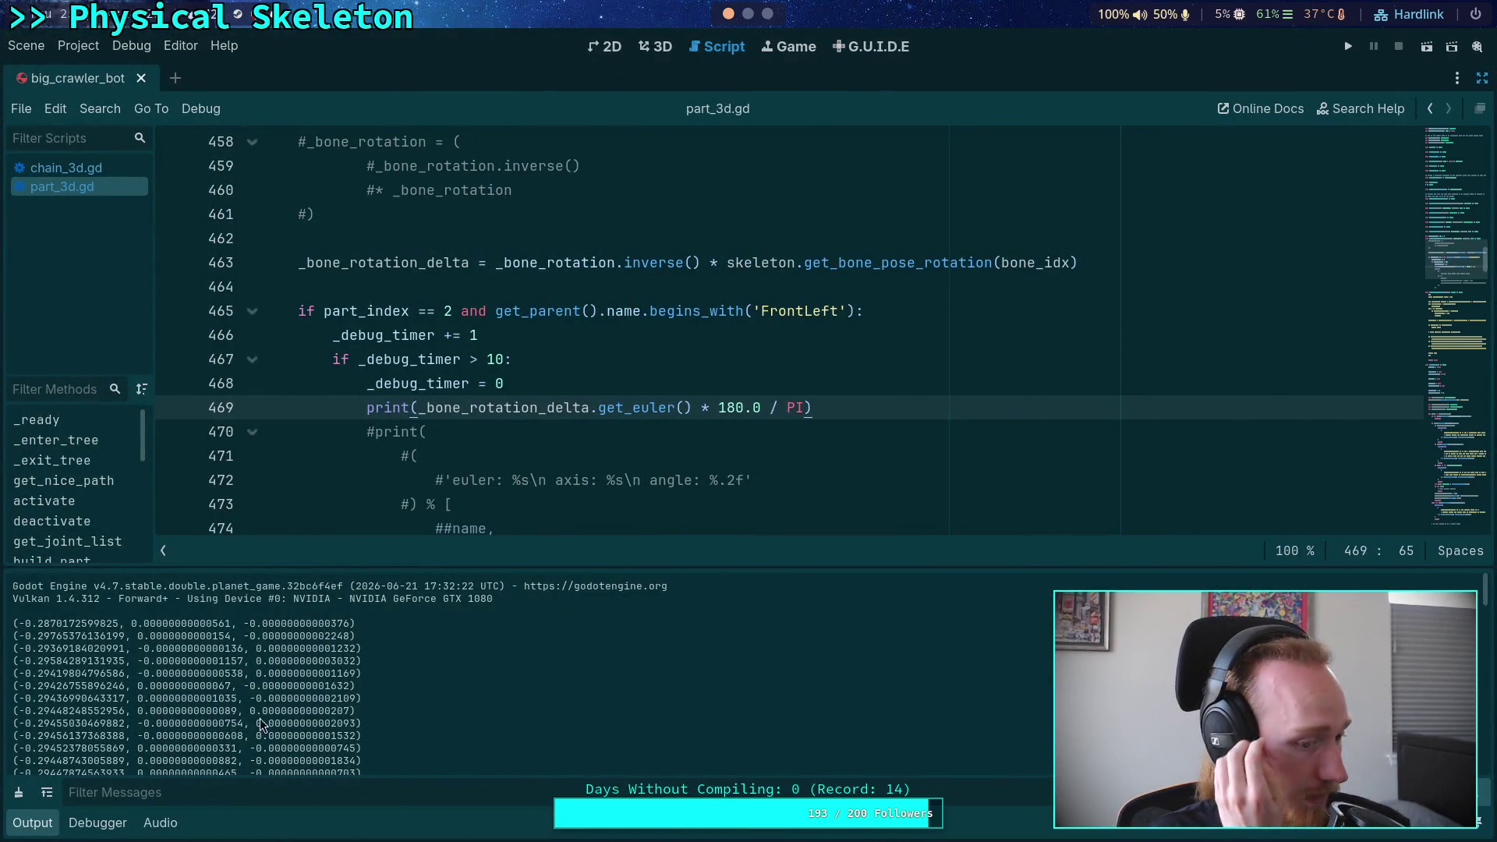
Hide the Output panel, change line 467's timer check from > 10 to > 30, and reopen the Scene tree
left_click(41, 823)
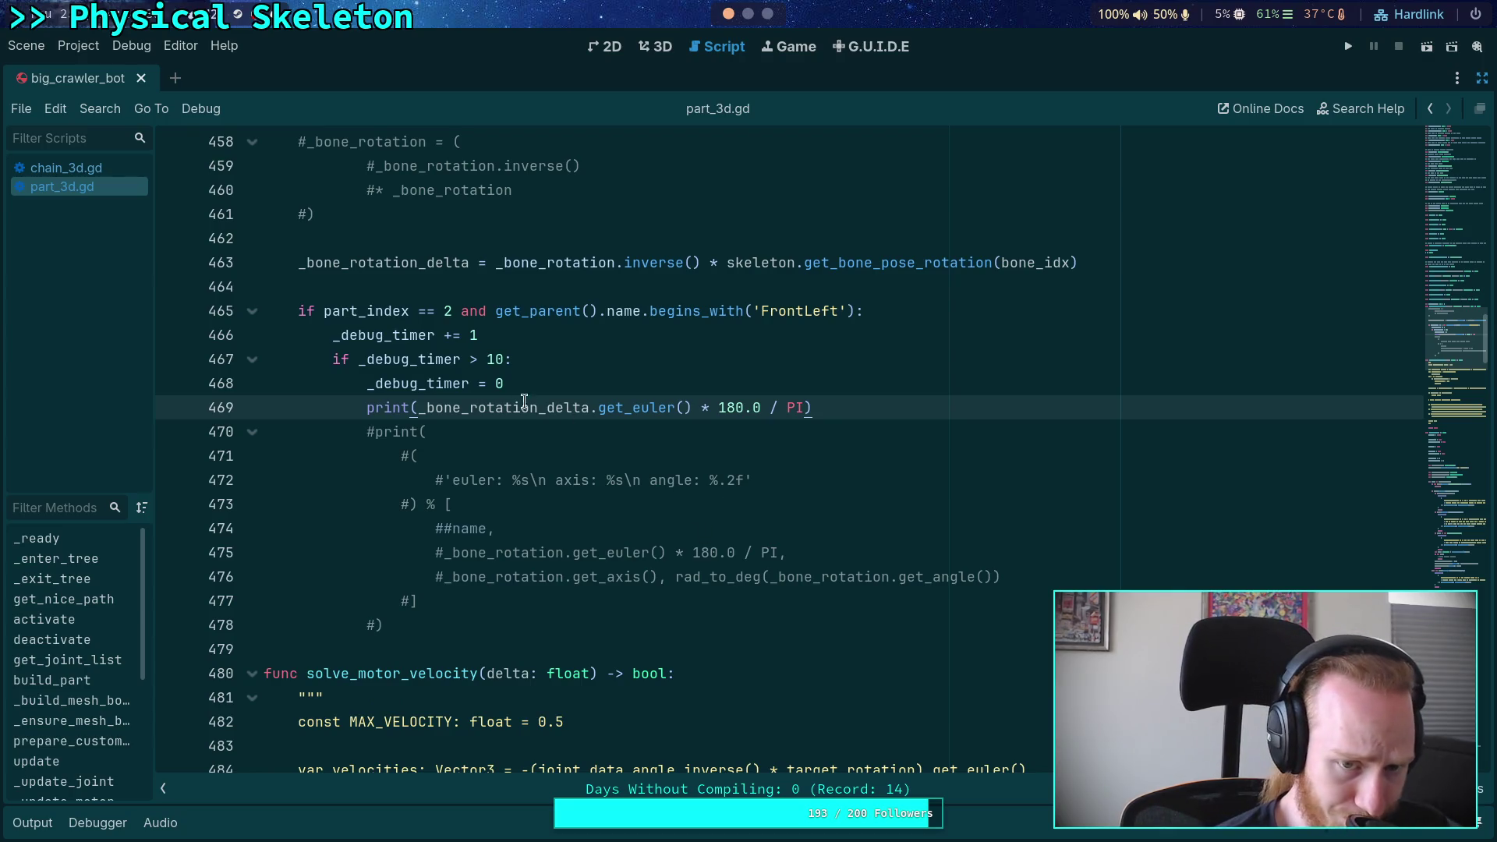
left_click(491, 360)
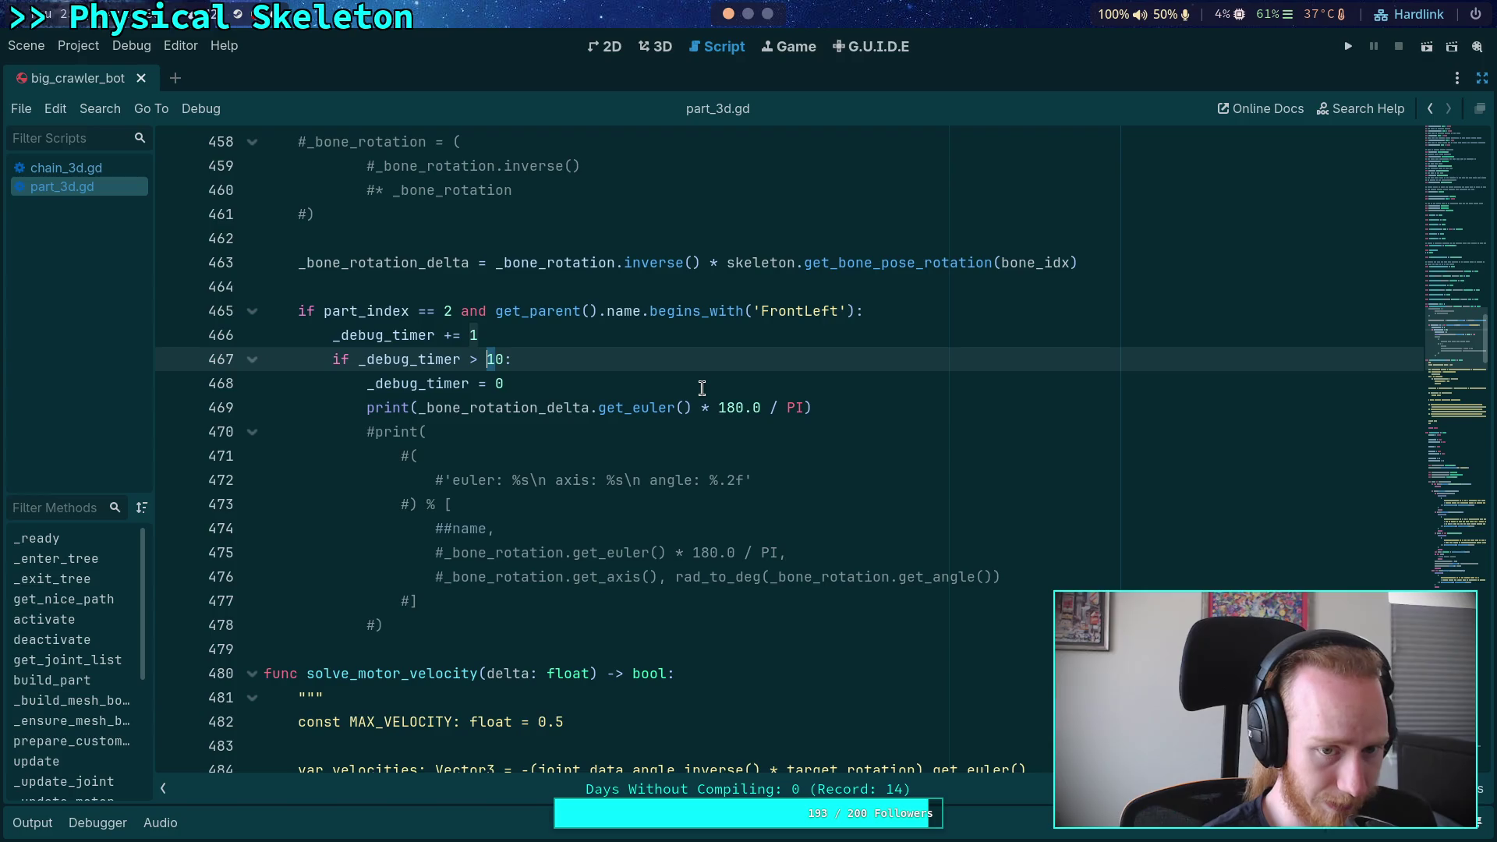
type("3")
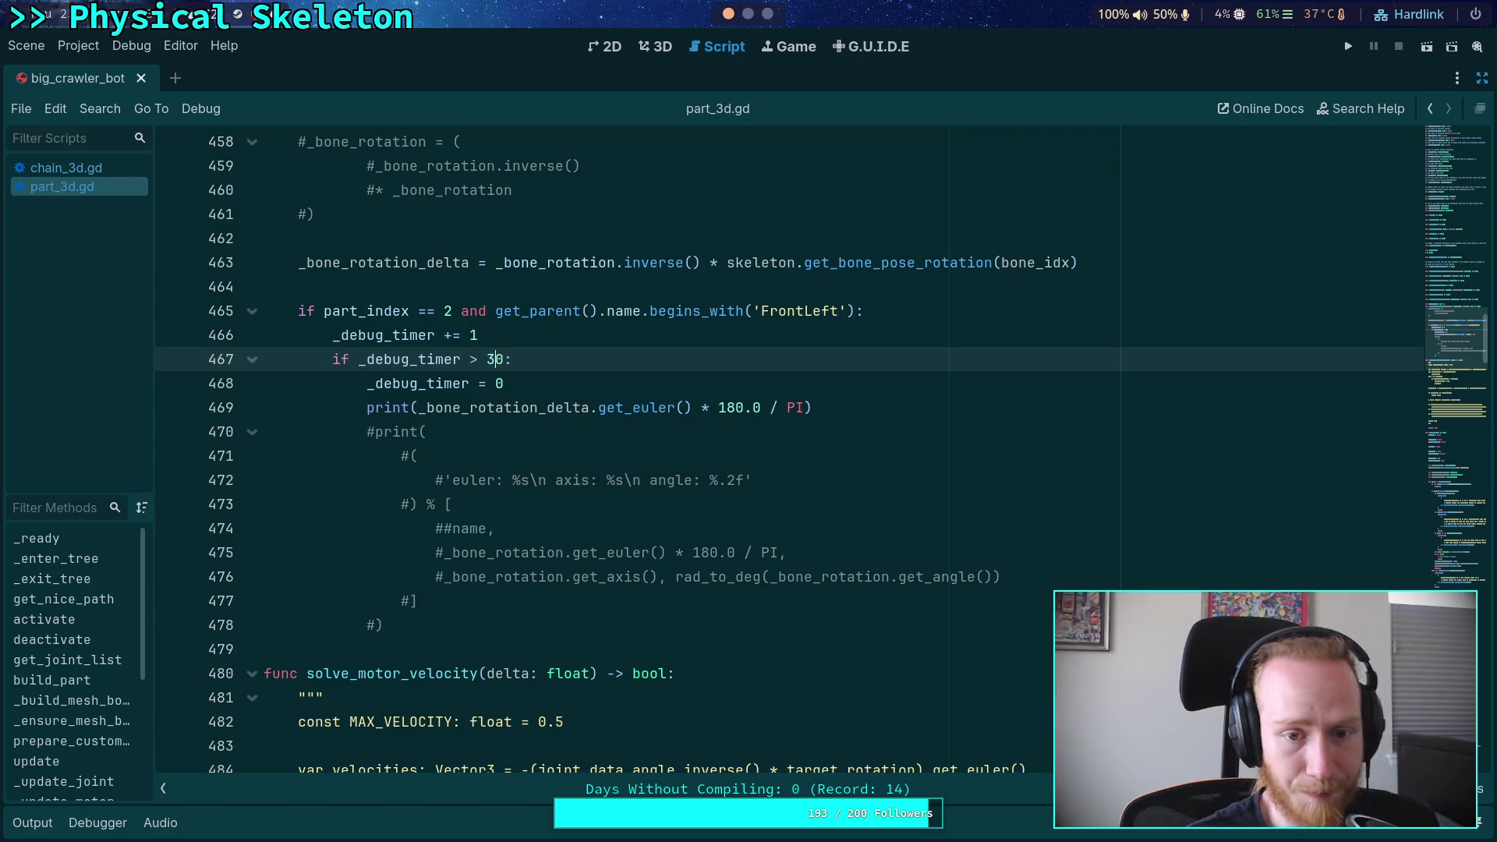
left_click(1481, 78)
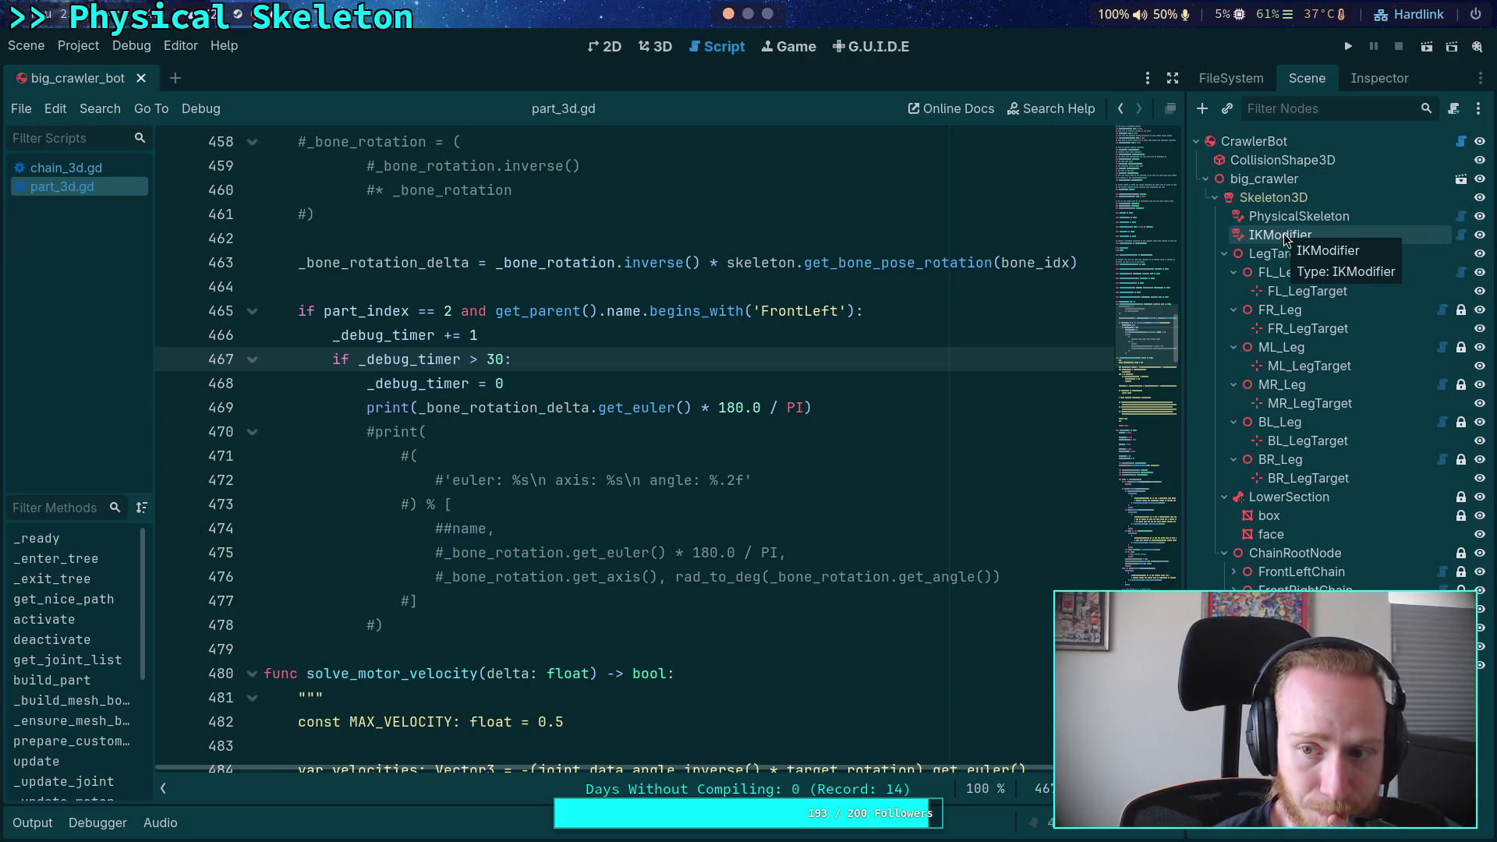
Show FL_Leg's Part List > TarsusPart > TarsusBeamJoint settings (Expand Limit 0.1, 15° pitch), then switch to 3D view
left_click(1279, 272)
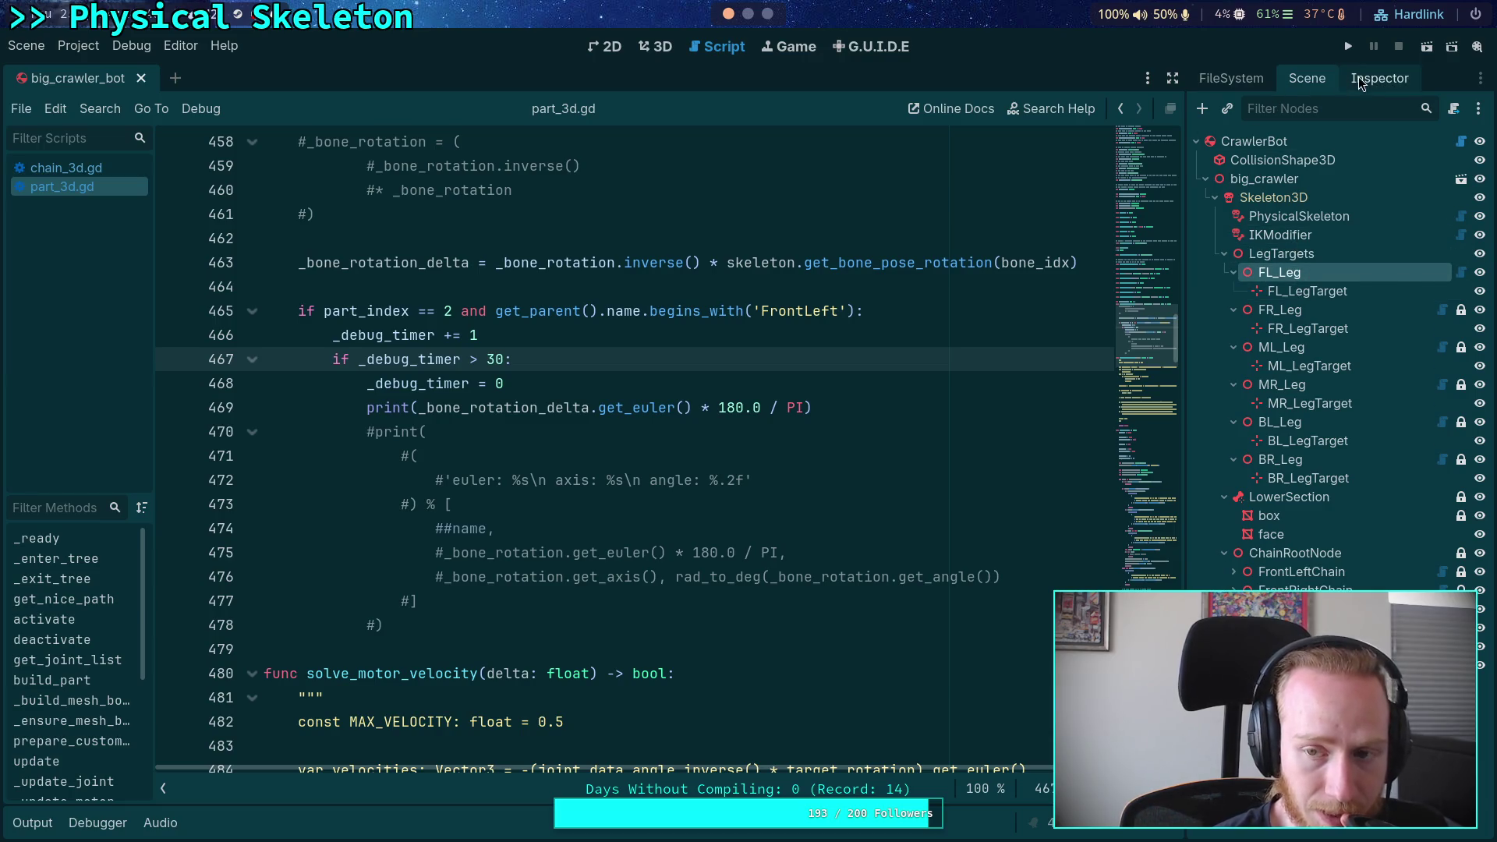
left_click(1358, 77)
left_click(1342, 385)
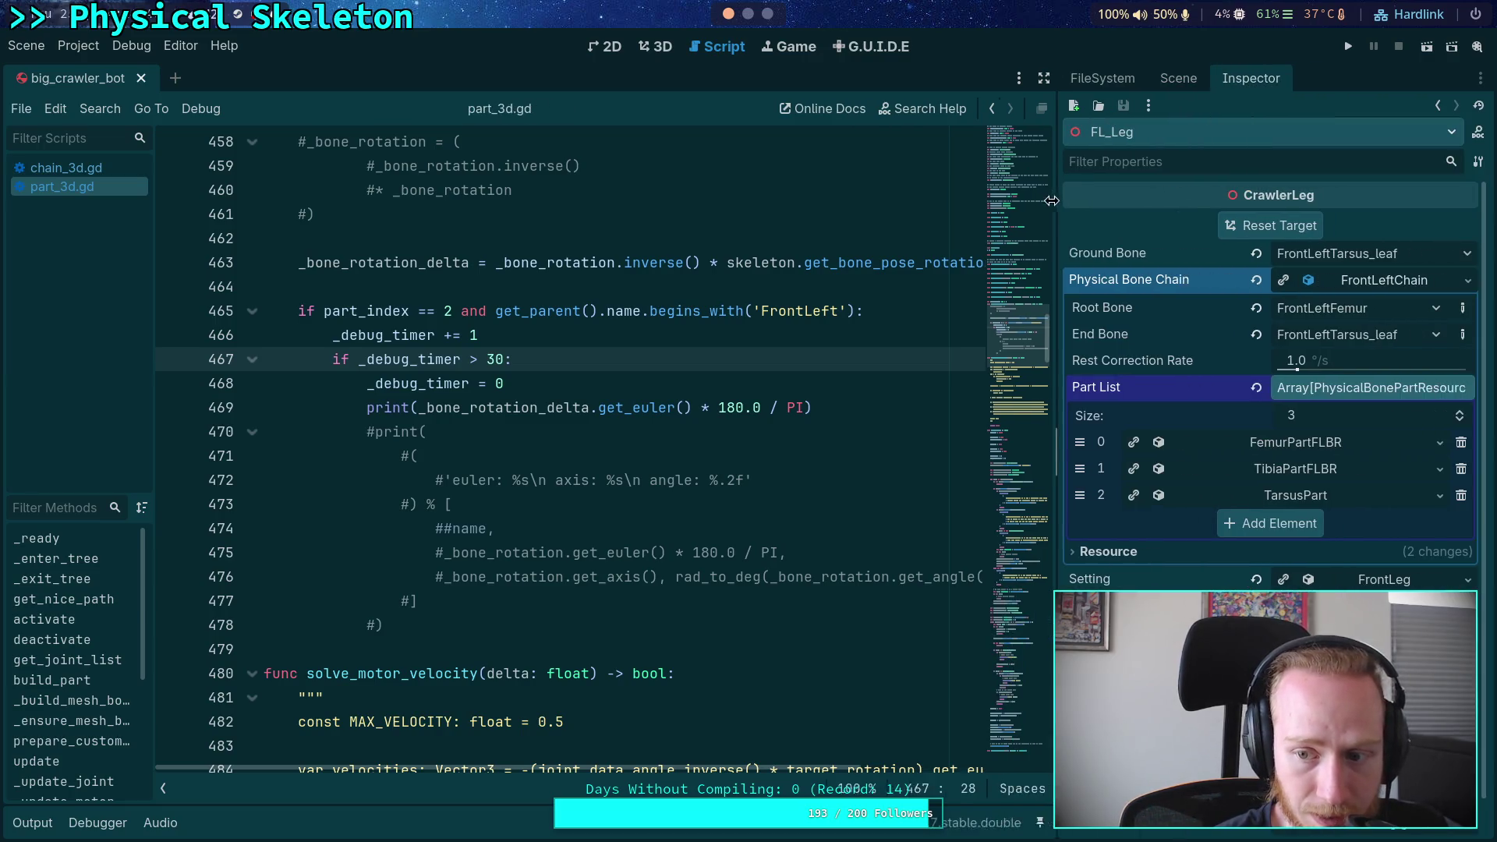
left_click(1312, 503)
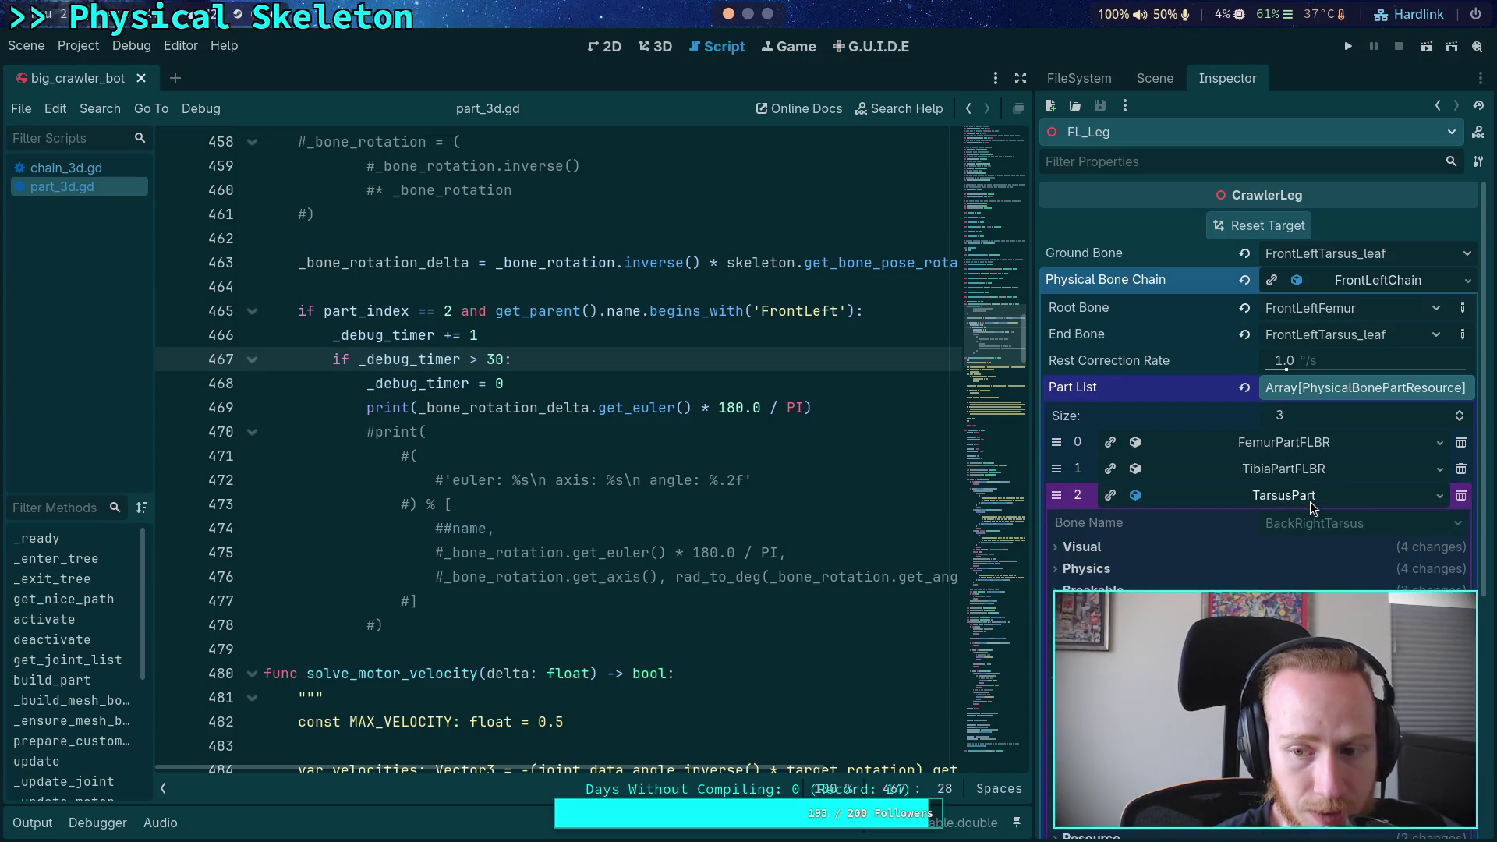
scroll(1312, 505, "down", 3)
left_click(1361, 546)
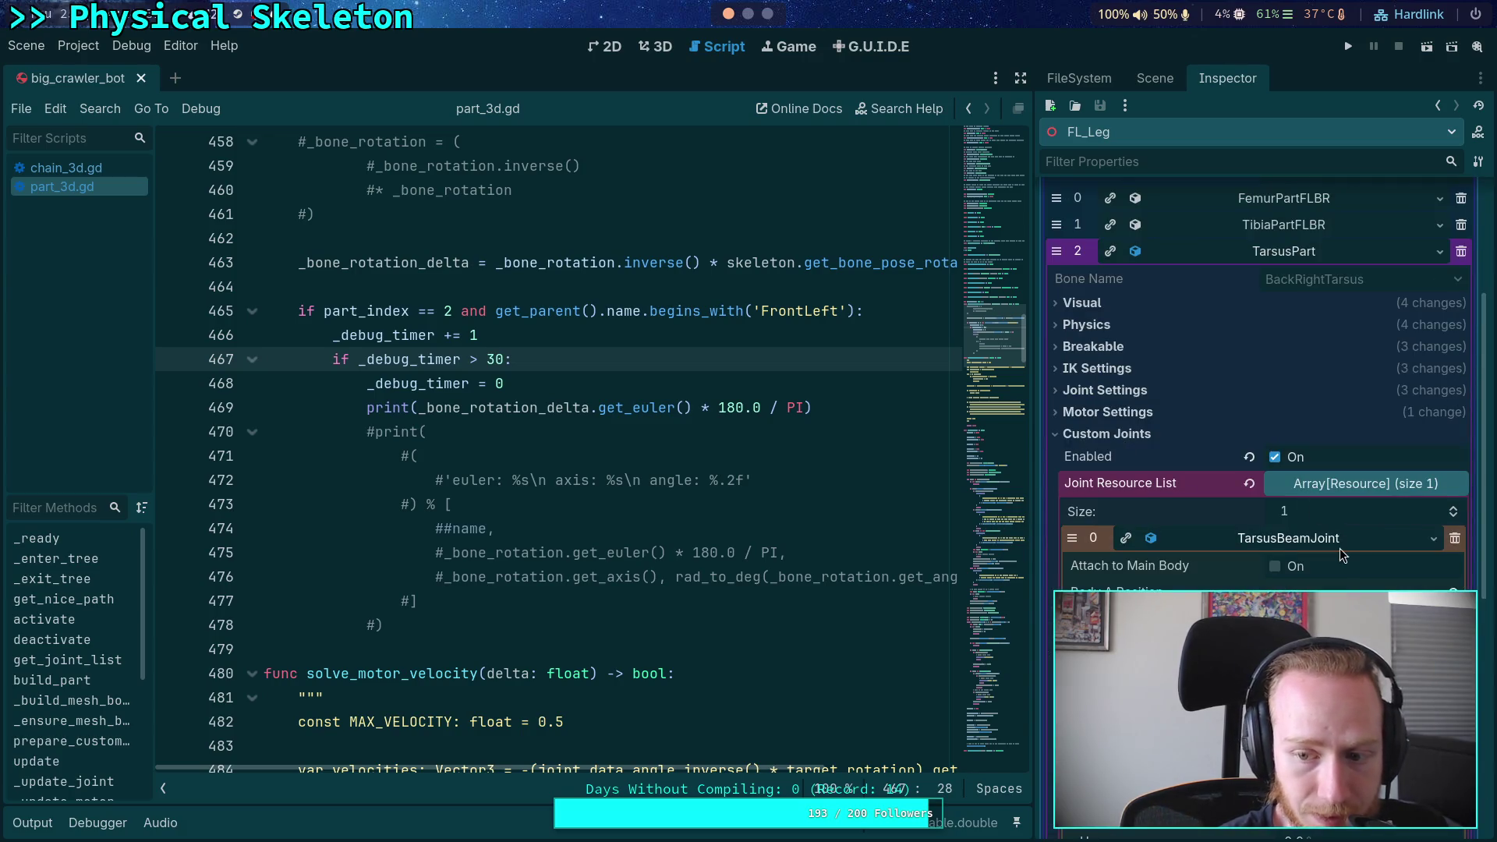
scroll(1207, 551, "down", 3)
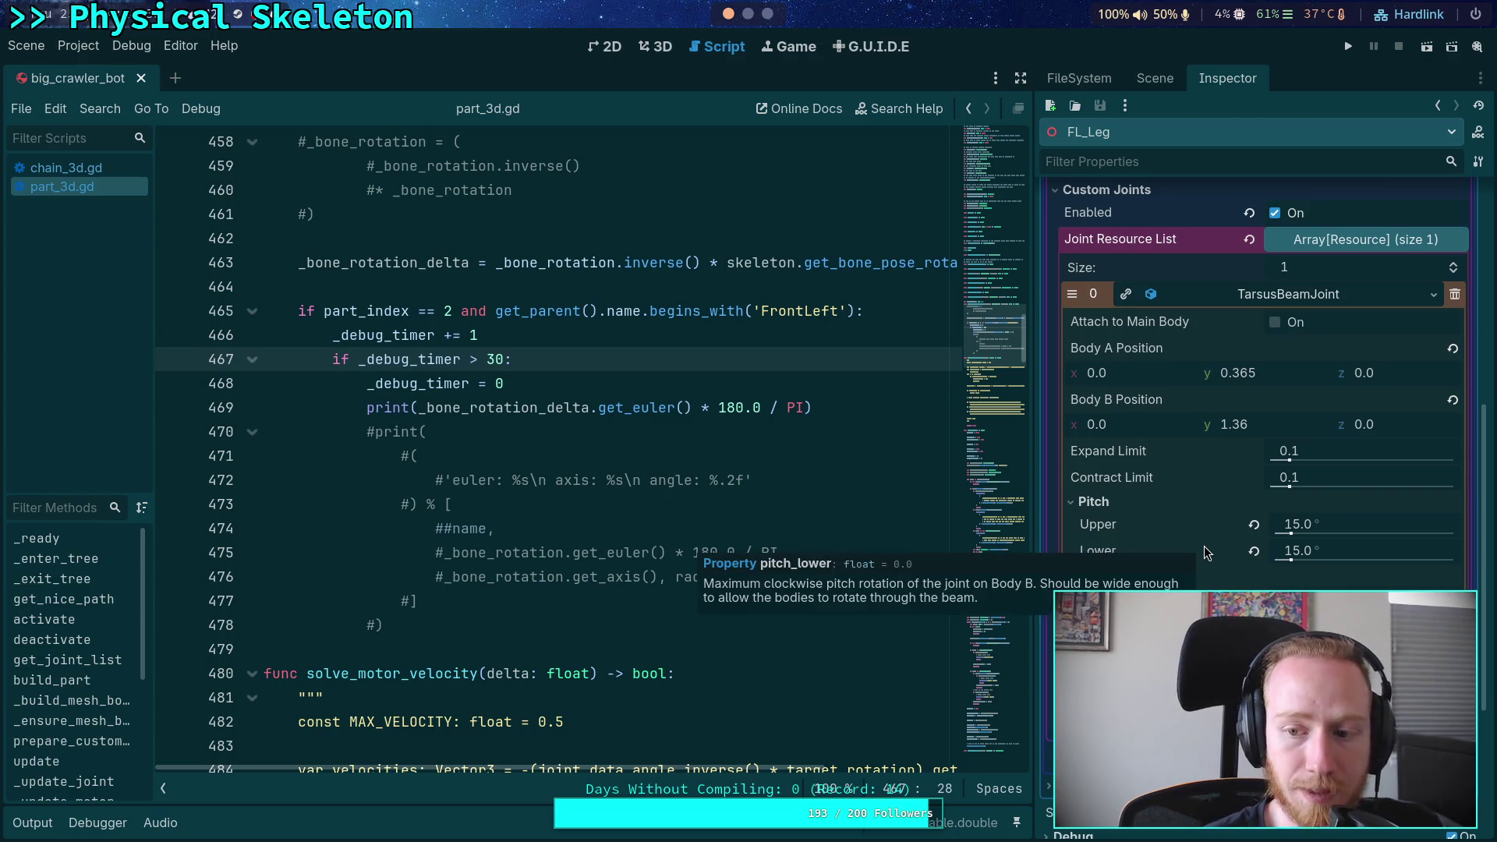
left_click(661, 47)
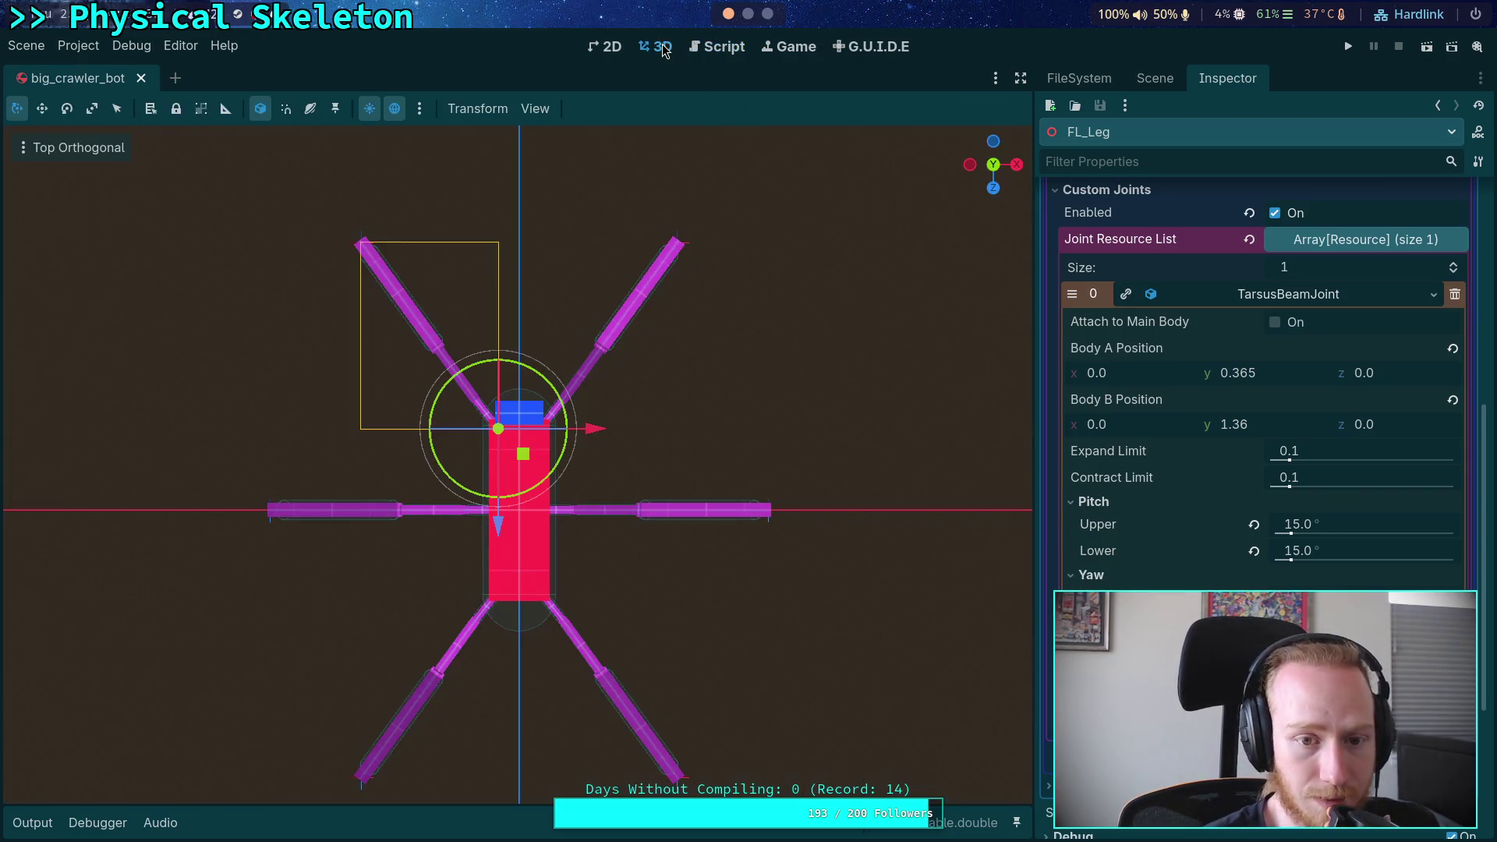
mouse_move(636, 319)
left_mouse_down()
mouse_move(713, 357)
mouse_move(779, 226)
left_mouse_up()
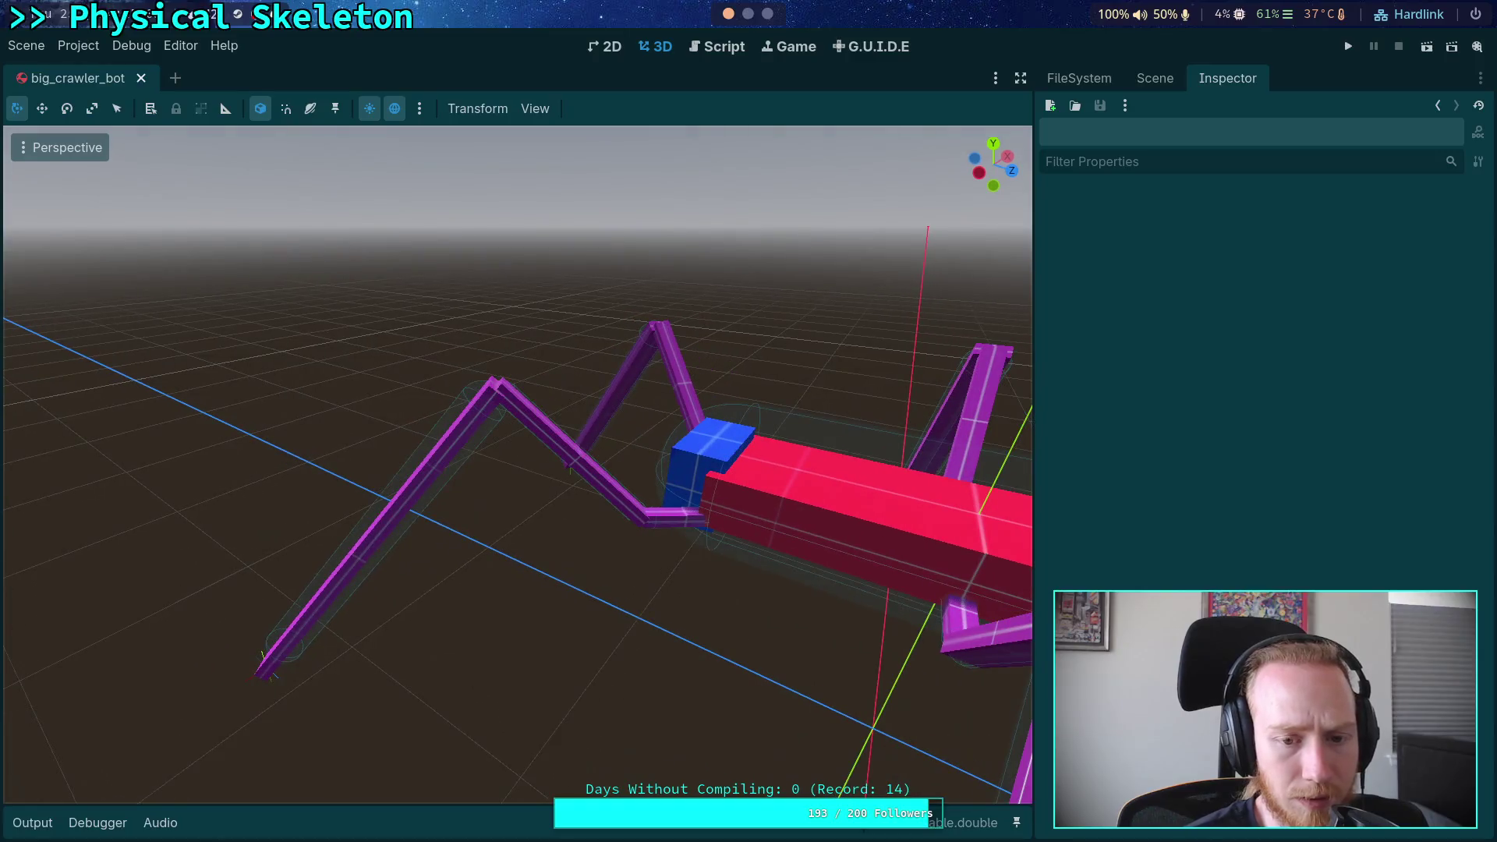
left_click(1174, 73)
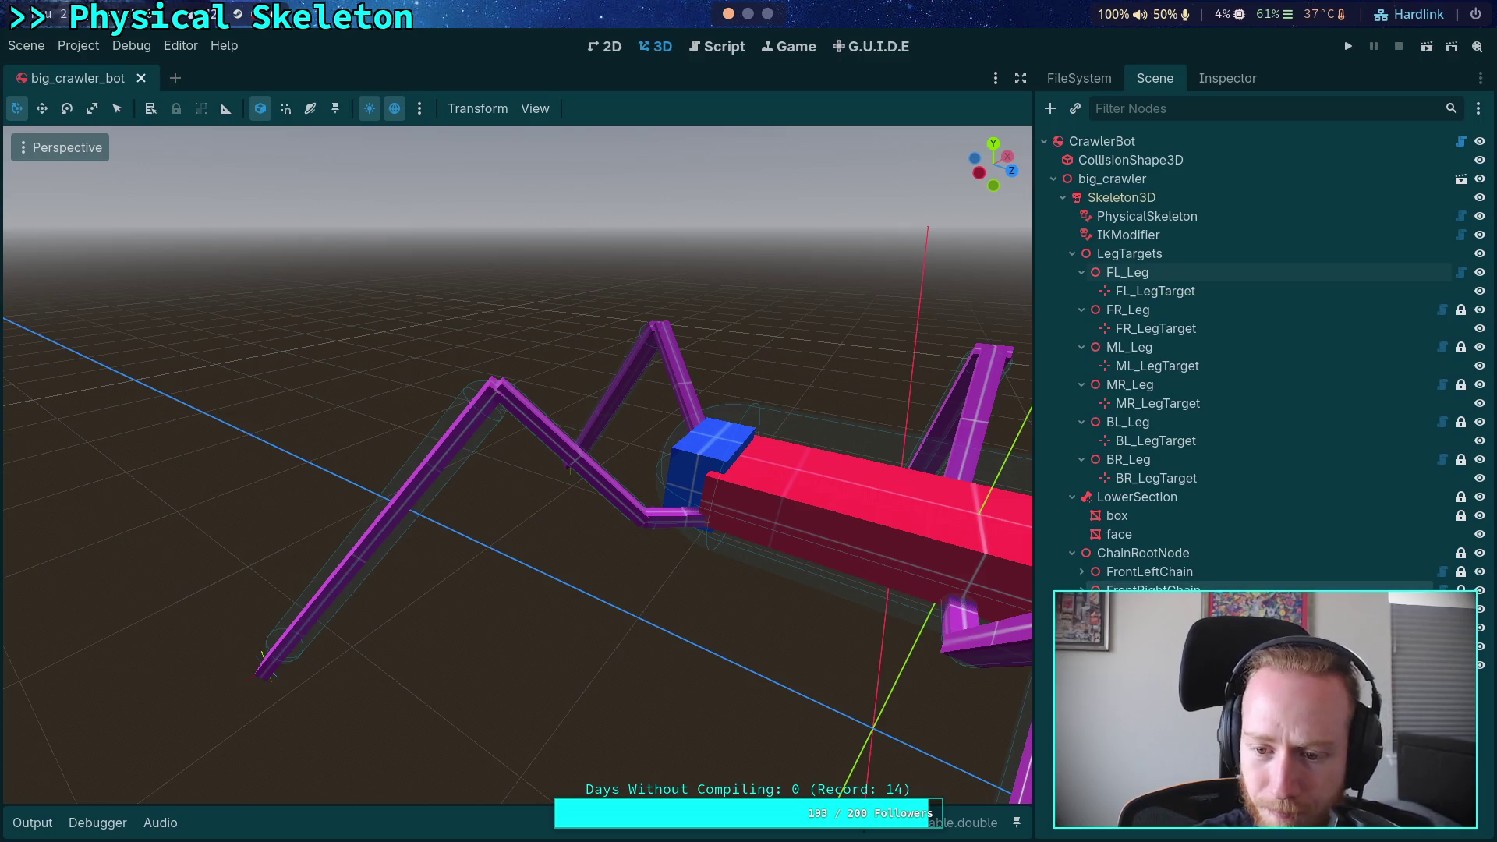
left_click(1091, 575)
left_click(1081, 572)
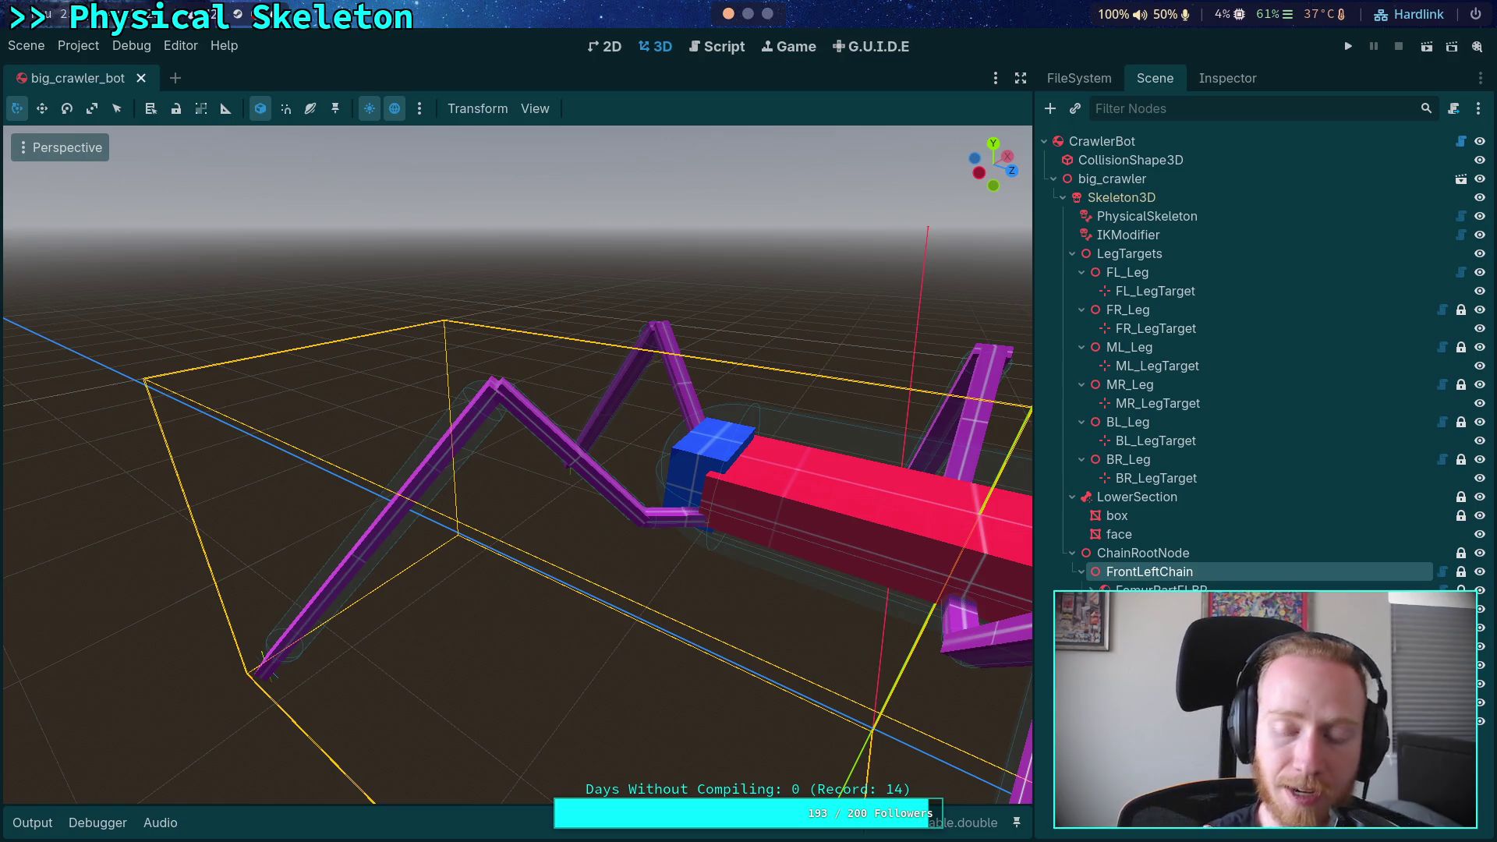
left_click(1154, 589)
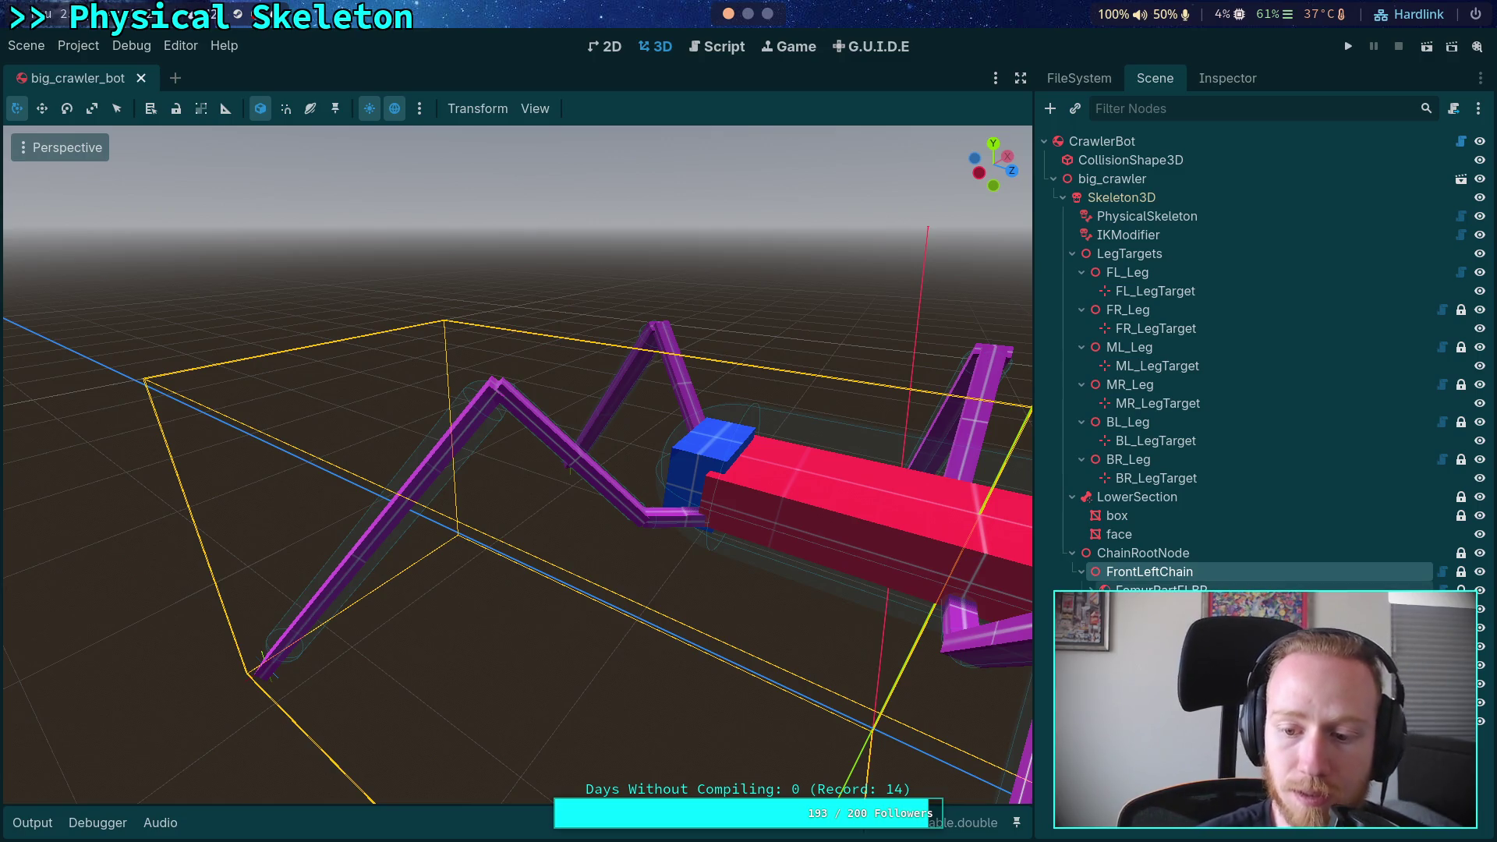
left_click(1154, 607)
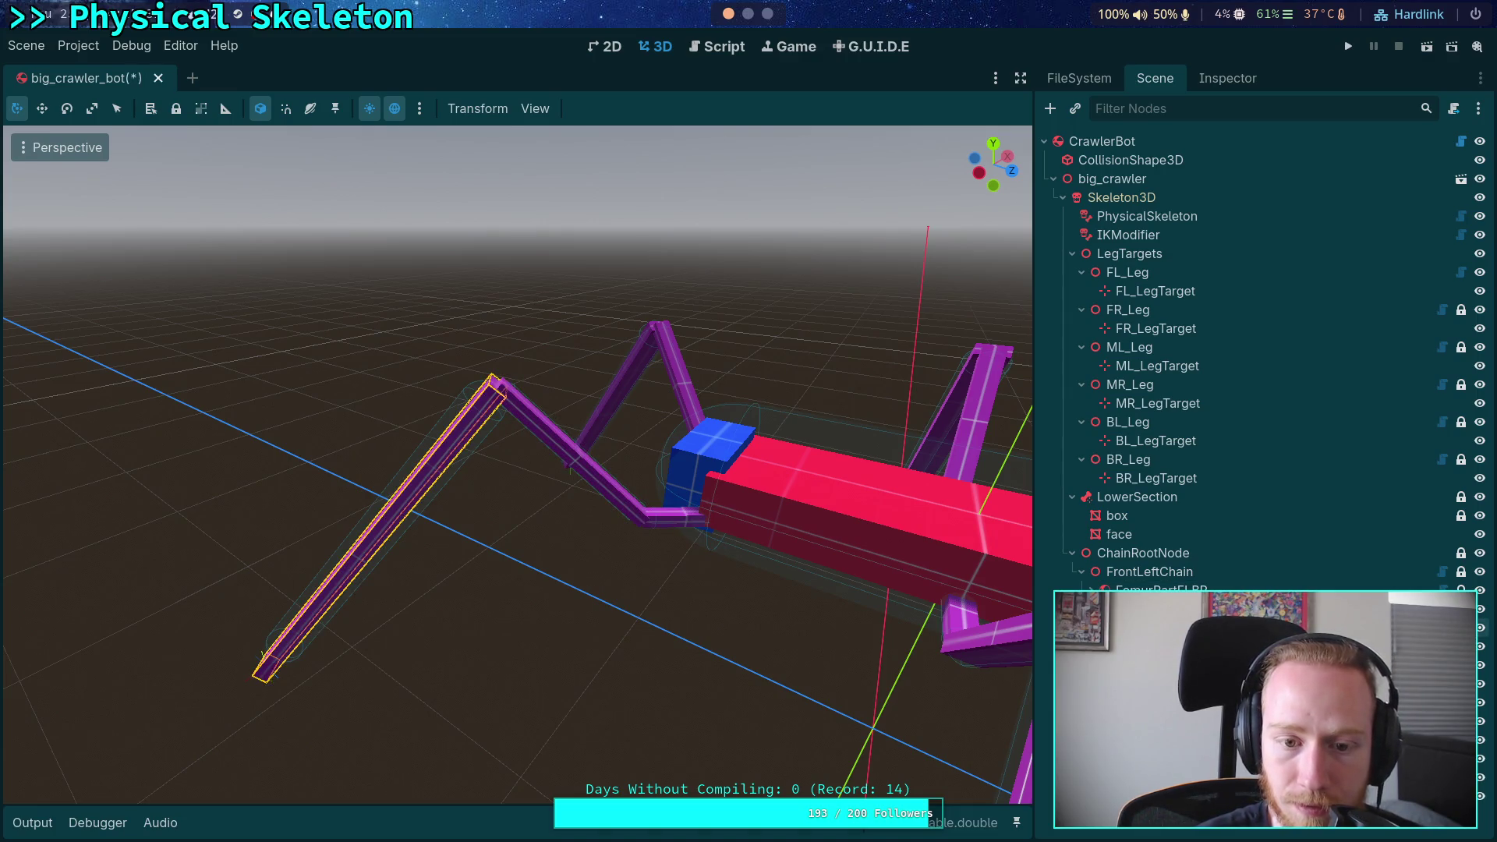
left_click(1154, 627)
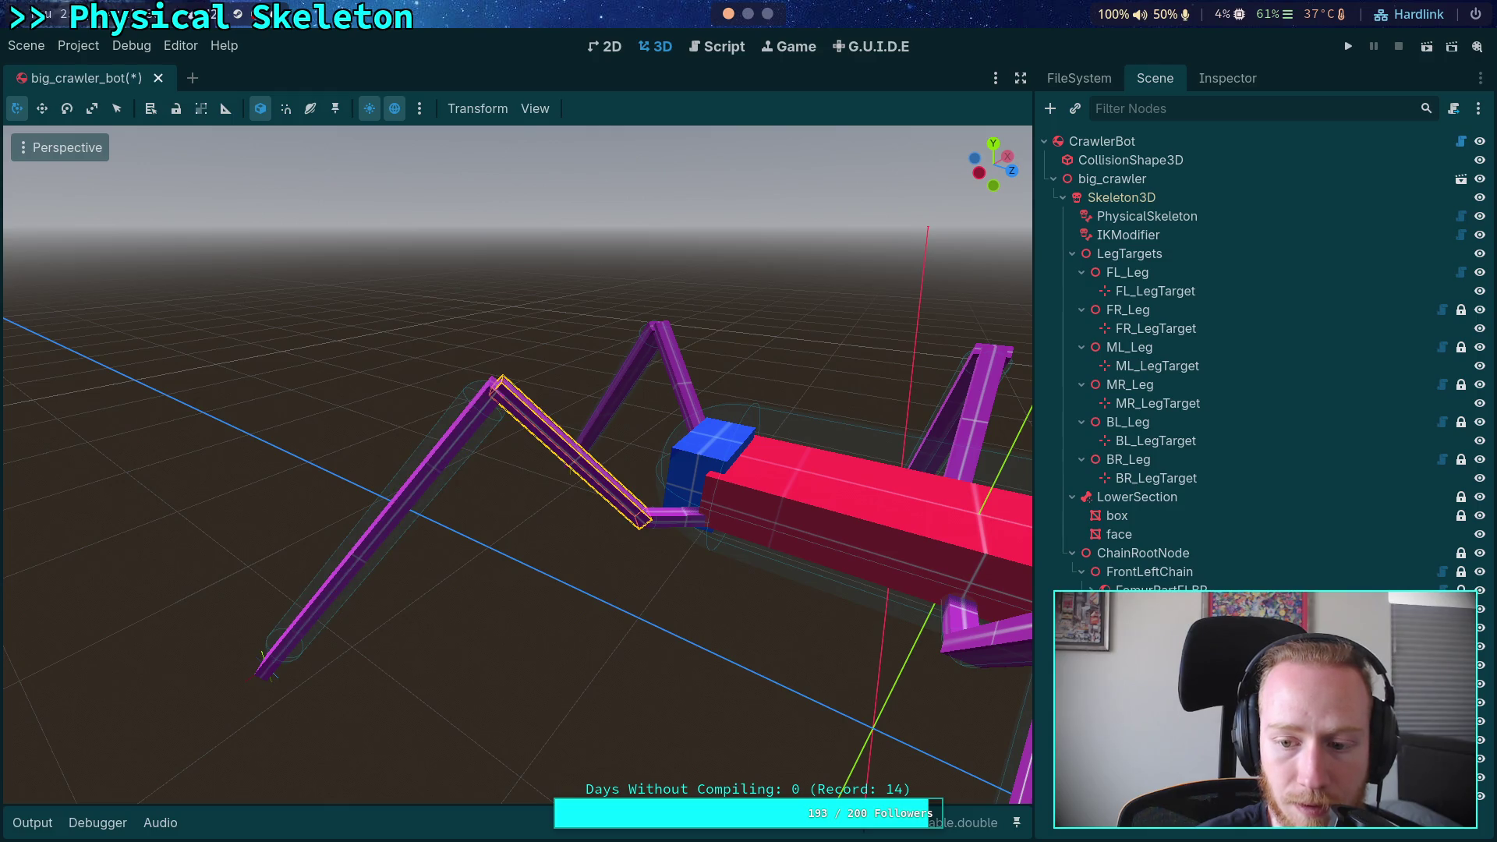
left_click(1154, 644)
left_click_drag(670, 468, 642, 497)
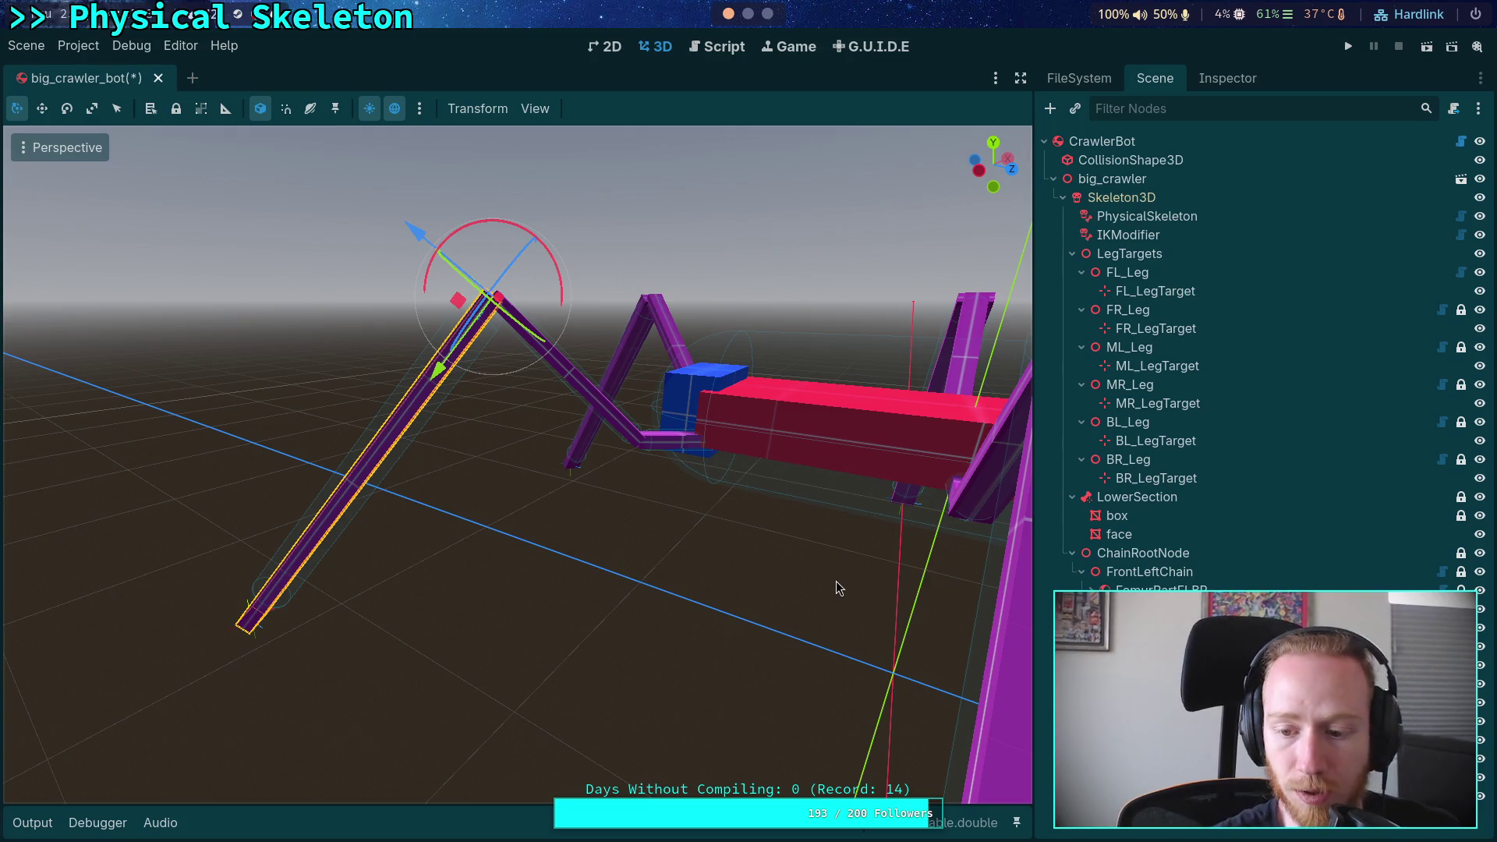
left_click(858, 600)
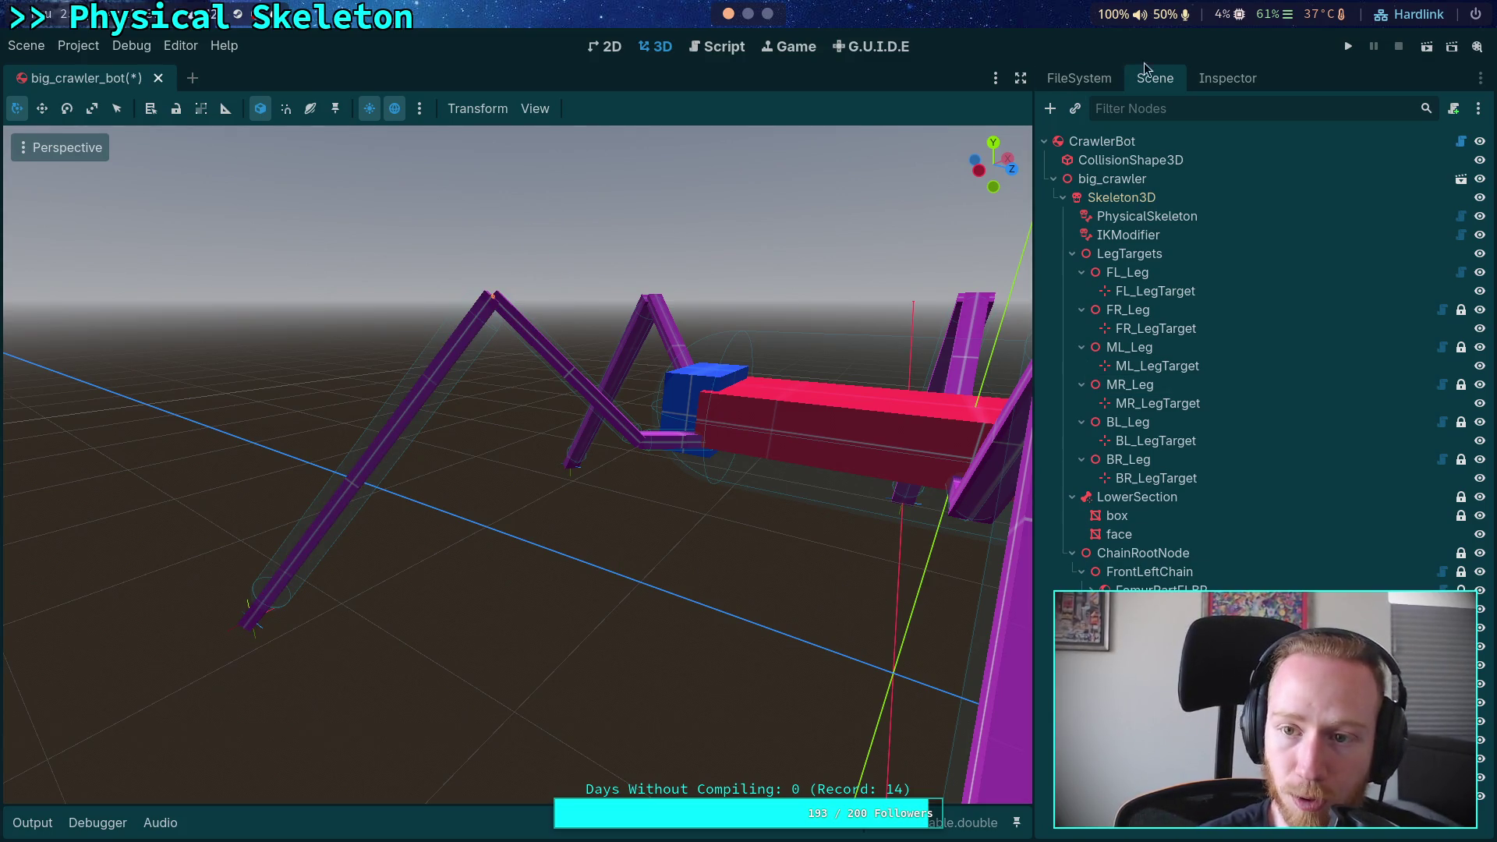
left_click(1227, 78)
left_click(1123, 309)
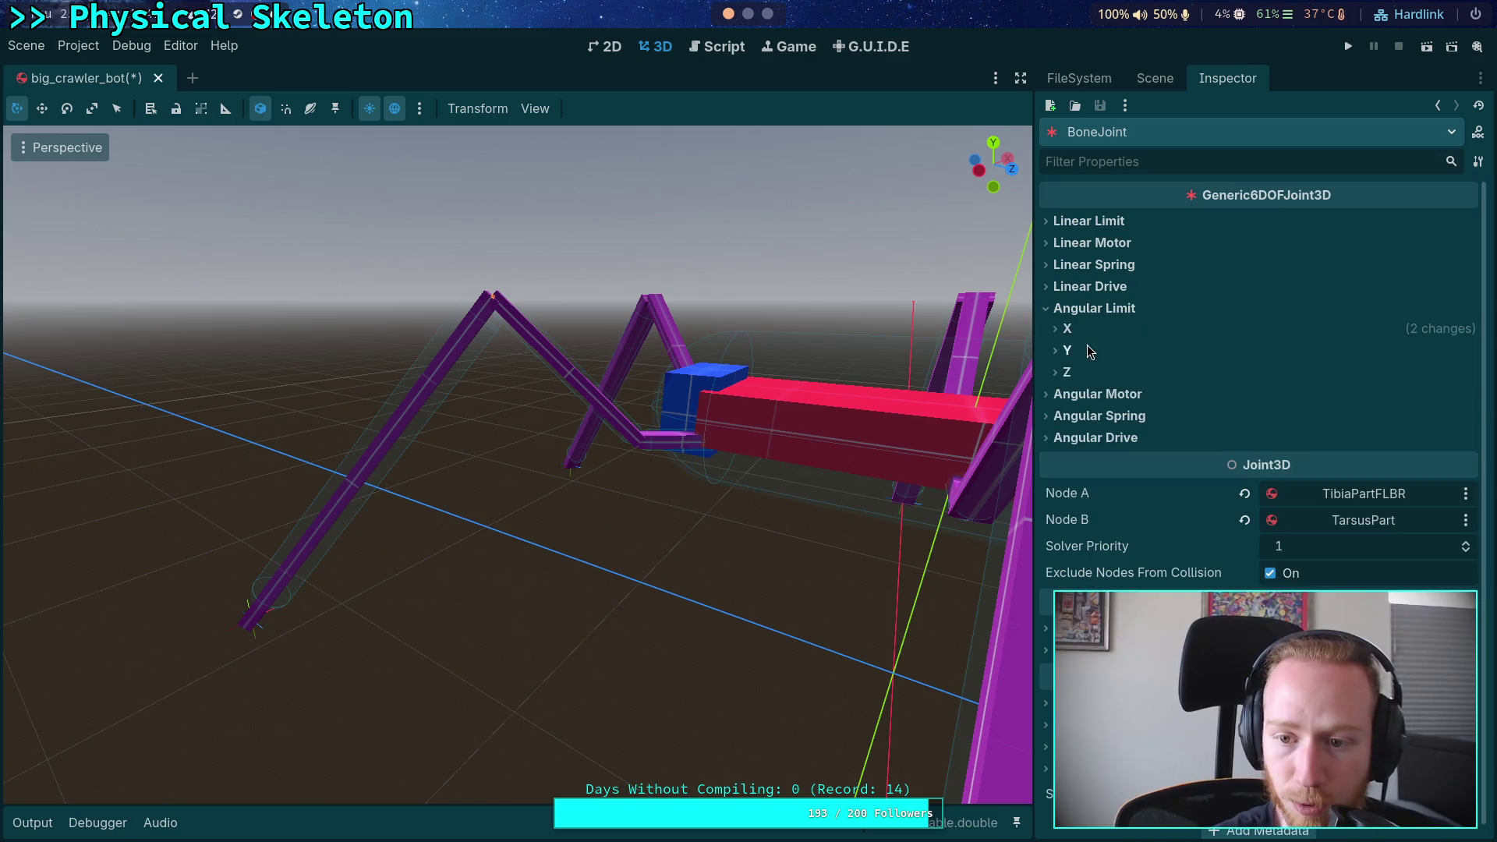
left_click(1069, 329)
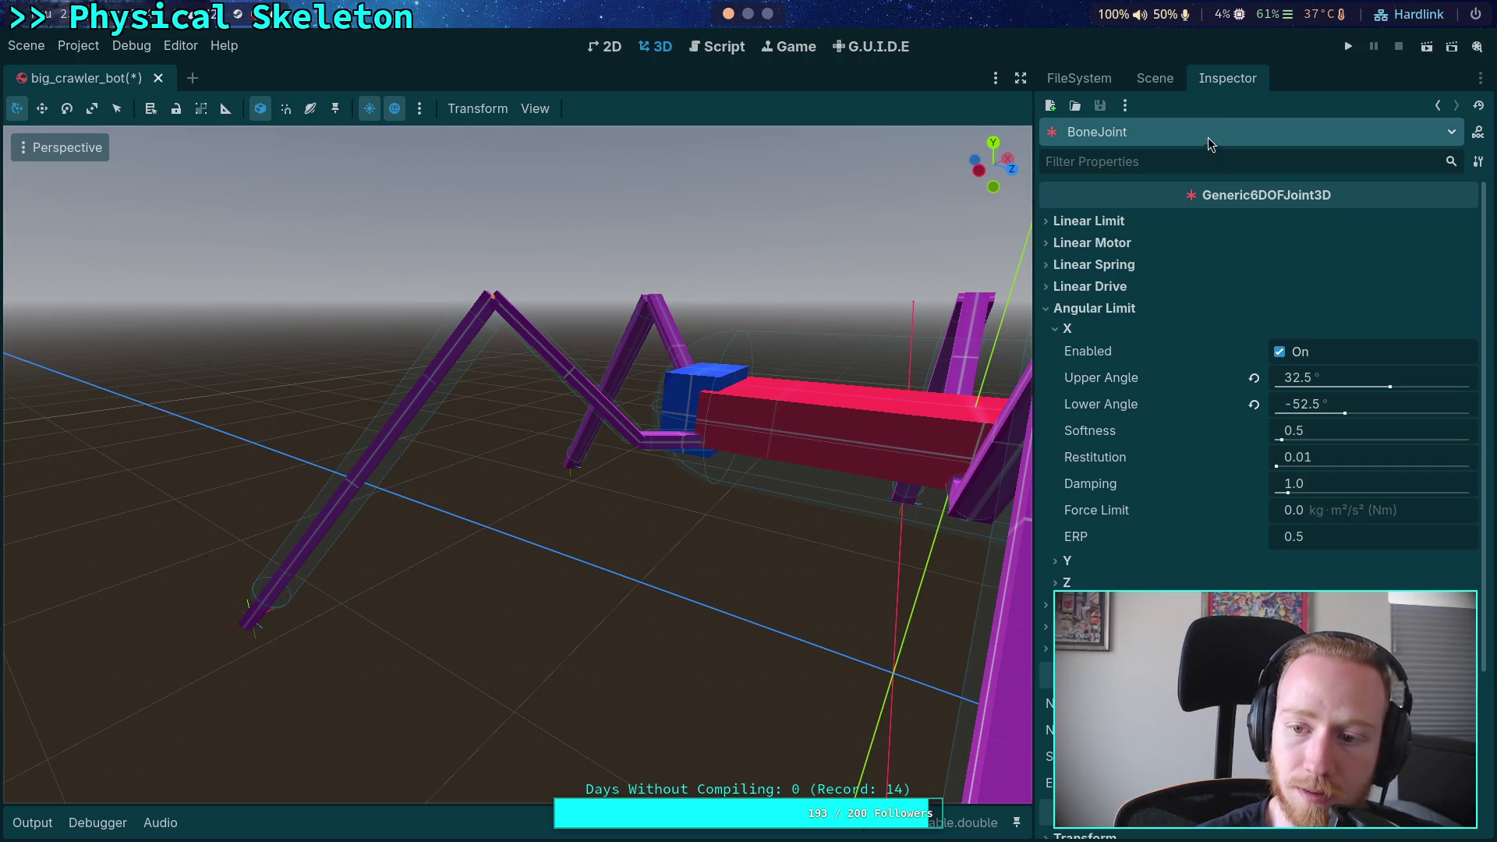
left_click(1155, 78)
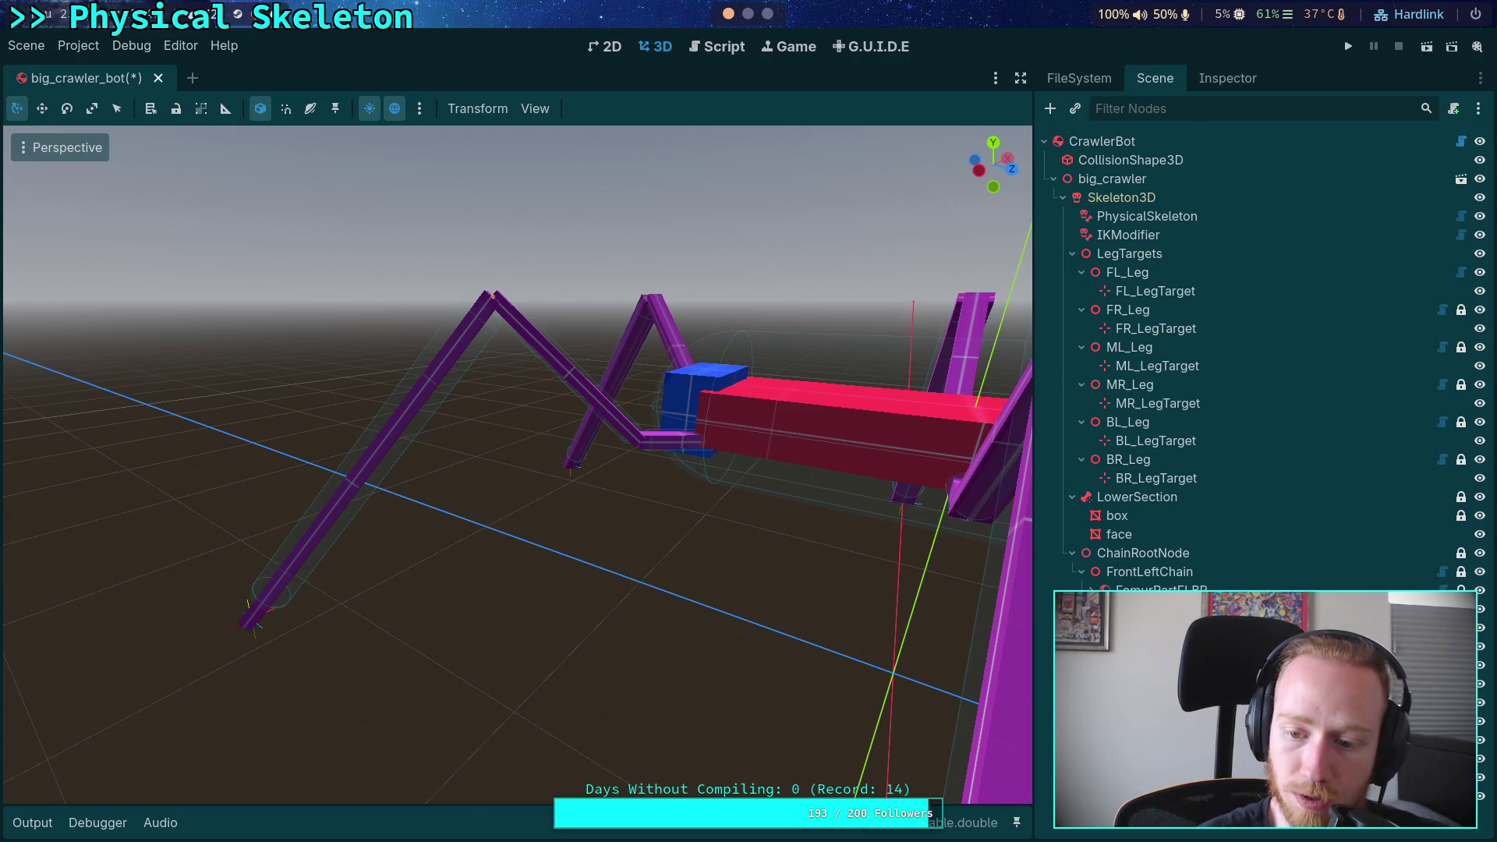
left_click(437, 370)
key("f")
left_click_drag(656, 533, 554, 494)
scroll(555, 495, "down", 3)
key("d")
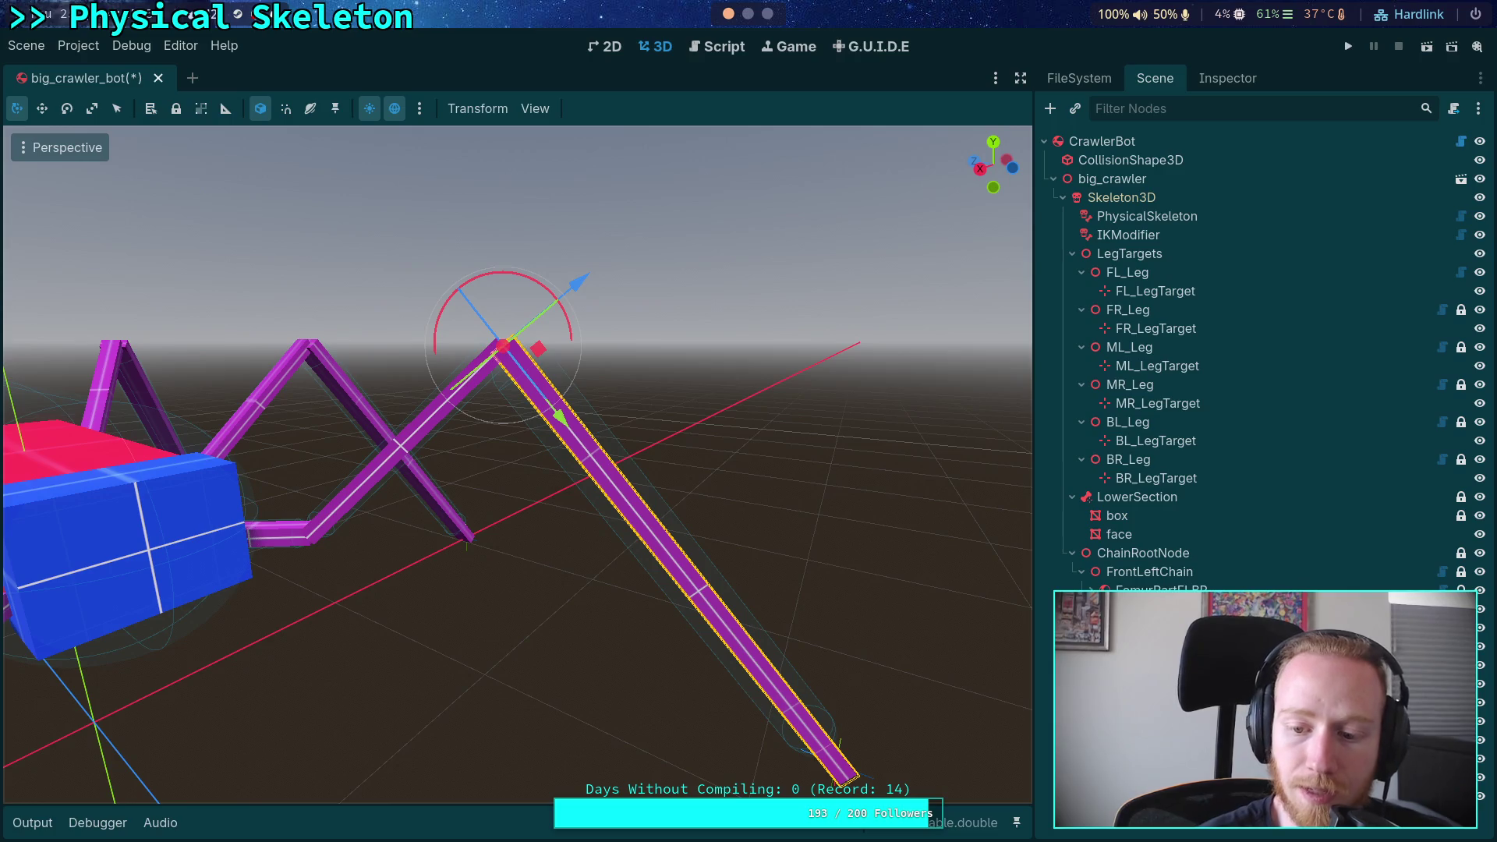
left_click(1228, 78)
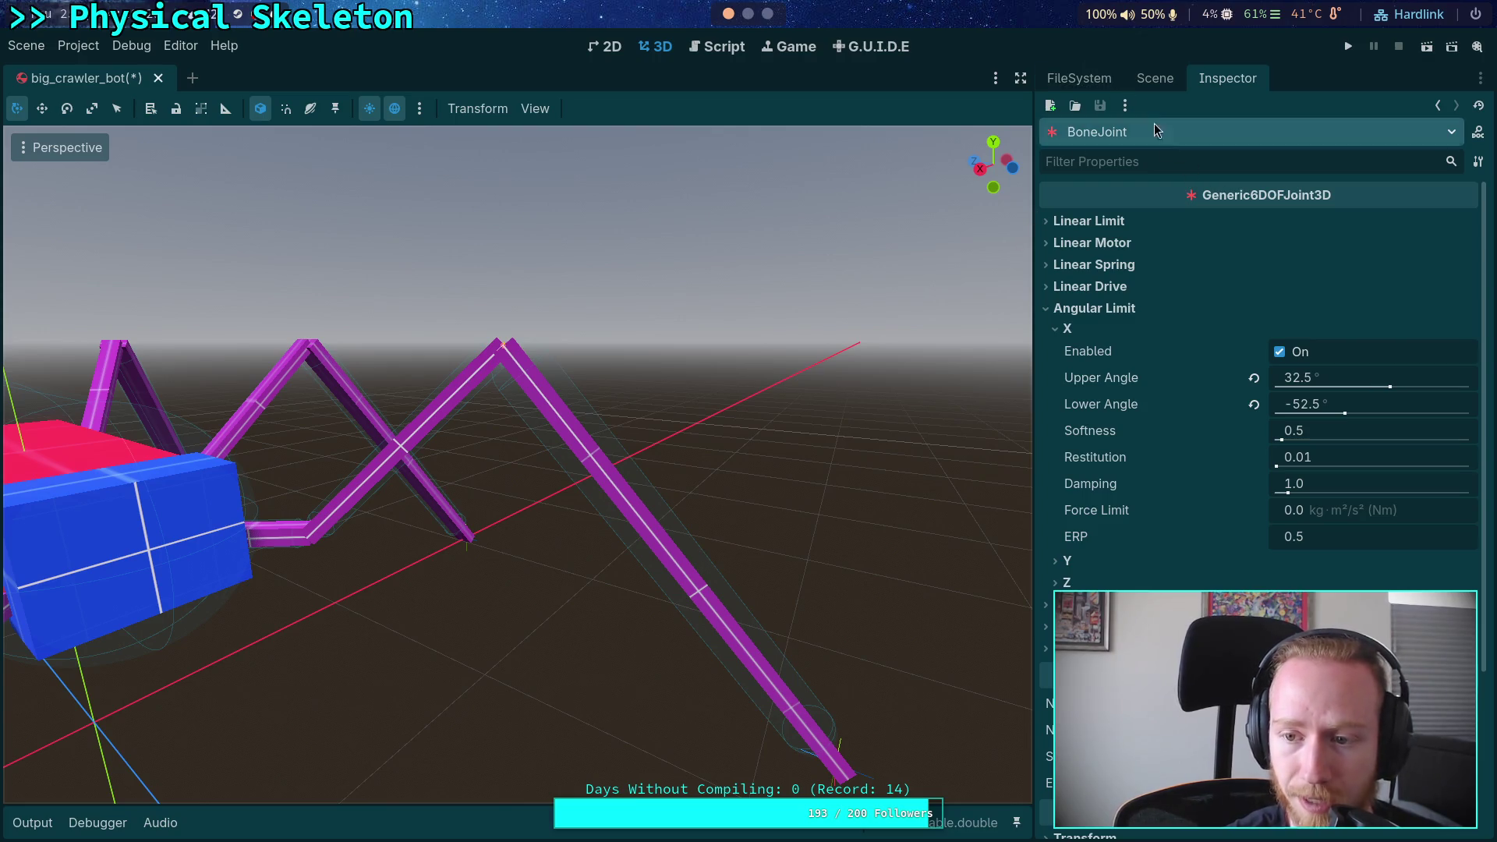
left_click(1159, 80)
left_click(1248, 609)
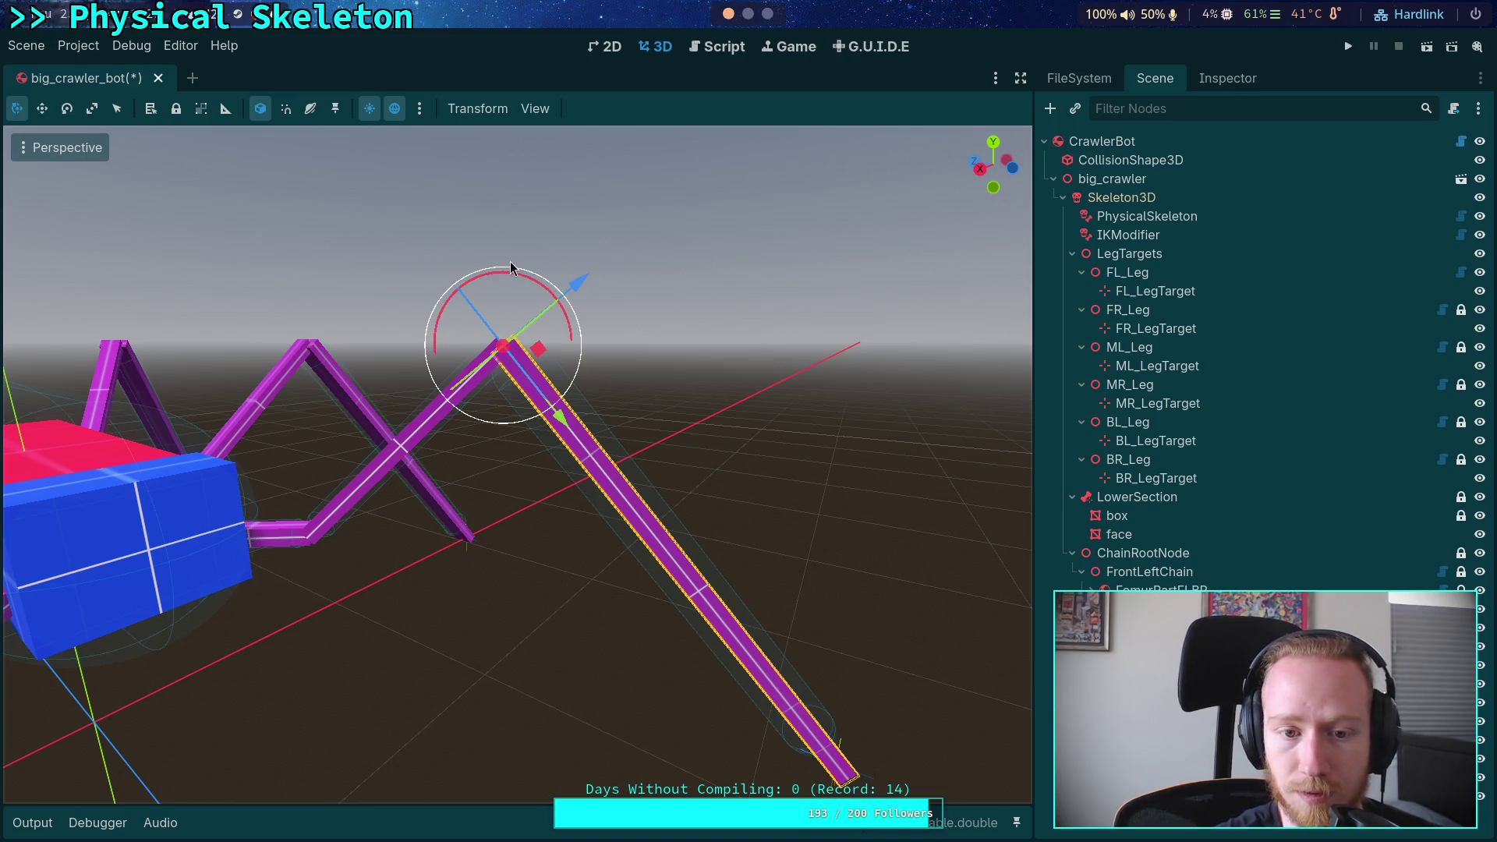
mouse_move(511, 277)
left_mouse_down()
mouse_move(568, 266)
mouse_move(554, 262)
left_mouse_up()
key("ctrl+z")
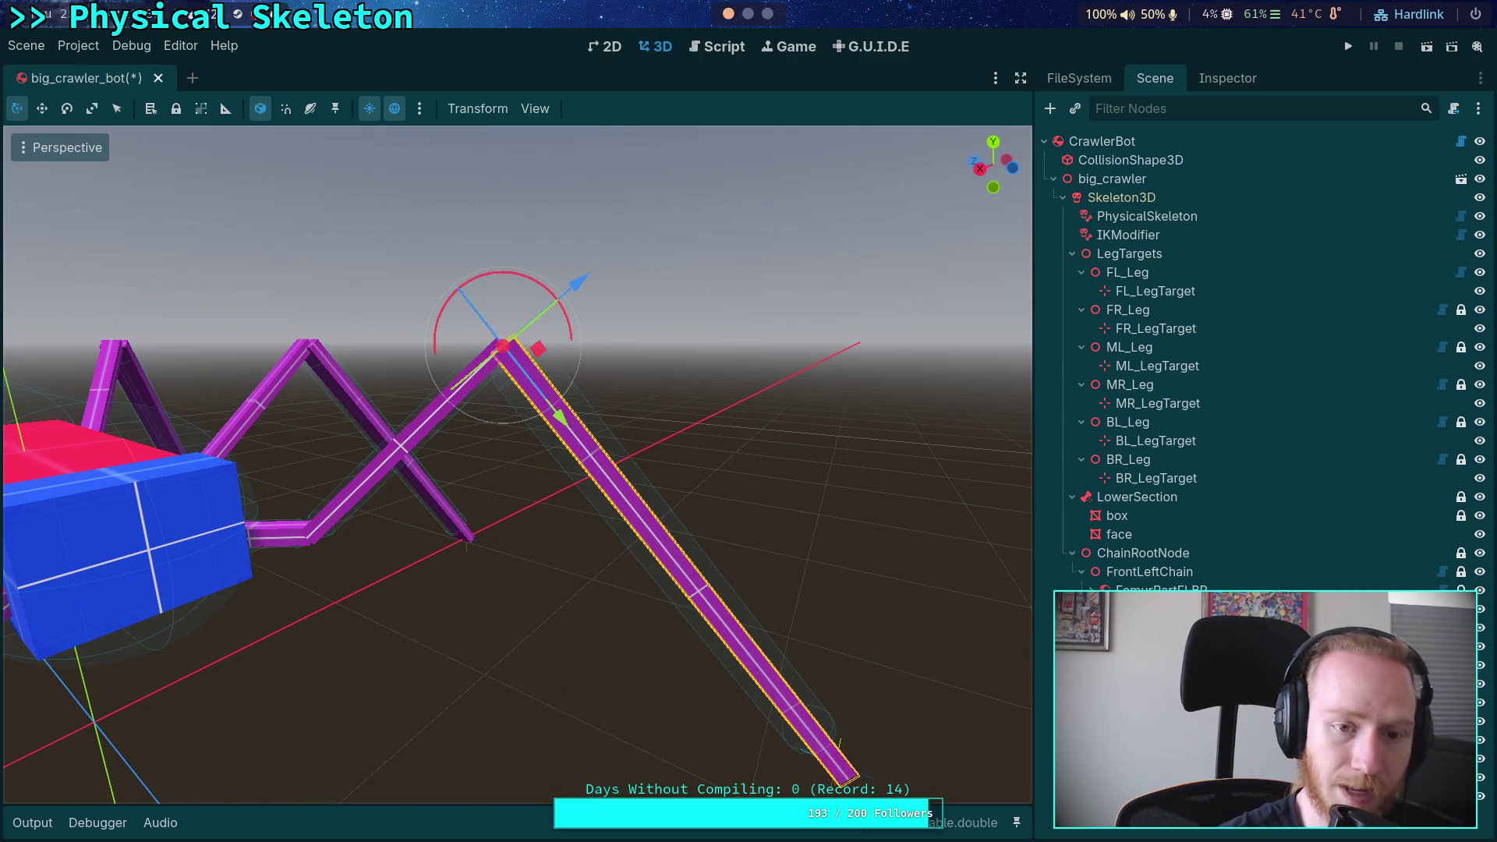
Set Configure Snap's rotate snap to 0.5 and rotate the front-left lower leg bone straight down
left_click(419, 109)
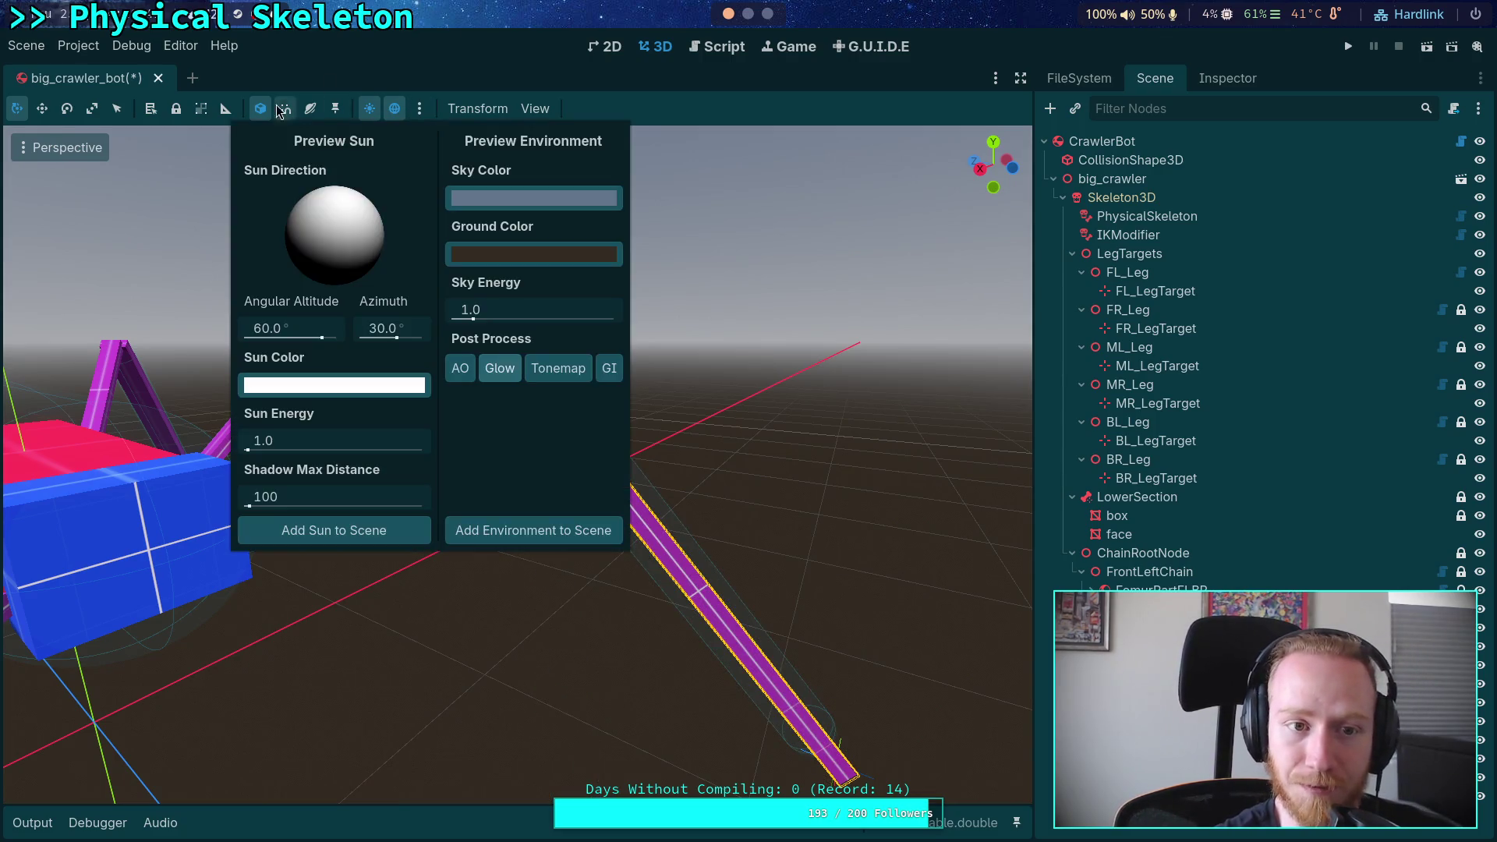
left_click(337, 100)
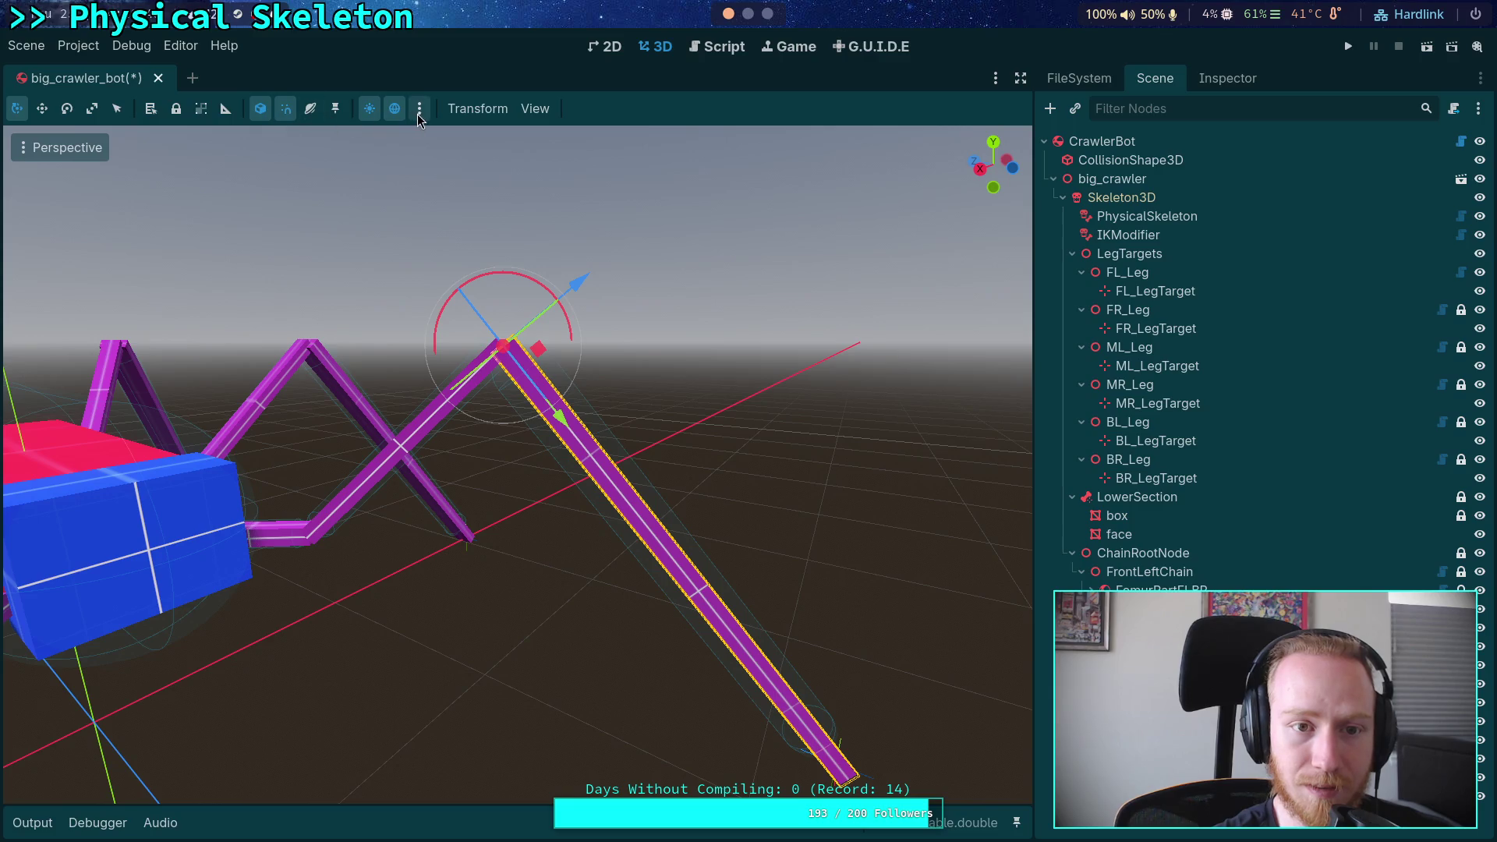
left_click(534, 110)
mouse_move(477, 109)
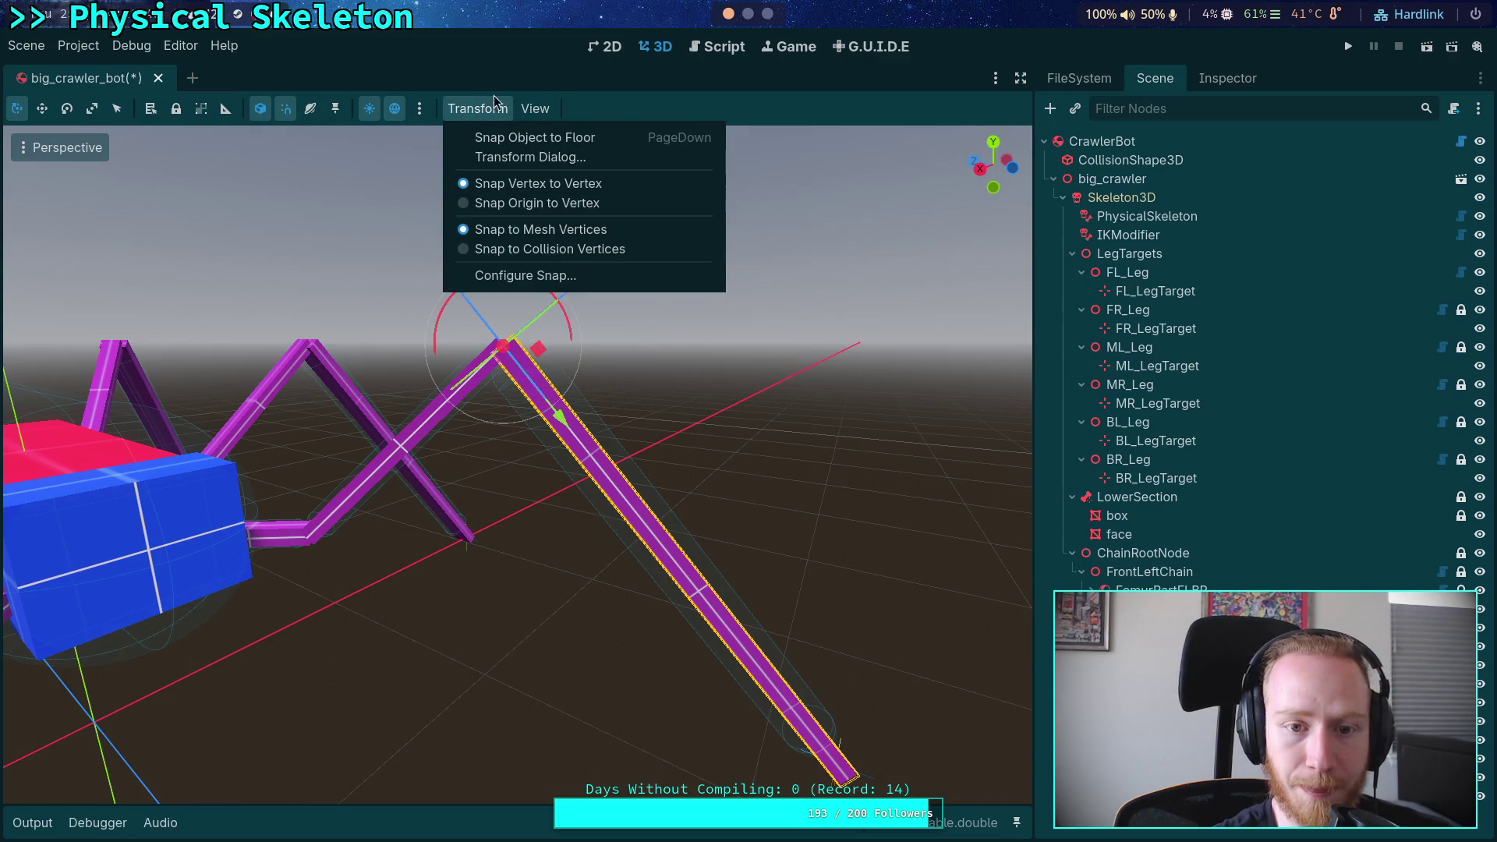
left_click(525, 275)
double_click(766, 435)
type("0.5")
key("Return")
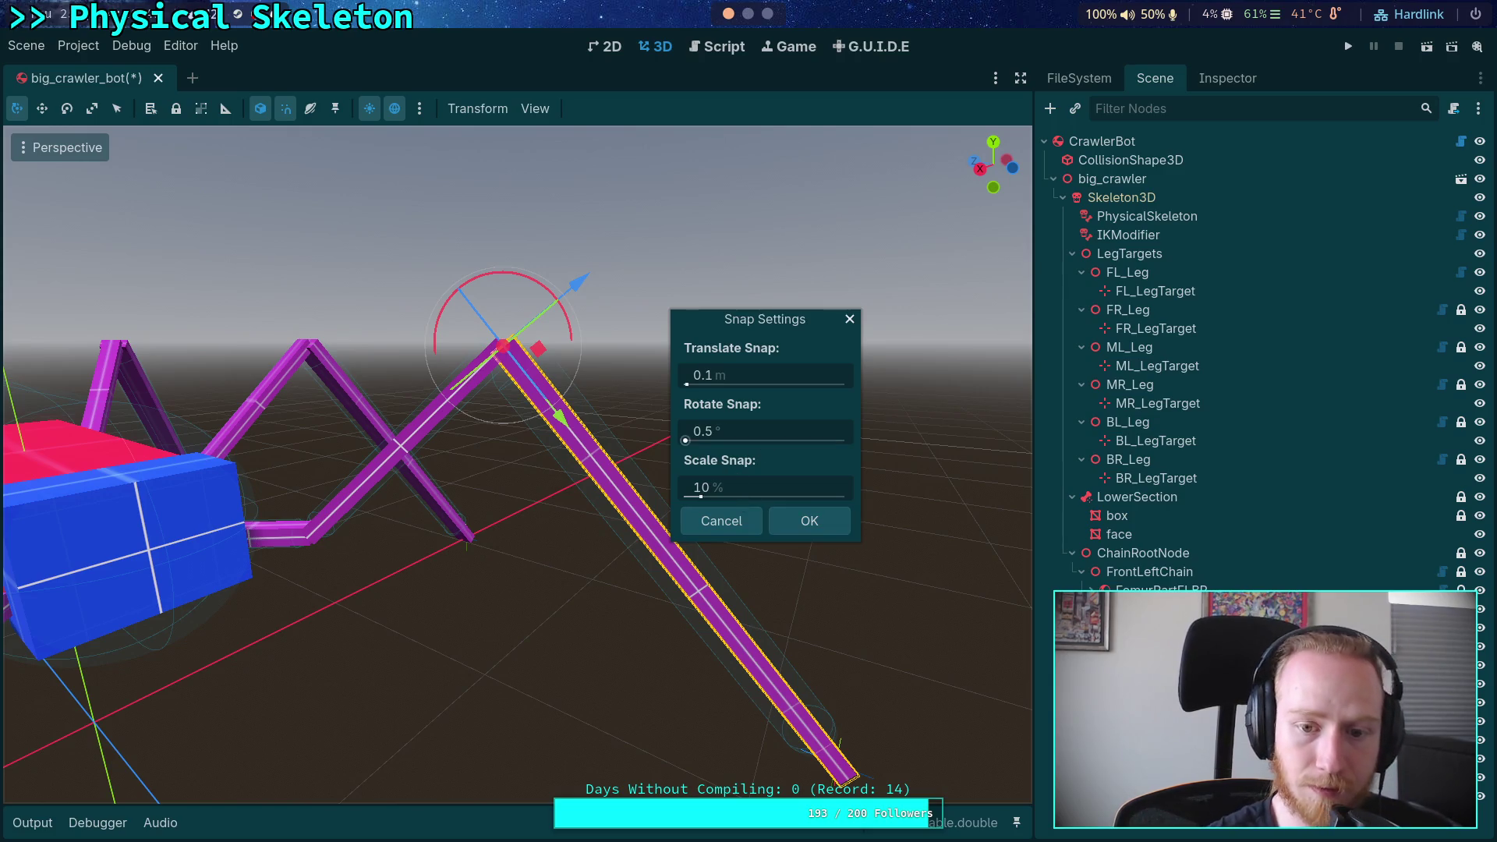
left_click(811, 523)
mouse_move(505, 273)
left_mouse_down()
mouse_move(533, 274)
mouse_move(547, 261)
mouse_move(520, 267)
mouse_move(535, 244)
mouse_move(538, 257)
mouse_move(577, 240)
left_mouse_up()
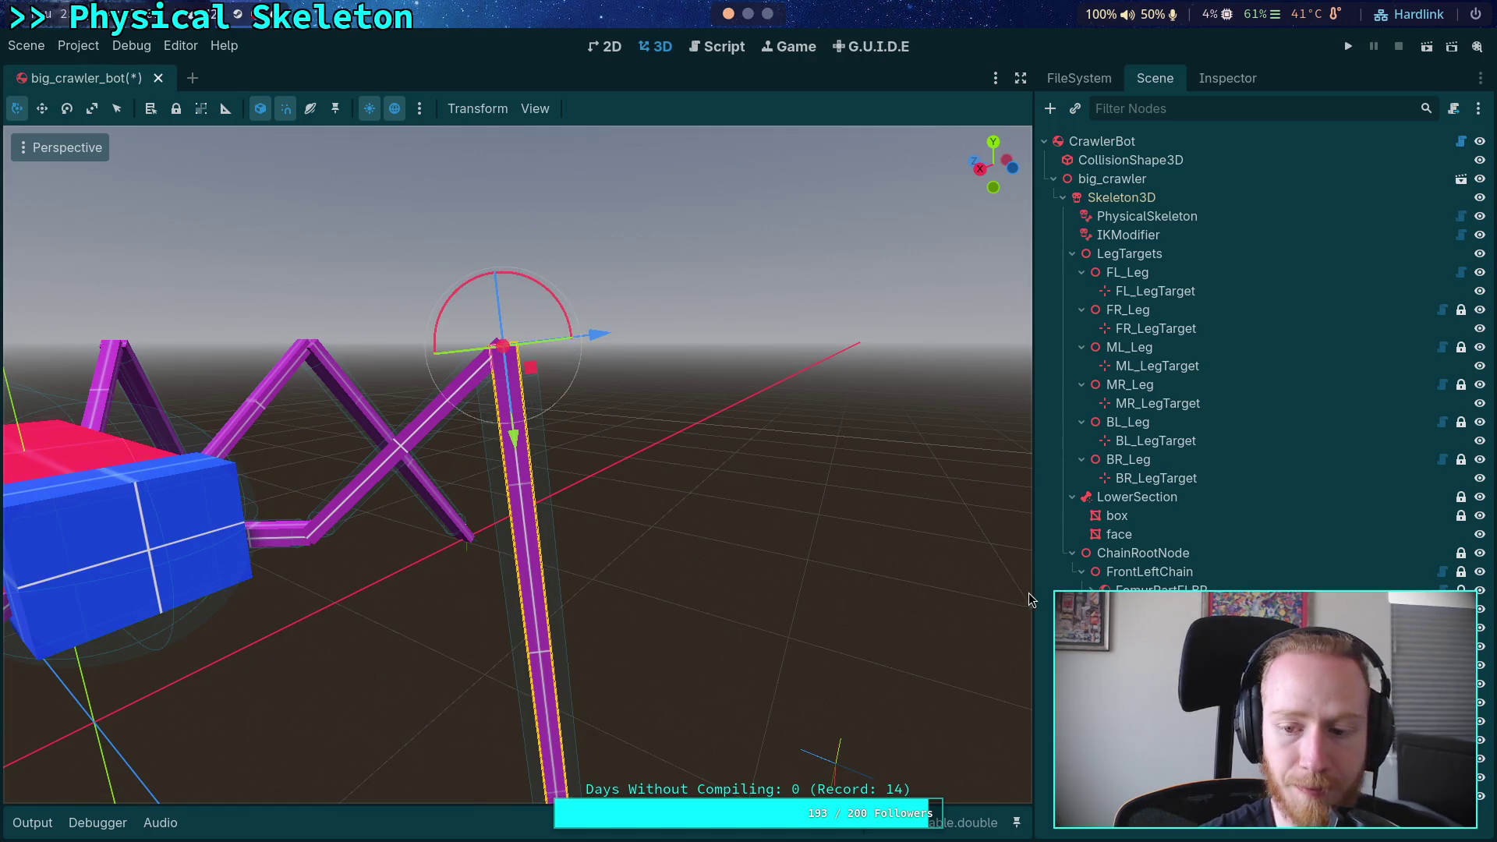
Select the front-left lower leg bone and enable Debug > Show Points on its TarsusBeamJoint
key("Escape")
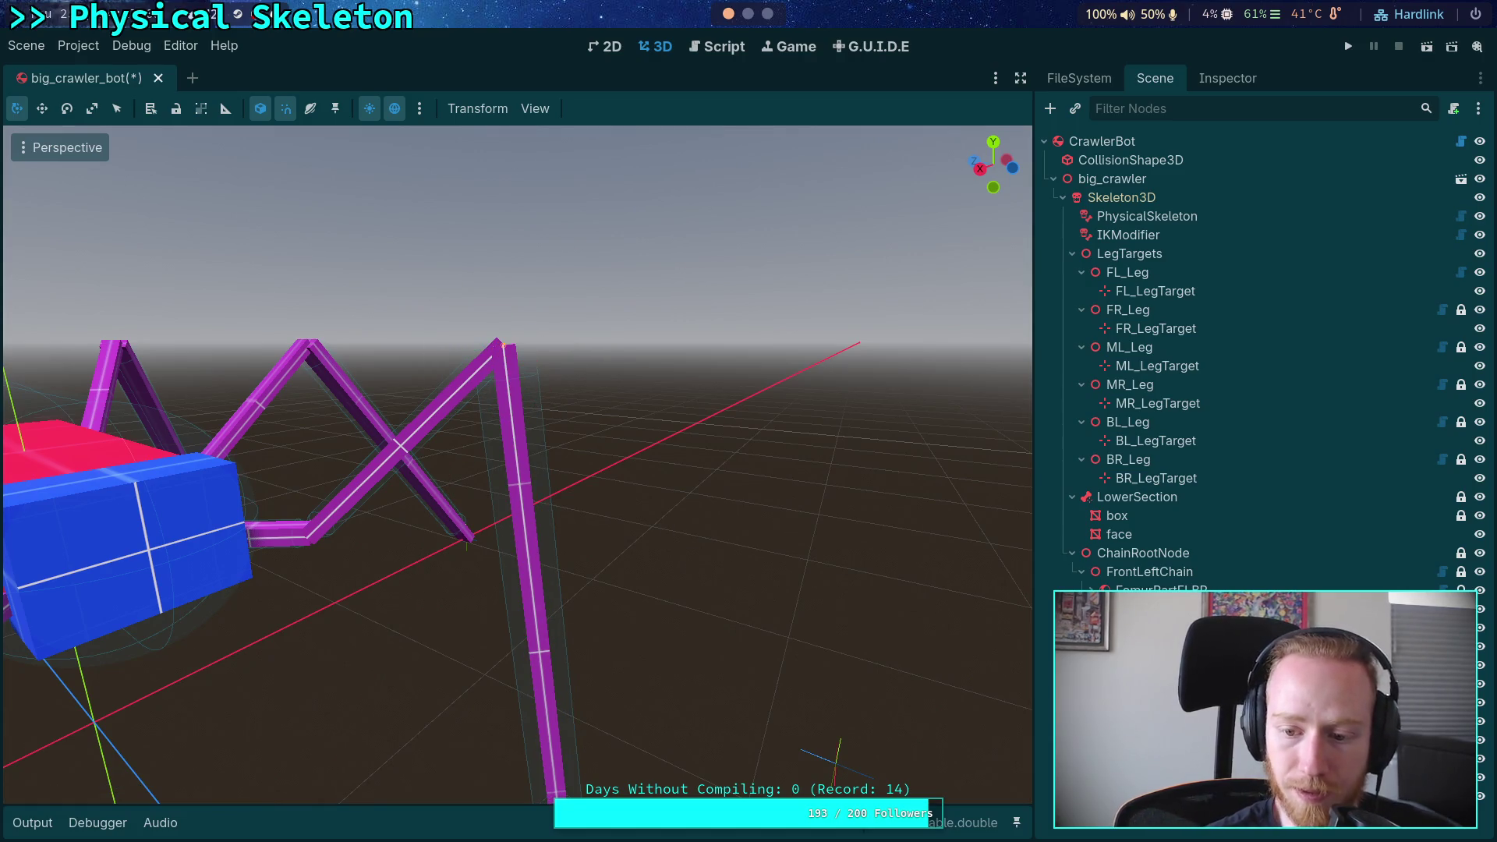
left_click(546, 749)
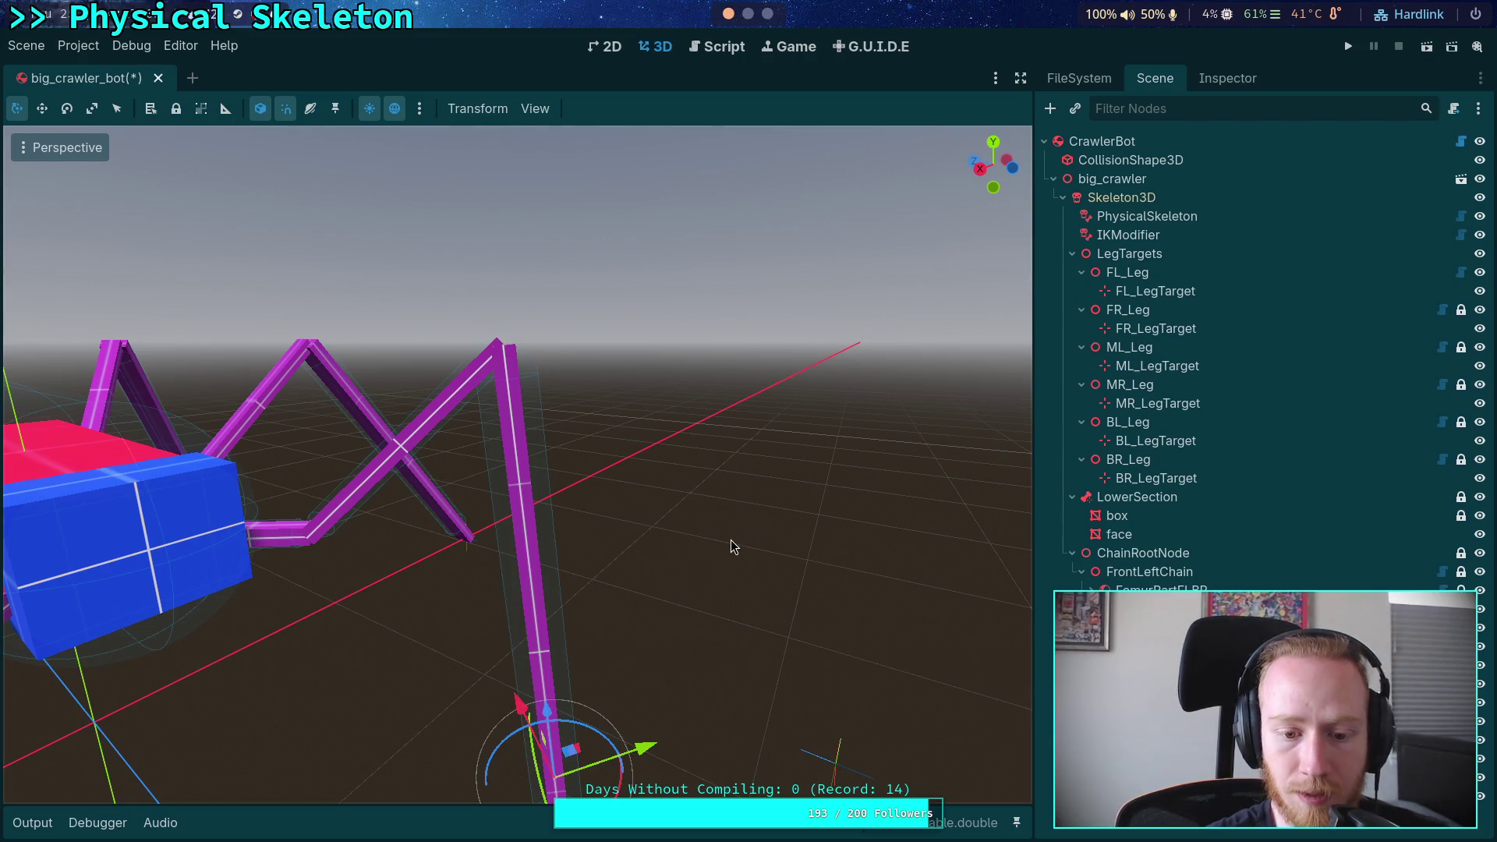
scroll(736, 545, "down", 3)
mouse_move(923, 677)
left_mouse_down()
mouse_move(897, 671)
mouse_move(922, 677)
left_mouse_up()
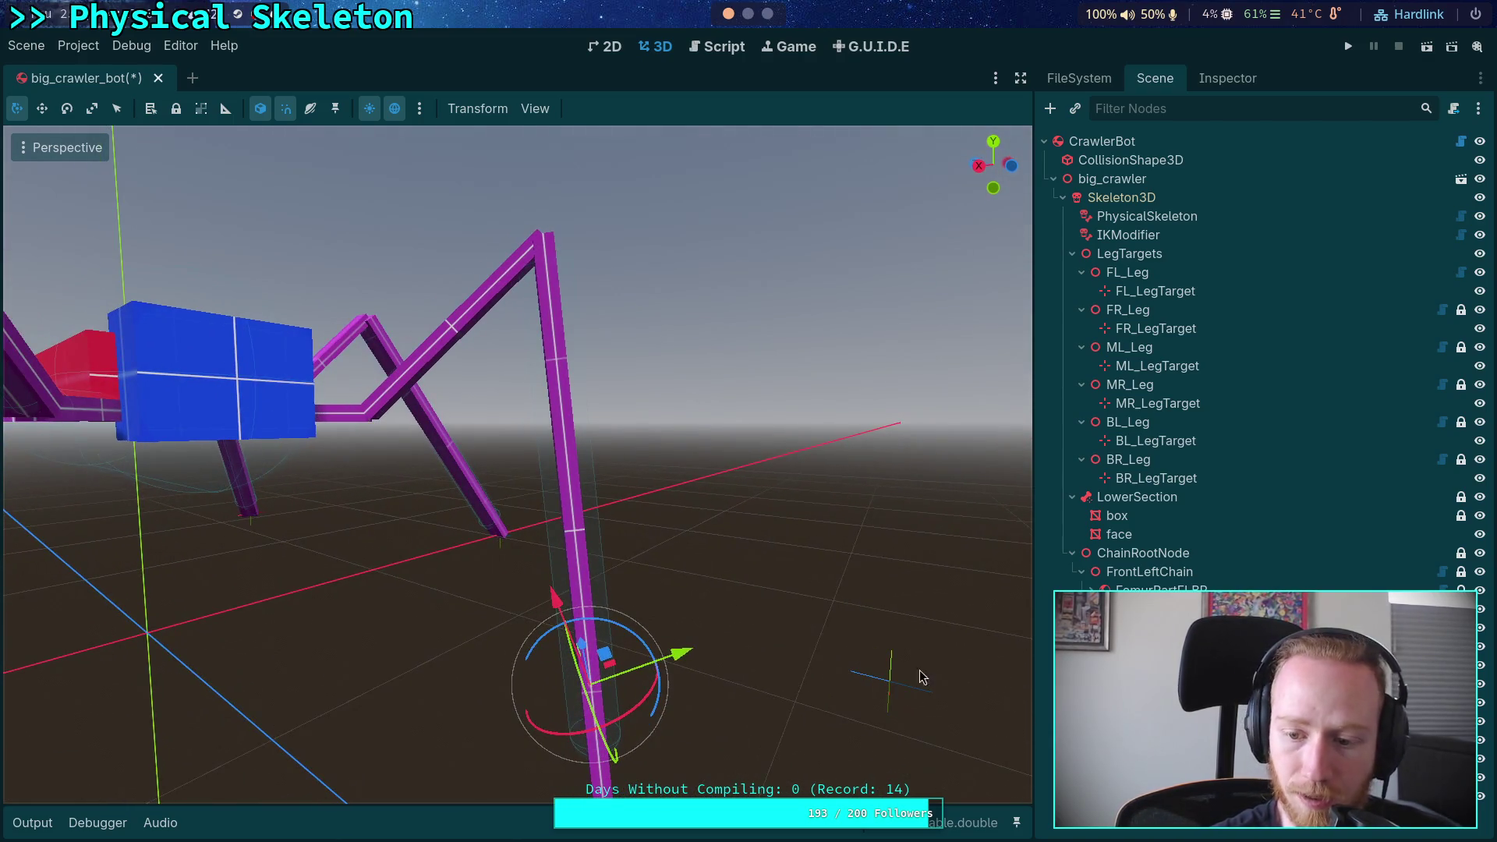
left_click(1225, 78)
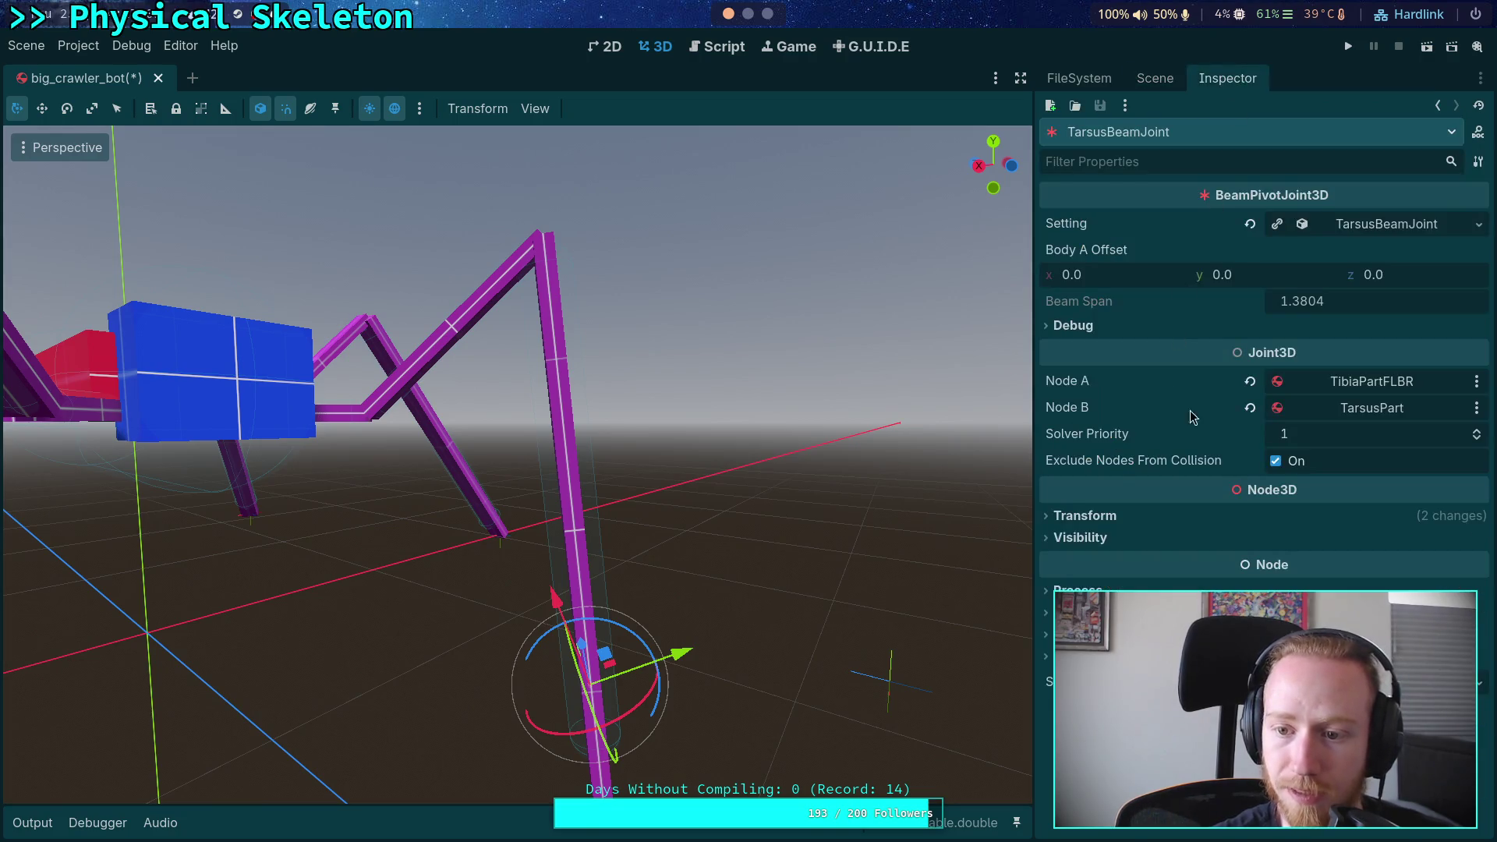
left_click(1098, 326)
left_click(1281, 349)
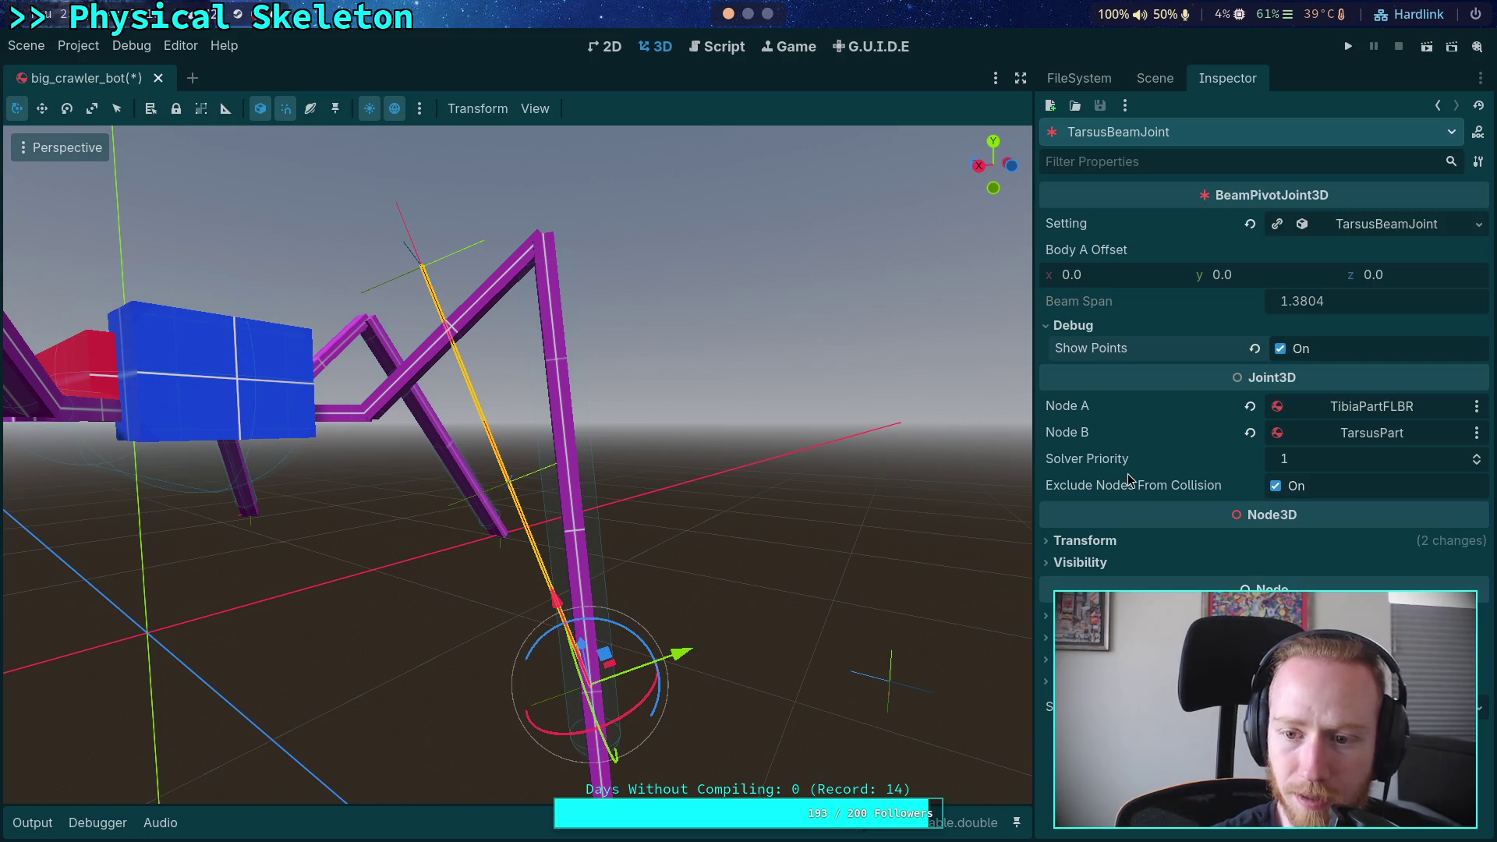
Expand the joint's Setting resource and change Expand Limit from 0.1 to 0.2
mouse_move(1131, 490)
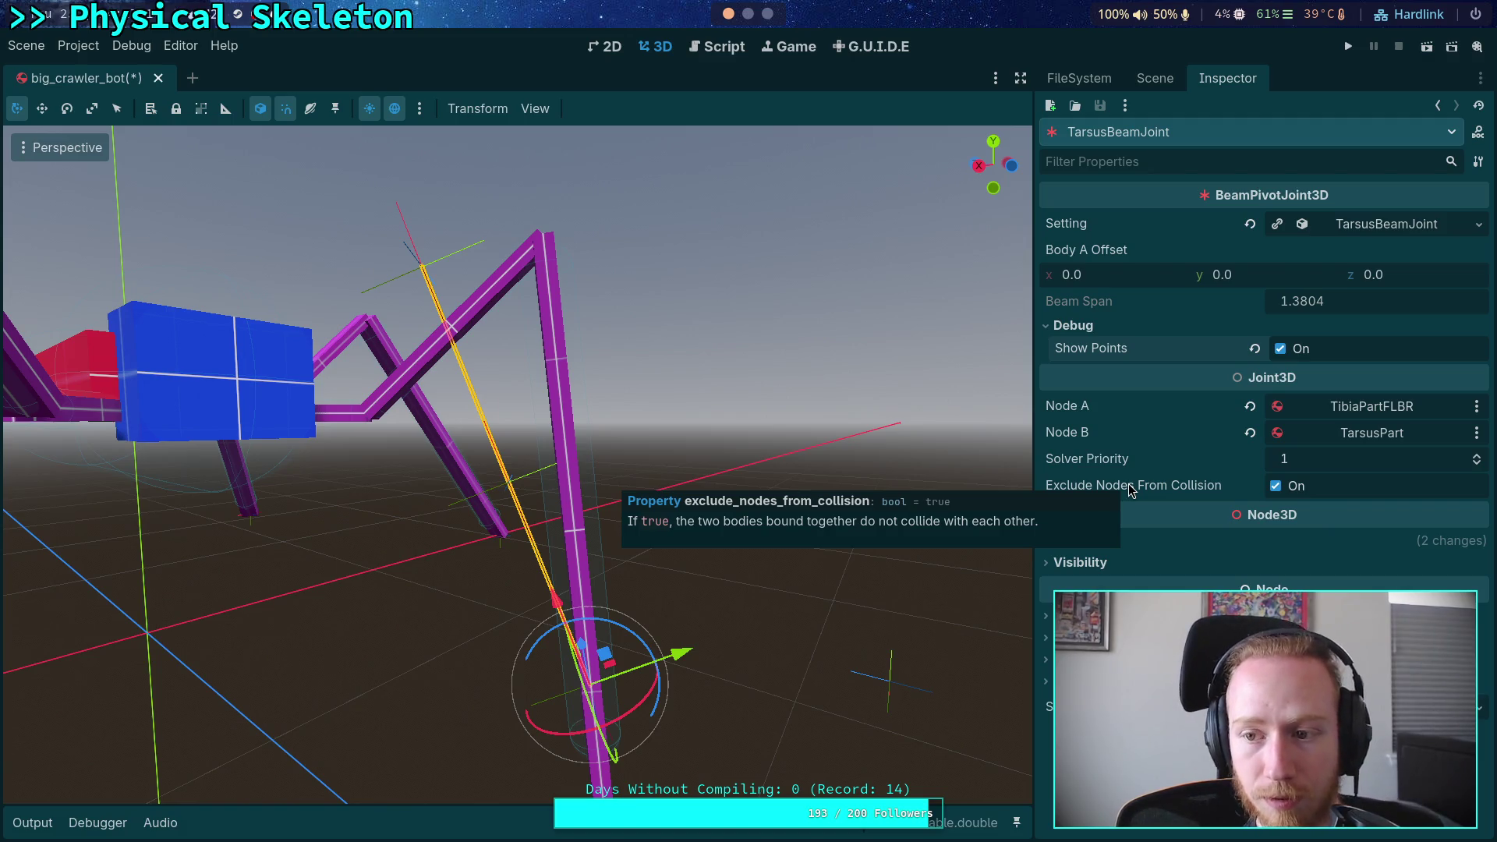
left_click(1395, 224)
left_click(1378, 377)
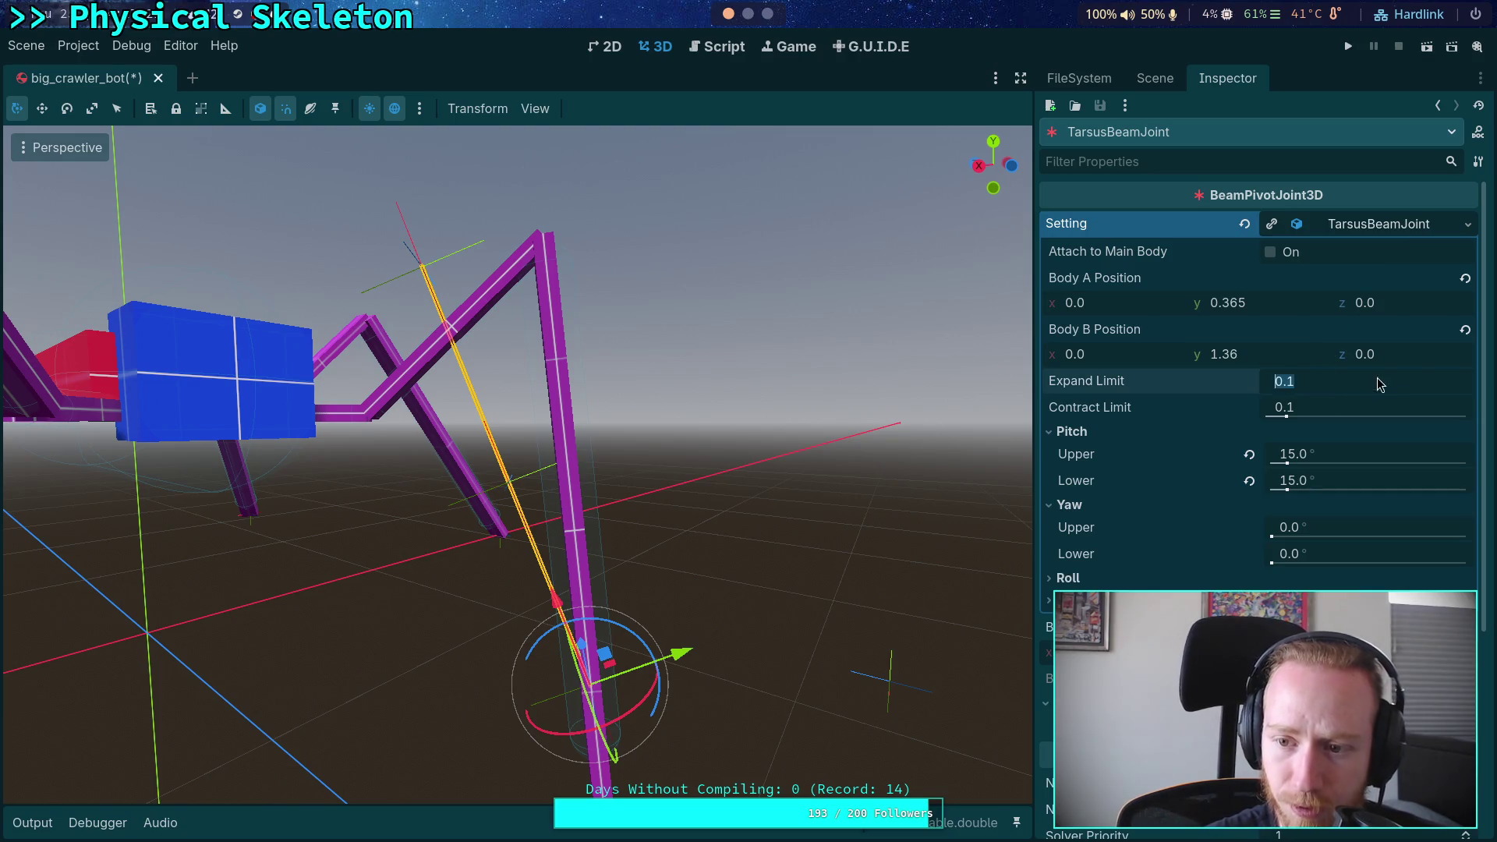
type("0.2")
key("Return")
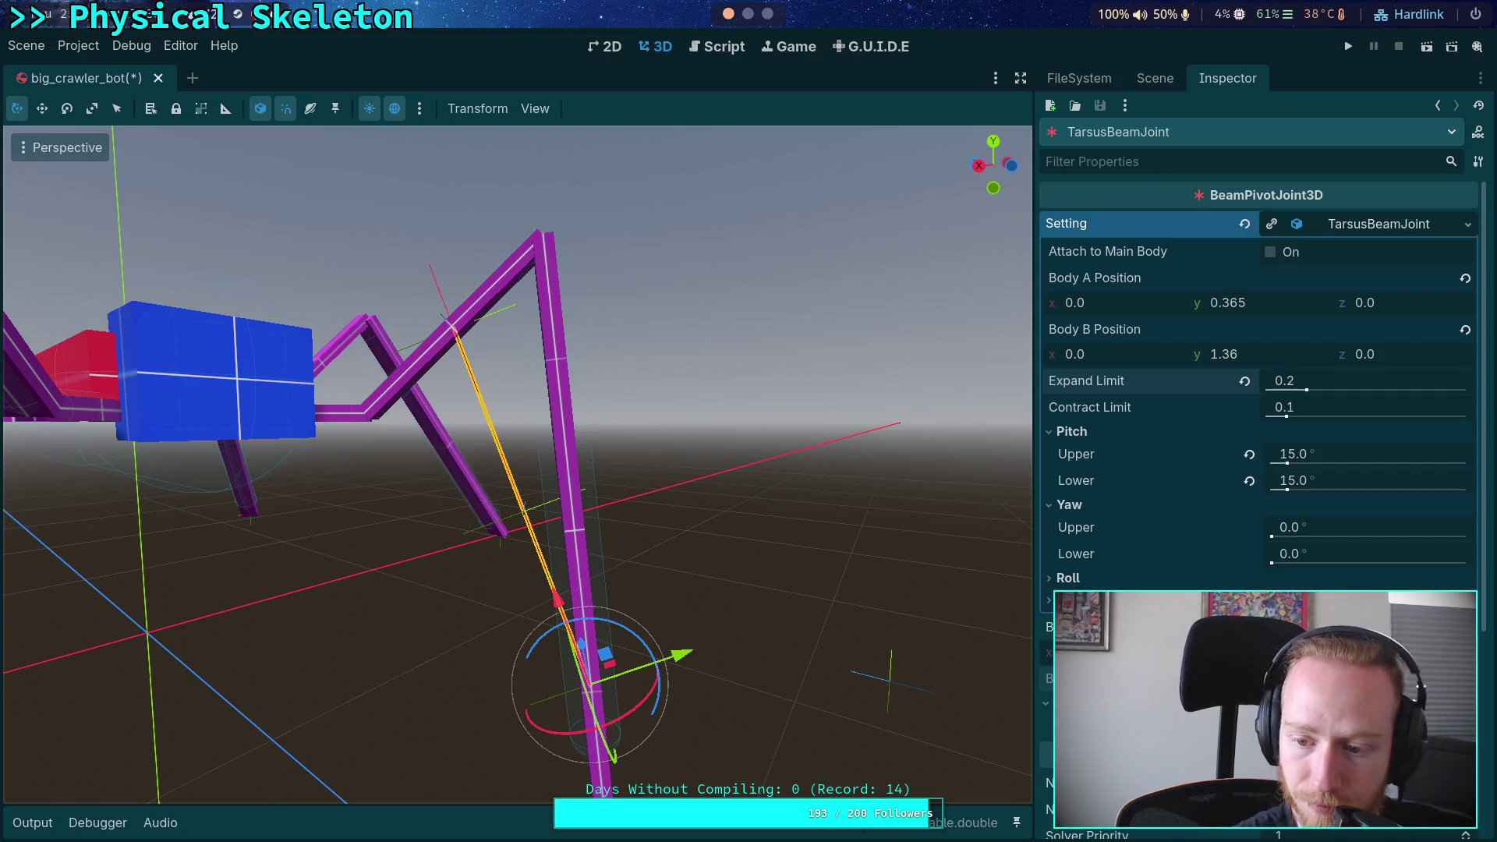
Enter 1.1784 at the Python prompt in the terminal, then return to the Godot editor
left_click(765, 14)
left_click(748, 14)
left_click(897, 43)
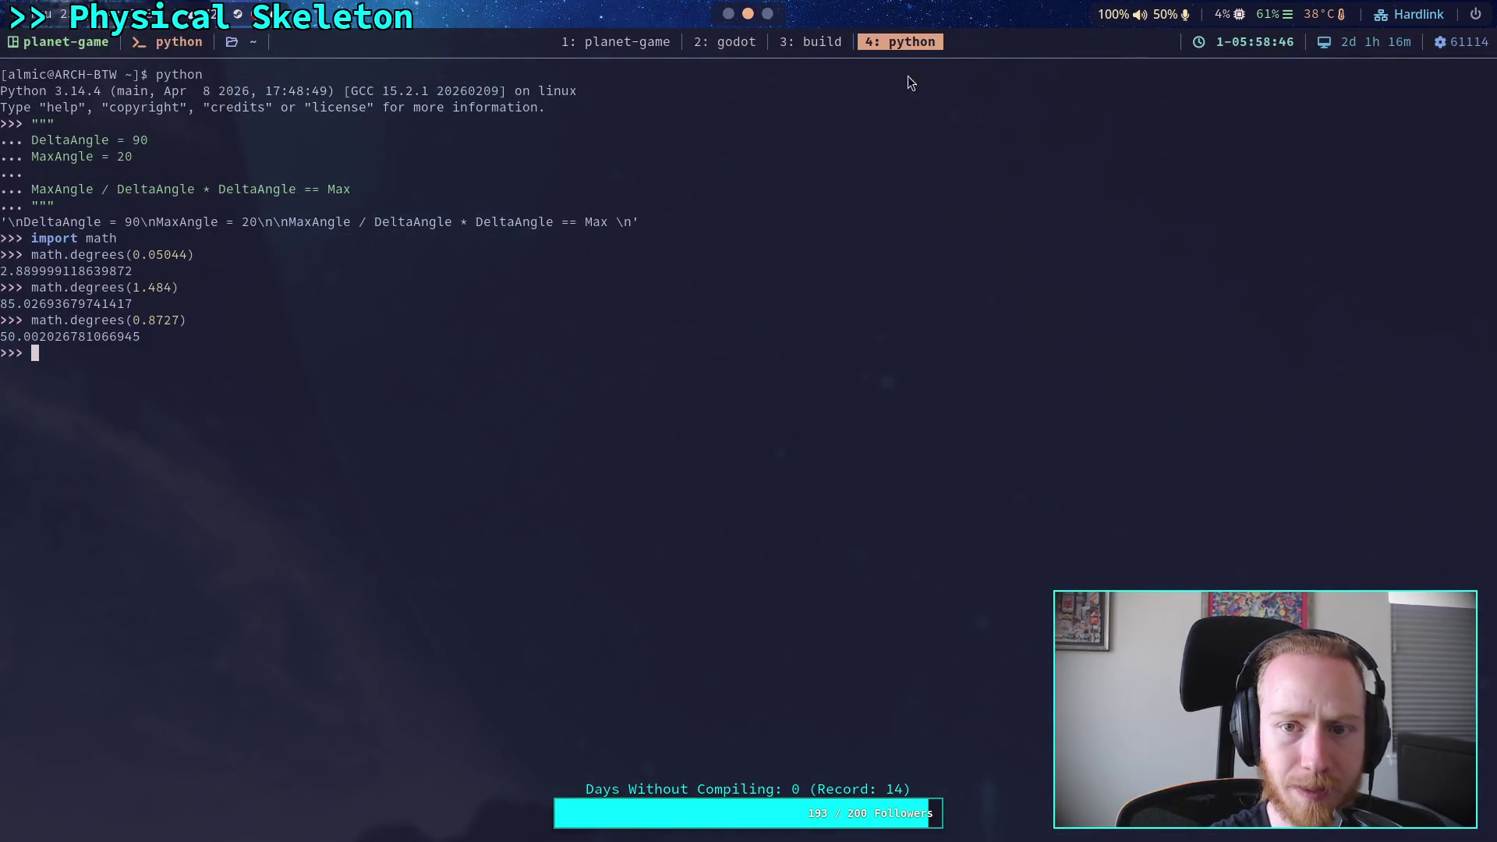
type("1.1")
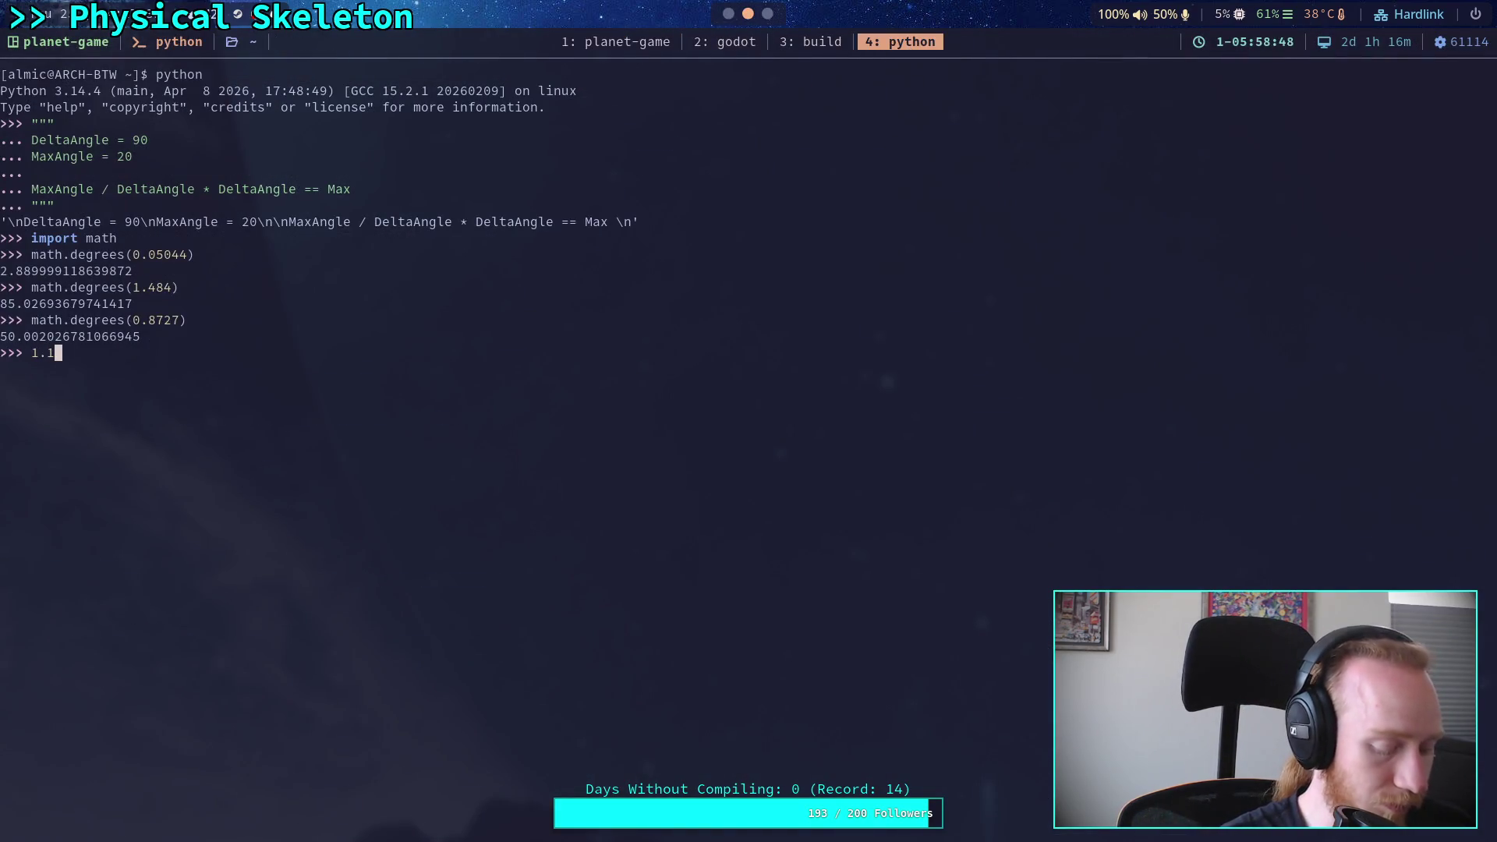
type("784")
key("Return")
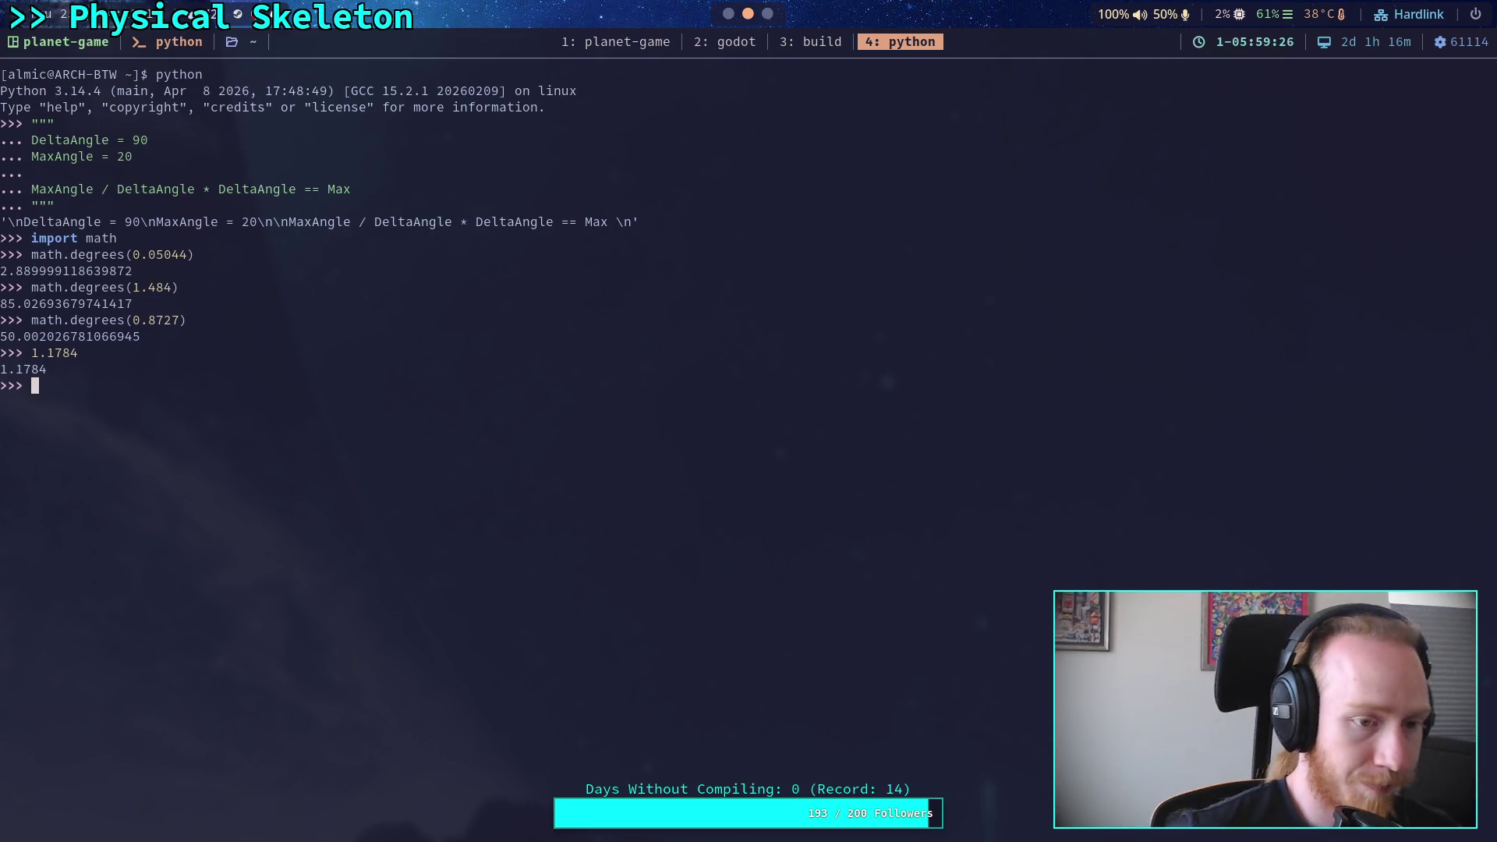
left_click(767, 13)
left_click(730, 14)
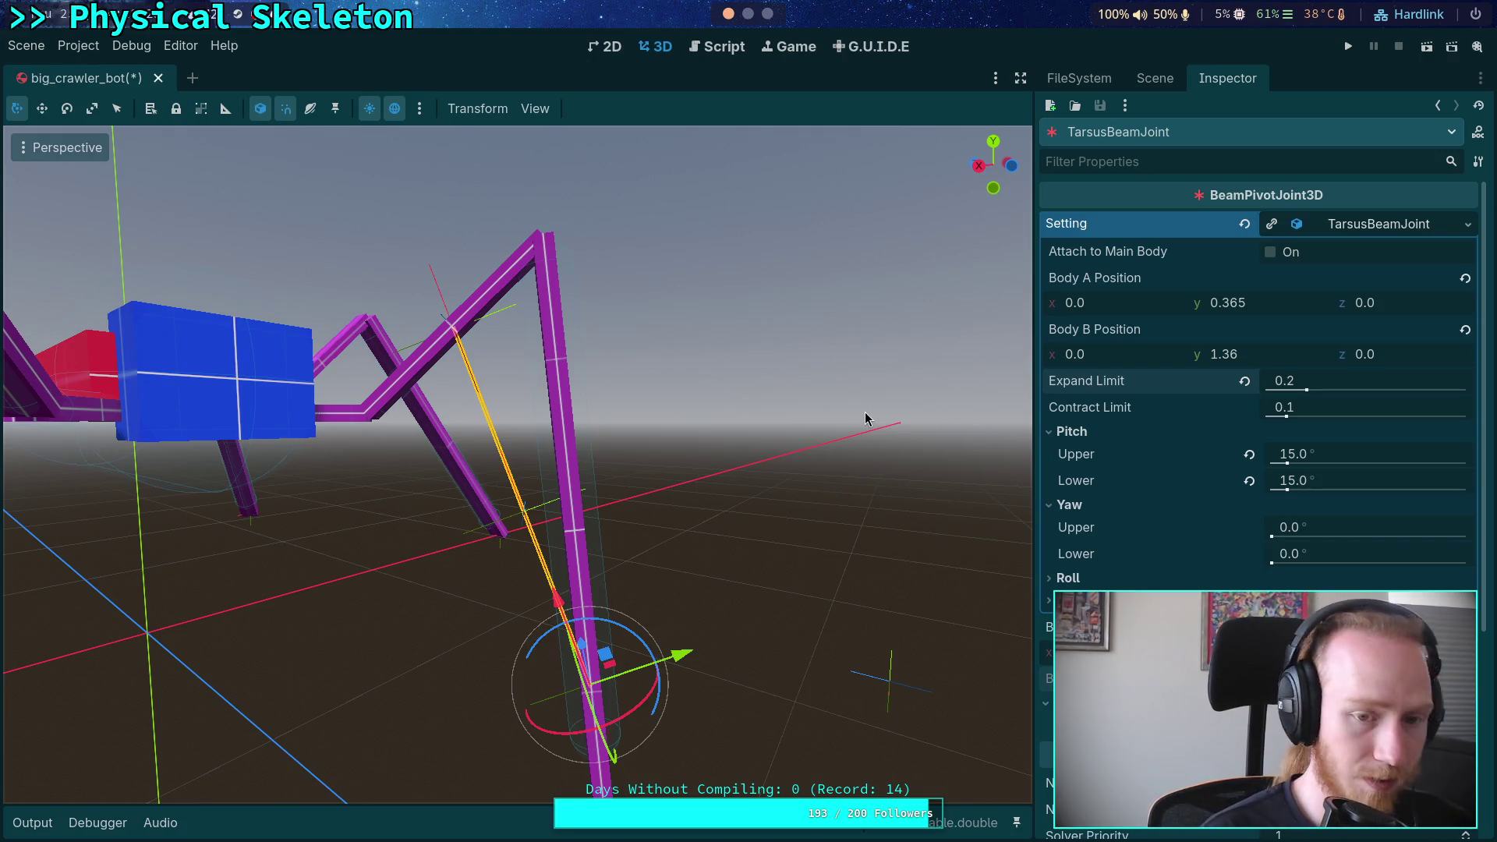
Undo Expand Limit back to 0.1, then select the lower leg segment and swing it straight out
key("ctrl+z")
key("ctrl+z")
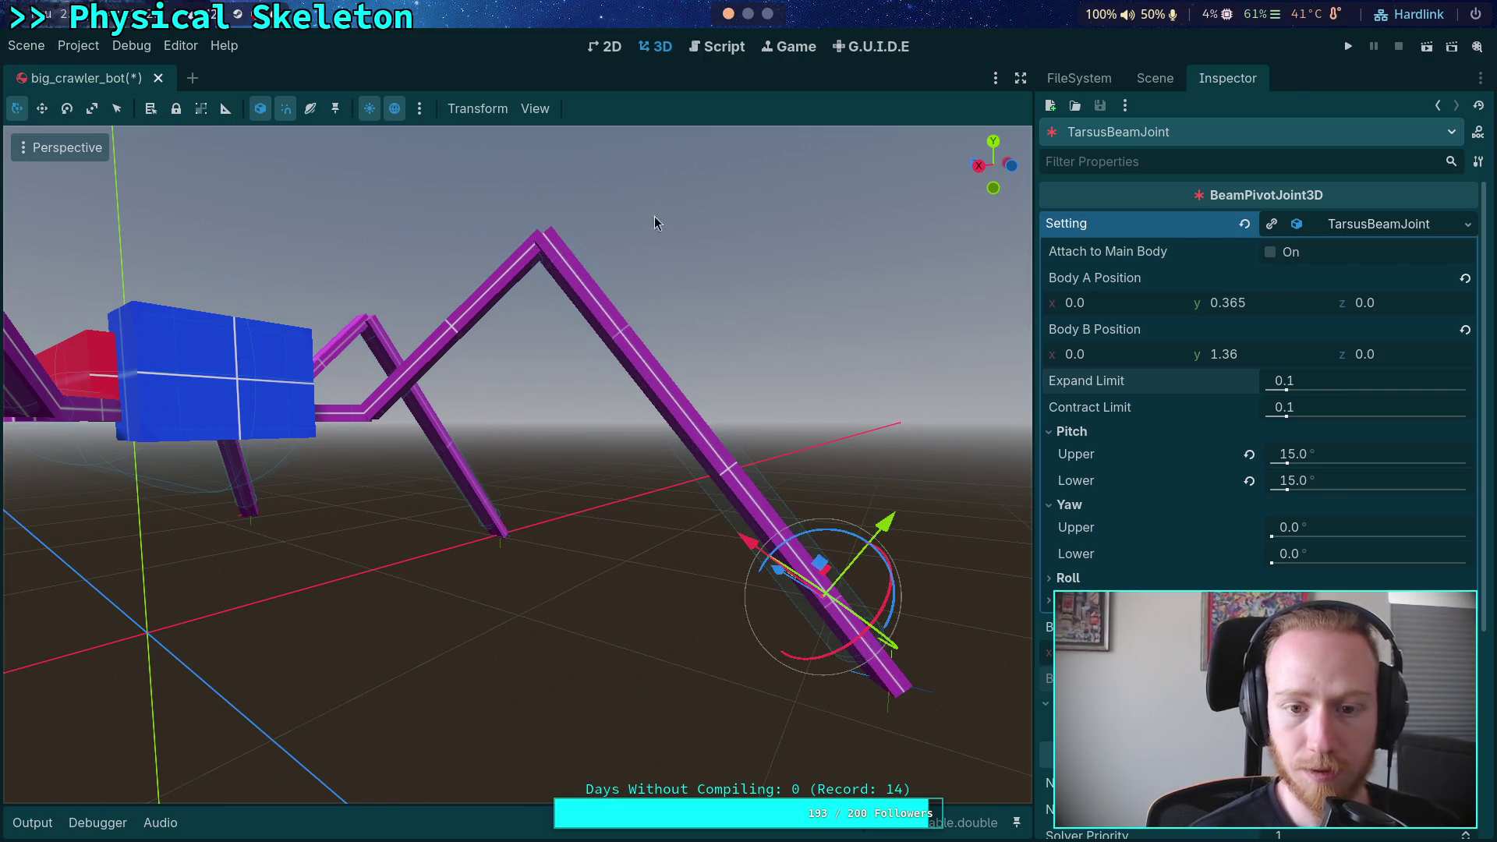
left_click(1140, 84)
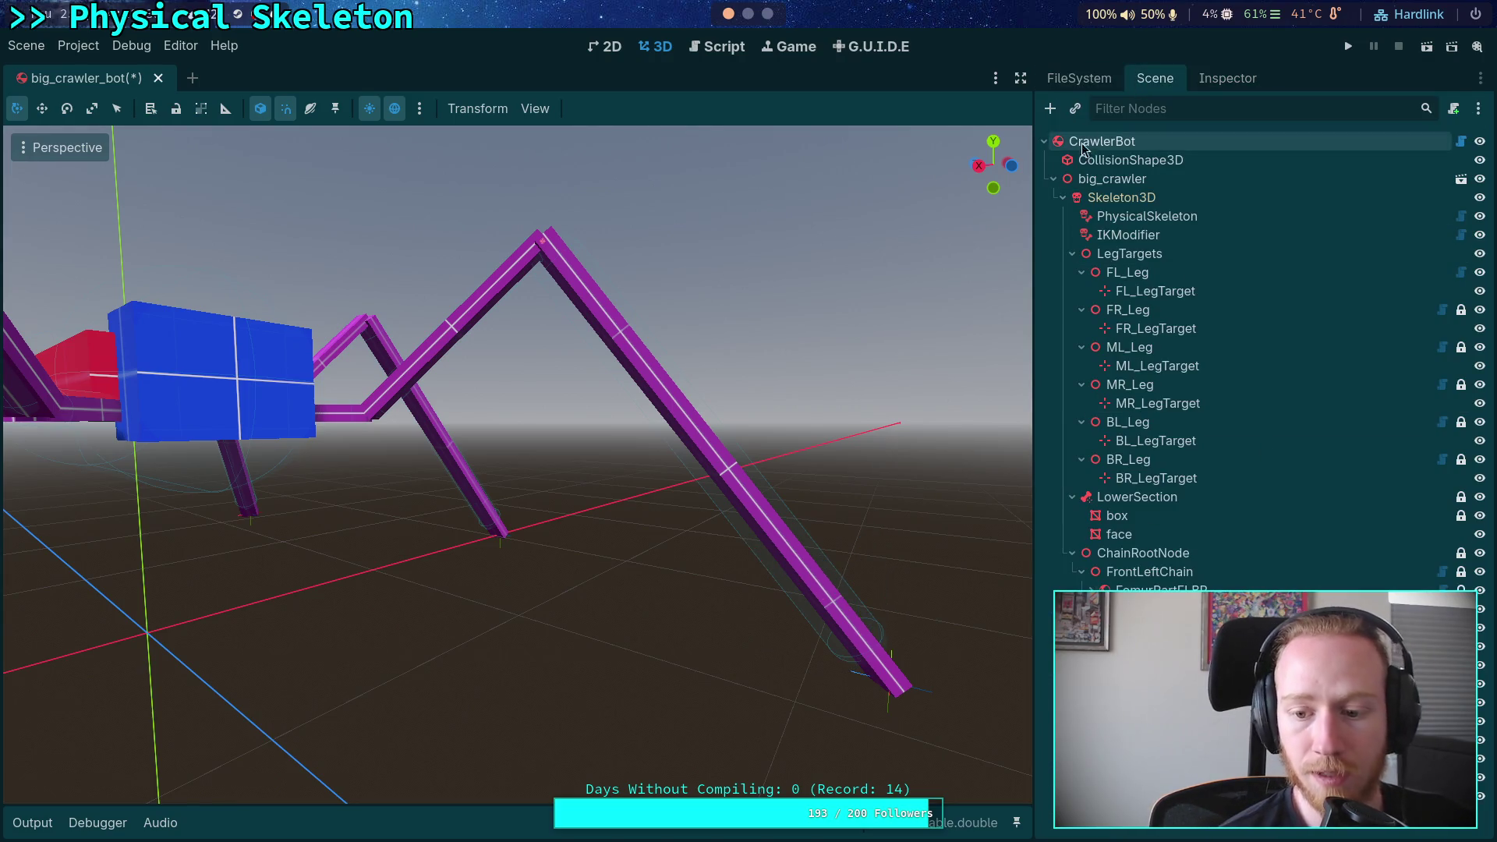
left_click(1195, 80)
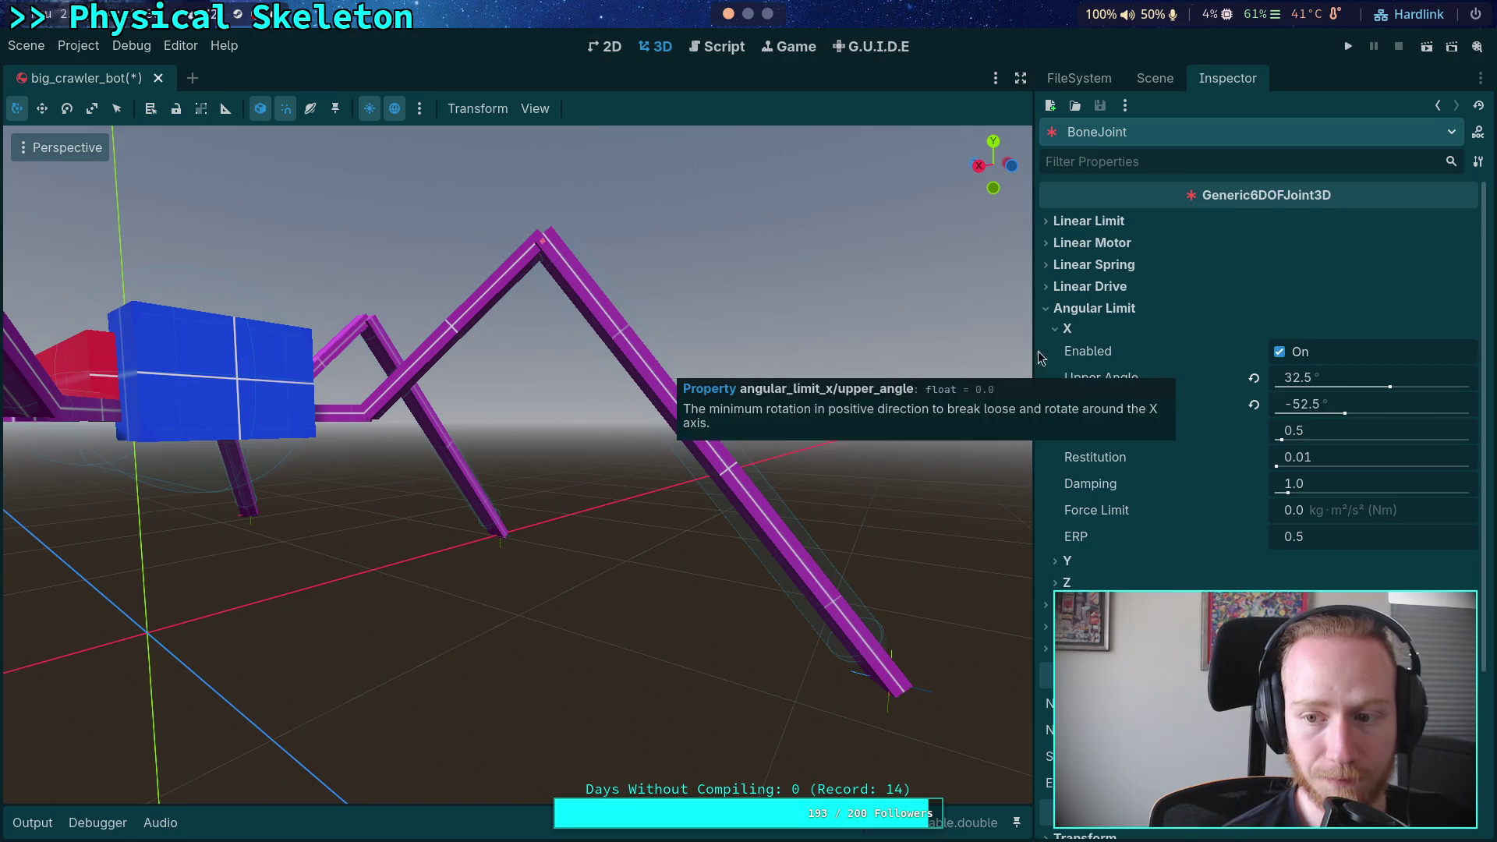
left_click(1155, 78)
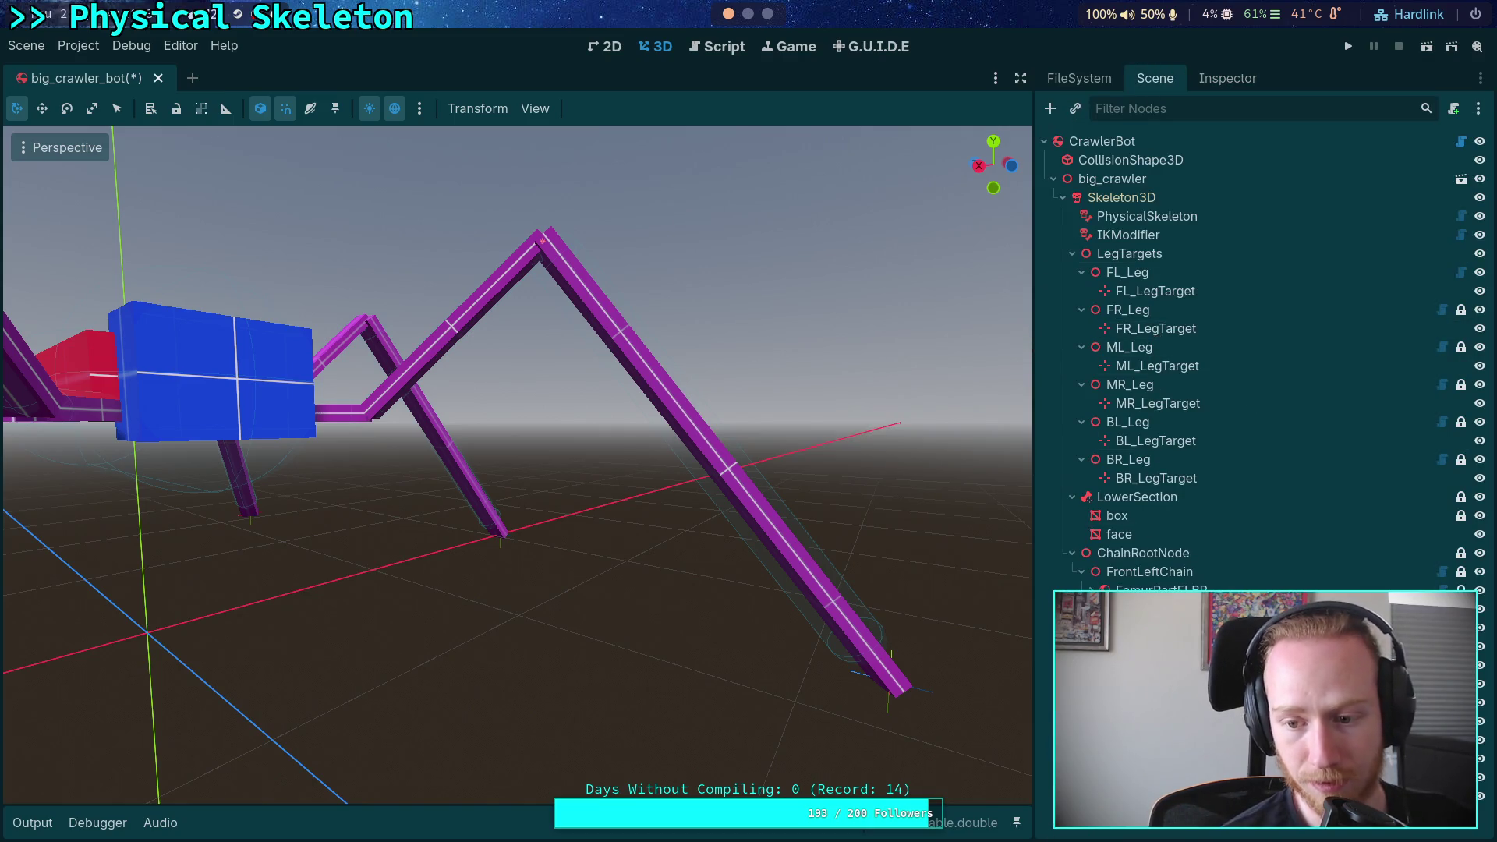
left_click(626, 335)
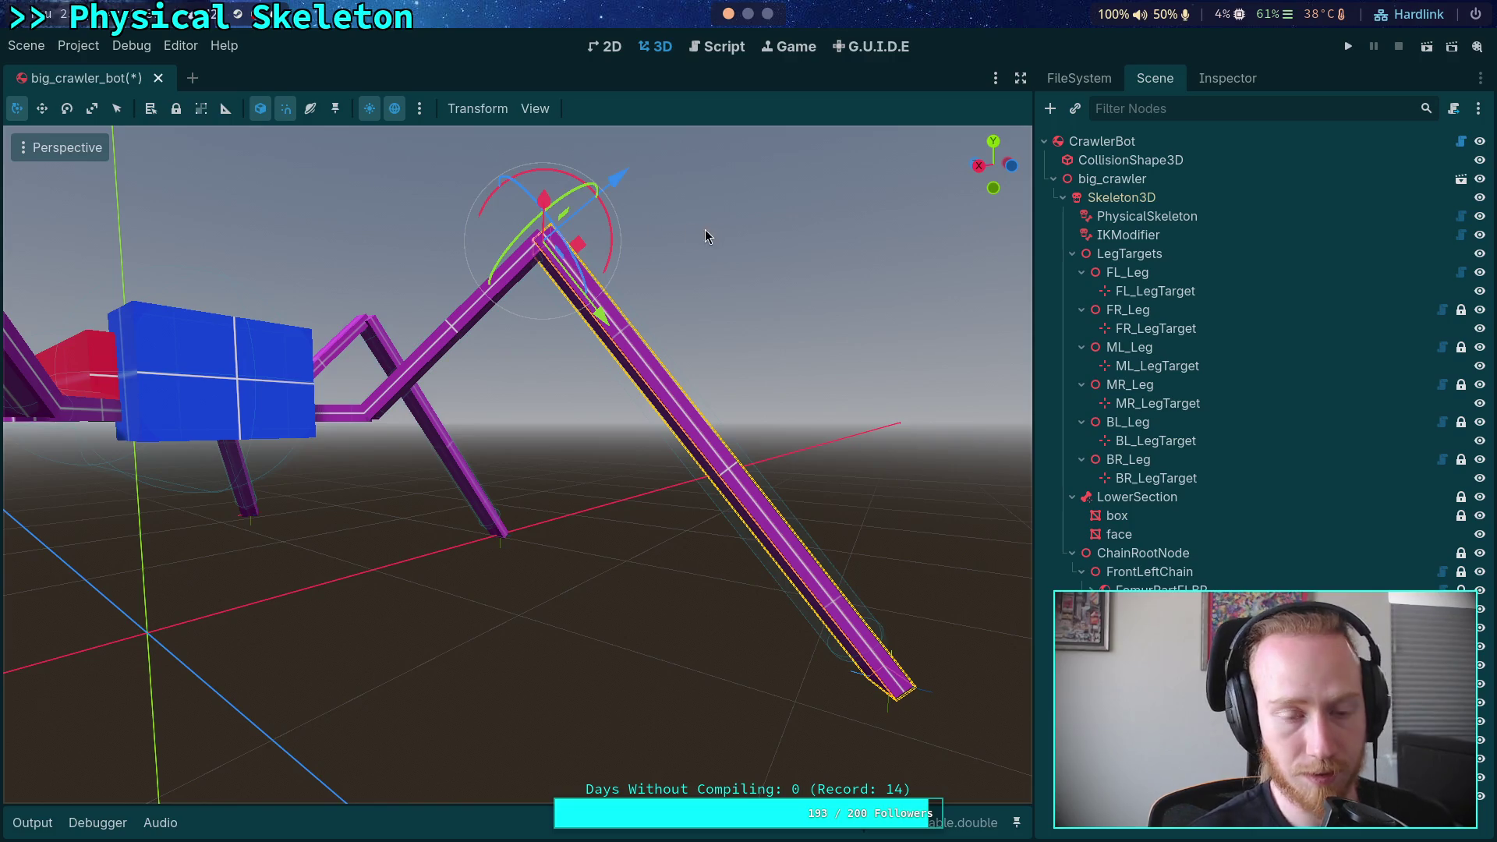
left_click_drag(428, 190, 428, 190)
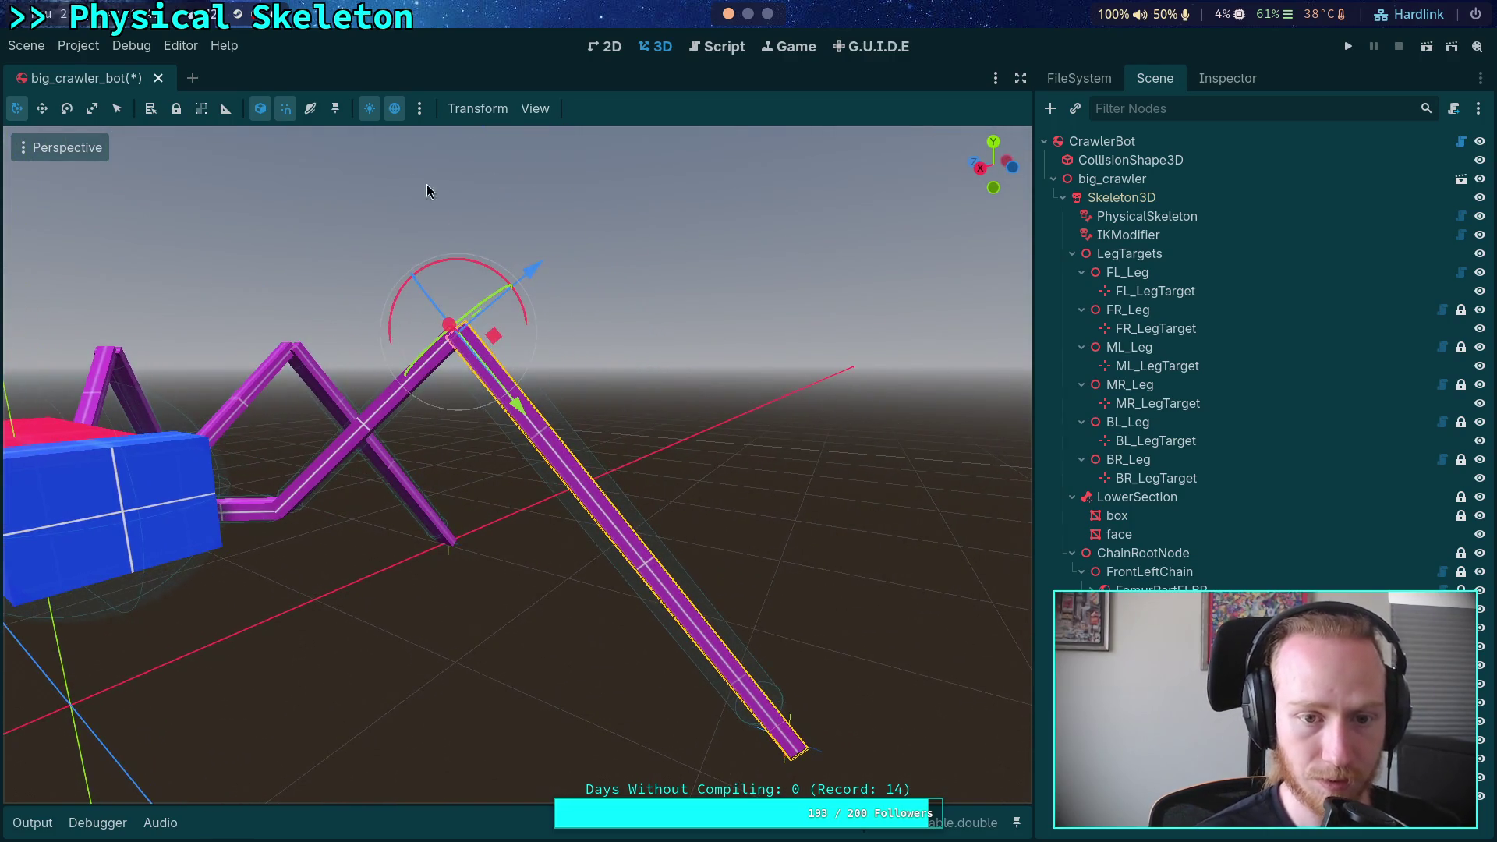
mouse_move(503, 275)
left_mouse_down()
mouse_move(521, 187)
mouse_move(454, 131)
mouse_move(392, 134)
left_mouse_up()
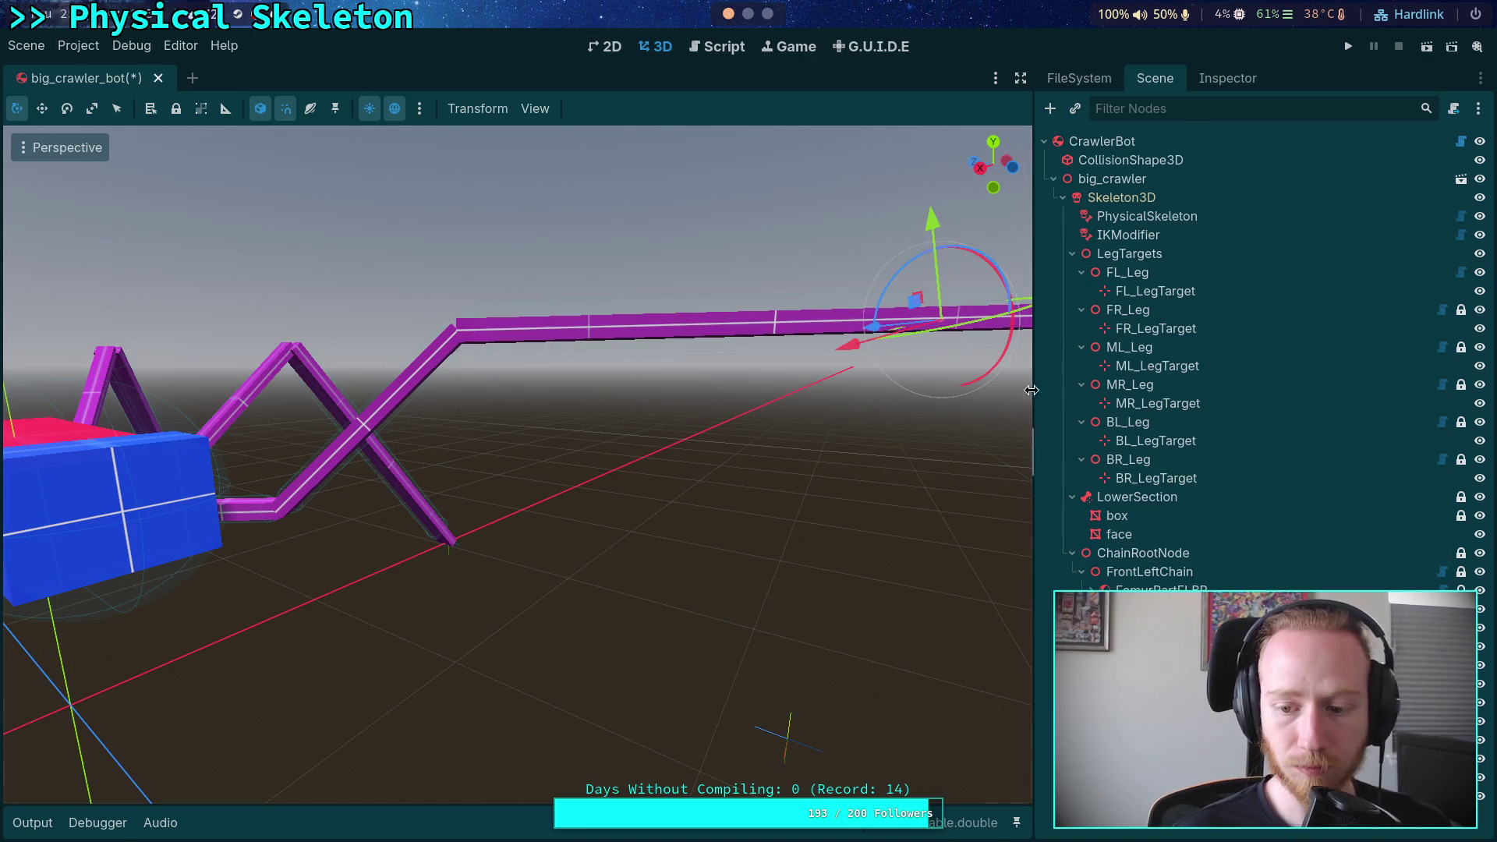
Set the TarsusBeamJoint's Expand Limit to 0.2, then switch to the Python terminal
left_click(1221, 94)
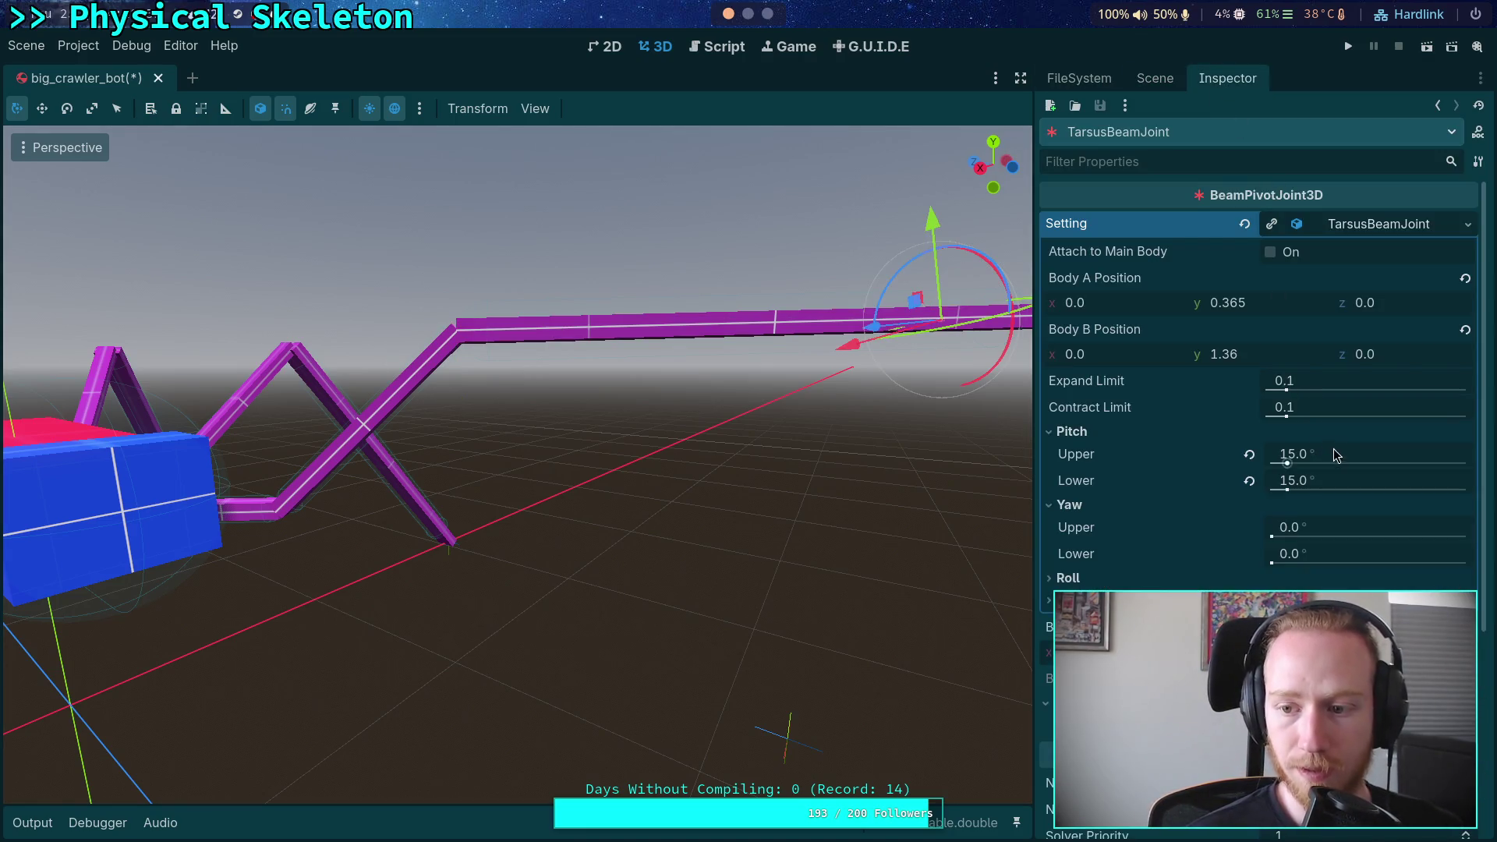
left_click(1367, 384)
type("0.2")
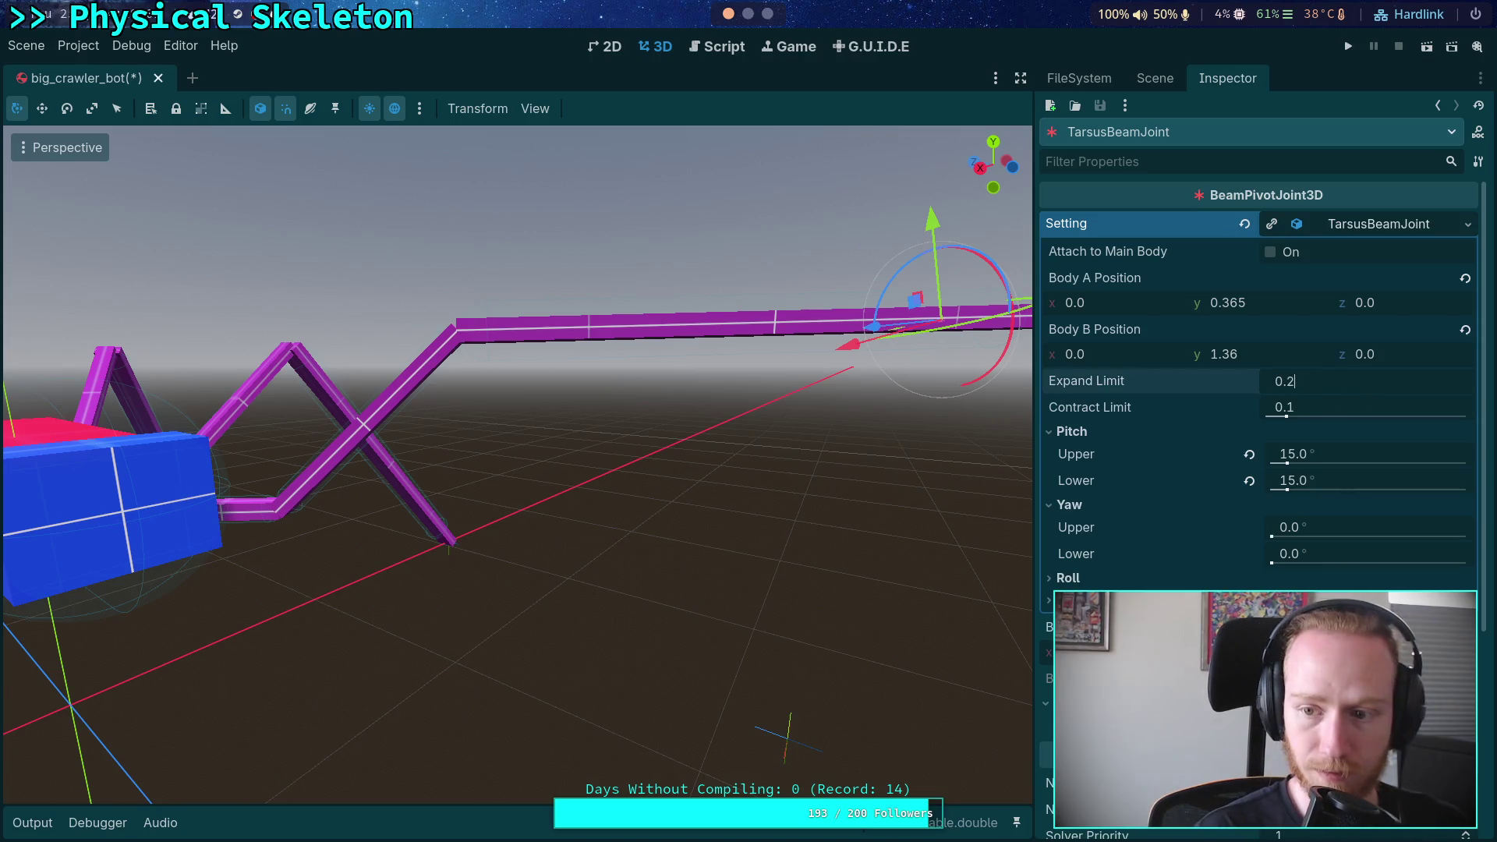
key("Return")
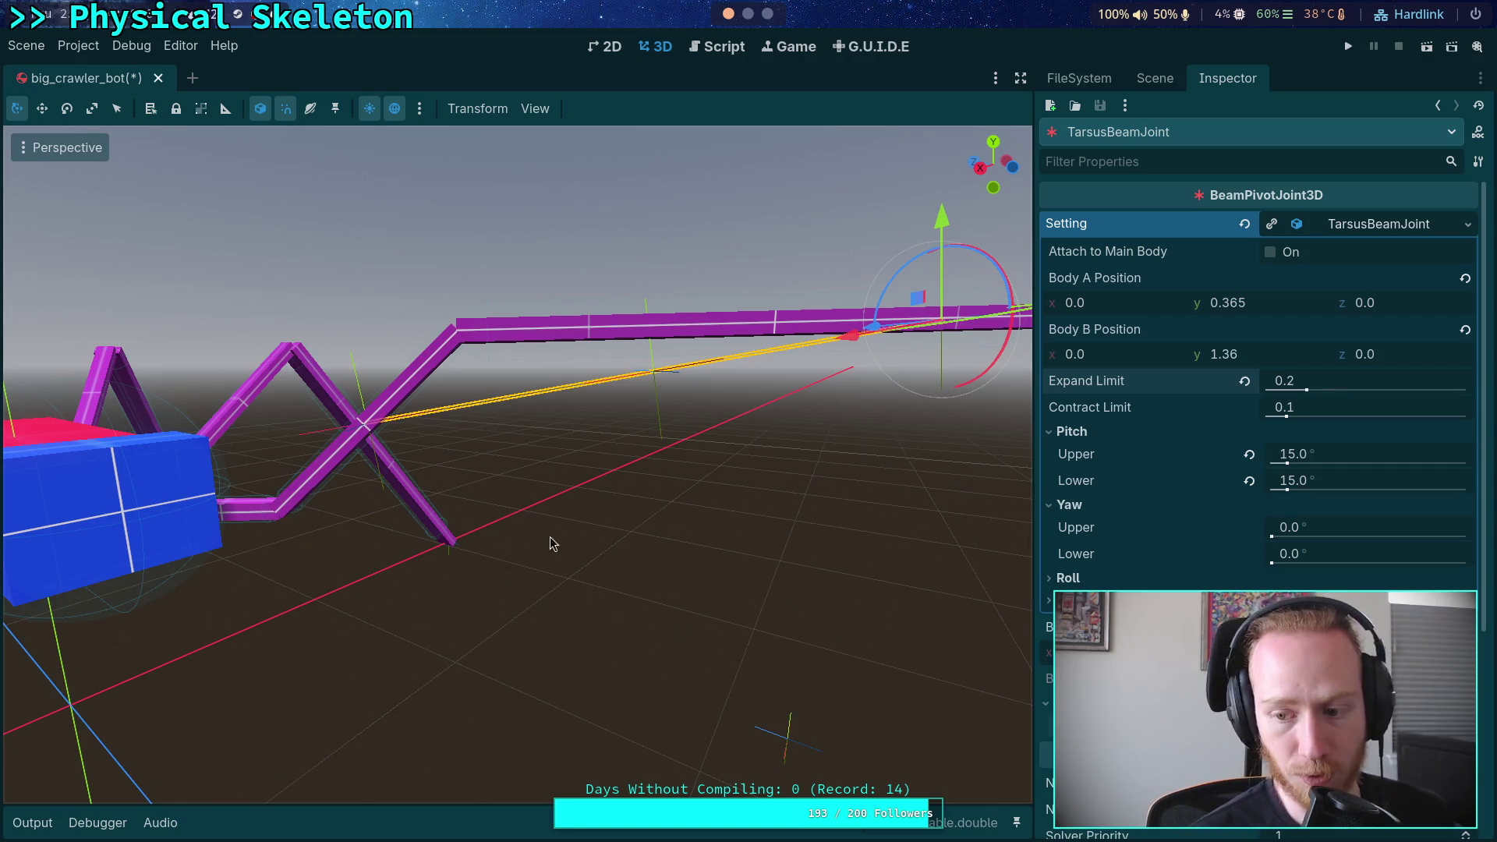
key("super+3")
key("super+2")
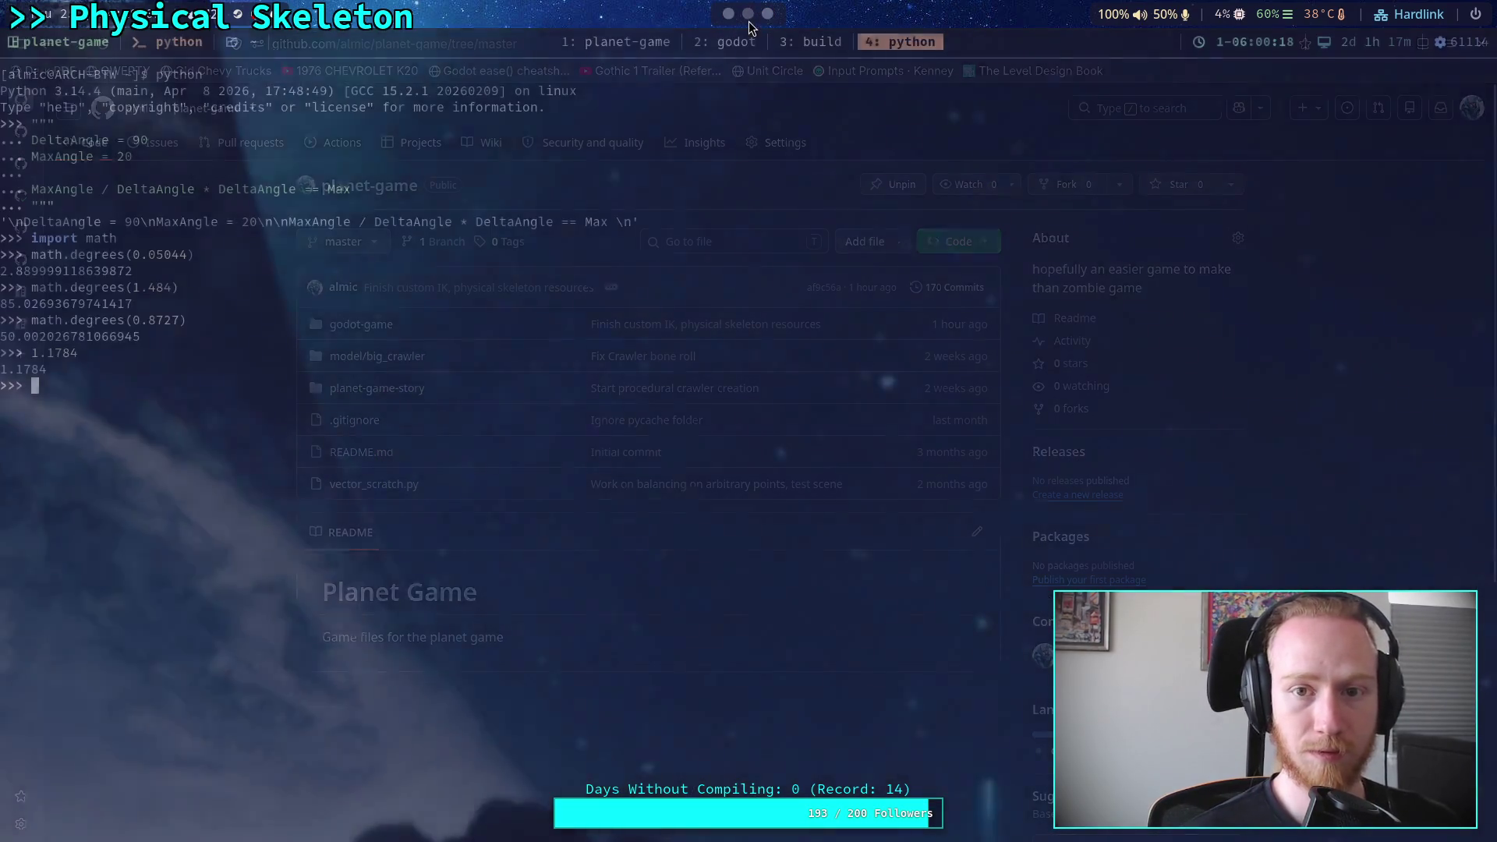
Record 1.6481 at the Python prompt below 1.1784, then go back to Godot
type("1.")
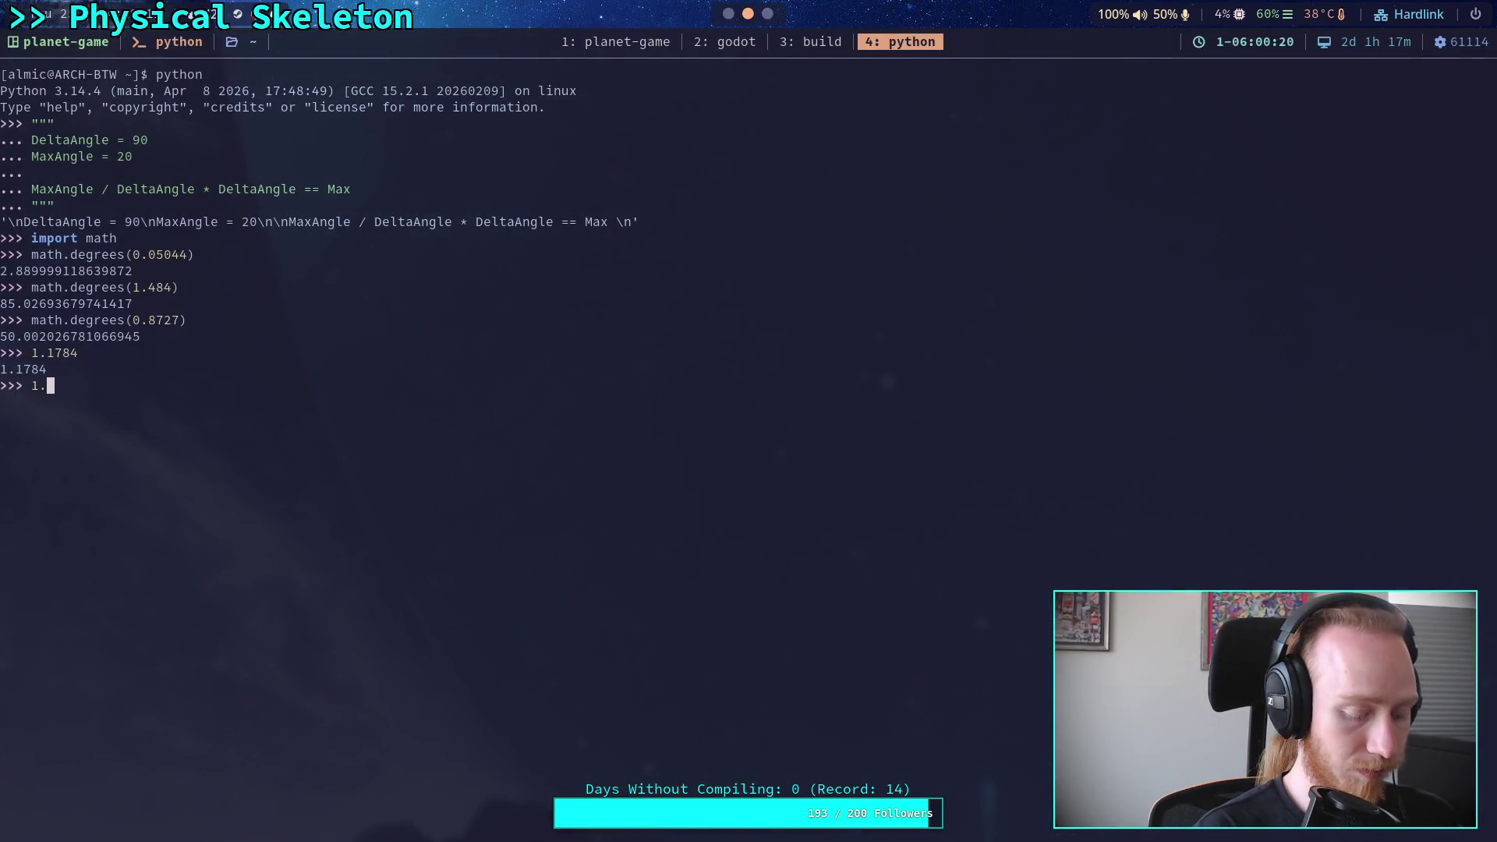
type("64")
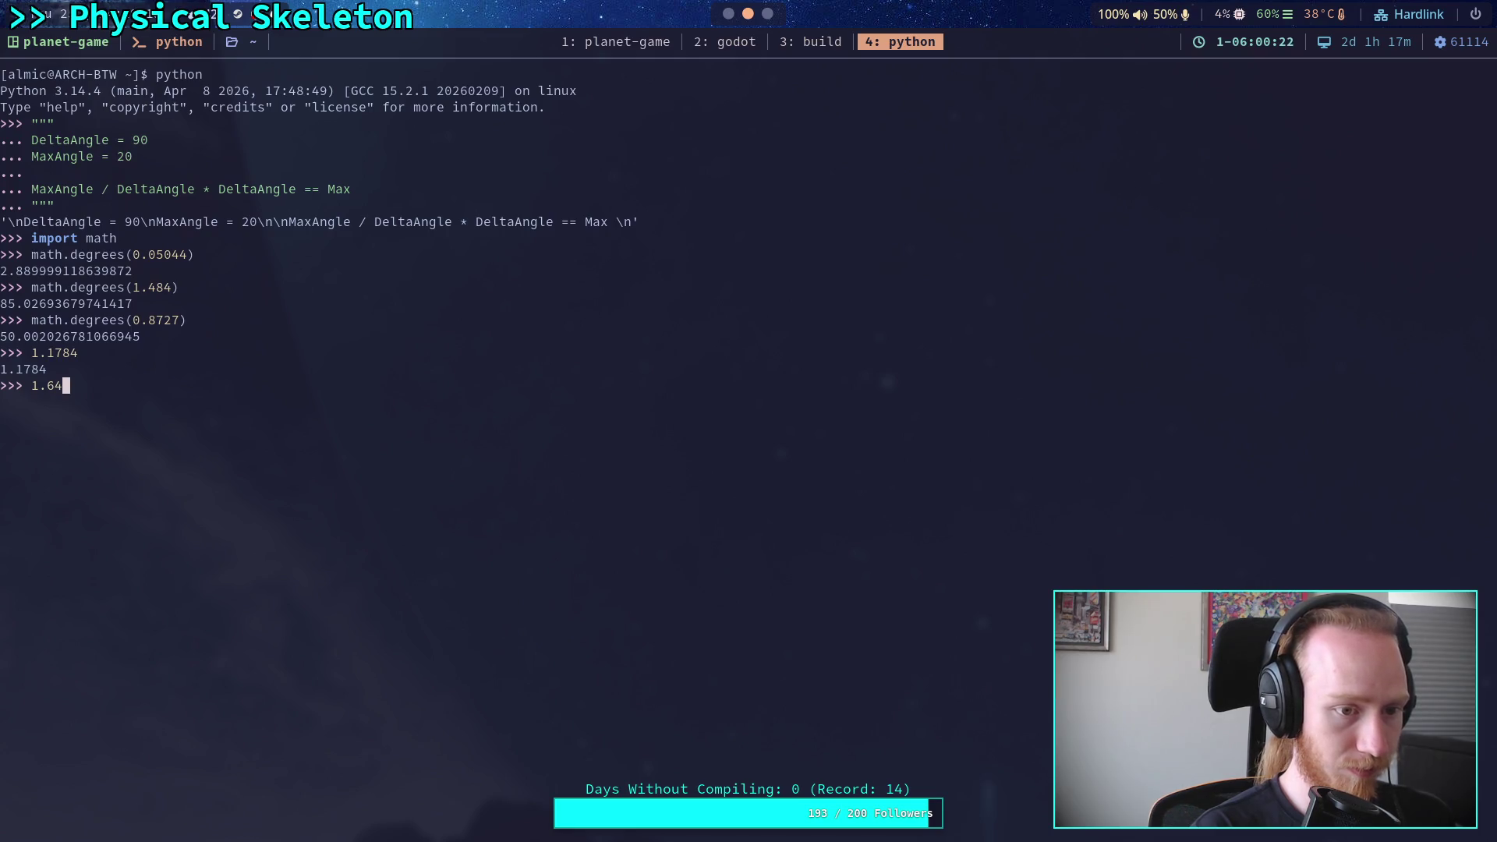
type("81")
key("Return")
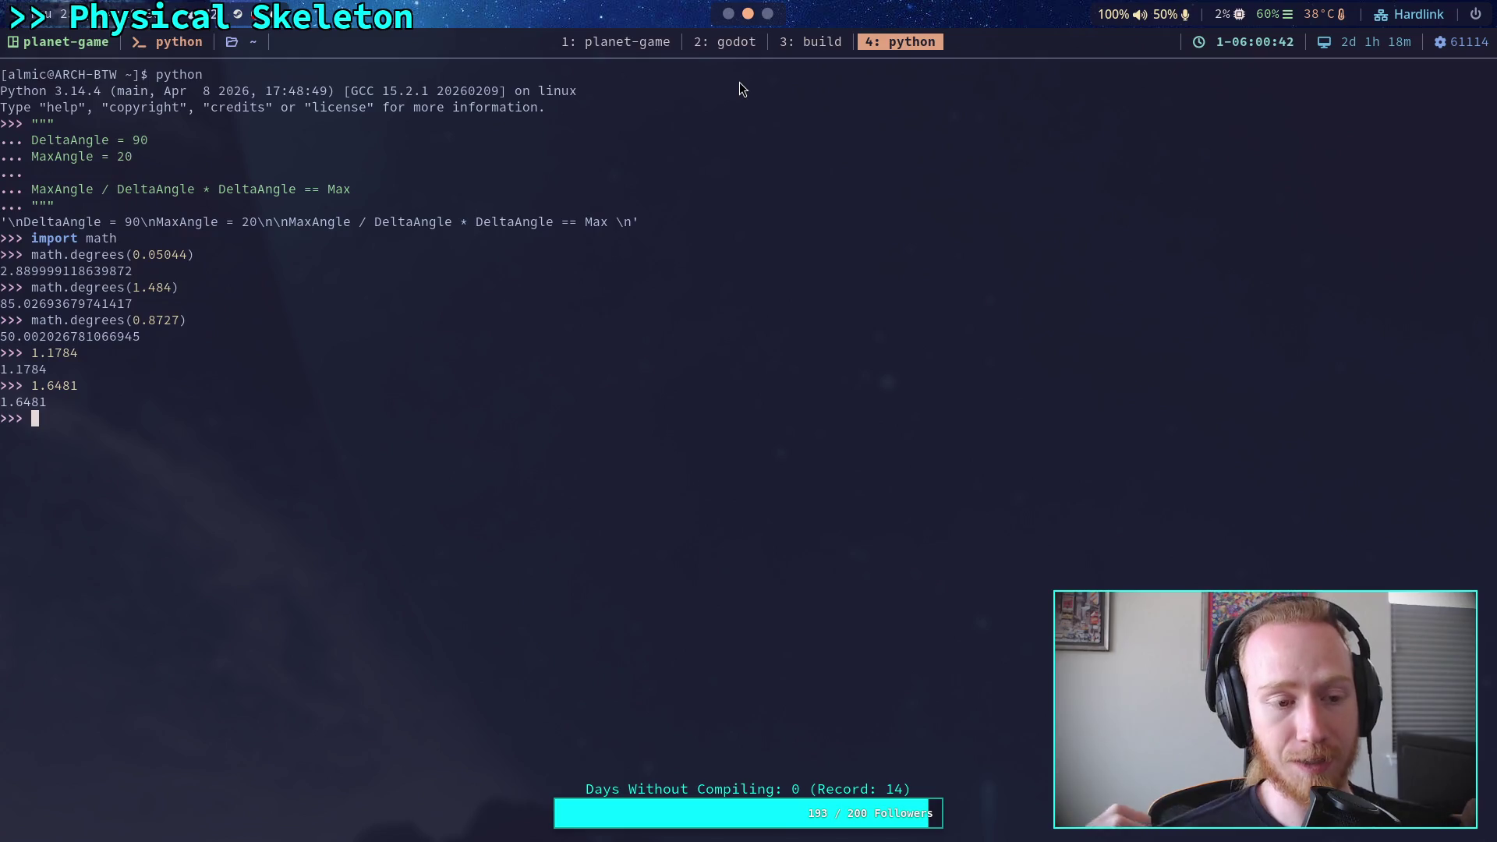
left_click(728, 14)
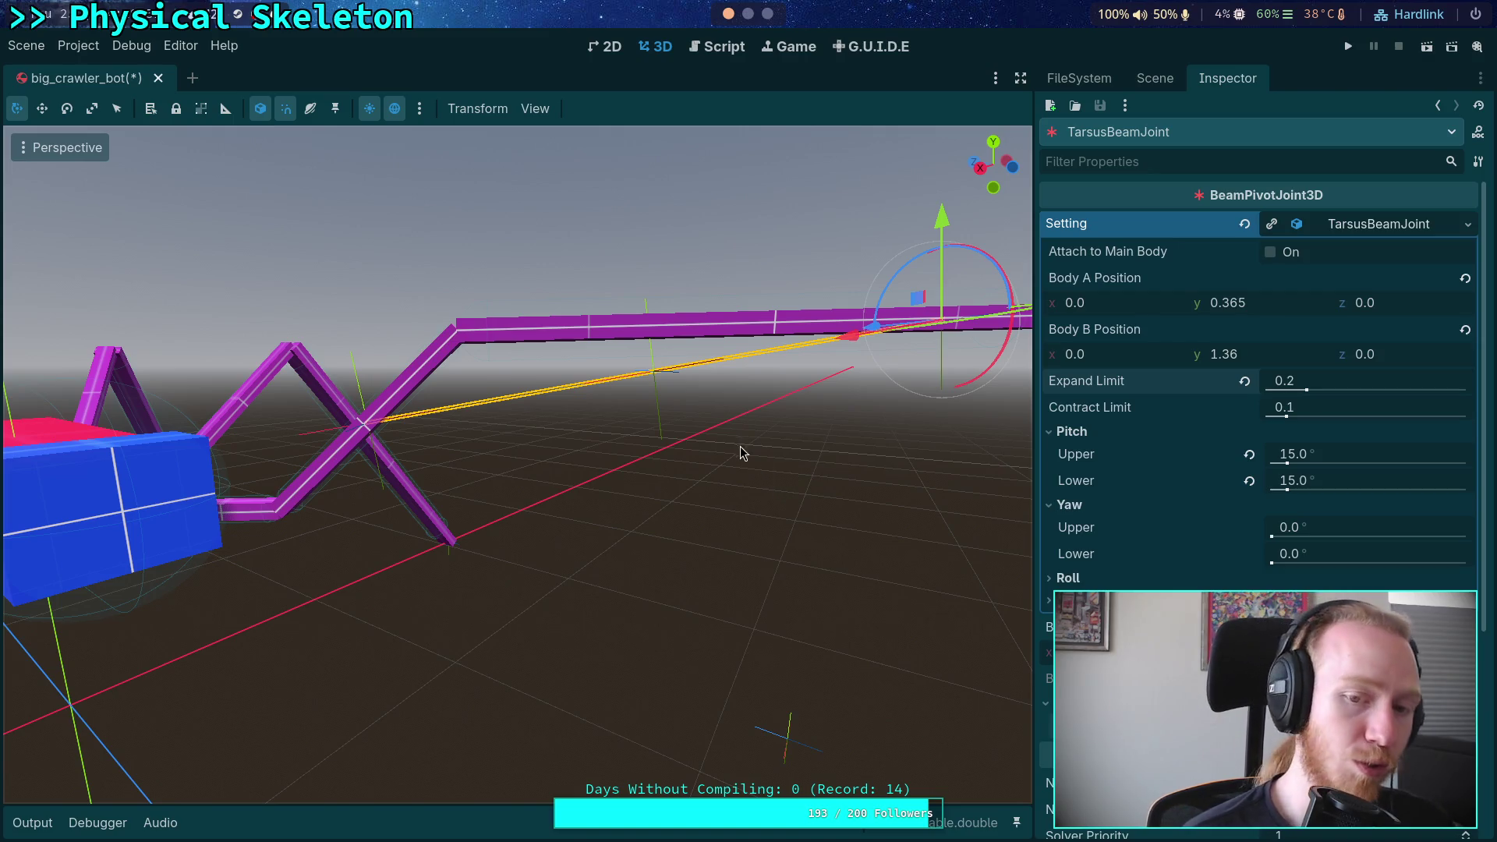
Undo Expand Limit back to 0.1 and rotate the leg bone upward to straighten it
key("ctrl+z")
key("ctrl+z")
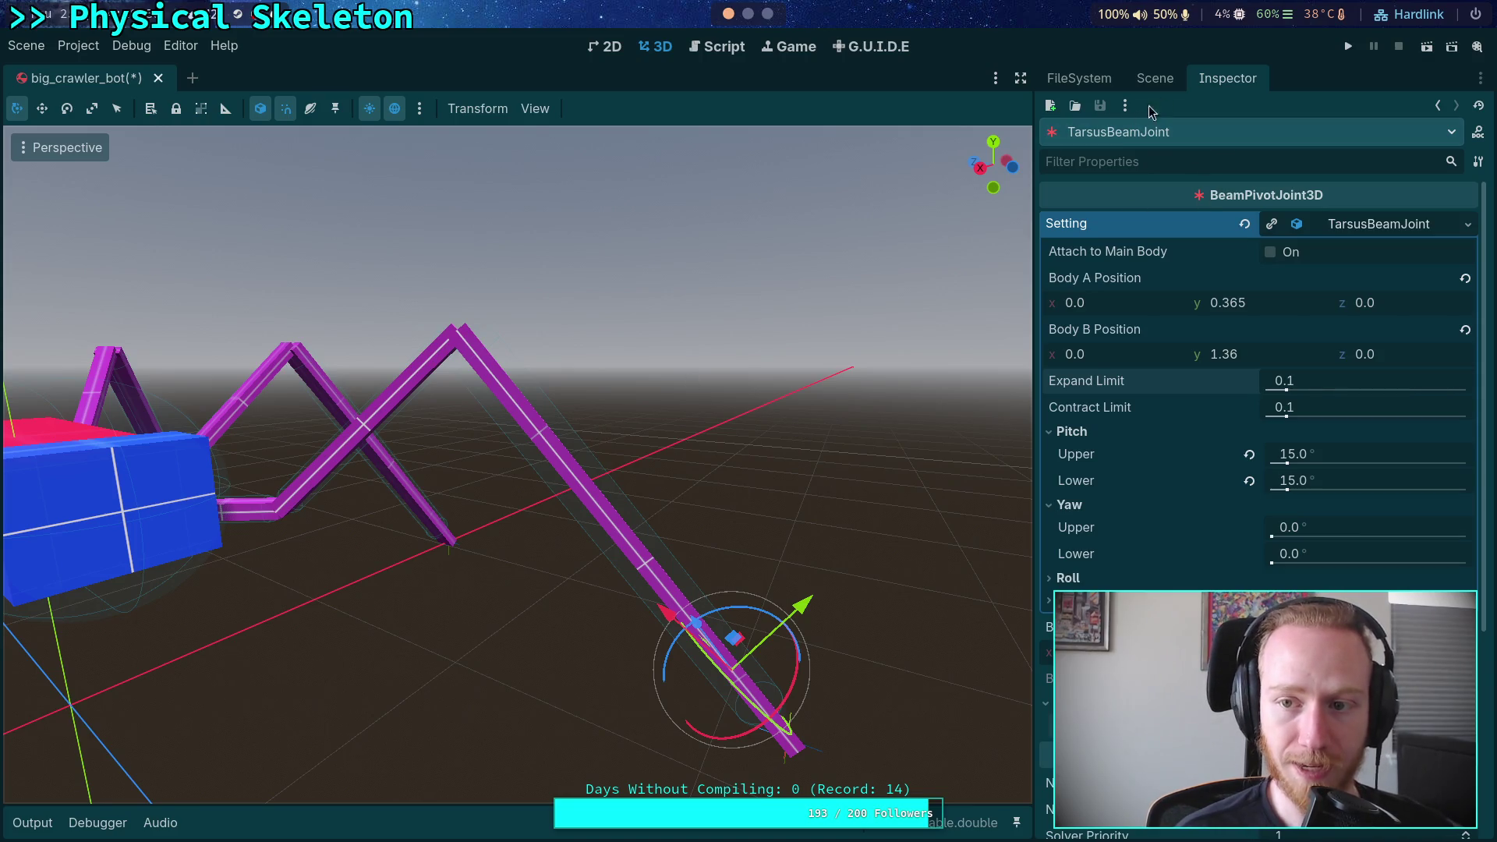
left_click(537, 404)
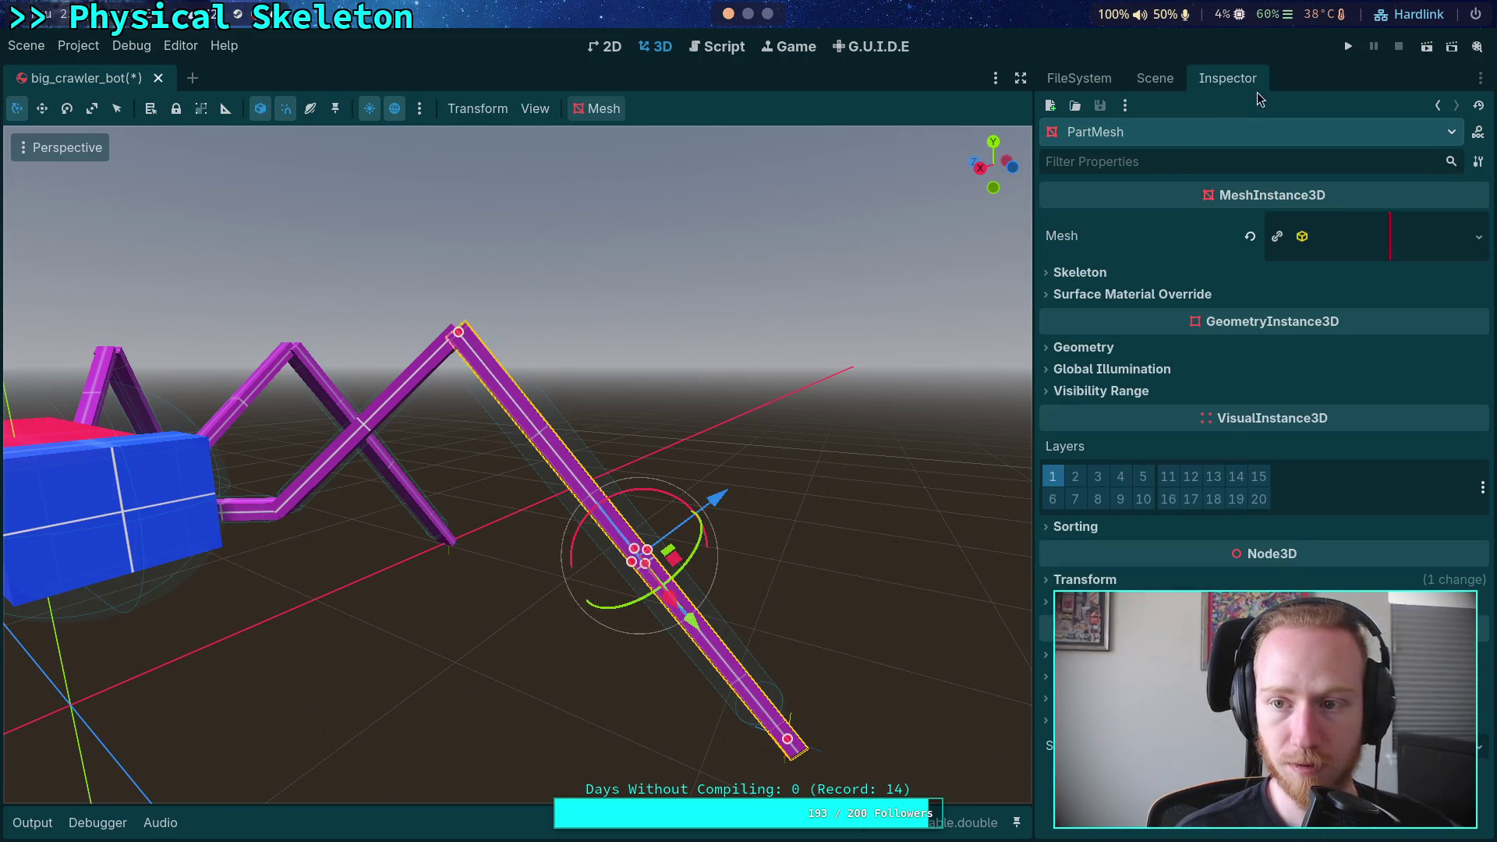
left_click(1161, 87)
left_click(1170, 628)
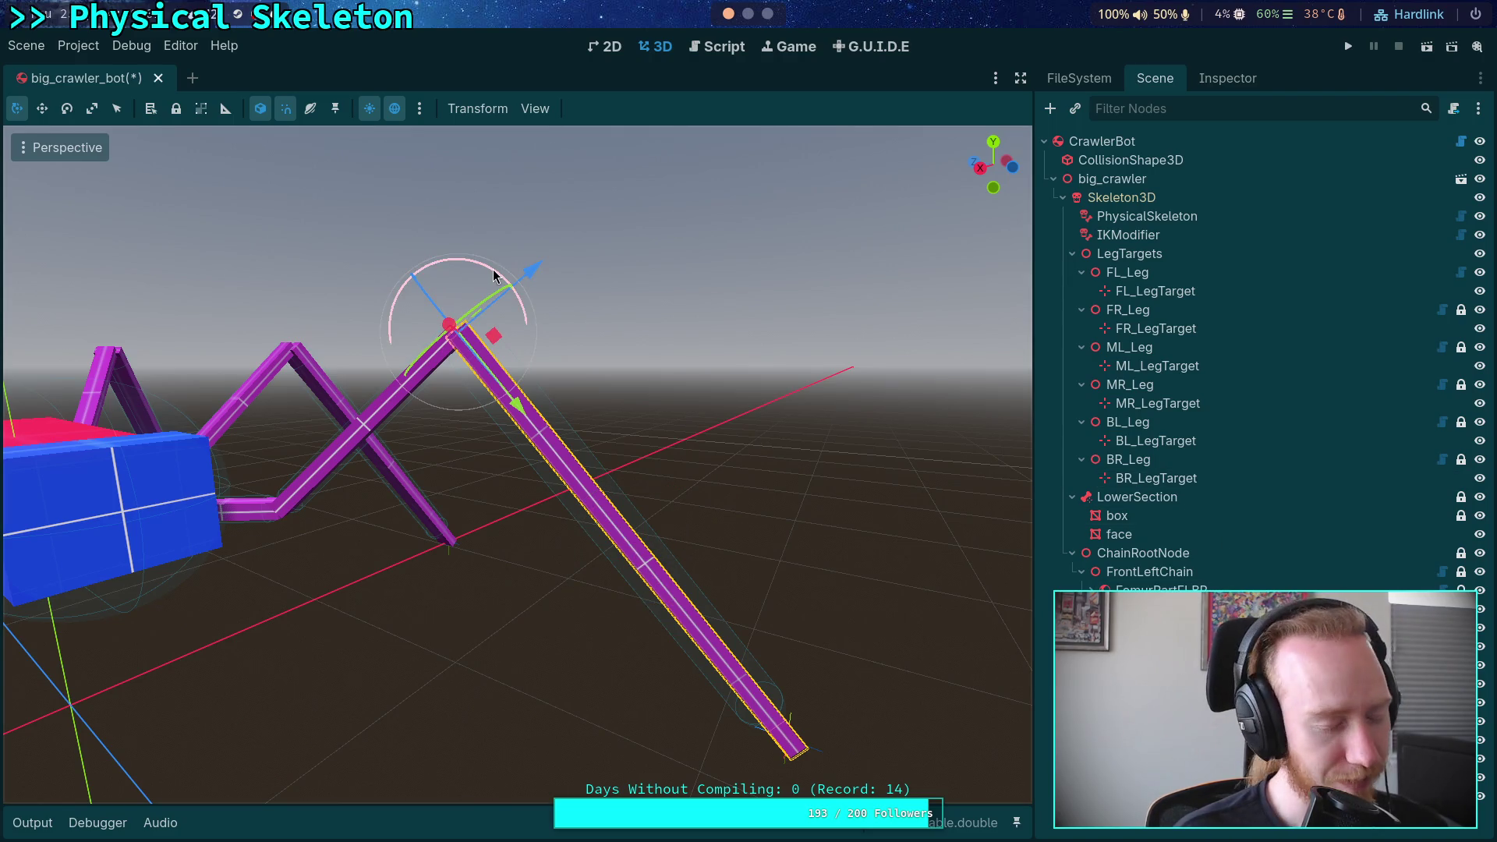
mouse_move(493, 269)
left_mouse_down()
mouse_move(456, 190)
mouse_move(400, 175)
left_mouse_up()
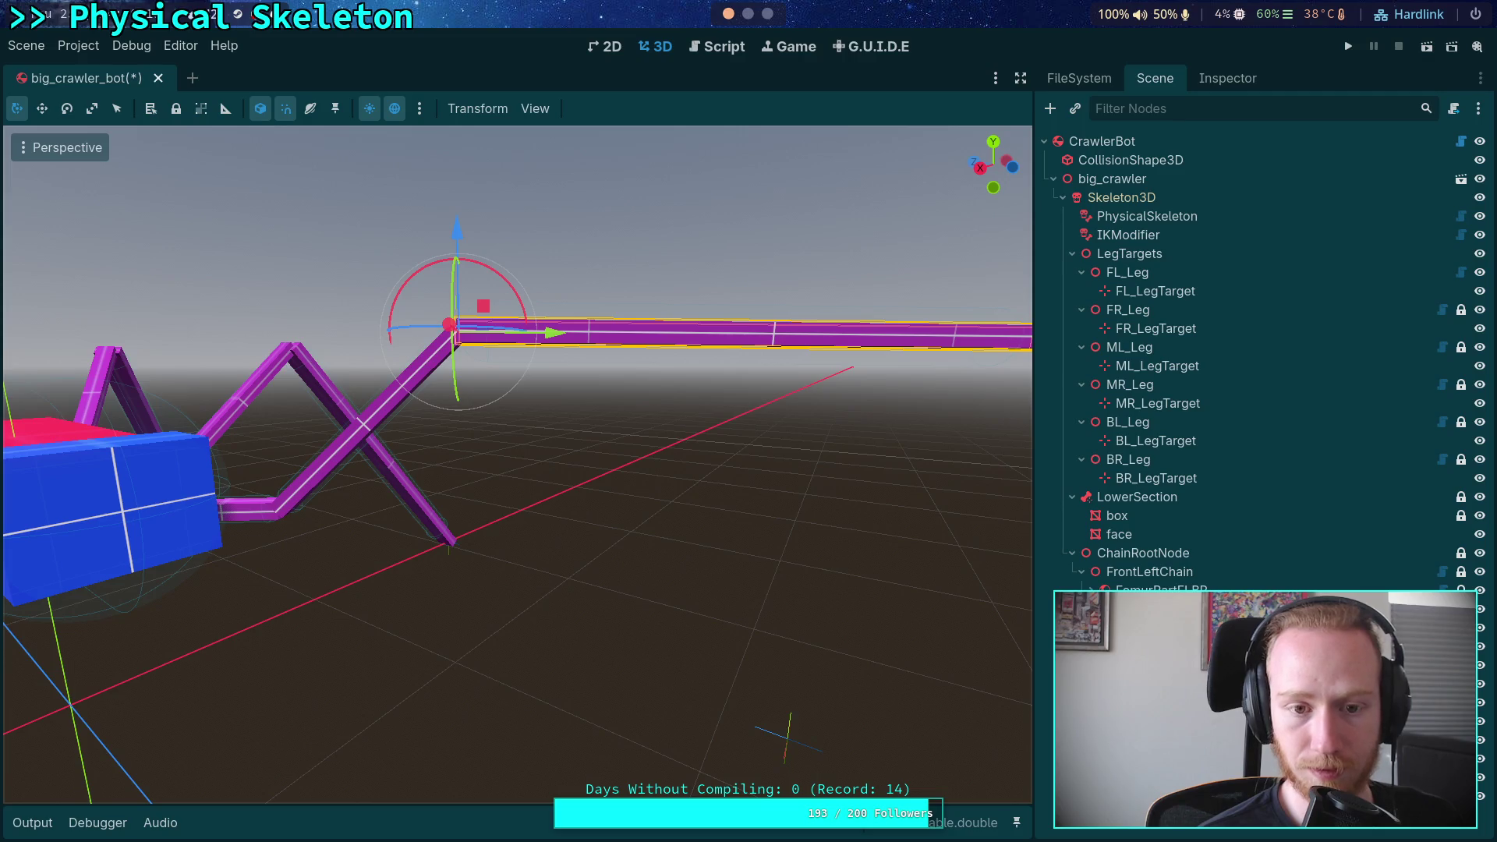
Confirm the TarsusBeamJoint's Expand Limit stays at 0.1, then switch to the Python terminal
left_click(1228, 78)
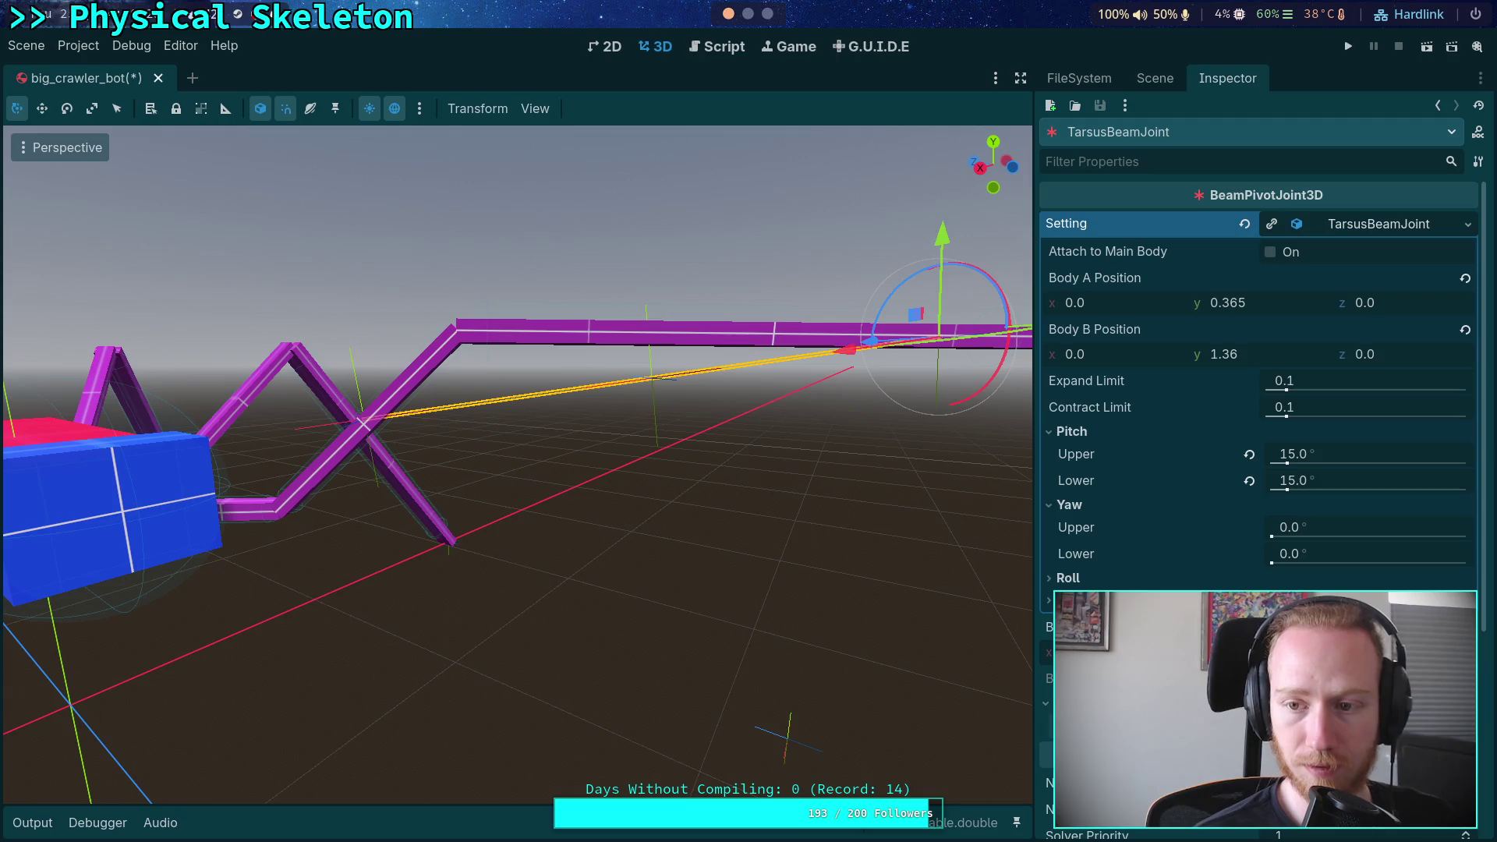
left_click(1390, 381)
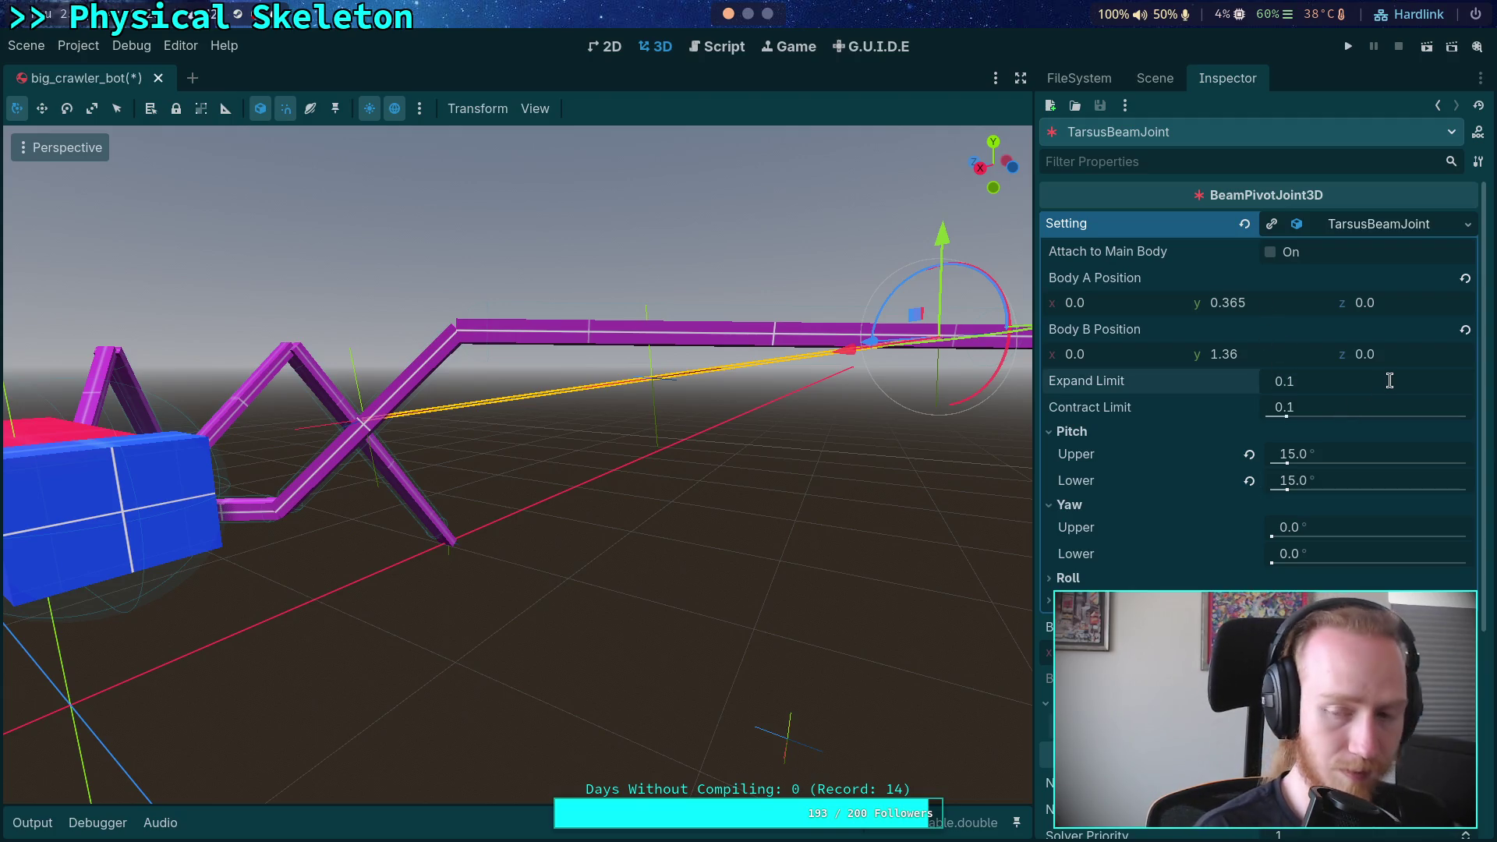
type("0.2")
key("Return")
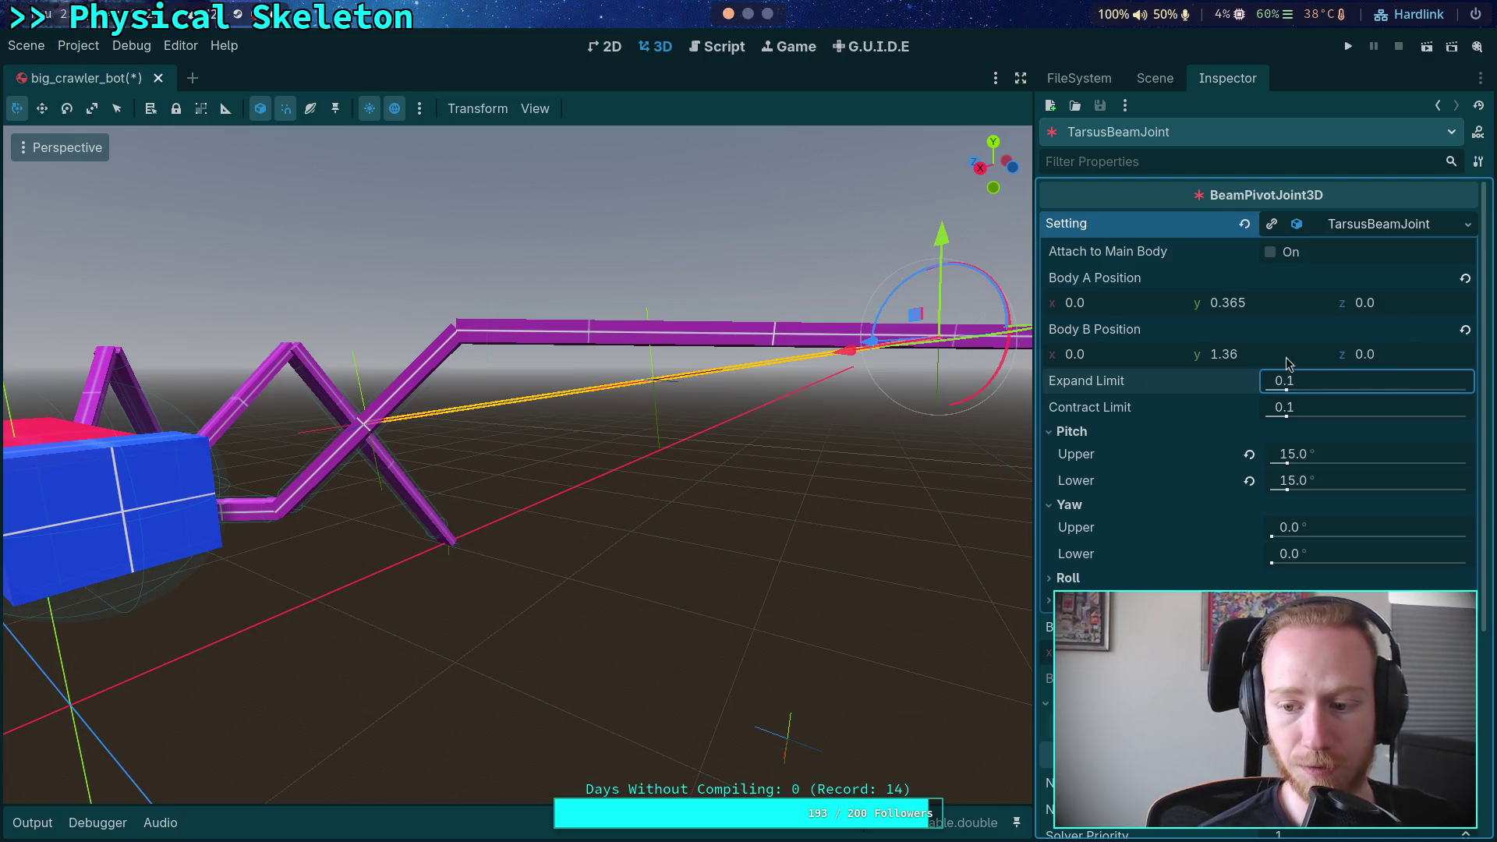
left_click(768, 14)
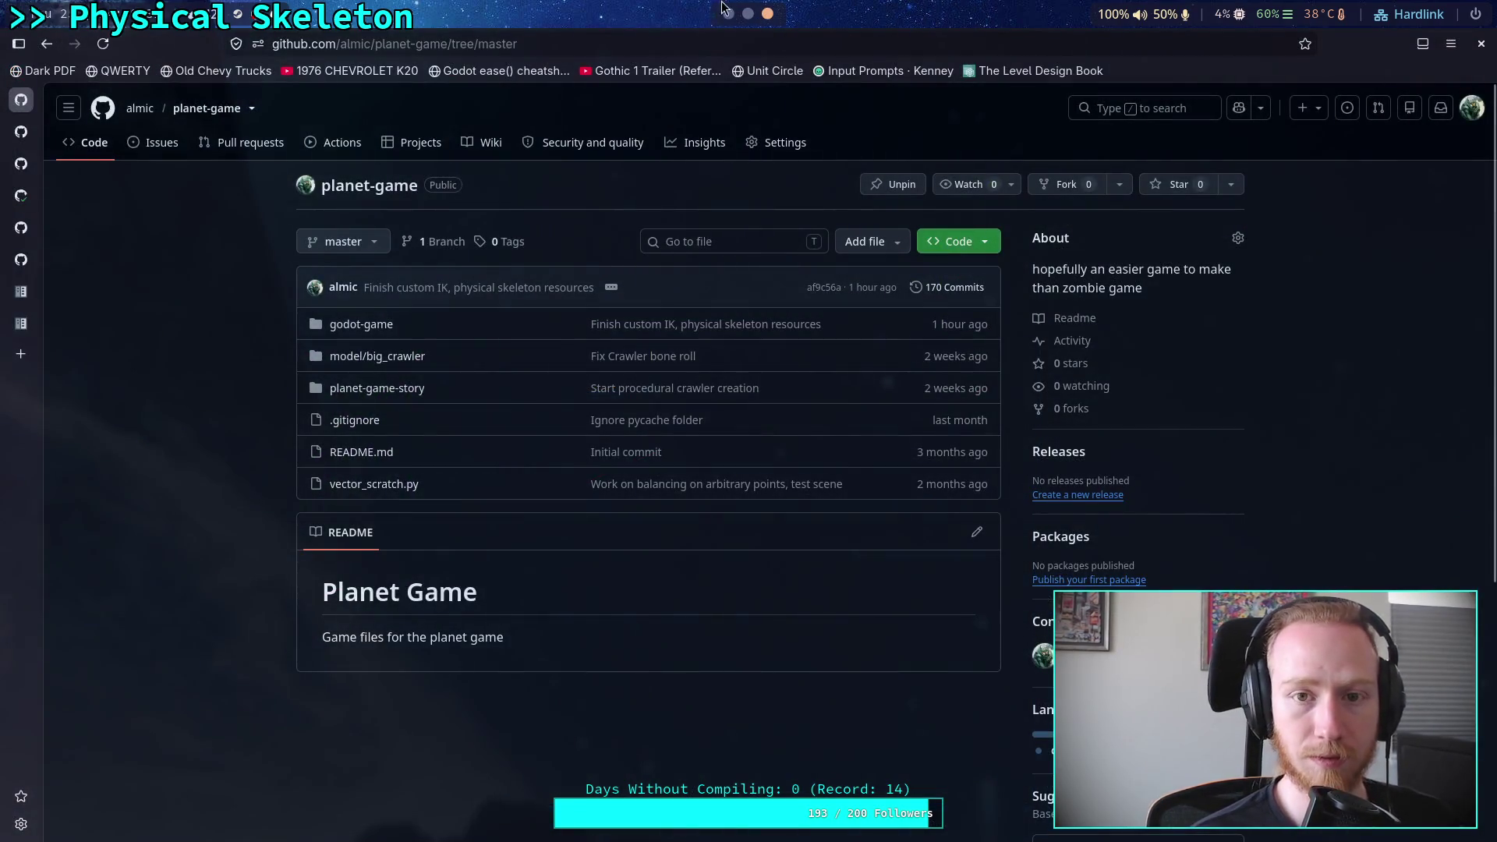
left_click(748, 13)
Start a triple-quoted note '1.1784 - 1.6481 : max extent' with a line '- 1.6309', then return to Godot
type("\"")
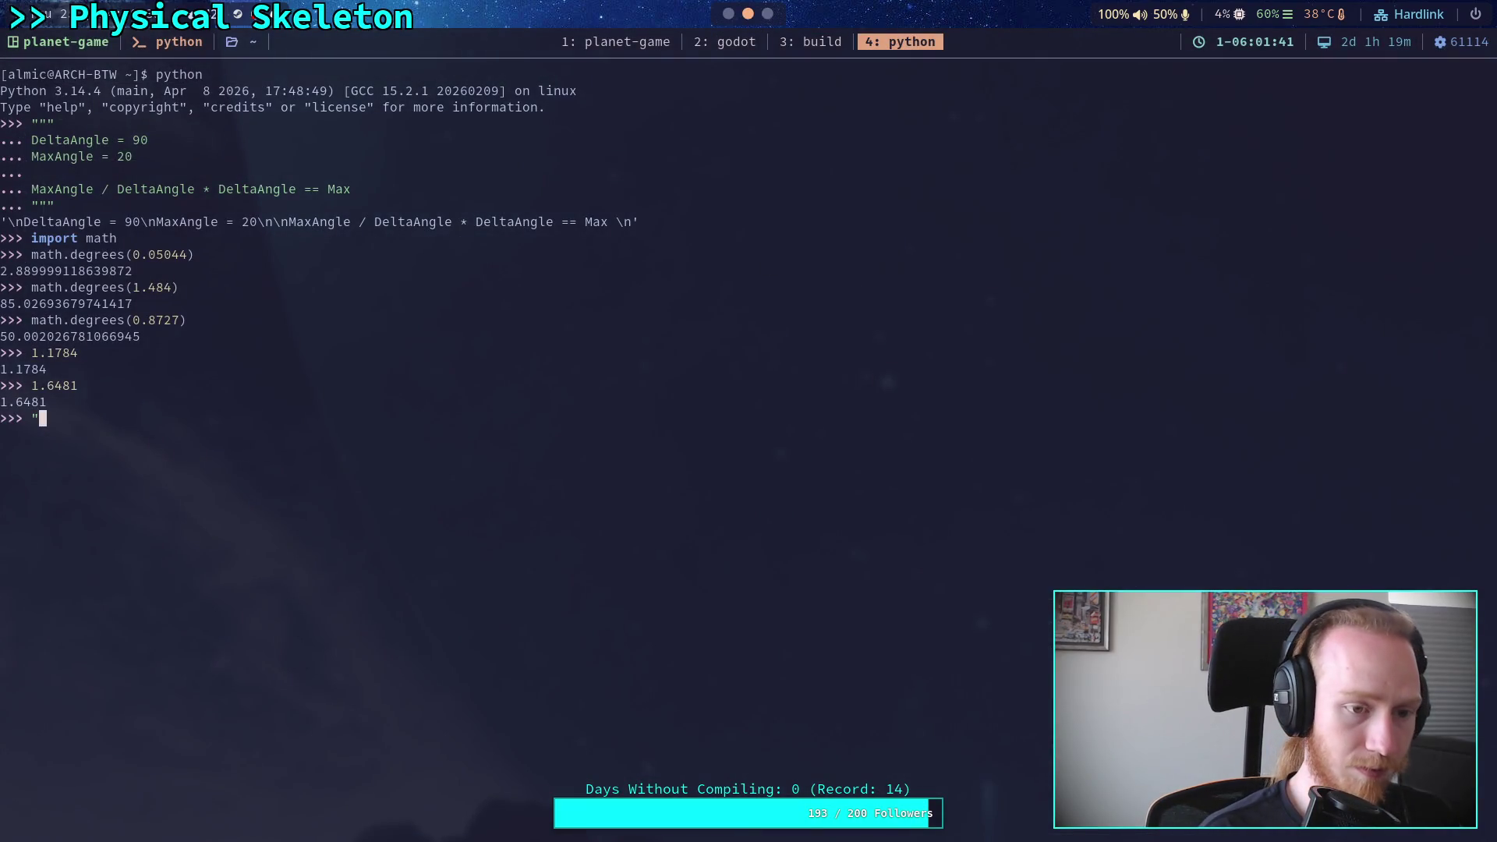
type("\"\"")
key("Return")
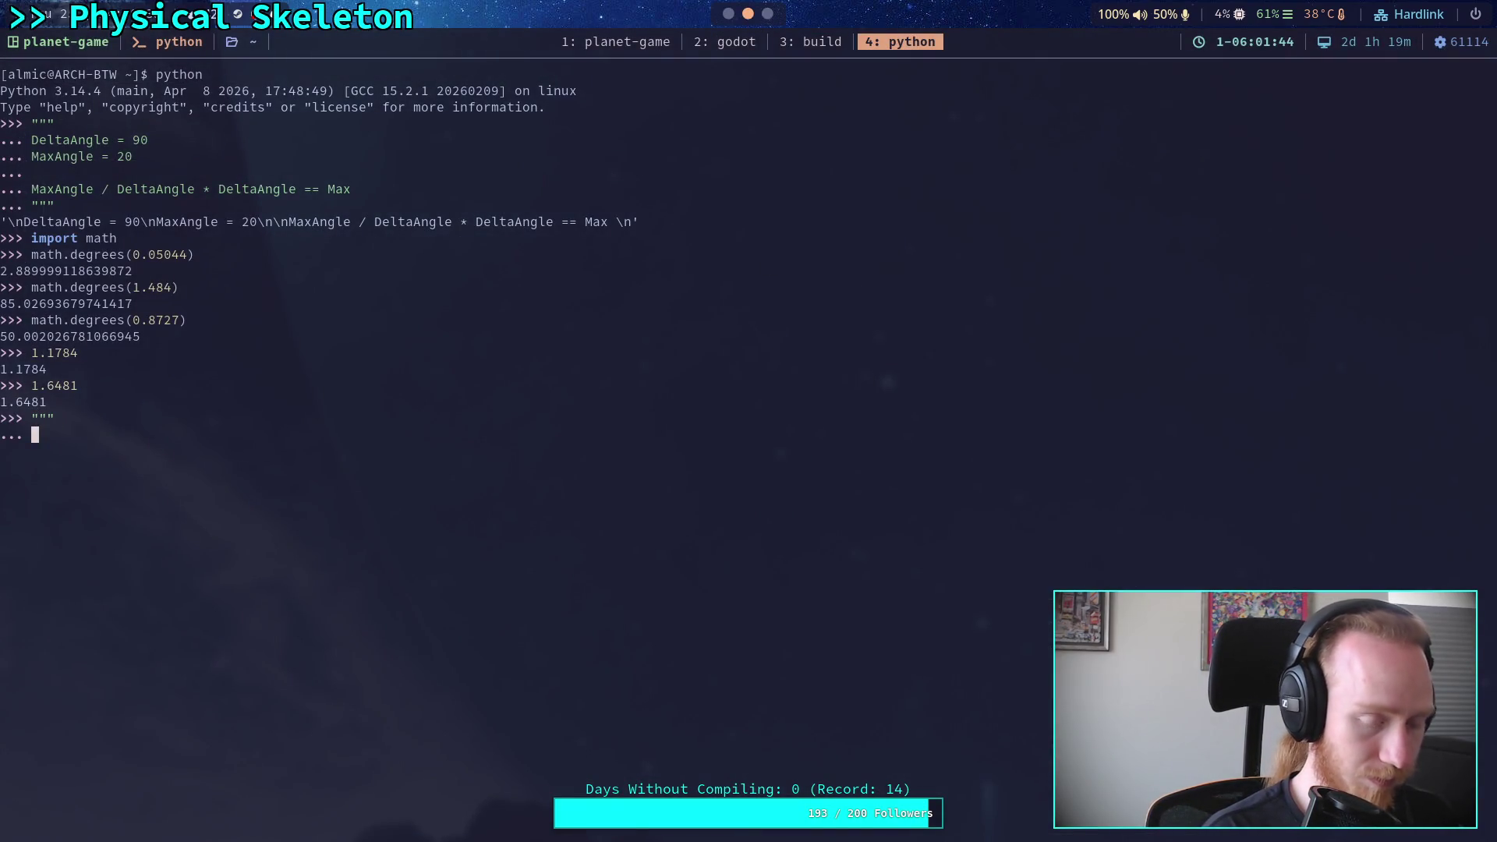
type("1.1784 - 1.6")
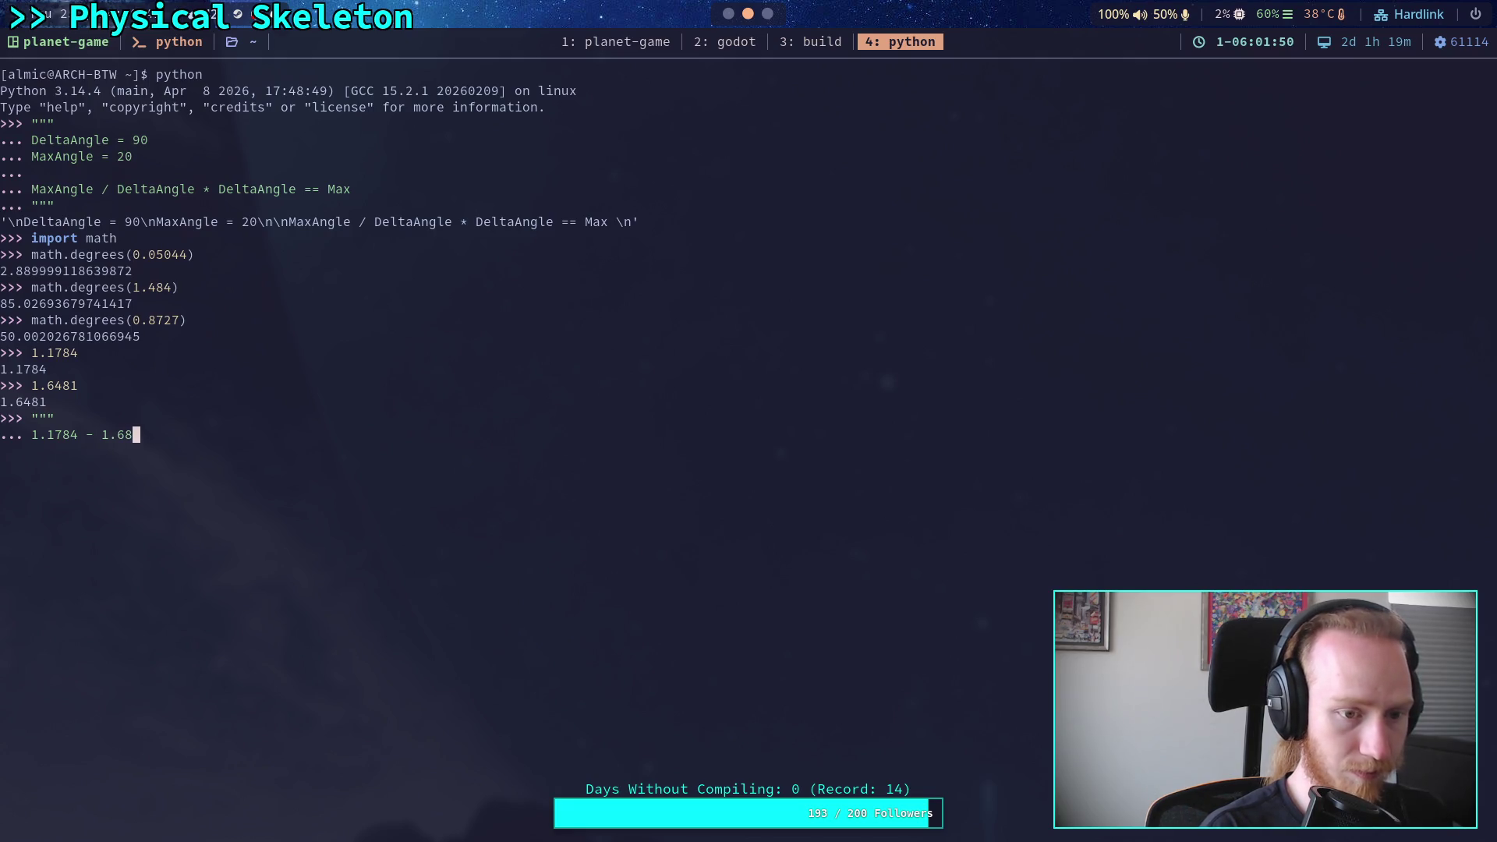
type("481")
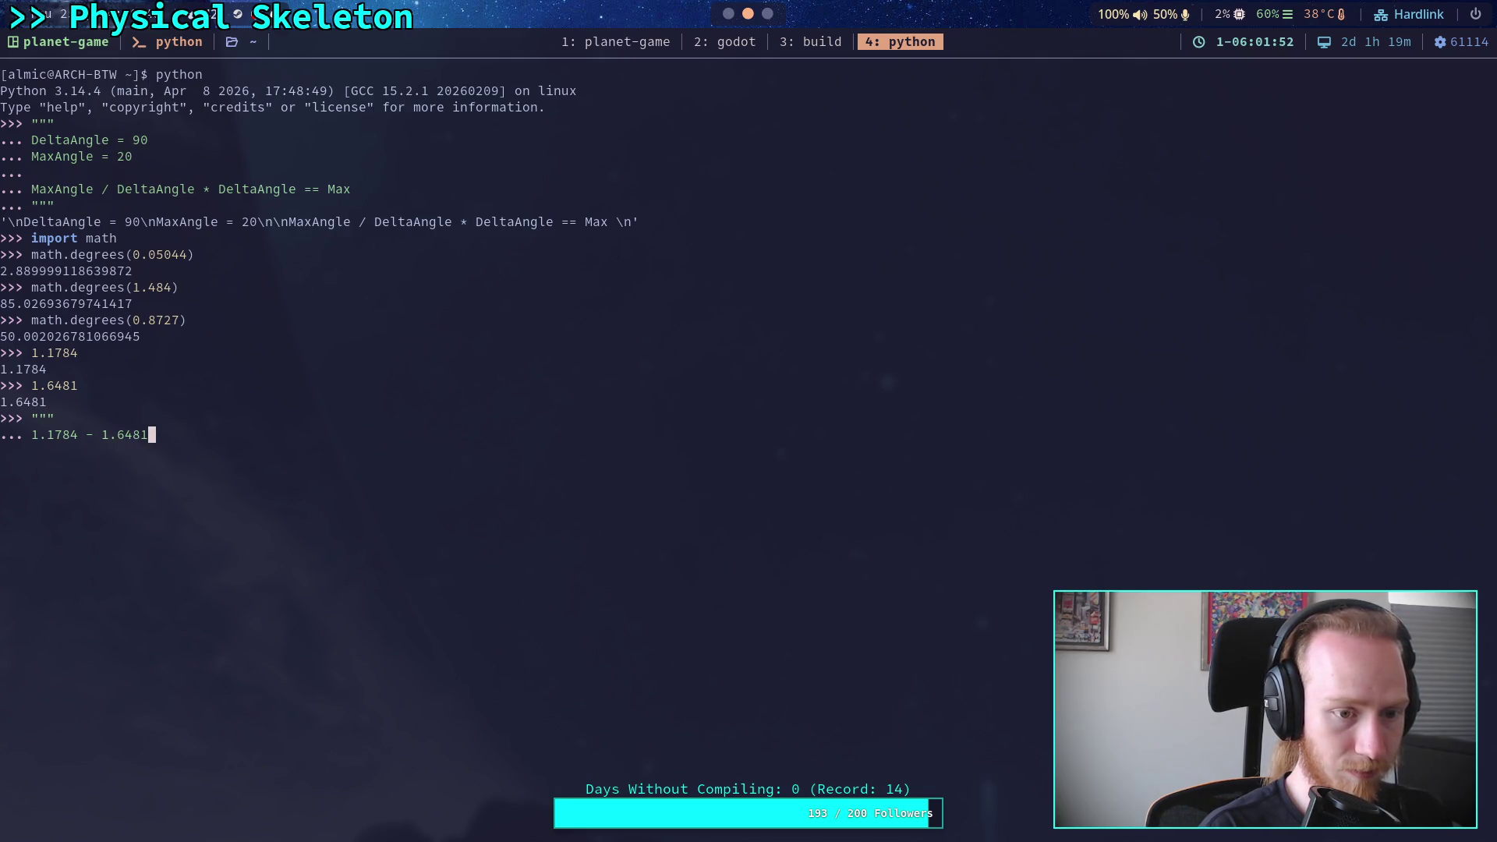
type(" : max extent")
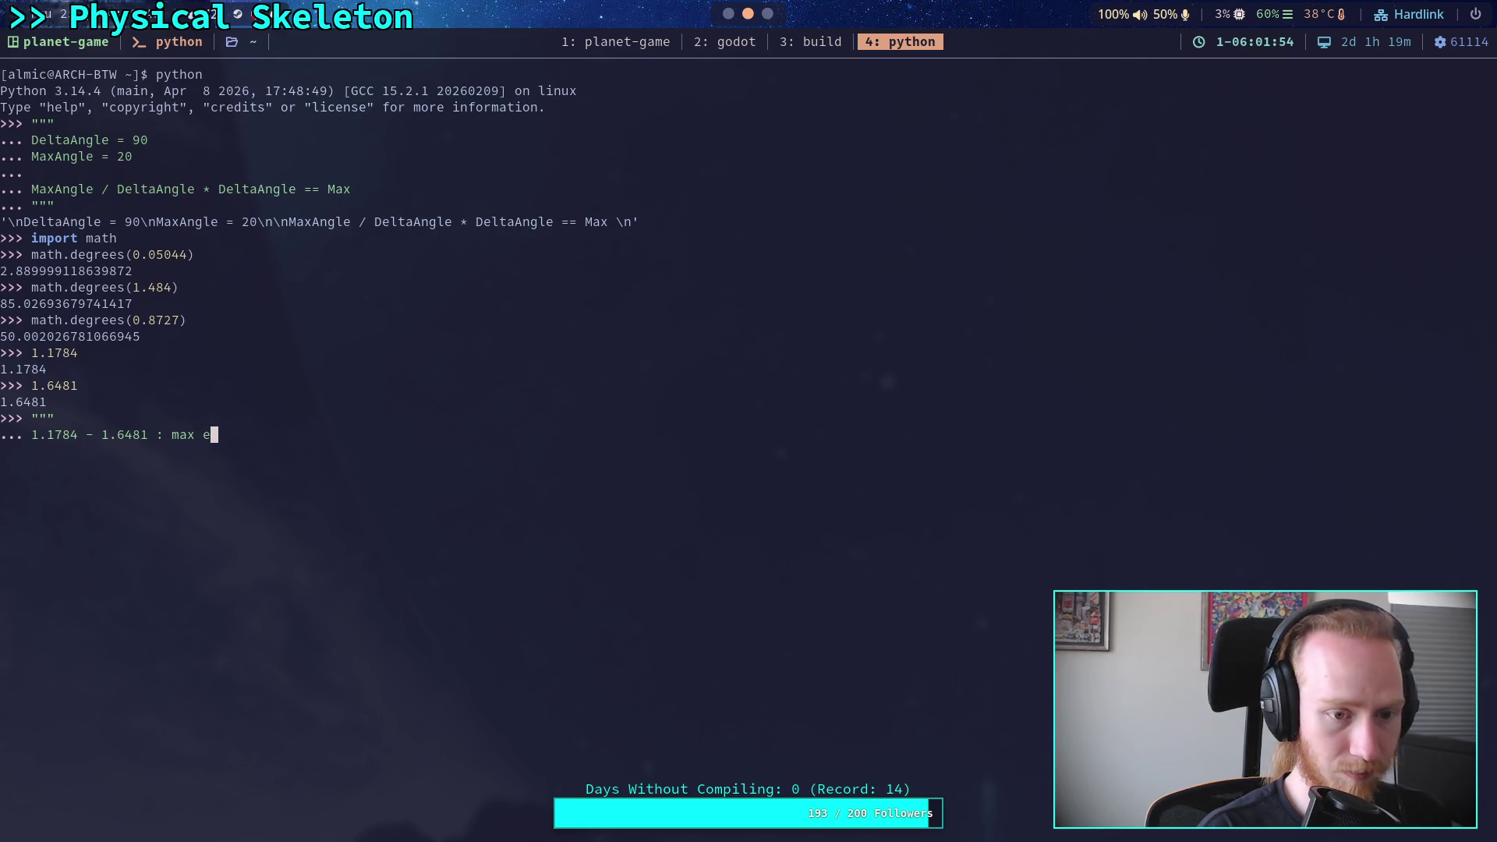
key("Return")
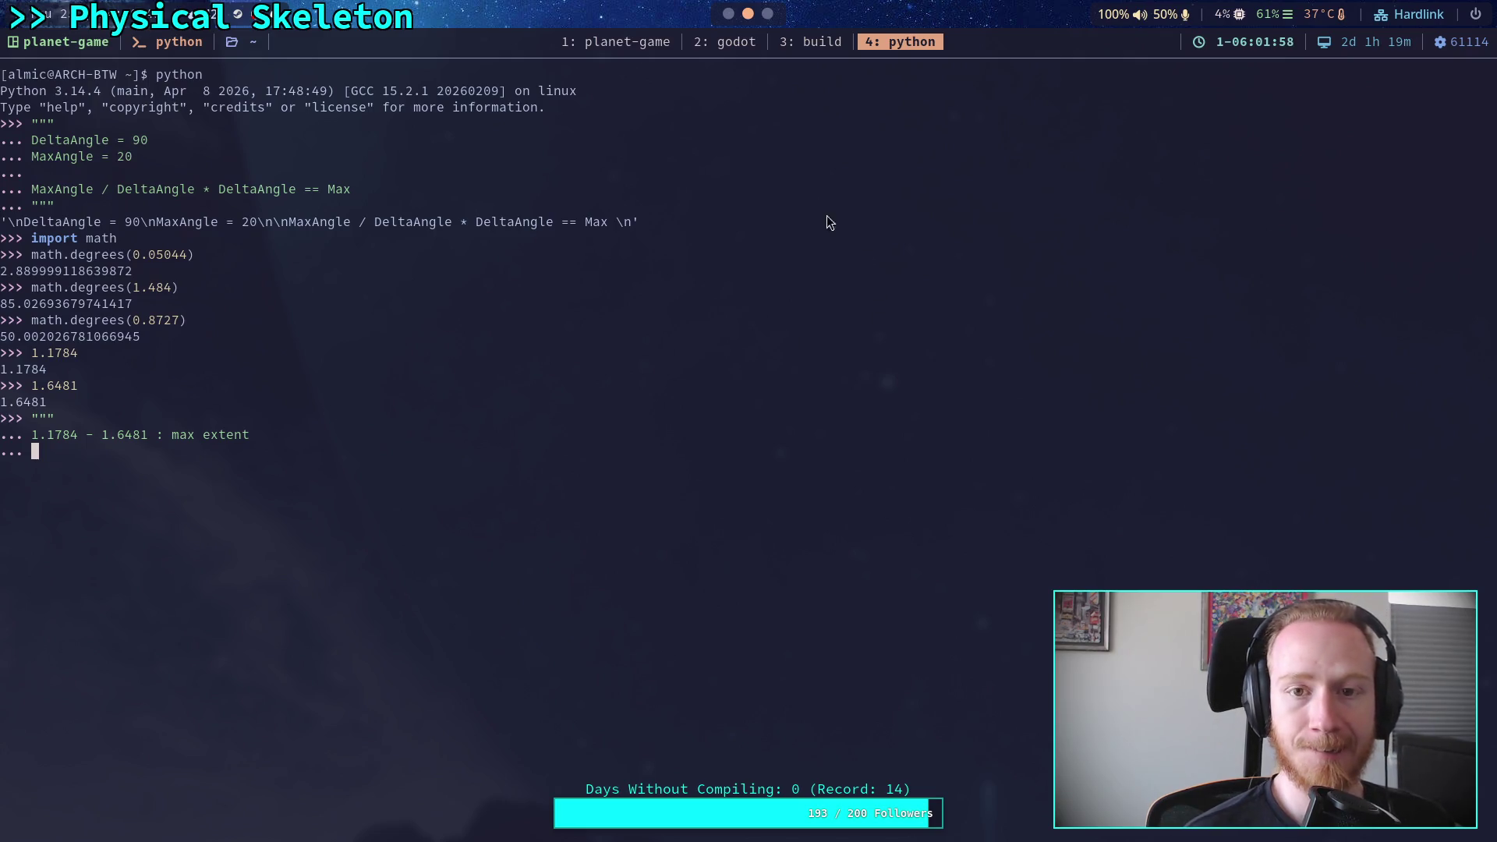
type("- ")
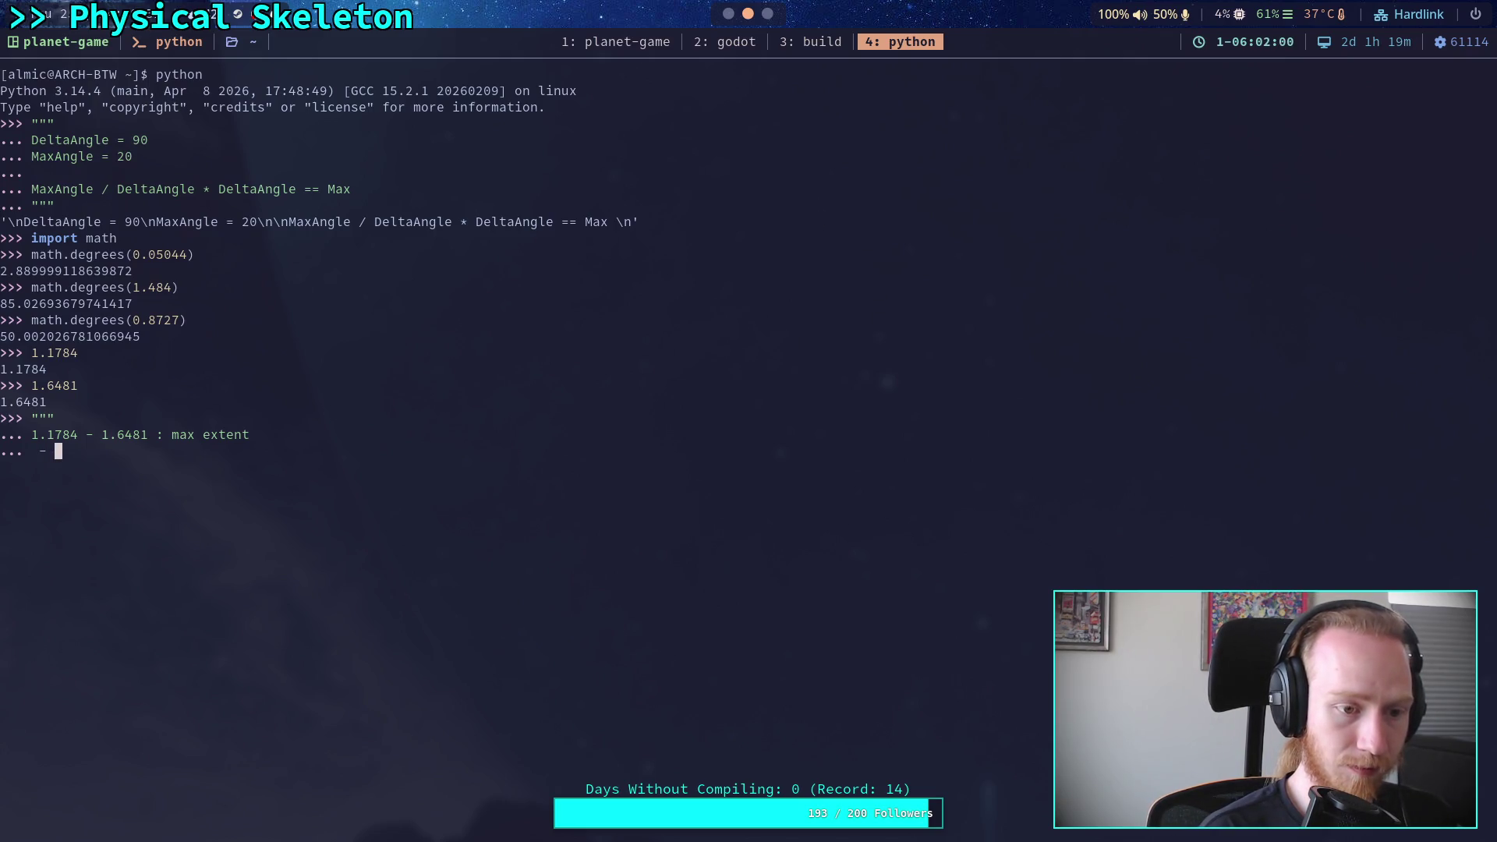
type("1.")
key("BackSpace")
type("63")
type("09")
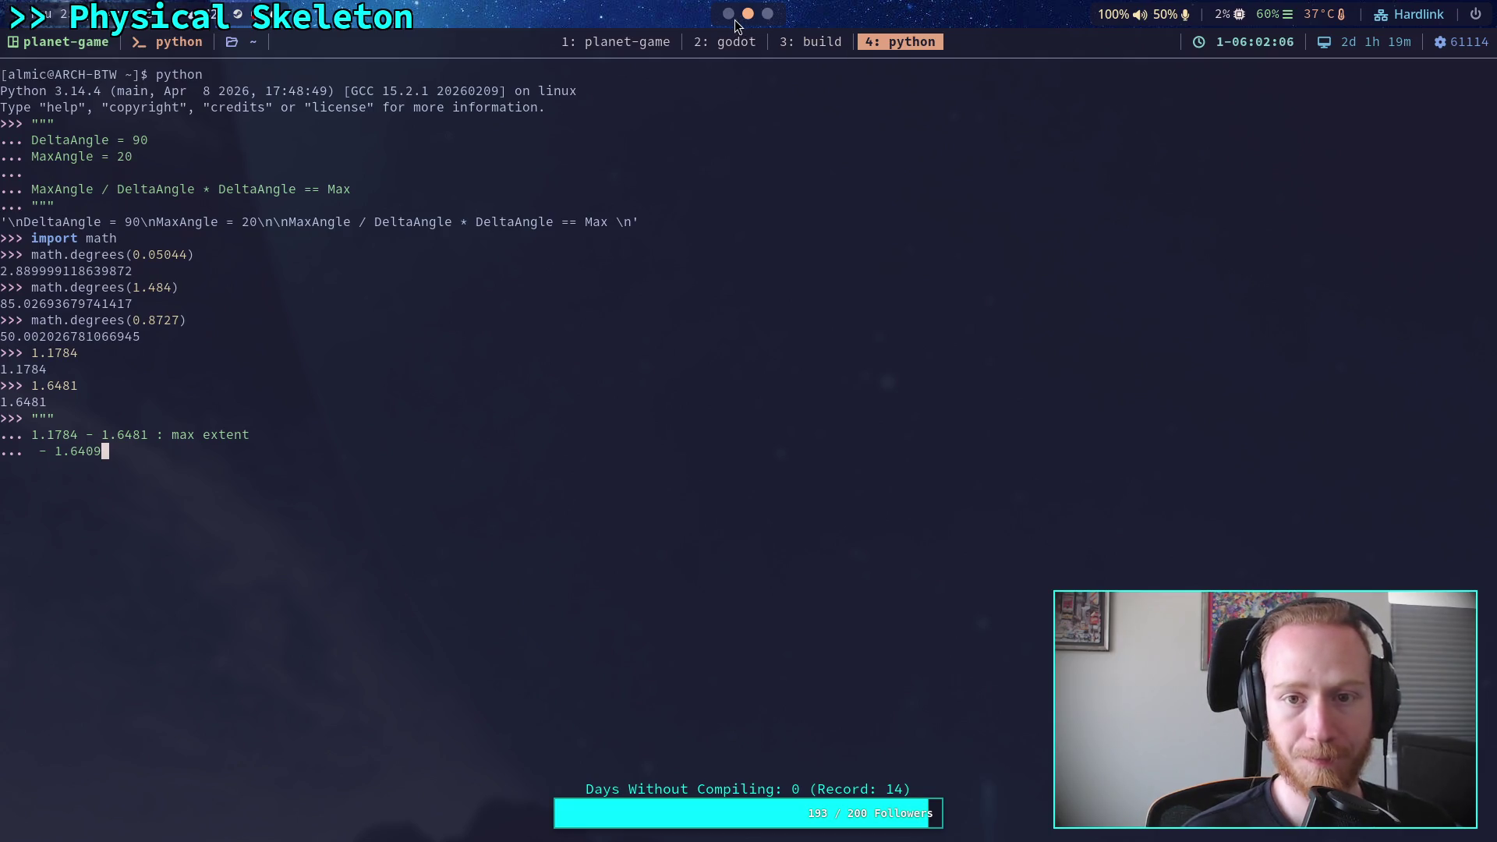
key("super+1")
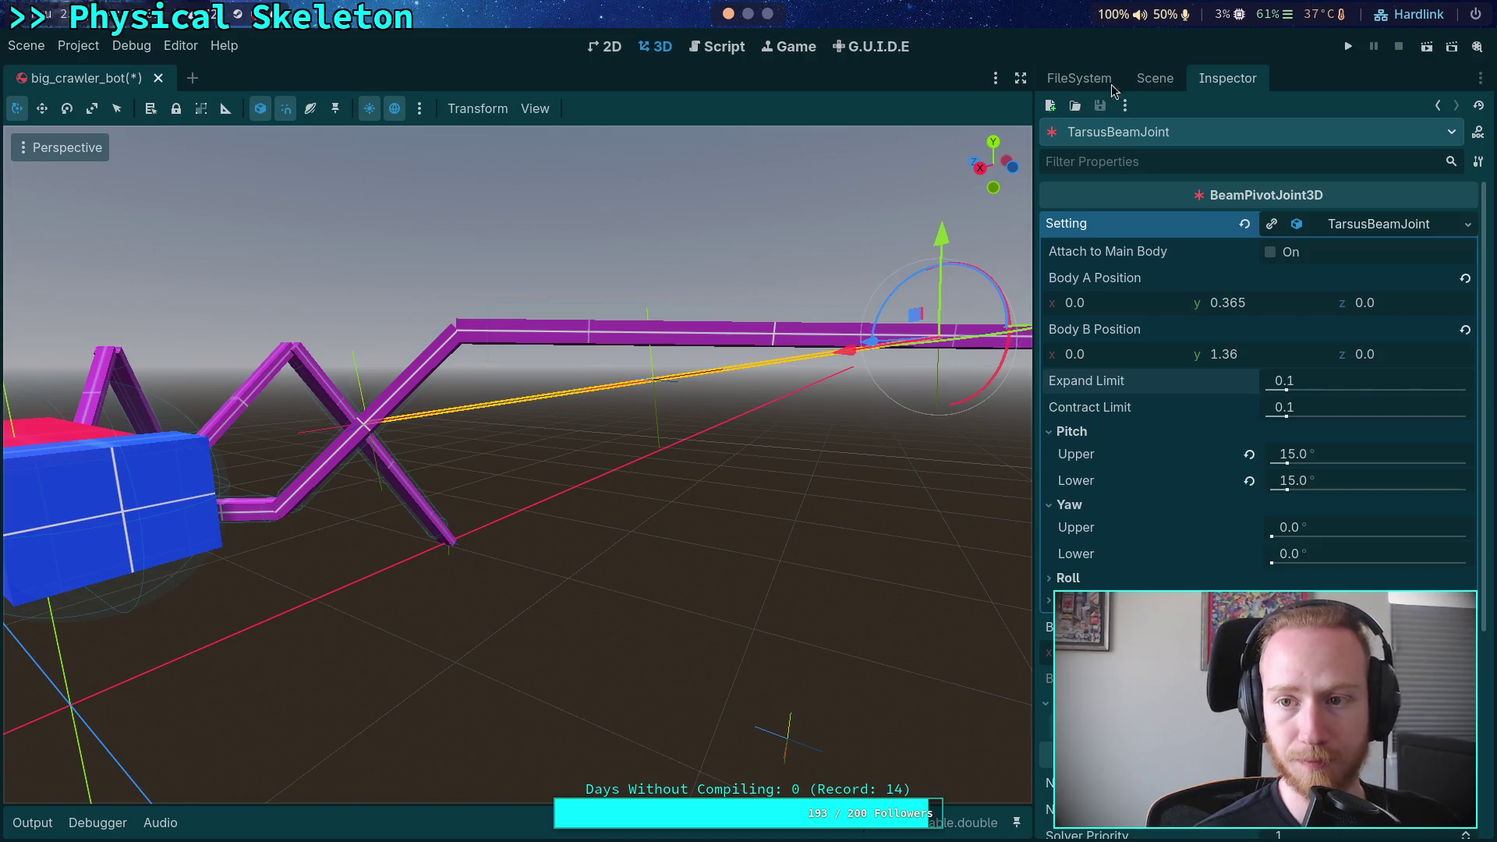
Select TarsusBeamJoint and try an Expand Limit of 0.2, then return it to 0.1
left_click(1154, 78)
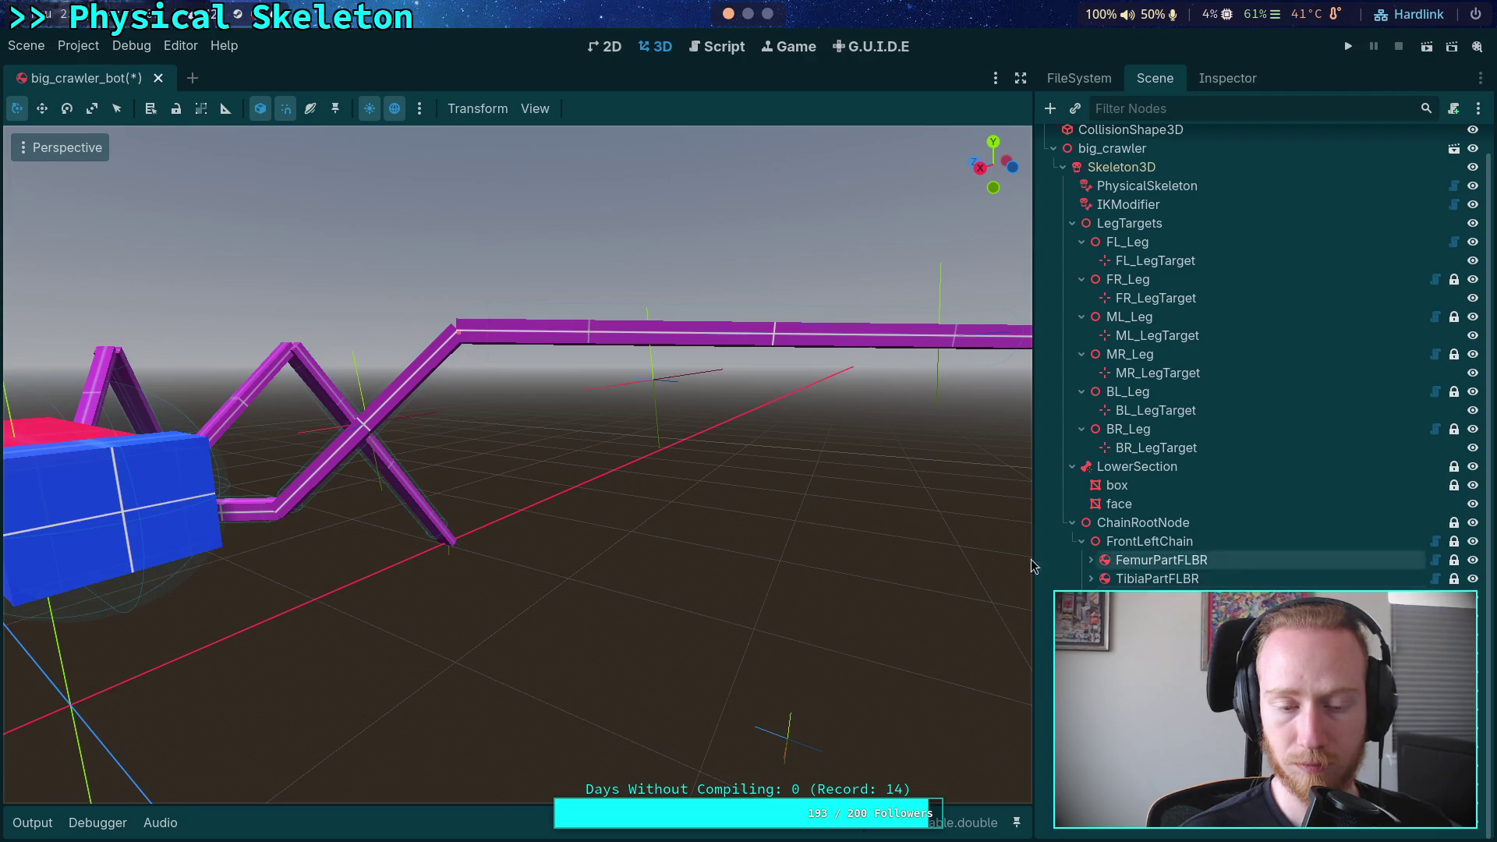
scroll(1263, 351, "up", 1)
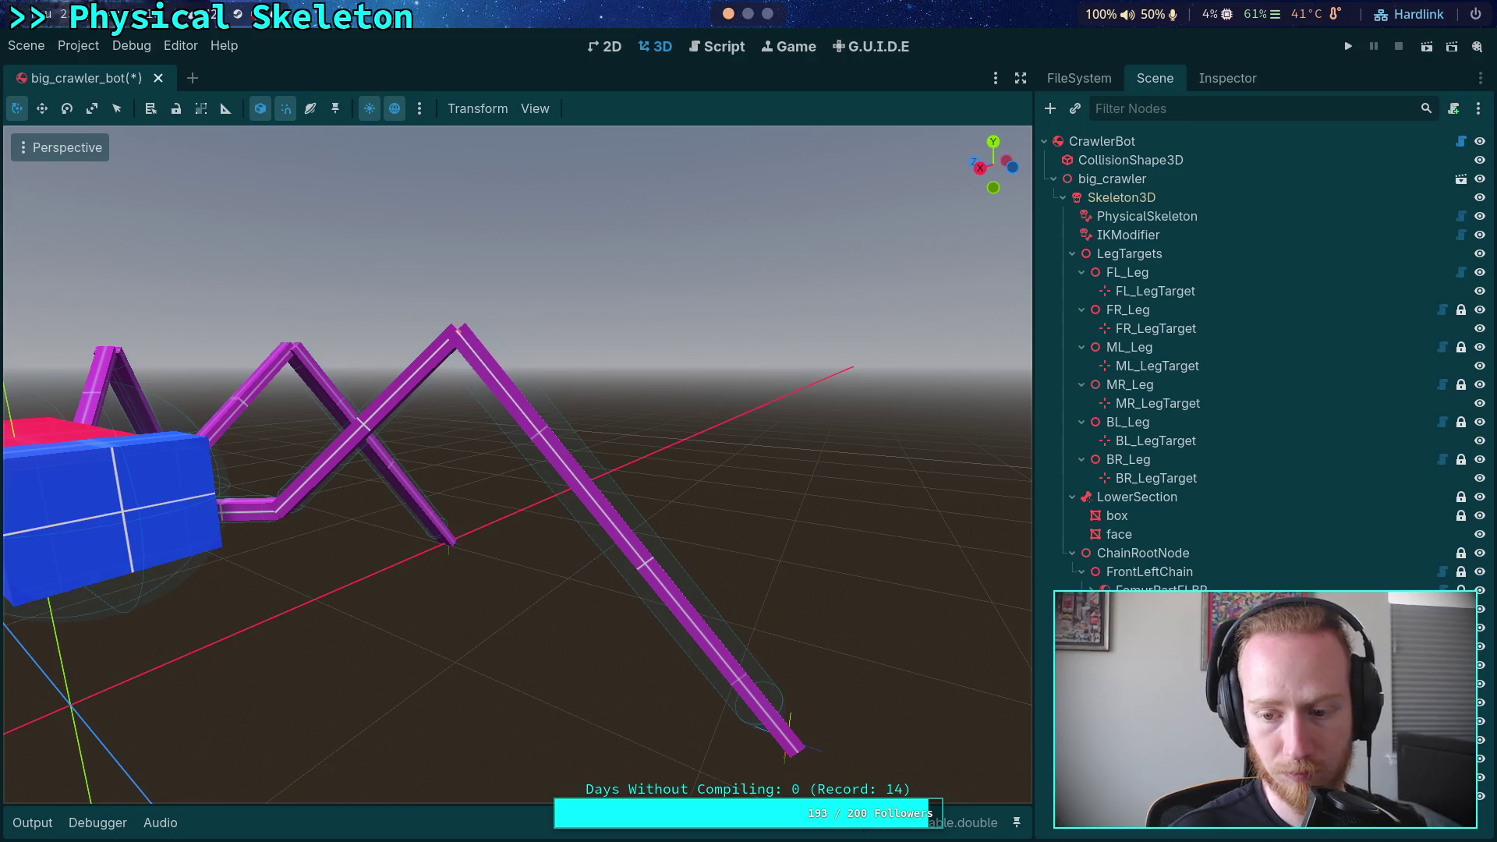
left_click(1147, 616)
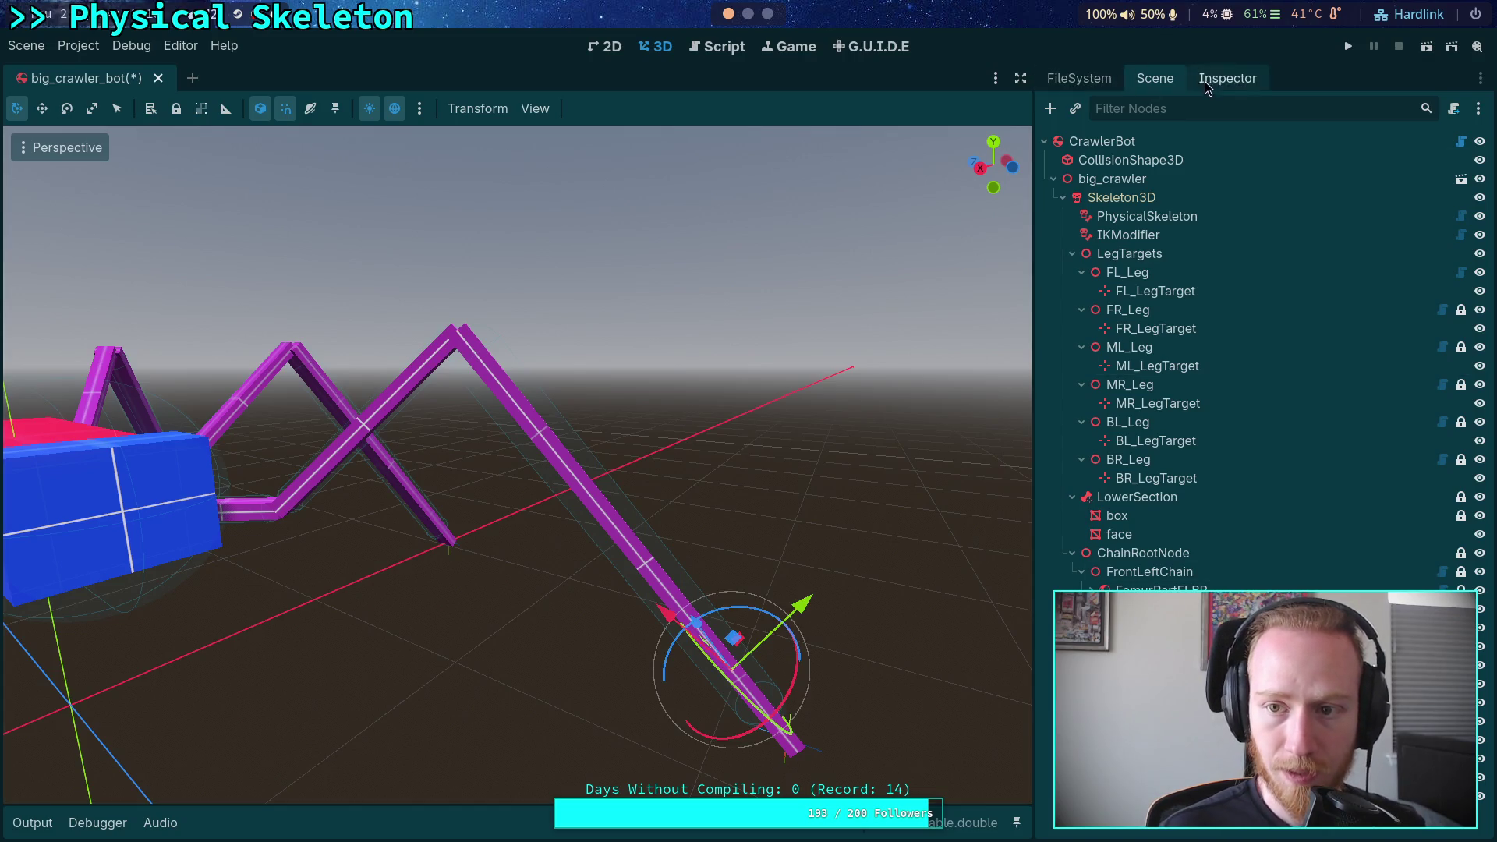
left_click(1228, 78)
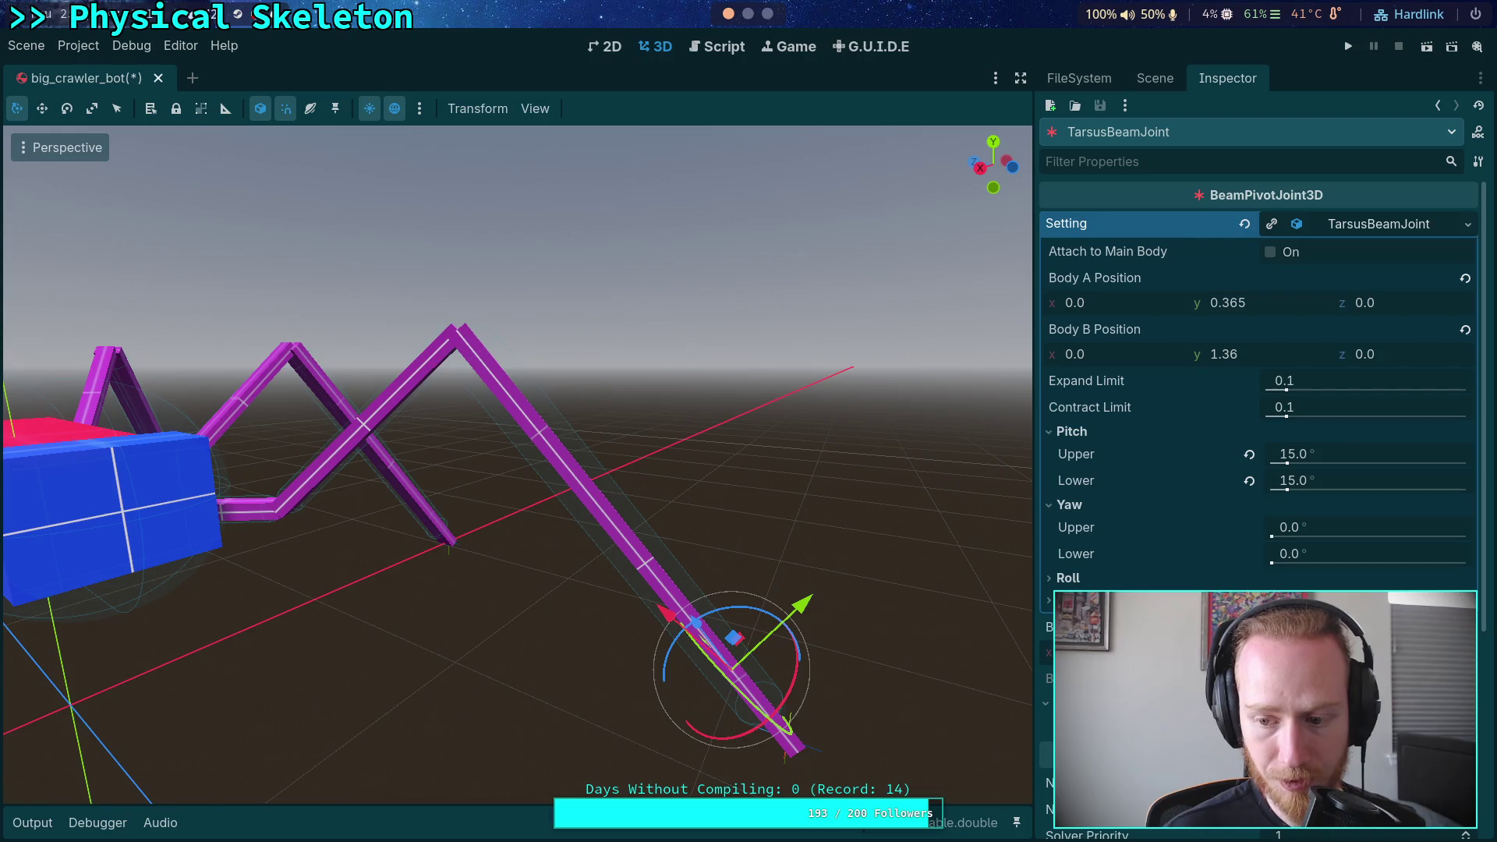
left_click(1353, 383)
key("BackSpace")
type("2")
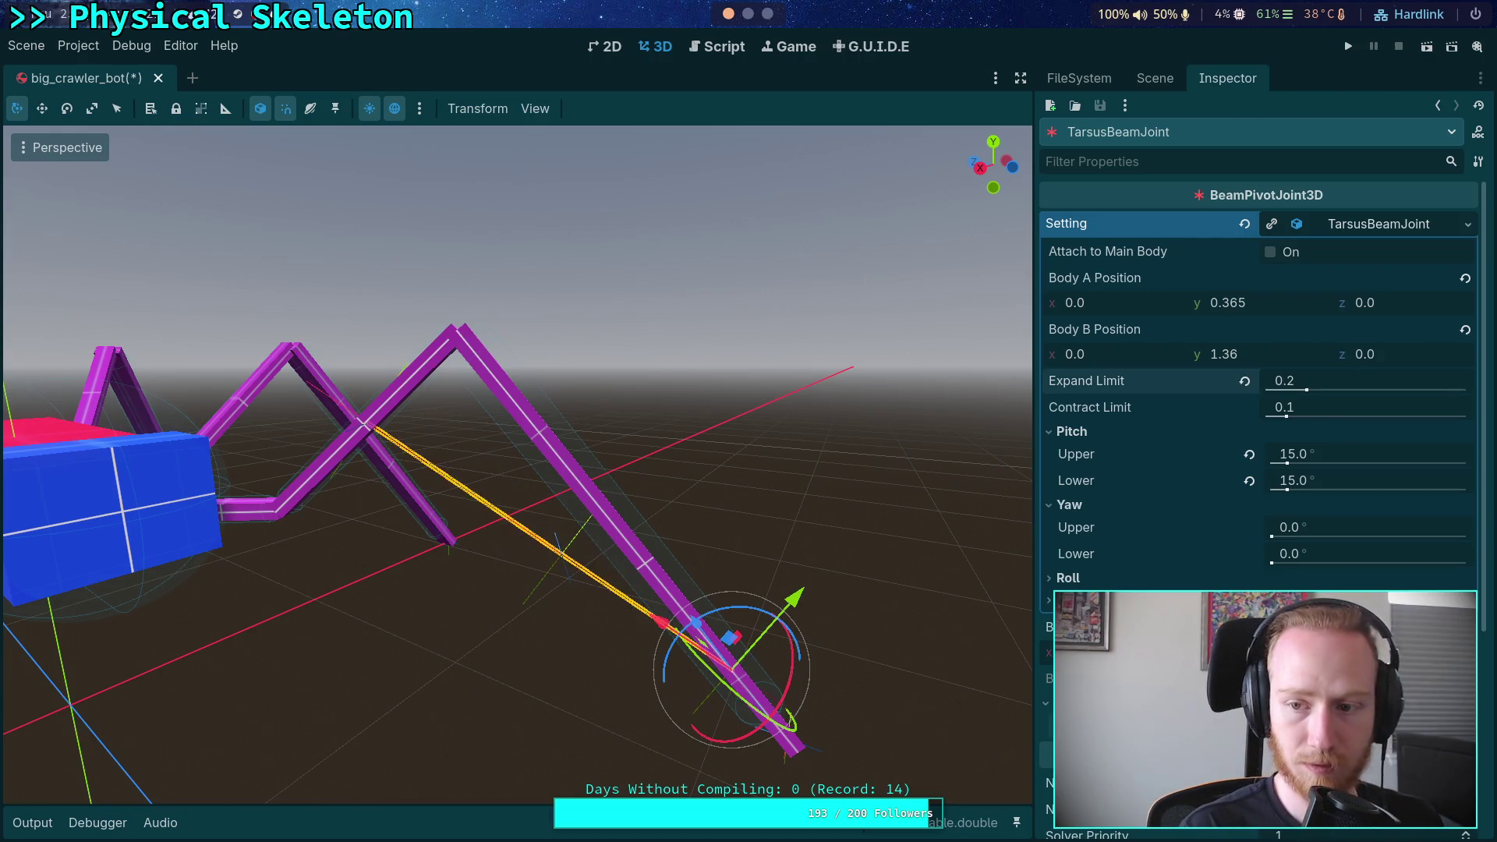
type("0.1")
key("Return")
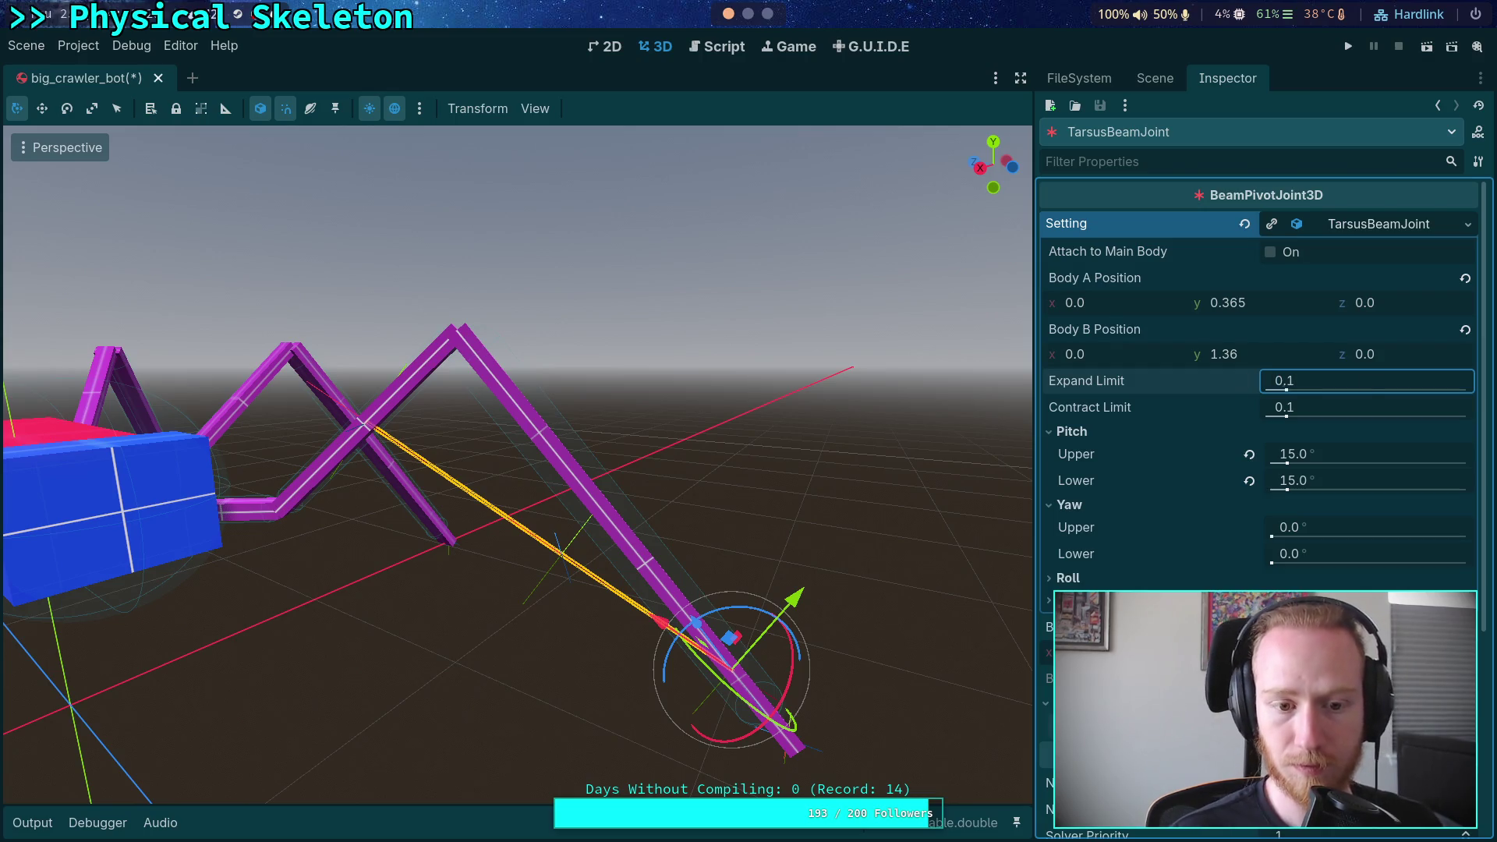
Reselect the front-left leg and rotate its lower segment about -32.5° to hang nearly vertical
left_click(1153, 82)
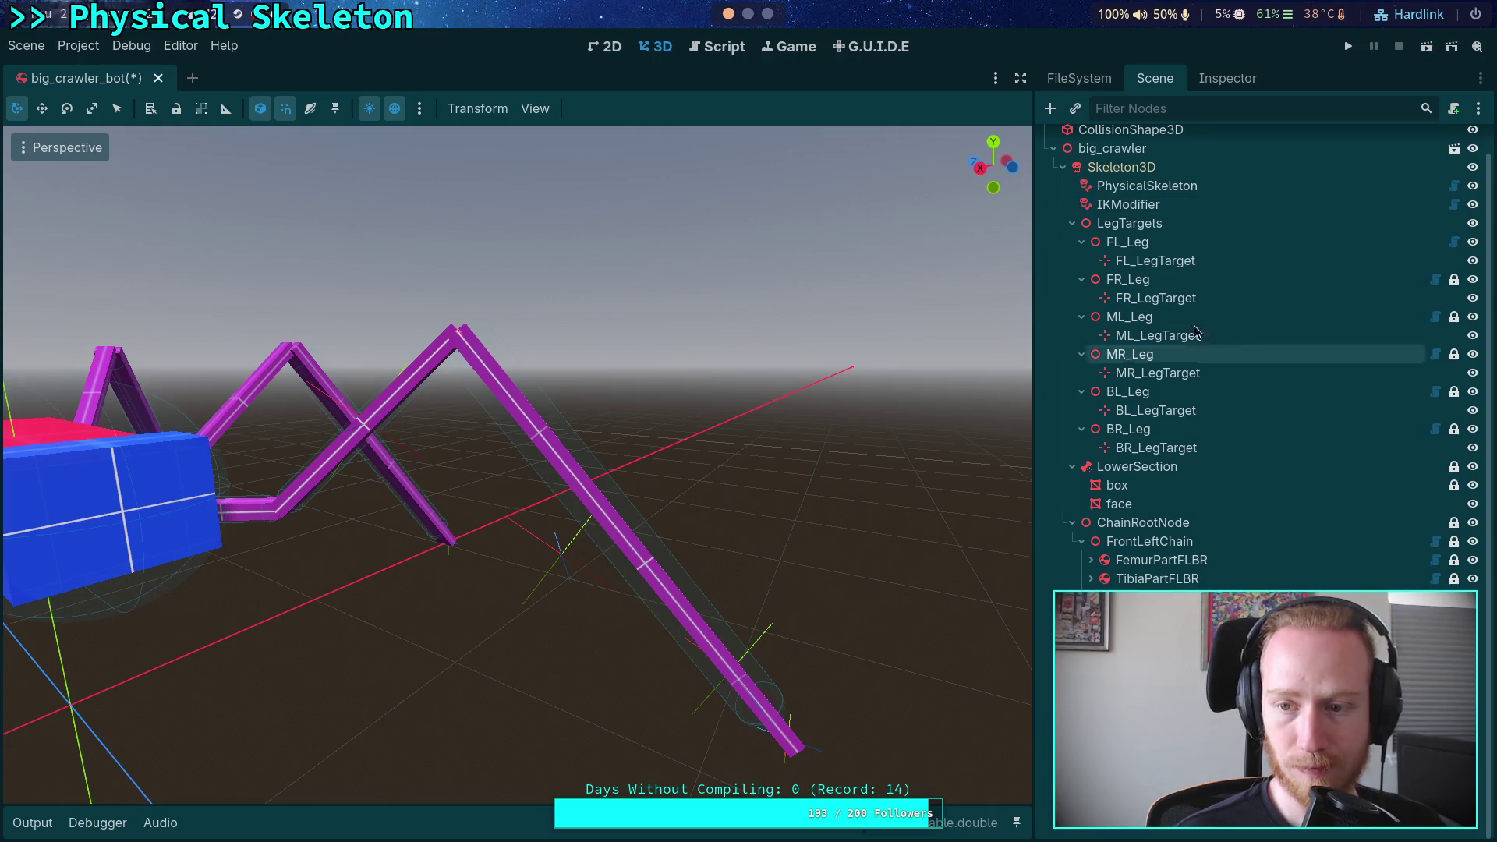
left_click(1219, 81)
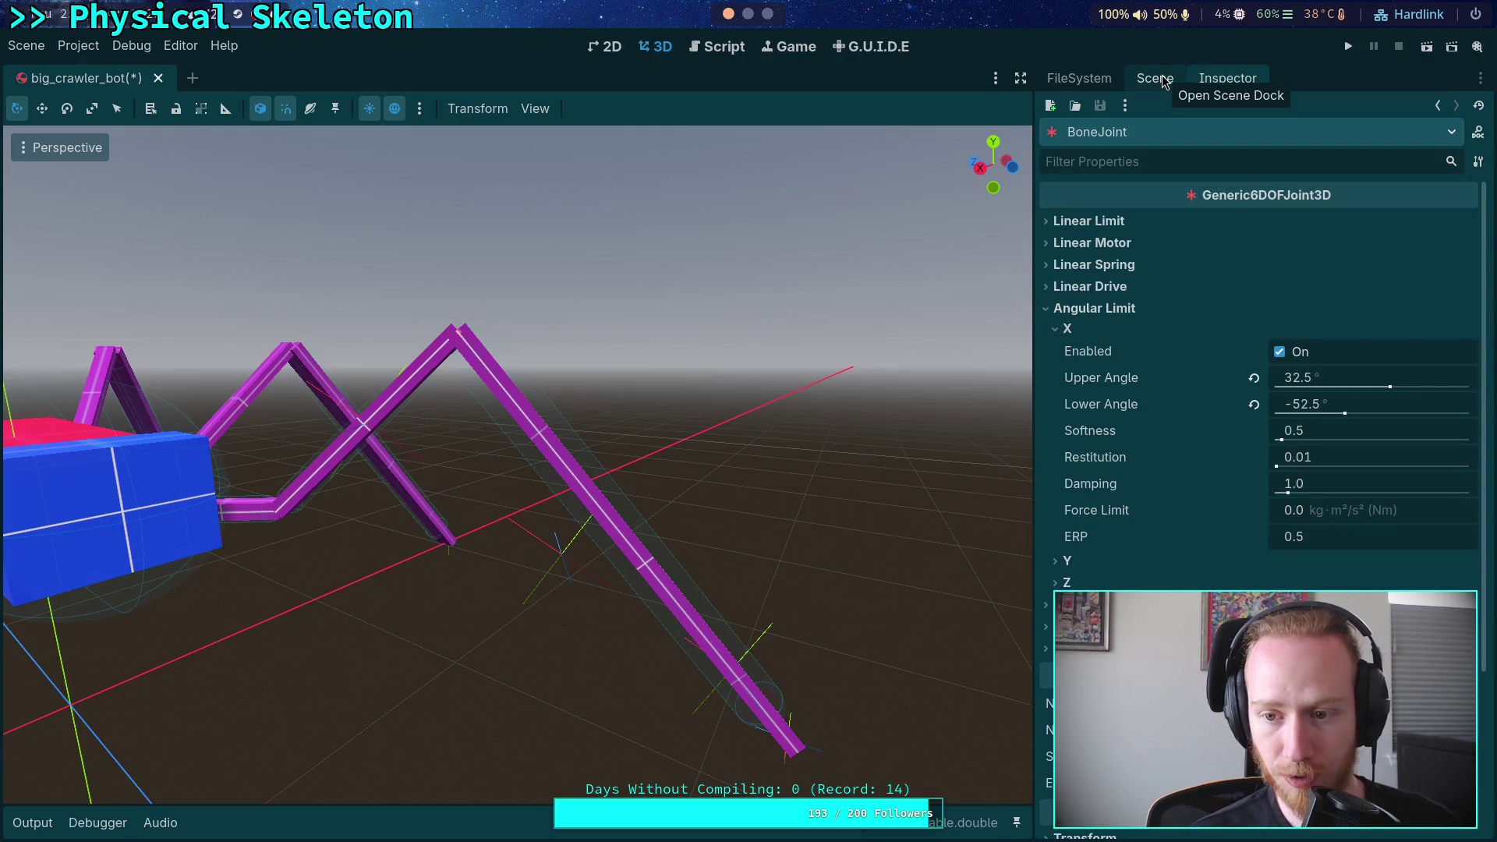
left_click(1162, 81)
left_click(492, 371)
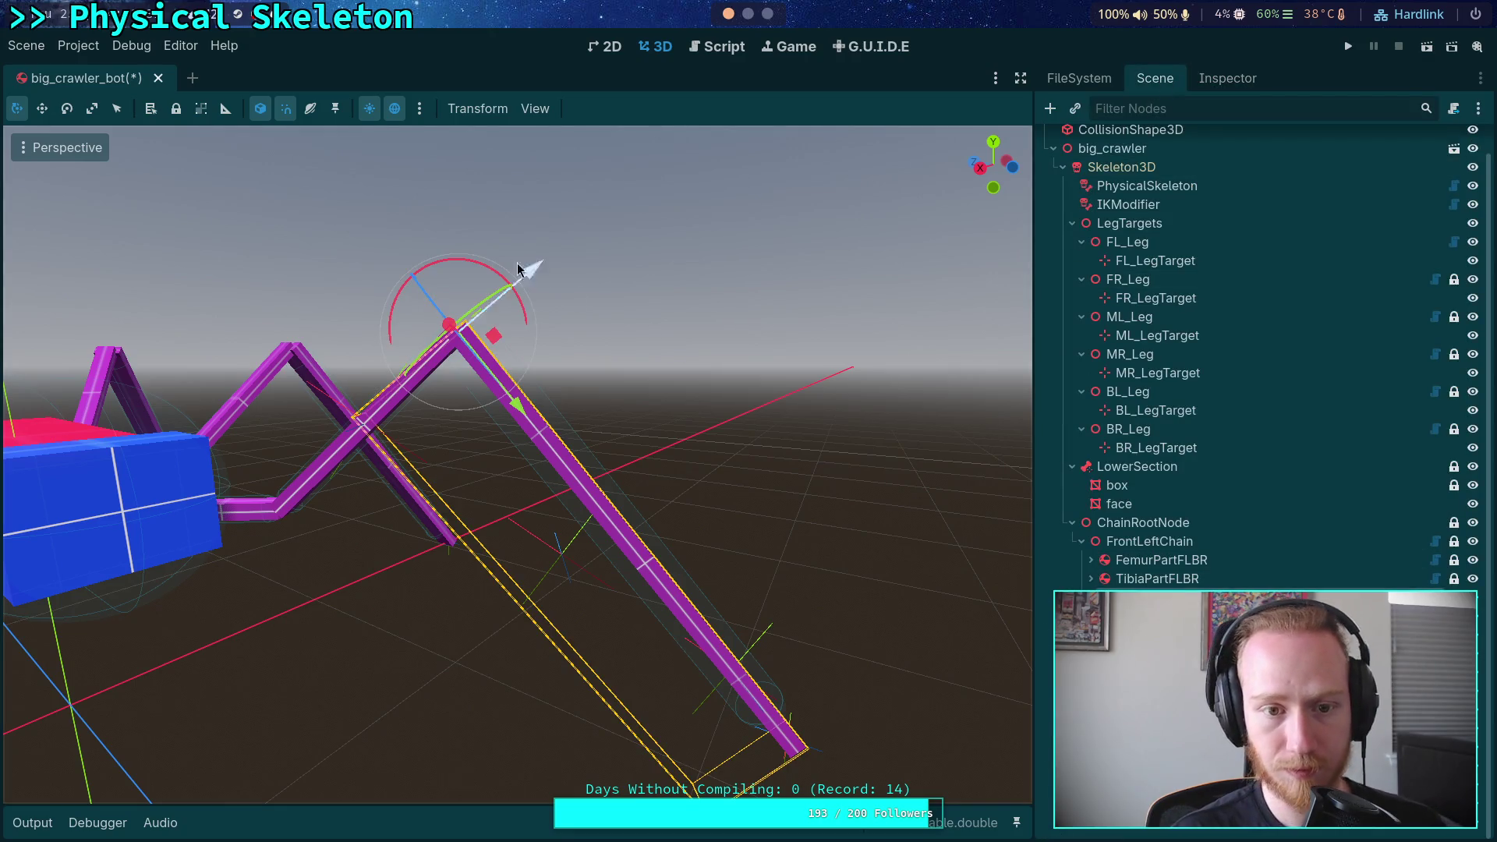
mouse_move(470, 264)
left_mouse_down()
mouse_move(502, 255)
mouse_move(525, 123)
mouse_move(622, 160)
left_mouse_up()
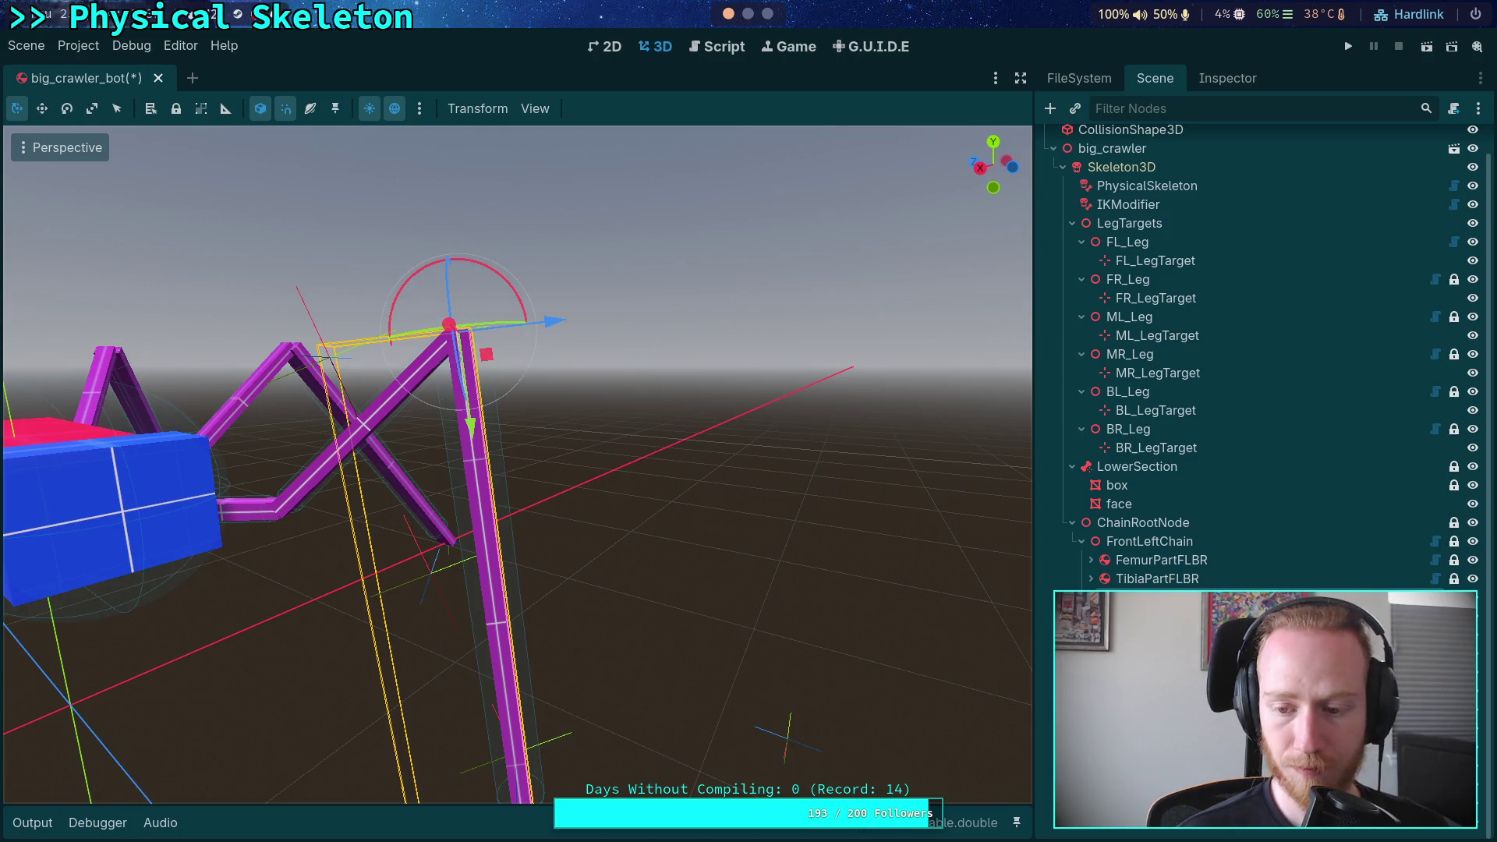
Try TarsusBeamJoint Expand Limit 0.2, restore 0.1, then swing the leg near-vertical
left_click(1227, 78)
left_click(1354, 390)
type("0.2")
key("Return")
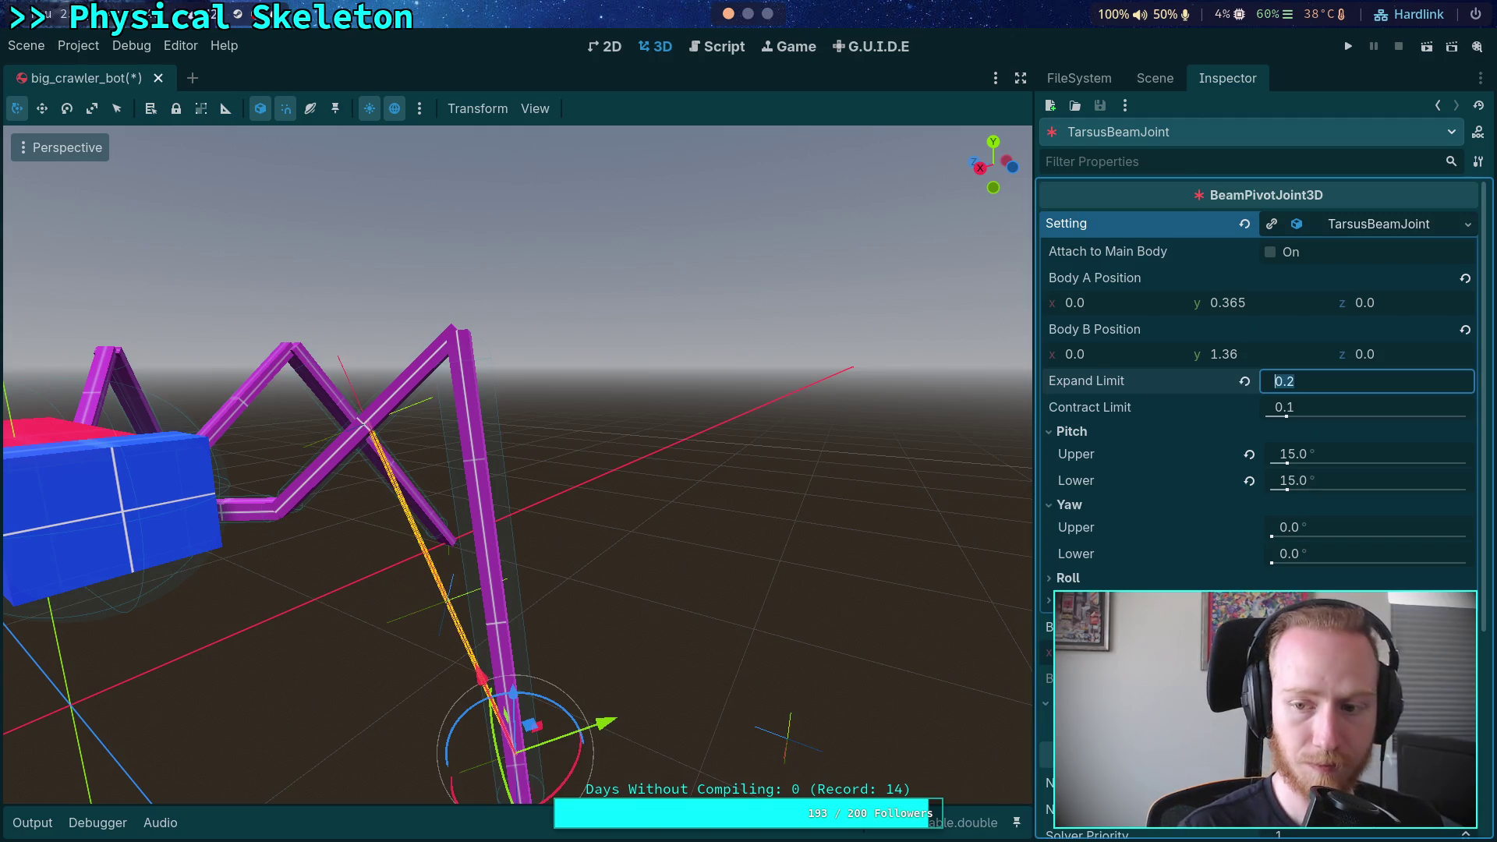
left_click(1245, 380)
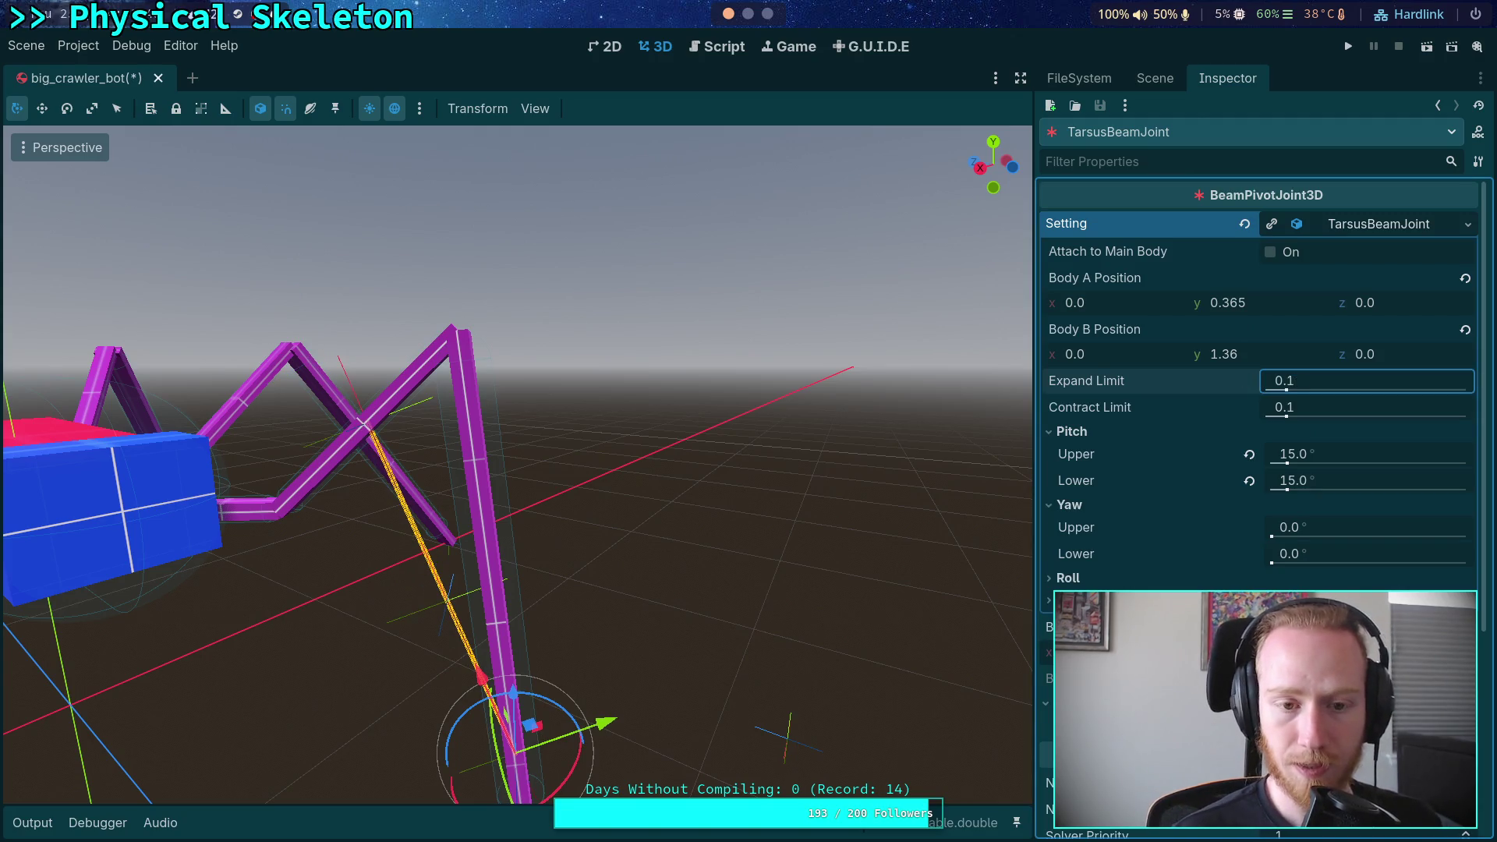
left_click(1155, 78)
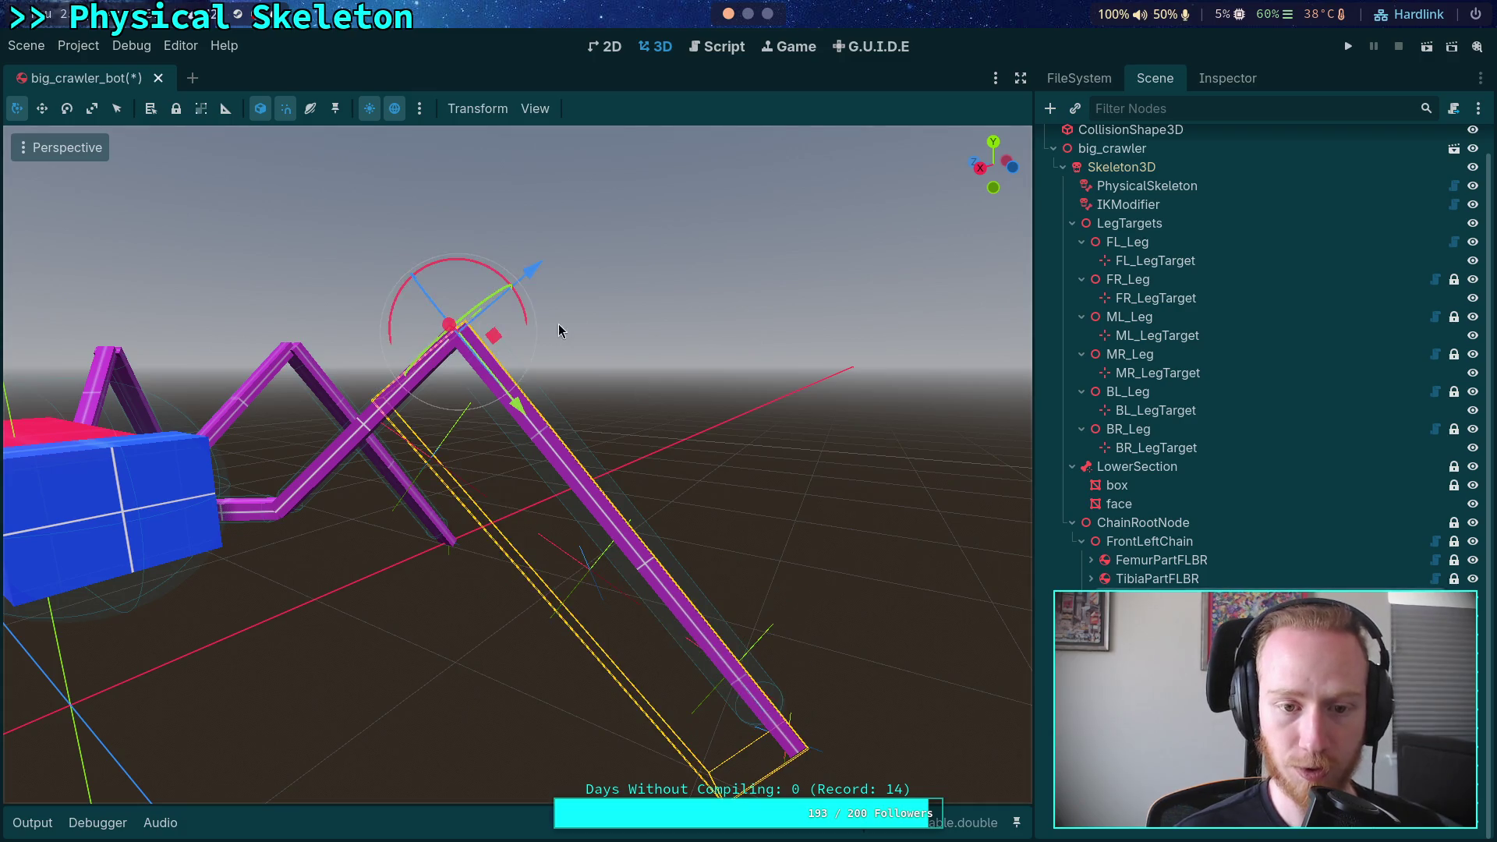
left_click_drag(473, 265, 568, 215)
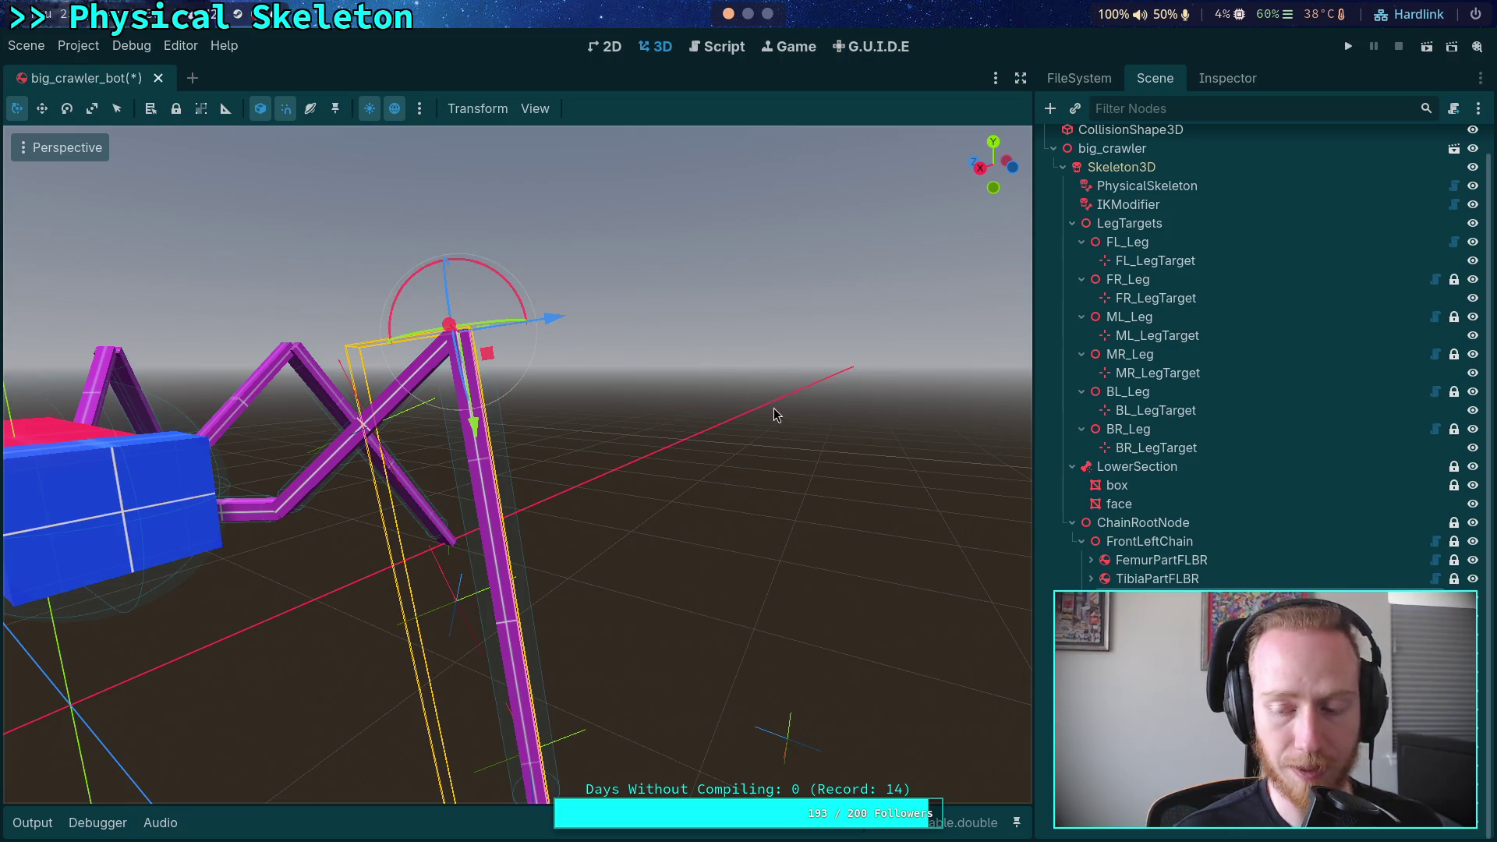
Retest Expand Limit at 0.2 and back to 0.1 on the upright pose, then return to the Python terminal
left_click(1236, 621)
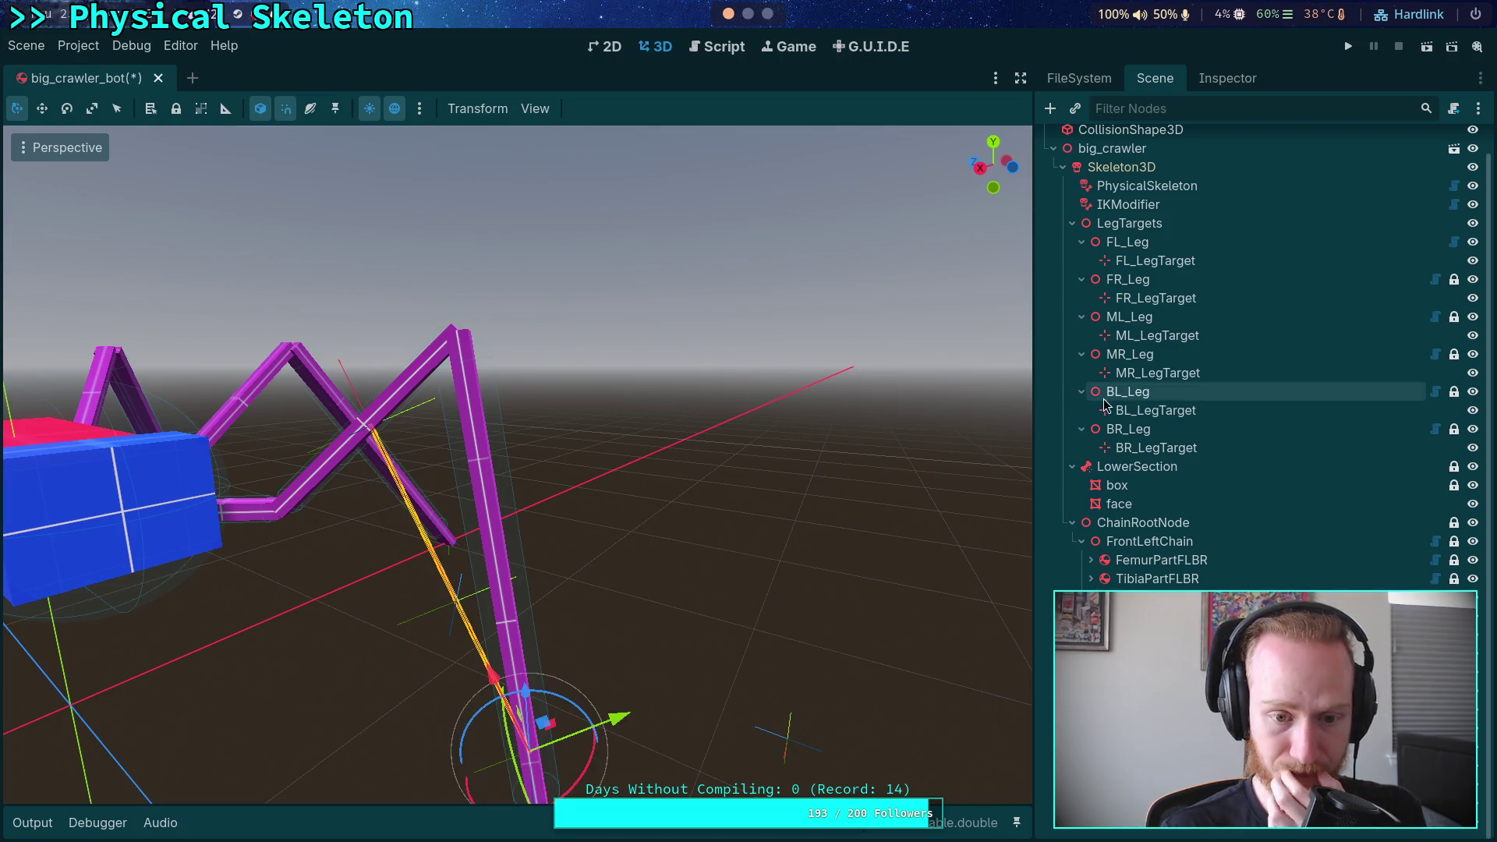
left_click(1220, 88)
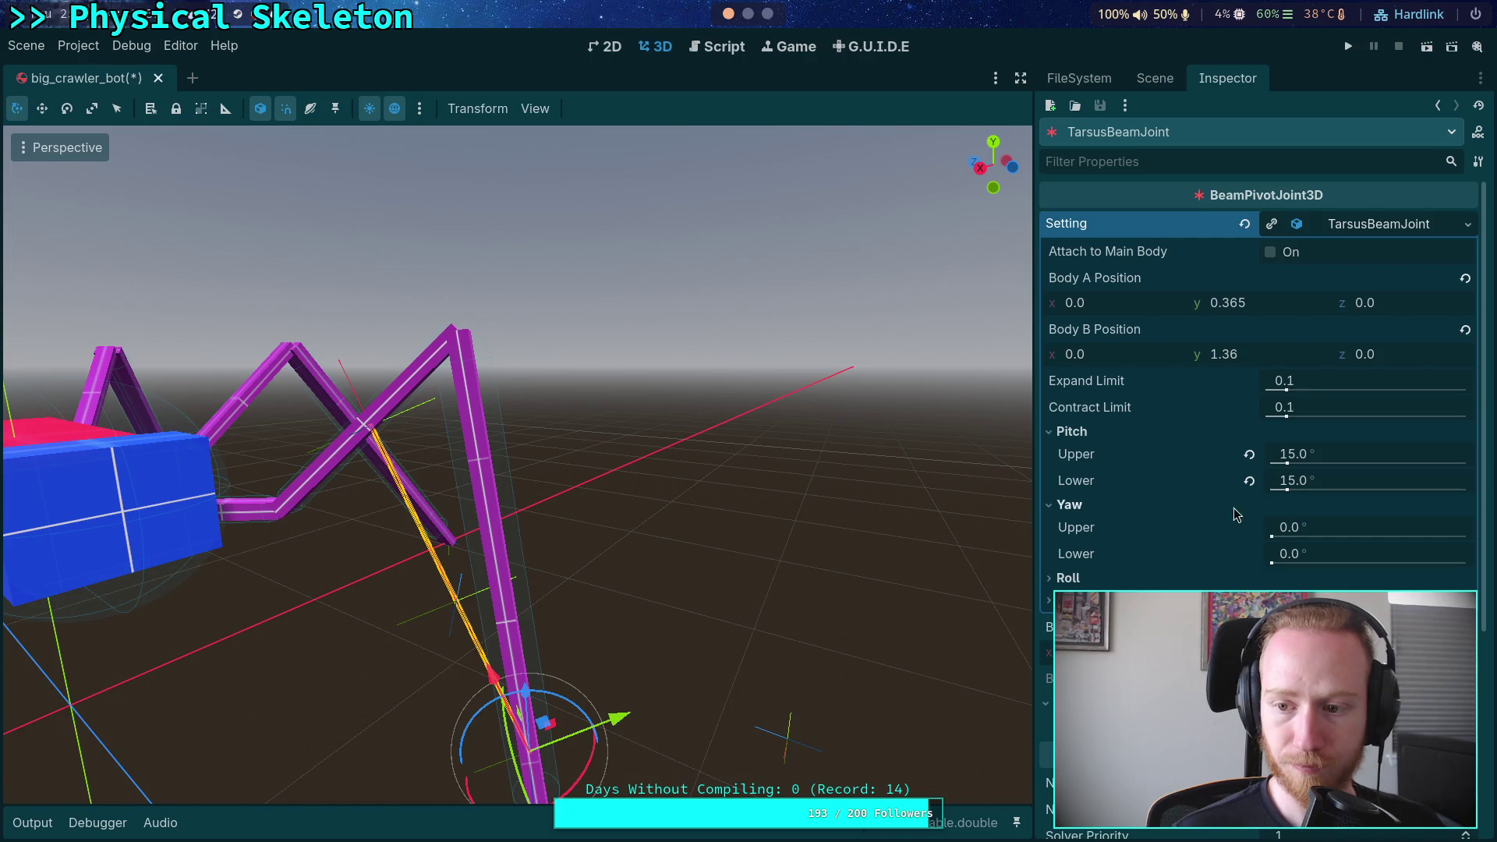
left_click(1373, 381)
key("BackSpace")
type("2")
key("Return")
key("BackSpace")
type("1")
key("Return")
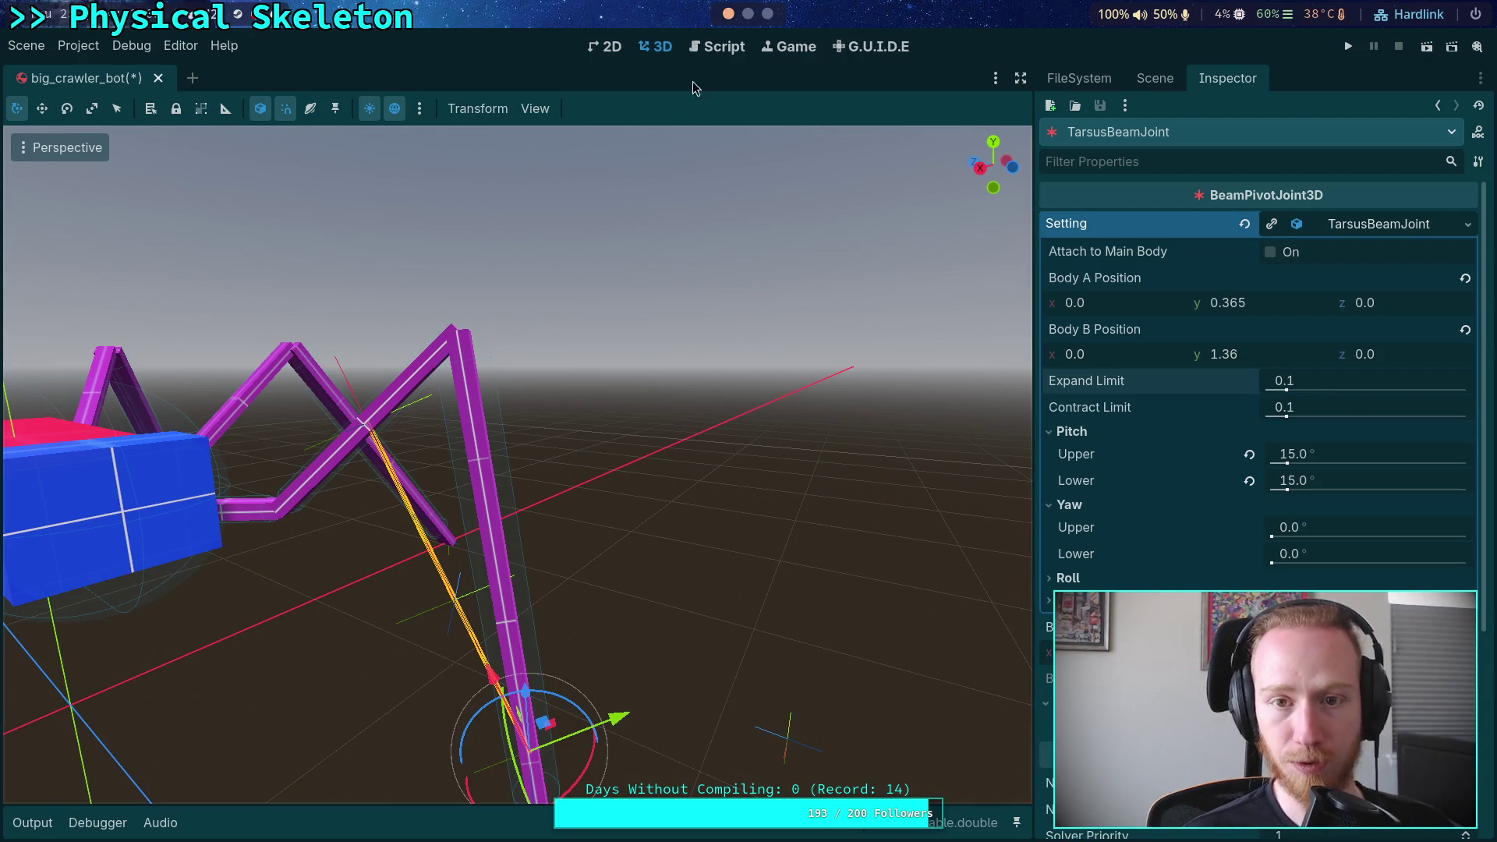
left_click(767, 14)
left_click(747, 14)
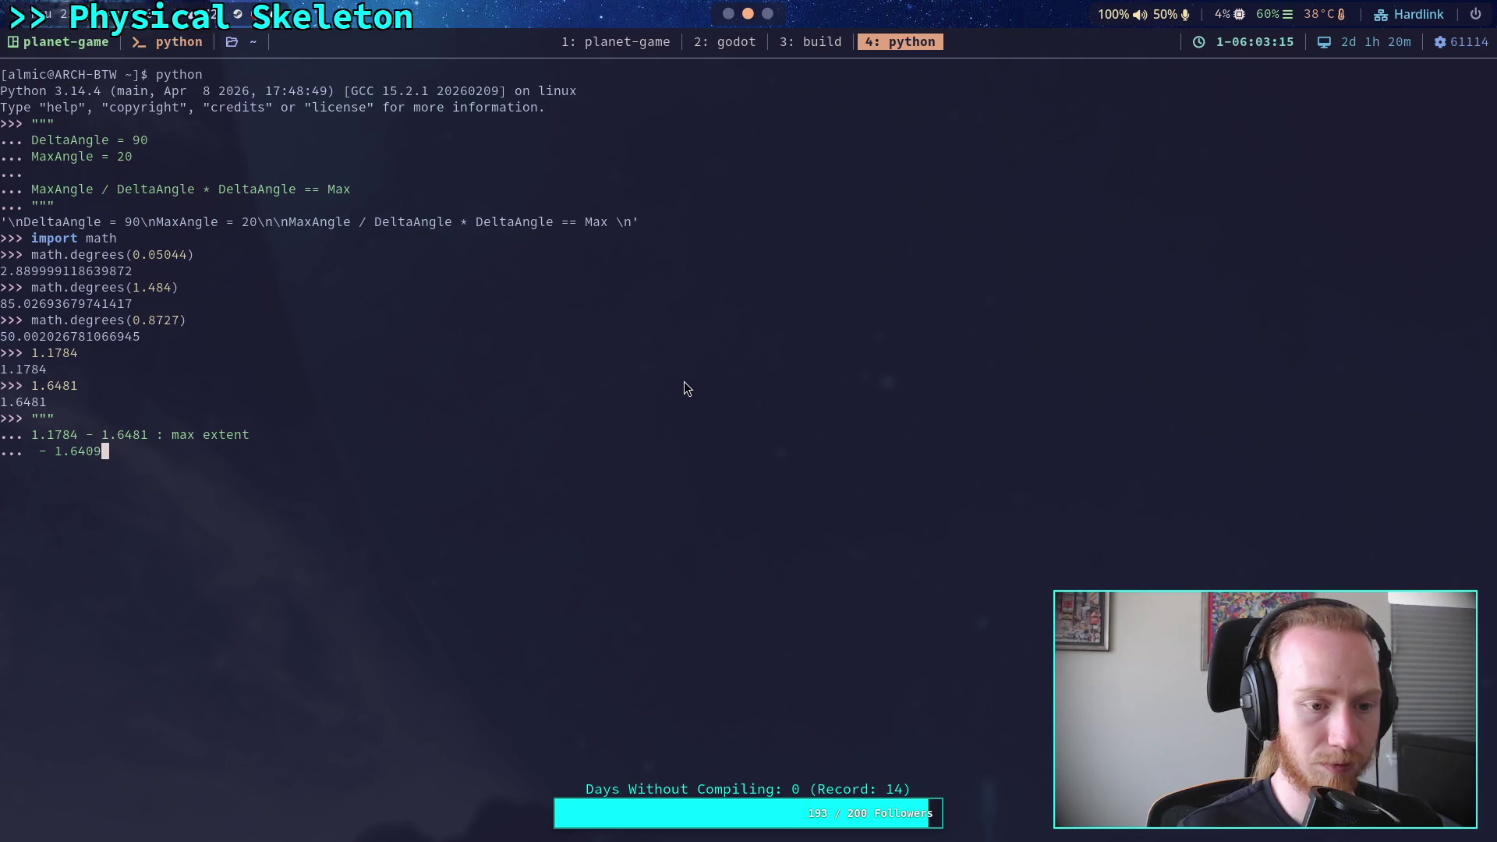
Write the note line '1.1902 - 1.6409 : -2deg' under the max extent entry
key("Left")
key("Left")
key("Left")
key("Right")
key("Right")
key("Right")
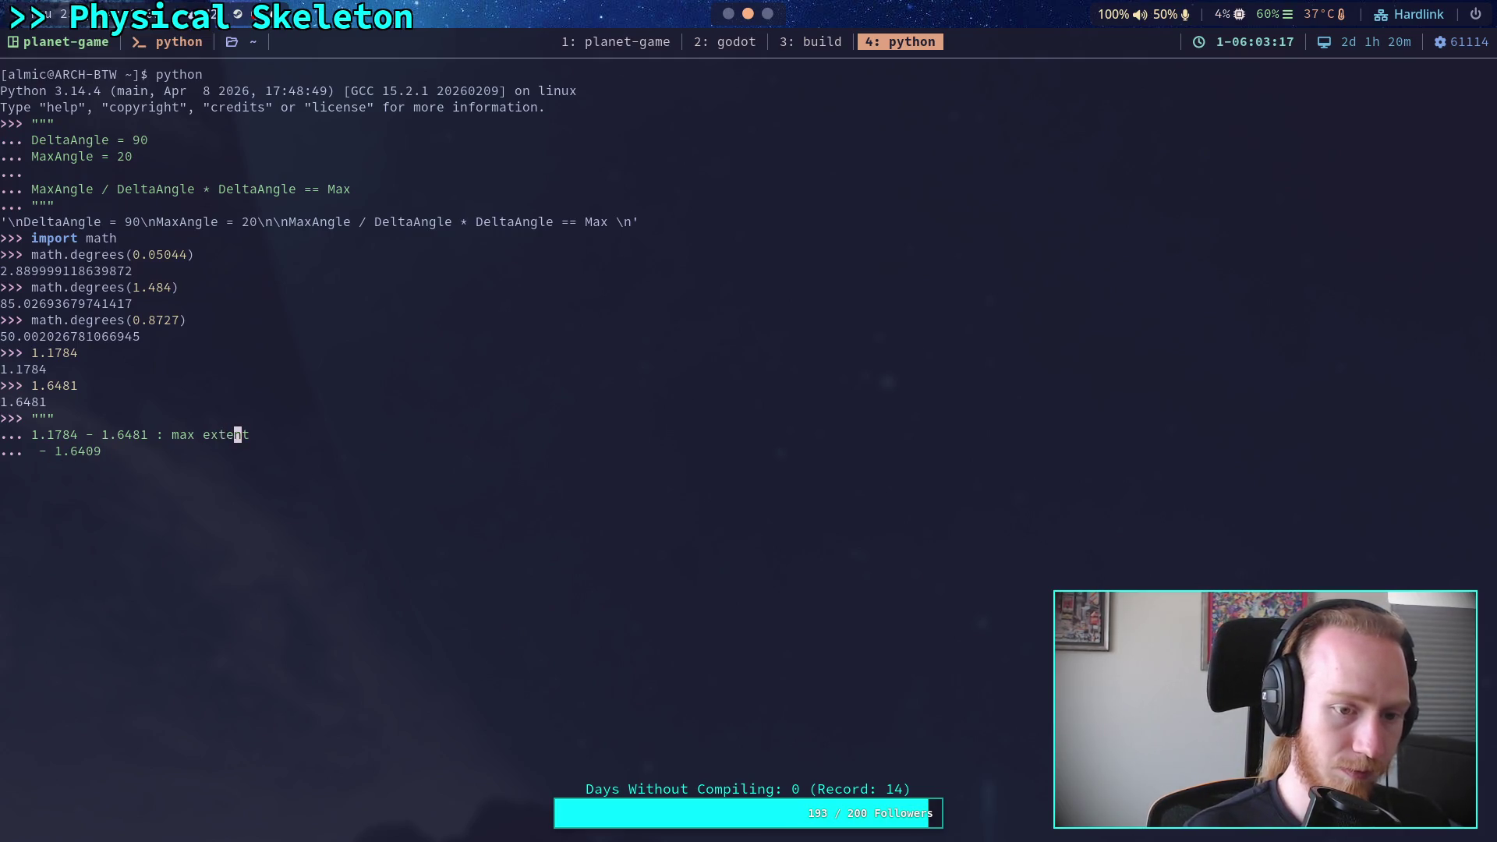
key("Down")
type("1.18")
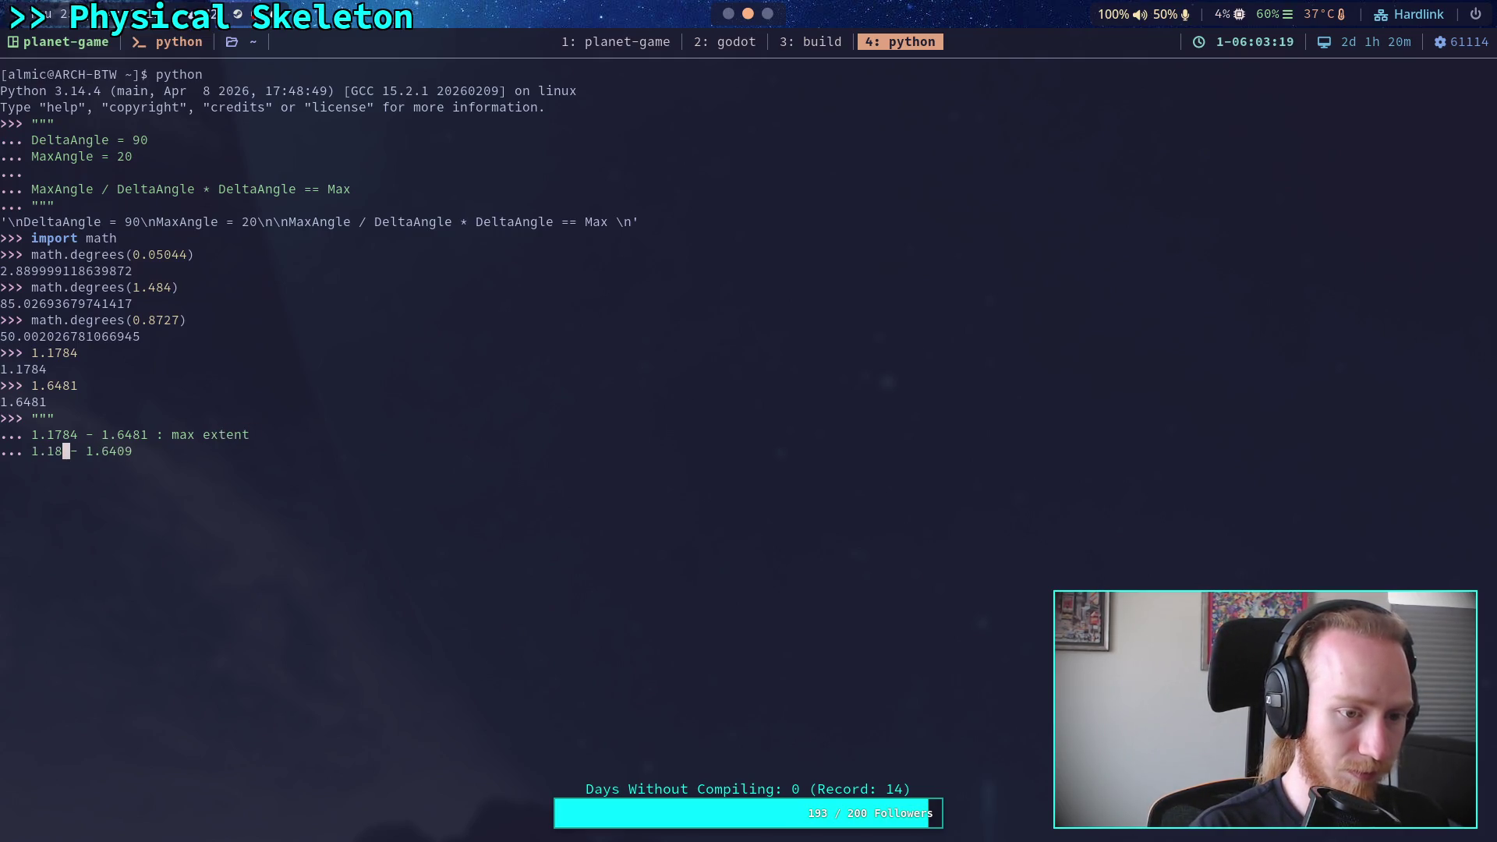
key("BackSpace")
type("902")
key("Right")
key("End")
type(": ")
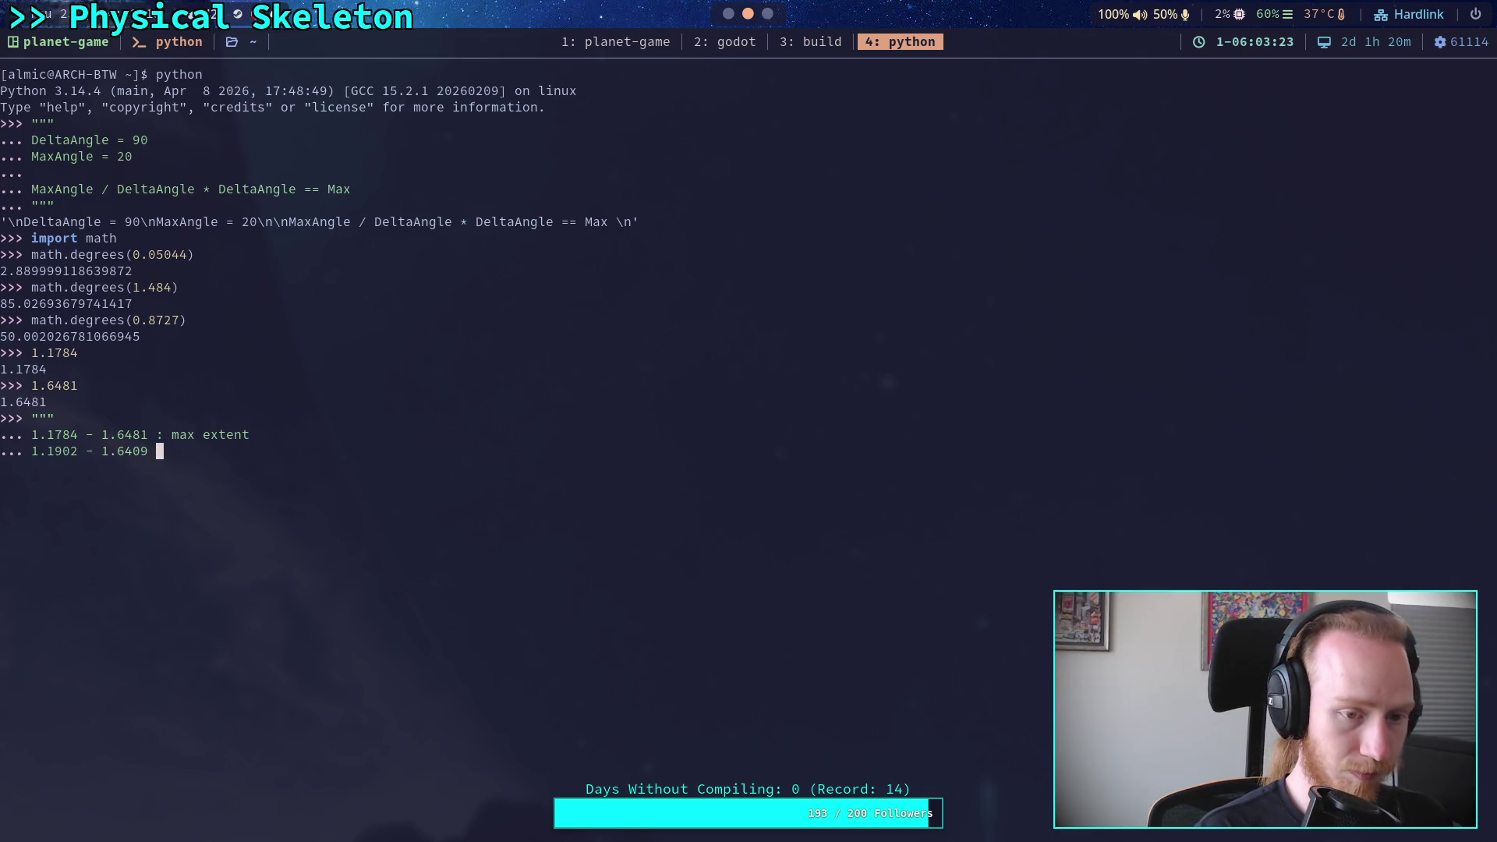
type("-2deg")
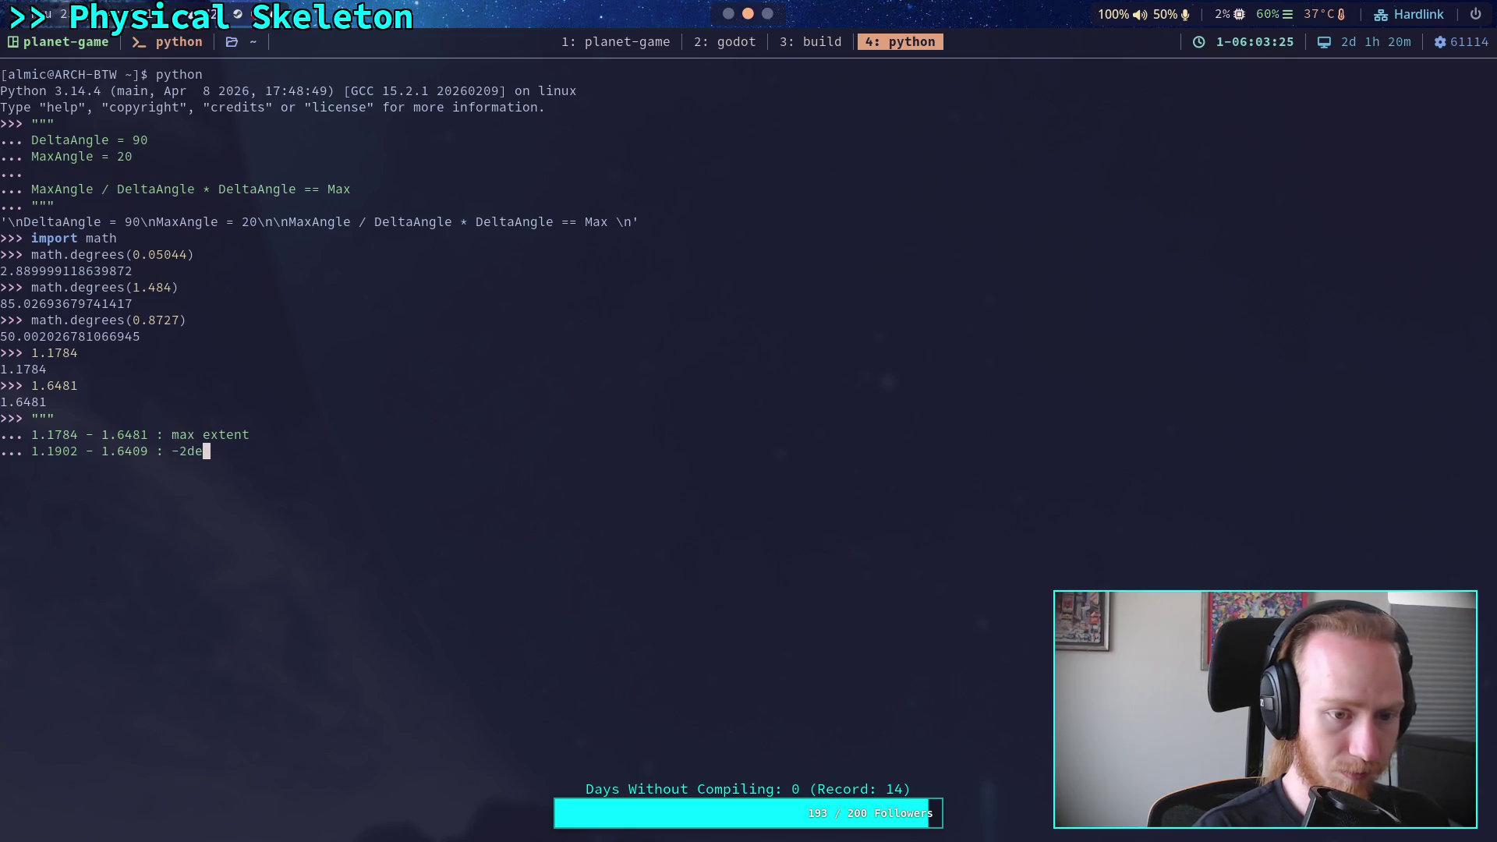
Close the notes string with triple quotes, evaluate it, and go back to Godot
key("Return")
type("\"\"\"")
key("Return")
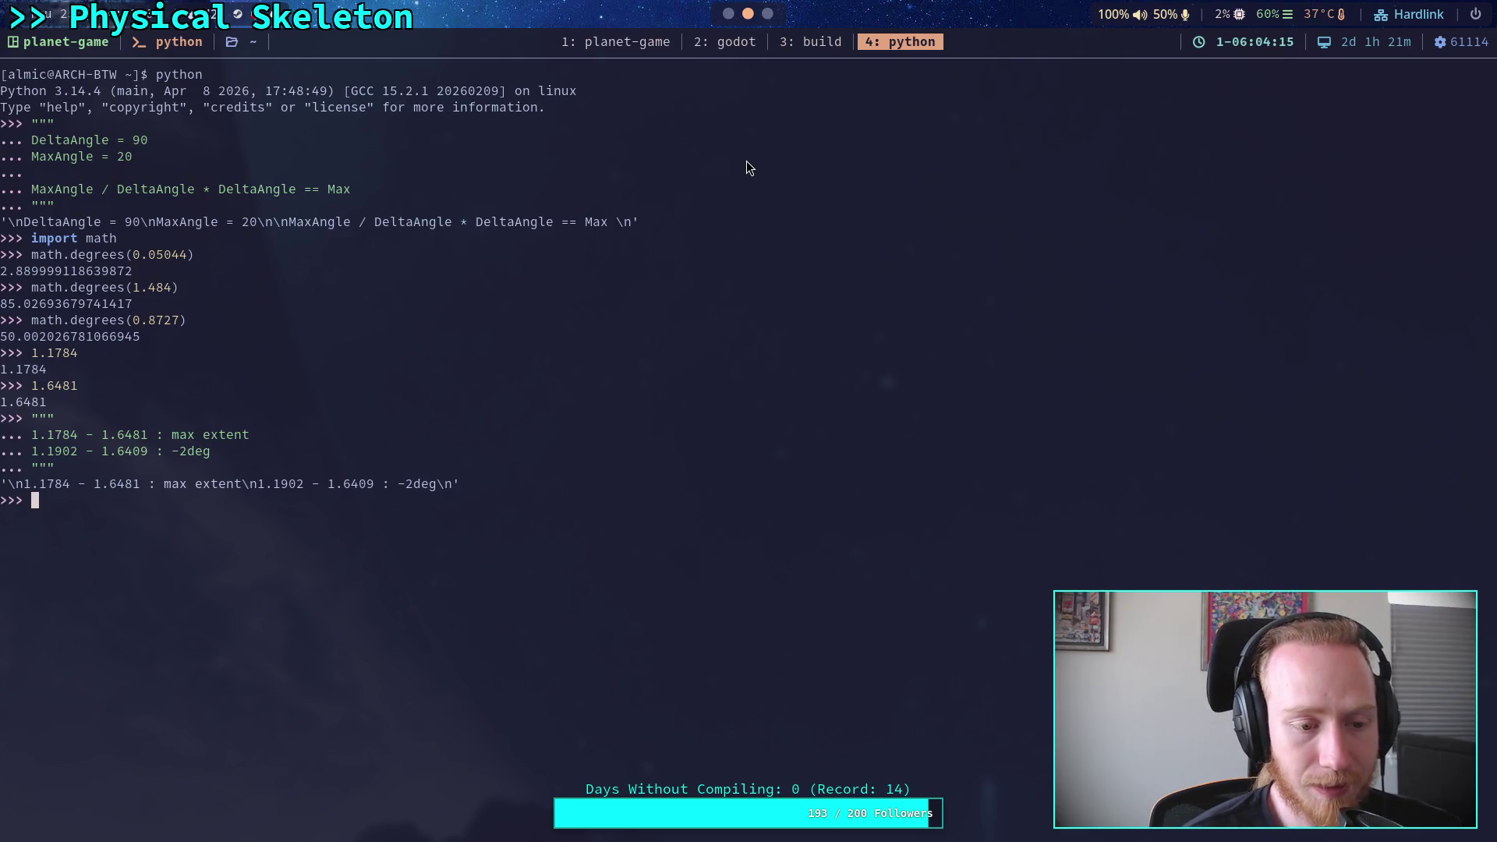
left_click(728, 13)
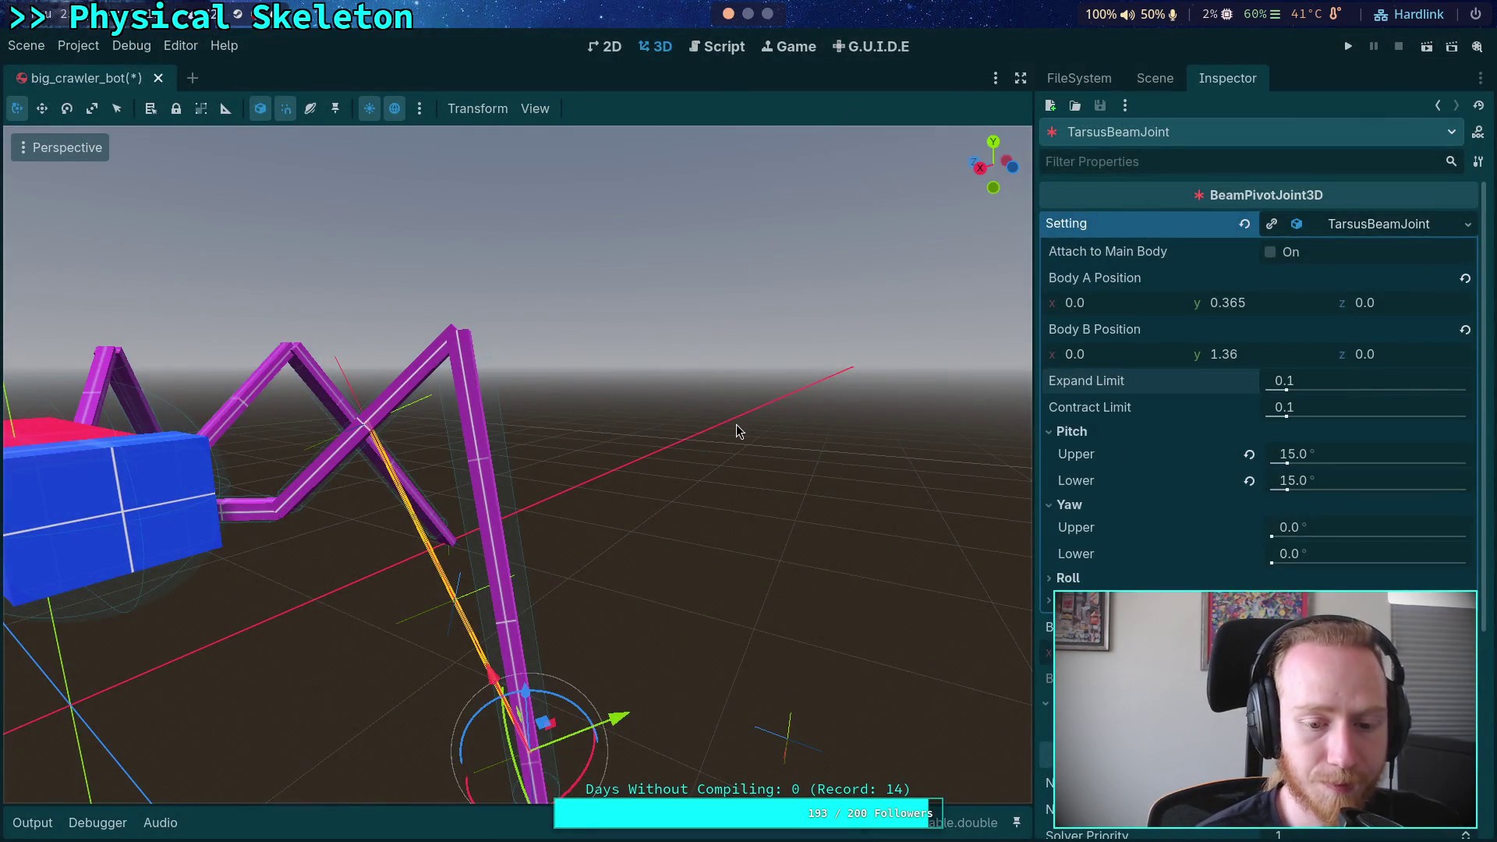
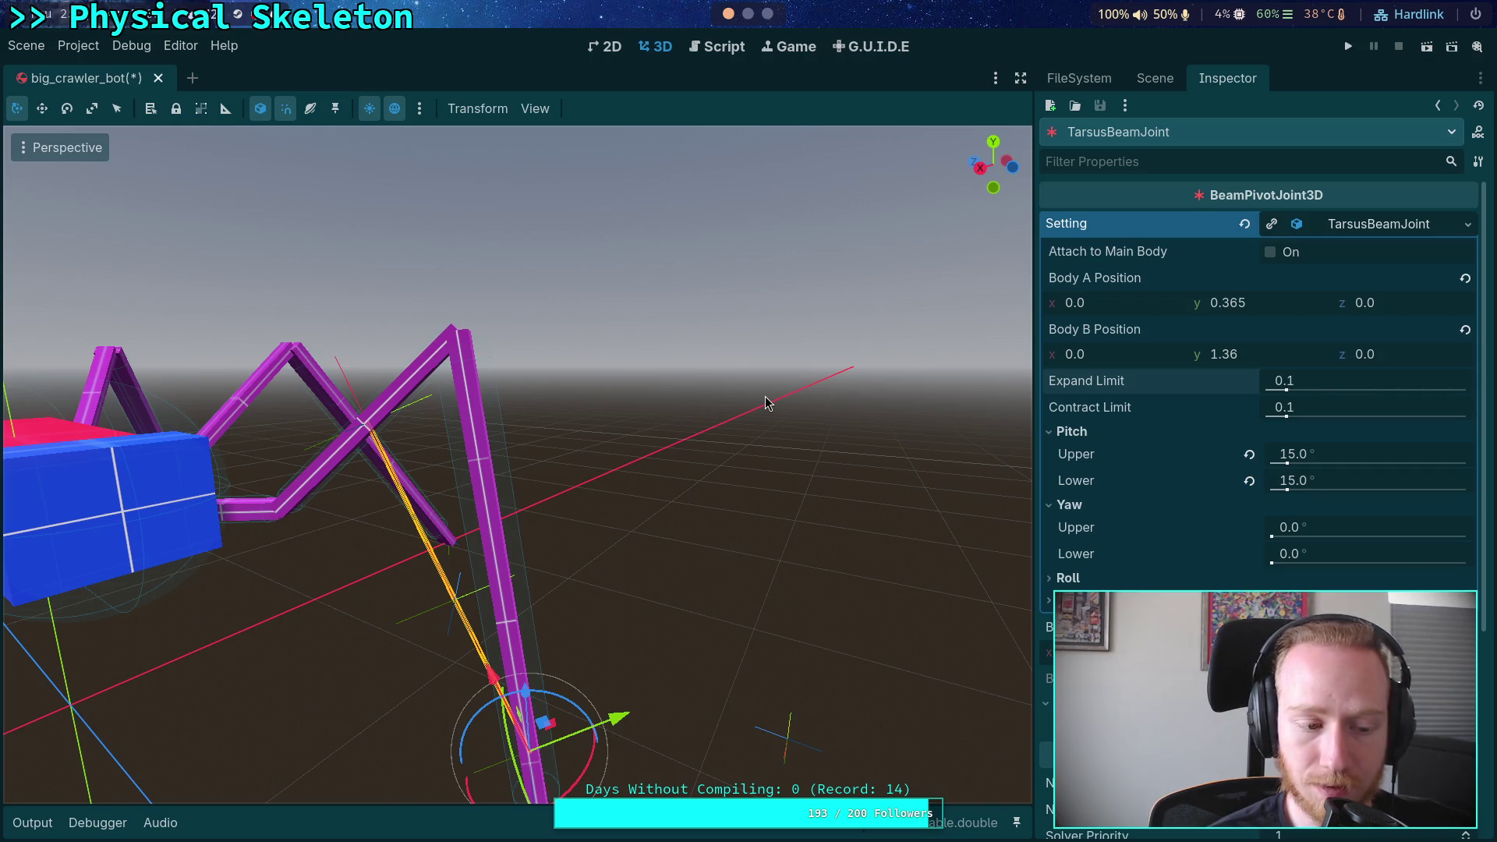
Switch to the script editor, widen the code area, and fold solve_motor_velocity and reload_part in part_3d.gd
left_click(717, 46)
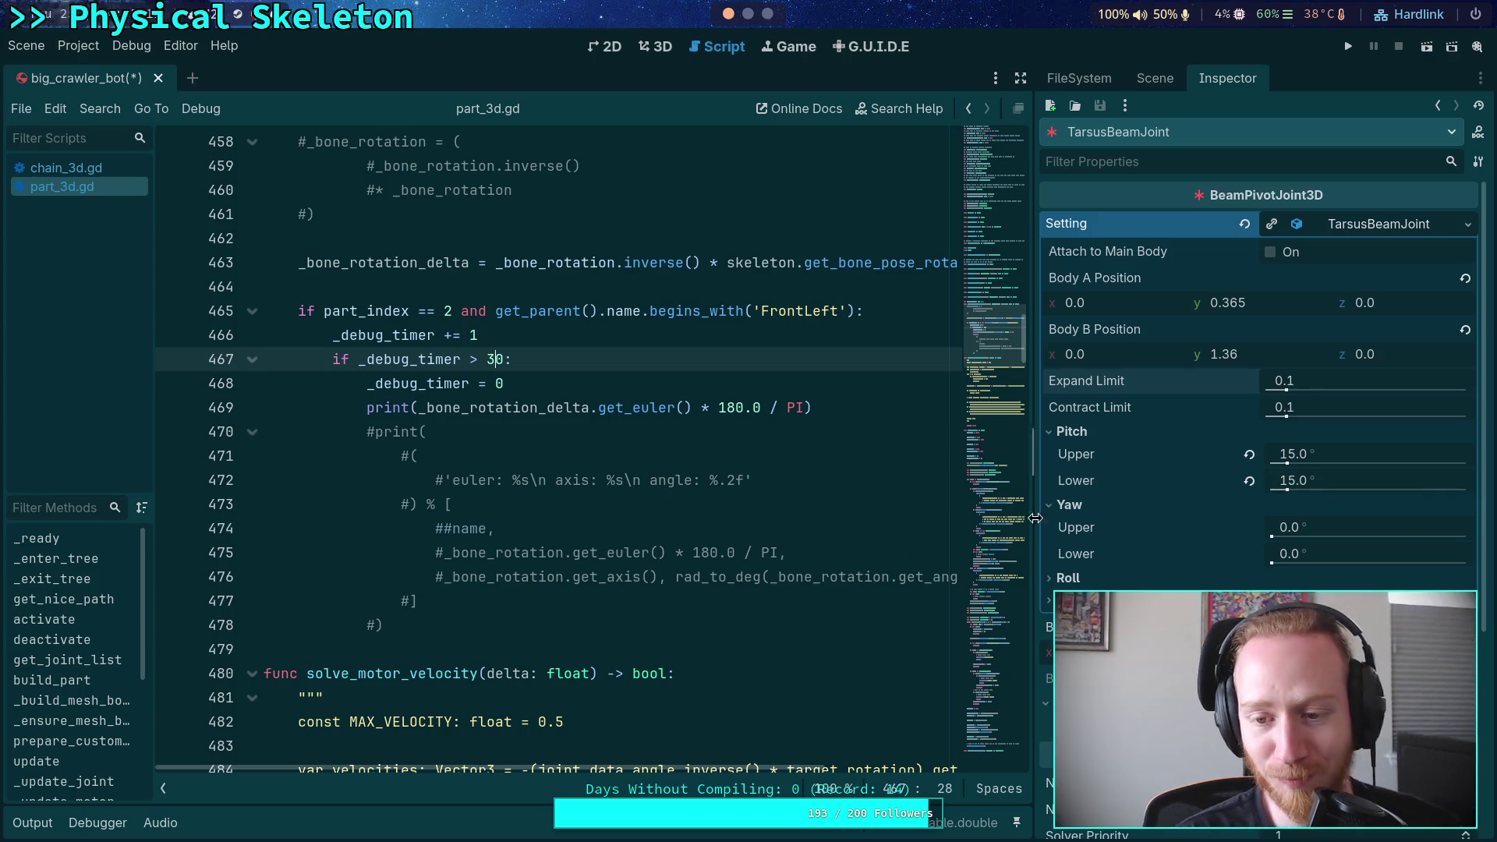
mouse_move(1040, 515)
left_mouse_down()
mouse_move(1123, 513)
mouse_move(1167, 489)
left_mouse_up()
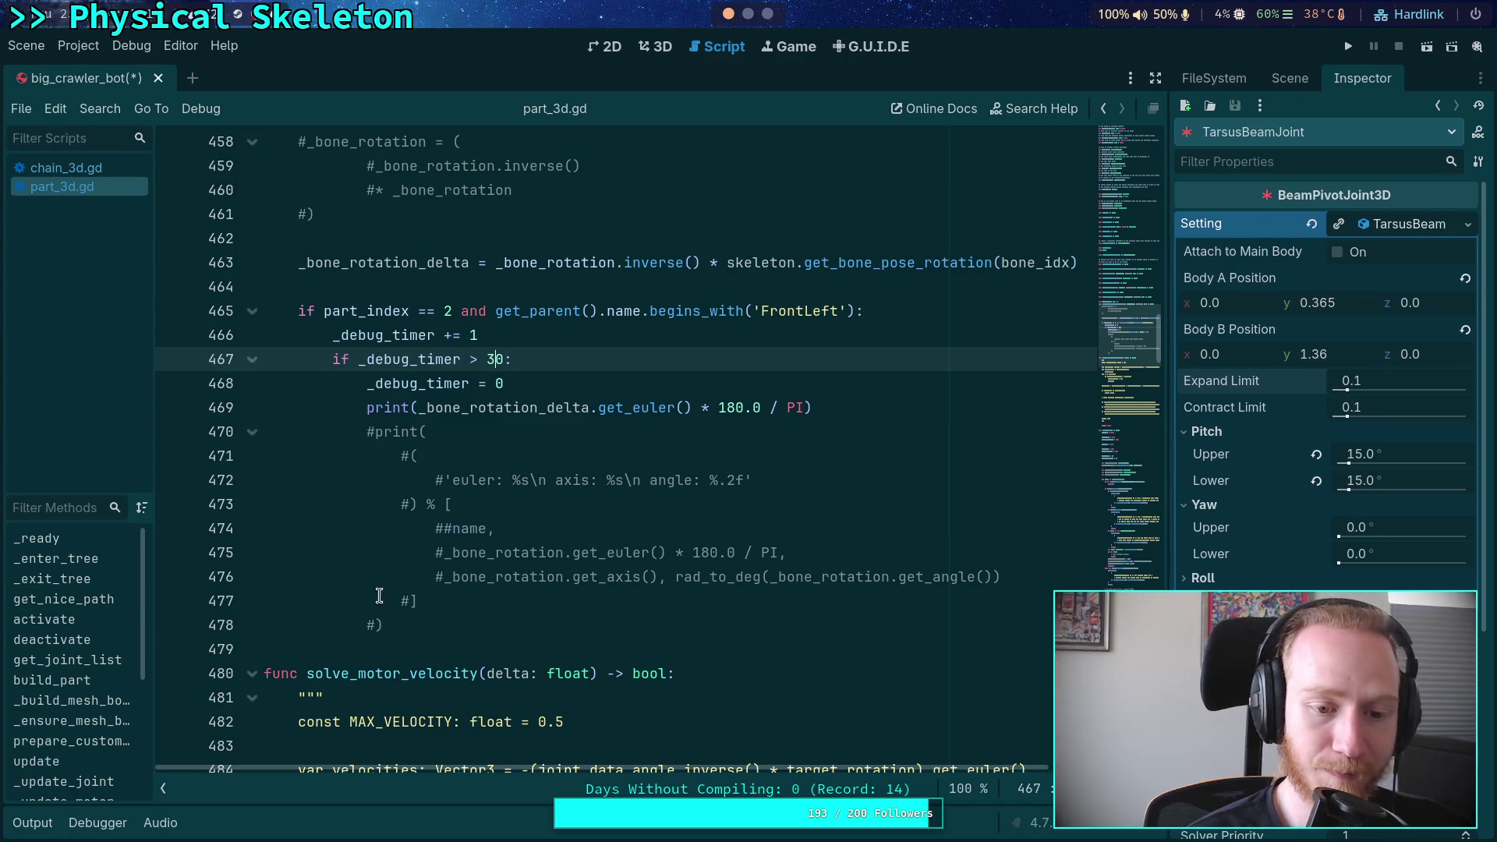
left_click(415, 622)
left_click(413, 649)
scroll(414, 624, "down", 5)
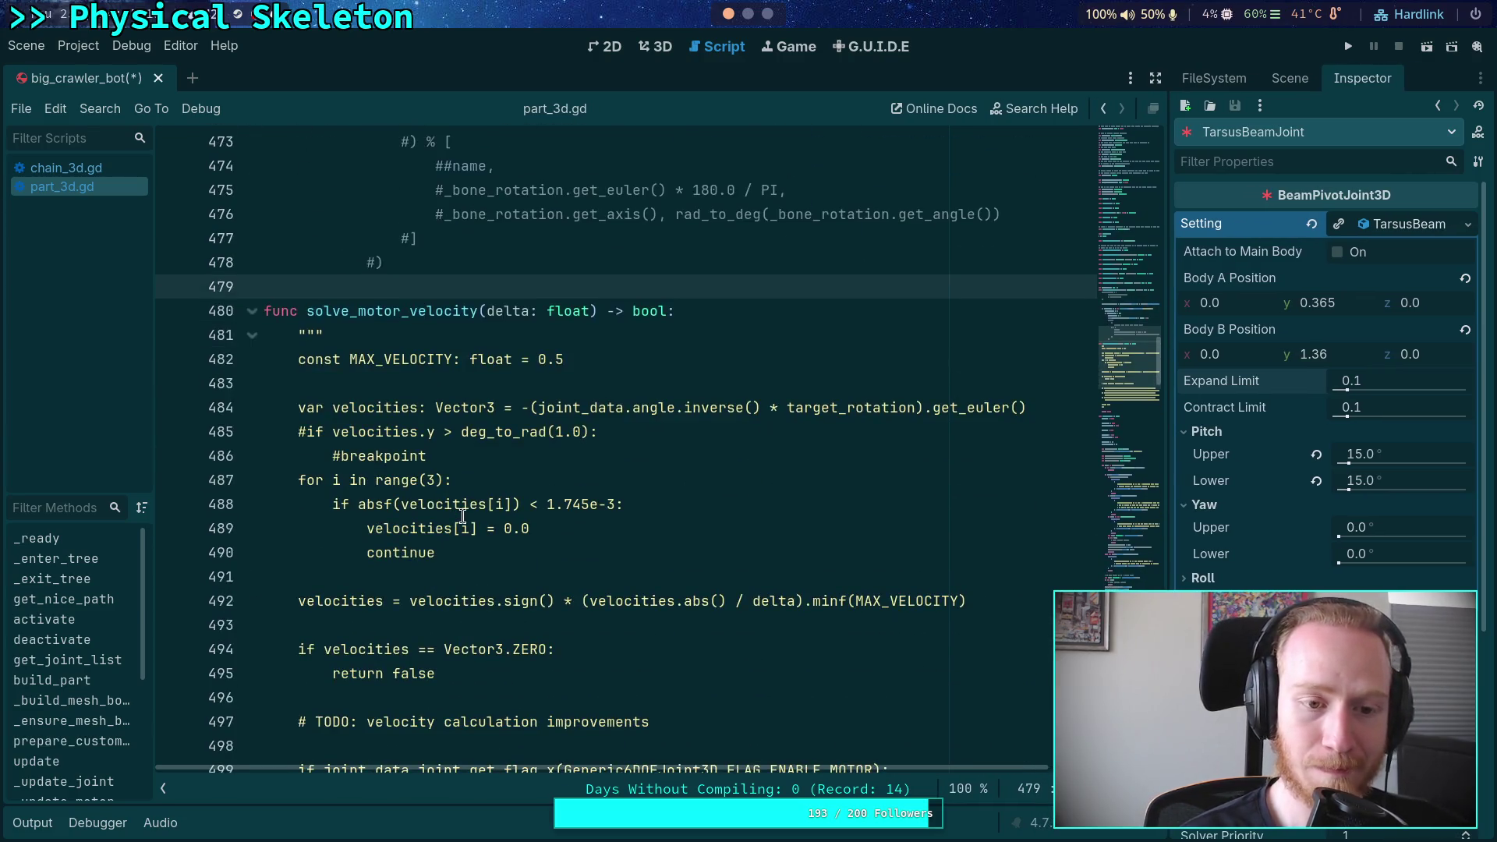
left_click(252, 311)
left_click(252, 359)
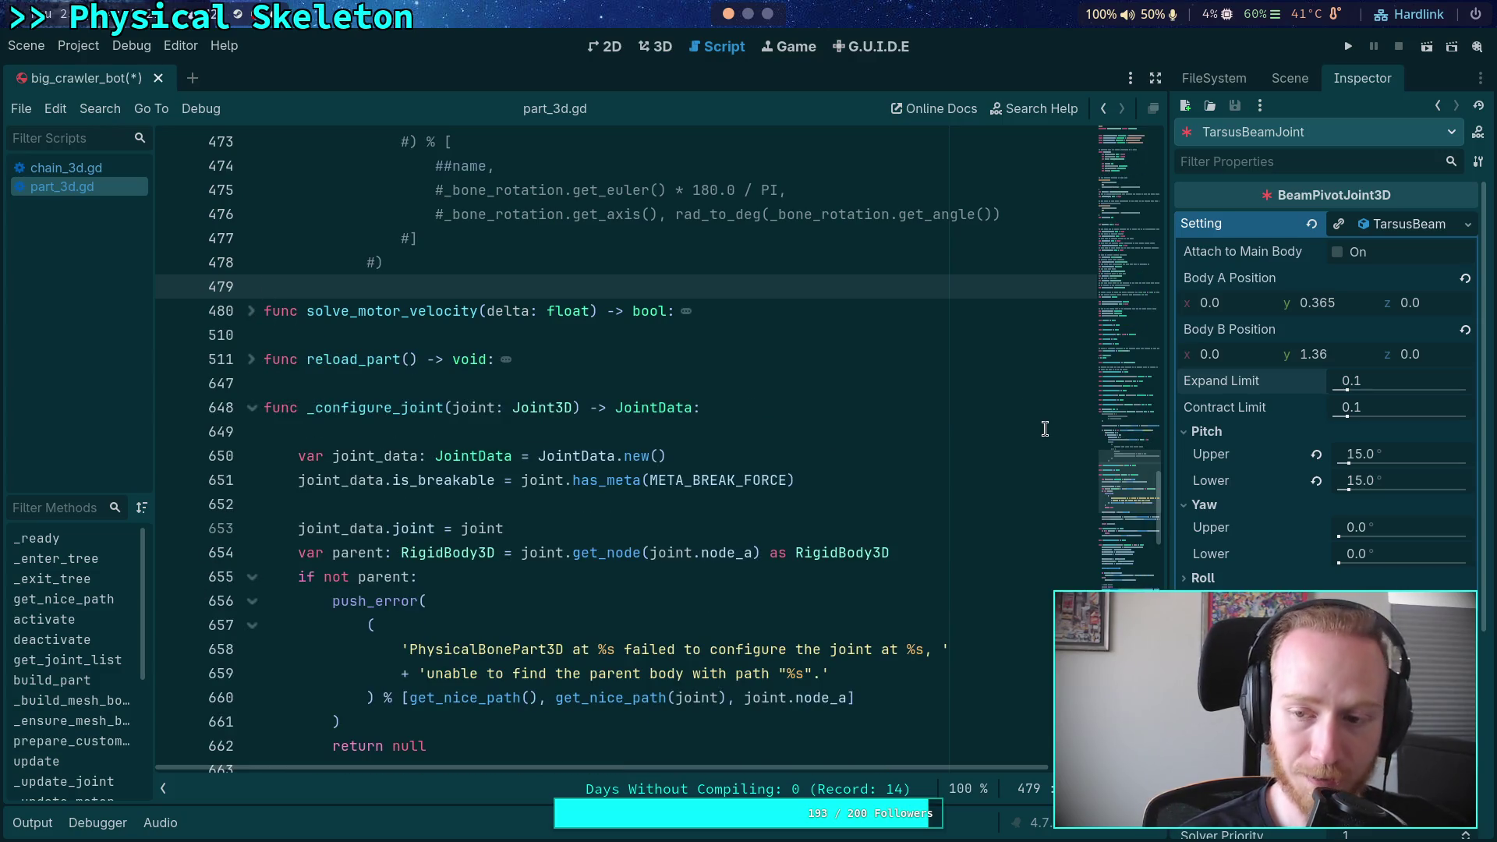
Tidy the FileSystem dock, then switch to the Scene dock and open beam_joint.gd
left_click(1214, 78)
left_click_drag(1166, 209, 1143, 210)
left_click(1185, 446)
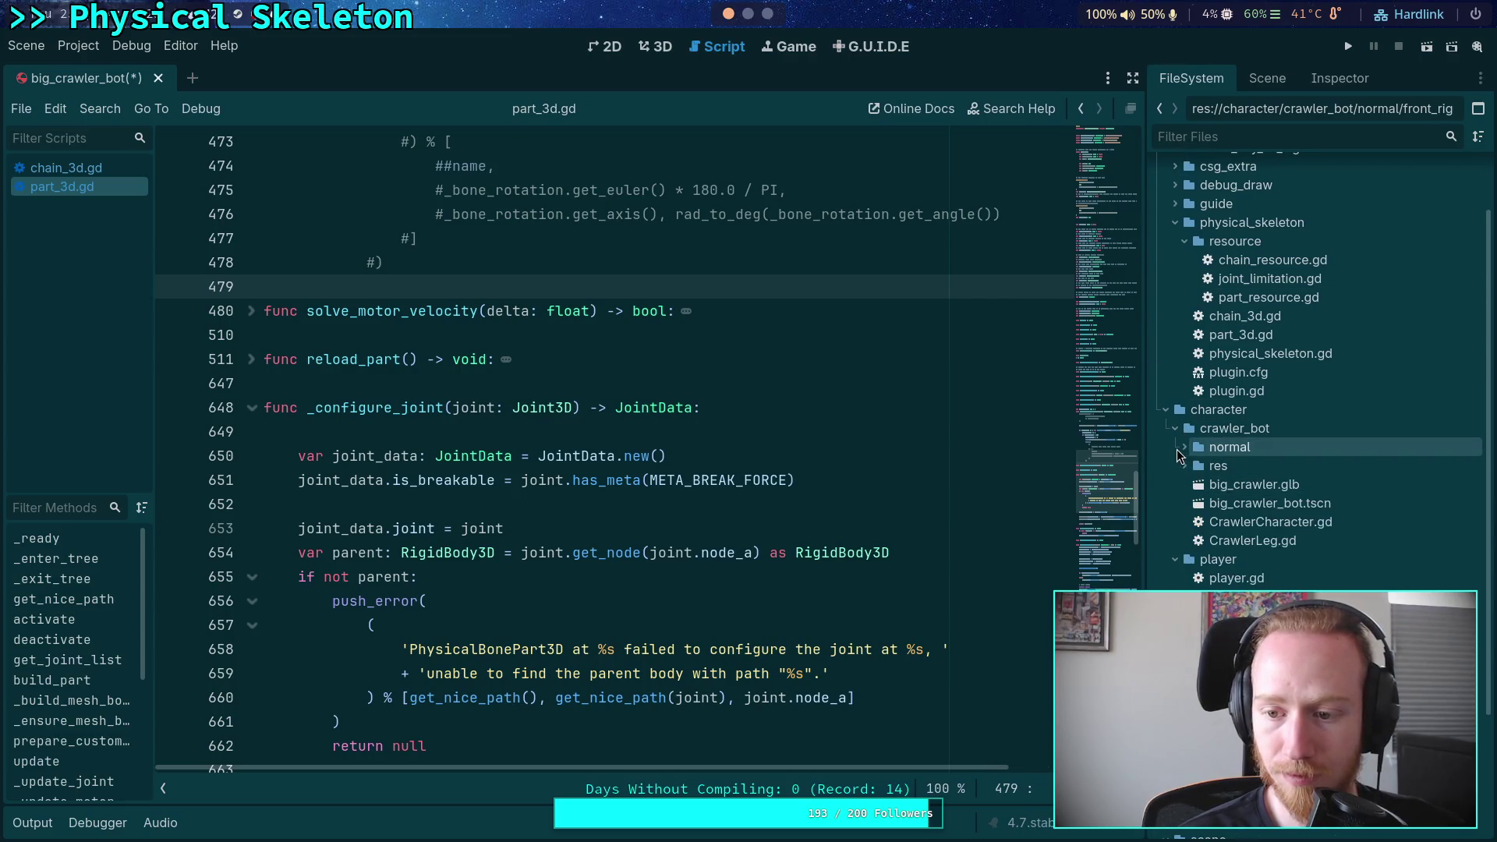
left_click(1267, 78)
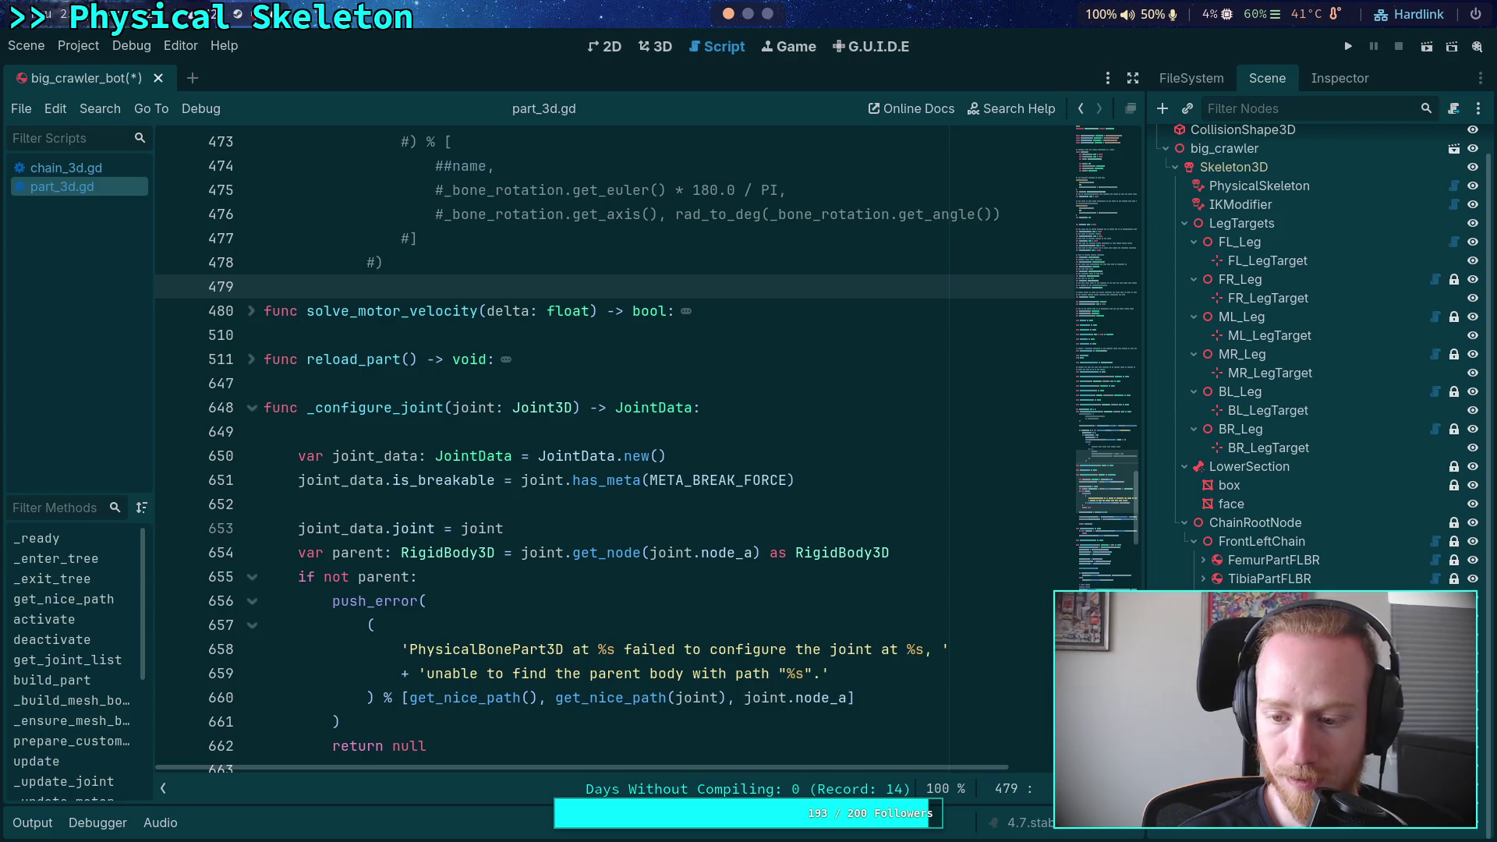
left_click(1435, 616)
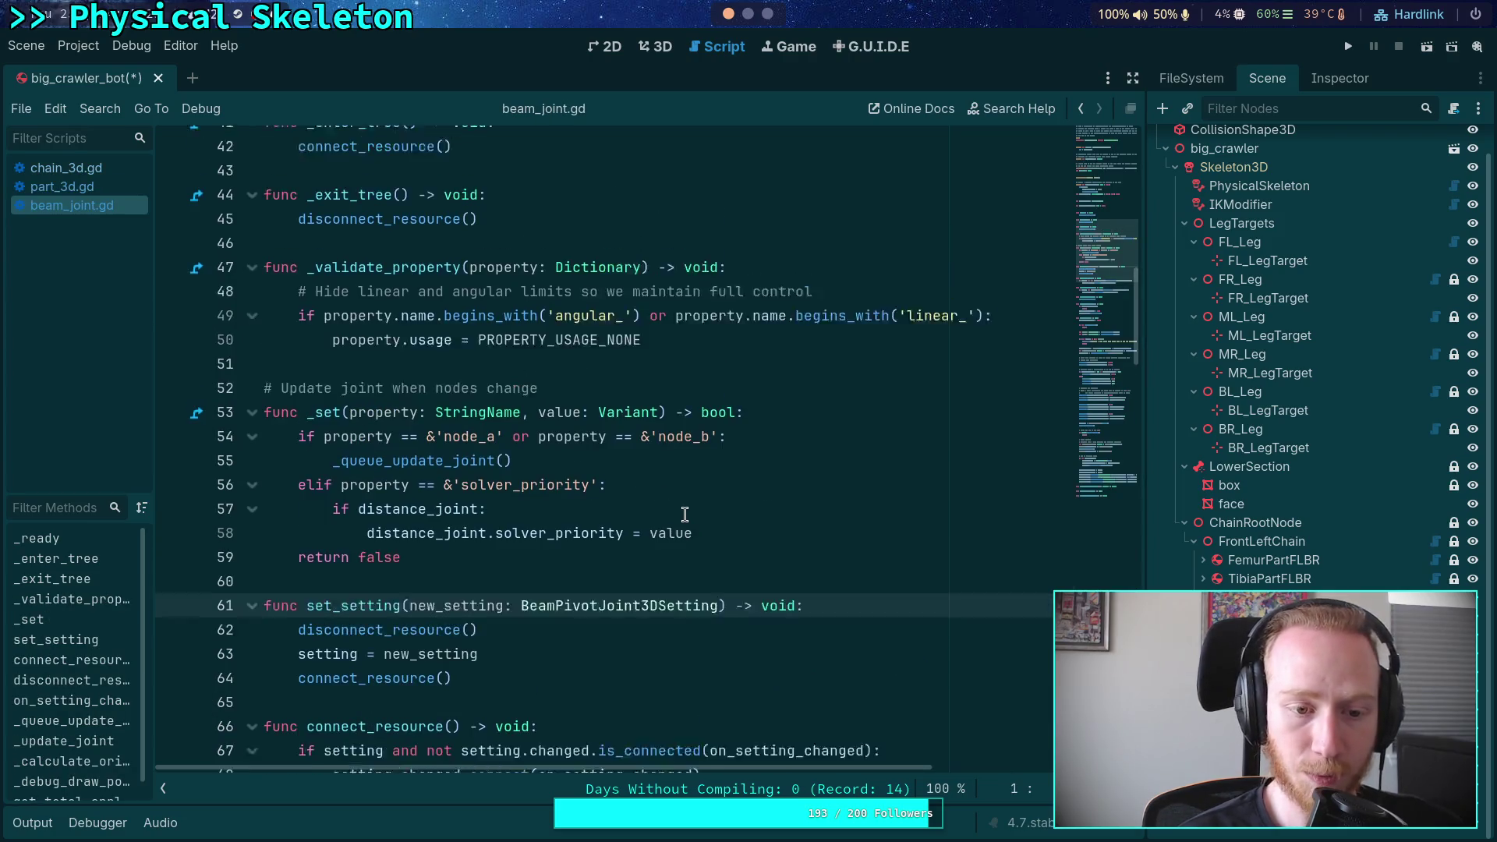
Add a _notification(what: int) function after _exit_tree using autocomplete
scroll(686, 476, "up", 4)
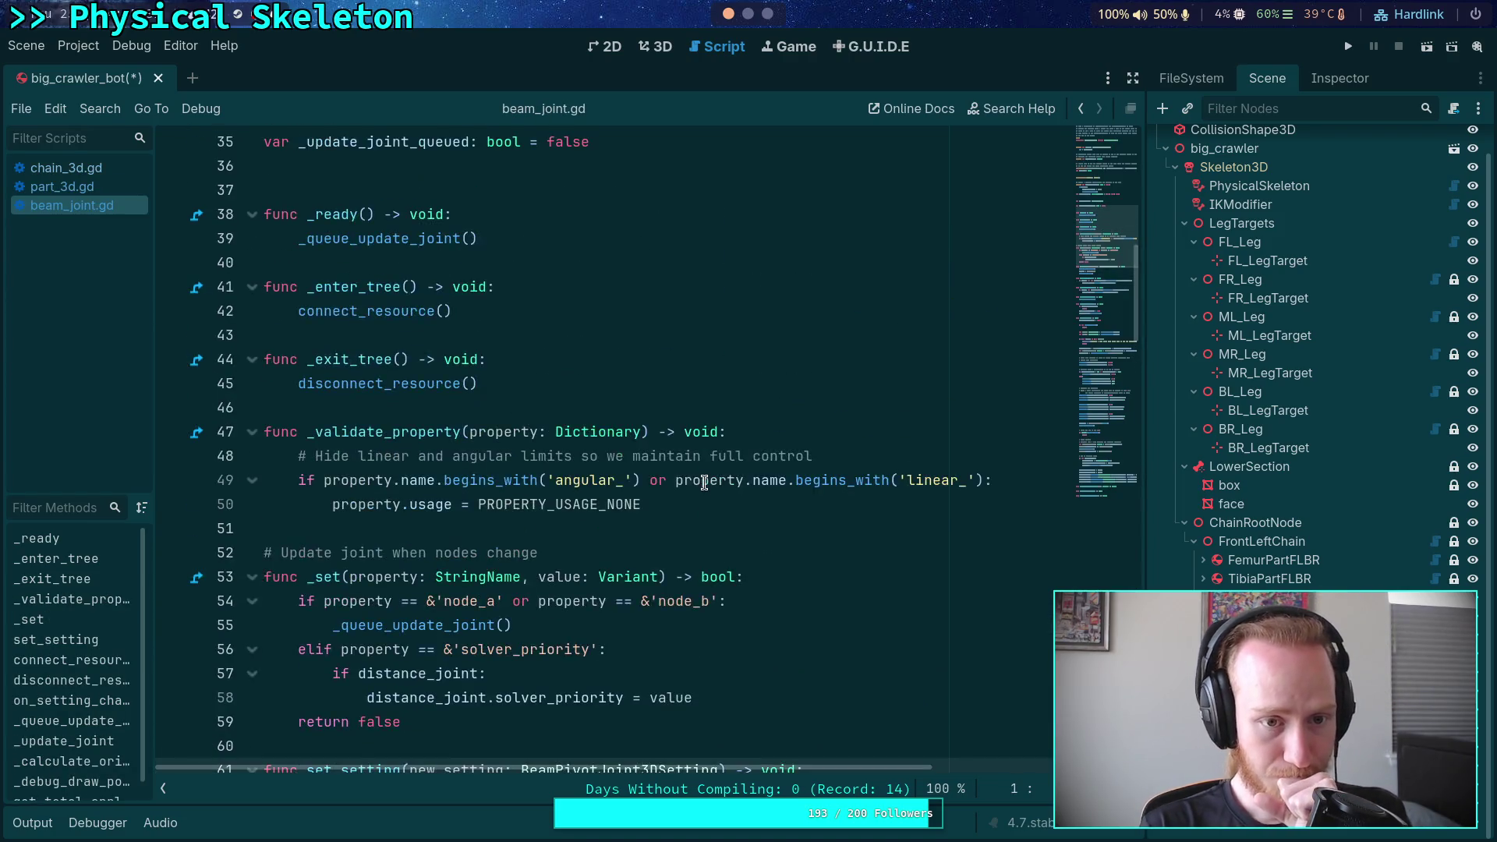
left_click(648, 528)
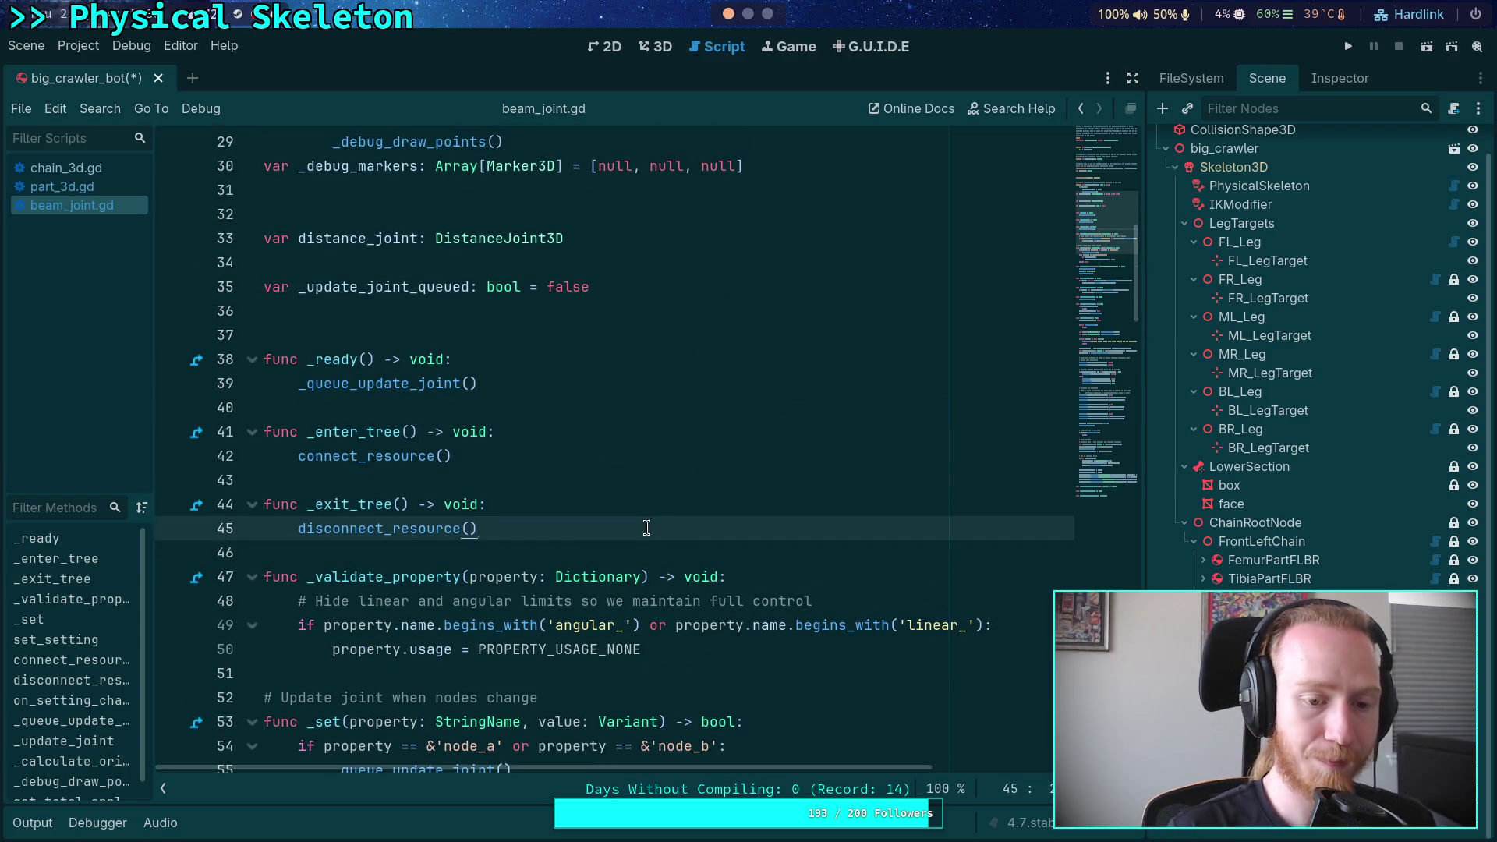
key("Return")
key("Return")
type("func ")
type("_t")
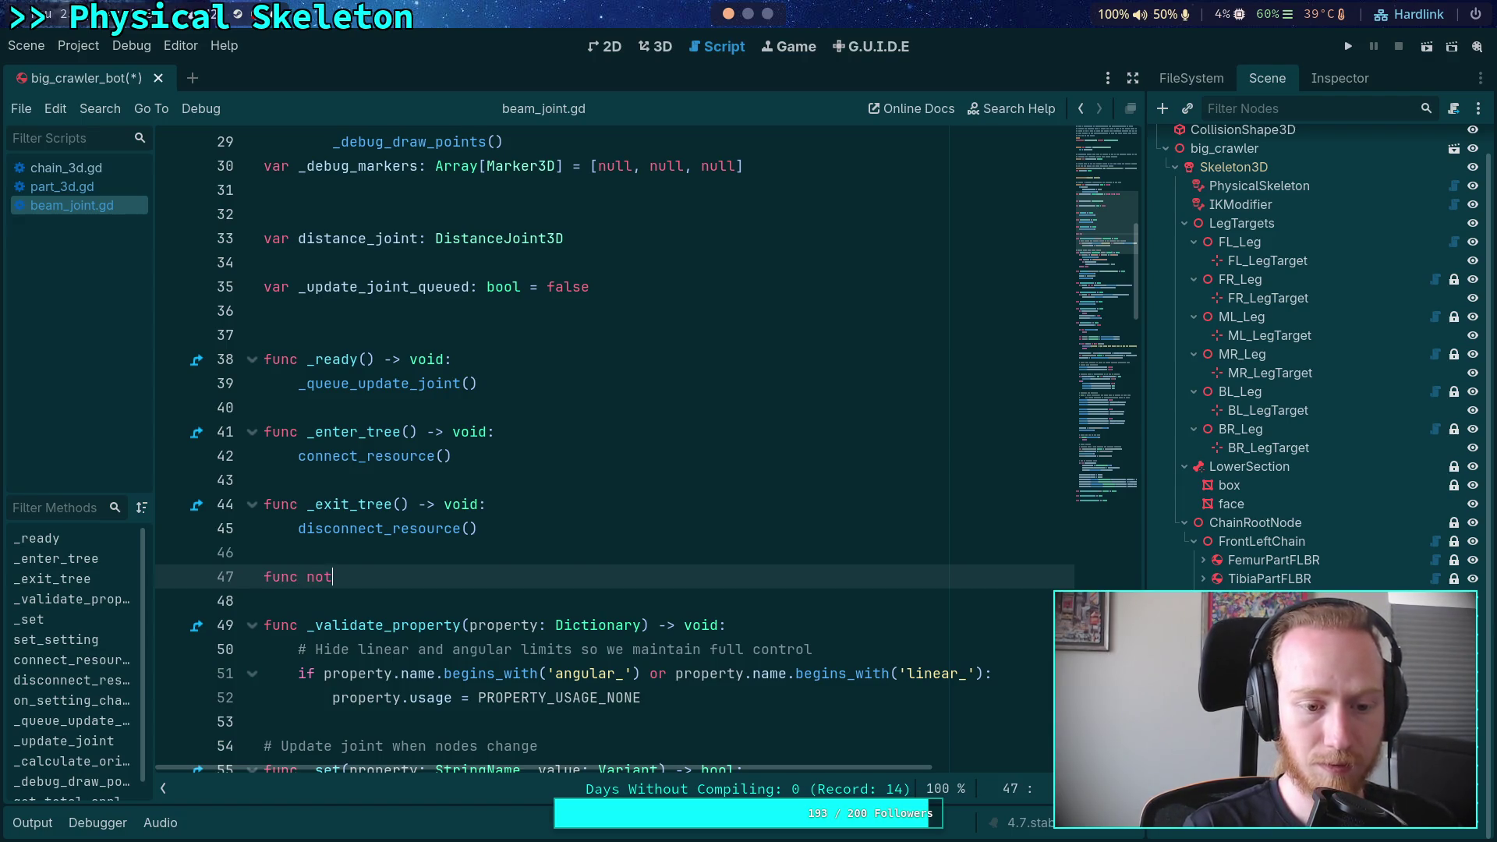
key("BackSpace")
type("not")
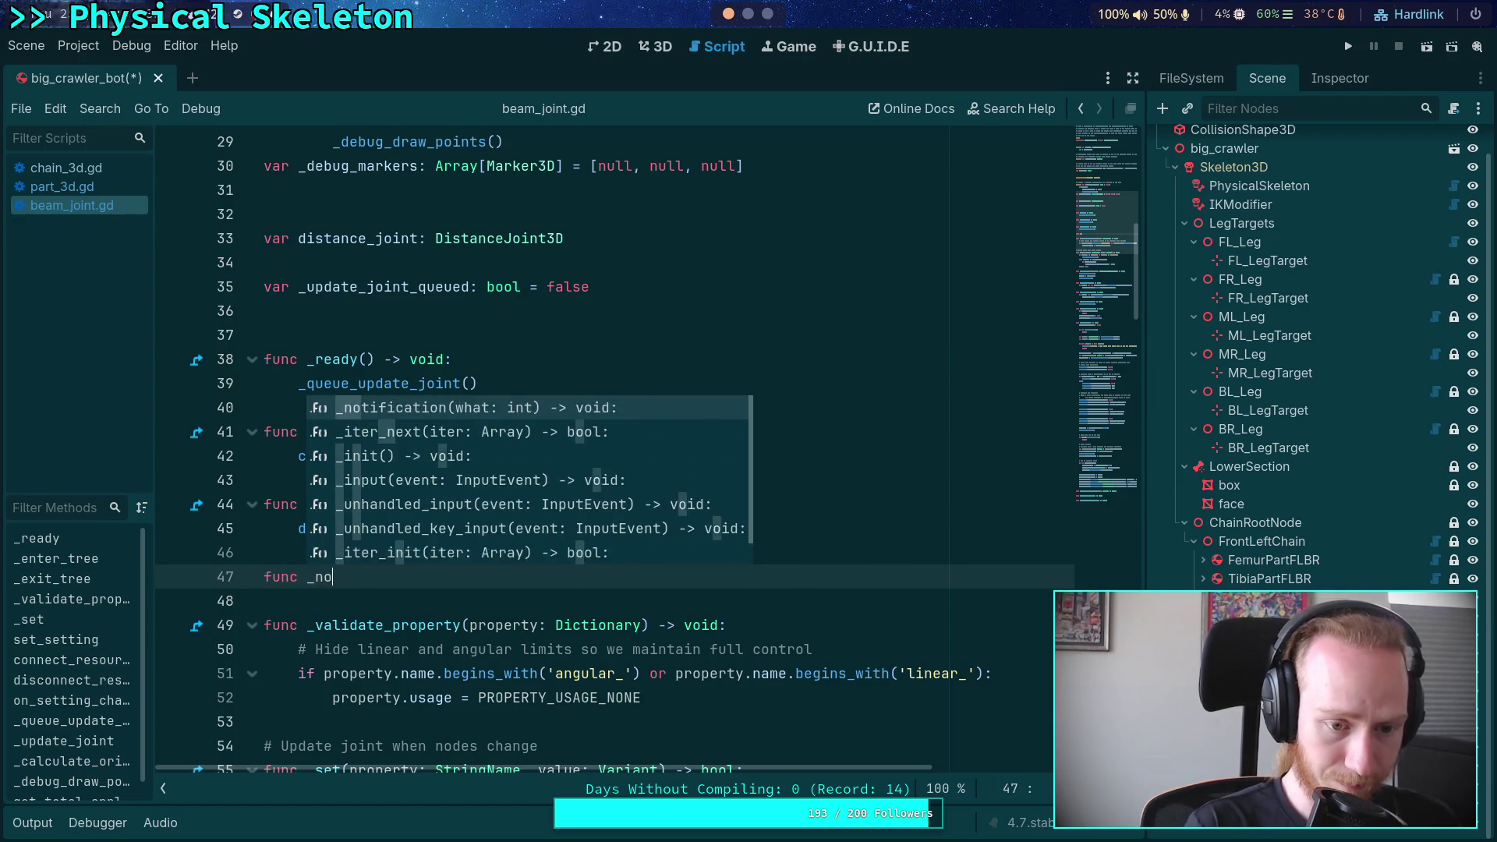
key("Return")
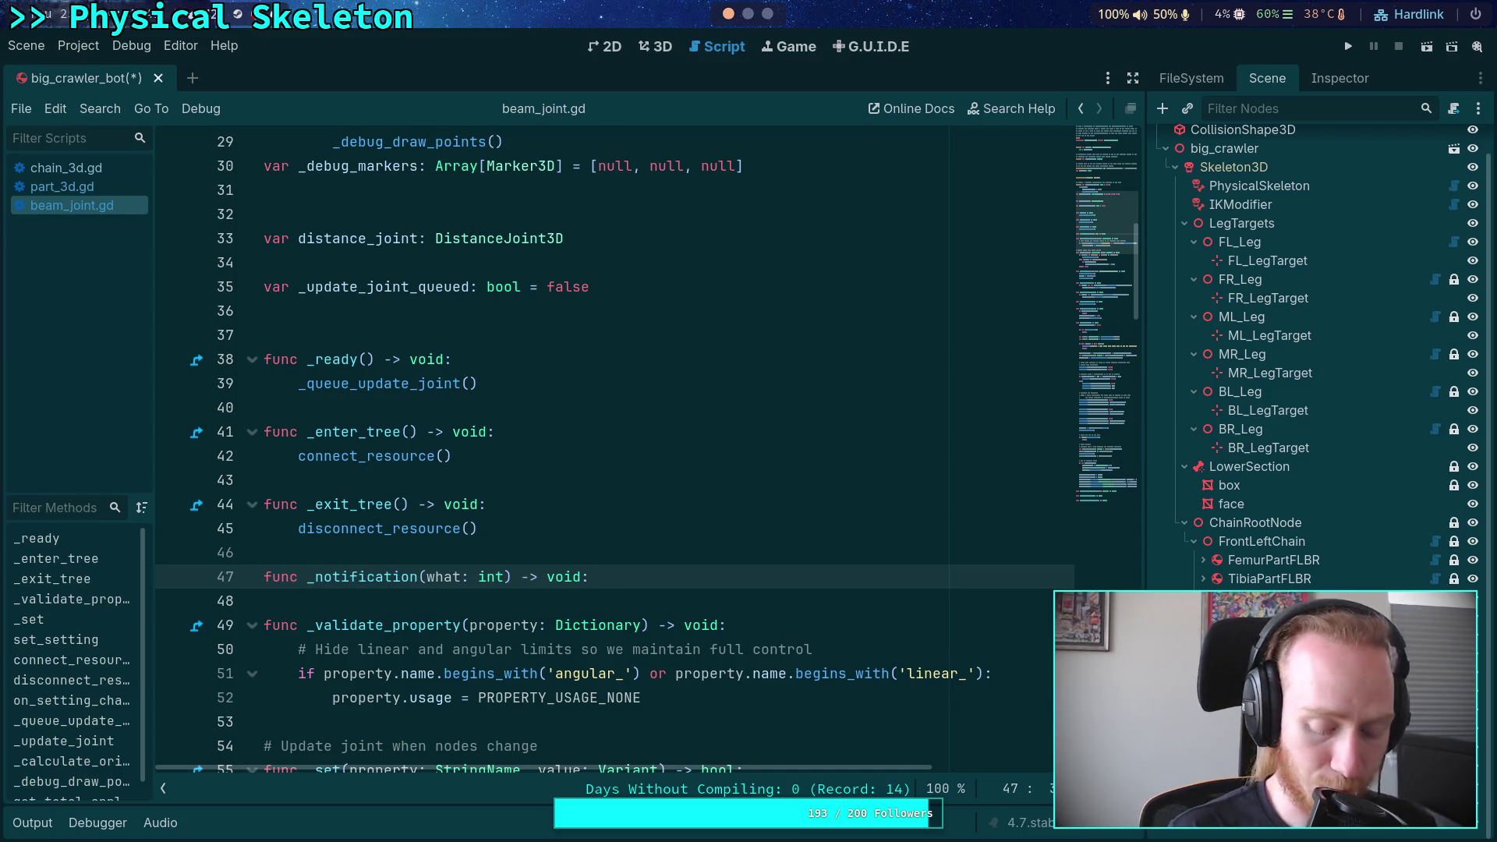
key("Return")
Begin an 'if what == NOTIFICATION_TRANSFORM_CHANGED' check in the _notification body
scroll(673, 502, "down", 2)
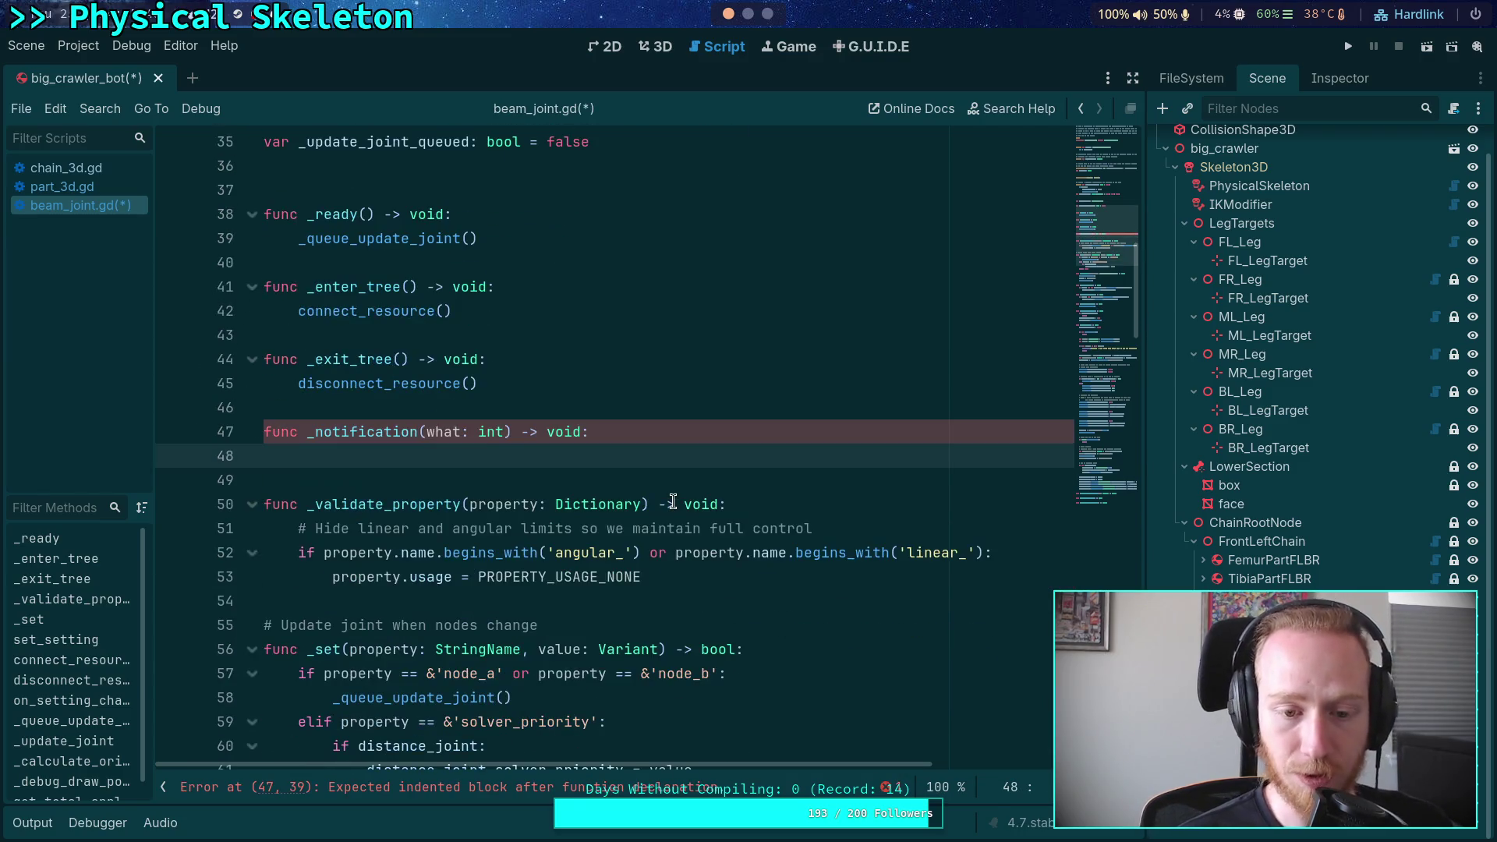
type("if what")
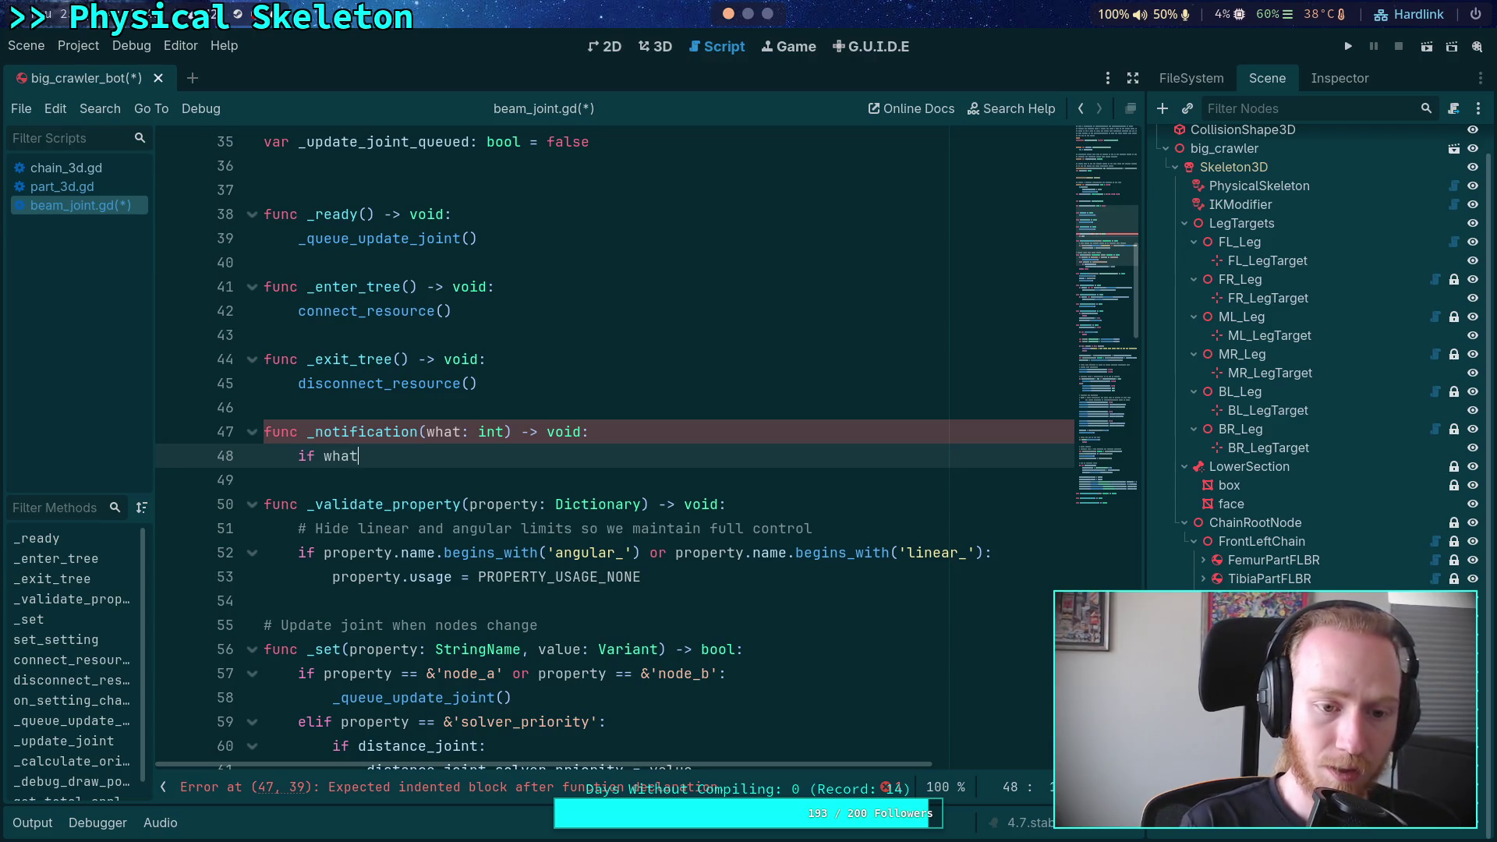
type(" == ")
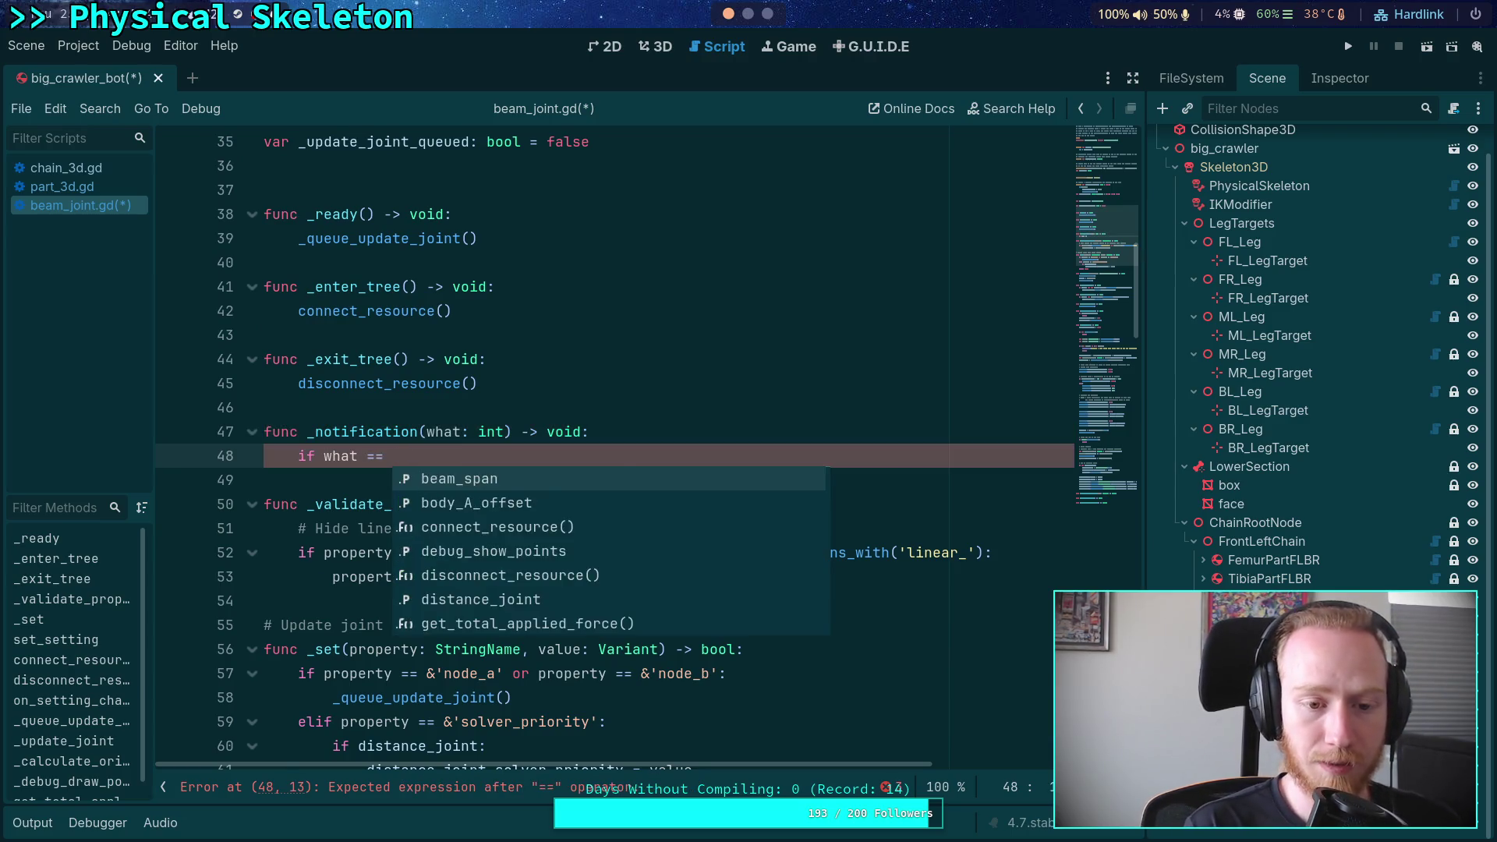
type("NOTIFICATION")
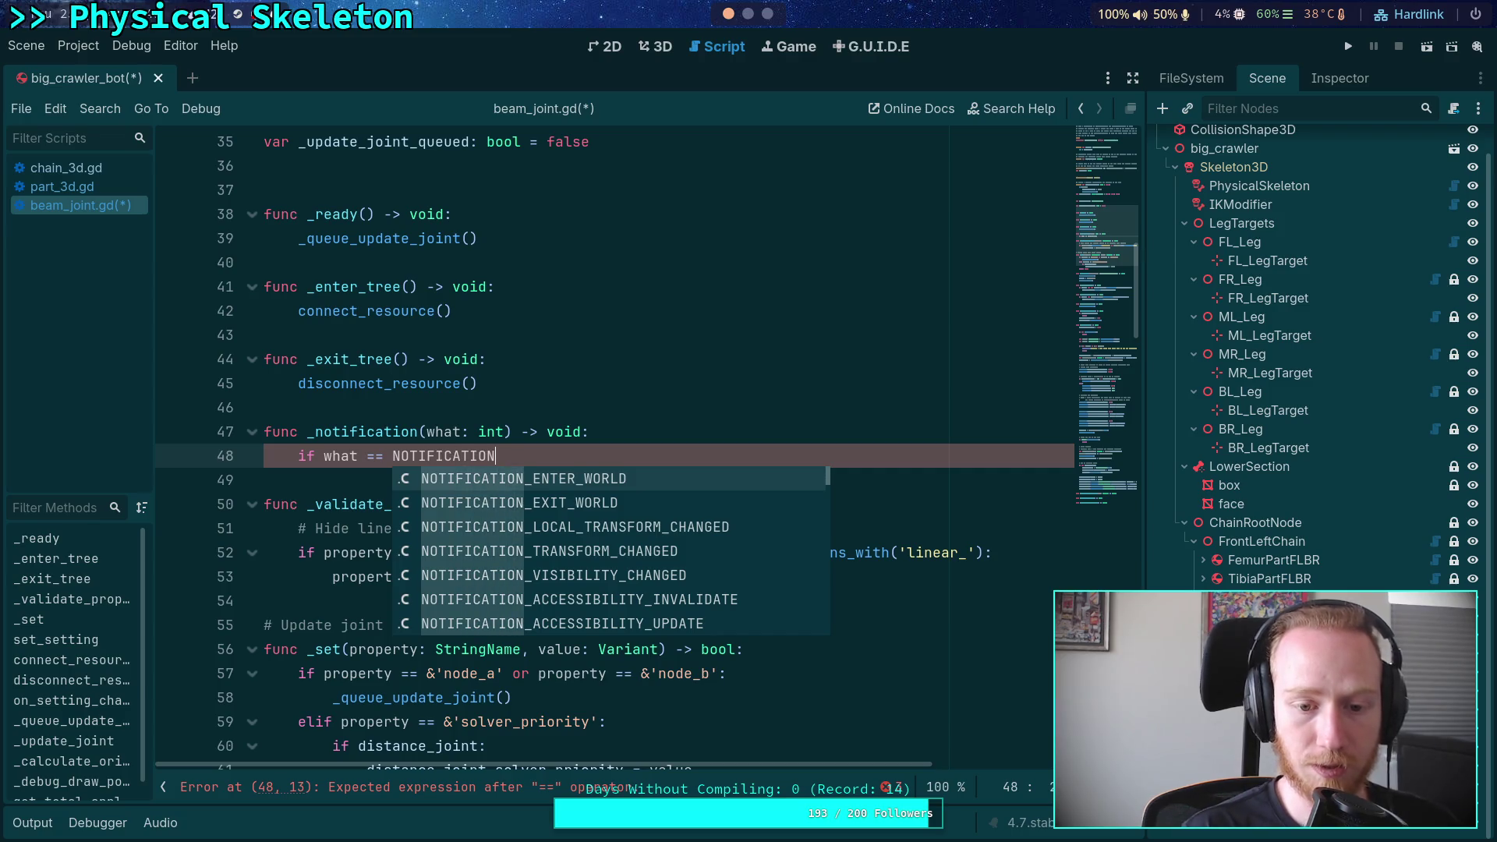
key("Down")
key("Down")
key("Down")
key("Down")
key("Down")
key("Down")
key("Up")
key("Up")
key("Up")
key("Up")
key("Up")
type("_TRA")
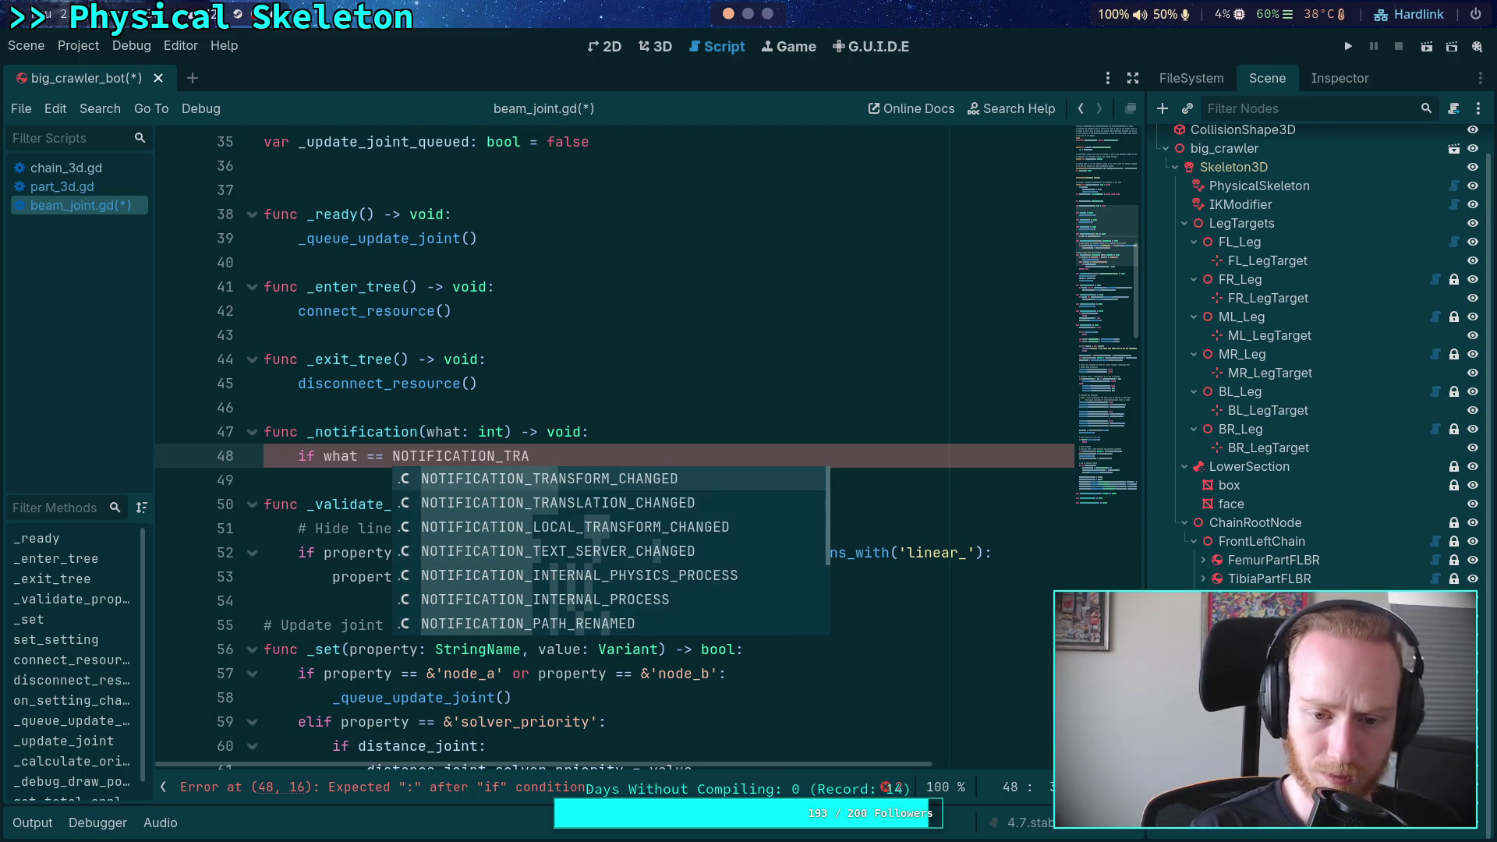
key("Return")
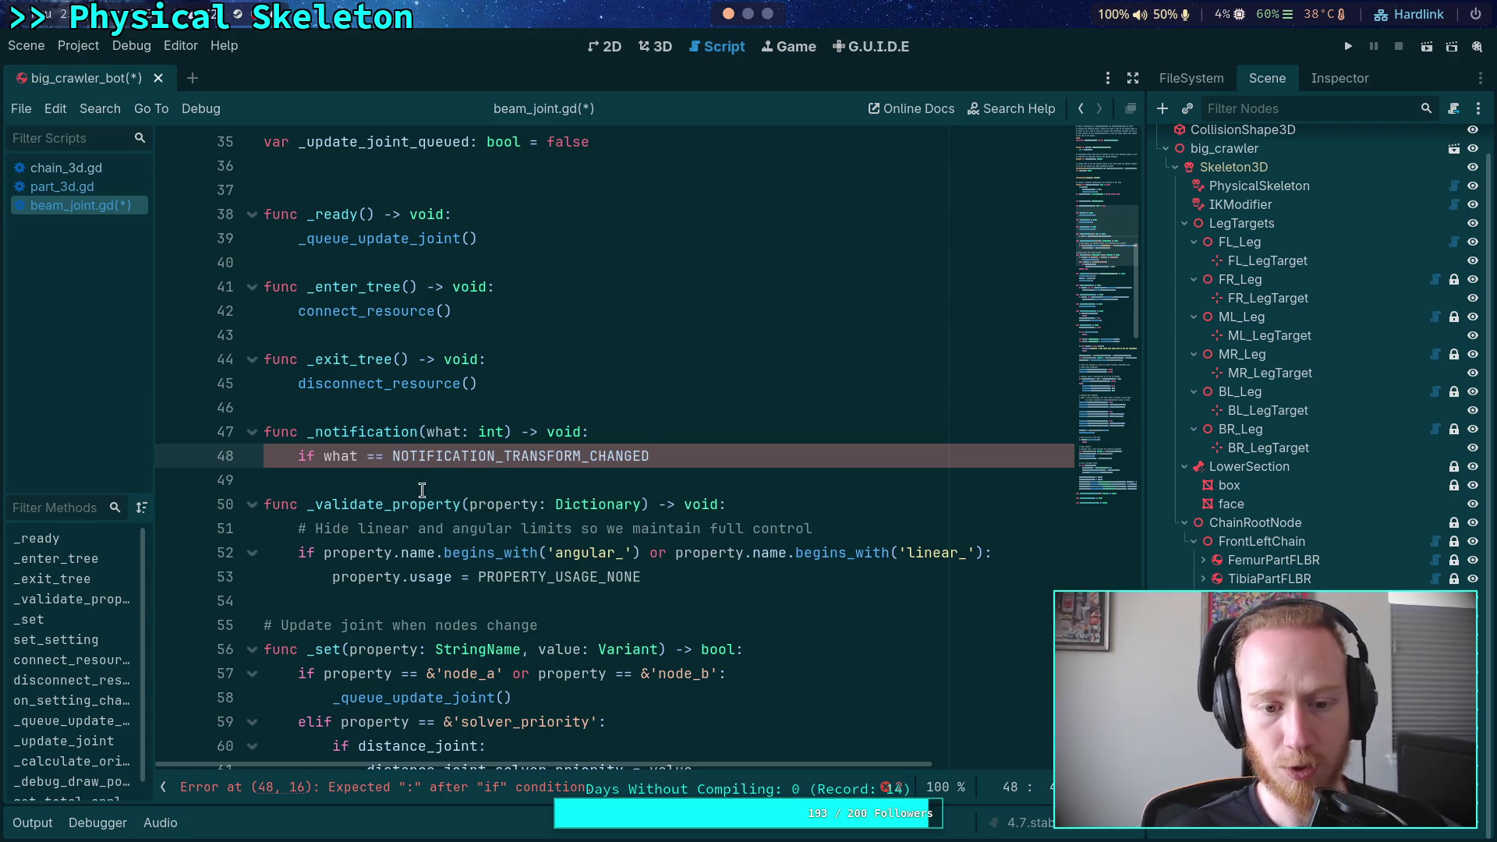
mouse_move(476, 458)
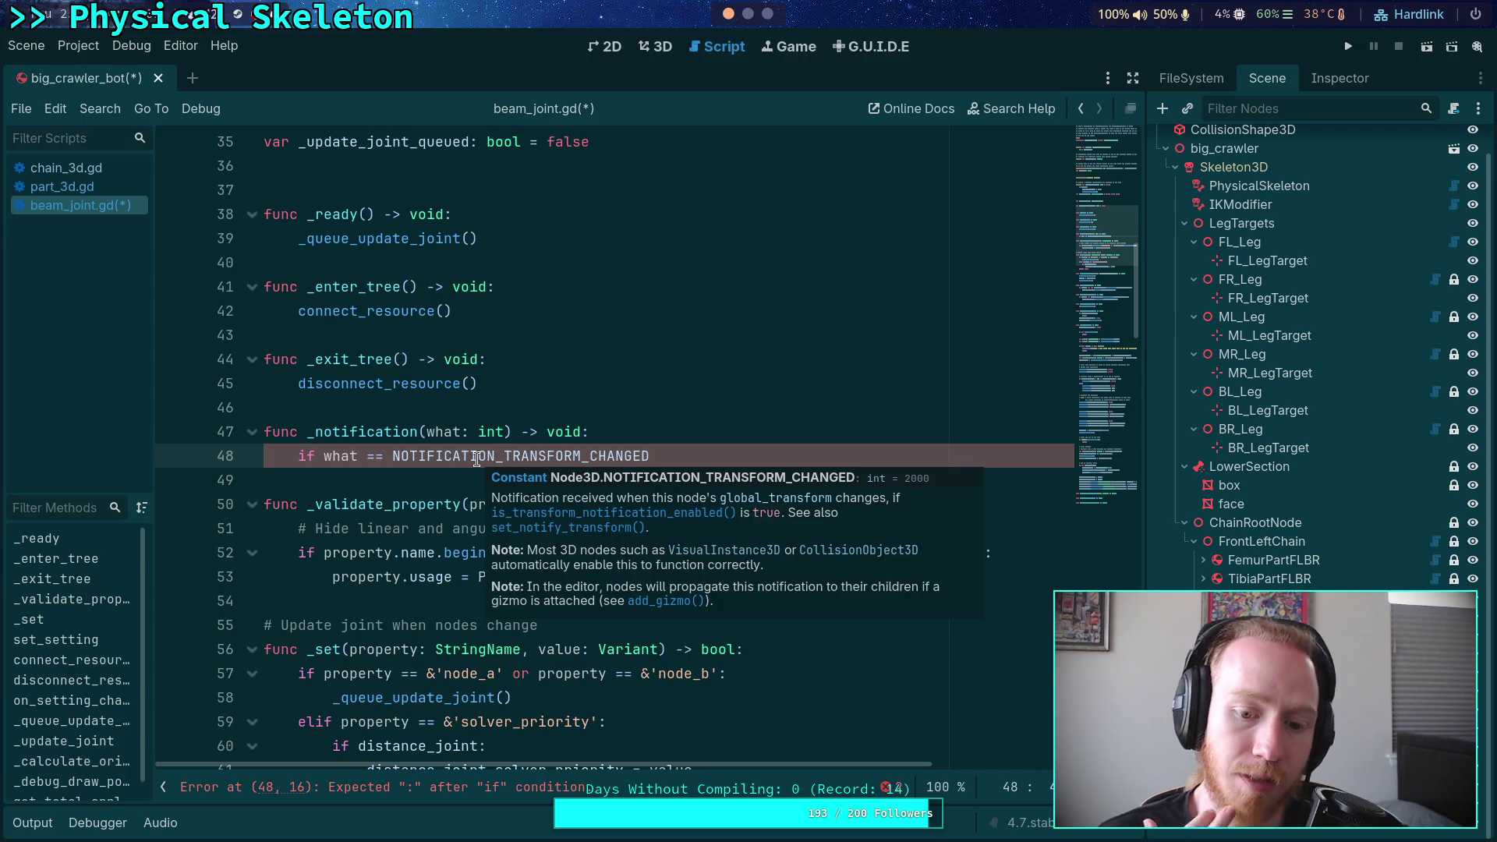
Scroll through beam_joint.gd, highlighting the _queue_update_joint call and the _update_joint function
left_click(392, 485)
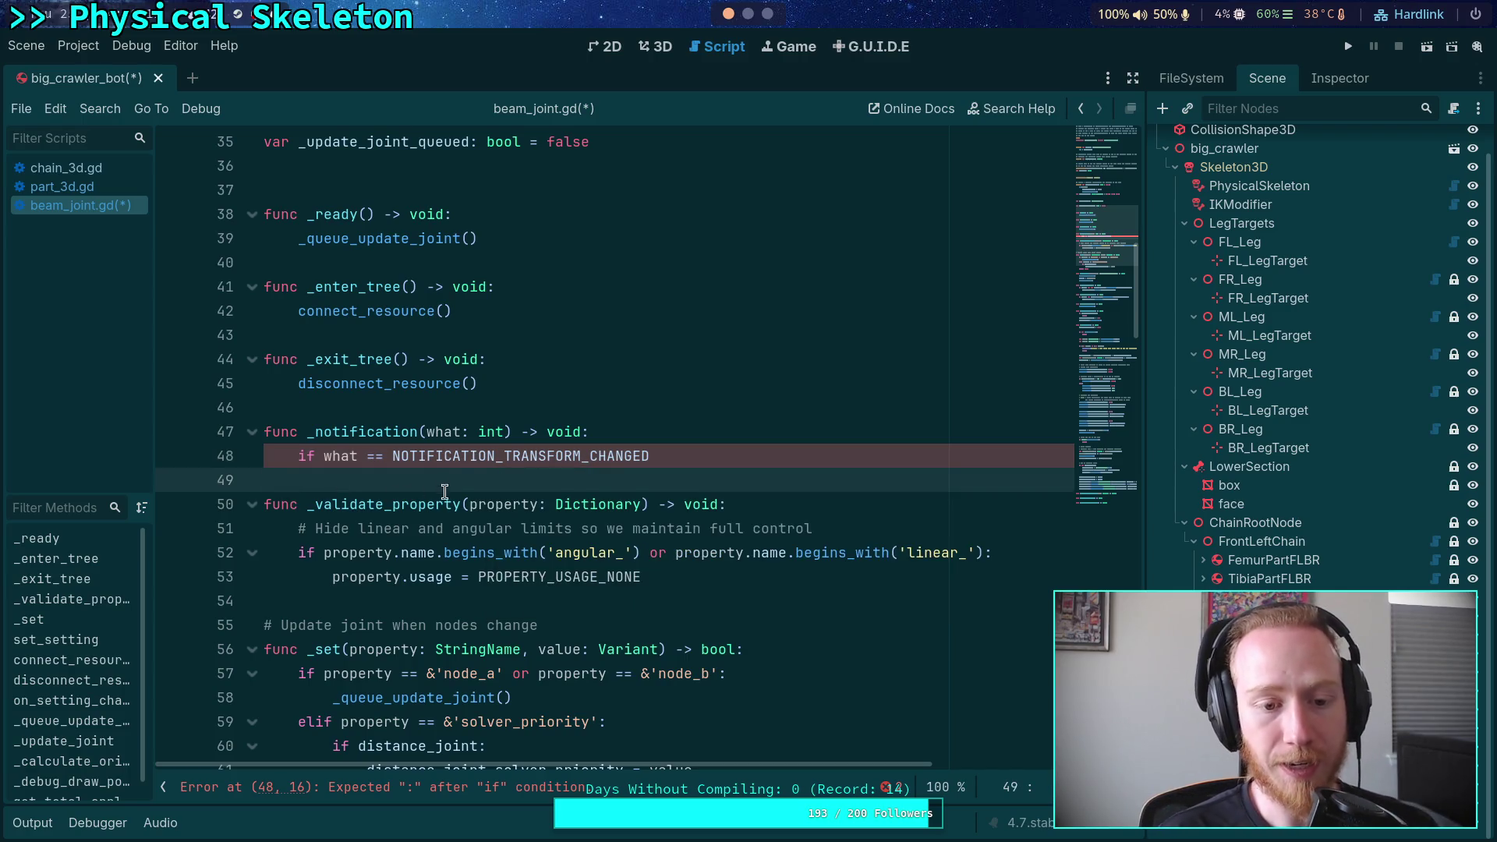
scroll(453, 499, "up", 2)
scroll(478, 523, "up", 5)
scroll(499, 506, "down", 4)
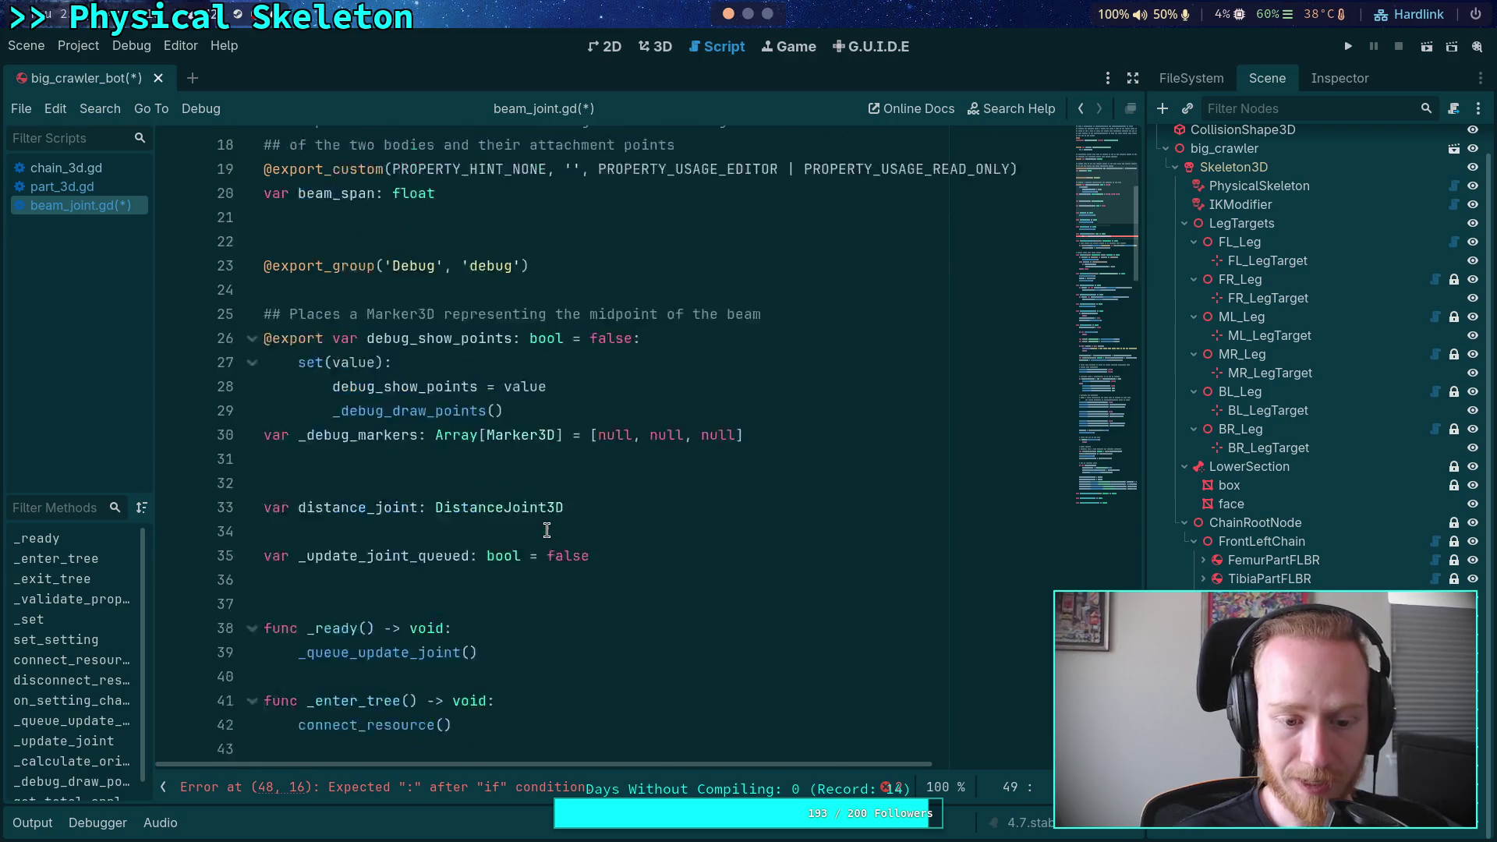
double_click(409, 458)
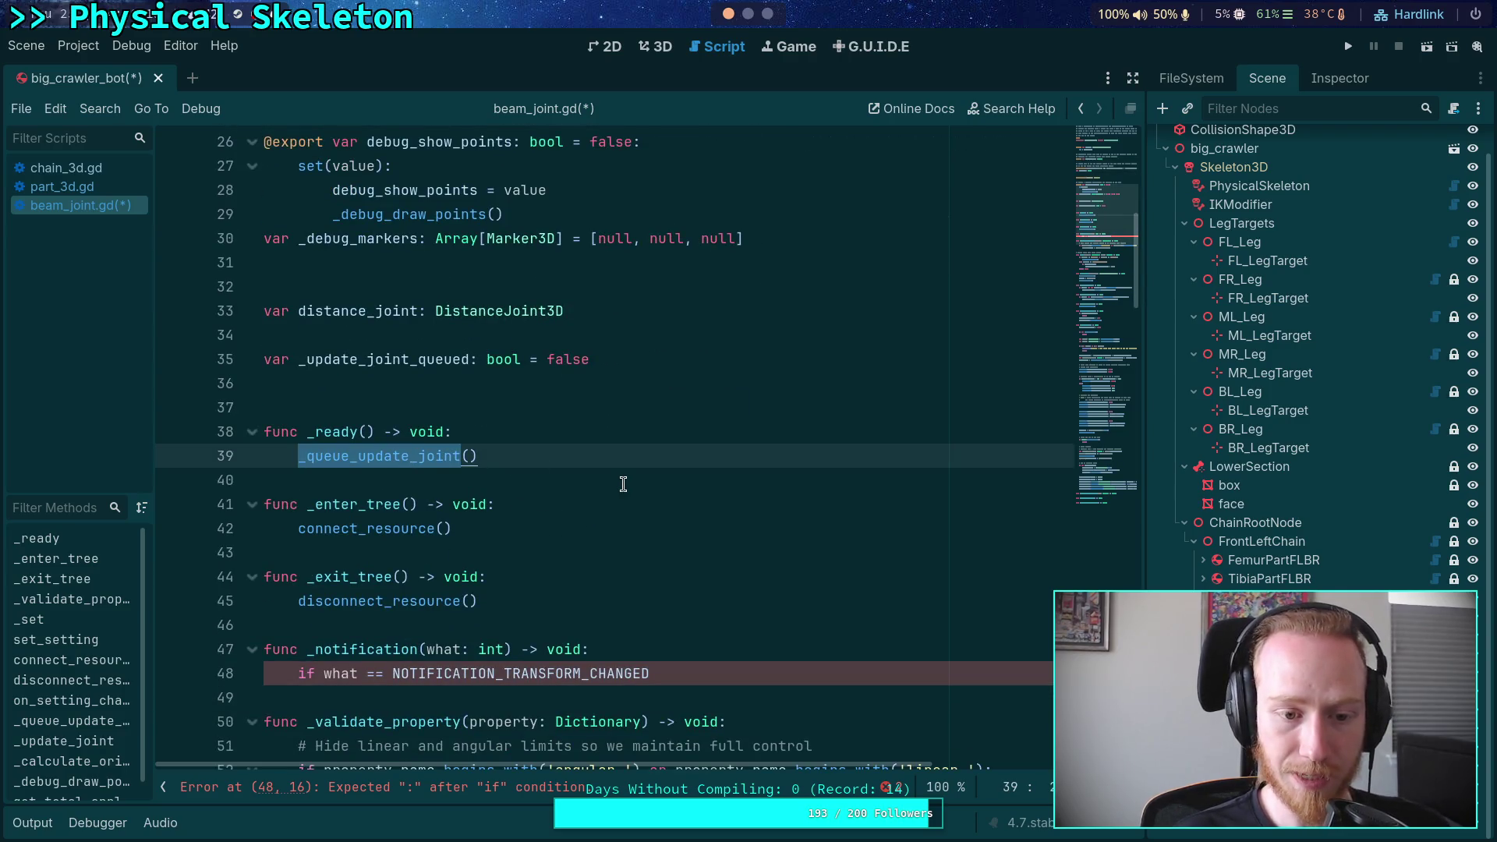
scroll(624, 484, "down", 7)
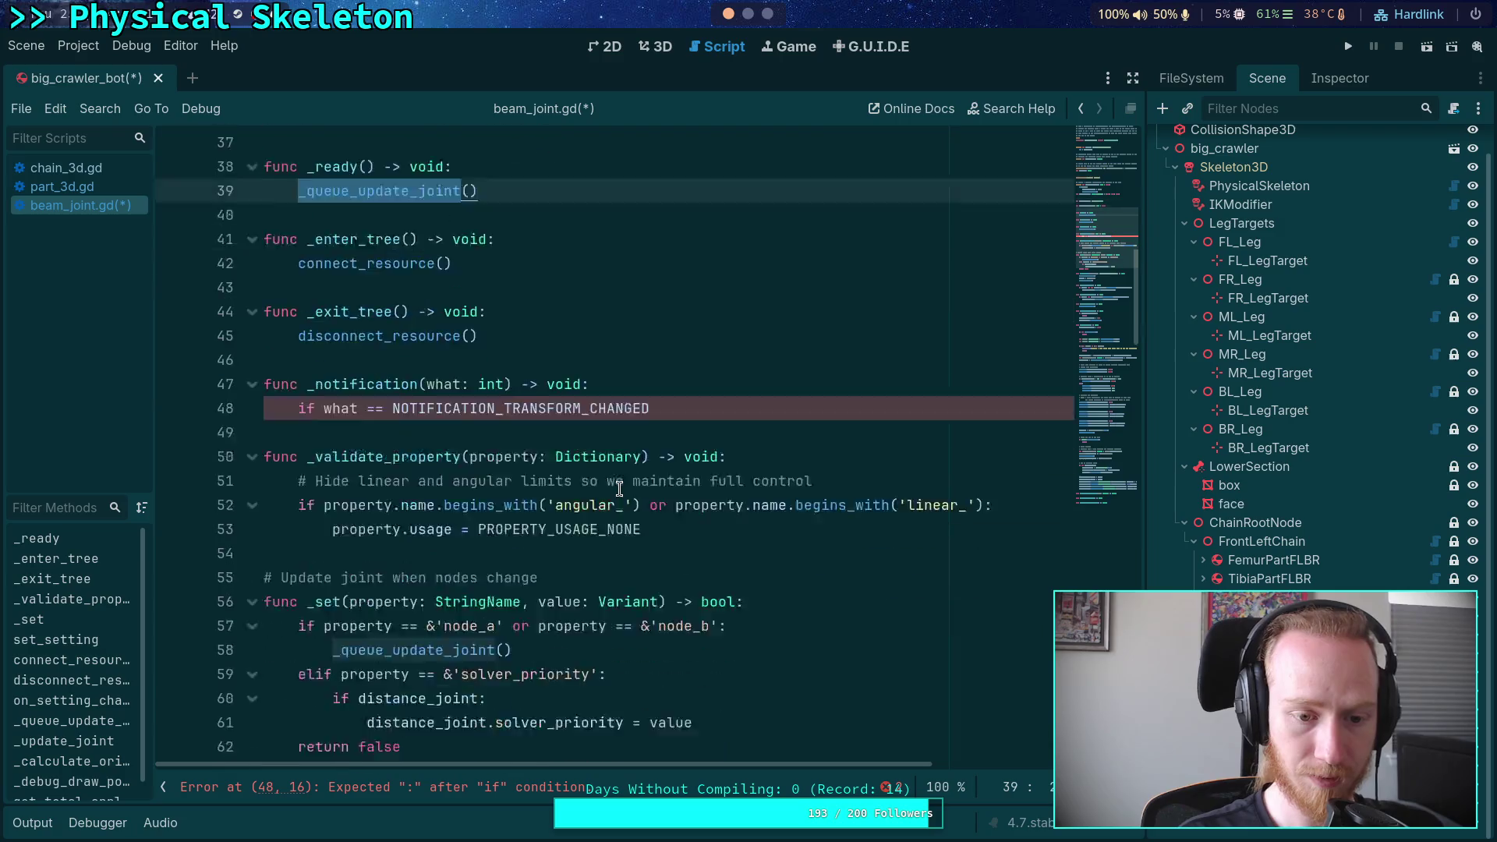
scroll(616, 488, "down", 8)
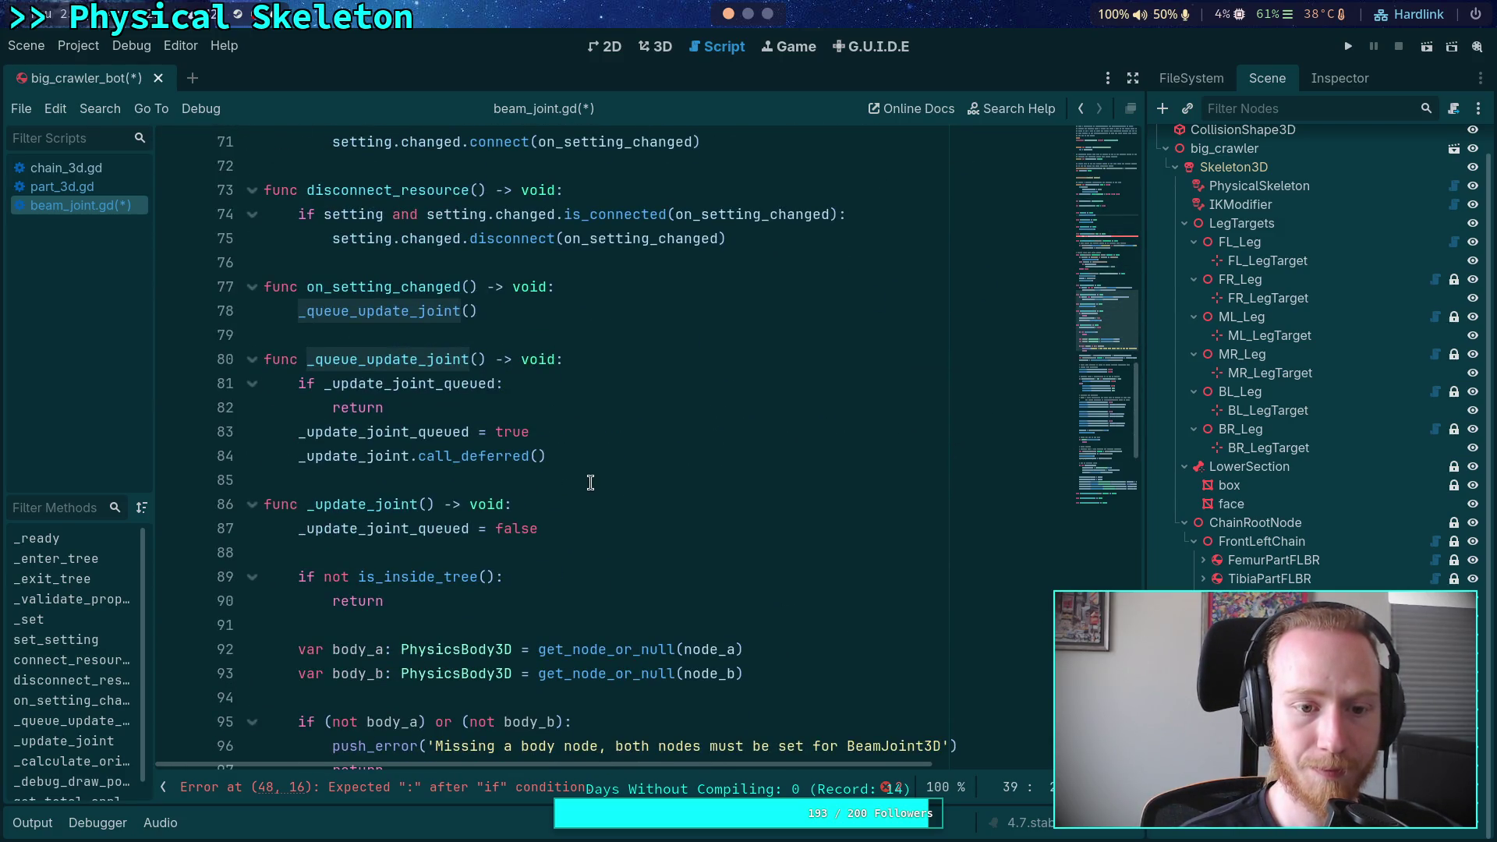
scroll(590, 483, "down", 3)
double_click(375, 285)
scroll(617, 451, "down", 1)
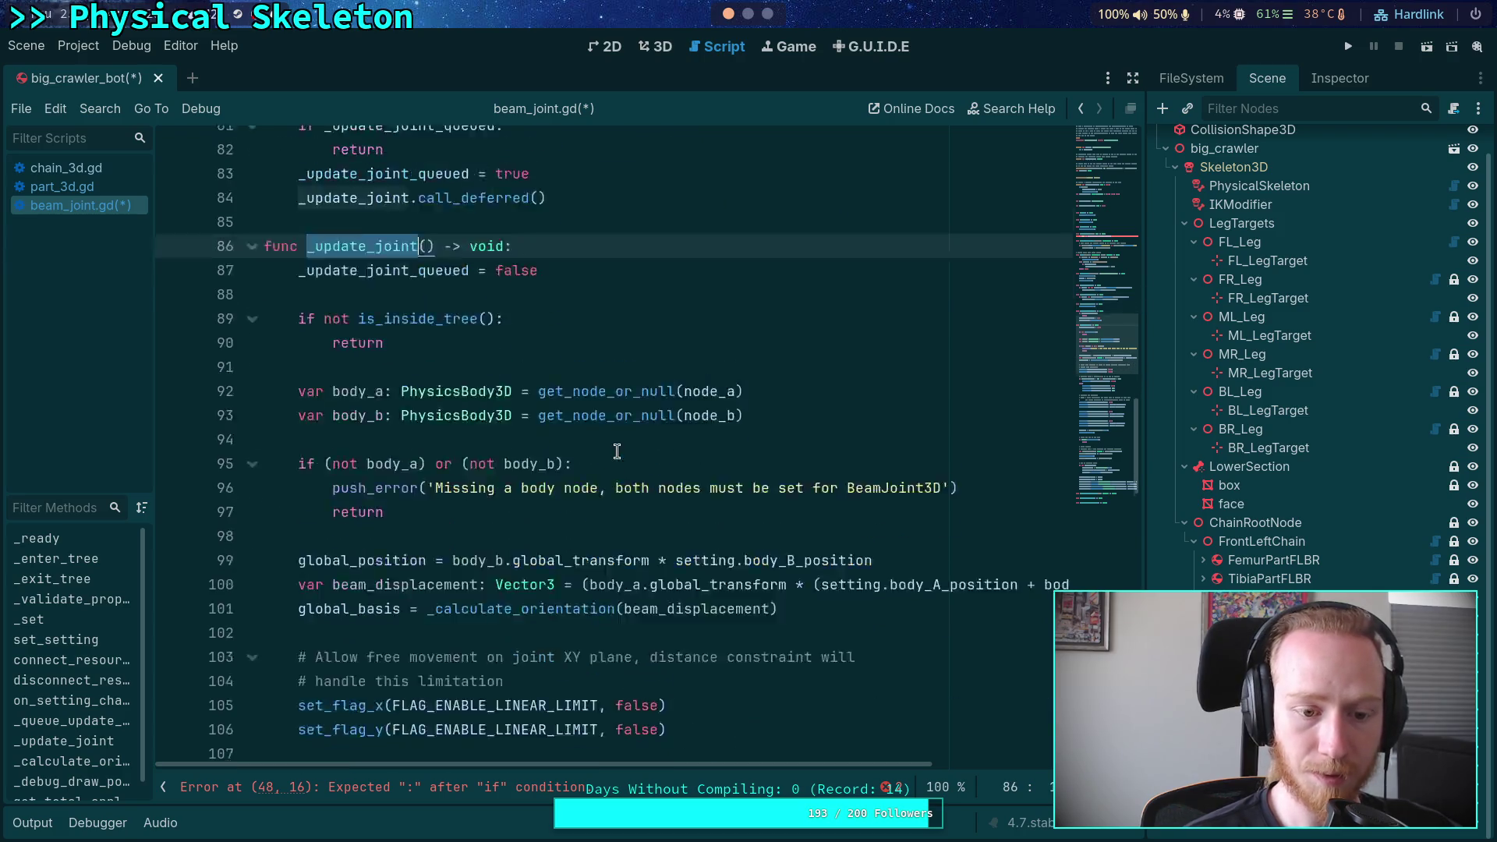
scroll(617, 452, "down", 15)
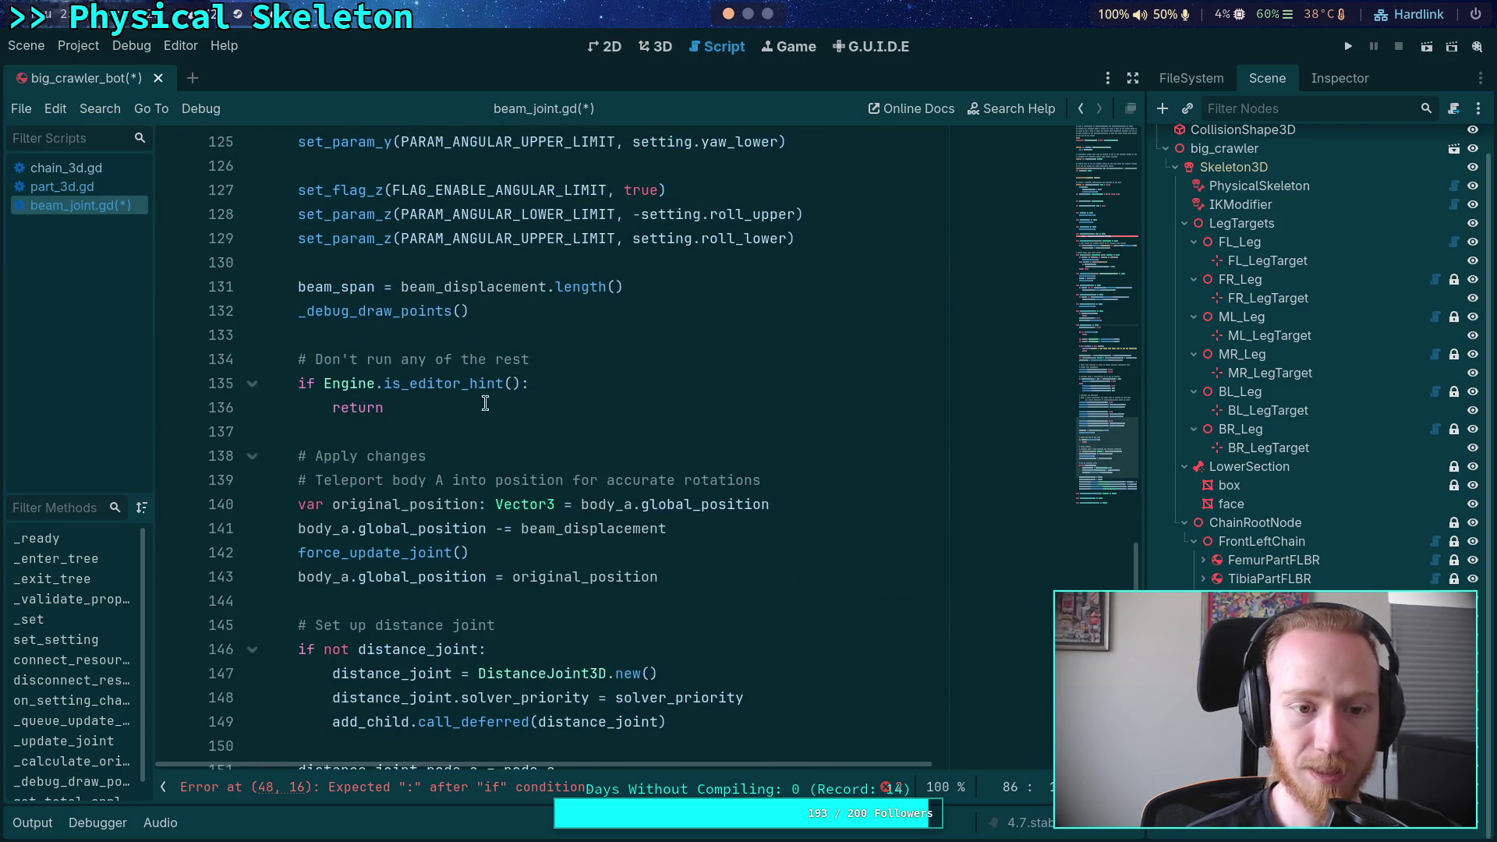
Jump from the _debug_draw_points call on line 132 to its definition
left_click(360, 326)
double_click(372, 314)
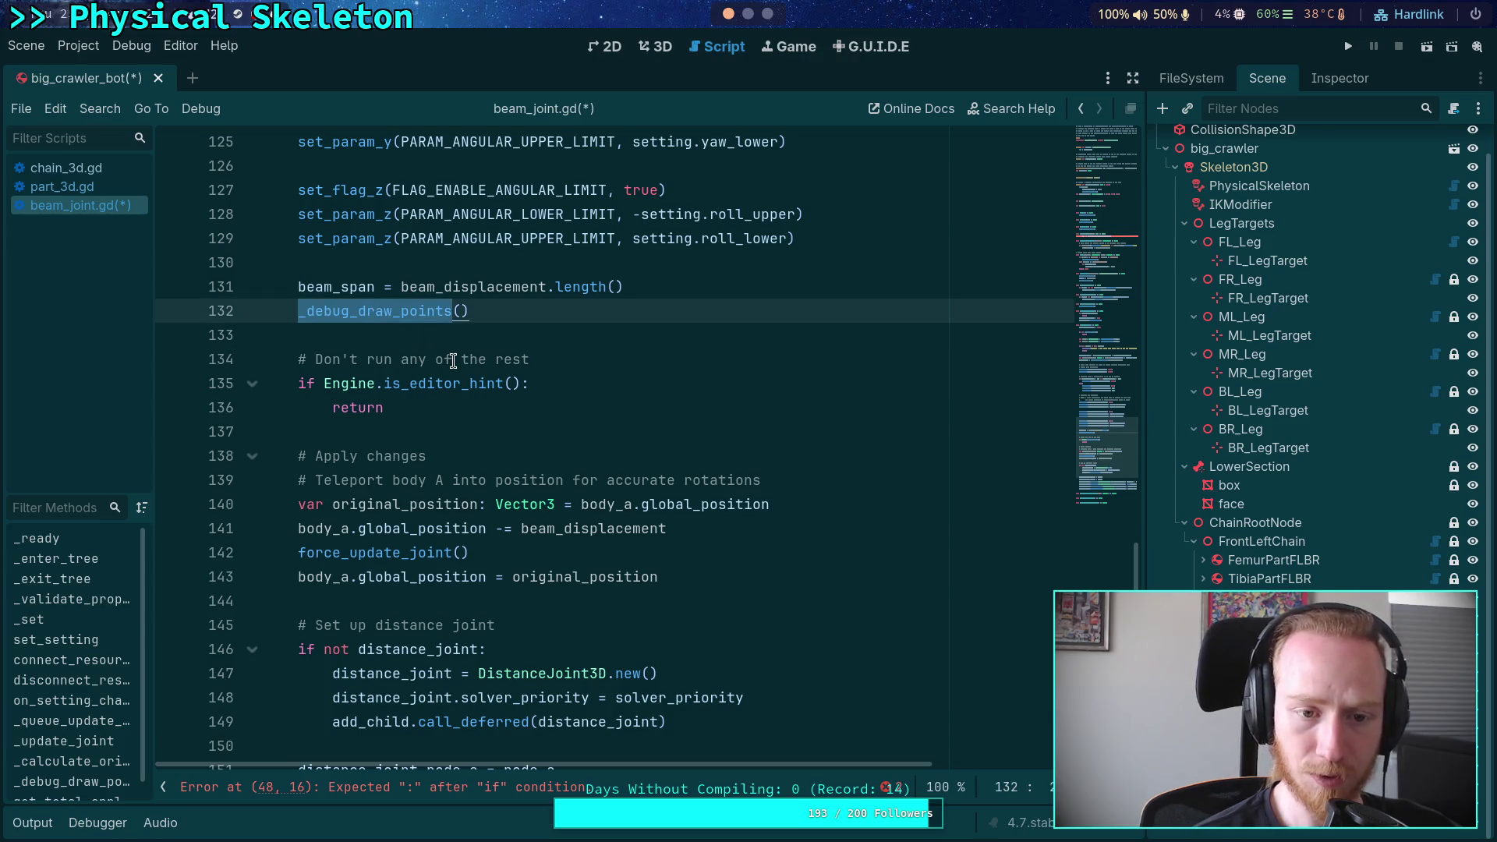
mouse_move(409, 311)
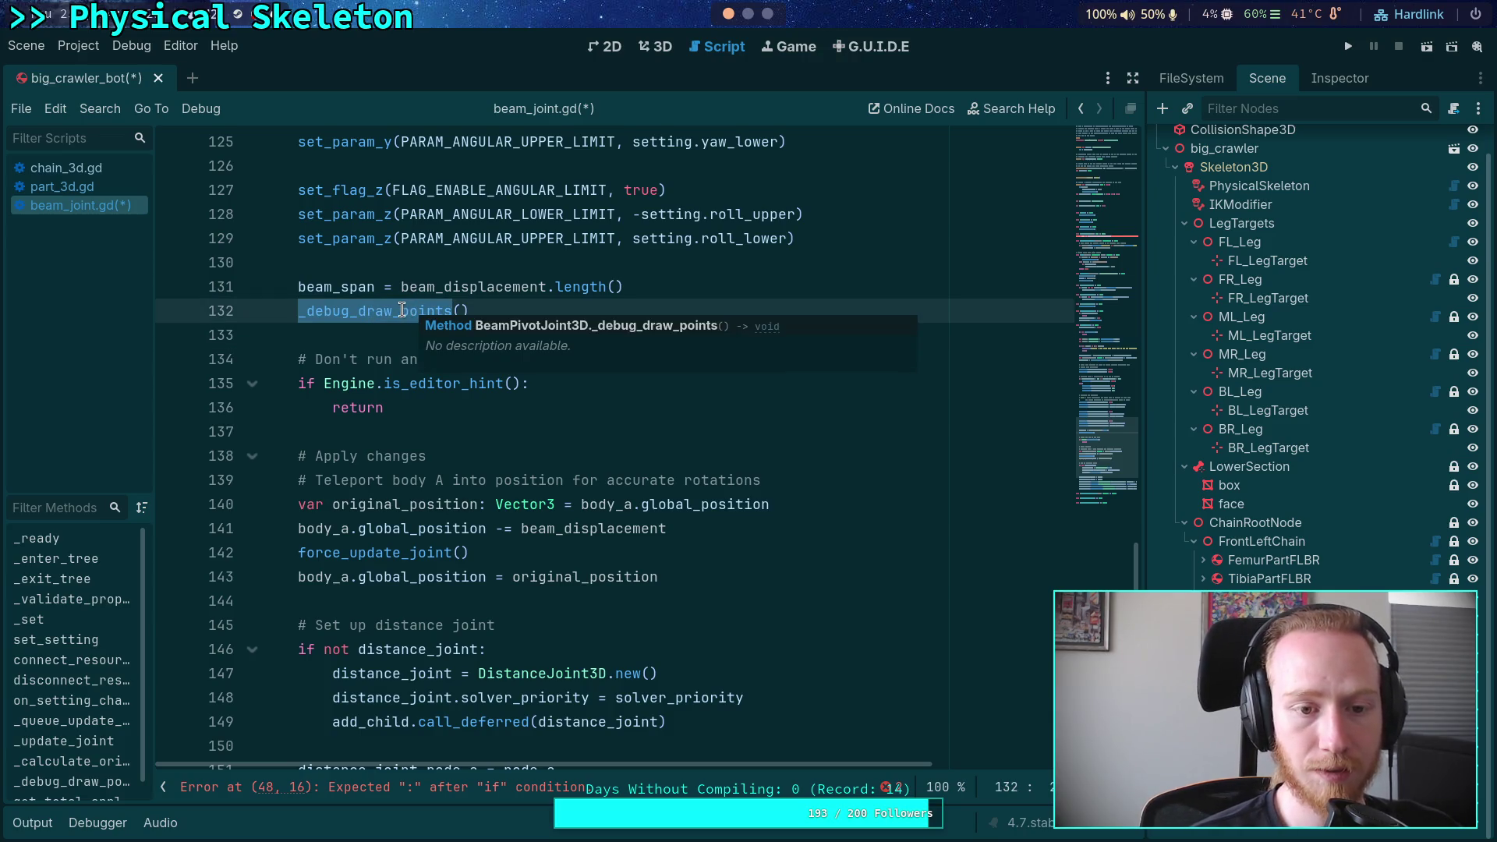
scroll(481, 407, "up", 2)
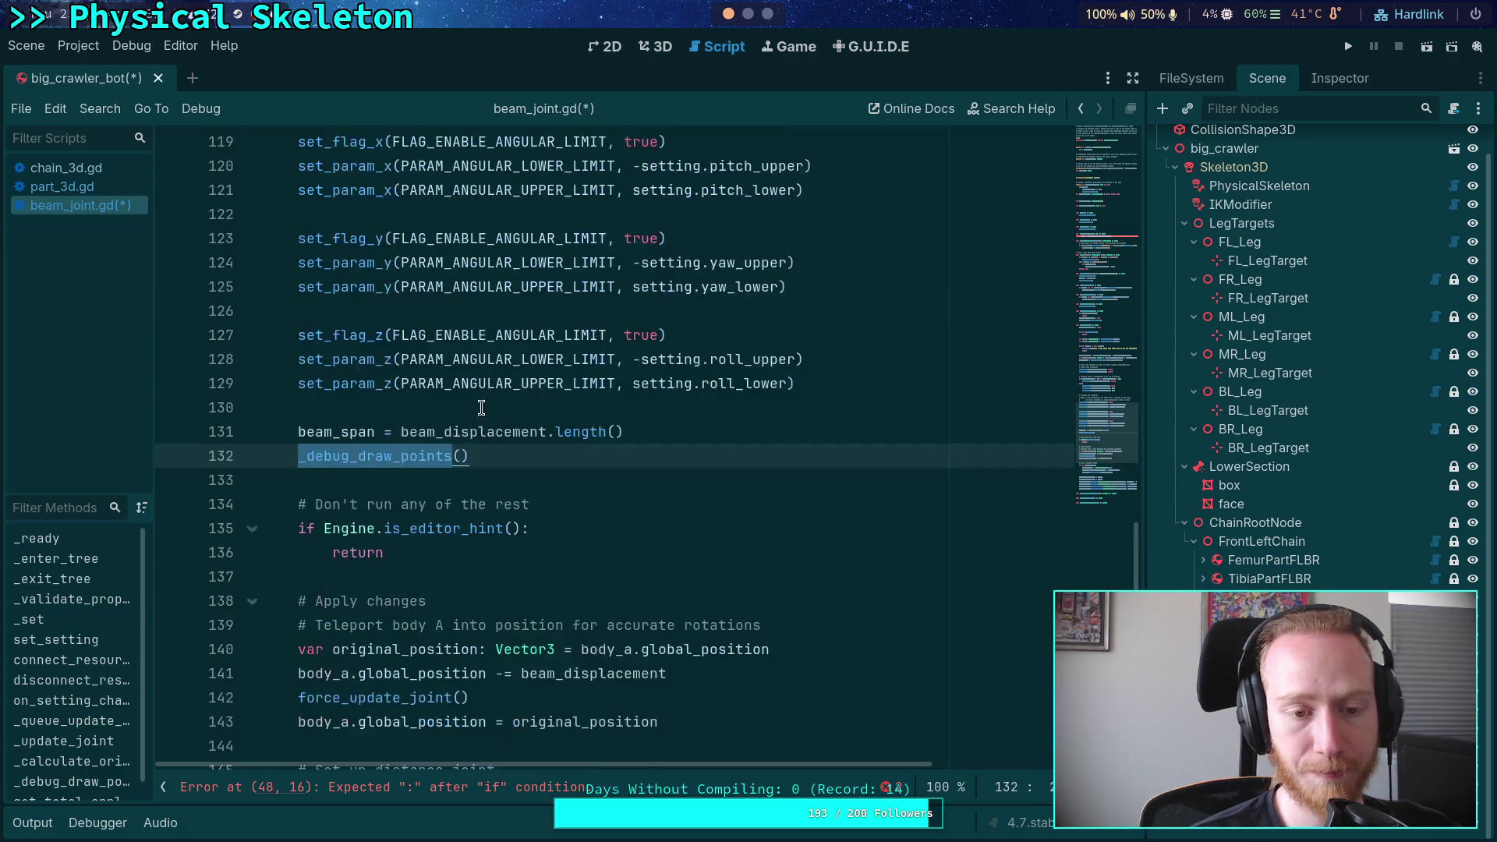
scroll(481, 407, "up", 1)
right_click(394, 531)
left_click(474, 821)
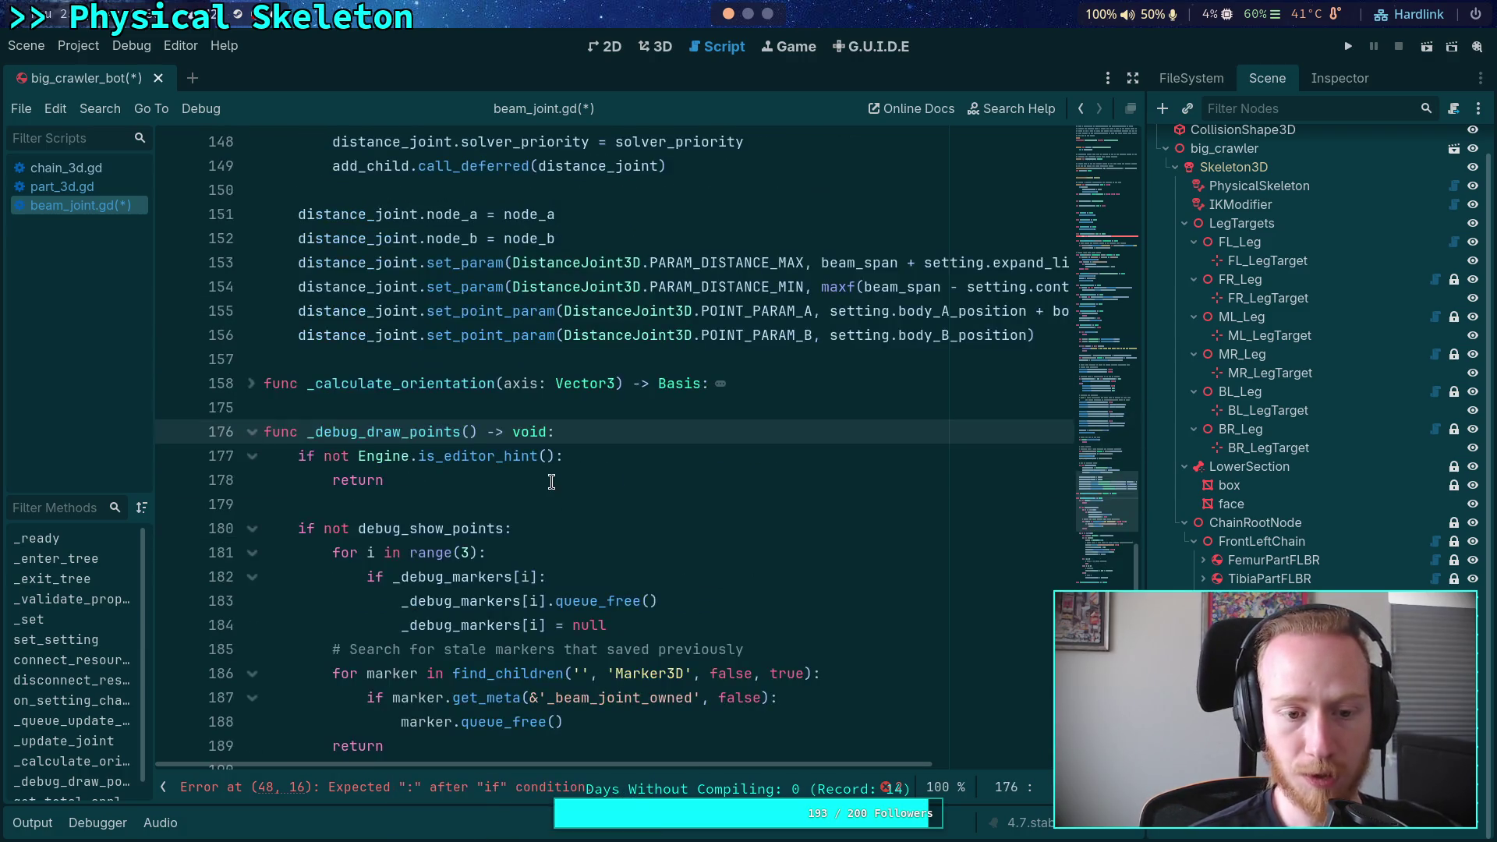
scroll(556, 464, "down", 2)
scroll(534, 374, "down", 3)
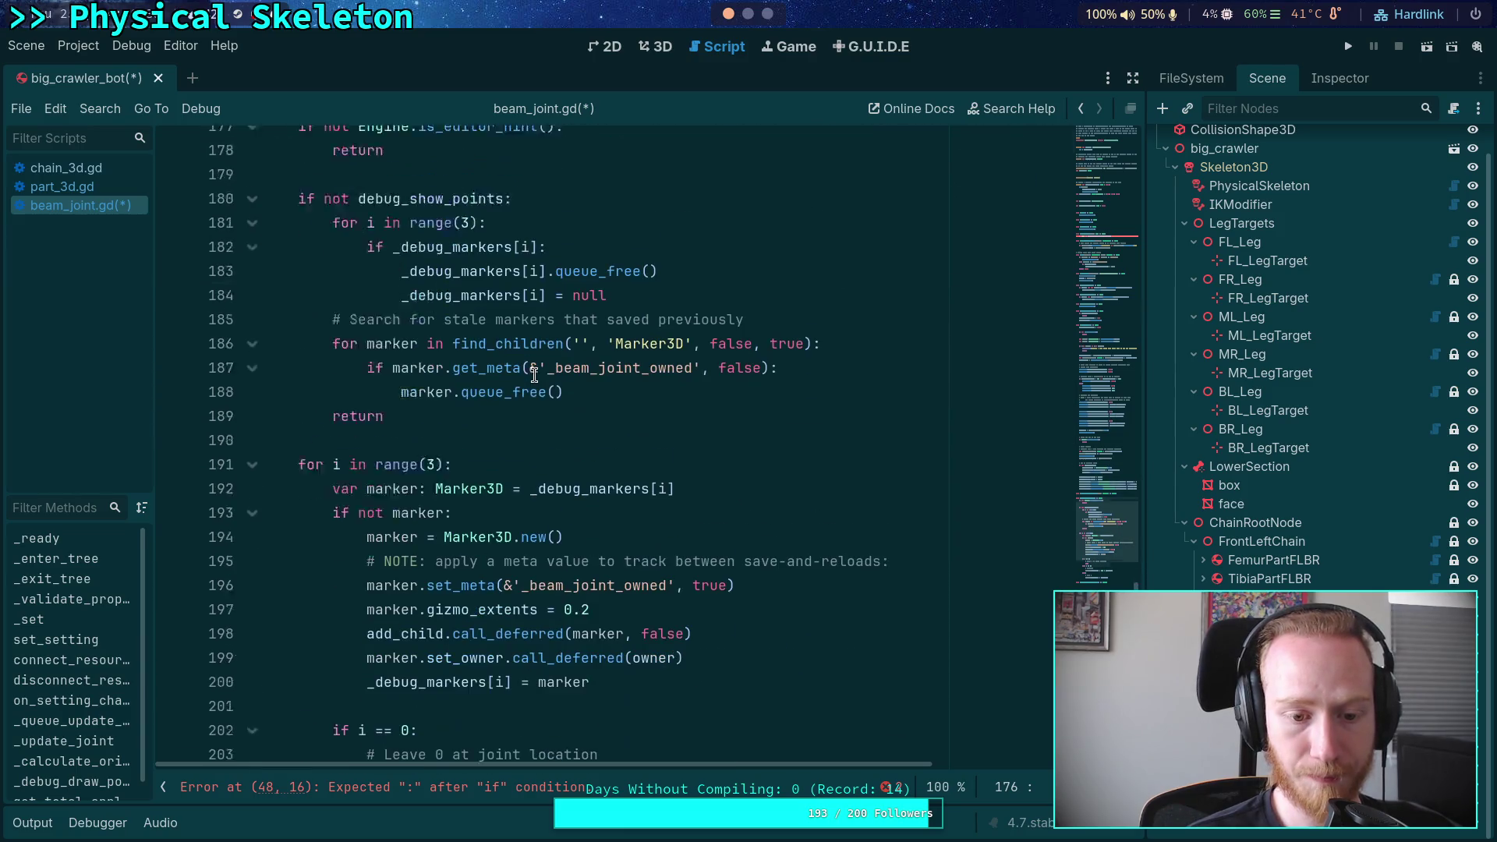
scroll(515, 368, "up", 1)
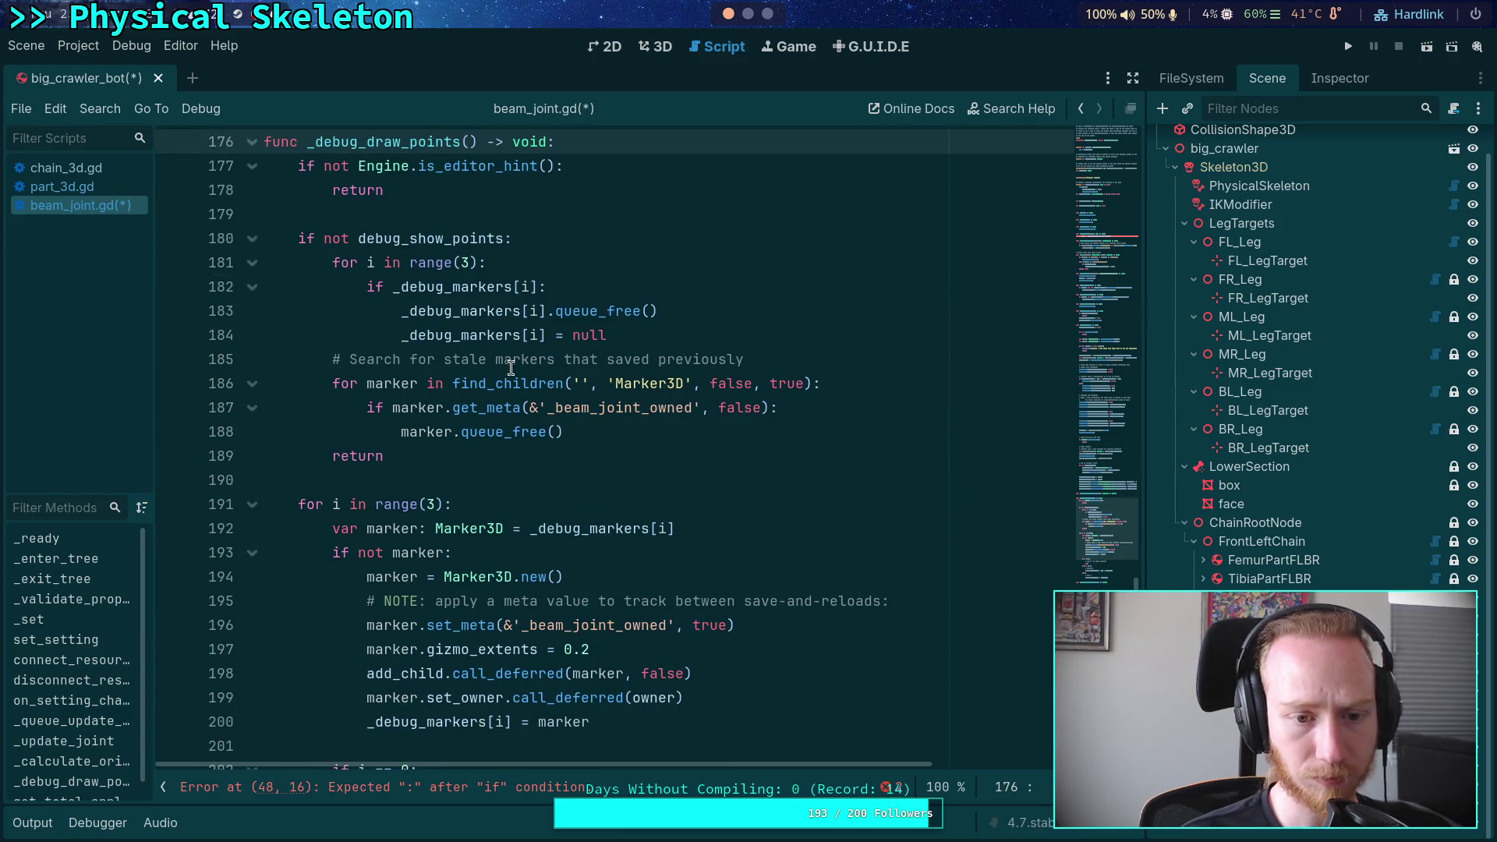
Unfold the collapsed get_total_applied_force function near line 212 and inspect it
left_click(582, 236)
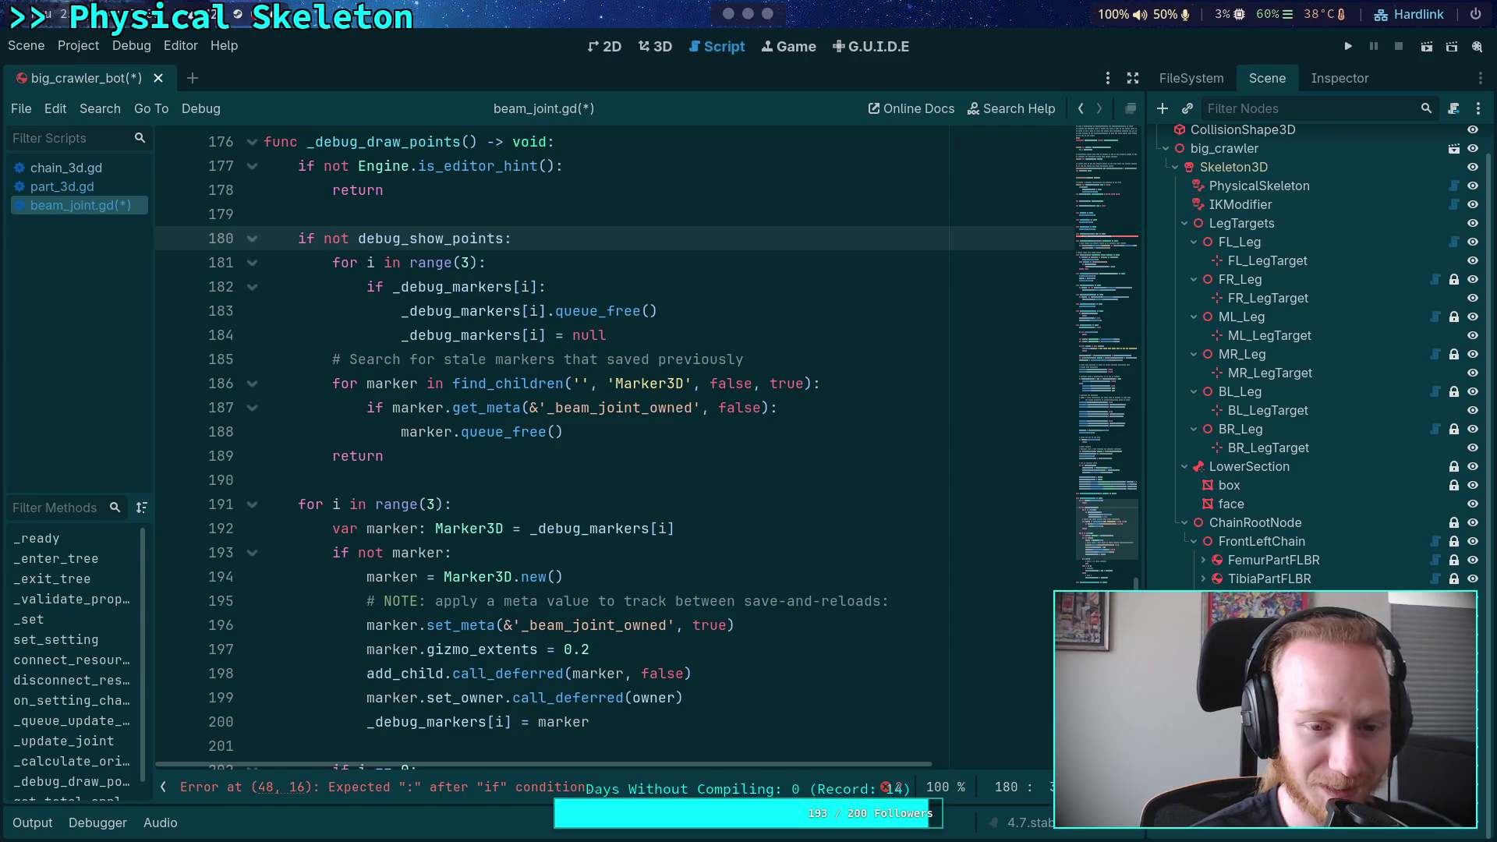
left_click(466, 483)
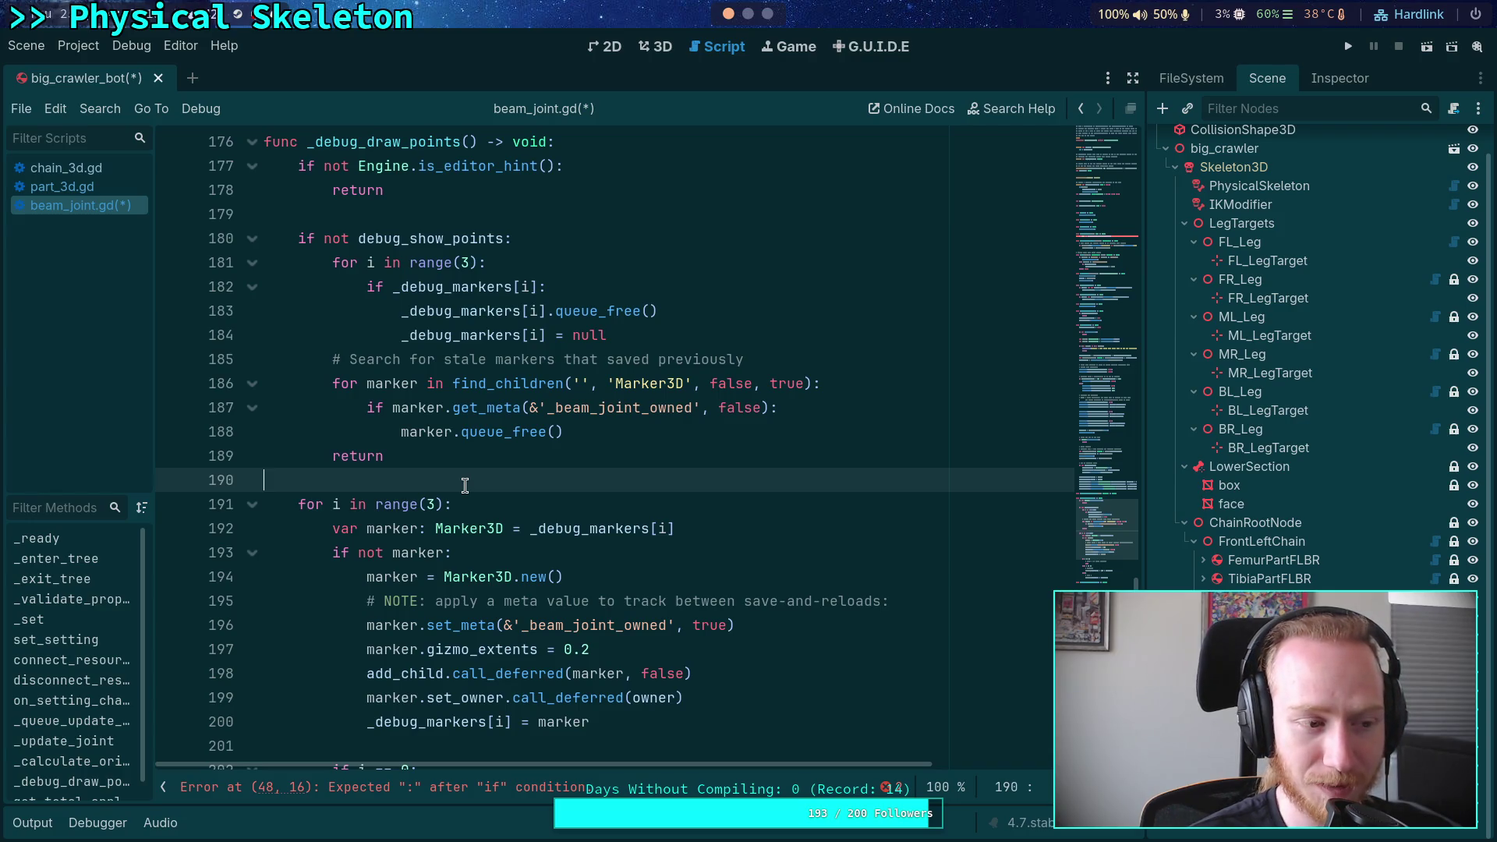
left_click(493, 215)
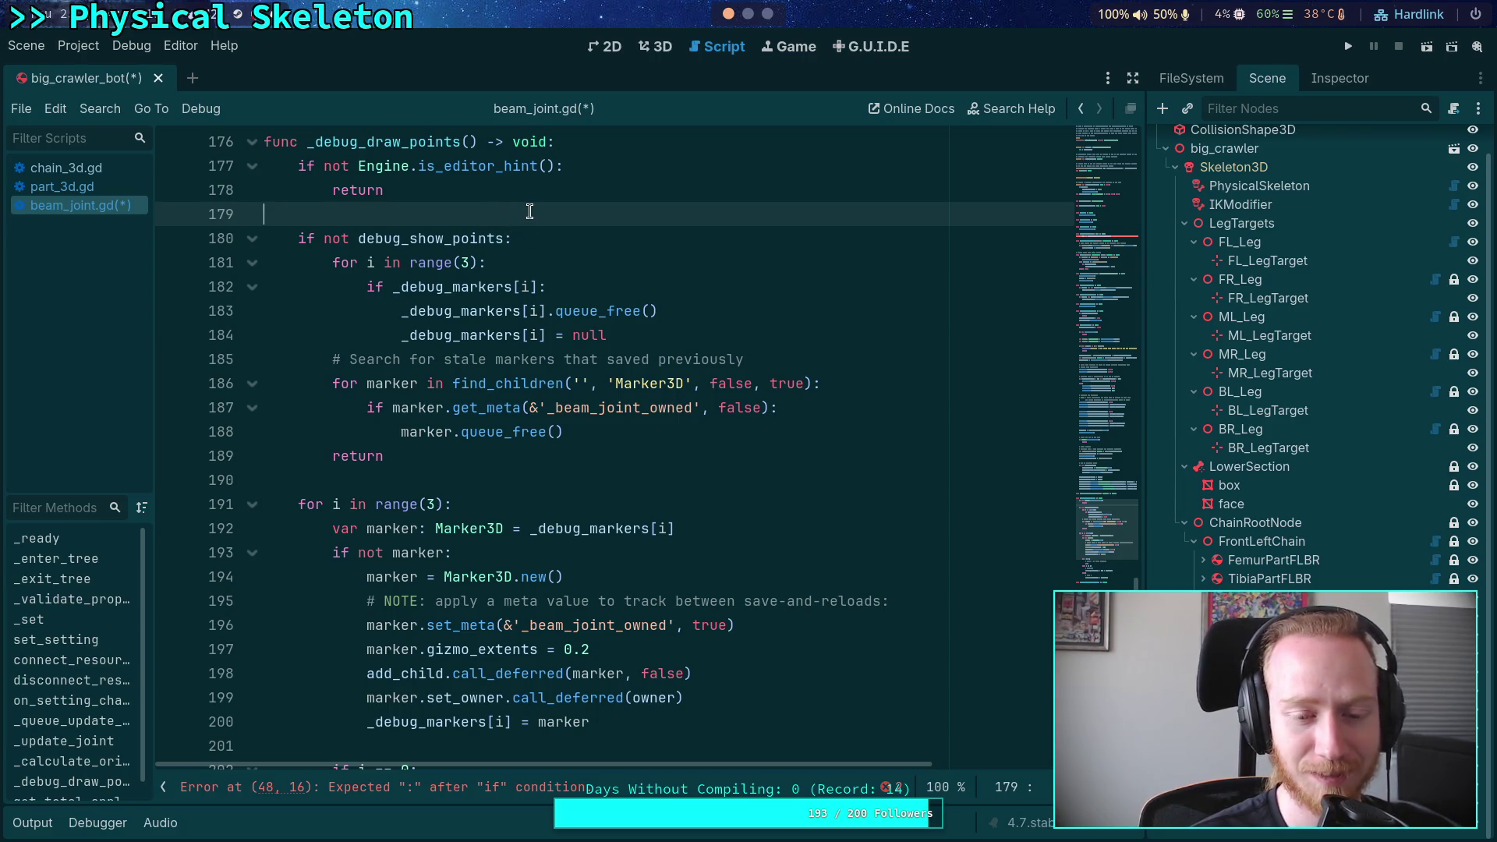
scroll(549, 399, "down", 7)
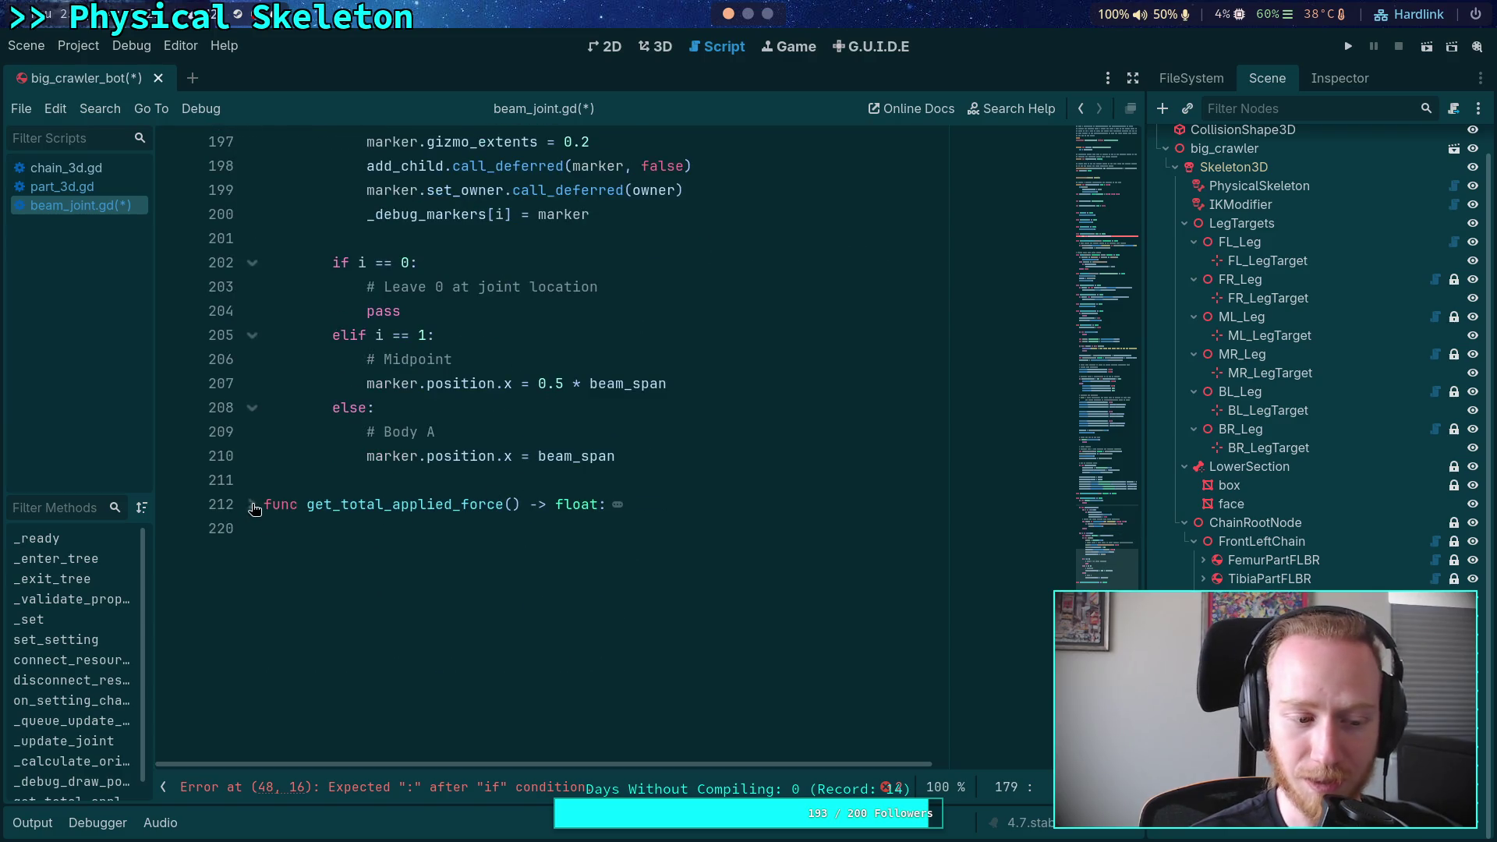
left_click(251, 505)
scroll(426, 467, "down", 1)
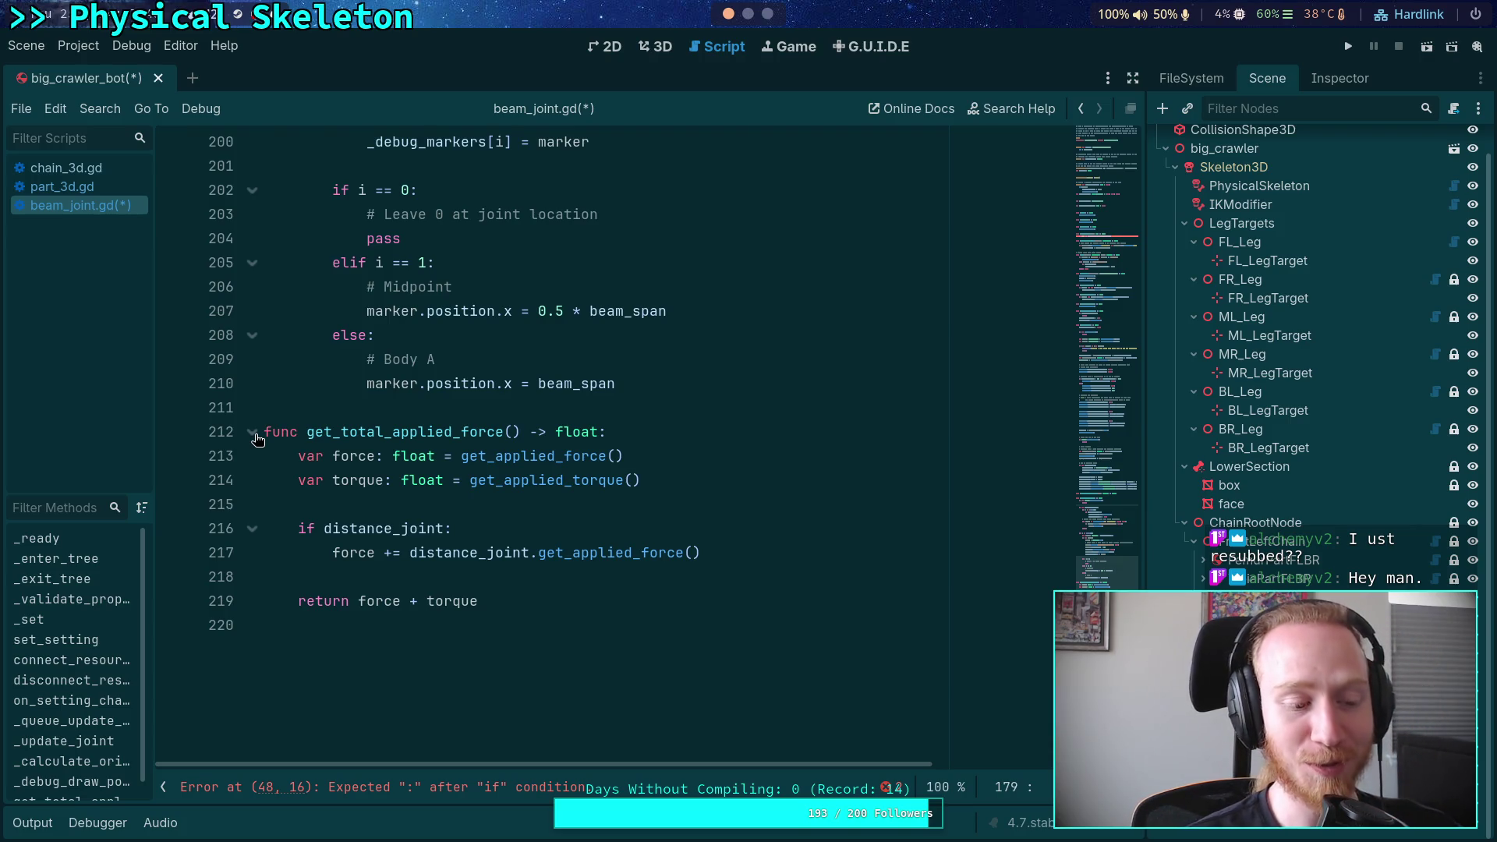
left_click(252, 432)
left_click(251, 432)
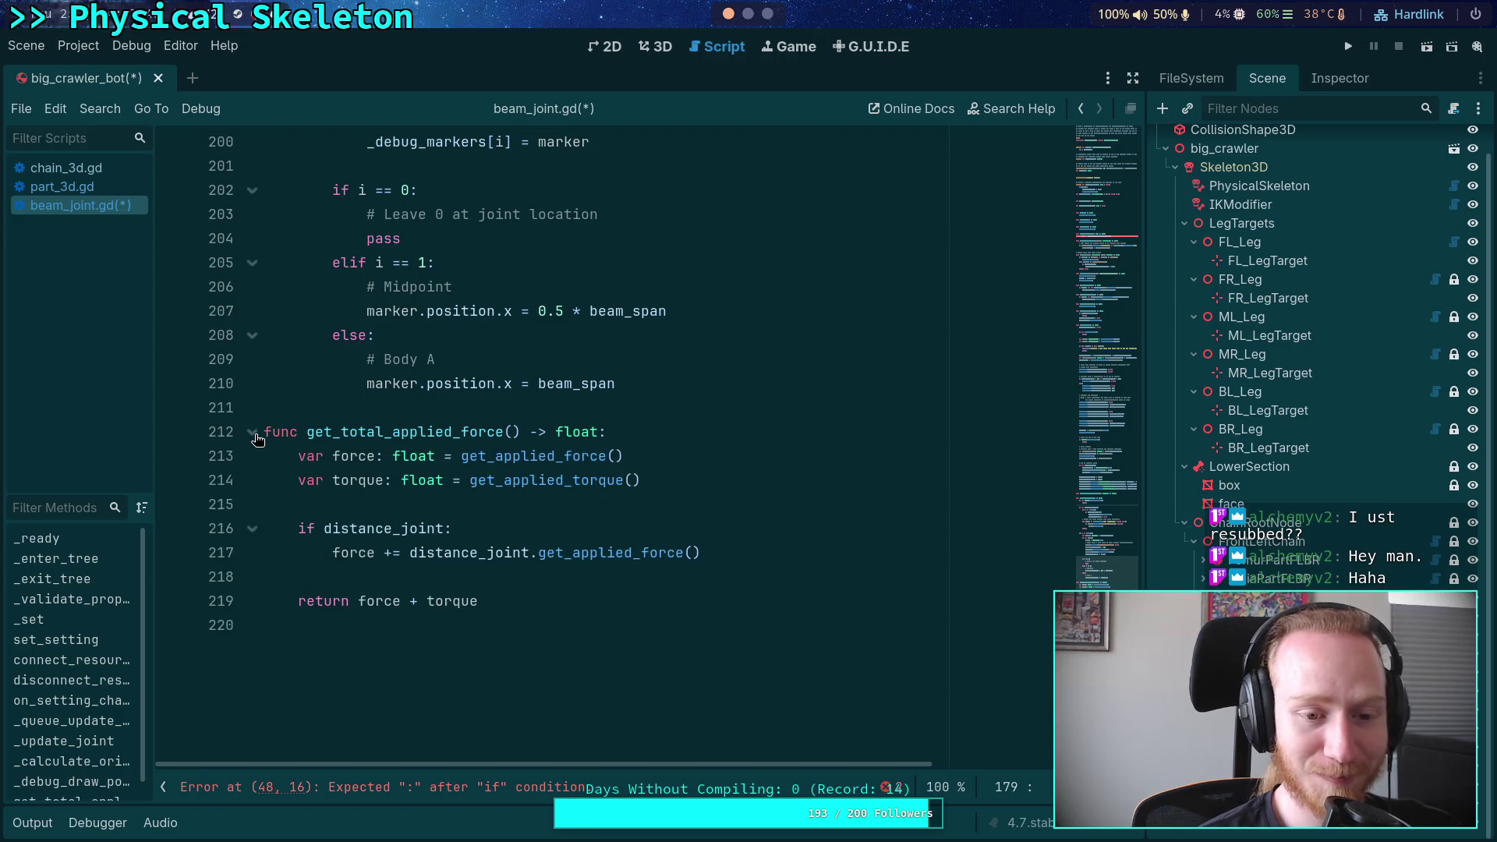
left_click(315, 408)
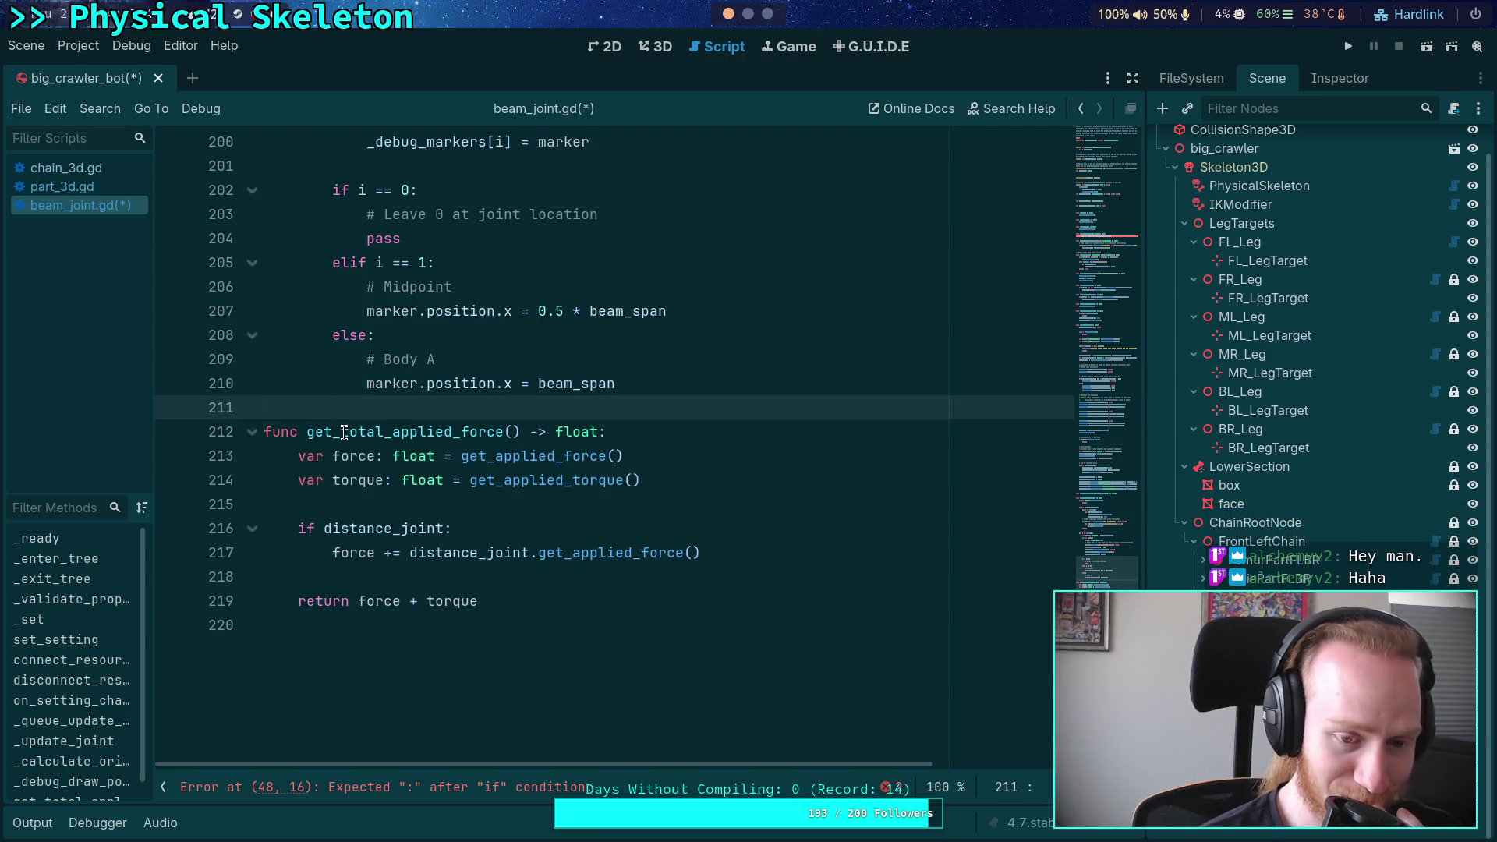
Scroll back up to _enter_tree and place the caret after connect_resource()
scroll(343, 425, "up", 1)
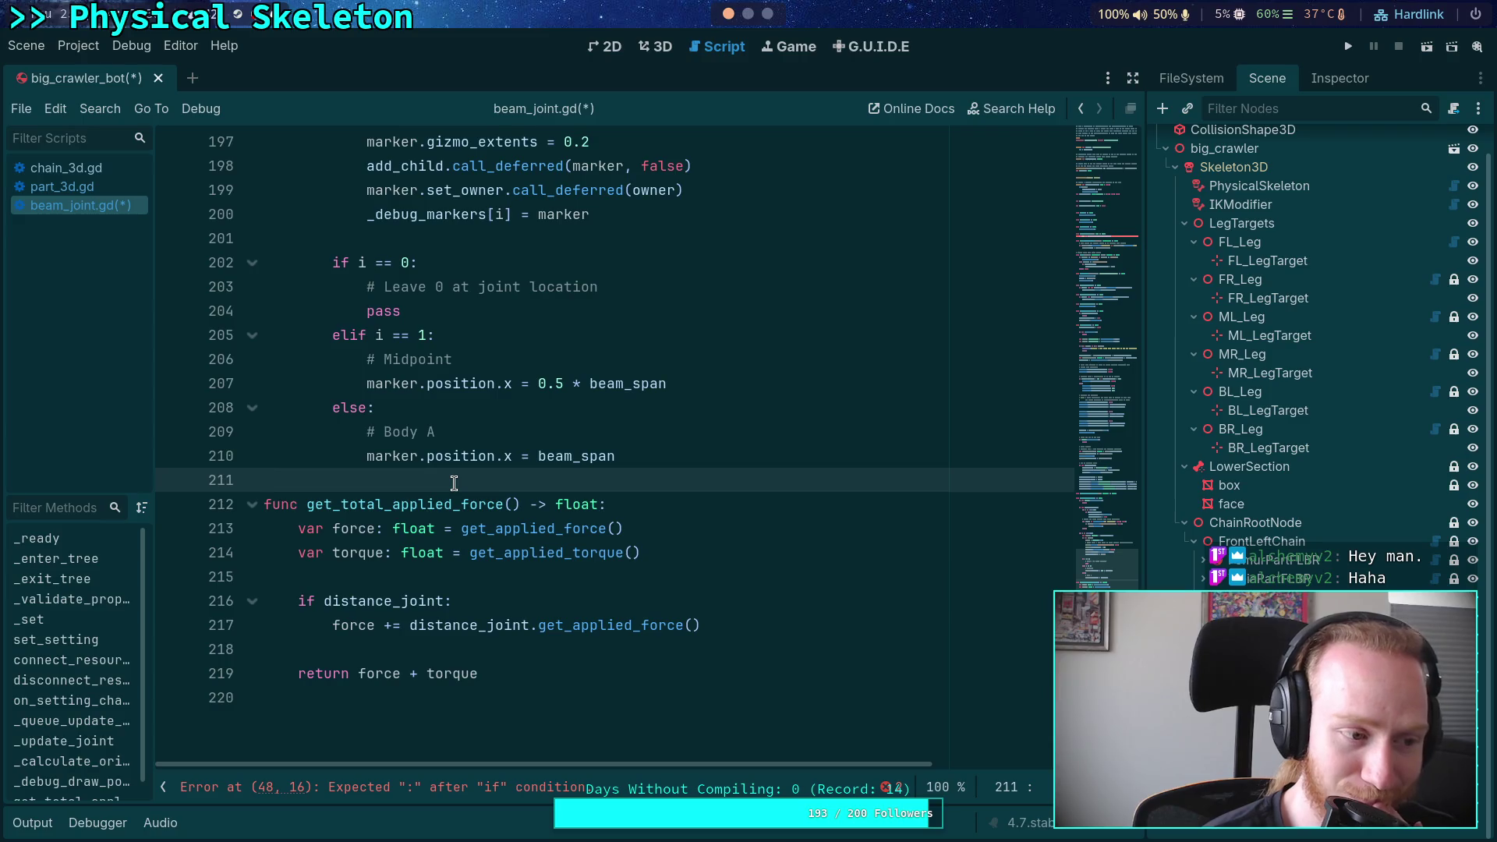
scroll(454, 483, "up", 4)
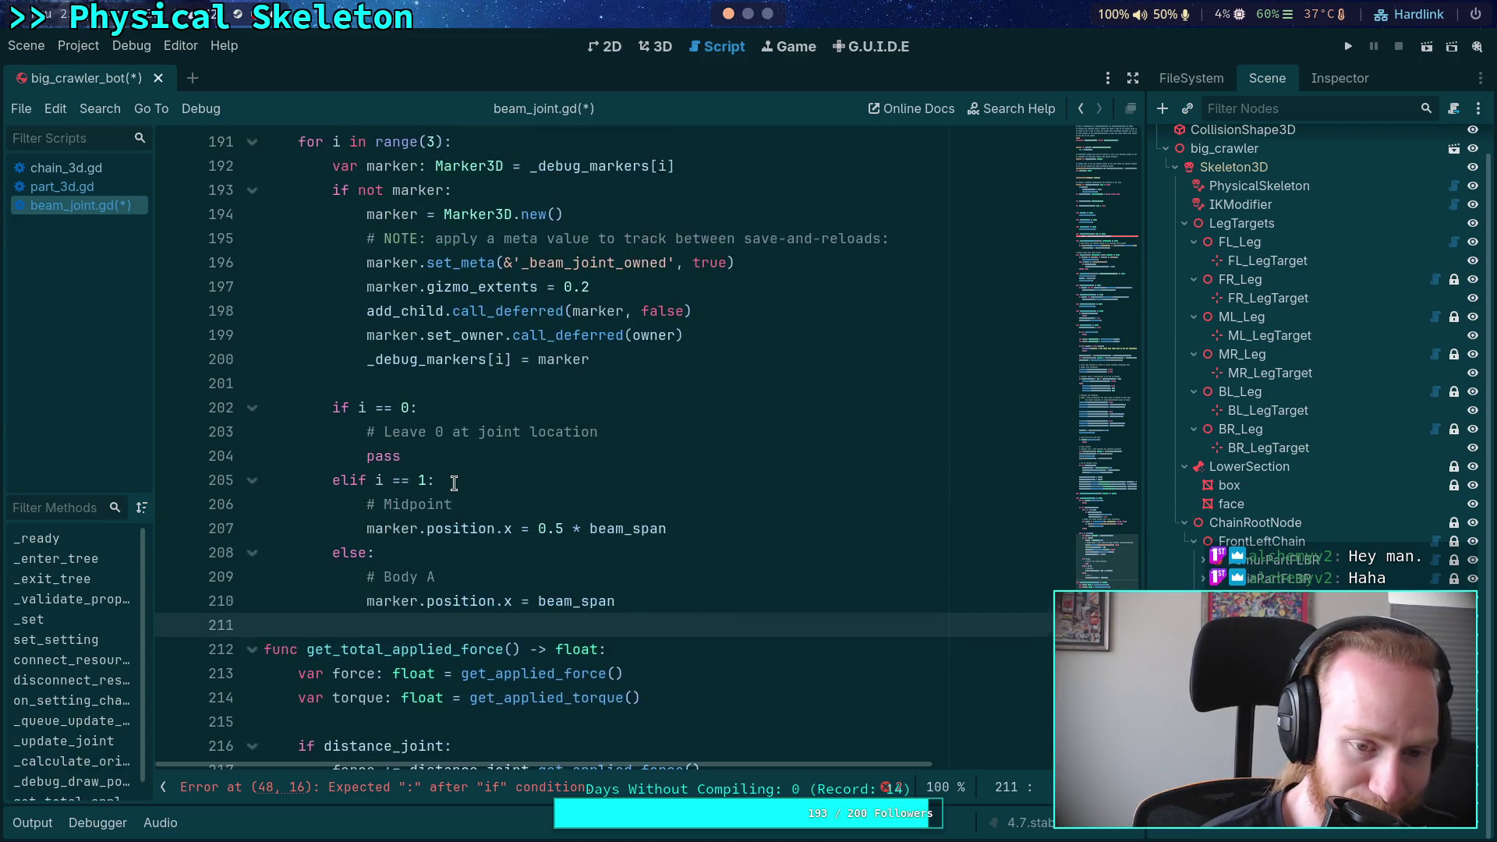
left_click(402, 529)
scroll(402, 529, "up", 3)
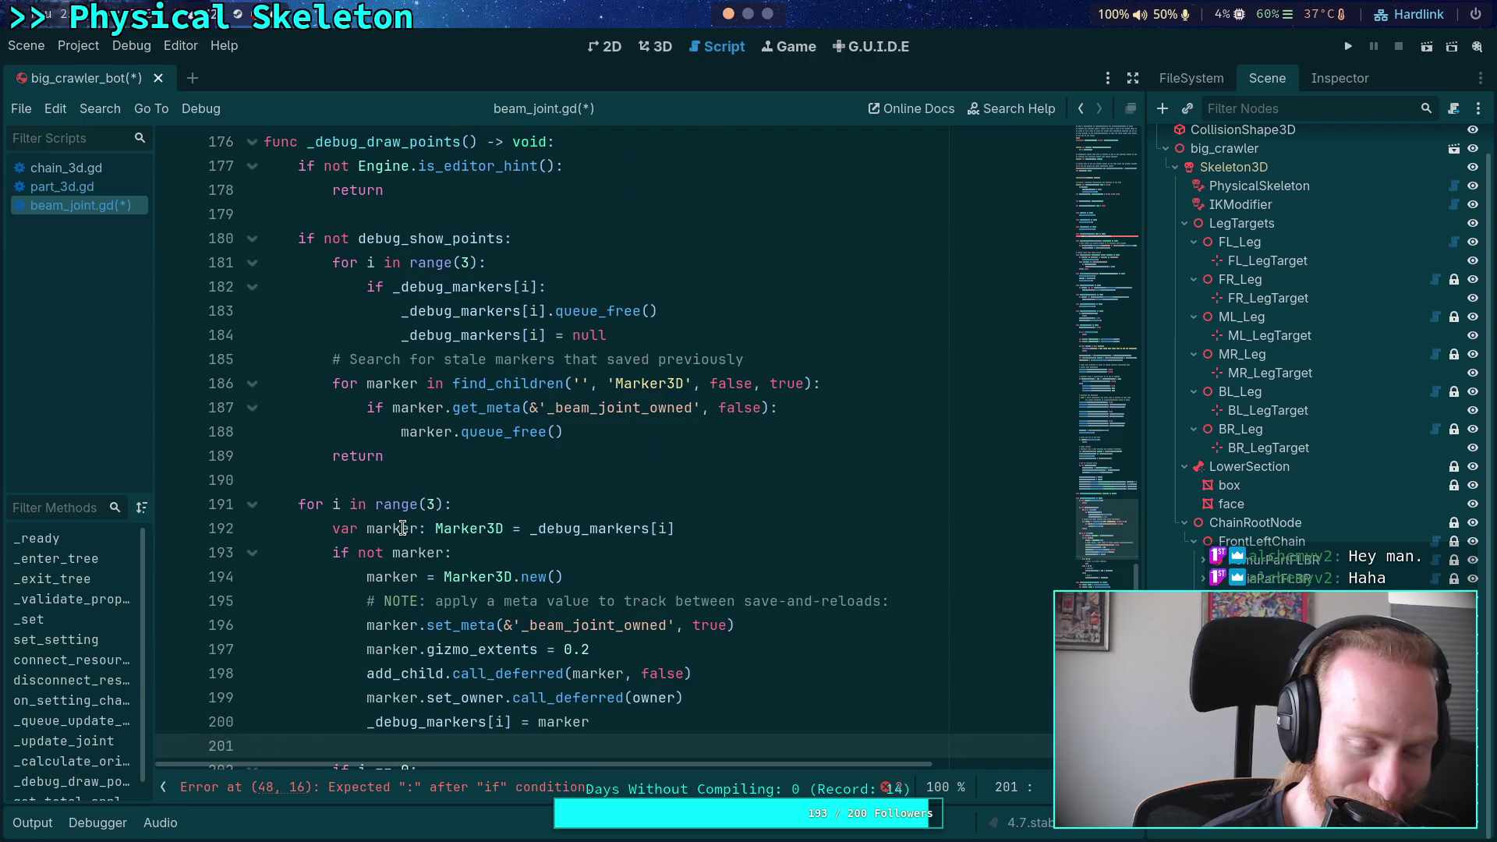
left_click(434, 479)
scroll(434, 479, "up", 3)
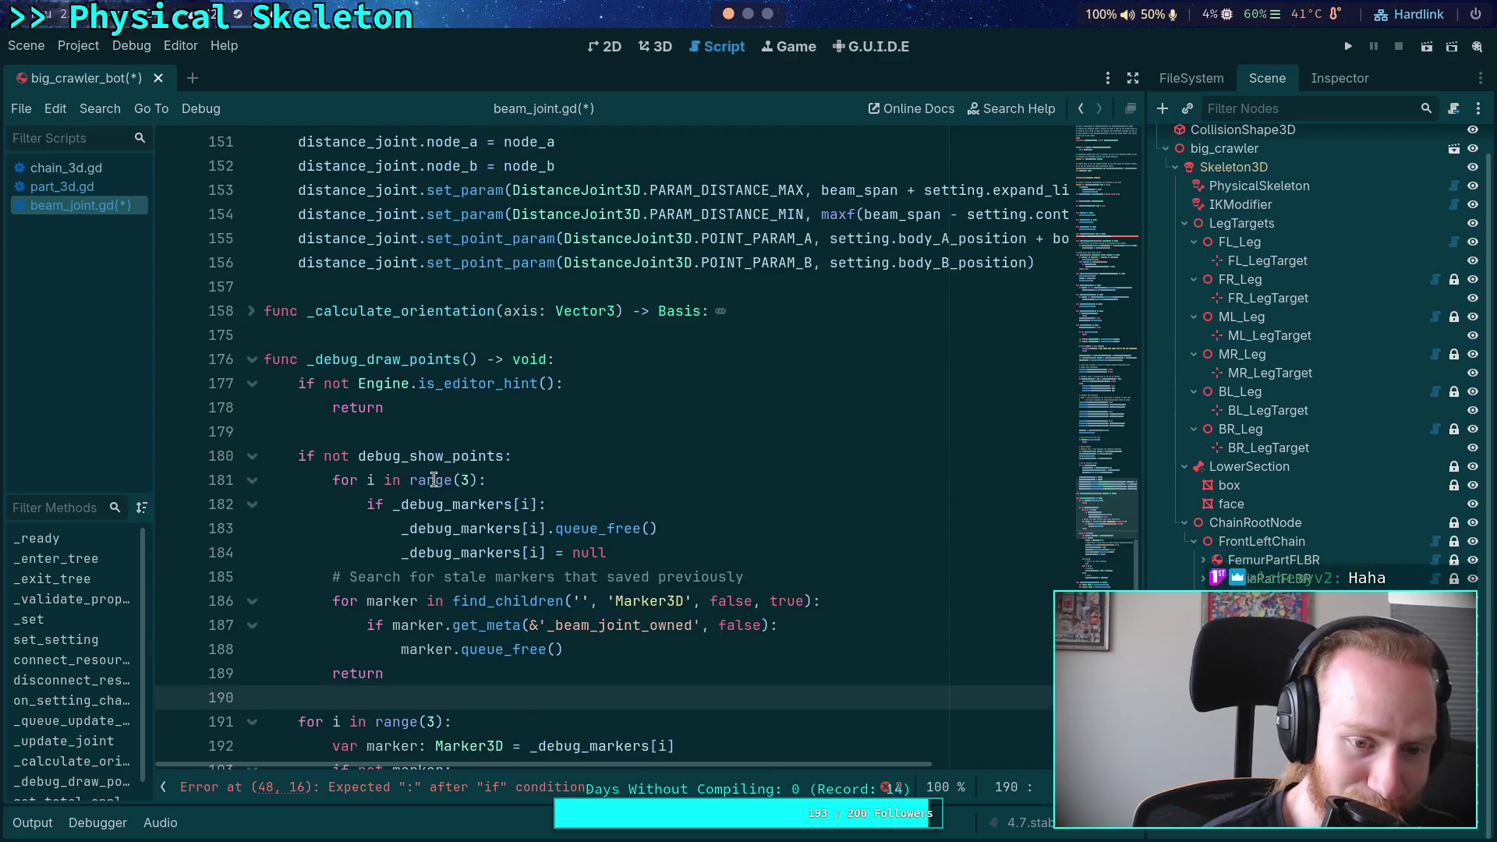
scroll(434, 480, "up", 2)
scroll(433, 480, "down", 2)
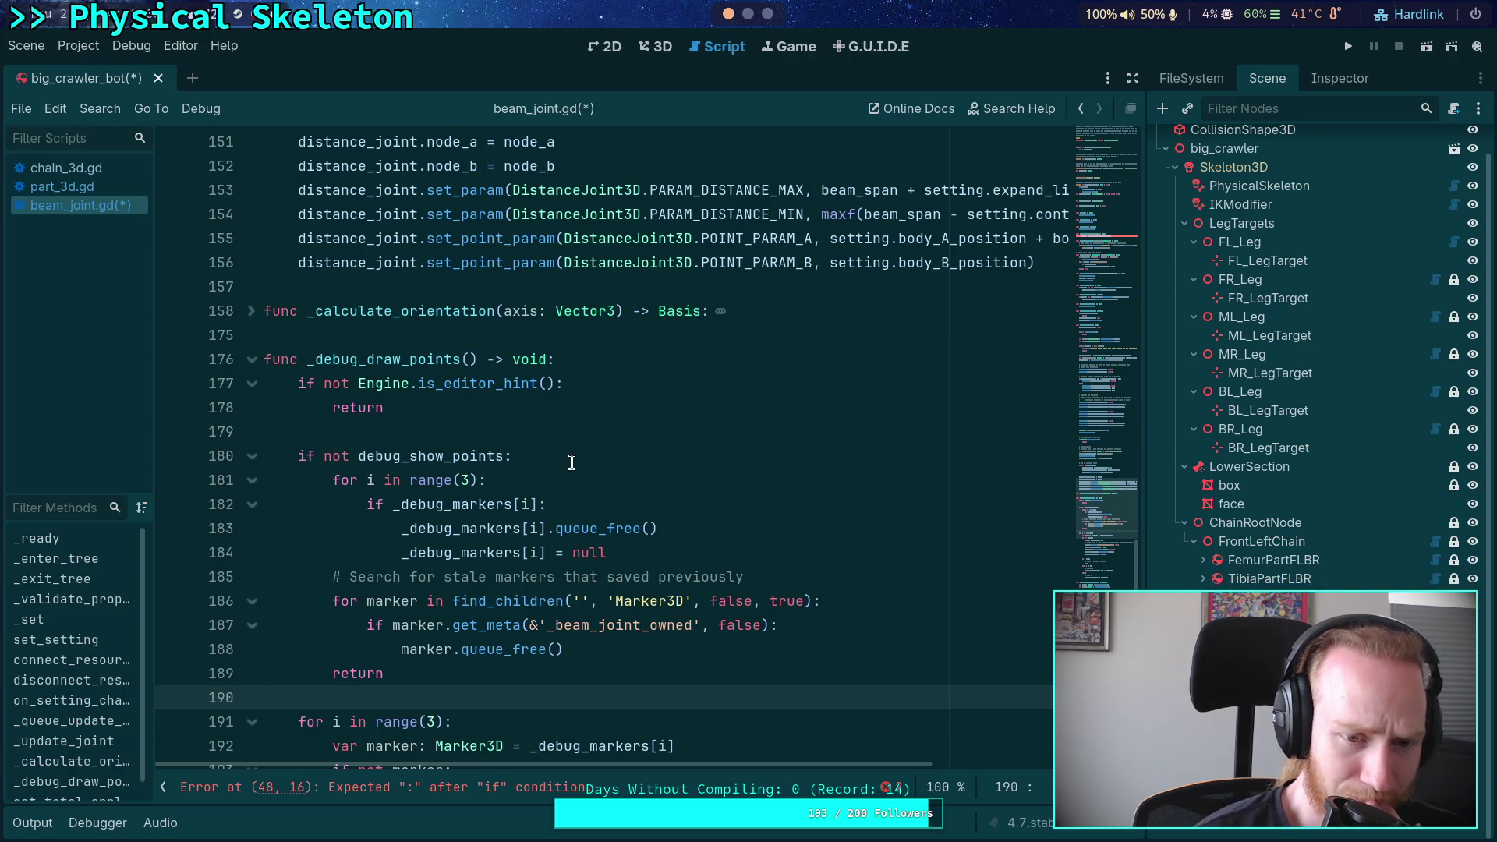
left_click_drag(561, 431, 281, 383)
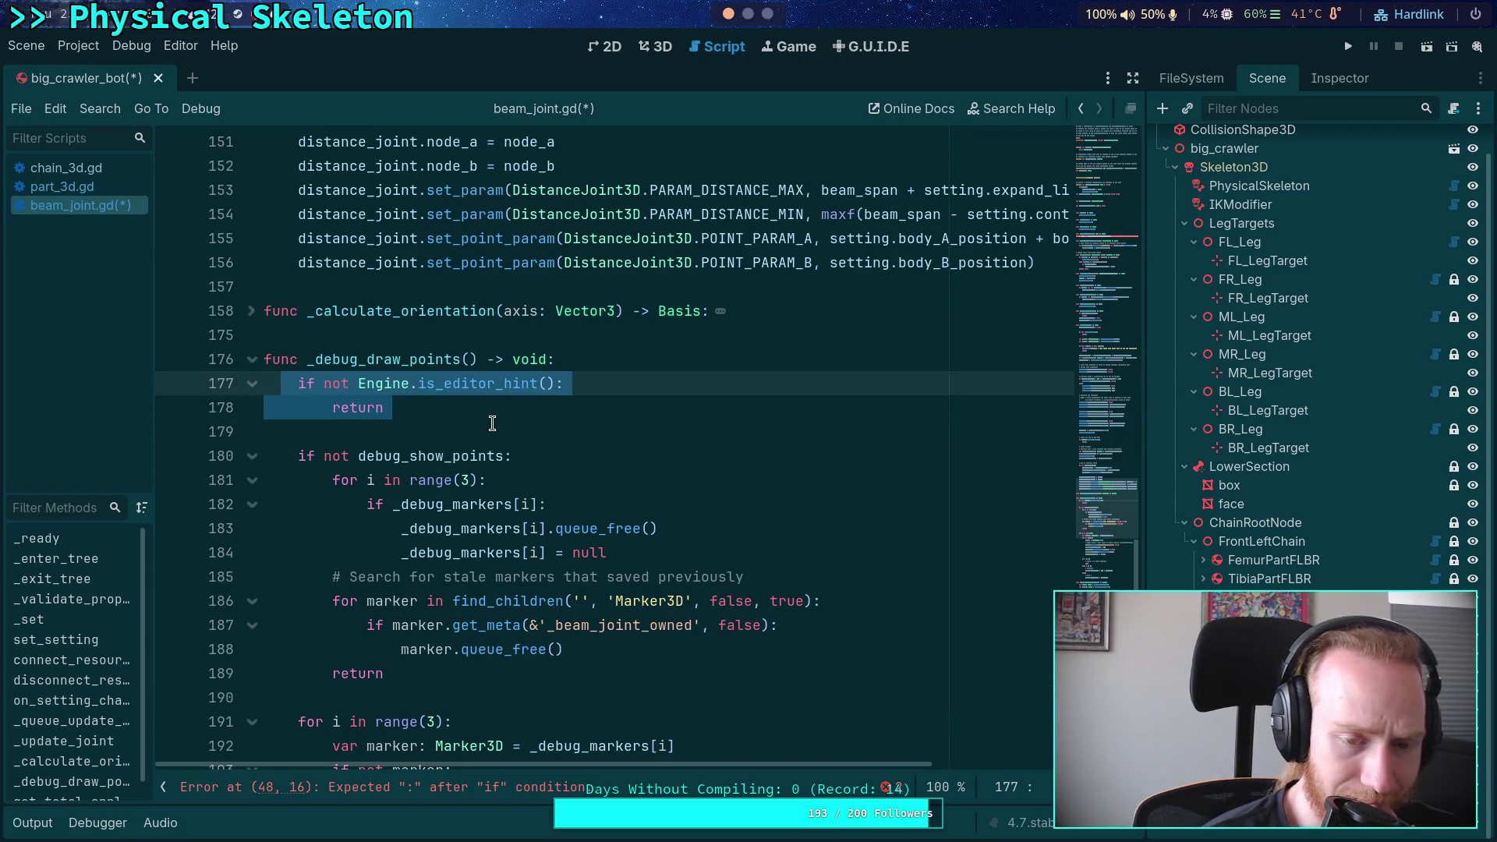
left_click(546, 454)
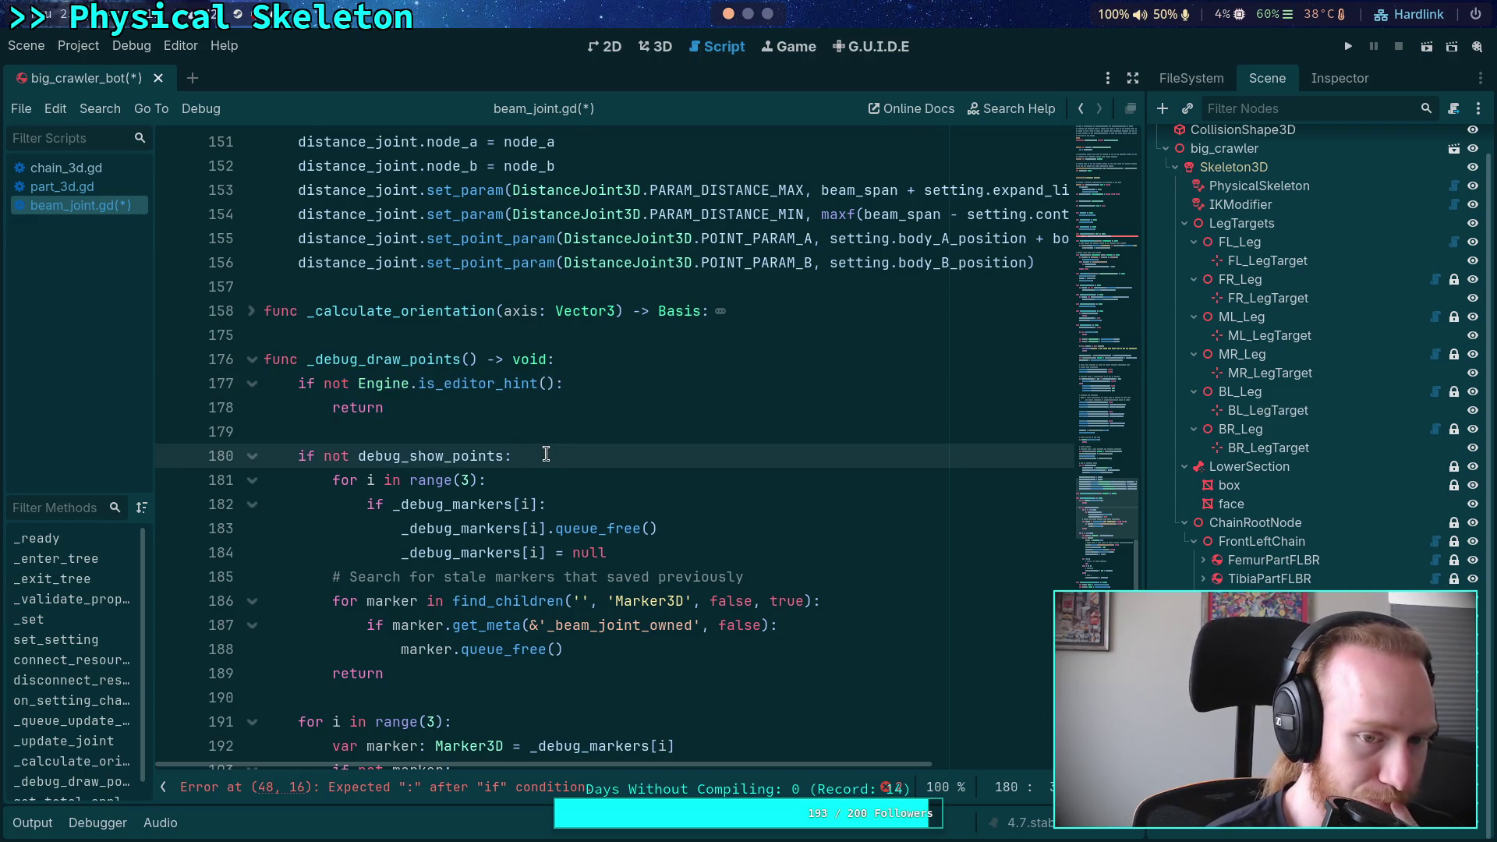
scroll(546, 454, "up", 10)
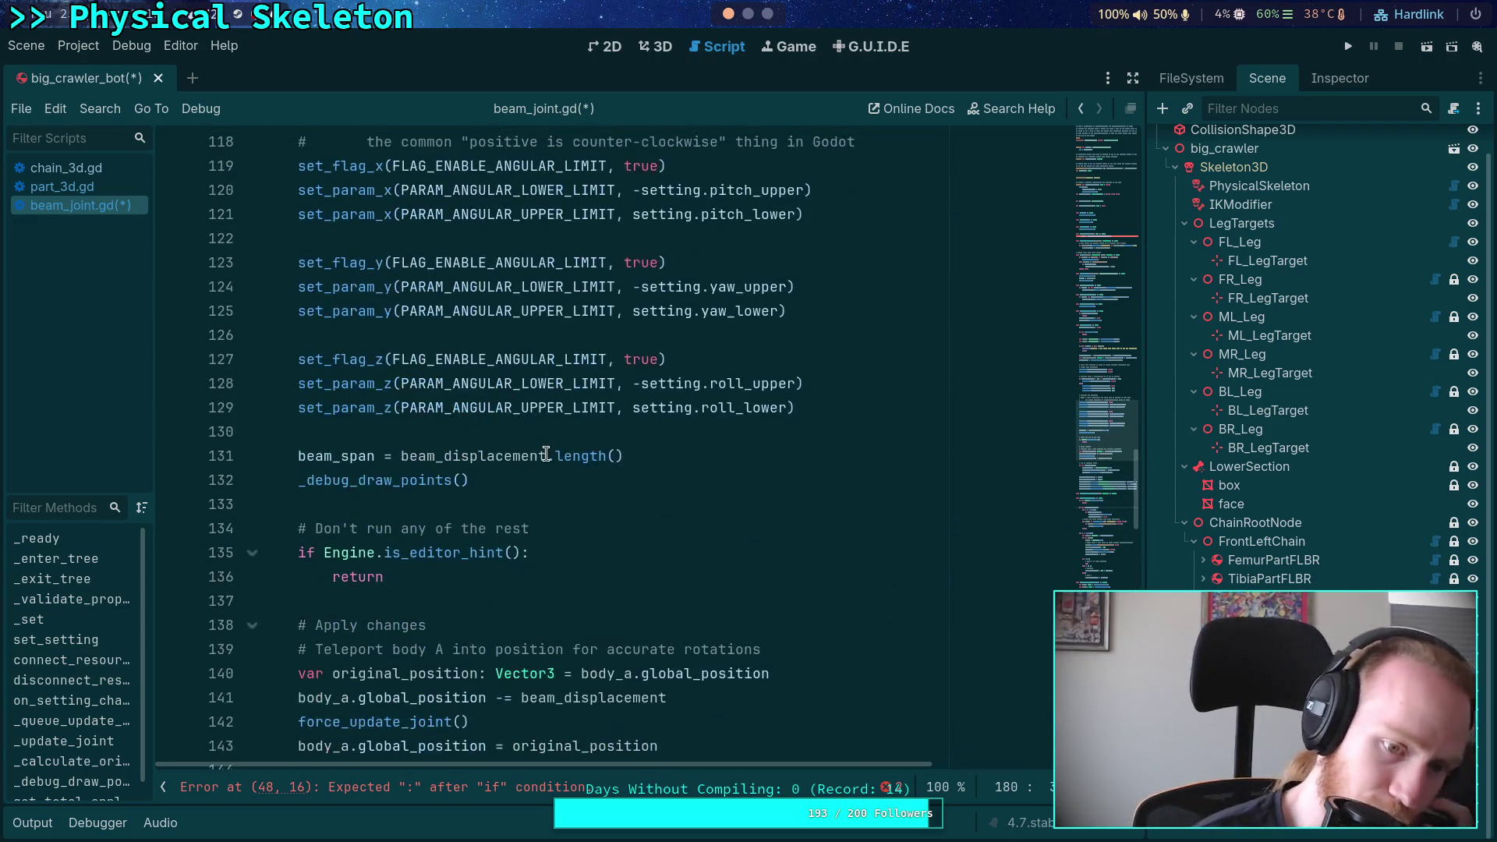
scroll(530, 449, "up", 20)
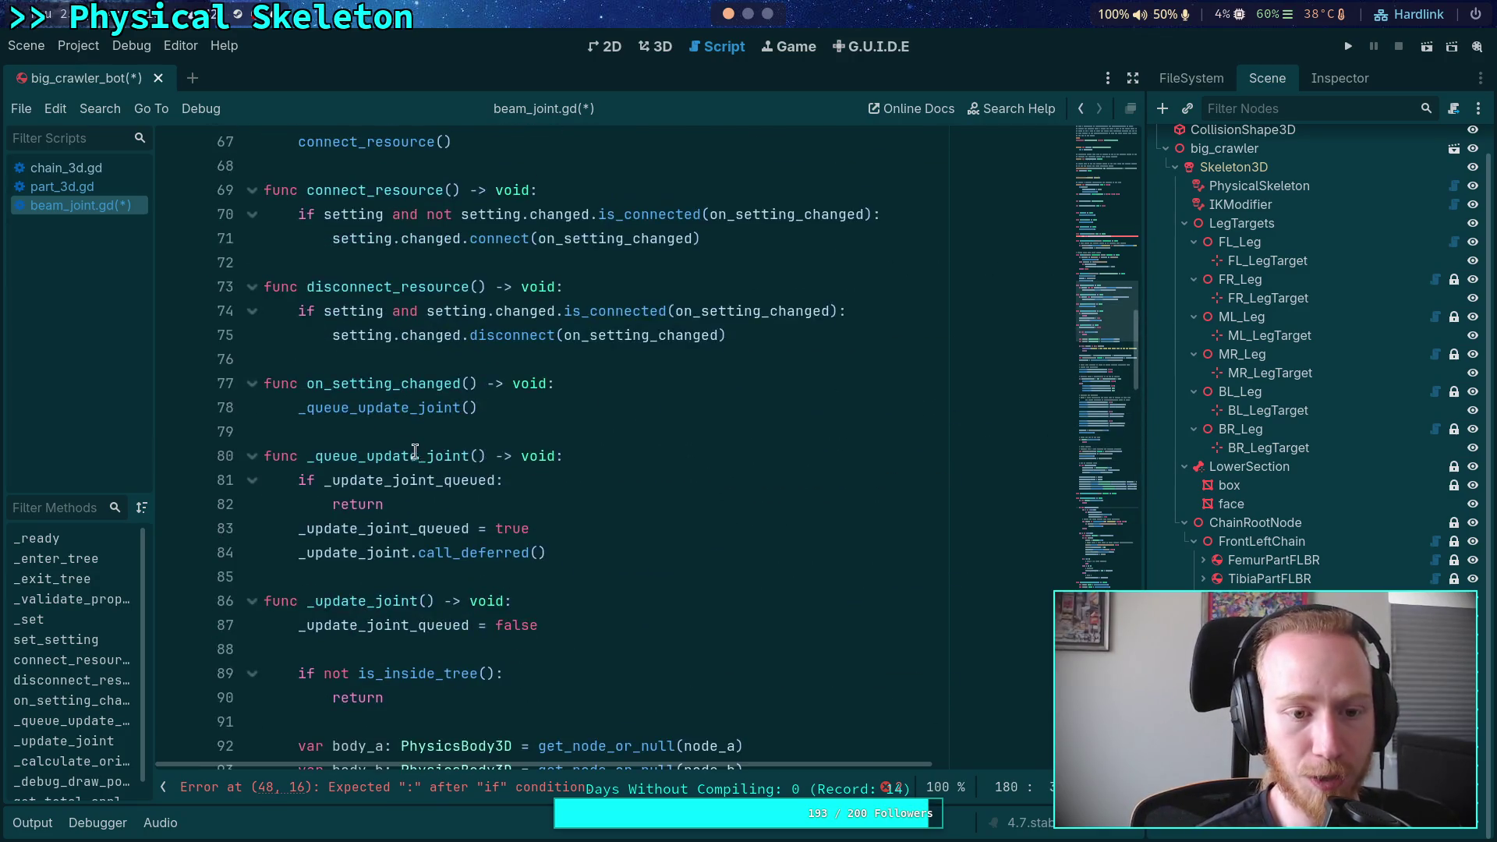
scroll(358, 433, "up", 8)
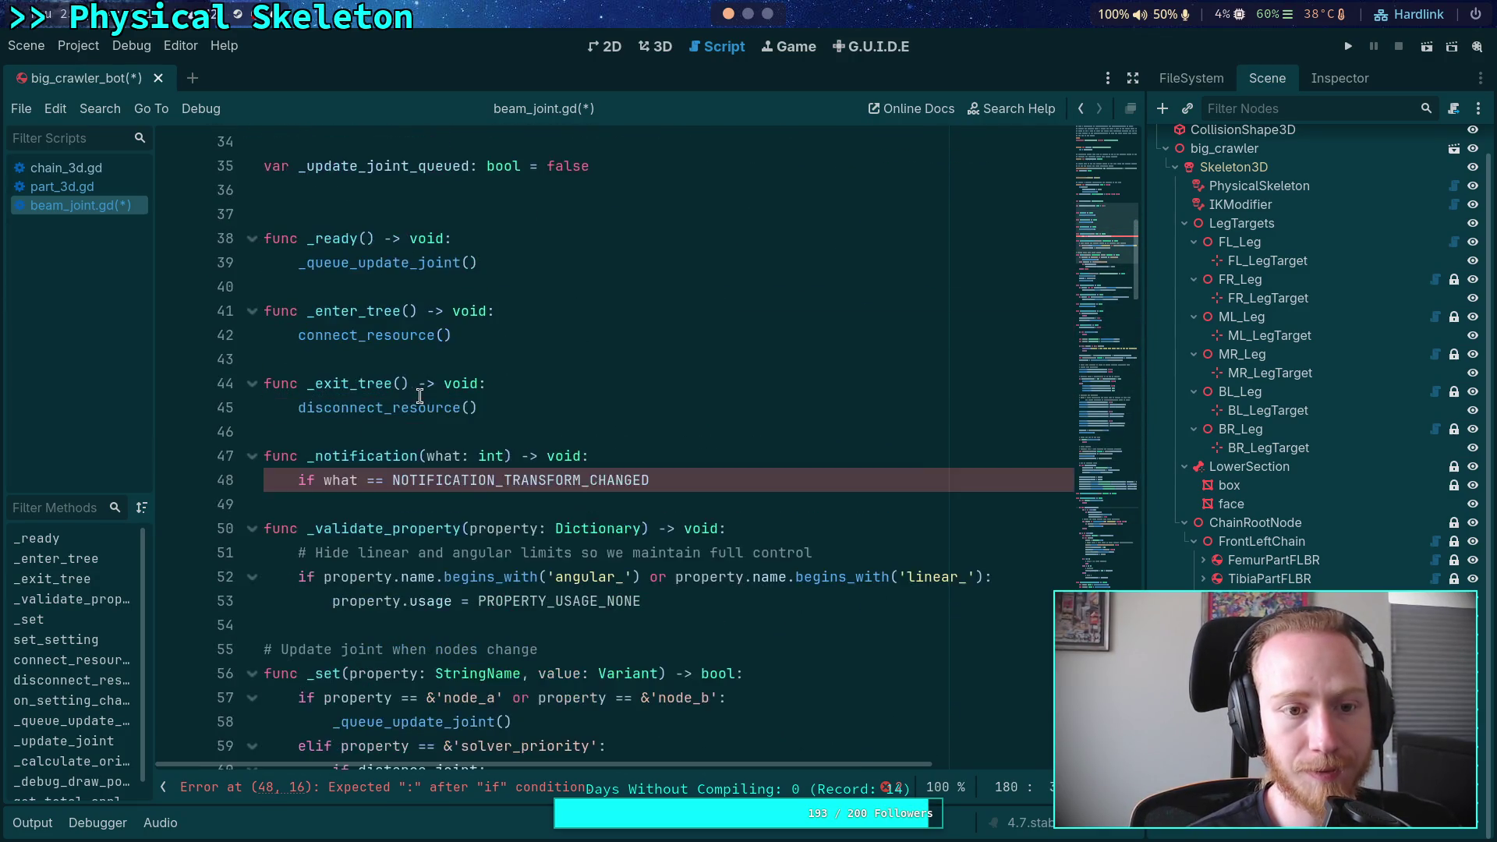
left_click(549, 328)
Add a set_notify_transform() call on a new line after connect_resource()
key("Return")
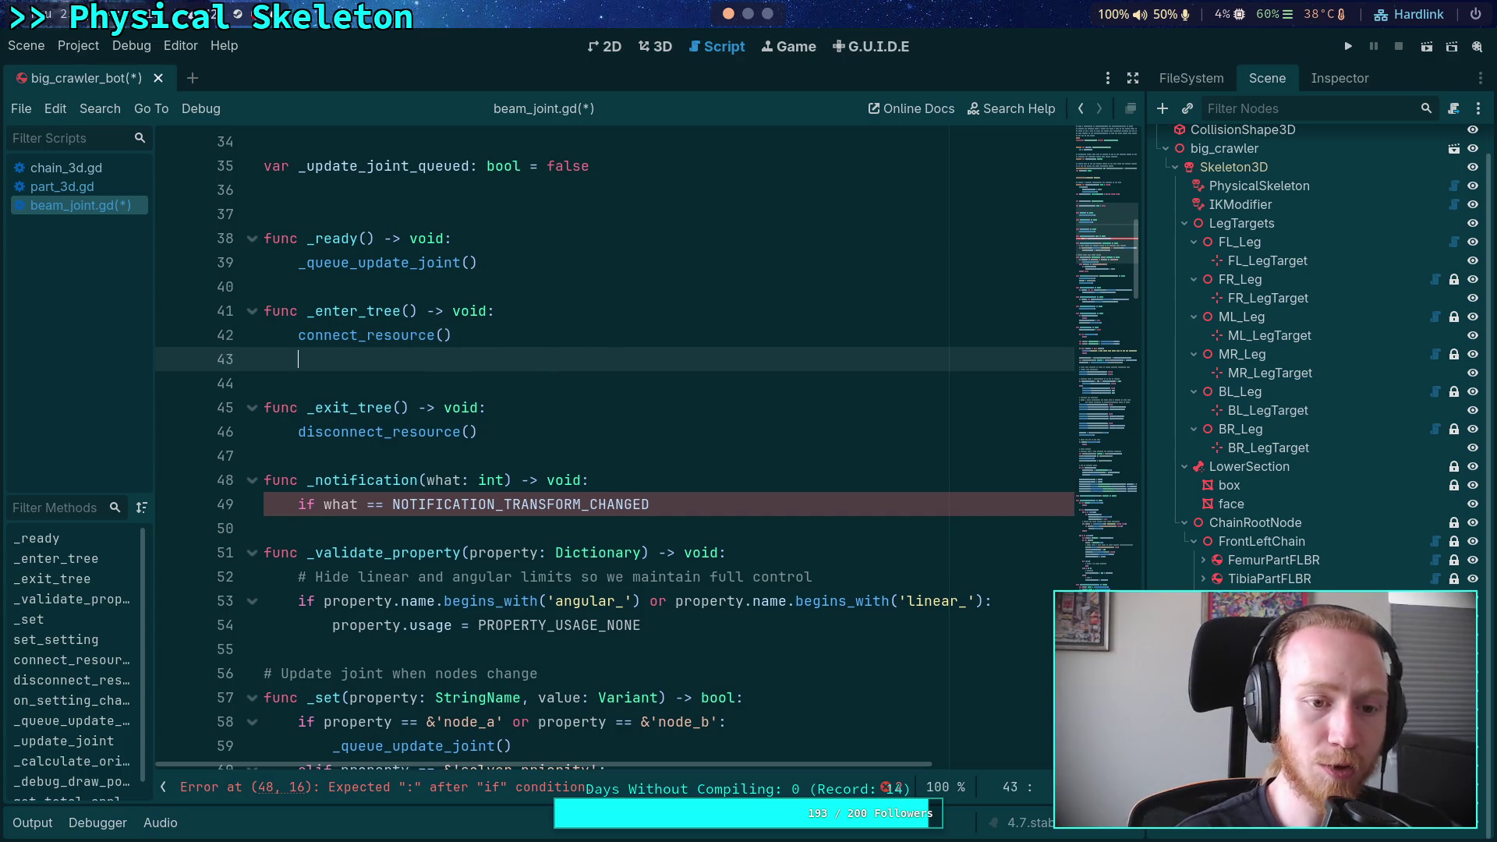
type("if")
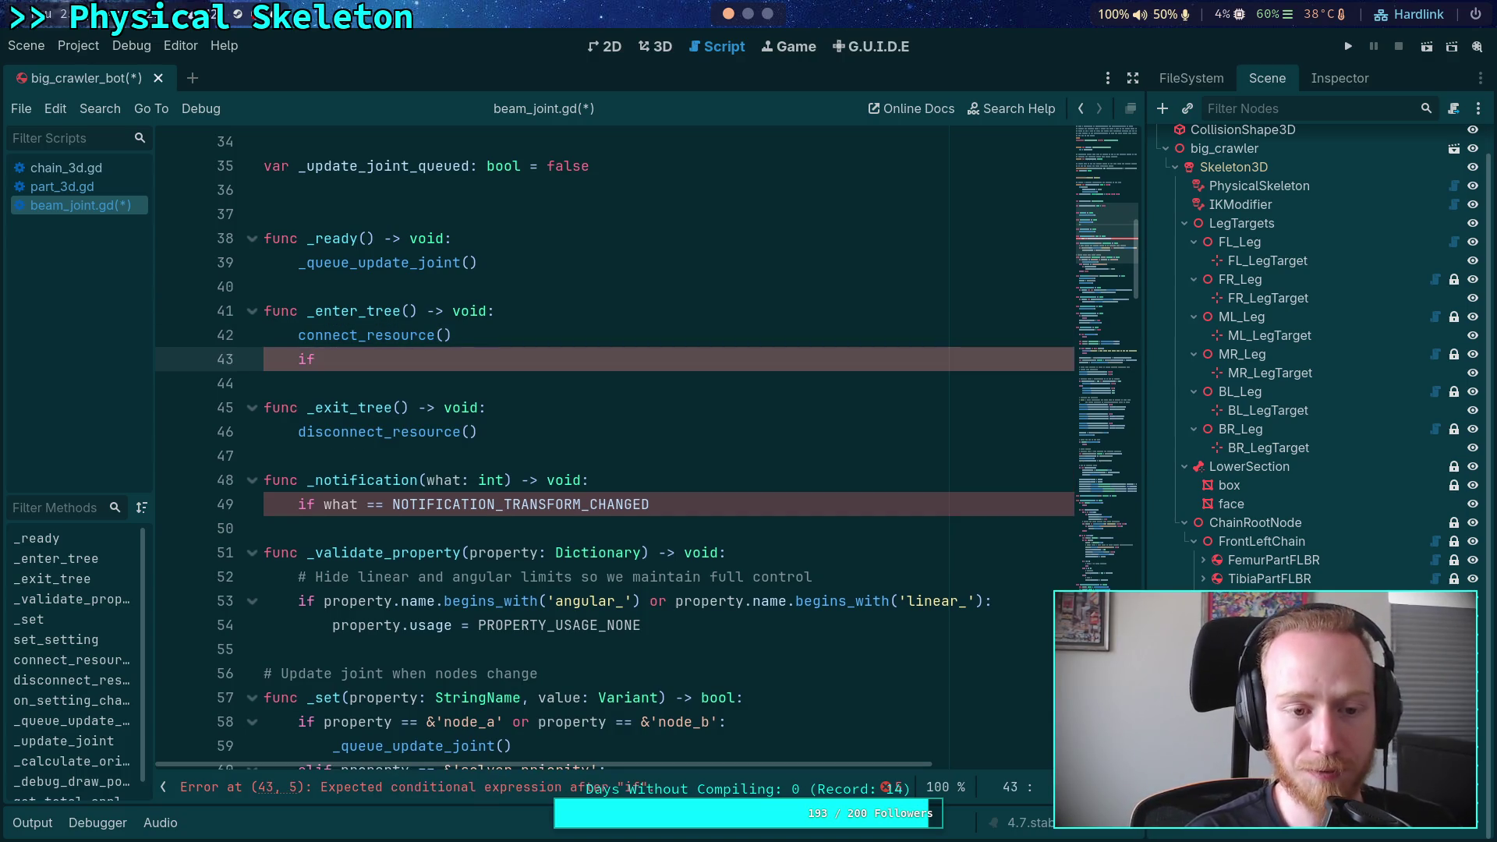
key("ctrl+BackSpace")
key("ctrl+BackSpace")
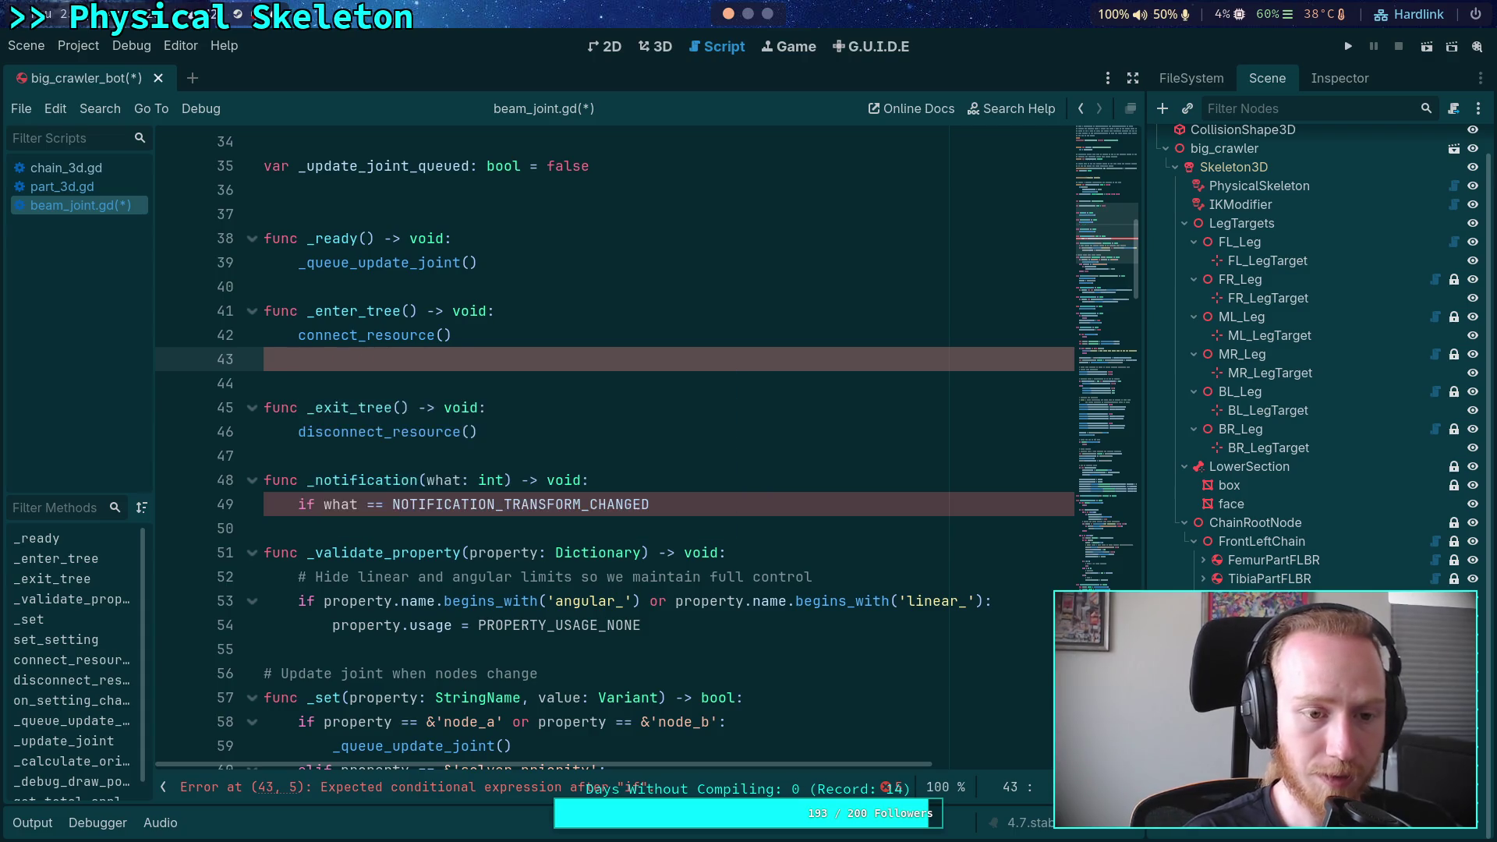
type("notify_tra")
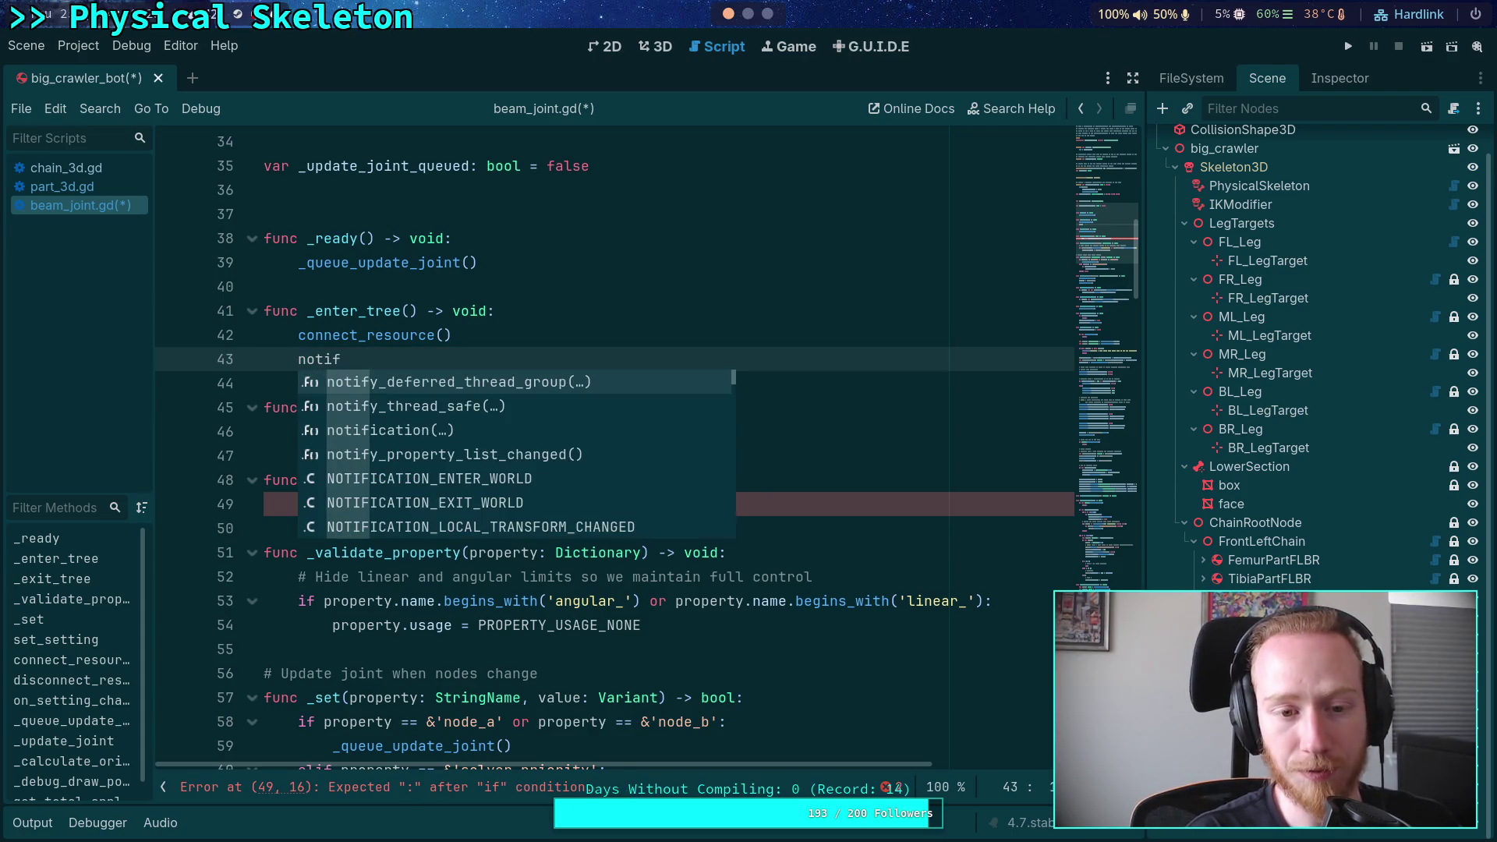
type("n")
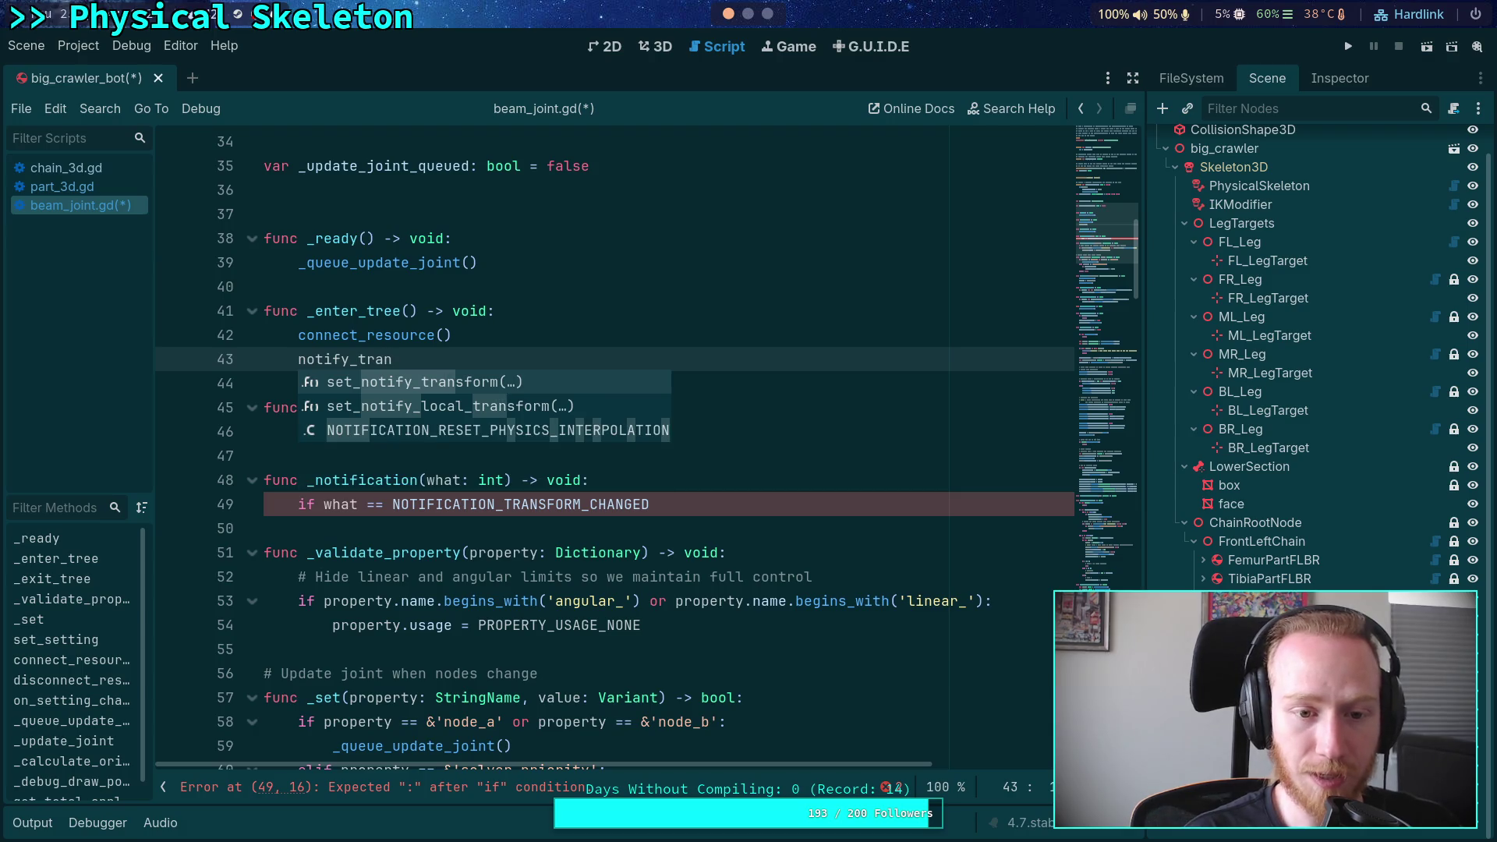
key("Return")
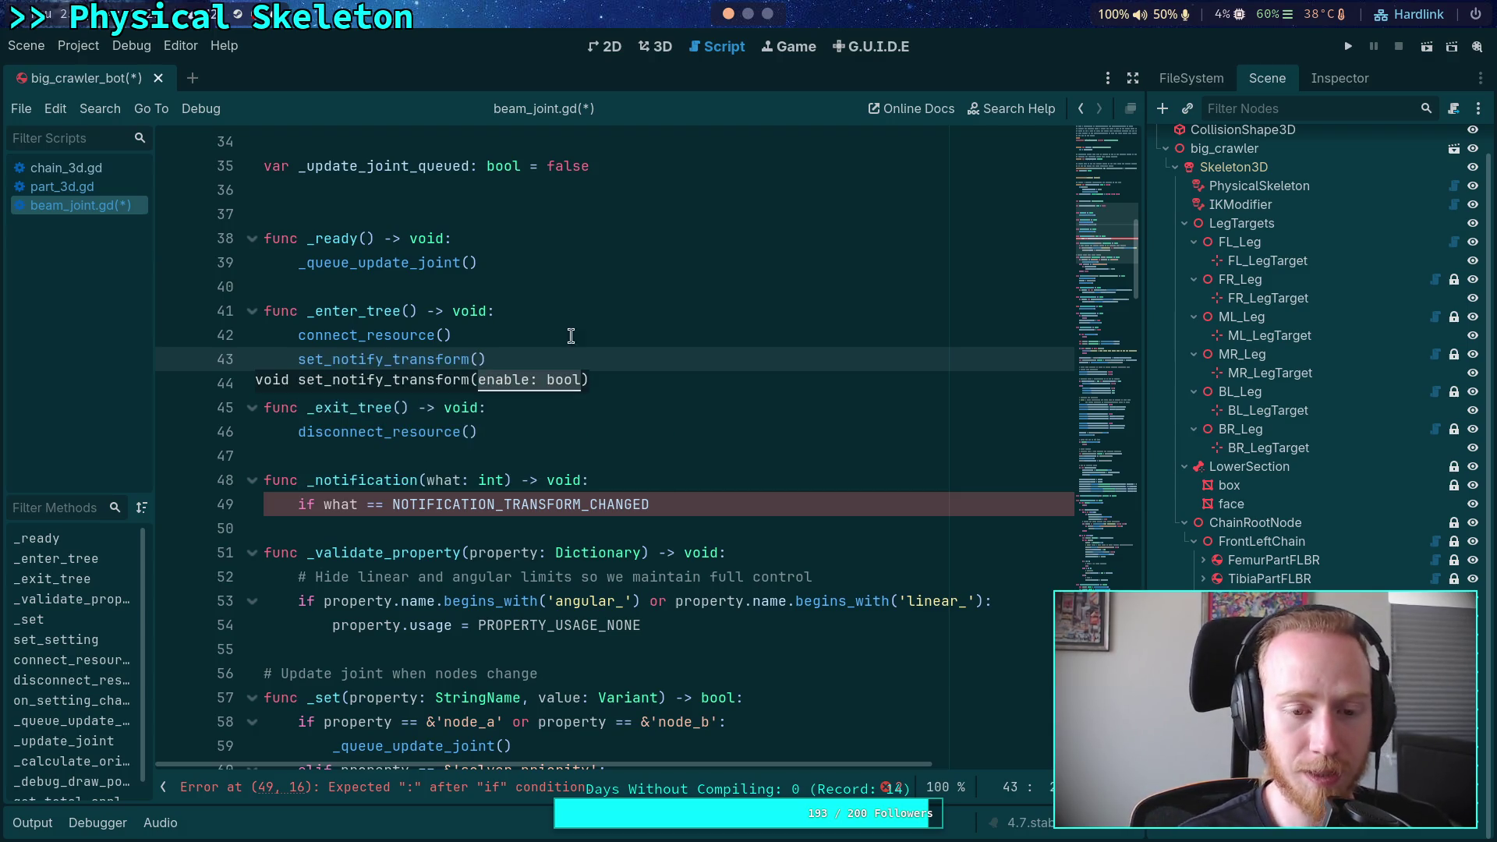
Look up set_notify_transform in the Node3D reference
mouse_move(437, 360)
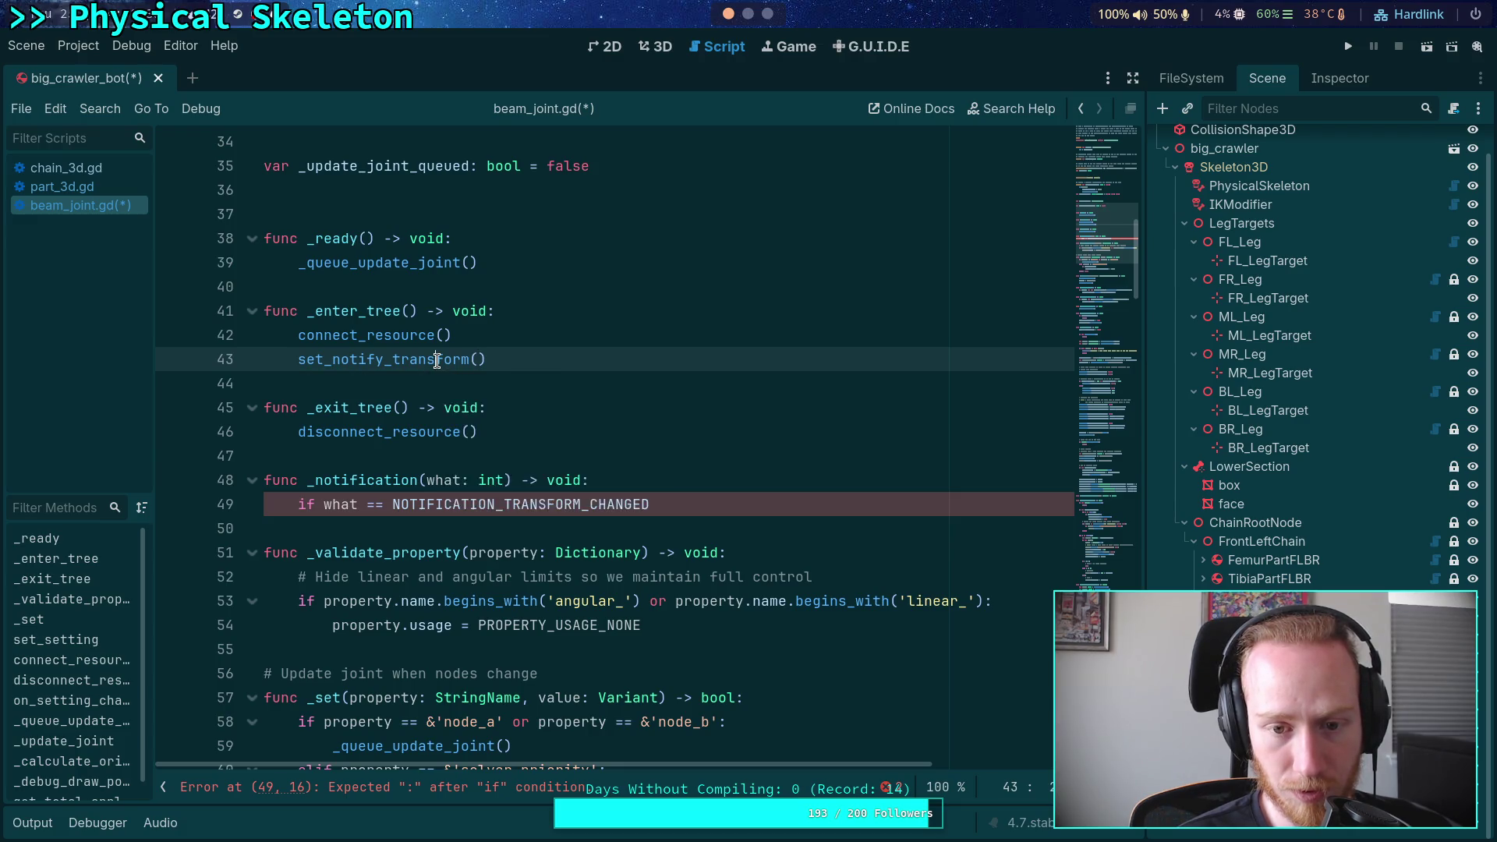
right_click(437, 360)
left_click(503, 601)
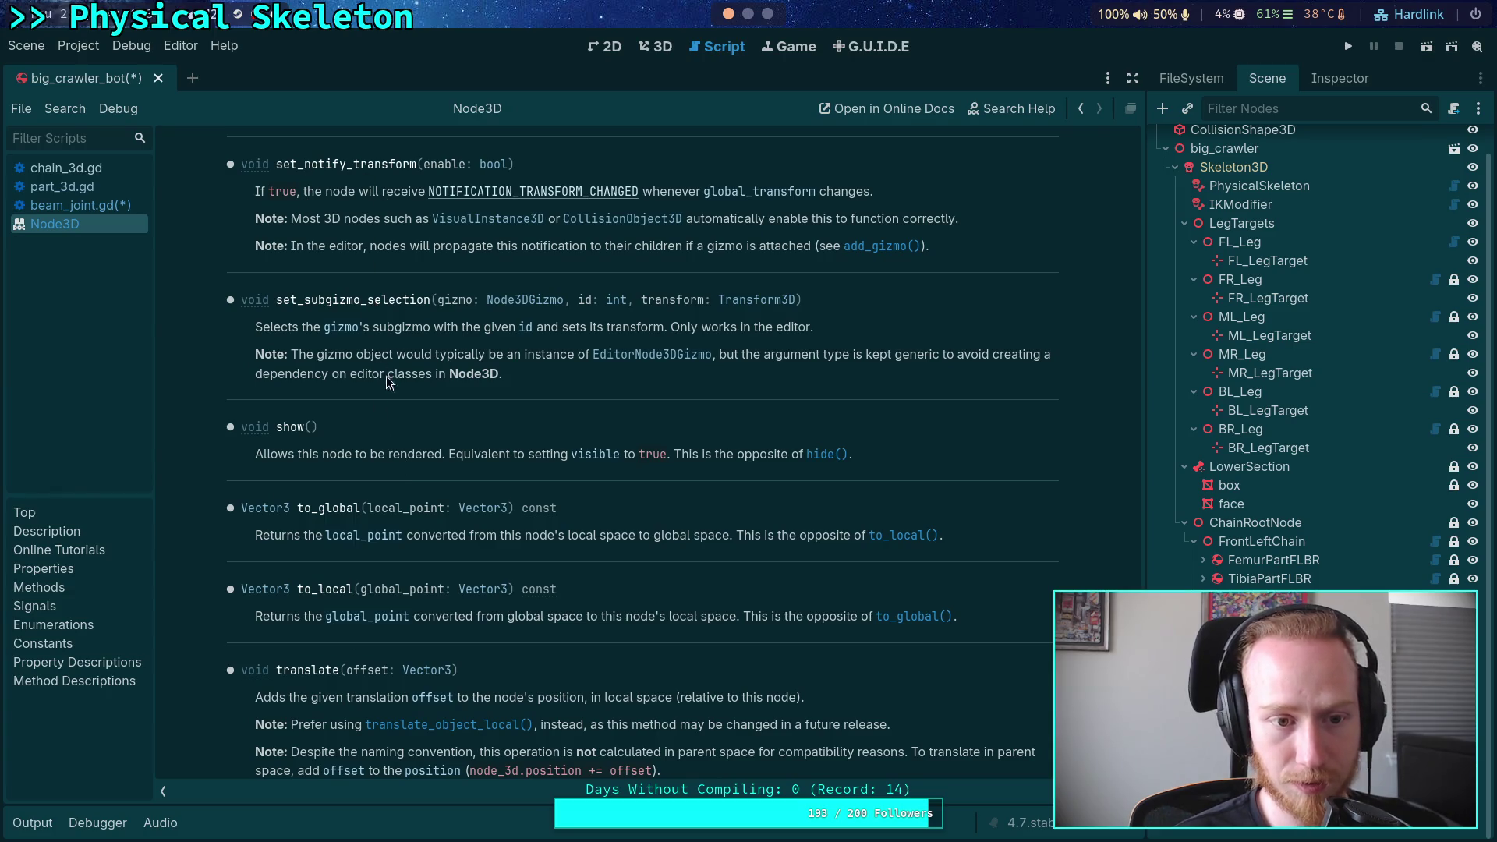
Read the Node3D docs on transform notification methods, then return to beam_joint.gd
scroll(546, 460, "up", 3)
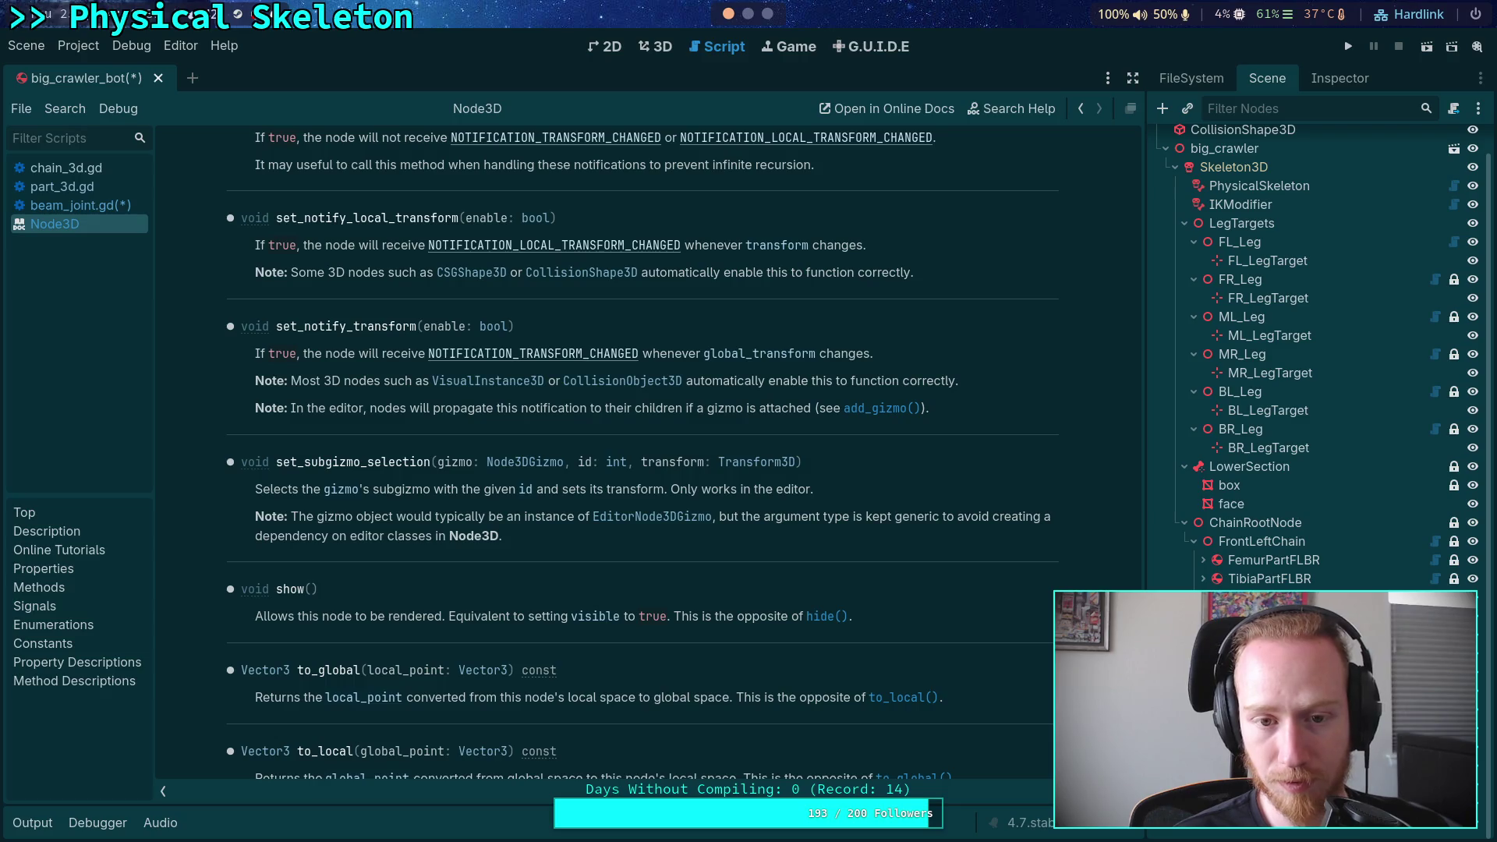
scroll(886, 405, "up", 20)
scroll(885, 405, "down", 13)
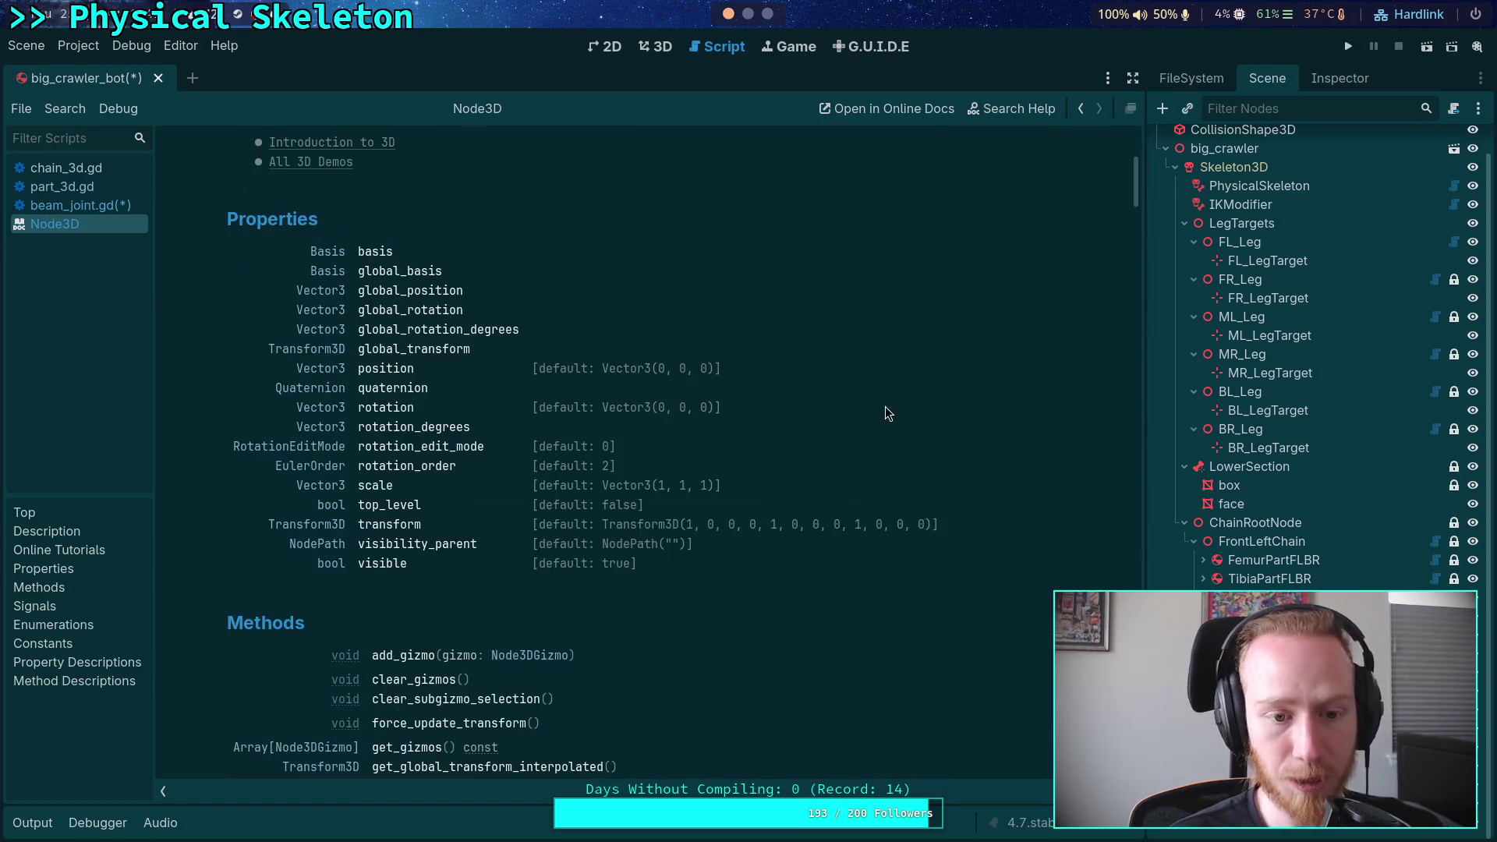
scroll(872, 413, "down", 6)
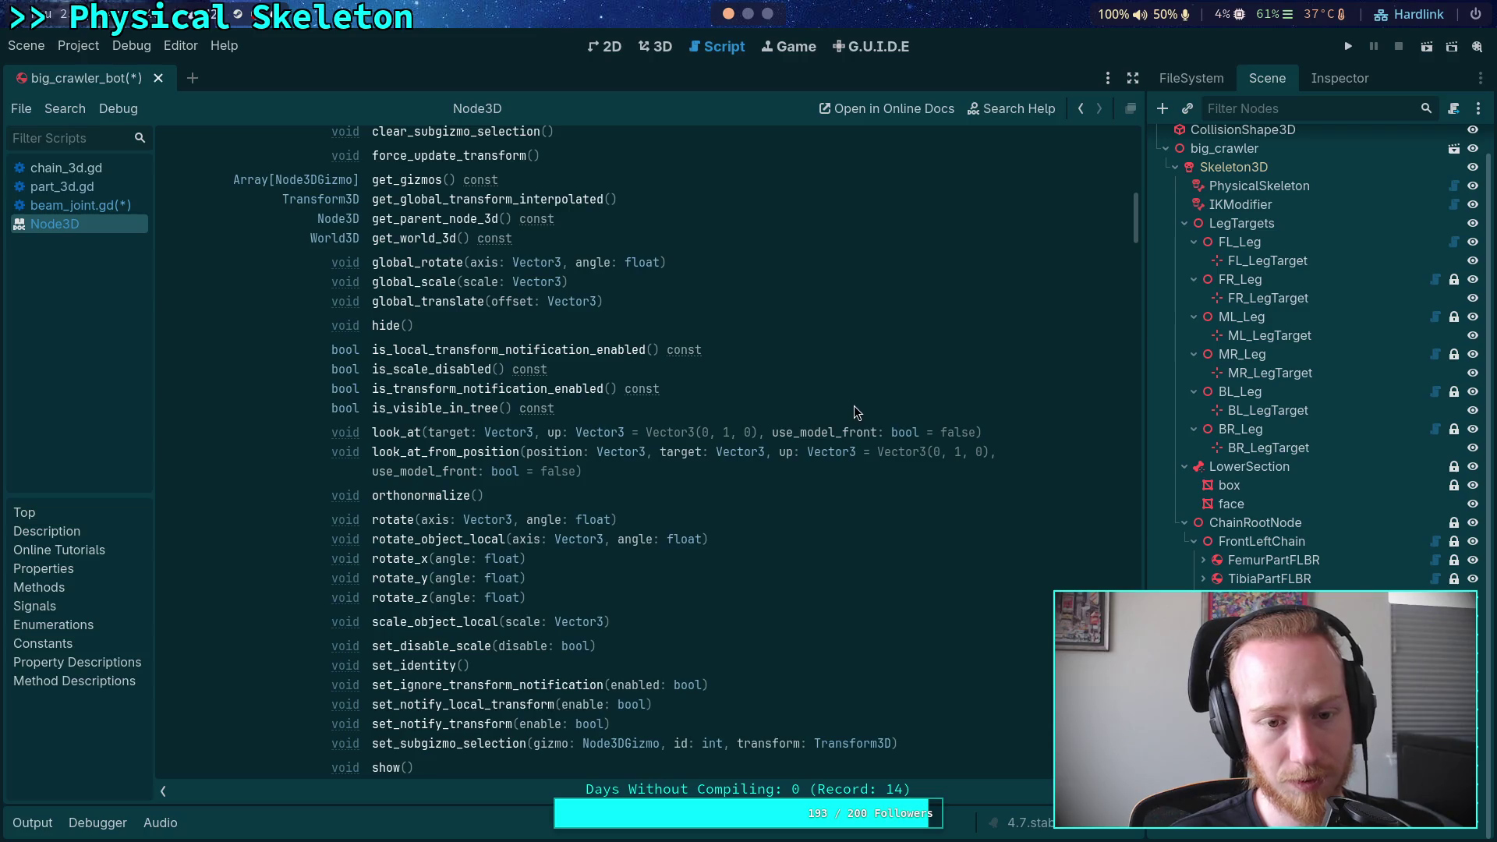
left_click(469, 389)
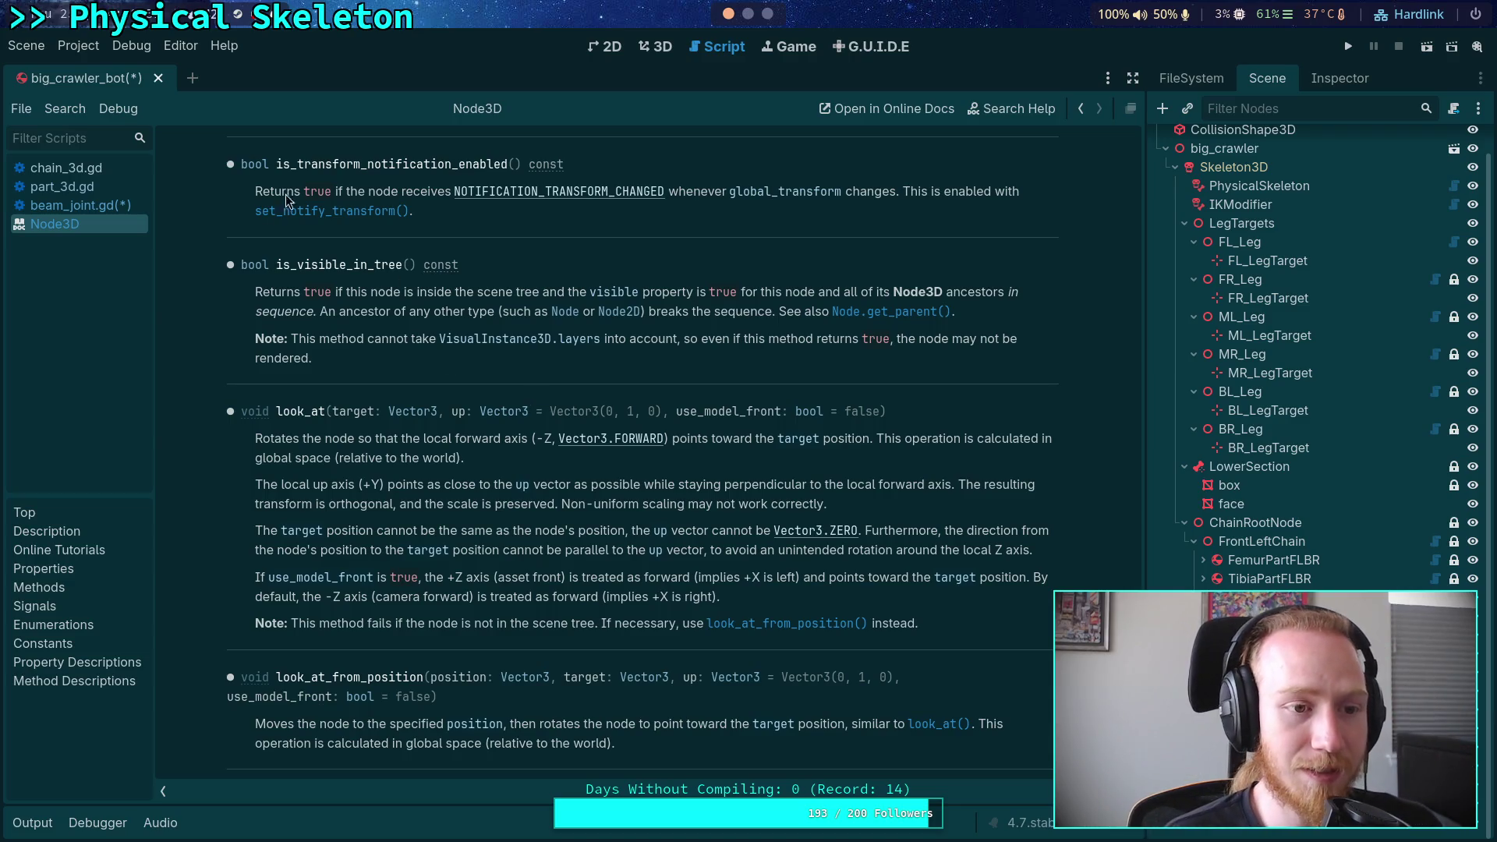
left_click(74, 207)
Pass Engine.is_editor_hint() as the argument to set_notify_transform in _enter_tree
left_click(478, 359)
type("En")
type("gine.is_ed")
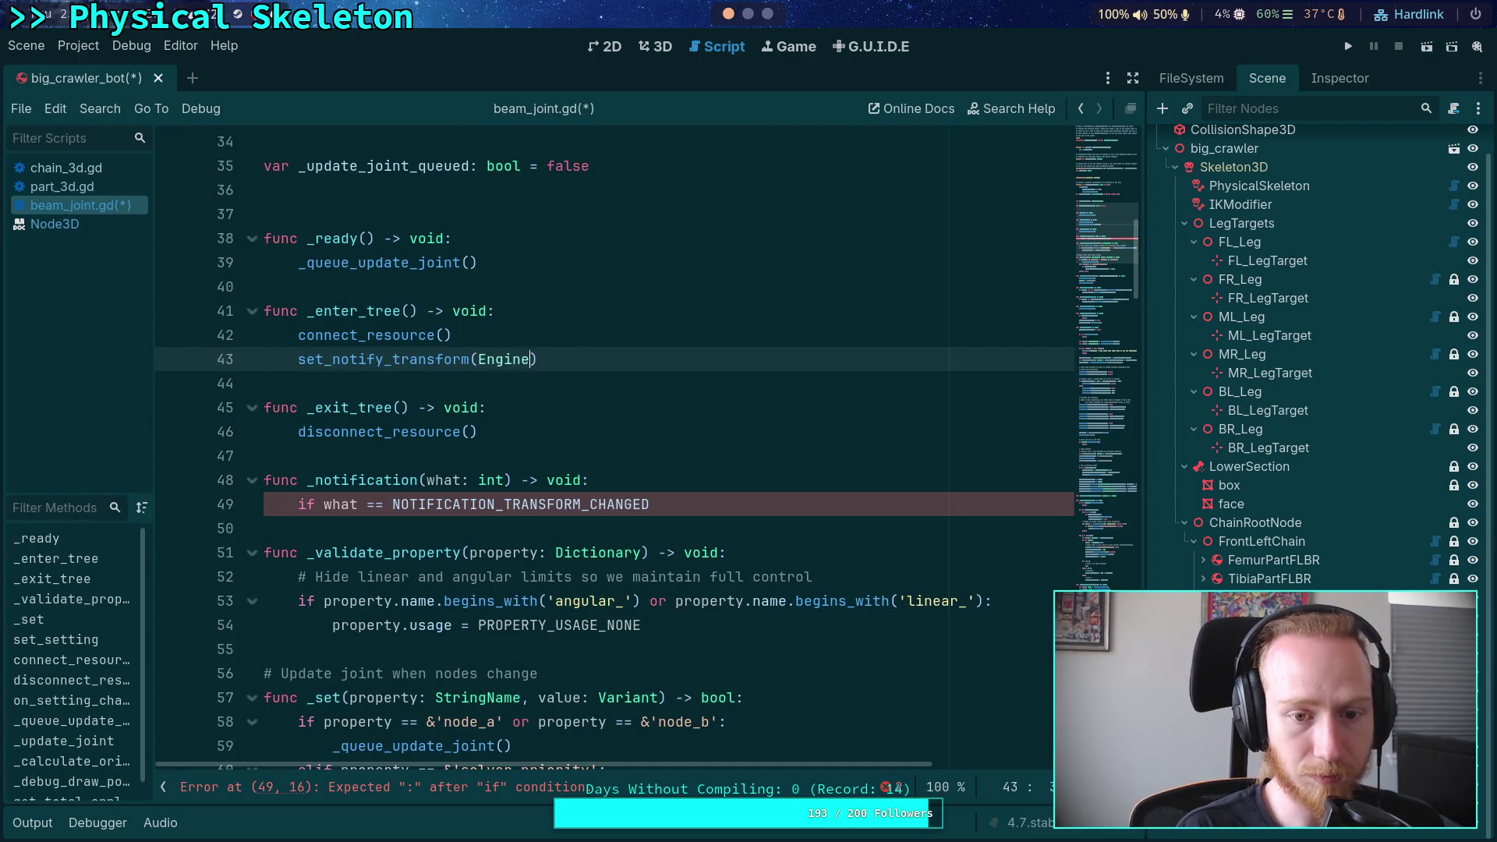
key("Return")
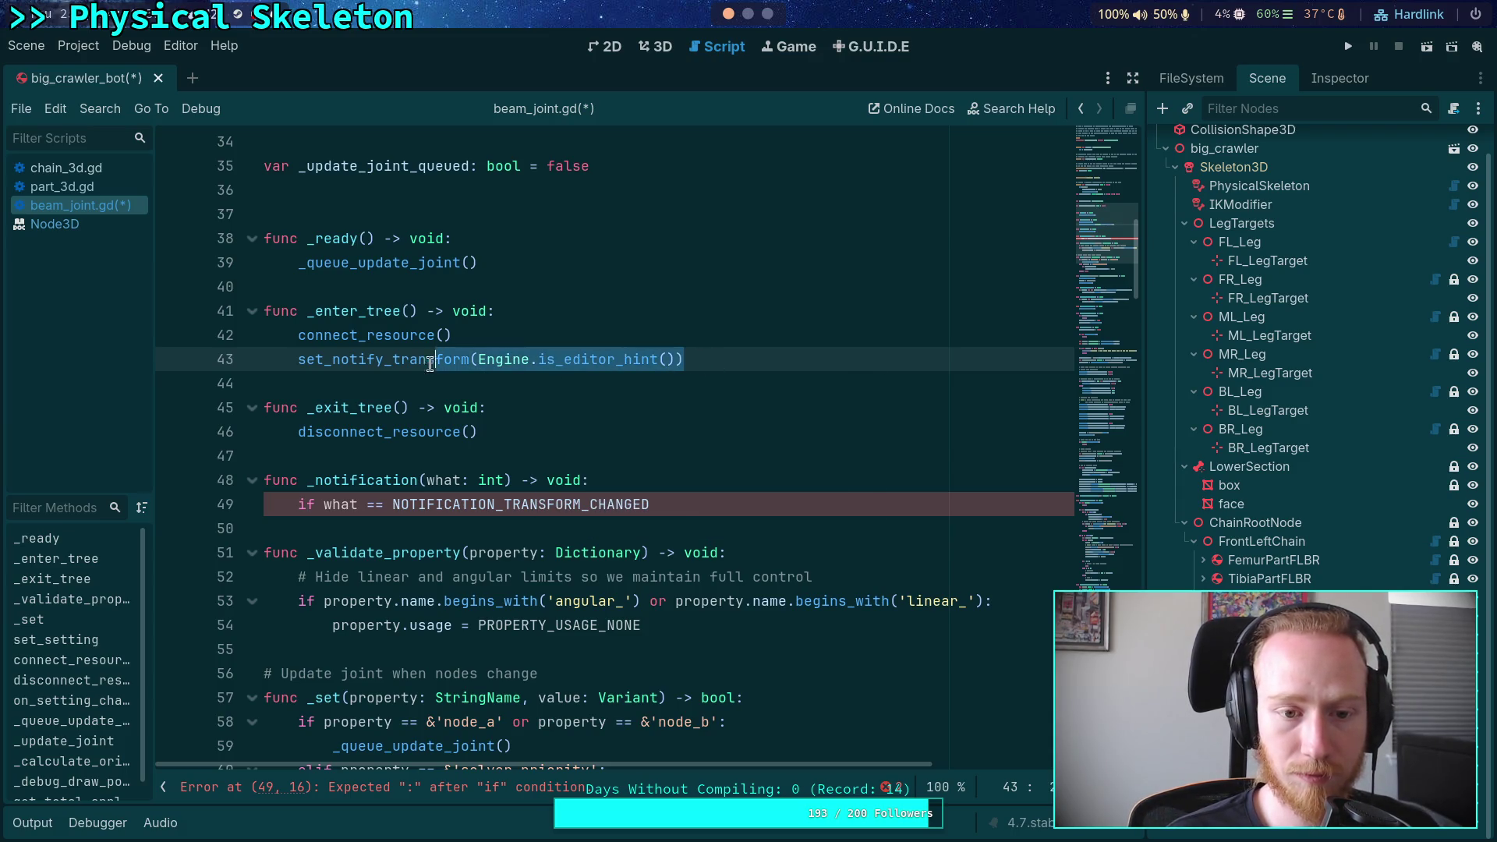
Add set_notify_transform(false) after disconnect_resource() in _exit_tree and save
left_click(566, 434)
key("Return")
type("set_")
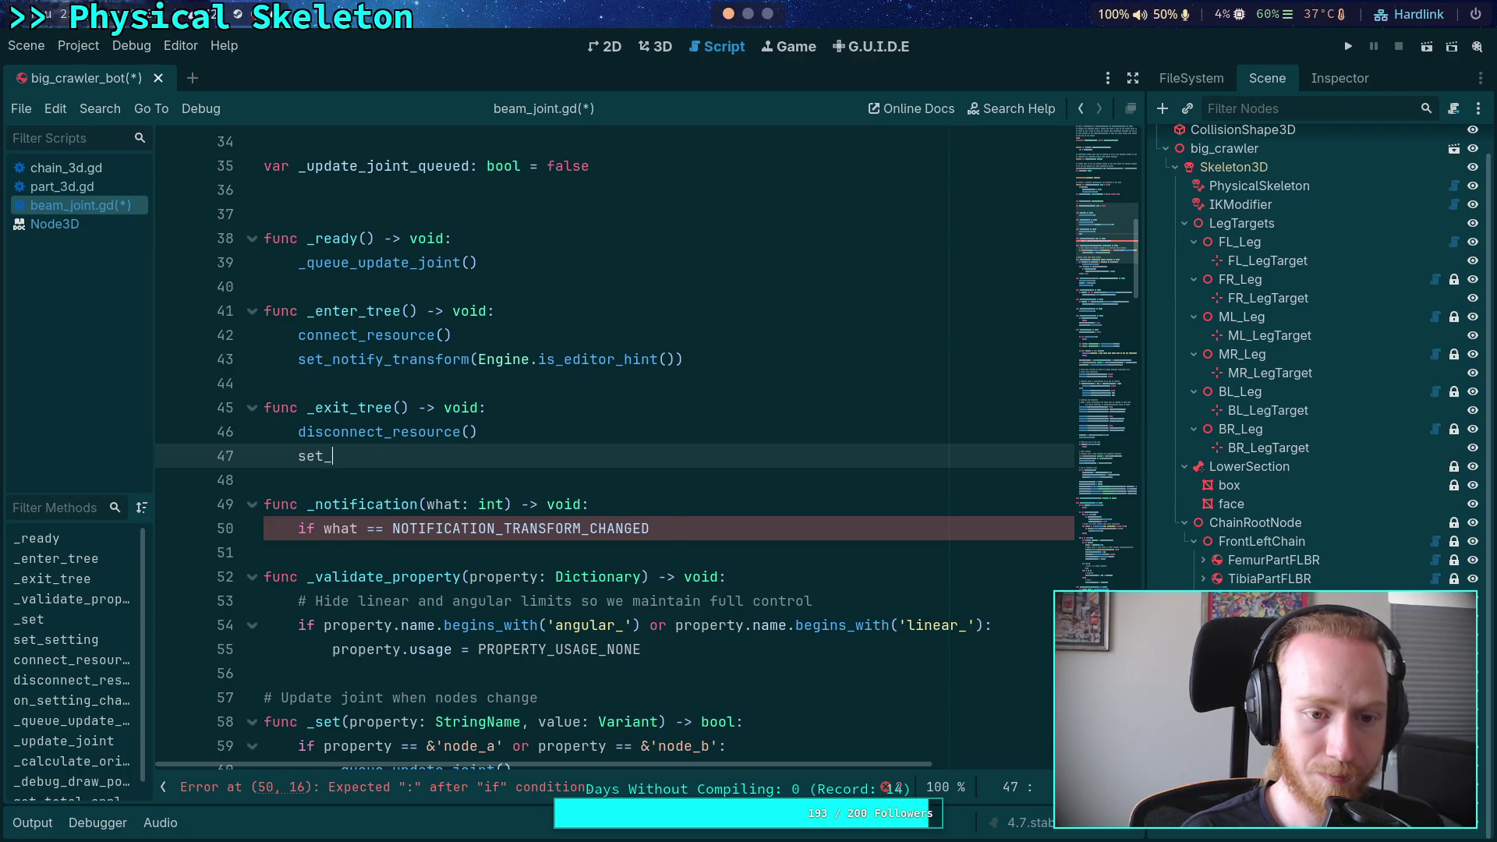
type("no")
key("Return")
key("BackSpace")
key("BackSpace")
key("BackSpace")
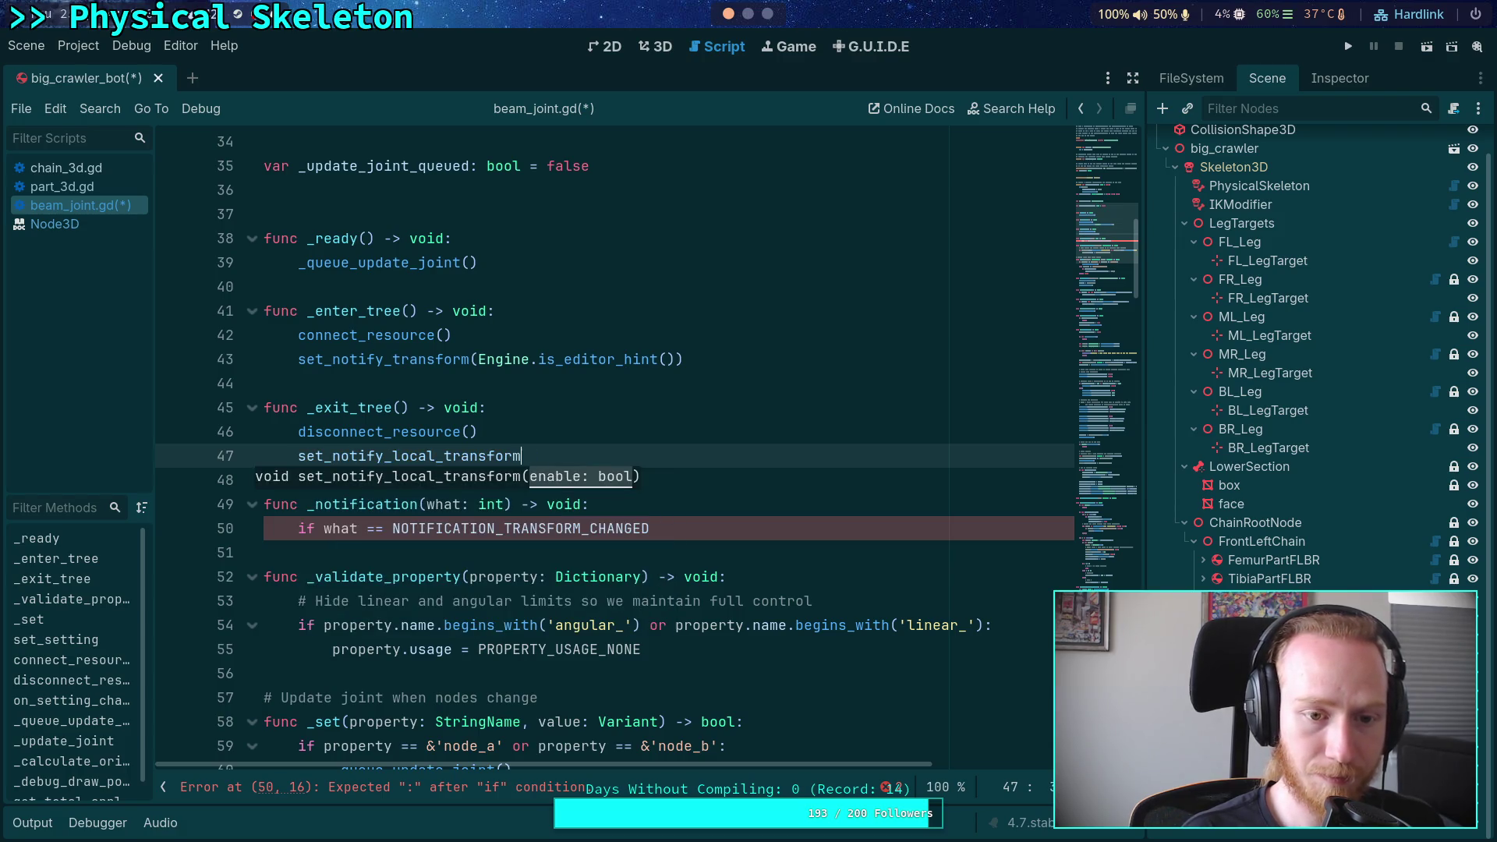
key("BackSpace")
key("BackSpace")
key("BackSpace")
type("s")
key("Return")
type("alse")
key("ctrl+s")
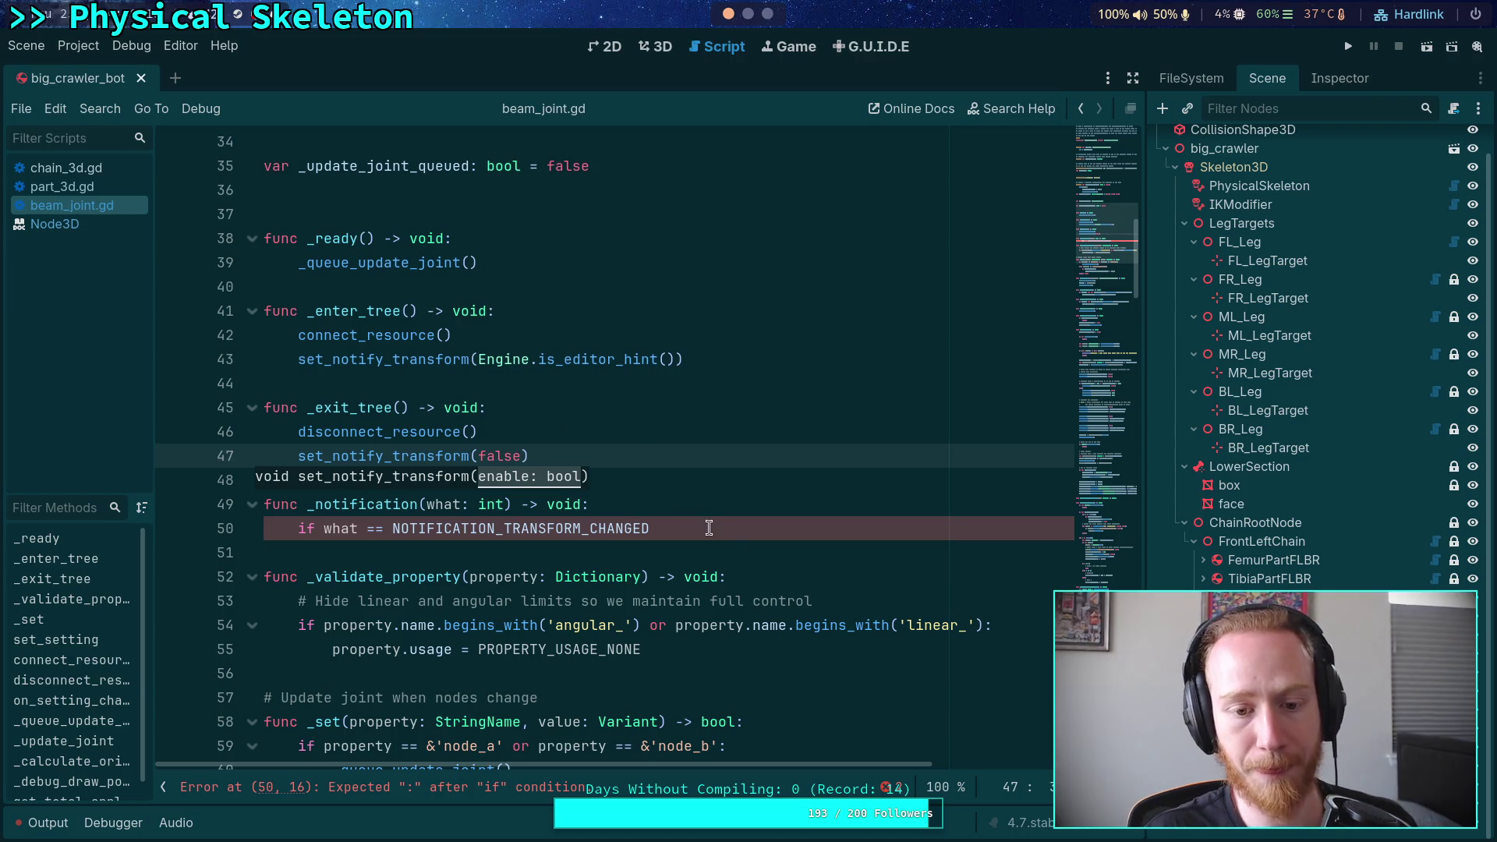
Add an 'if debug_show_points:' condition under the TRANSFORM_CHANGED check
left_click(759, 534)
type(":")
key("Return")
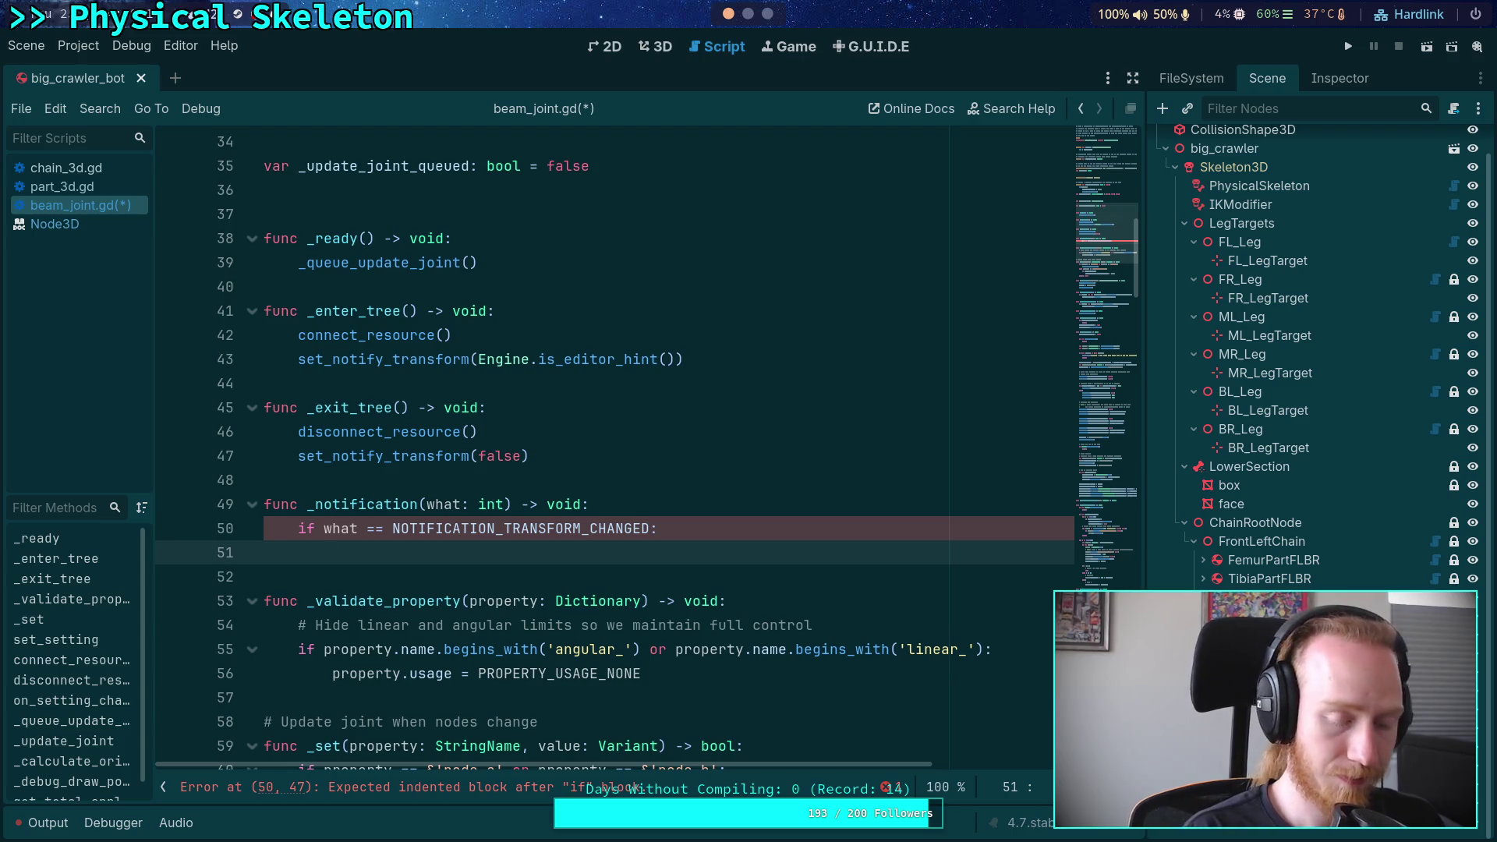
type("if deb")
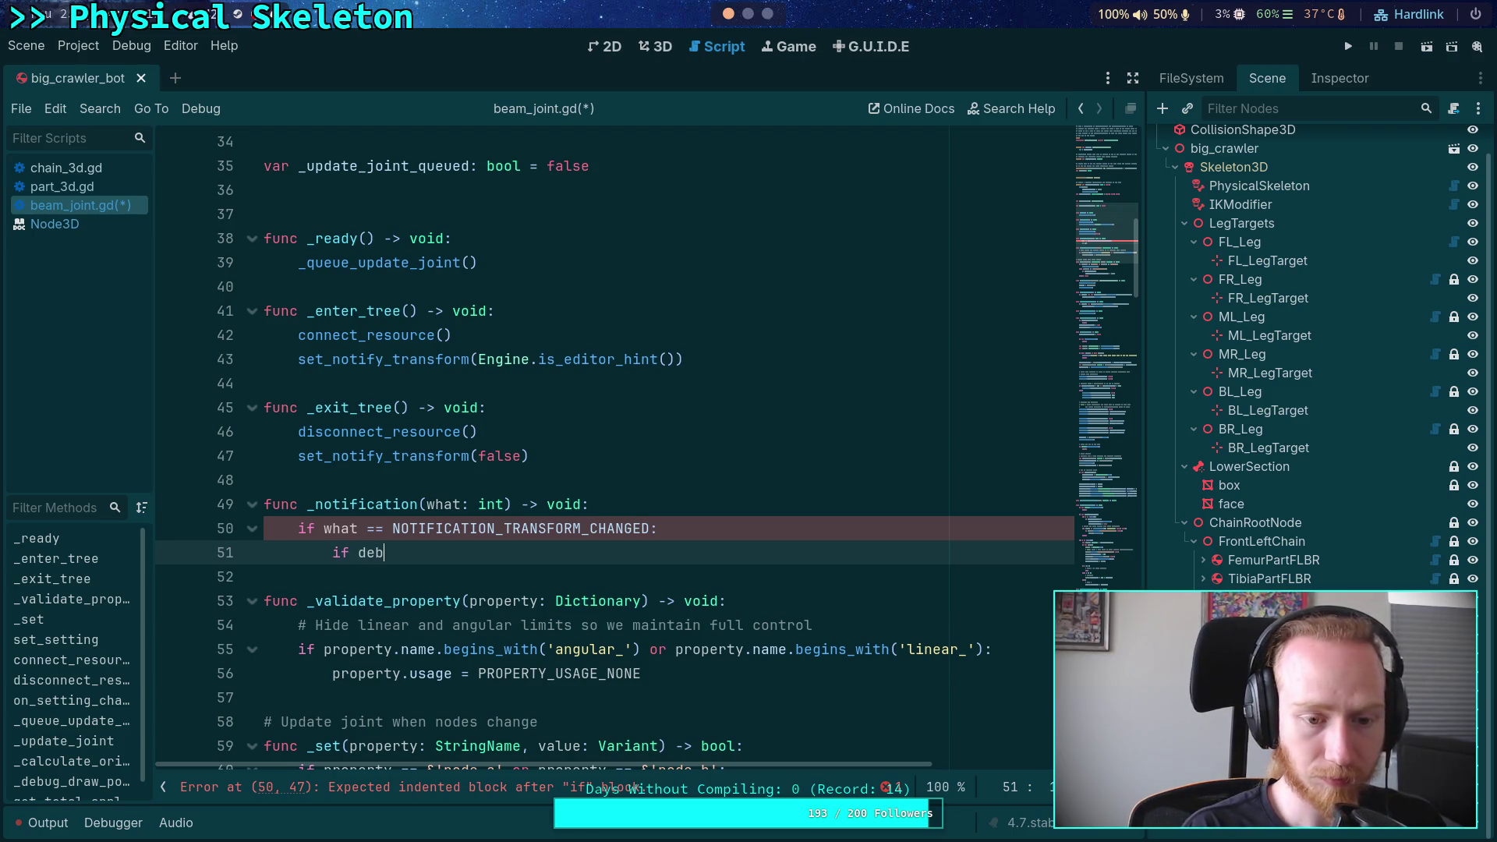
key("Return")
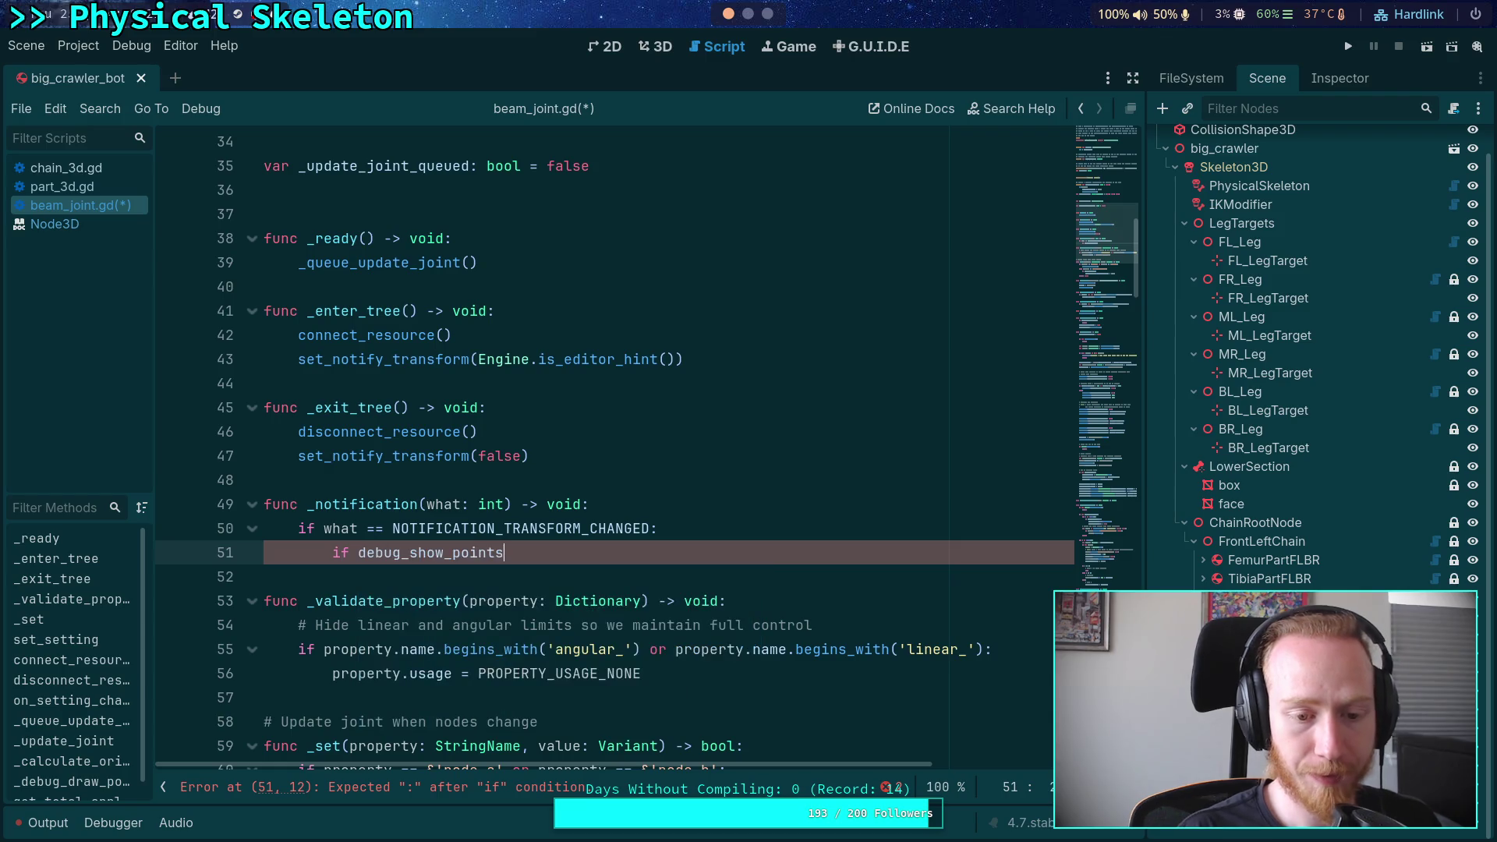
scroll(550, 474, "down", 15)
scroll(550, 474, "down", 20)
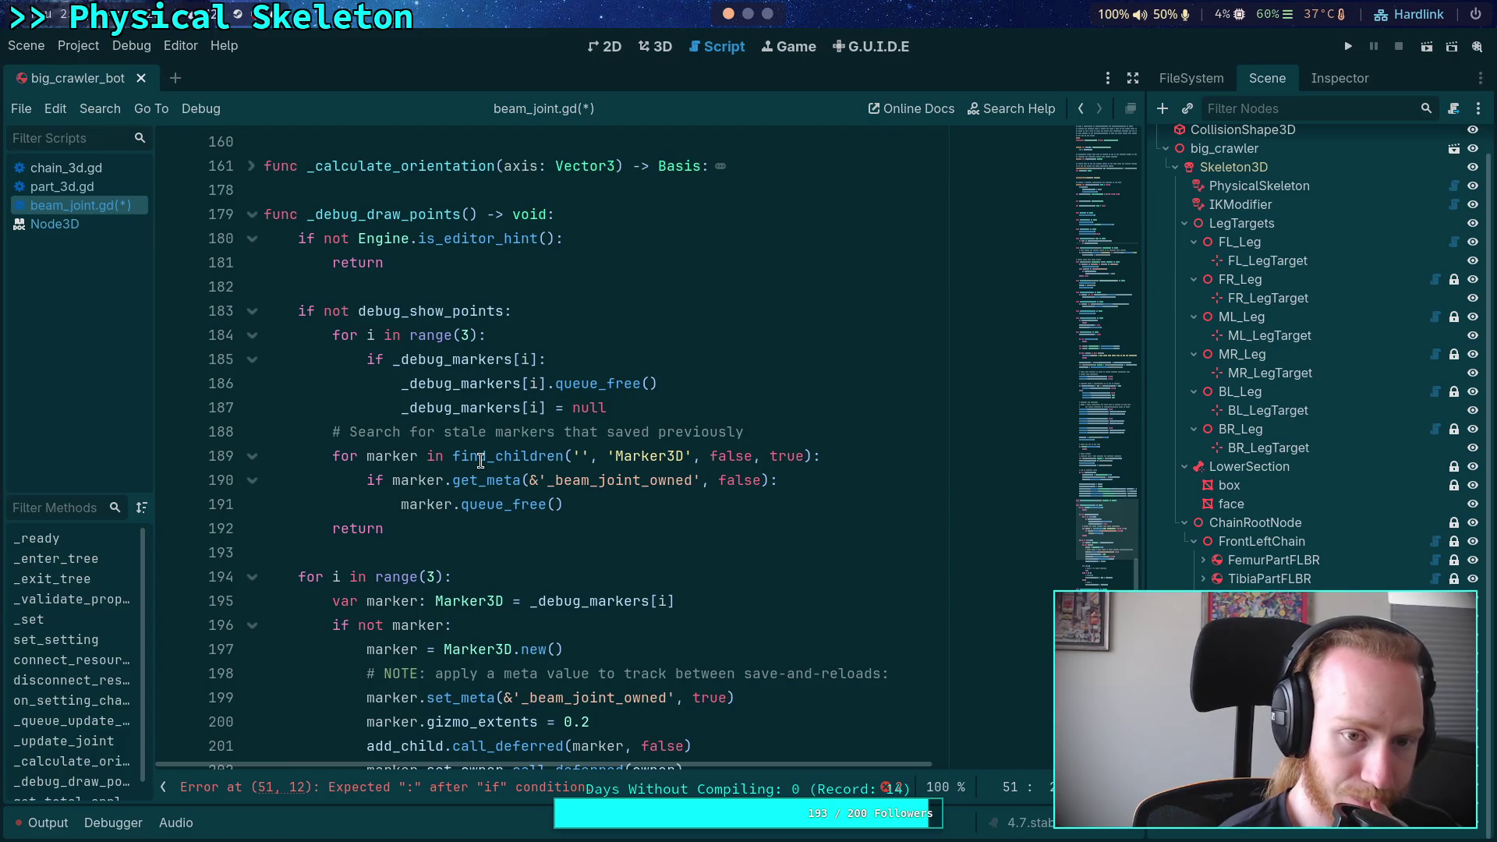
scroll(481, 460, "down", 12)
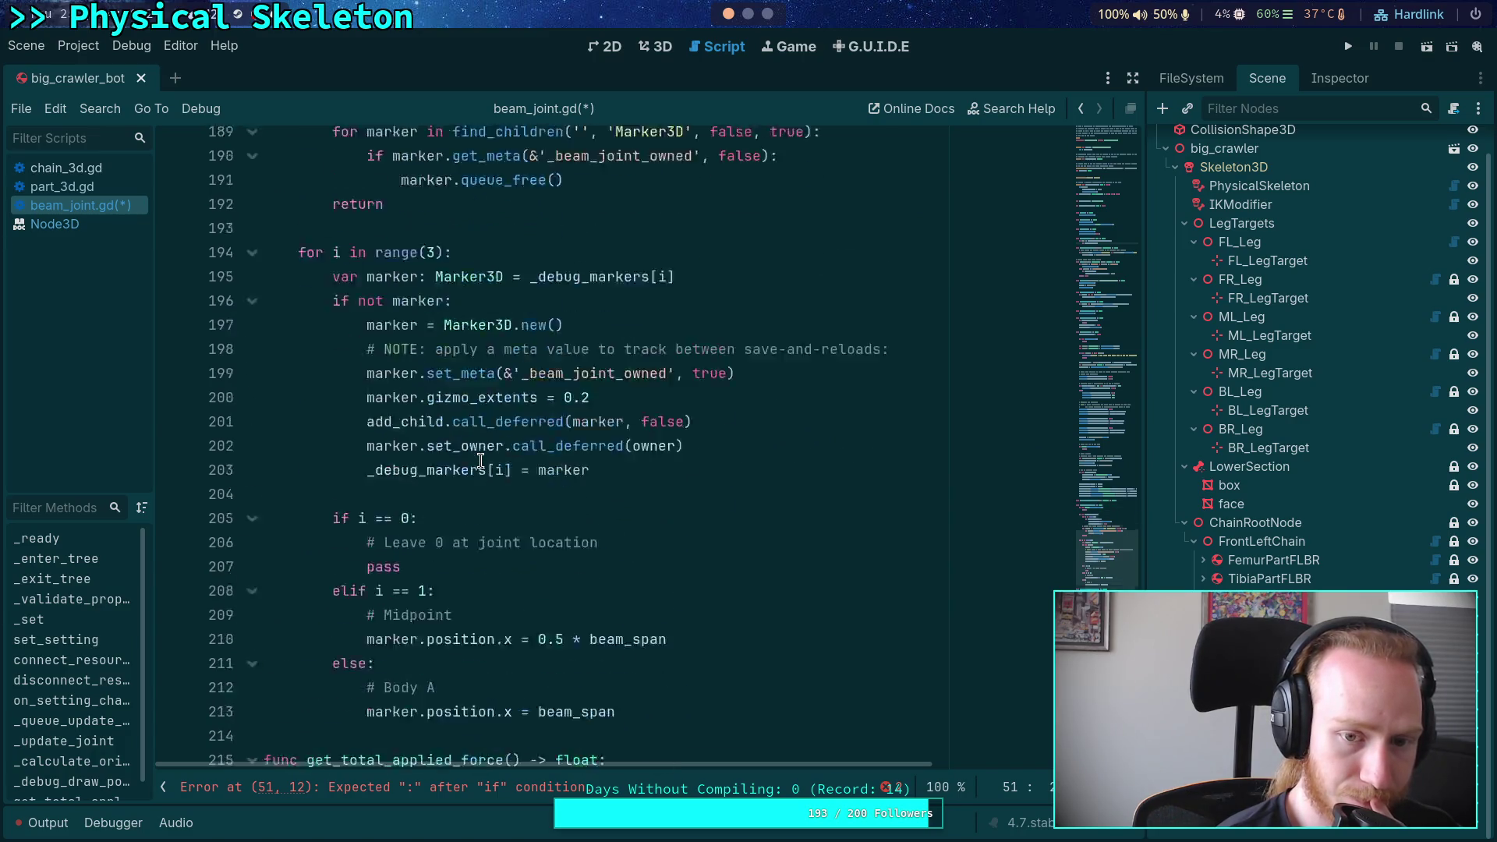
scroll(480, 461, "up", 13)
scroll(481, 460, "up", 20)
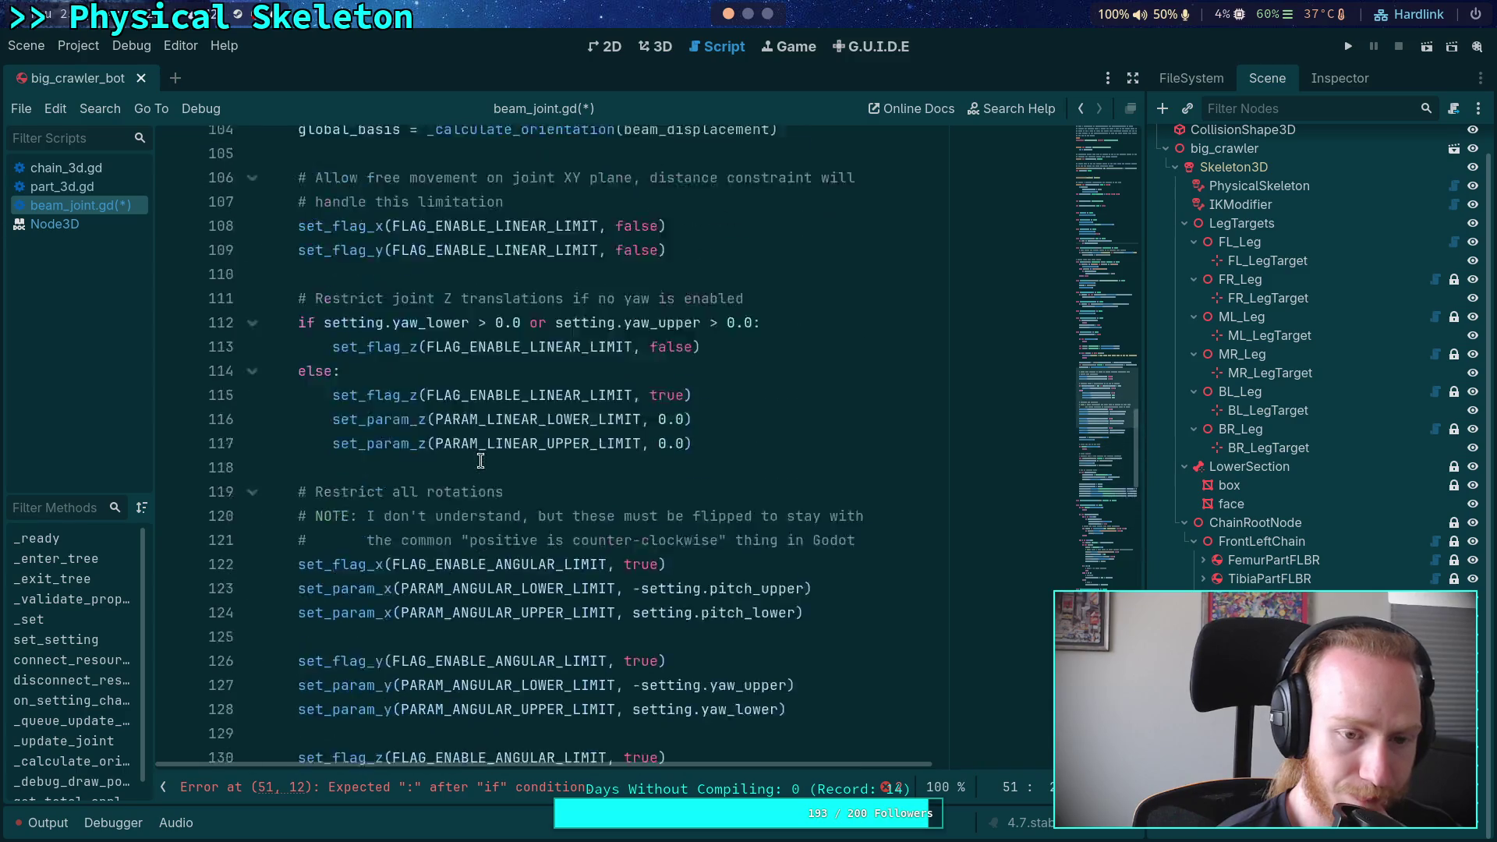
scroll(480, 460, "up", 3)
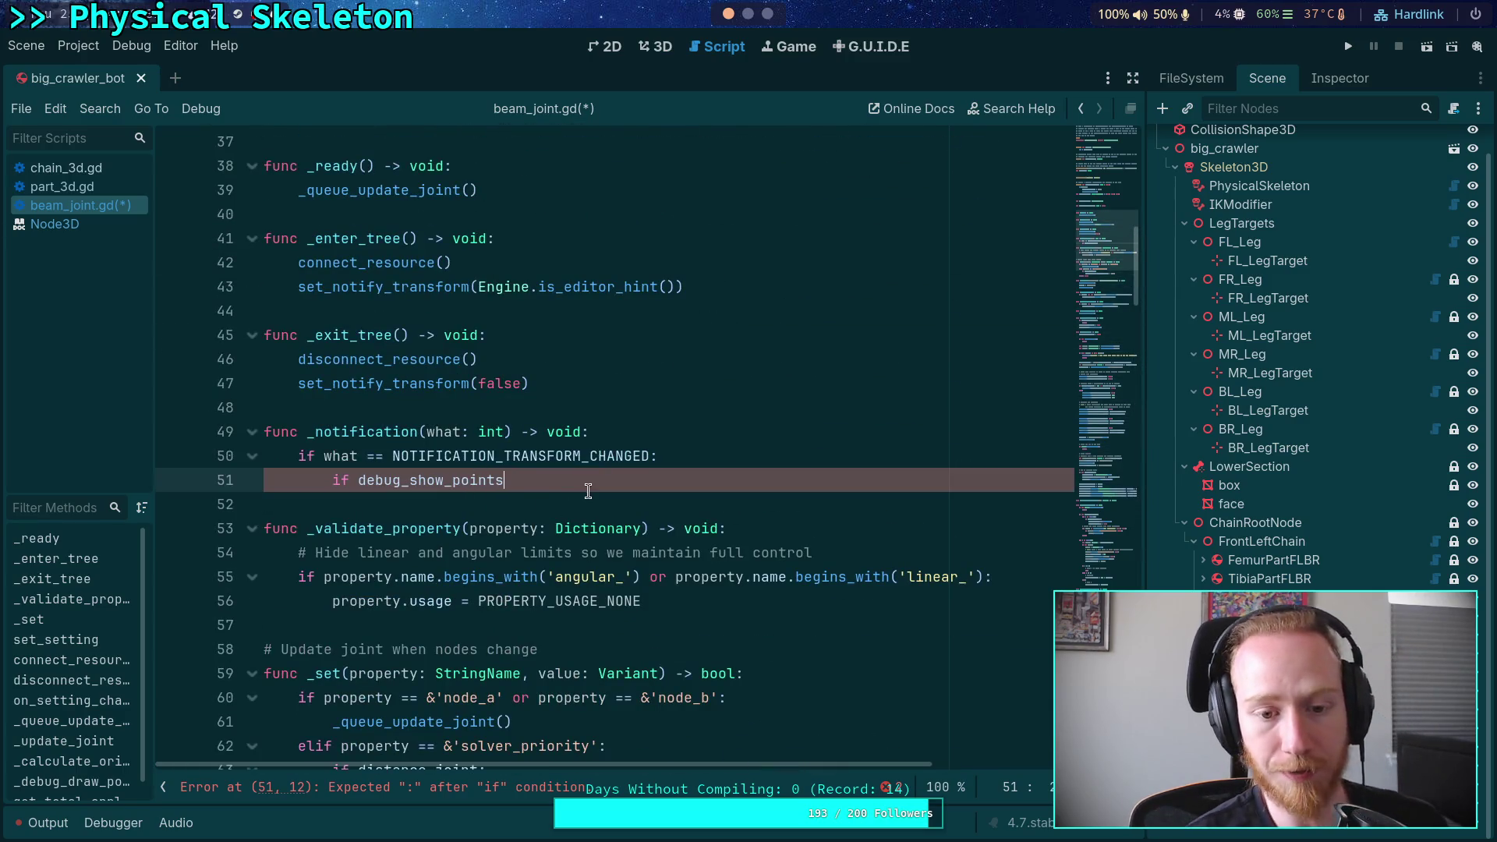
type(":")
Call _debug_draw_points() inside that condition and save the script
key("Return")
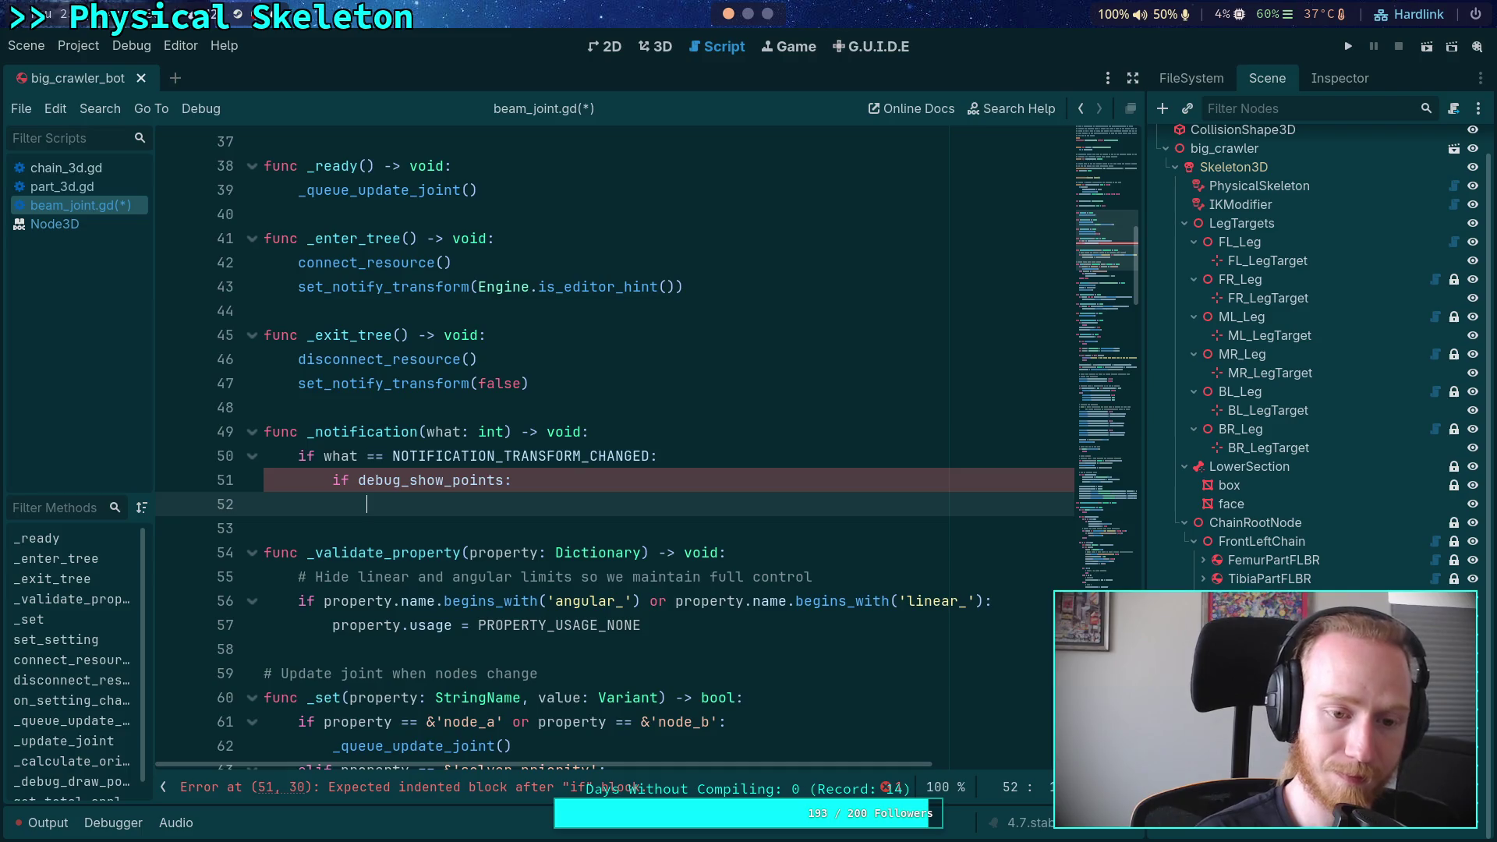
type("_deb")
type("u")
key("BackSpace")
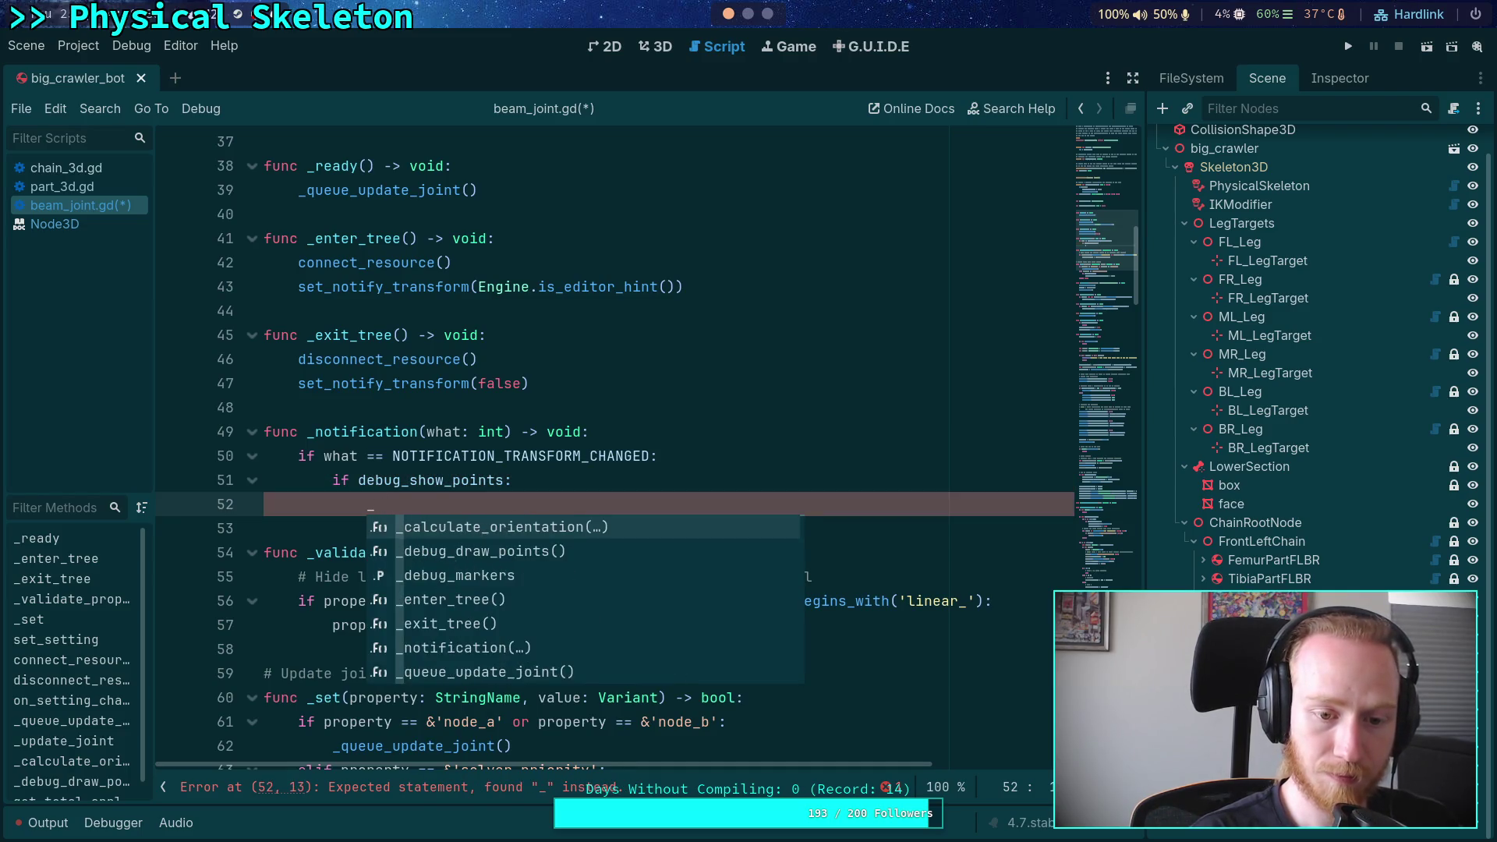
type("de")
key("Return")
key("ctrl+s")
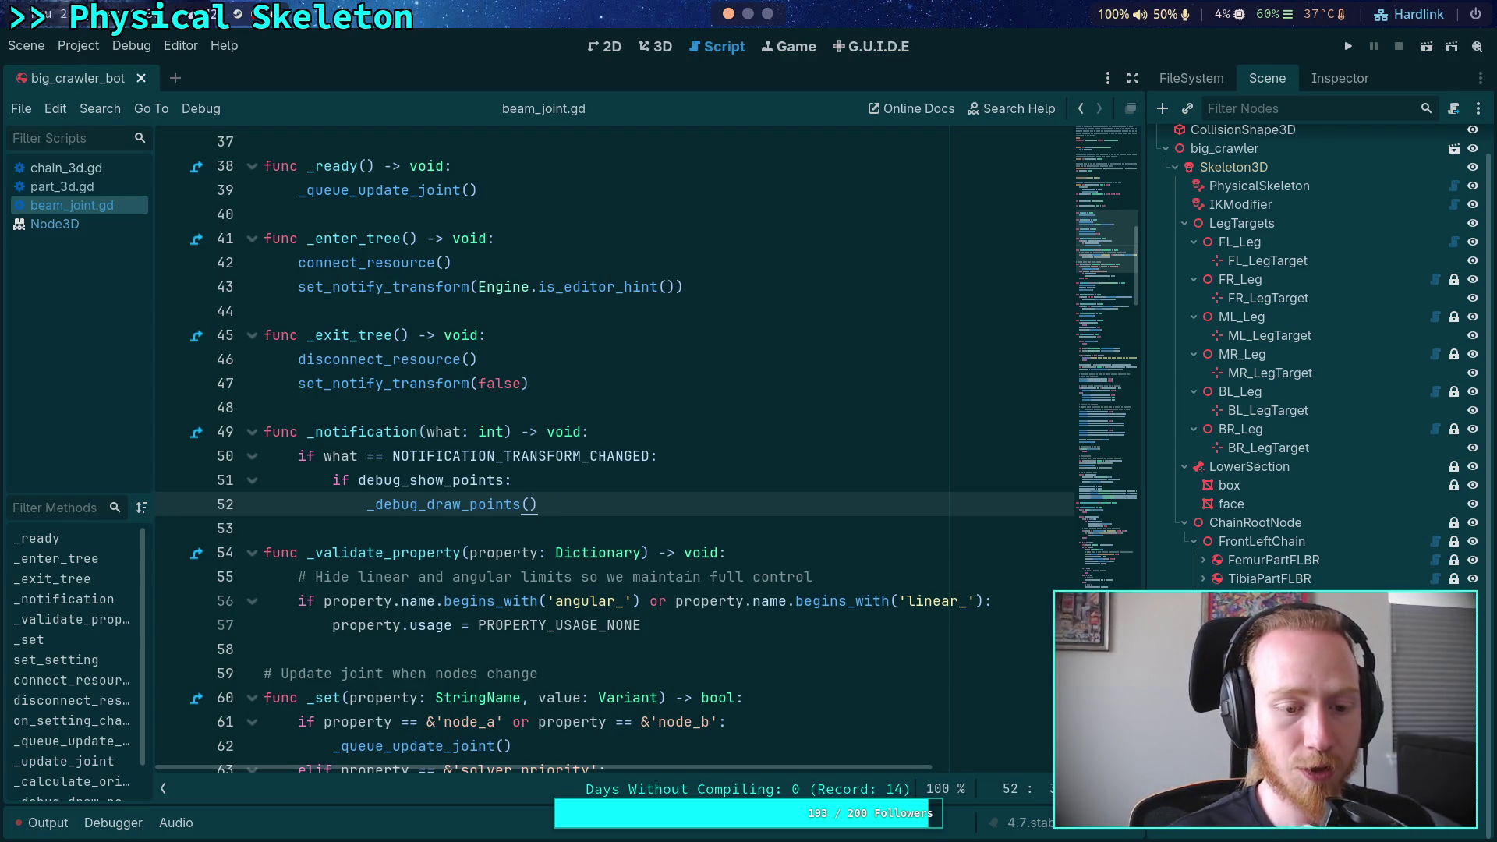
In the 3D view, rotate a leg bone about 32 degrees, then reload the saved scene to discard it
left_click(656, 46)
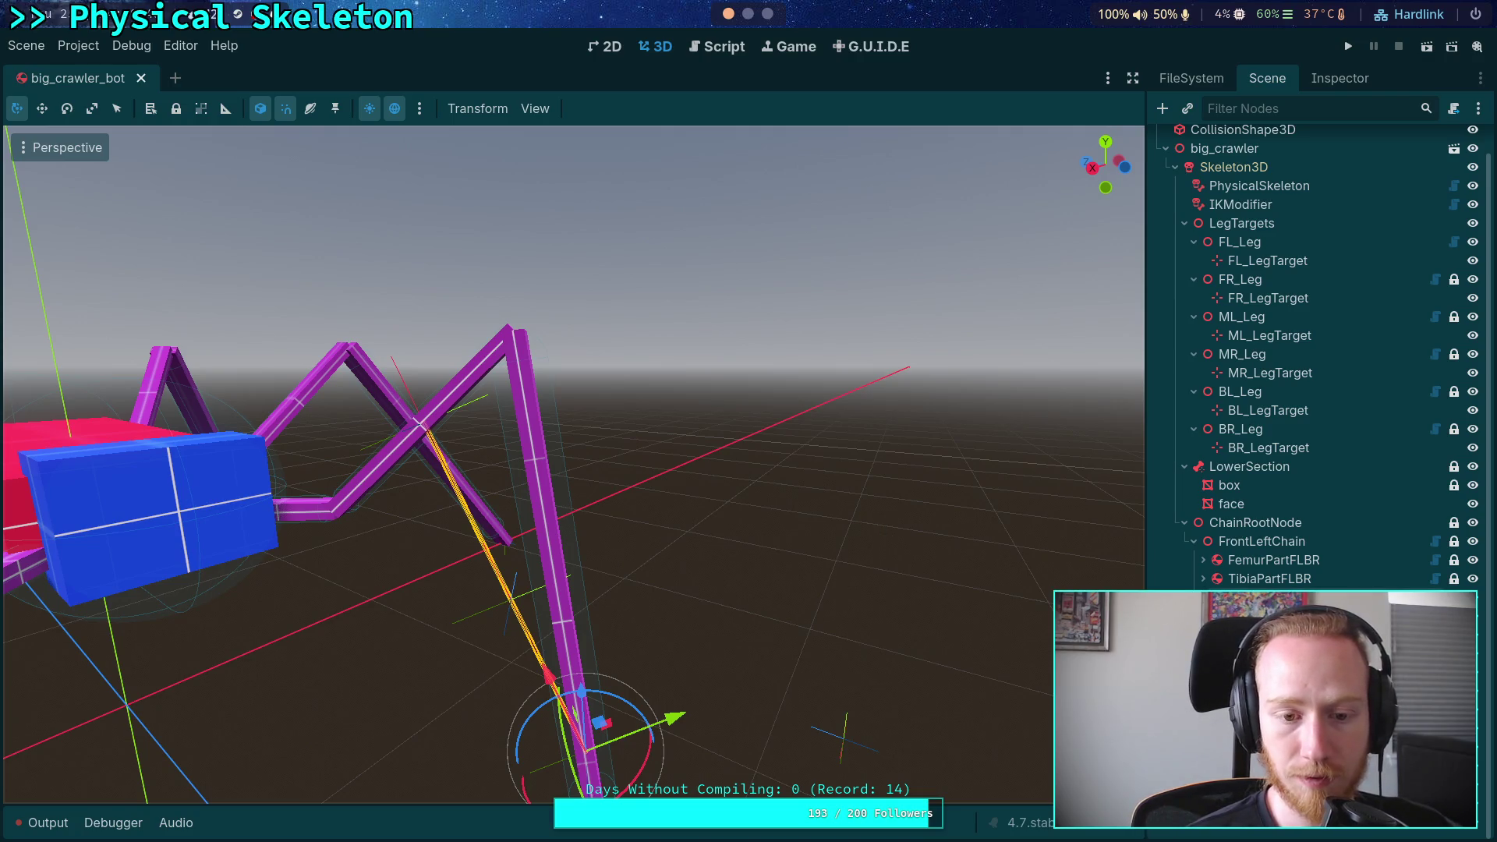
left_click(550, 546)
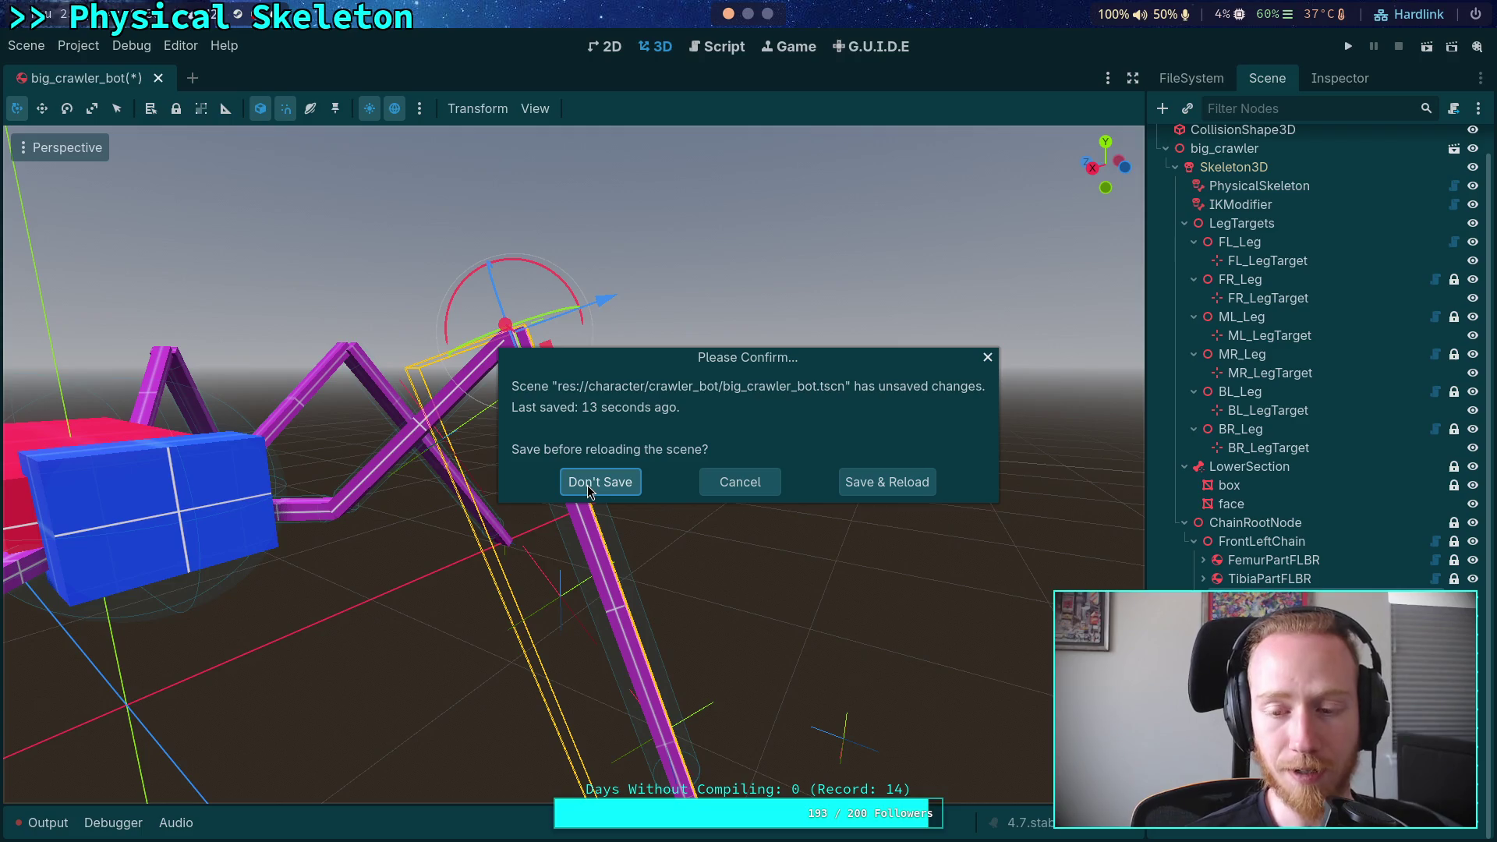
left_click(589, 489)
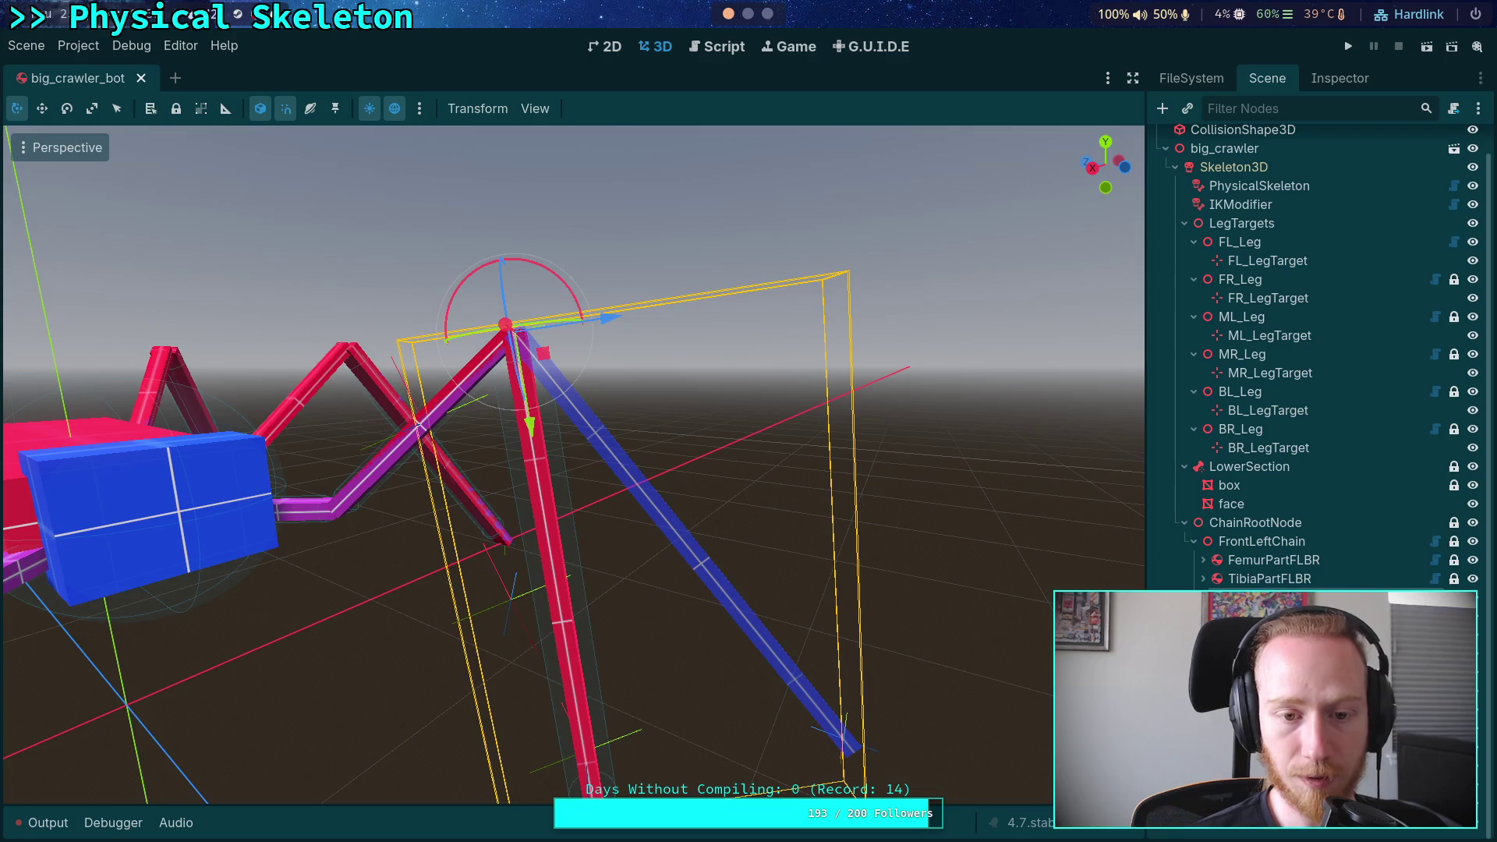
mouse_move(550, 279)
left_mouse_down()
mouse_move(512, 241)
mouse_move(521, 264)
mouse_move(528, 200)
left_mouse_up()
key("w")
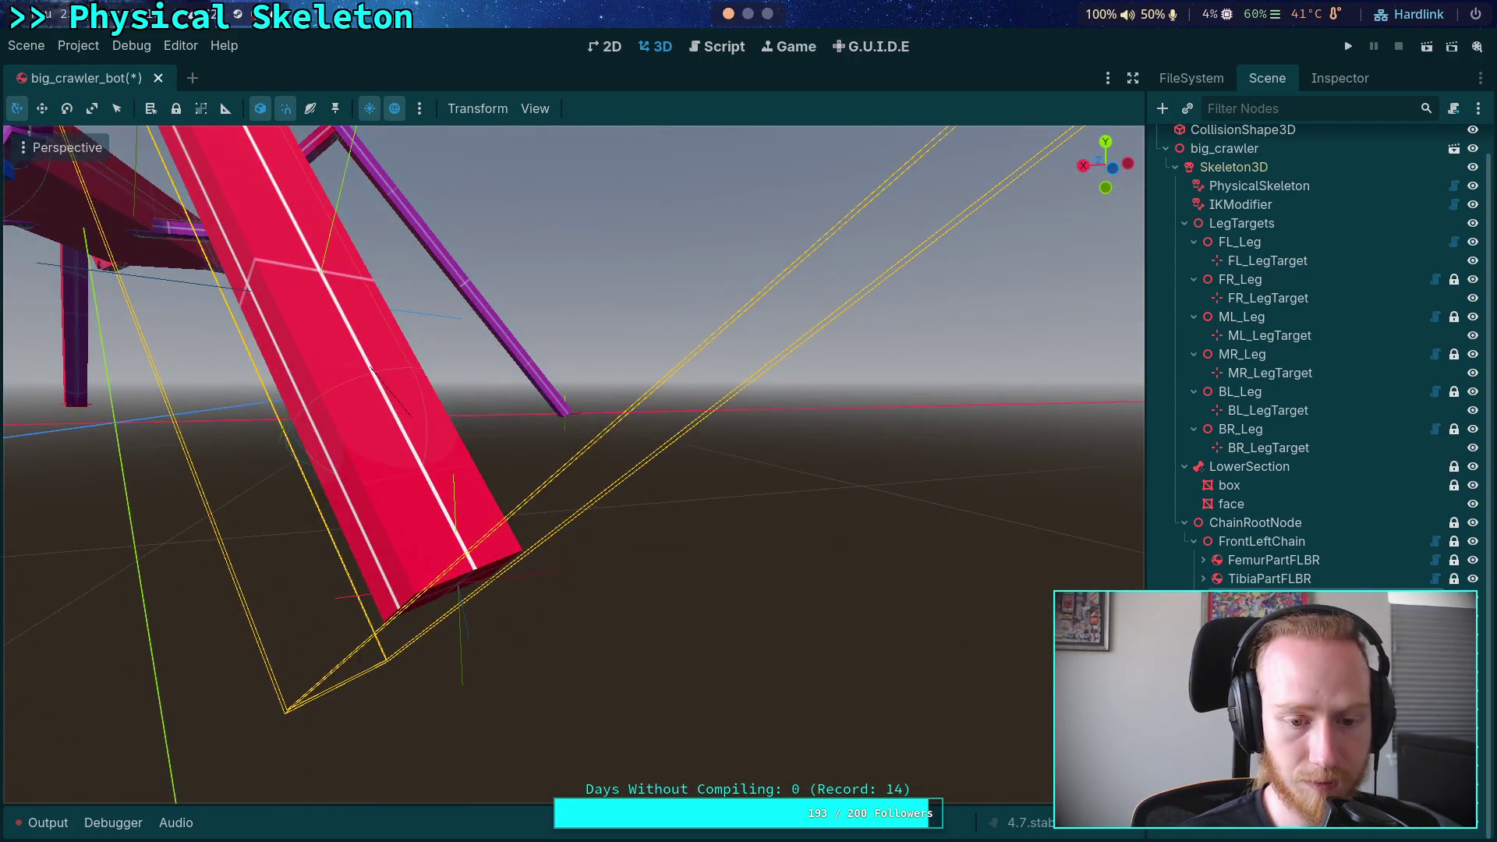
key("s")
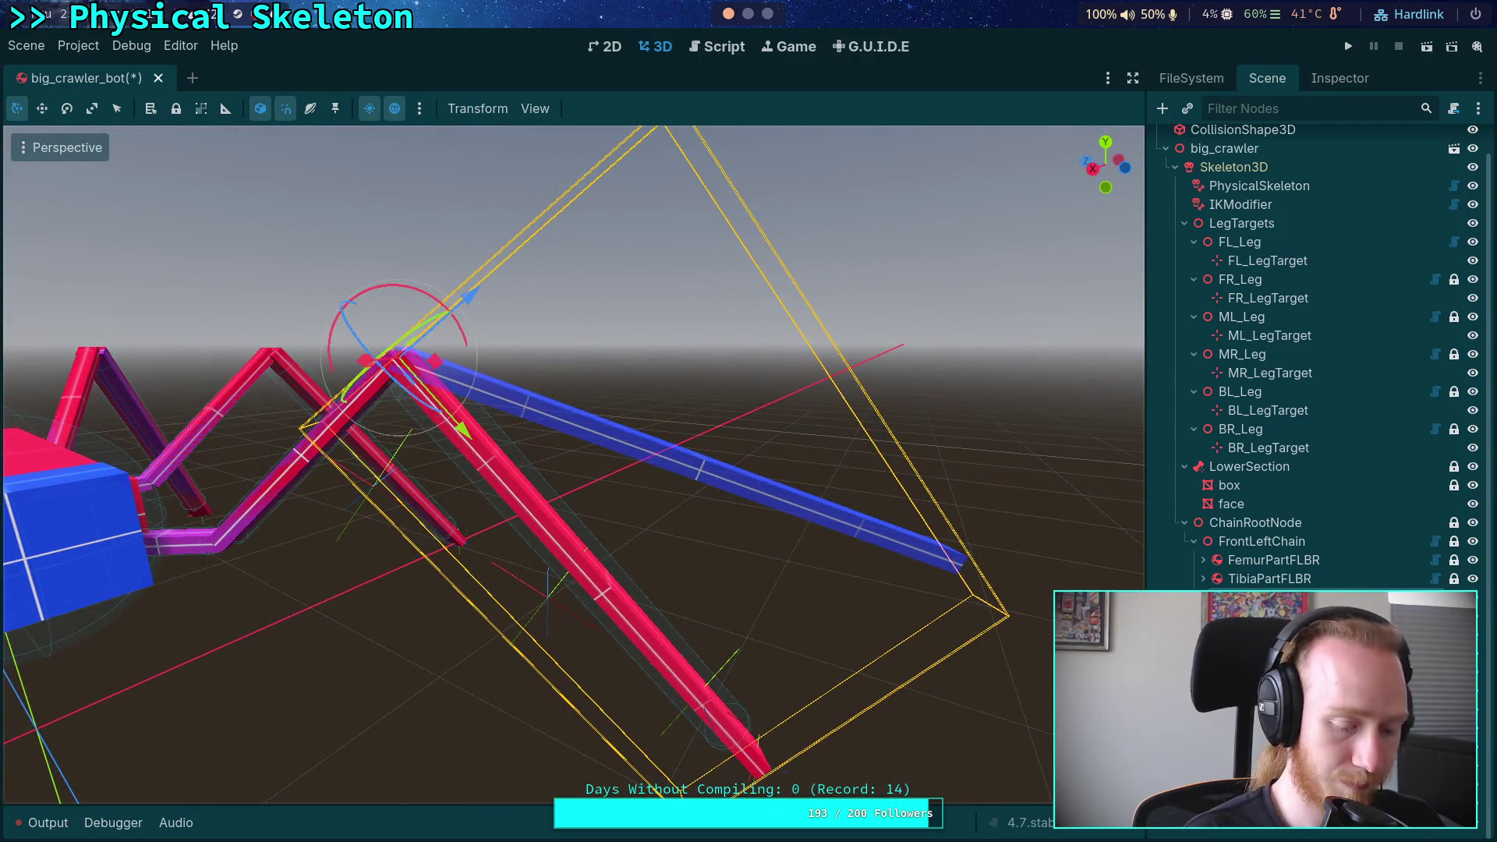
left_click(26, 45)
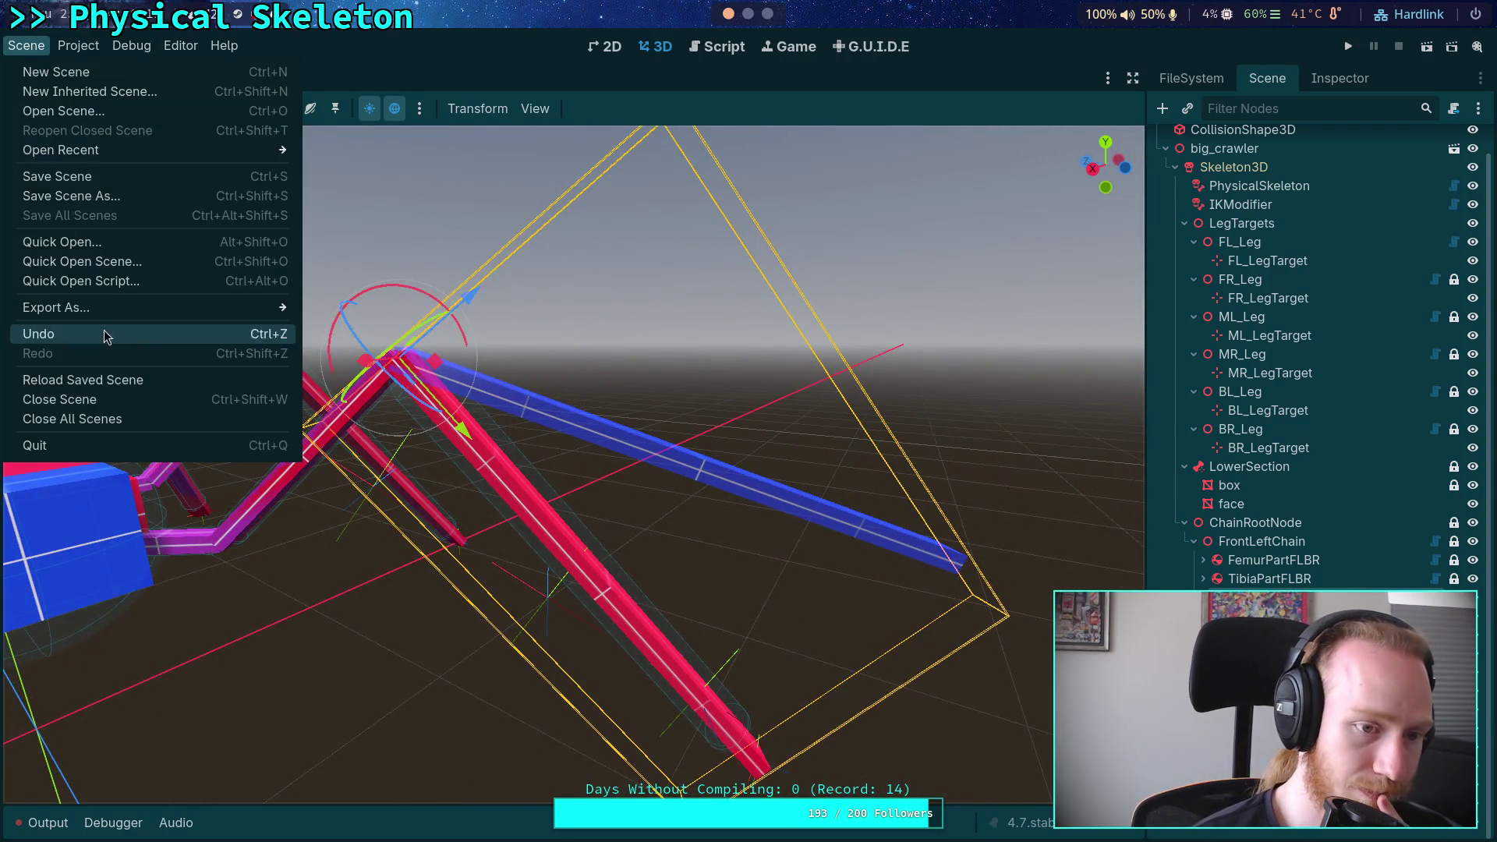
left_click(124, 381)
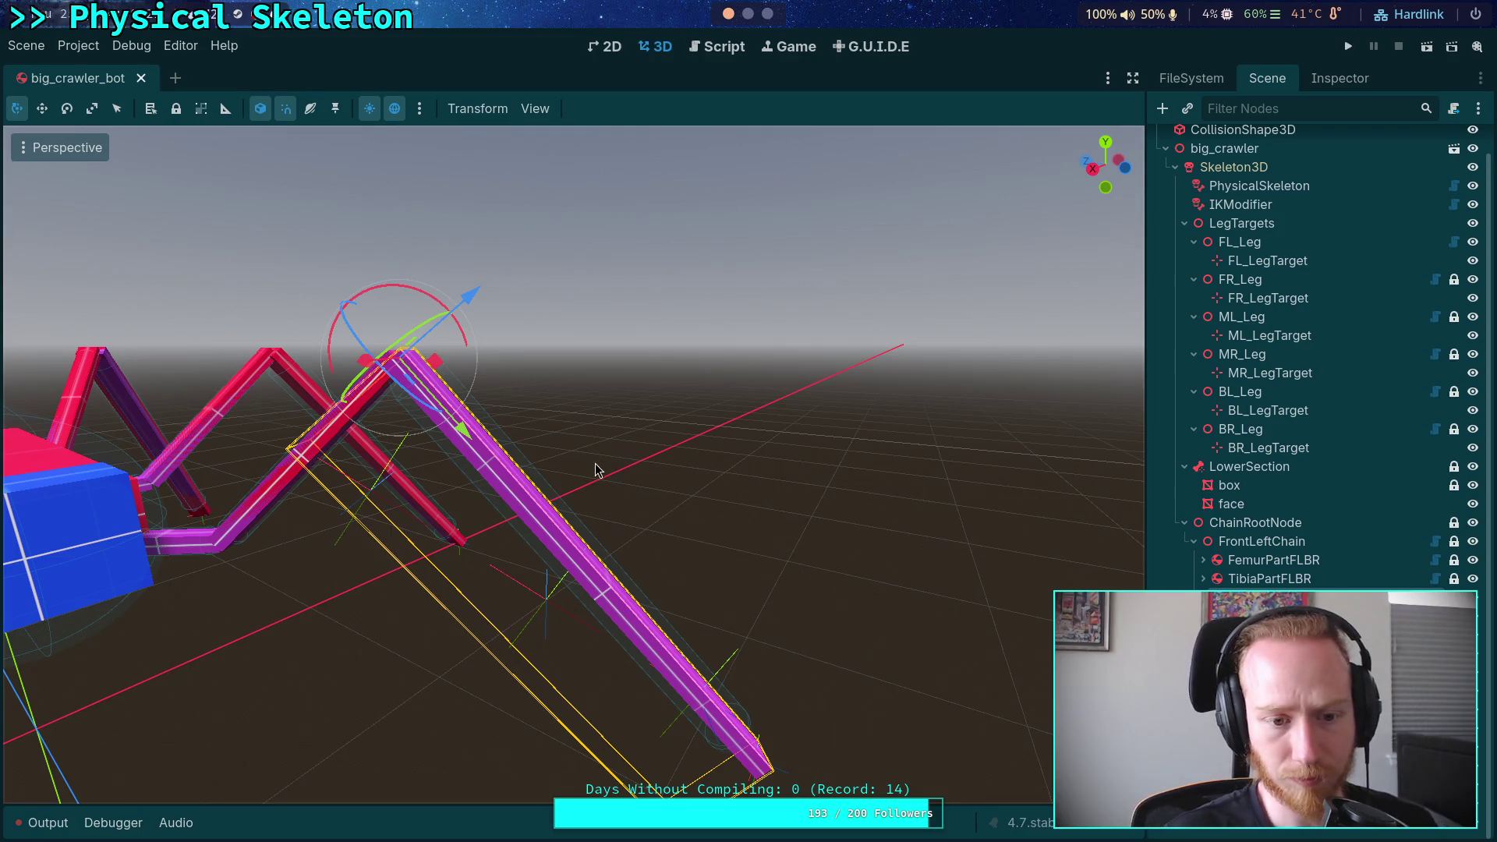
Rotate the upper leg bone about 8 degrees and show the Output log
left_click(698, 686)
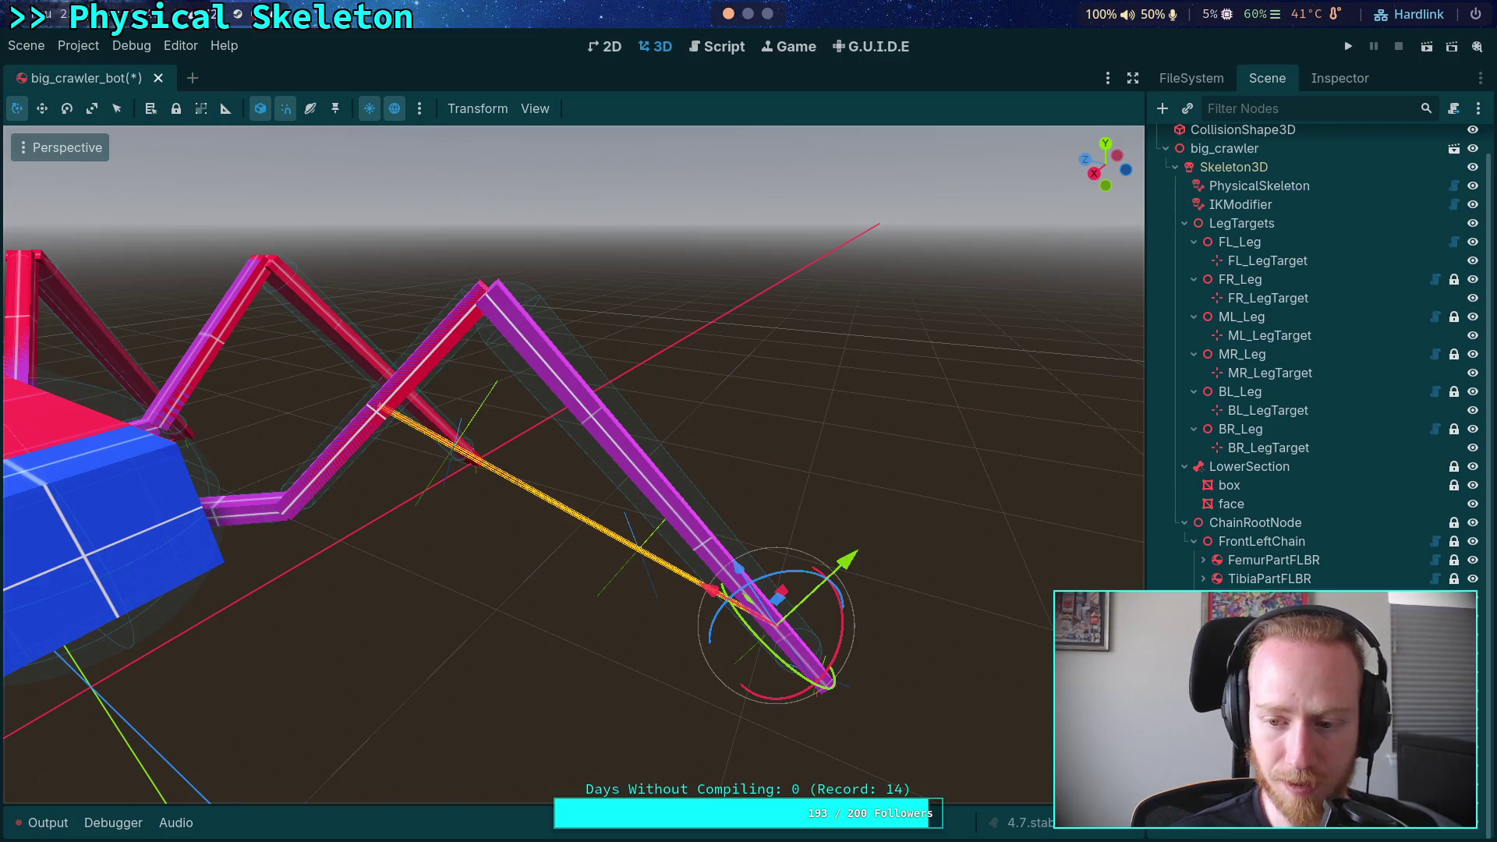
left_click(526, 320)
left_click_drag(502, 221, 484, 219)
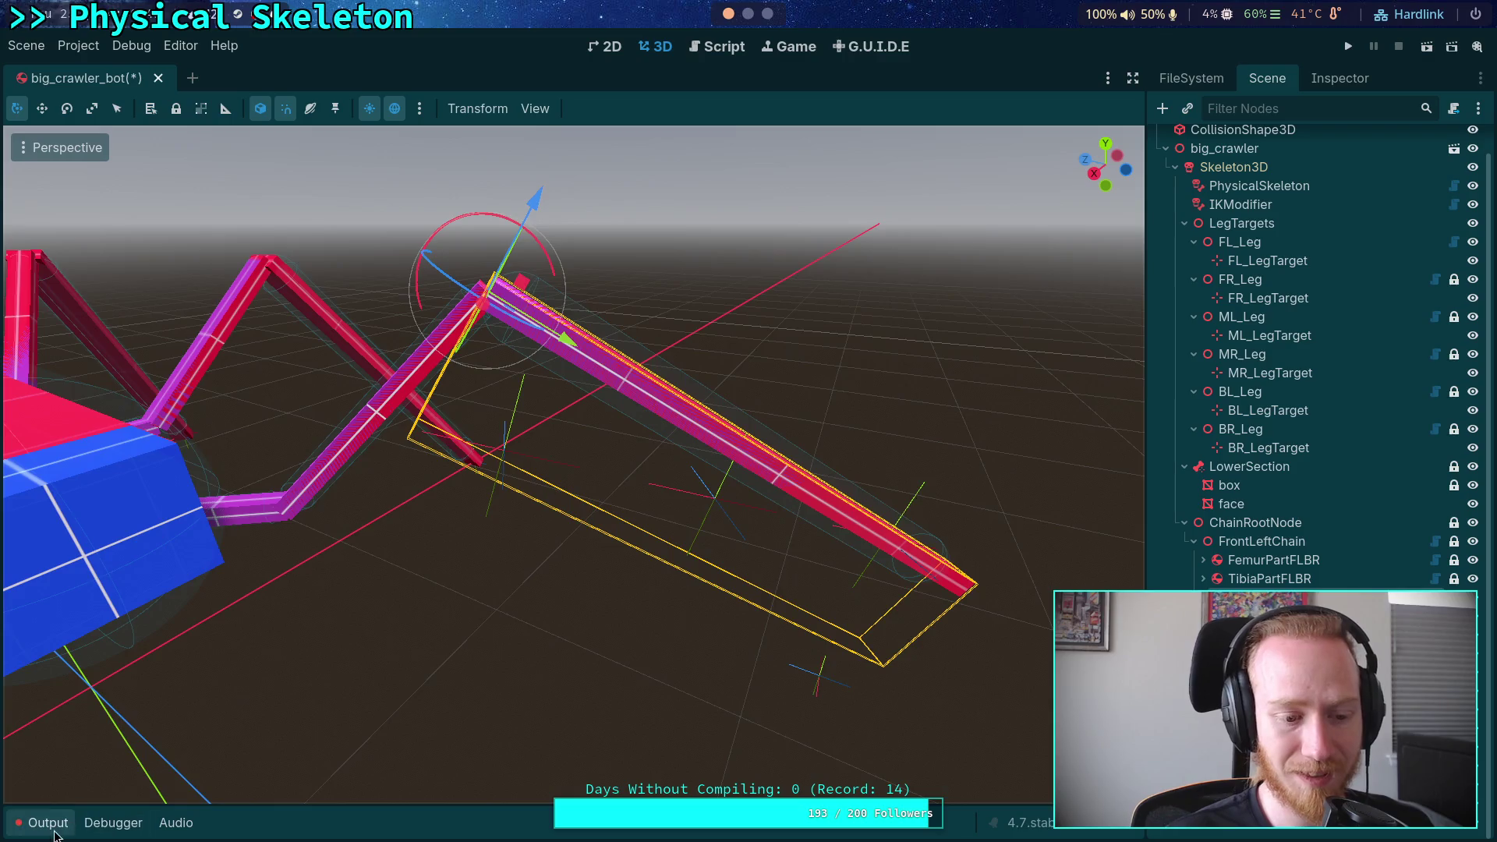
left_click(48, 824)
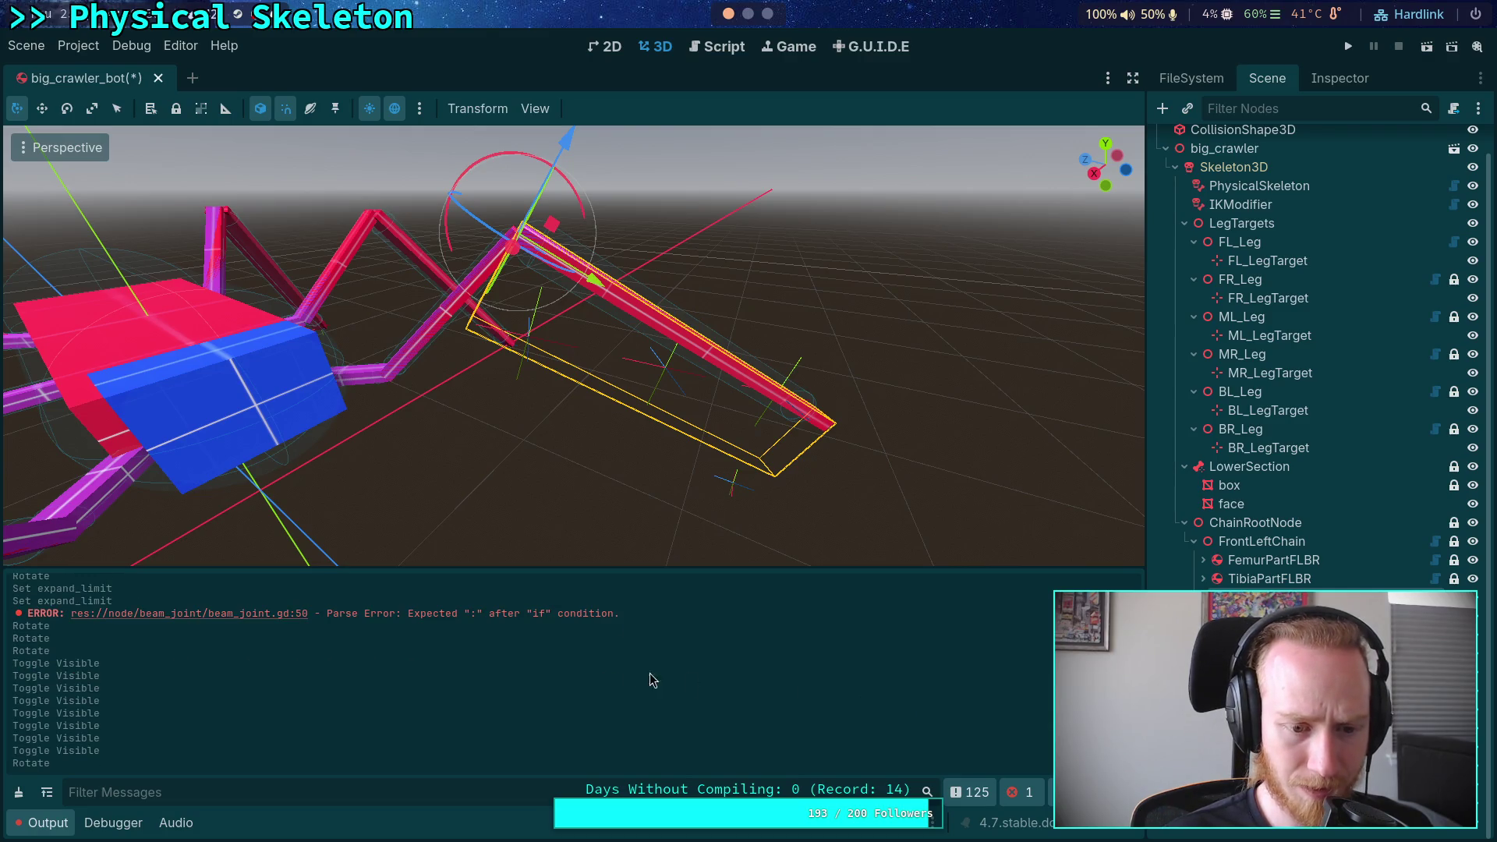
left_click(191, 614)
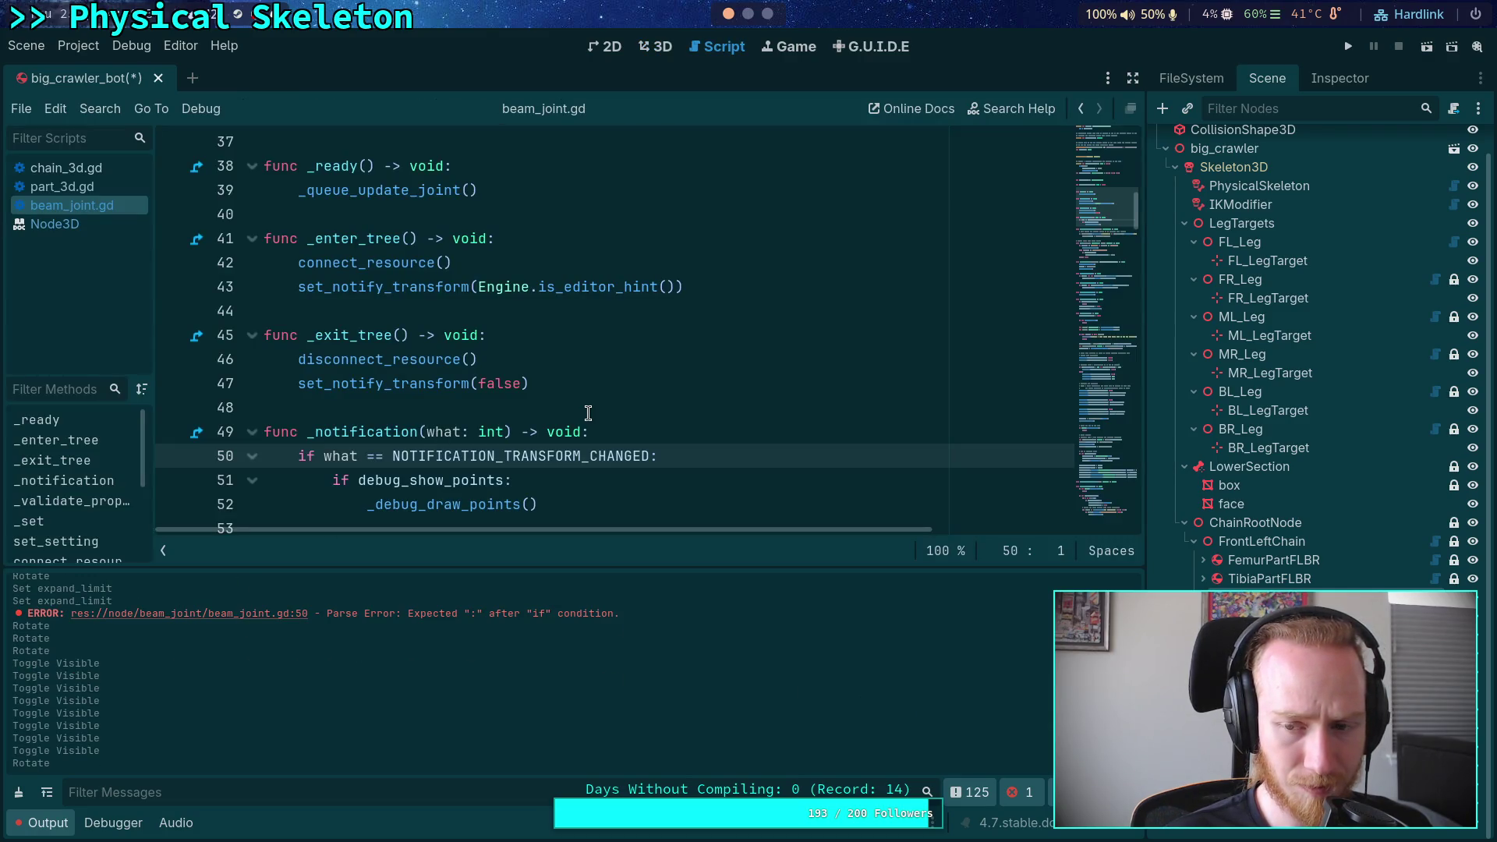
scroll(588, 414, "down", 1)
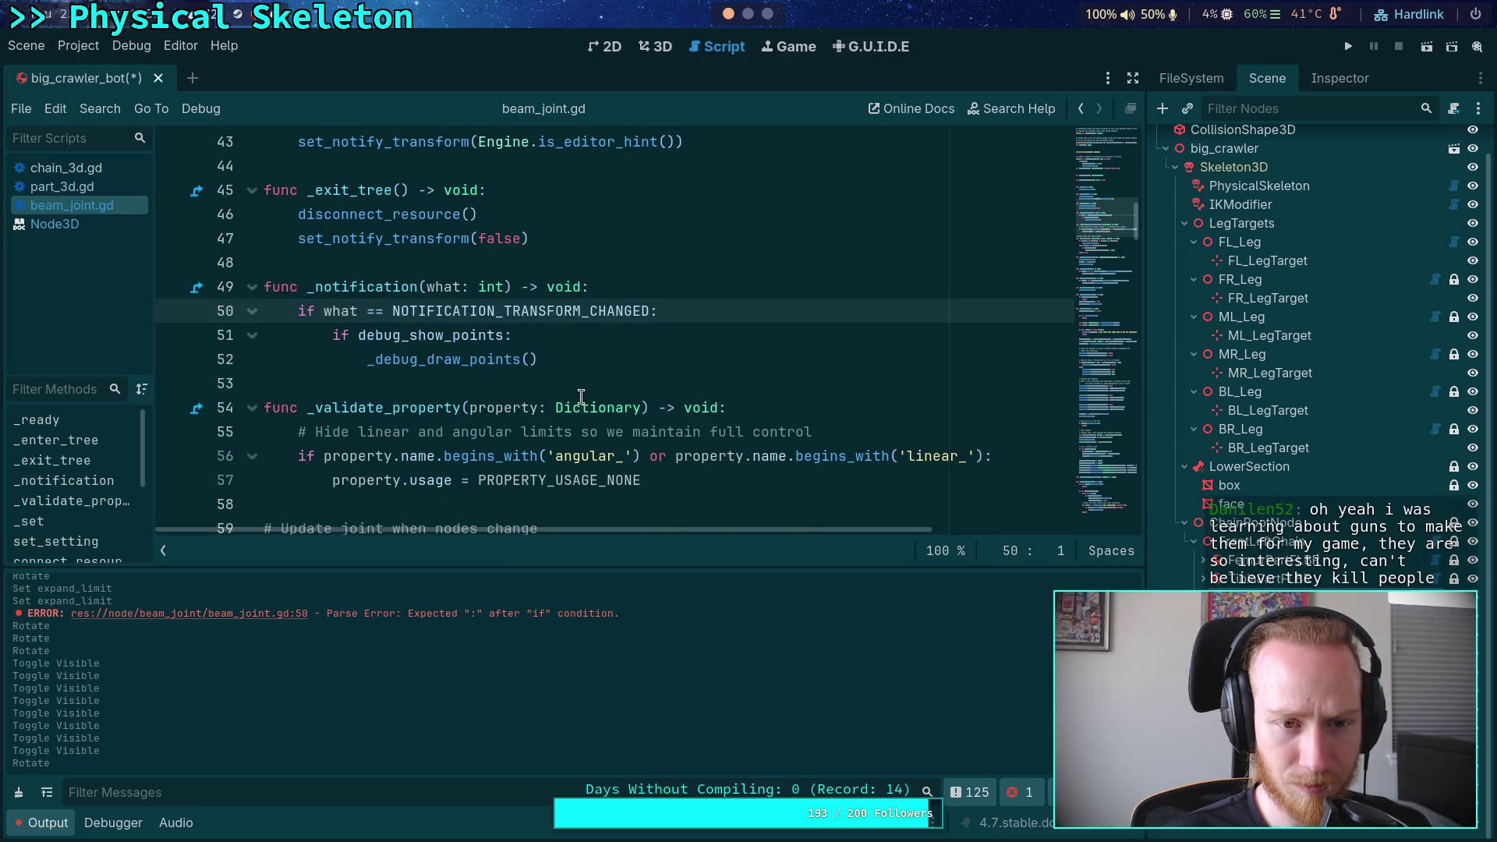
scroll(581, 396, "up", 3)
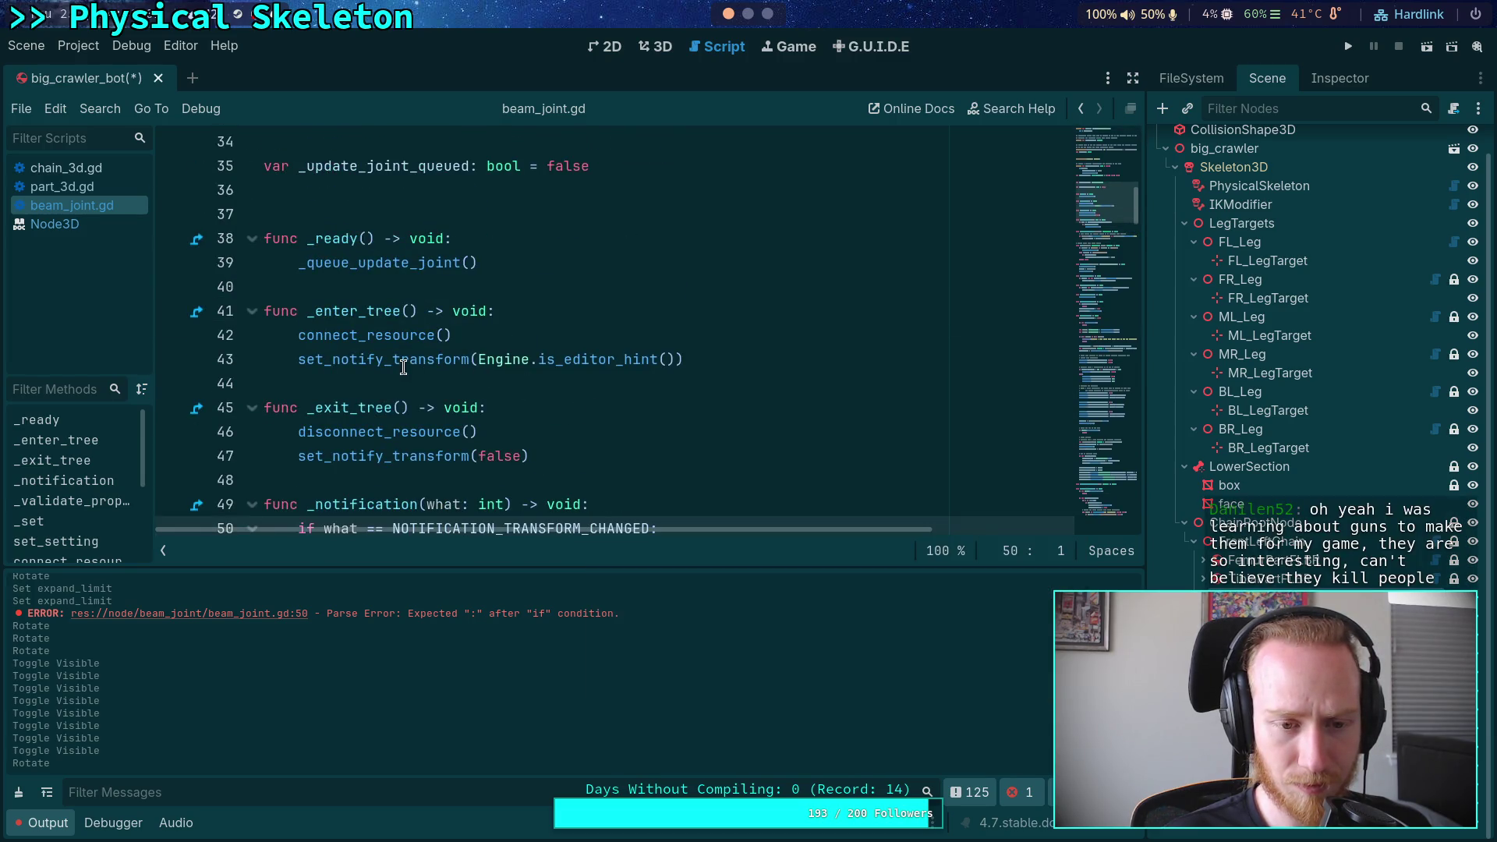
mouse_move(403, 367)
scroll(327, 366, "down", 3)
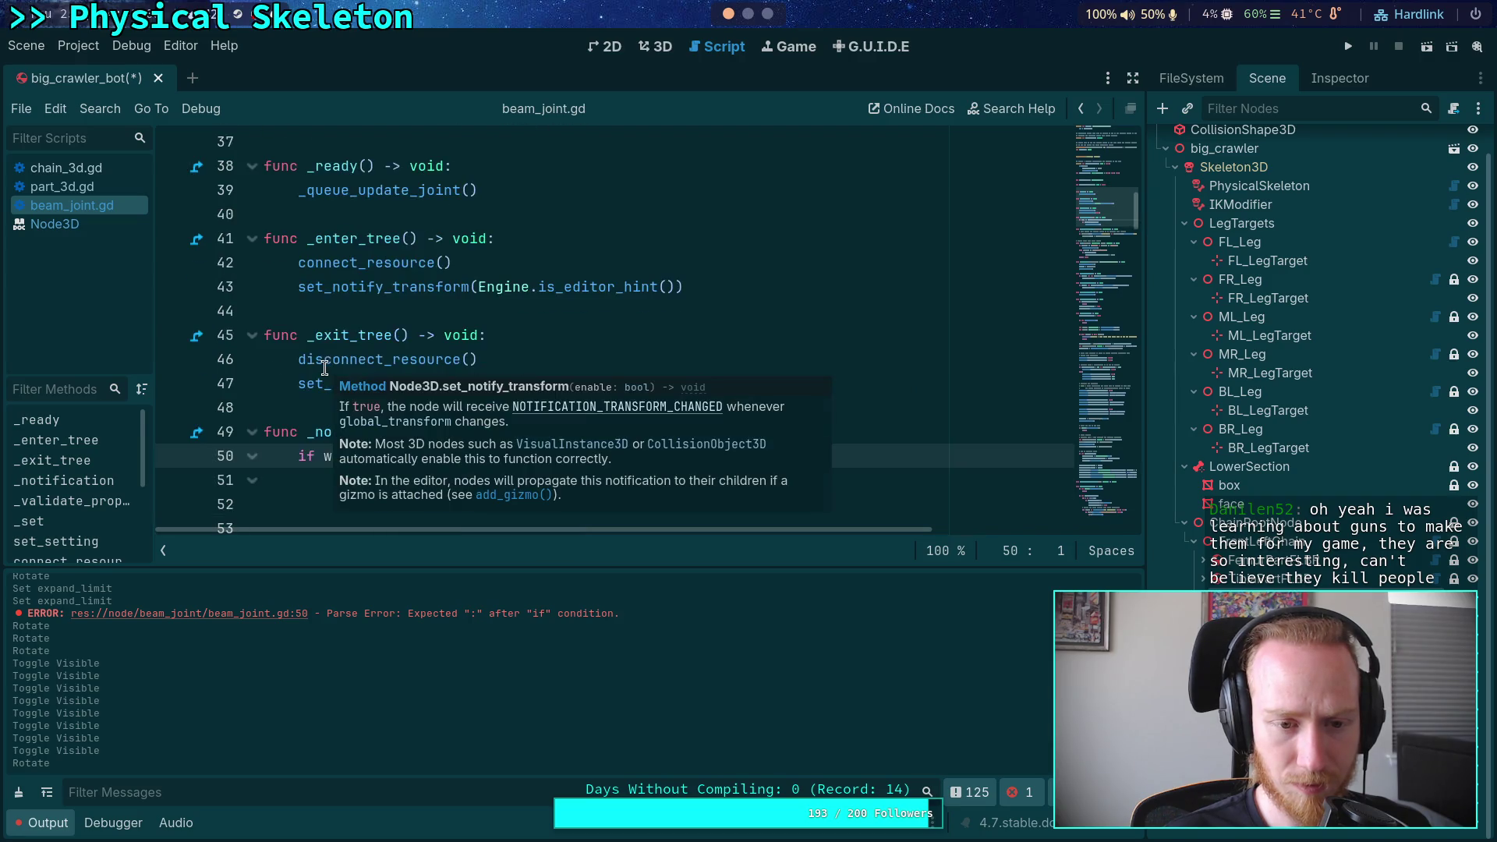
left_click(337, 316)
scroll(438, 351, "down", 3)
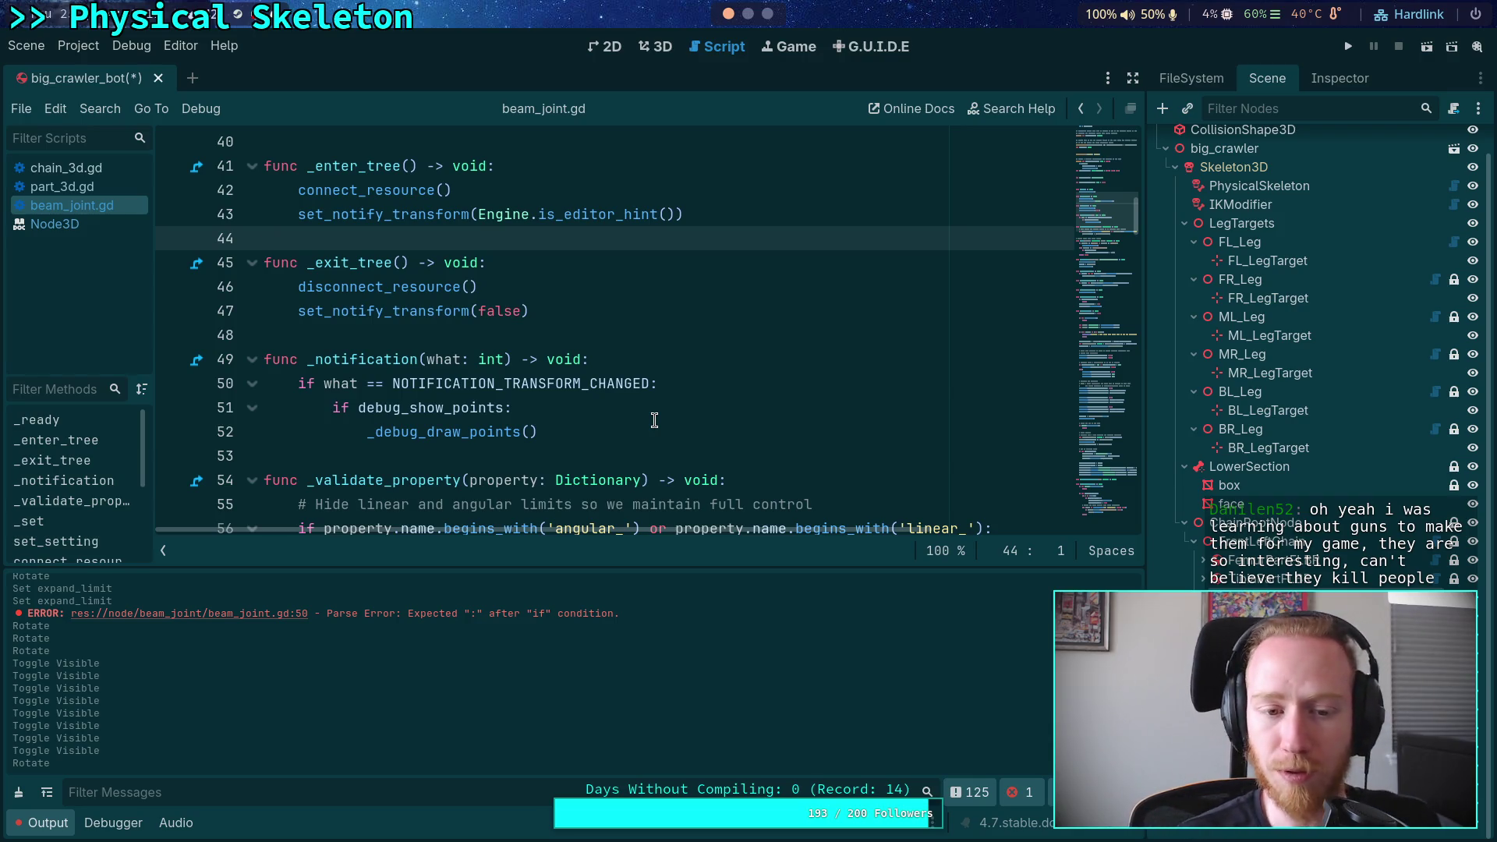
mouse_move(1081, 258)
left_mouse_down()
mouse_move(1111, 493)
mouse_move(1110, 479)
left_mouse_up()
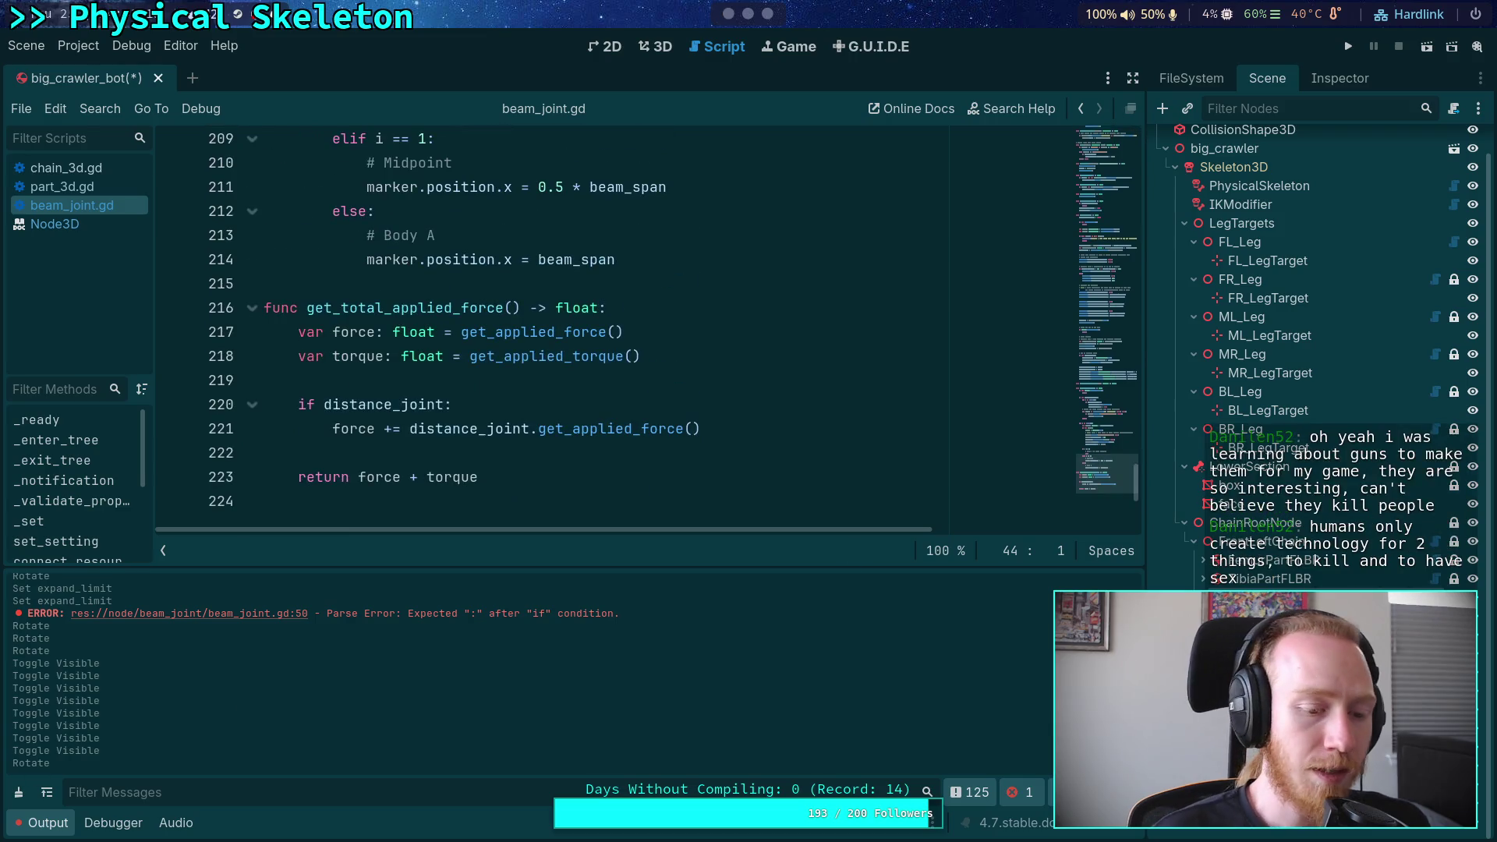
left_click(39, 824)
scroll(476, 477, "up", 10)
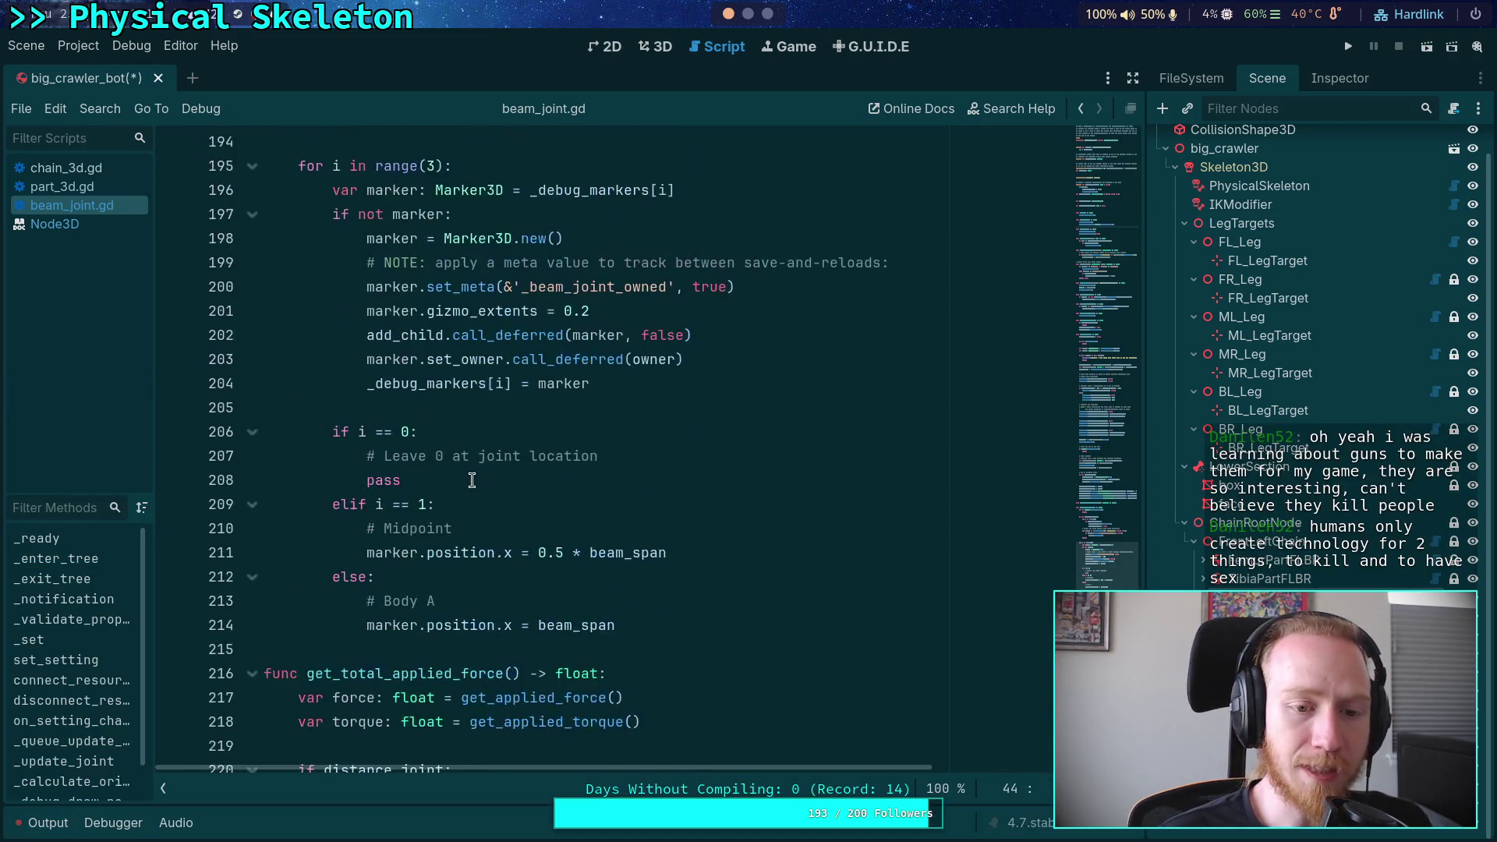
scroll(479, 474, "up", 4)
scroll(494, 446, "down", 2)
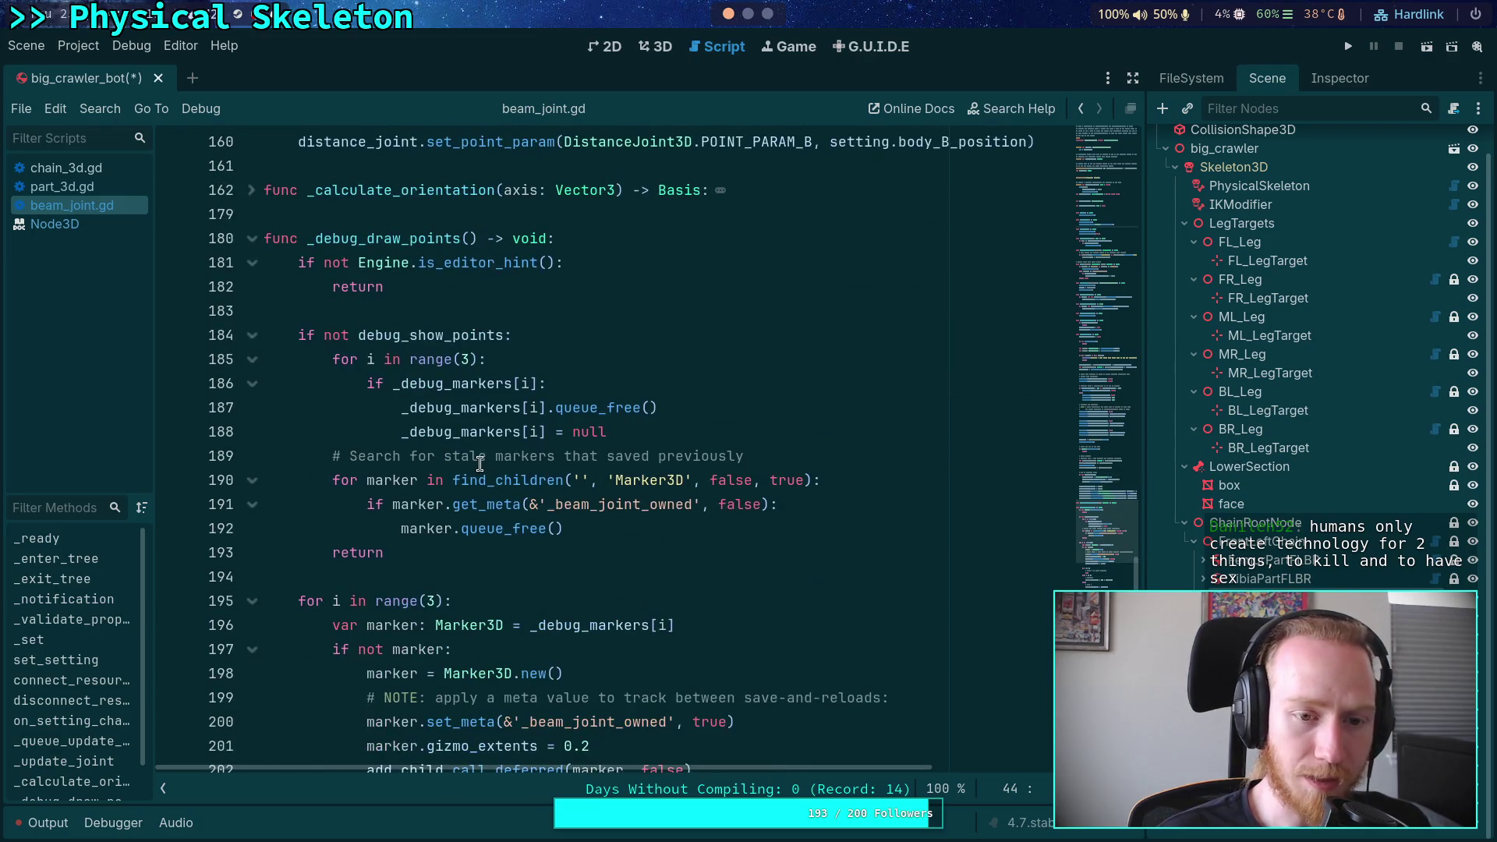
scroll(635, 464, "down", 3)
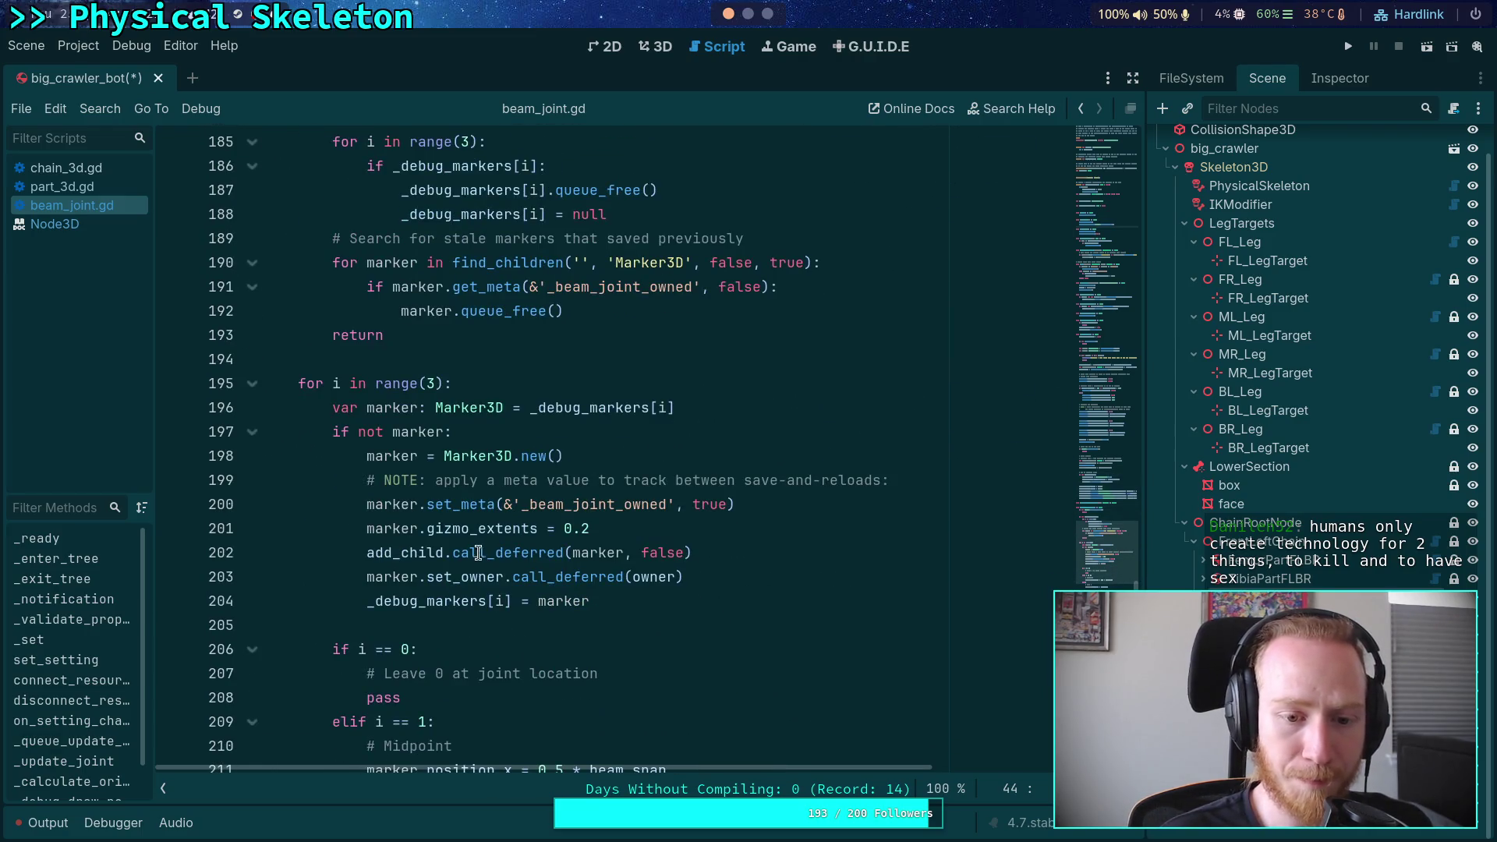
scroll(449, 546, "down", 4)
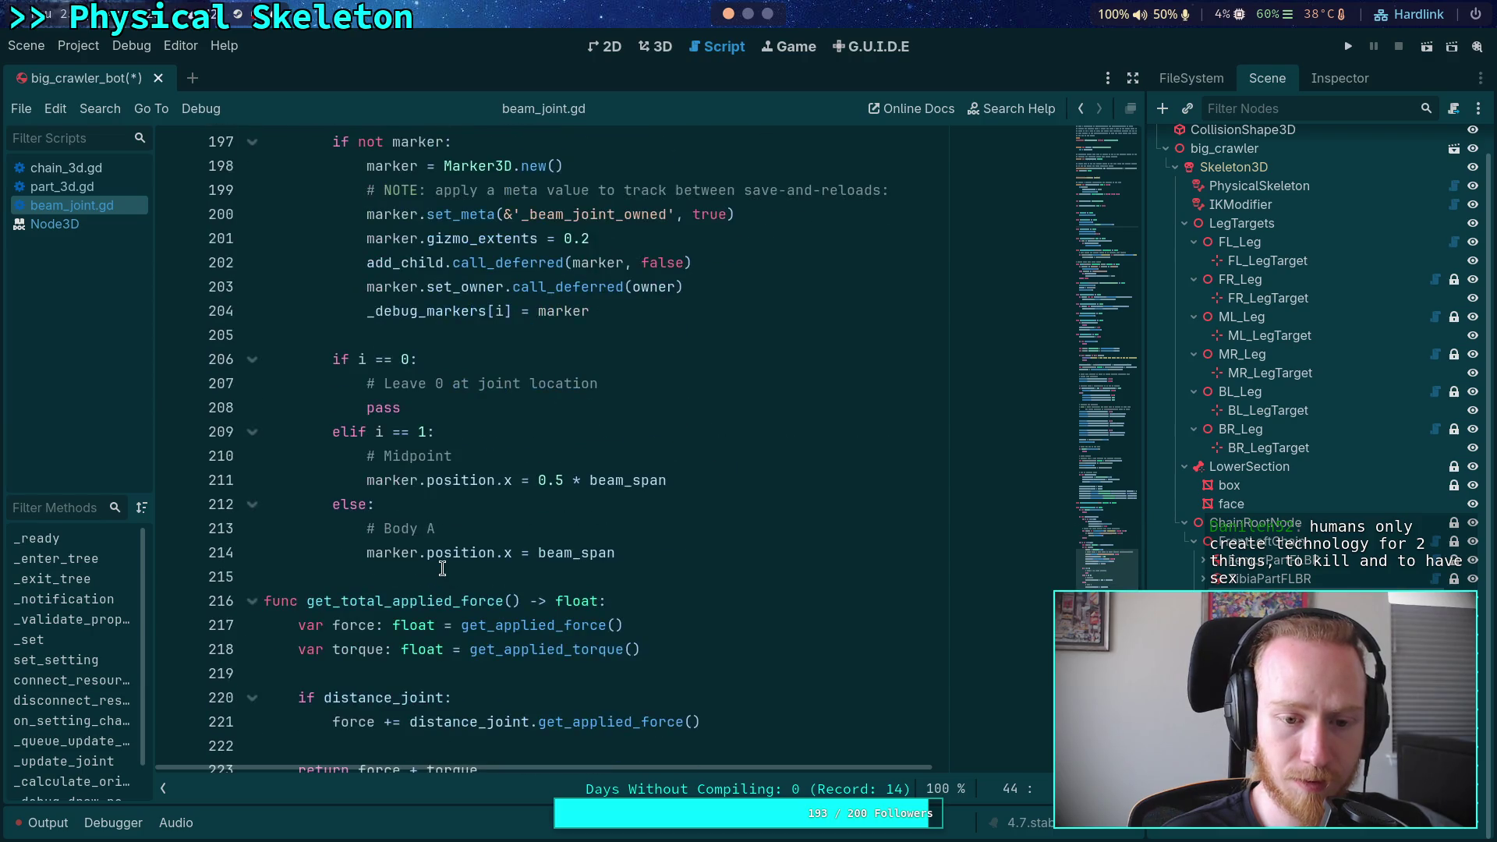
double_click(603, 480)
double_click(567, 553)
scroll(666, 519, "down", 3)
scroll(678, 516, "up", 4)
scroll(680, 516, "up", 20)
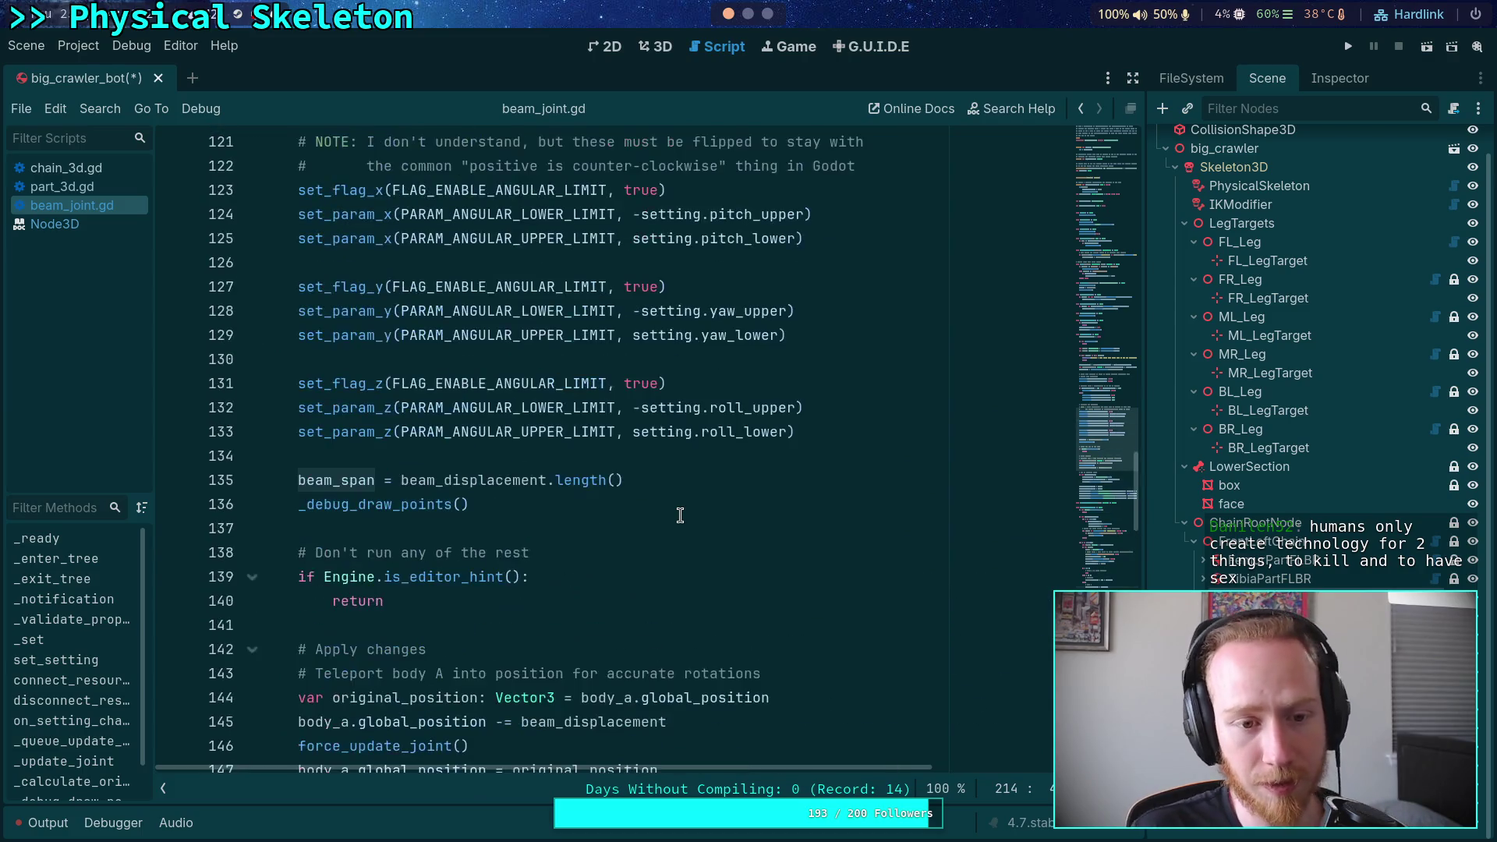
double_click(441, 480)
scroll(565, 477, "up", 11)
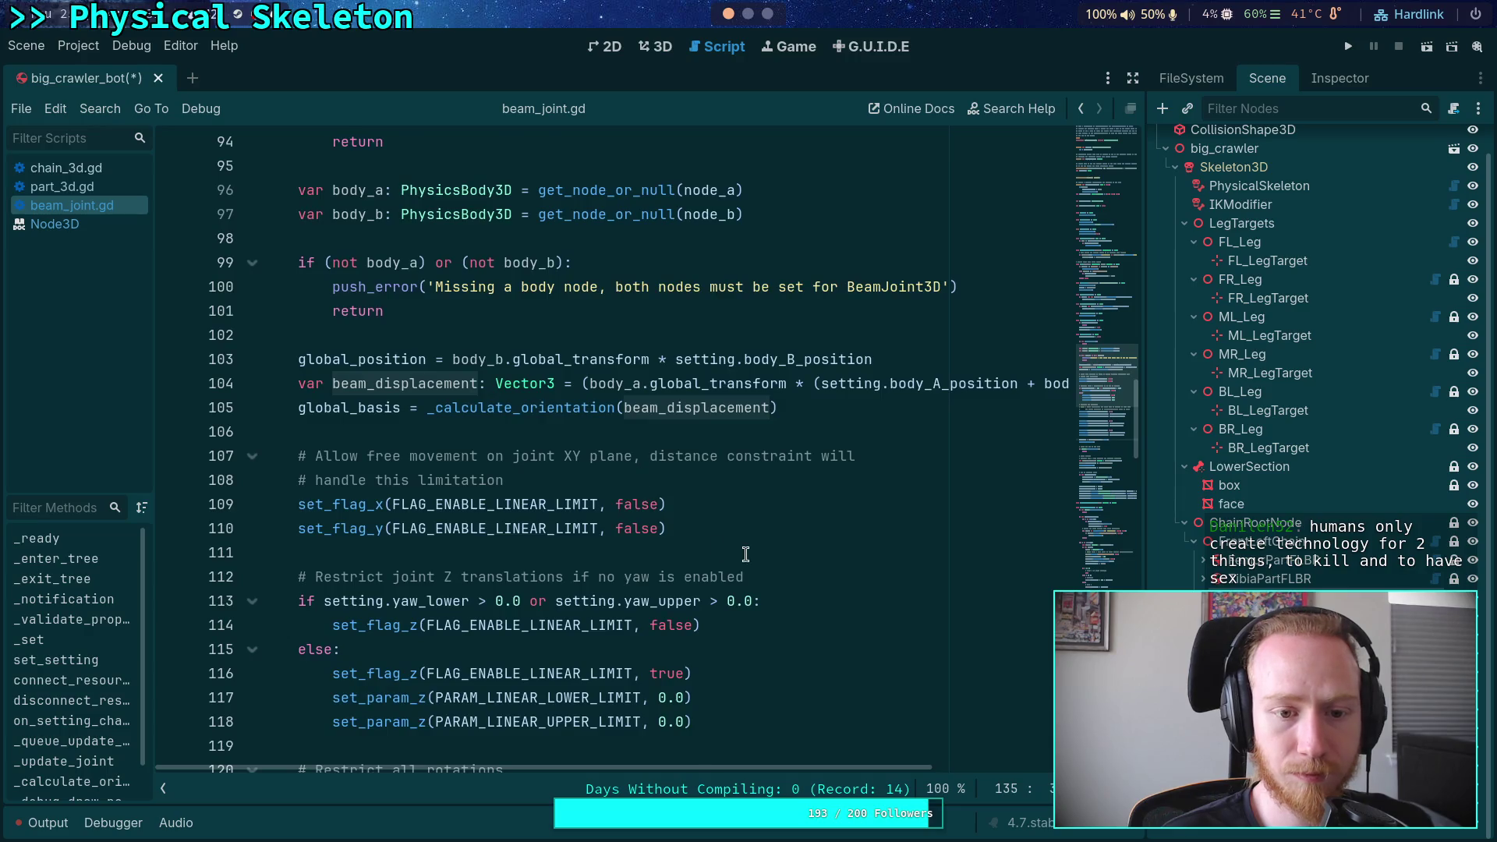
scroll(637, 589, "down", 12)
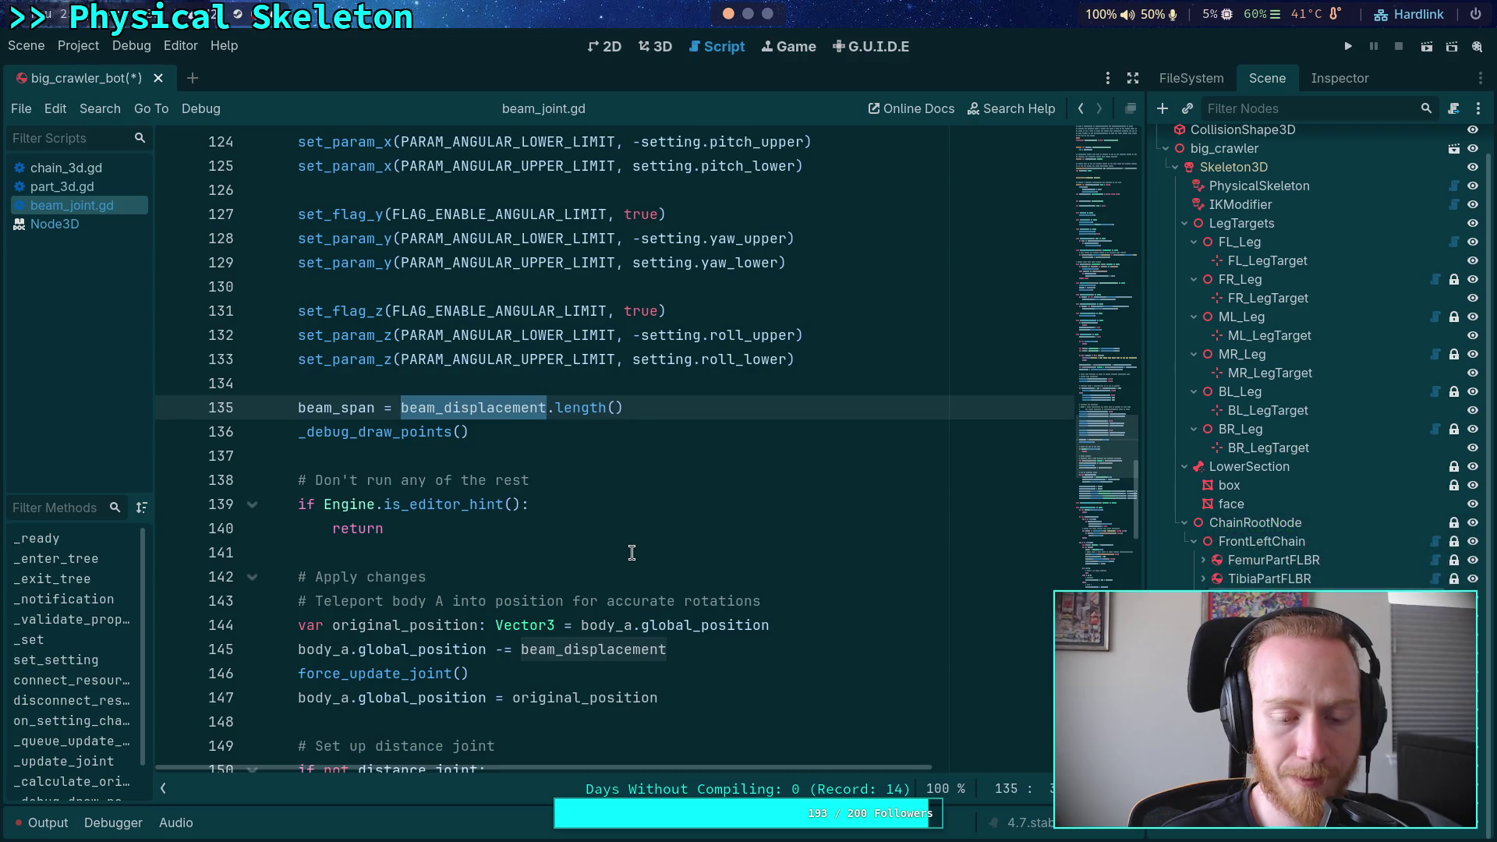
scroll(632, 553, "up", 12)
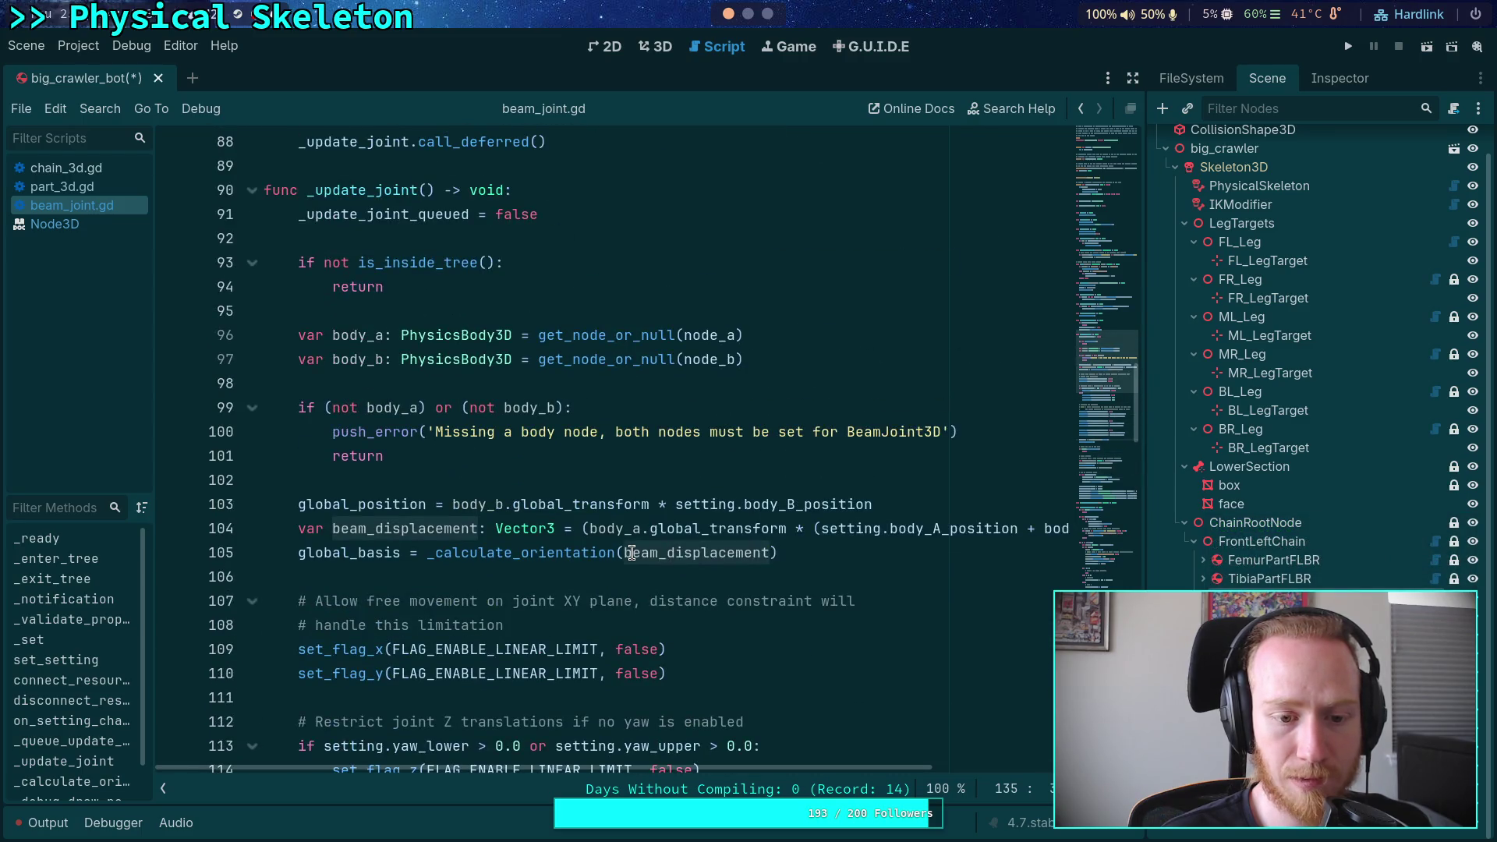
scroll(632, 553, "down", 6)
scroll(632, 553, "up", 4)
scroll(632, 553, "down", 12)
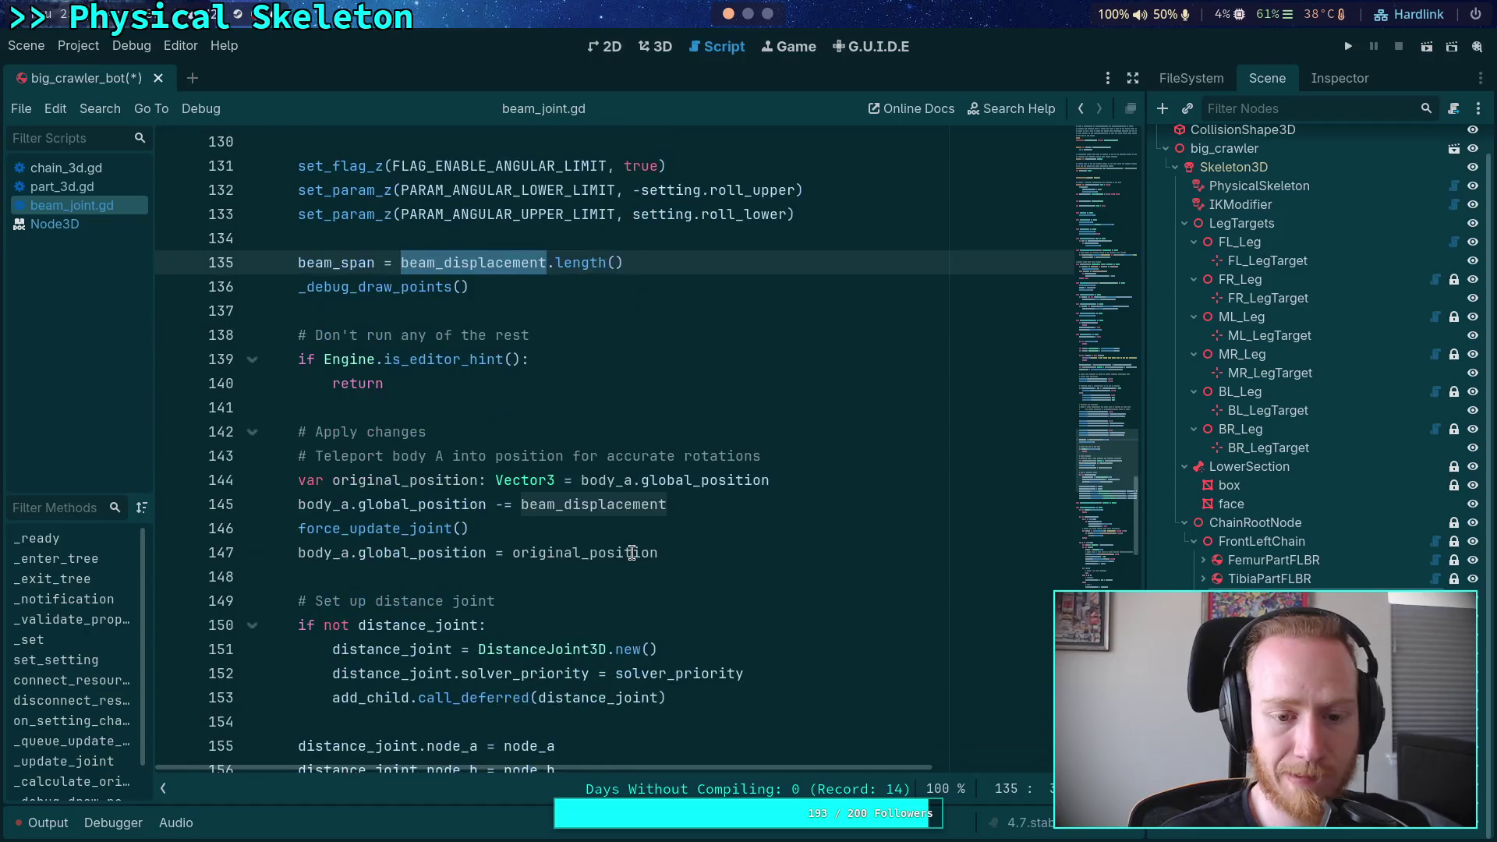
scroll(632, 553, "down", 3)
scroll(631, 553, "up", 13)
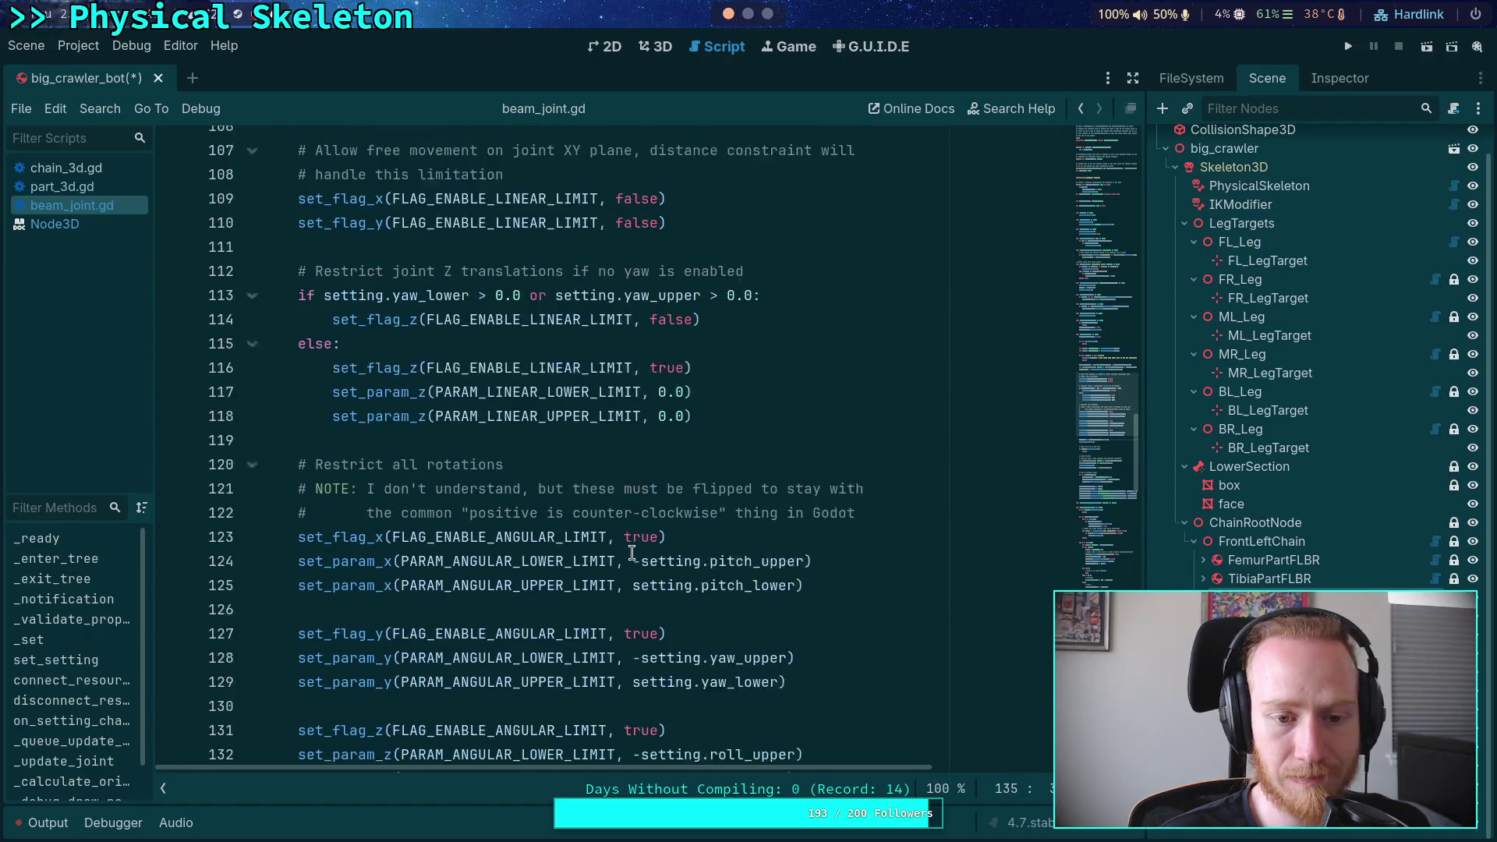
scroll(632, 553, "up", 2)
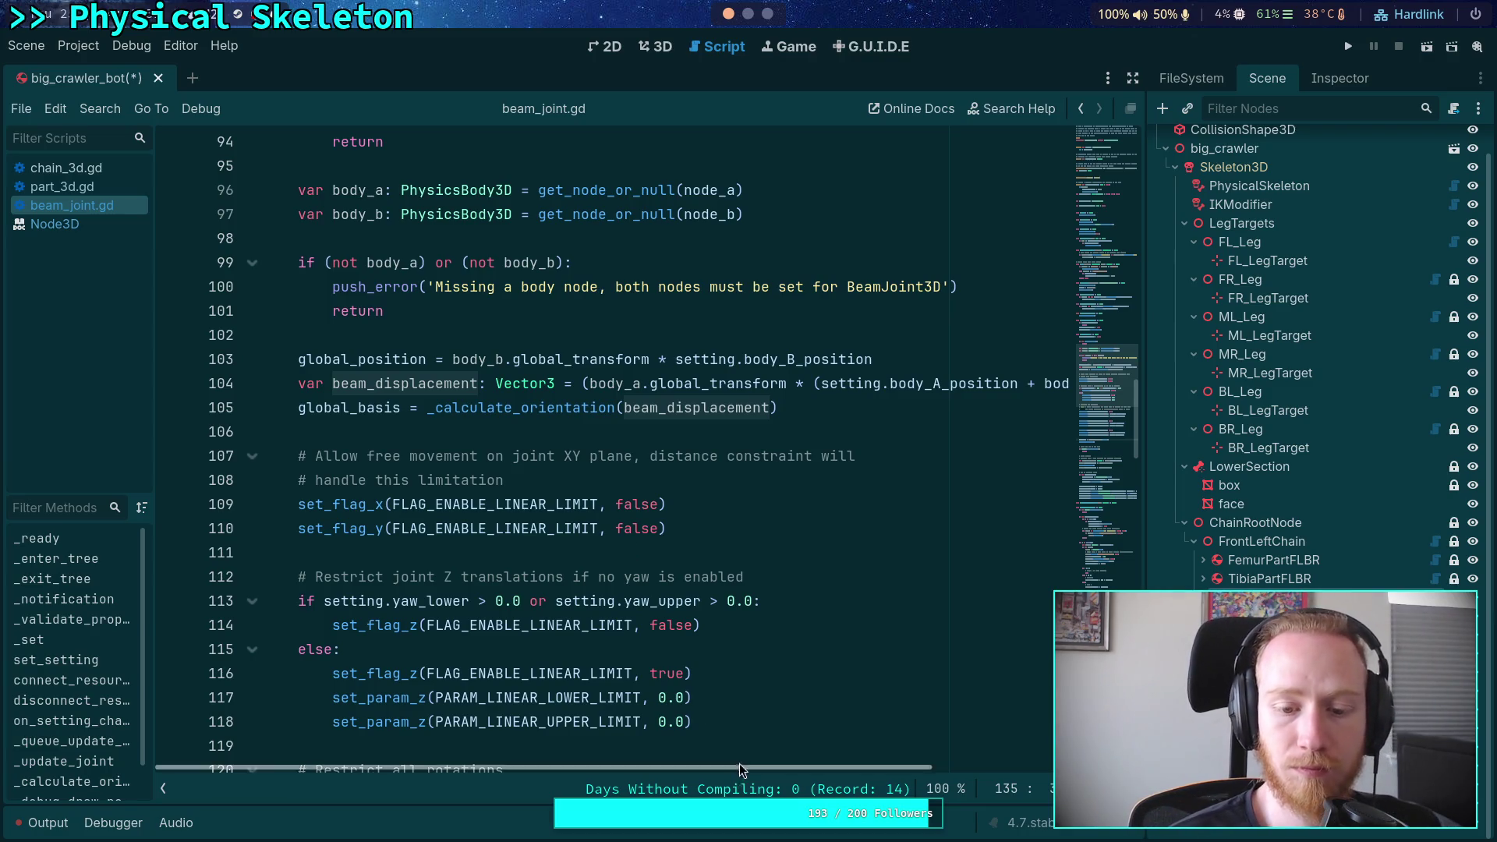
mouse_move(750, 769)
left_mouse_down()
mouse_move(981, 785)
mouse_move(749, 772)
left_mouse_up()
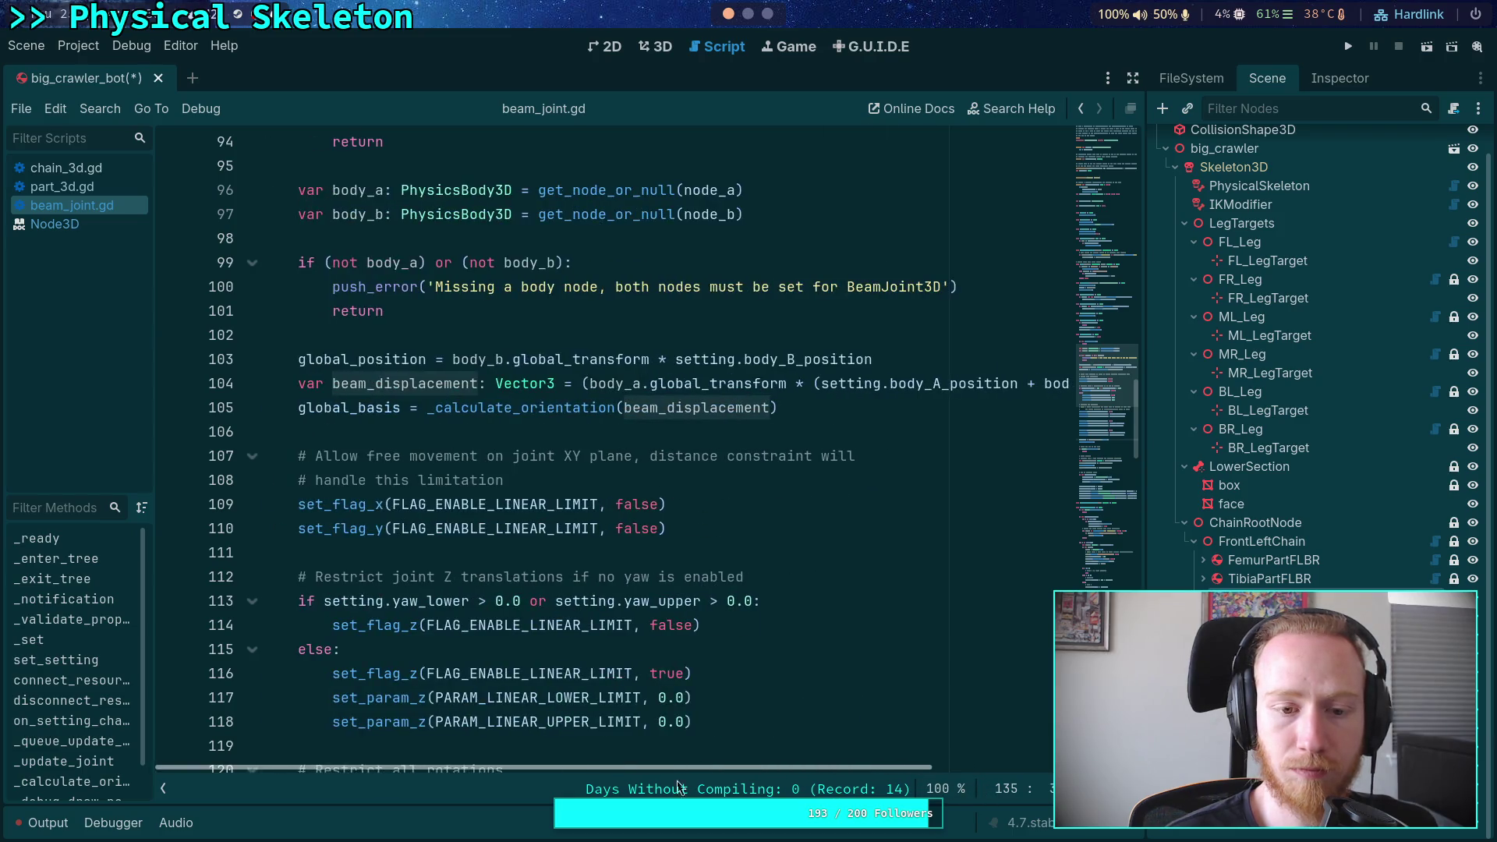
mouse_move(460, 667)
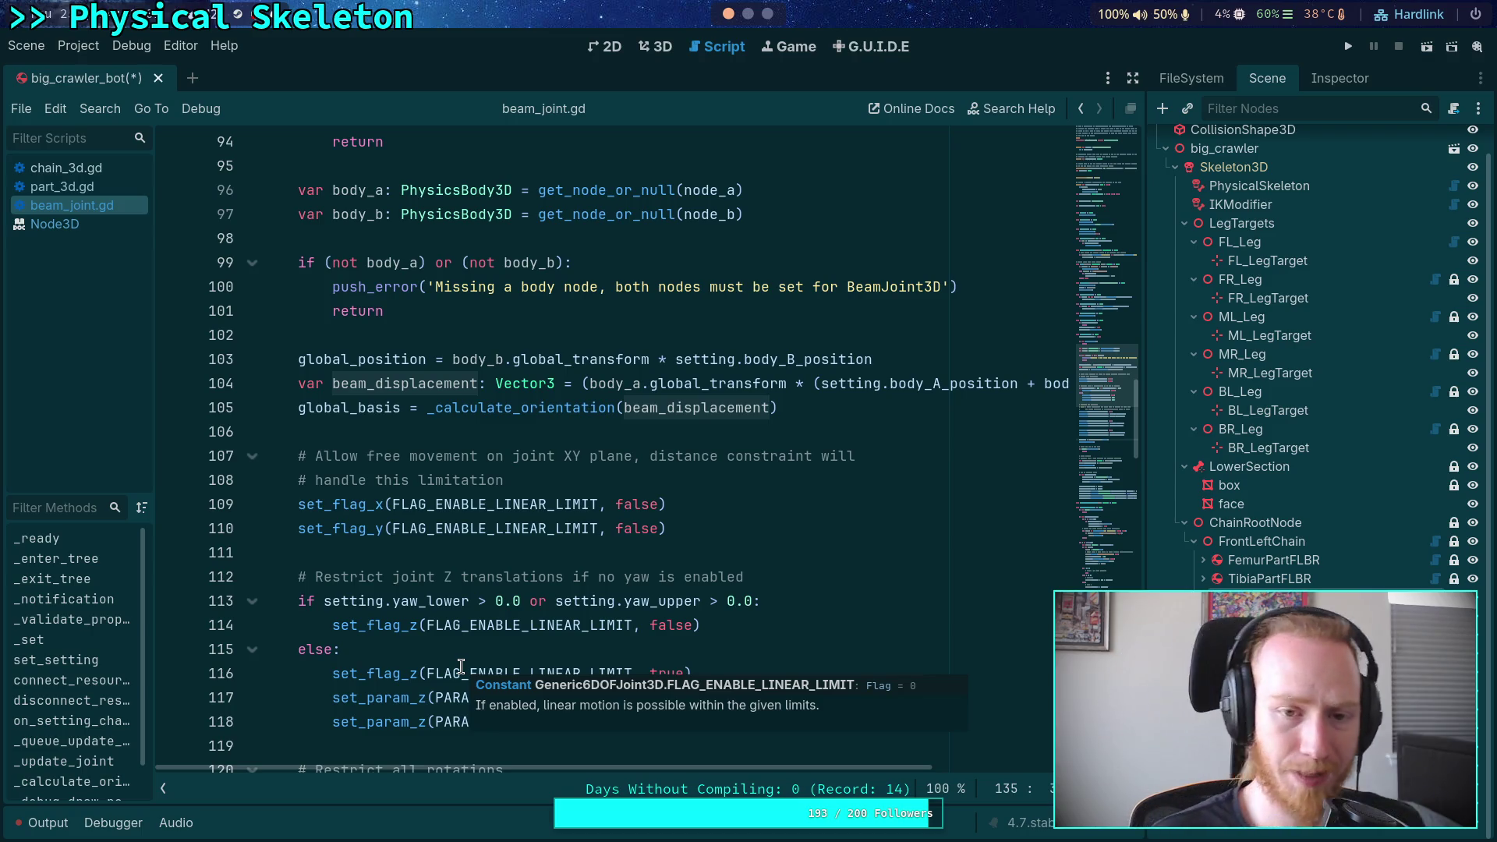
scroll(452, 659, "up", 5)
scroll(446, 649, "down", 3)
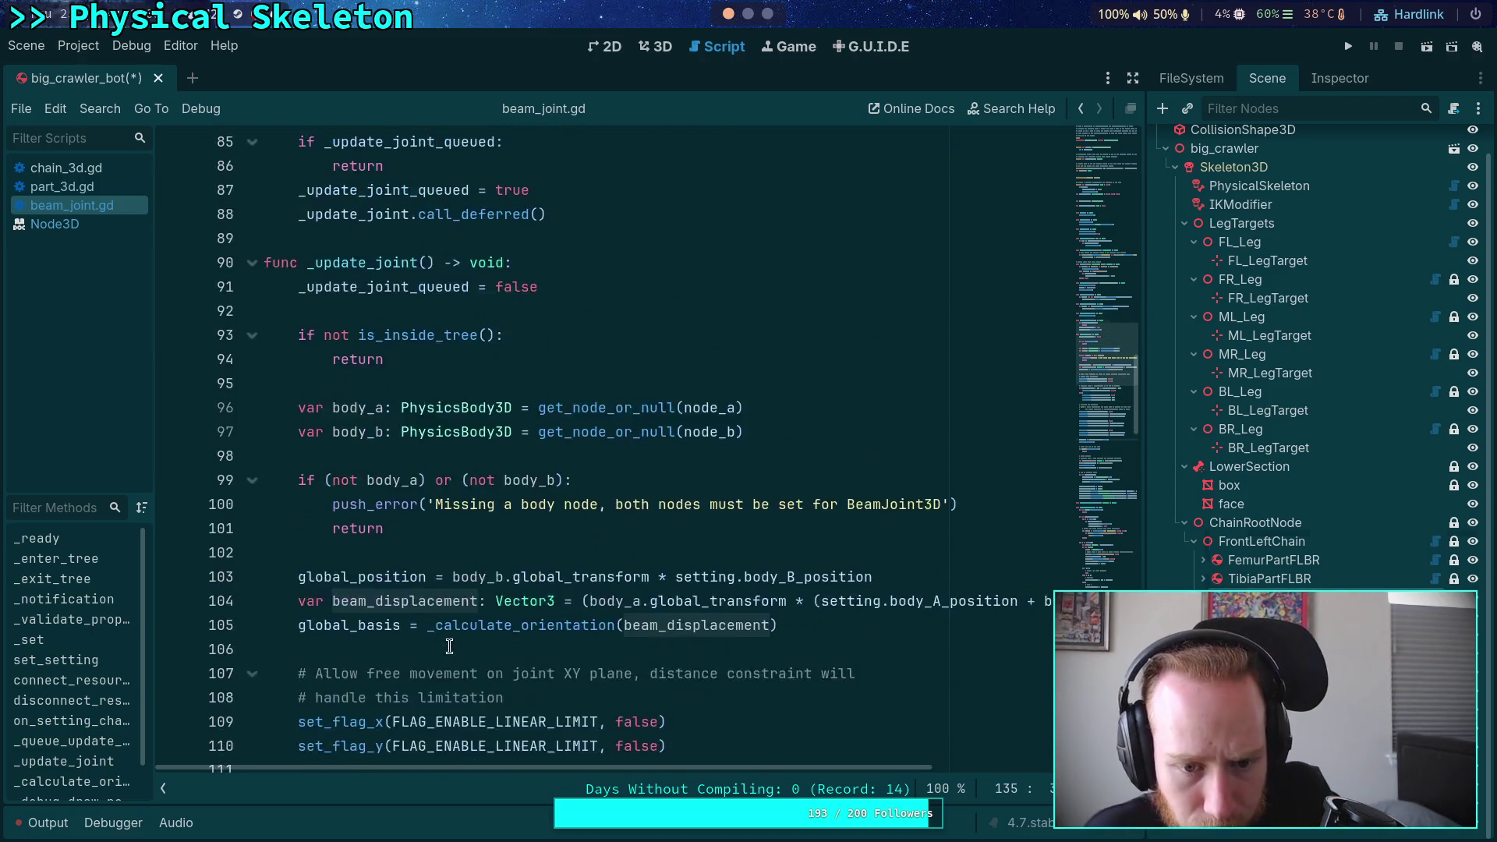
scroll(401, 601, "down", 7)
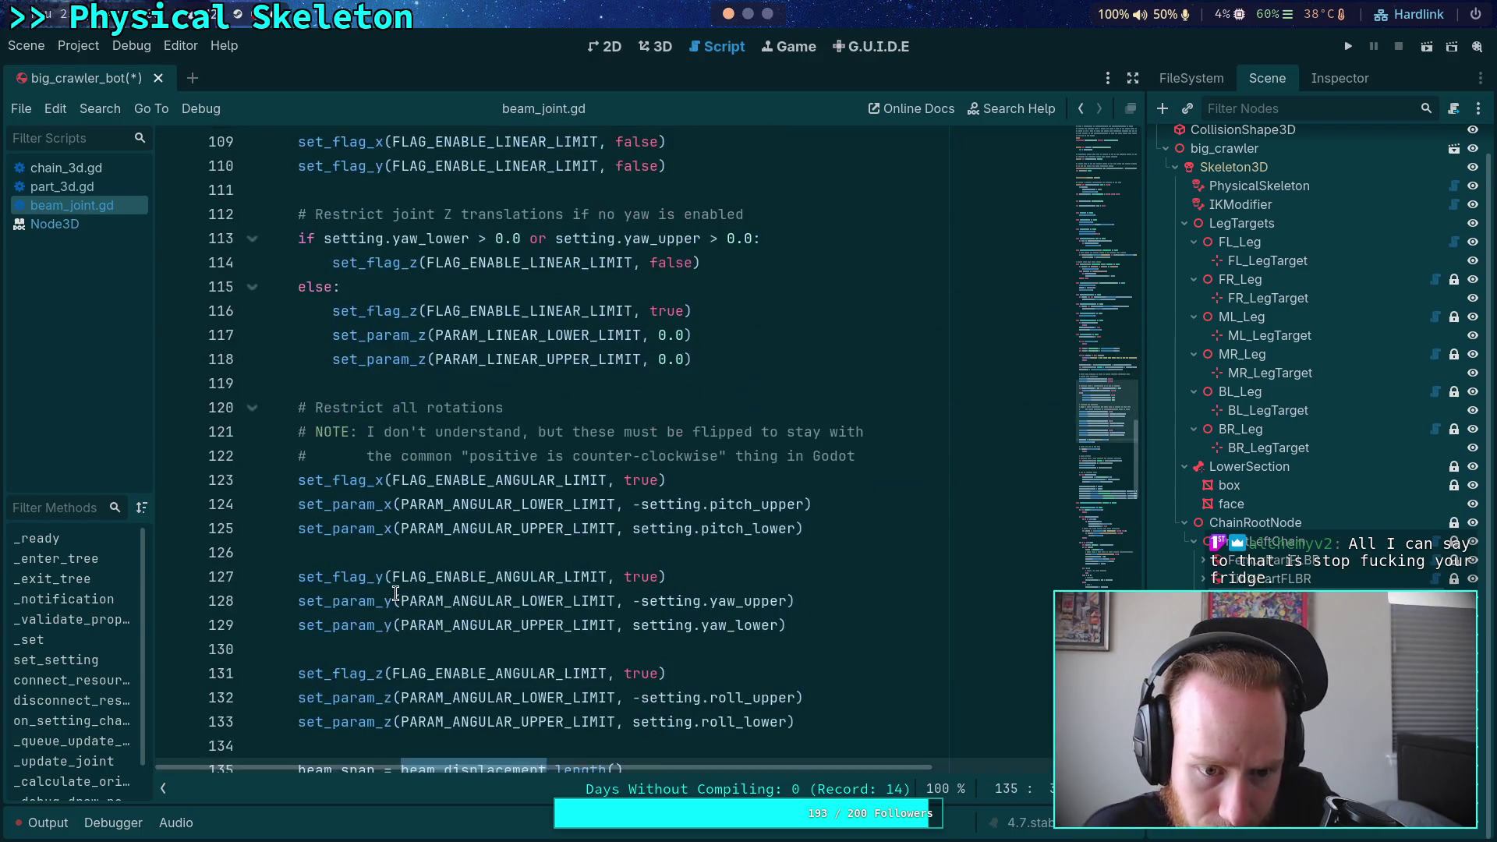
scroll(396, 594, "down", 5)
scroll(397, 594, "up", 2)
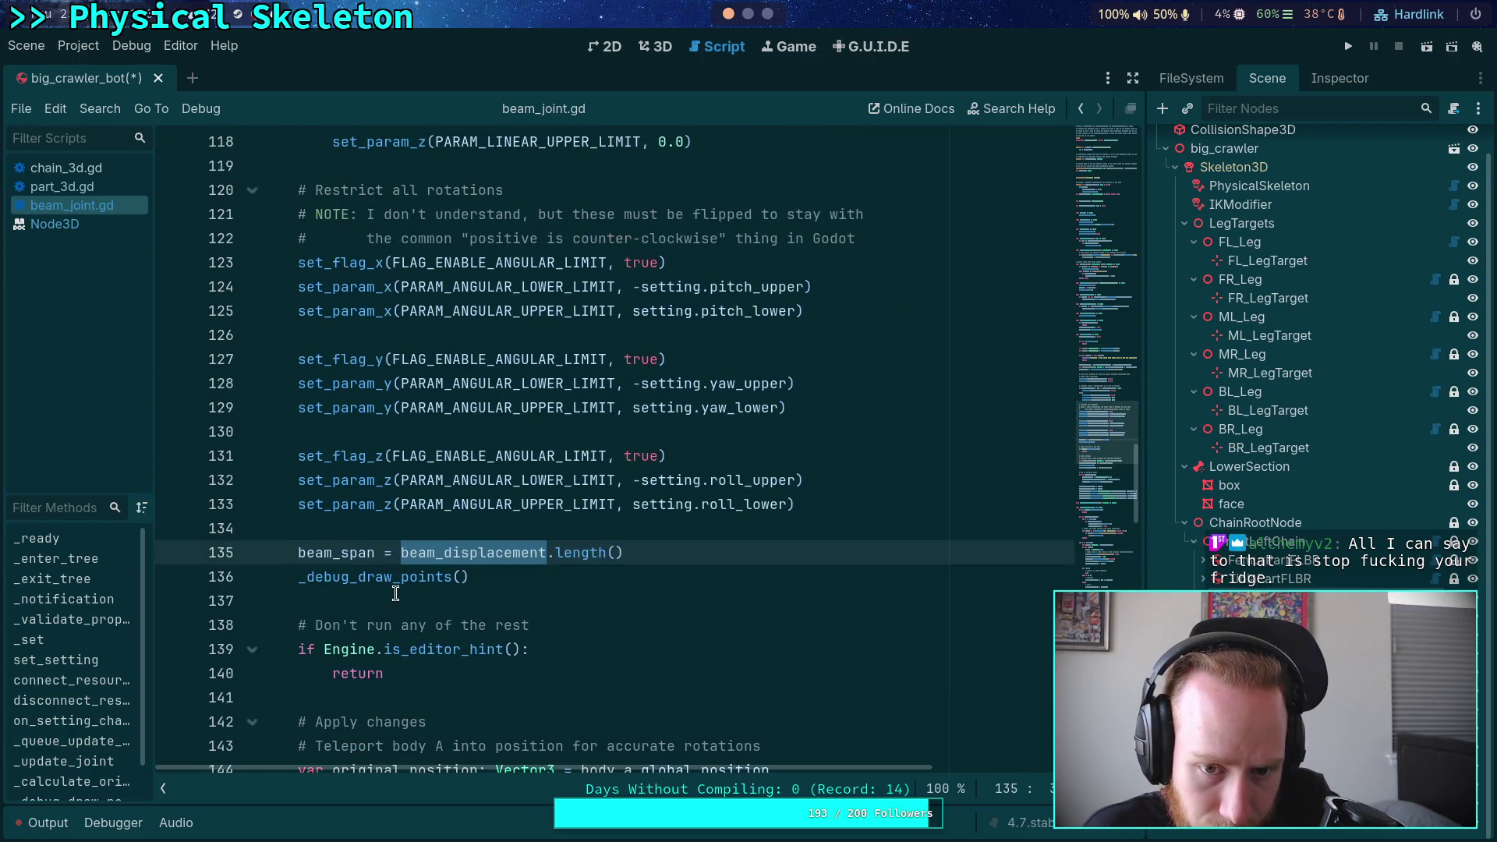
scroll(396, 594, "down", 1)
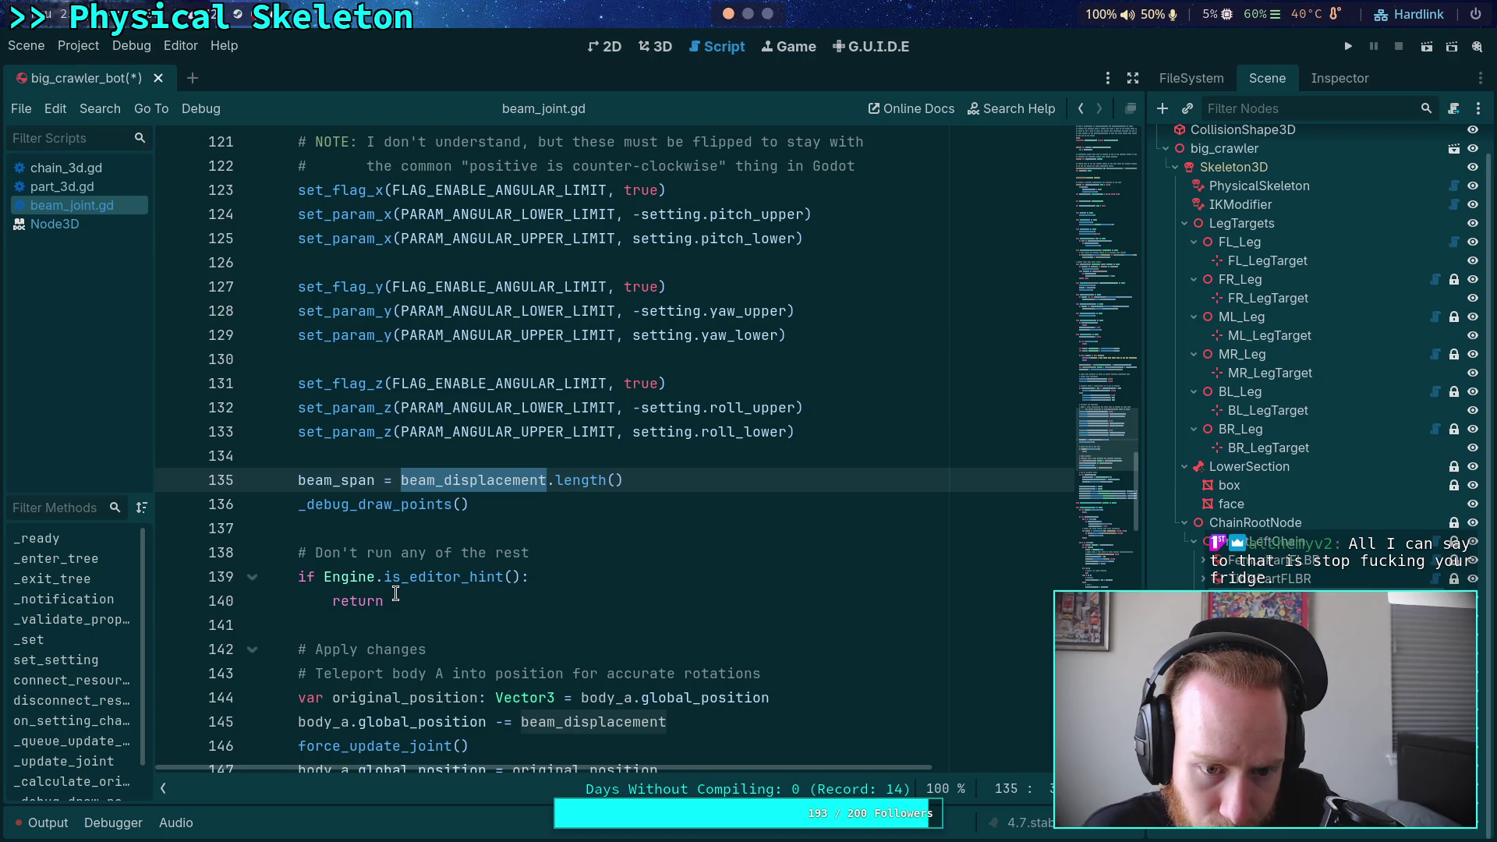
scroll(396, 594, "up", 20)
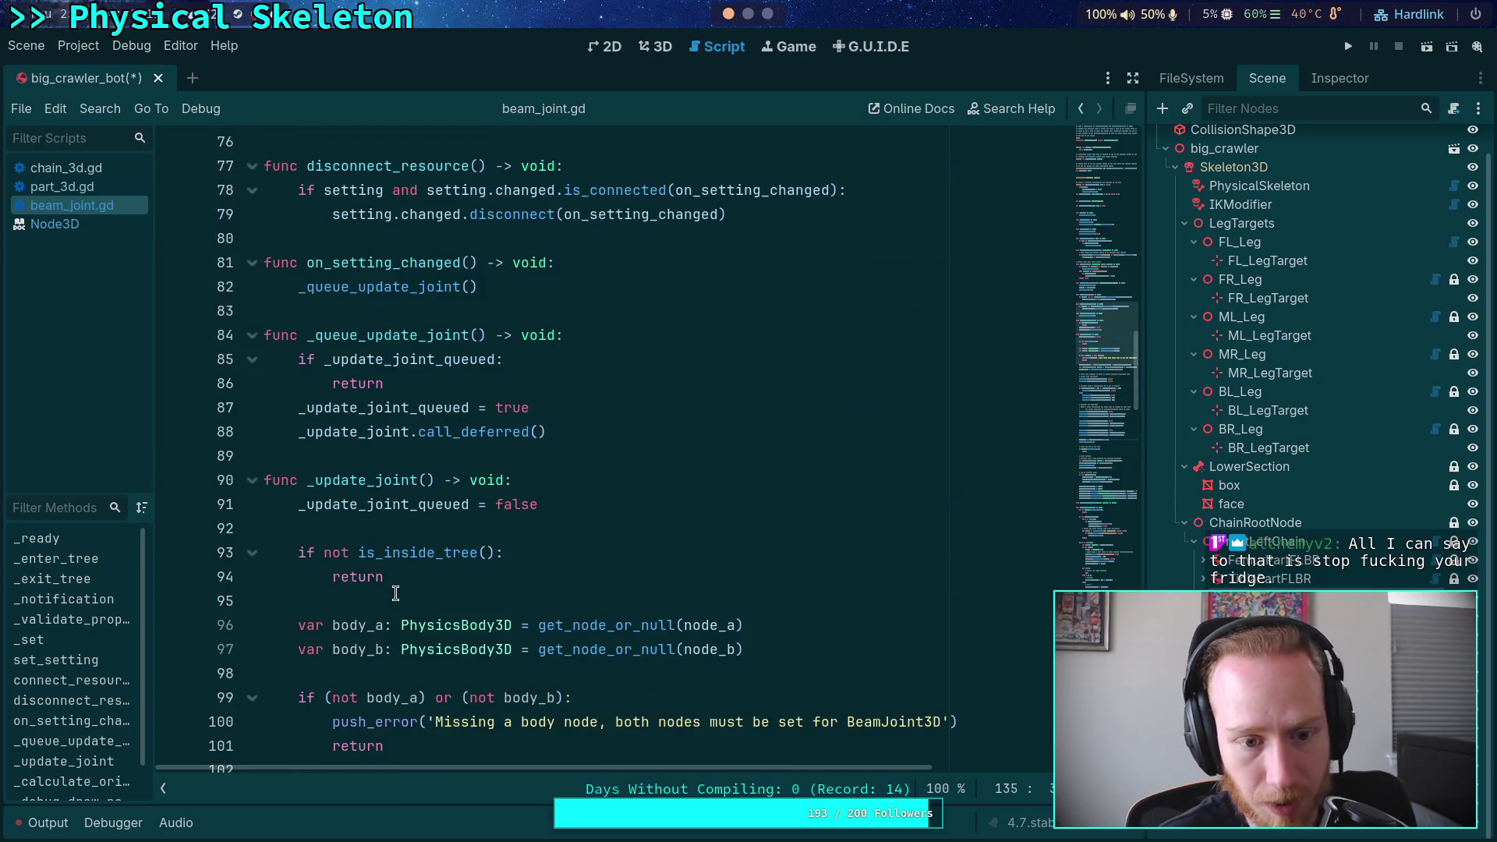
scroll(396, 594, "up", 11)
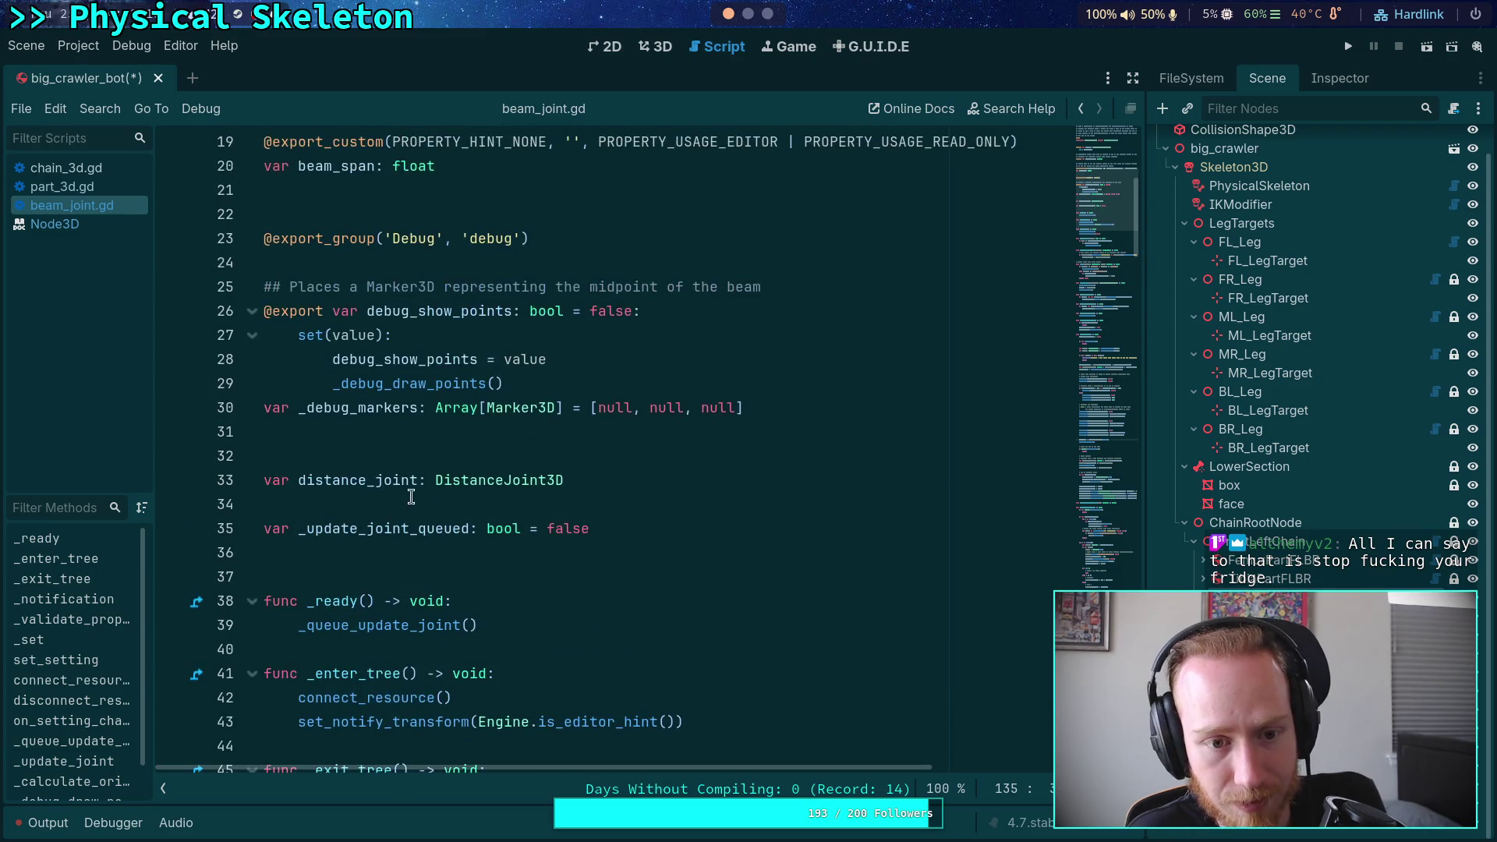
scroll(523, 386, "down", 7)
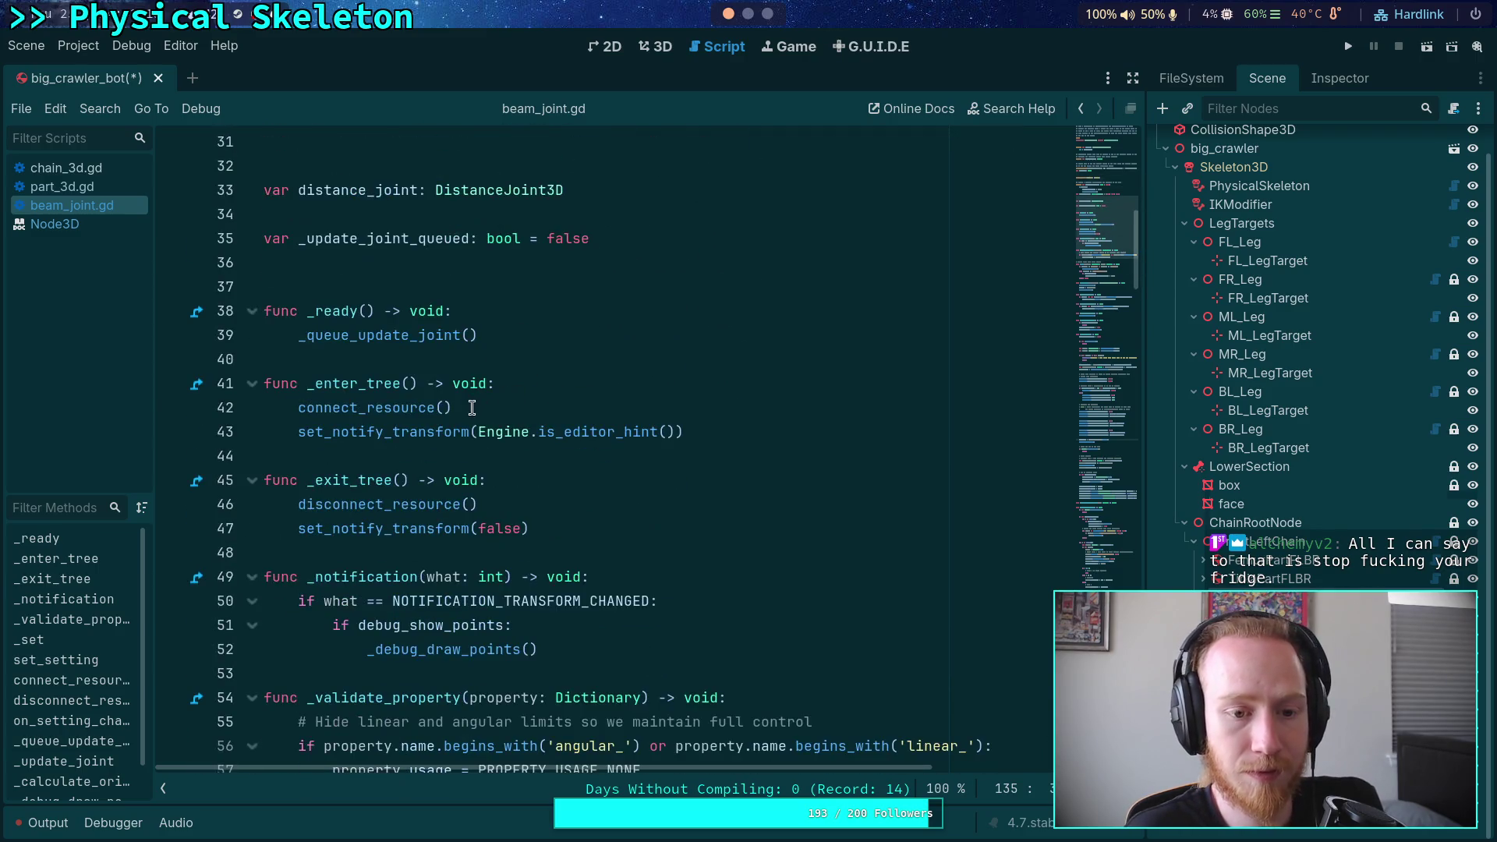
left_click(577, 426)
key("shift+Home")
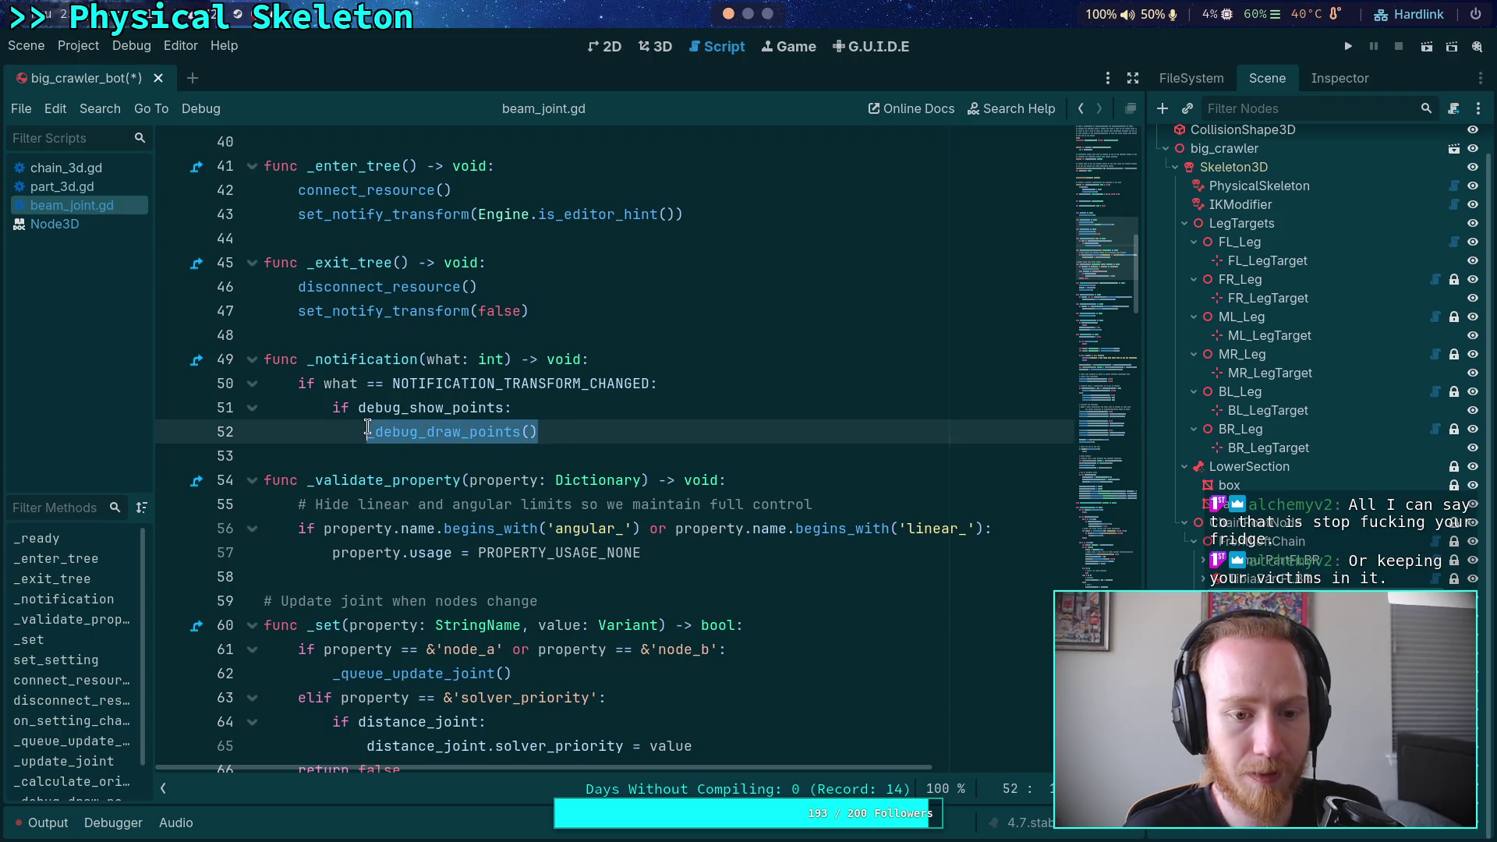
Replace line 52's call with _queue_update_joint(), save beam_joint.gd, and return to the 3D scene
type("_upd")
key("Return")
key("BackSpace")
key("BackSpace")
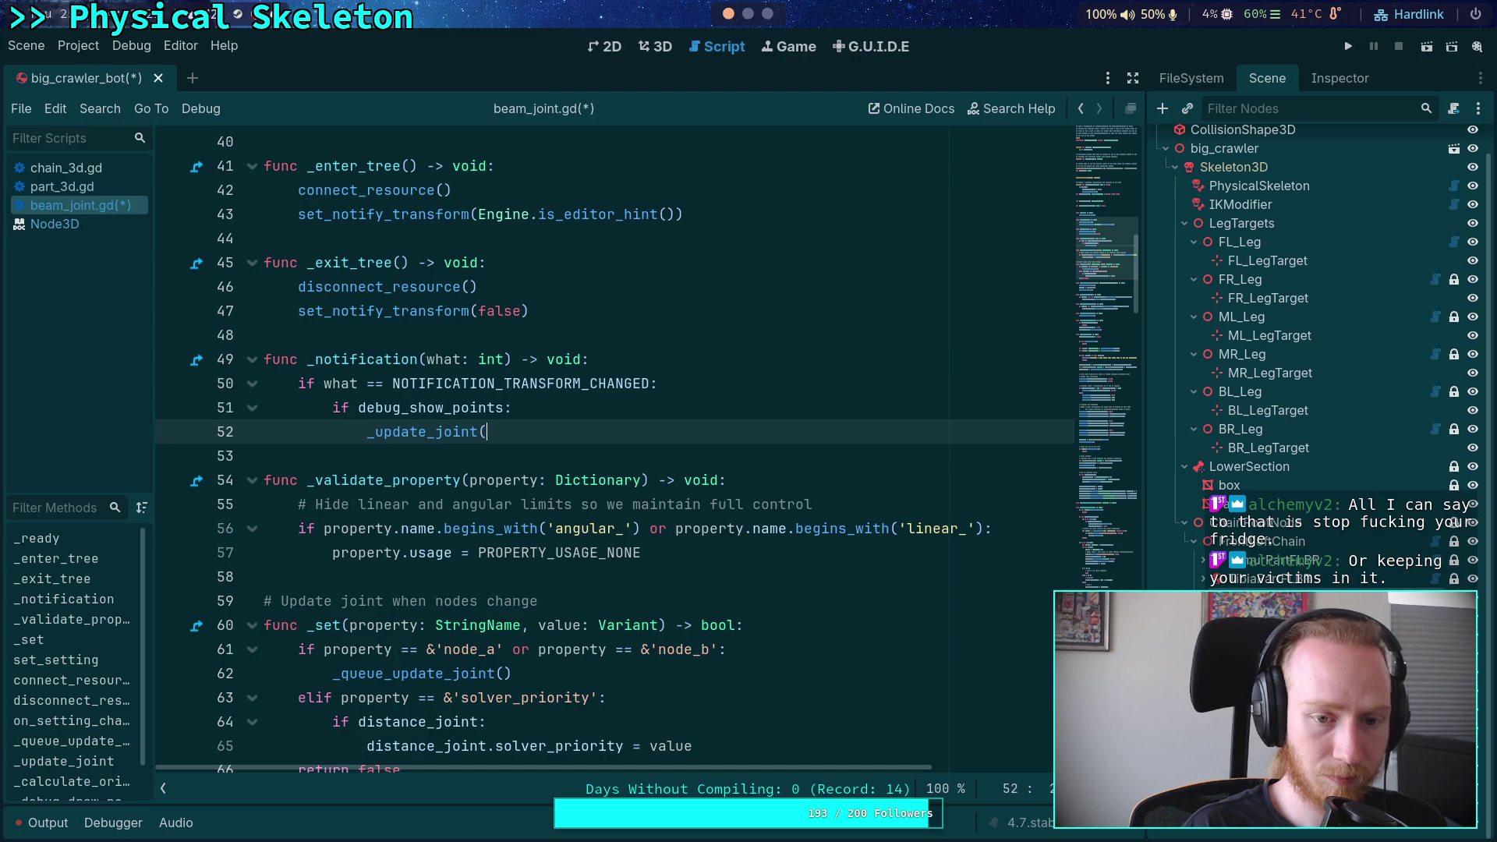
key("Escape")
key("BackSpace")
key("BackSpace")
key("BackSpace")
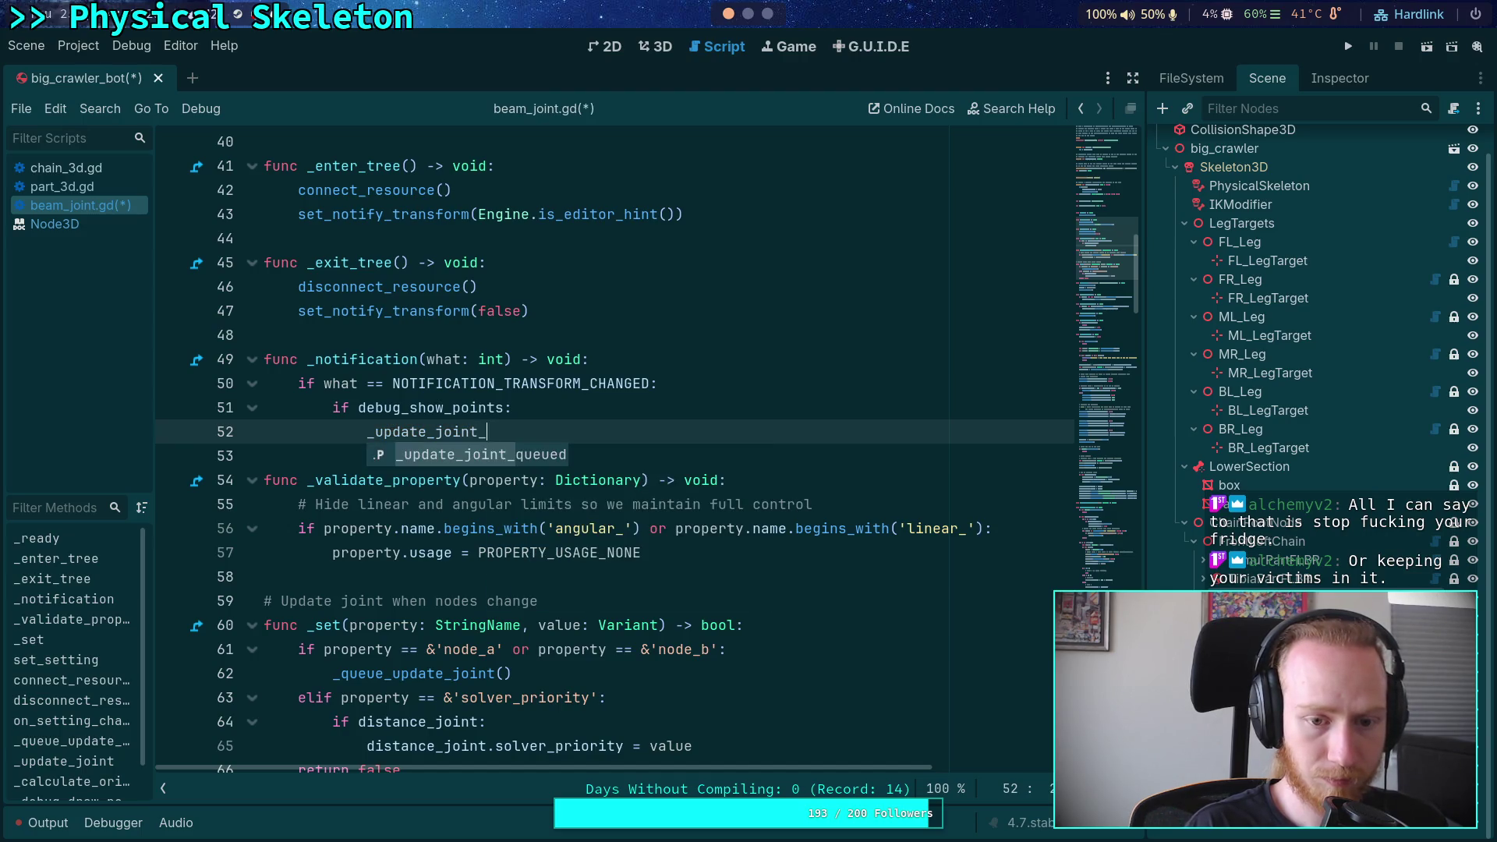
key("Down")
key("Down")
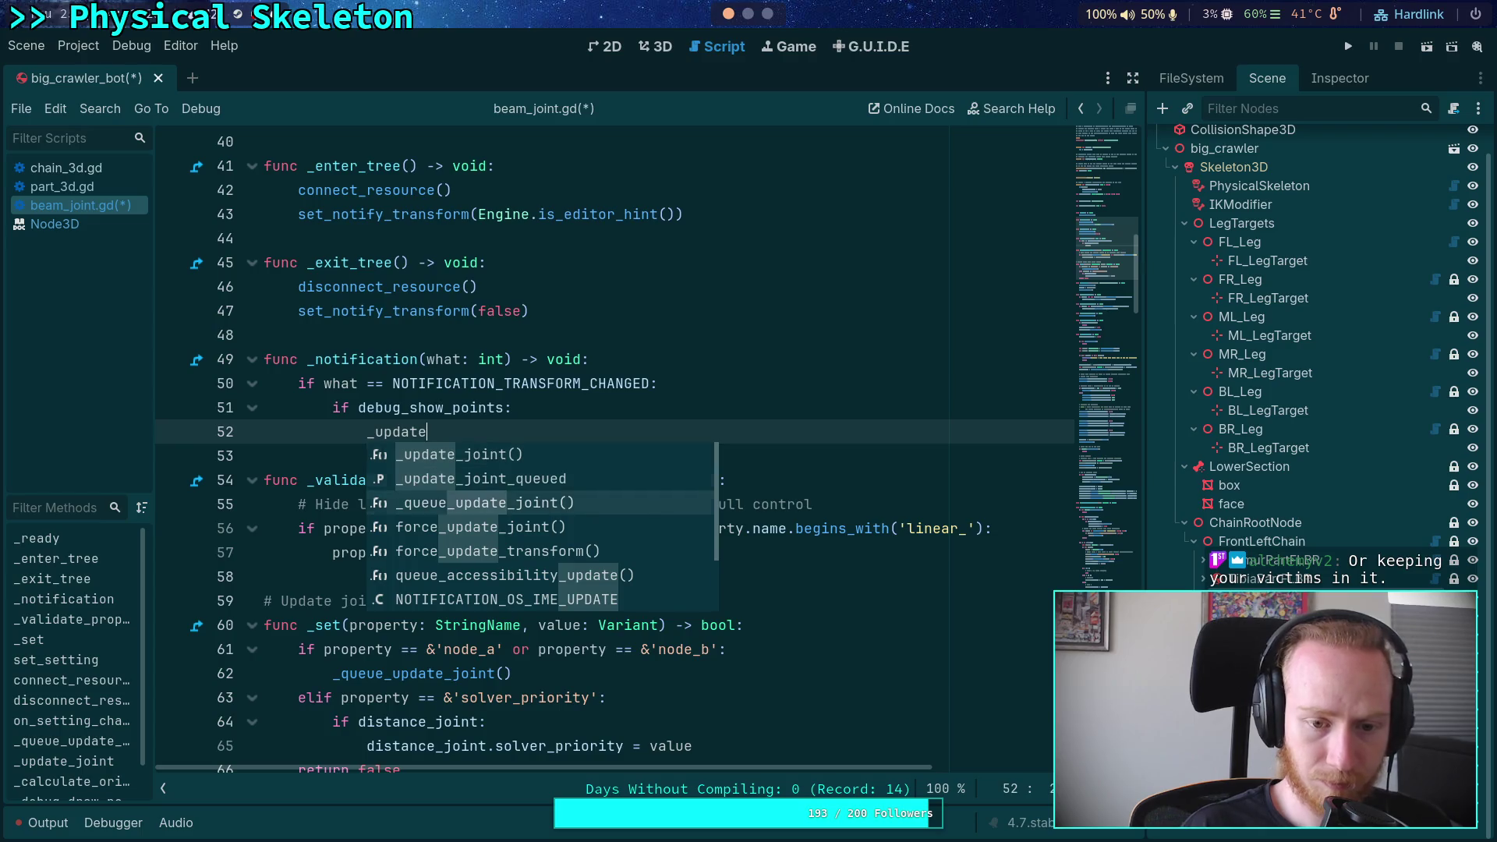
key("Return")
key("ctrl+s")
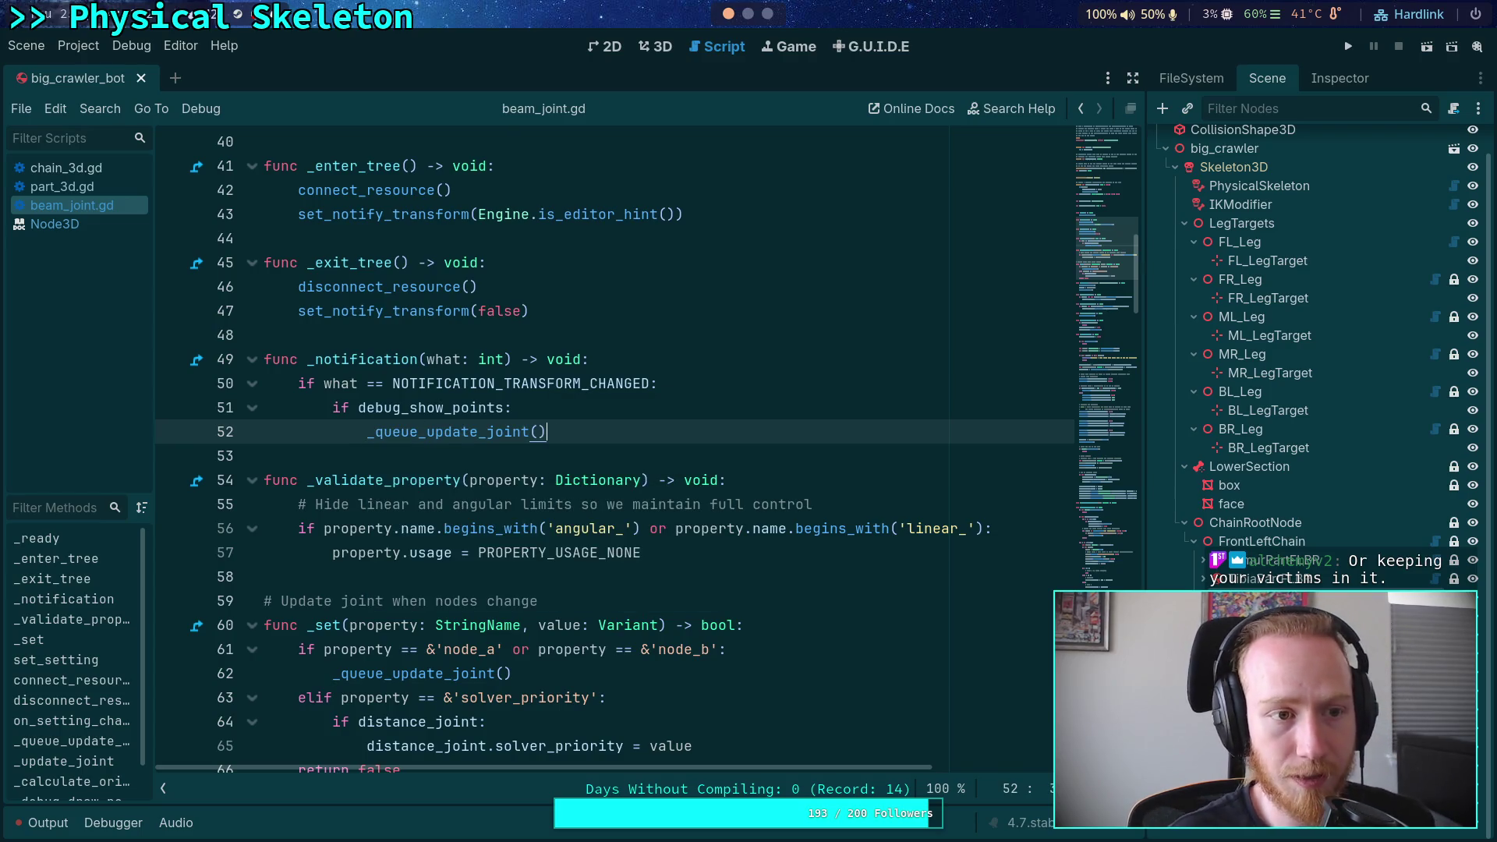
left_click(655, 47)
left_click(43, 823)
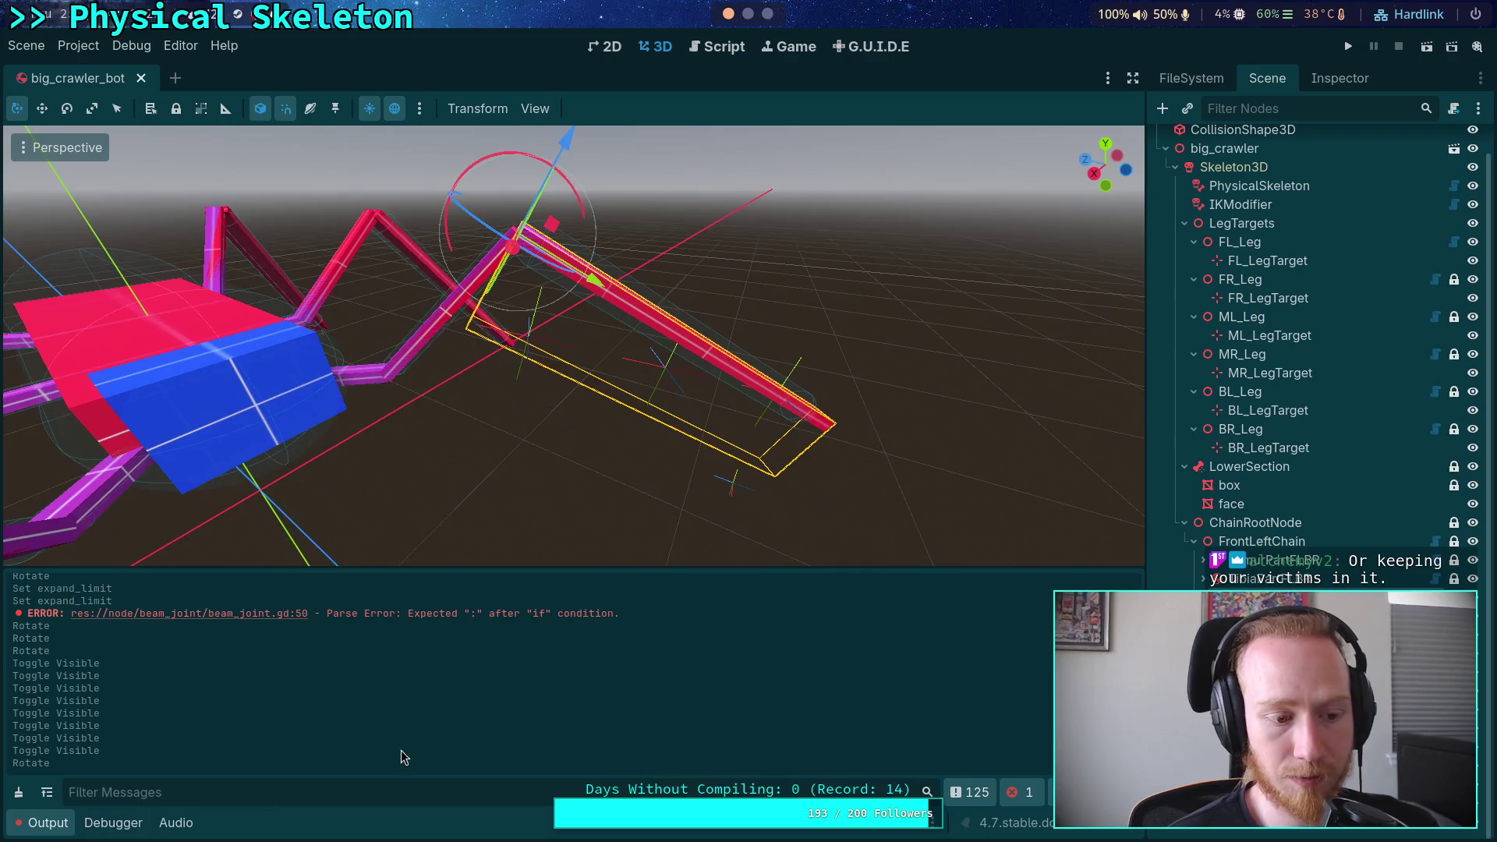
Enlarge the 3D view and rotate the long crawler leg segment about 13 degrees, then return to beam_joint.gd
left_click_drag(575, 566, 576, 630)
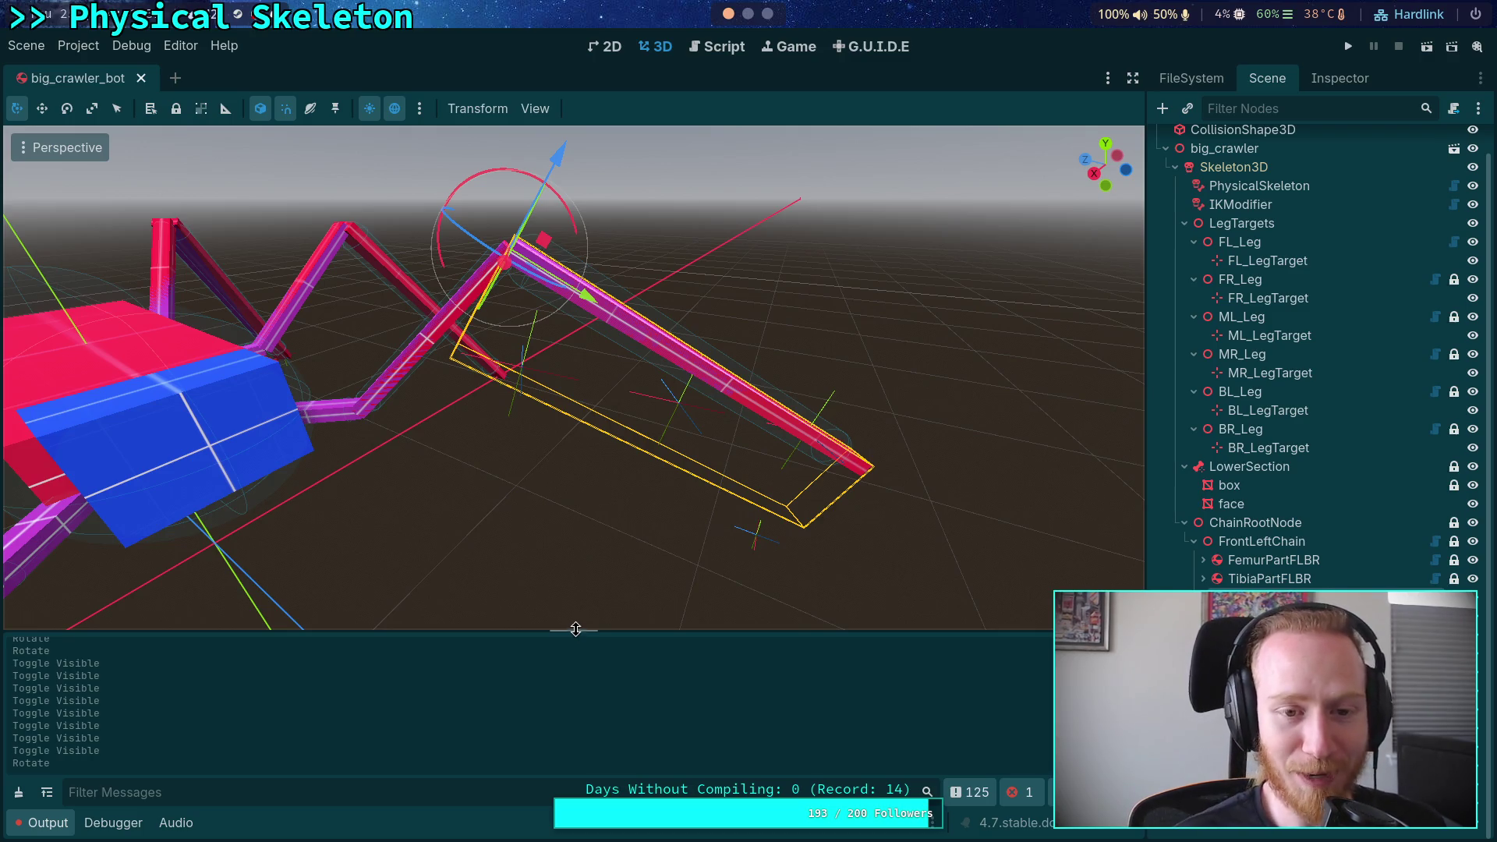
left_click_drag(507, 169, 479, 166)
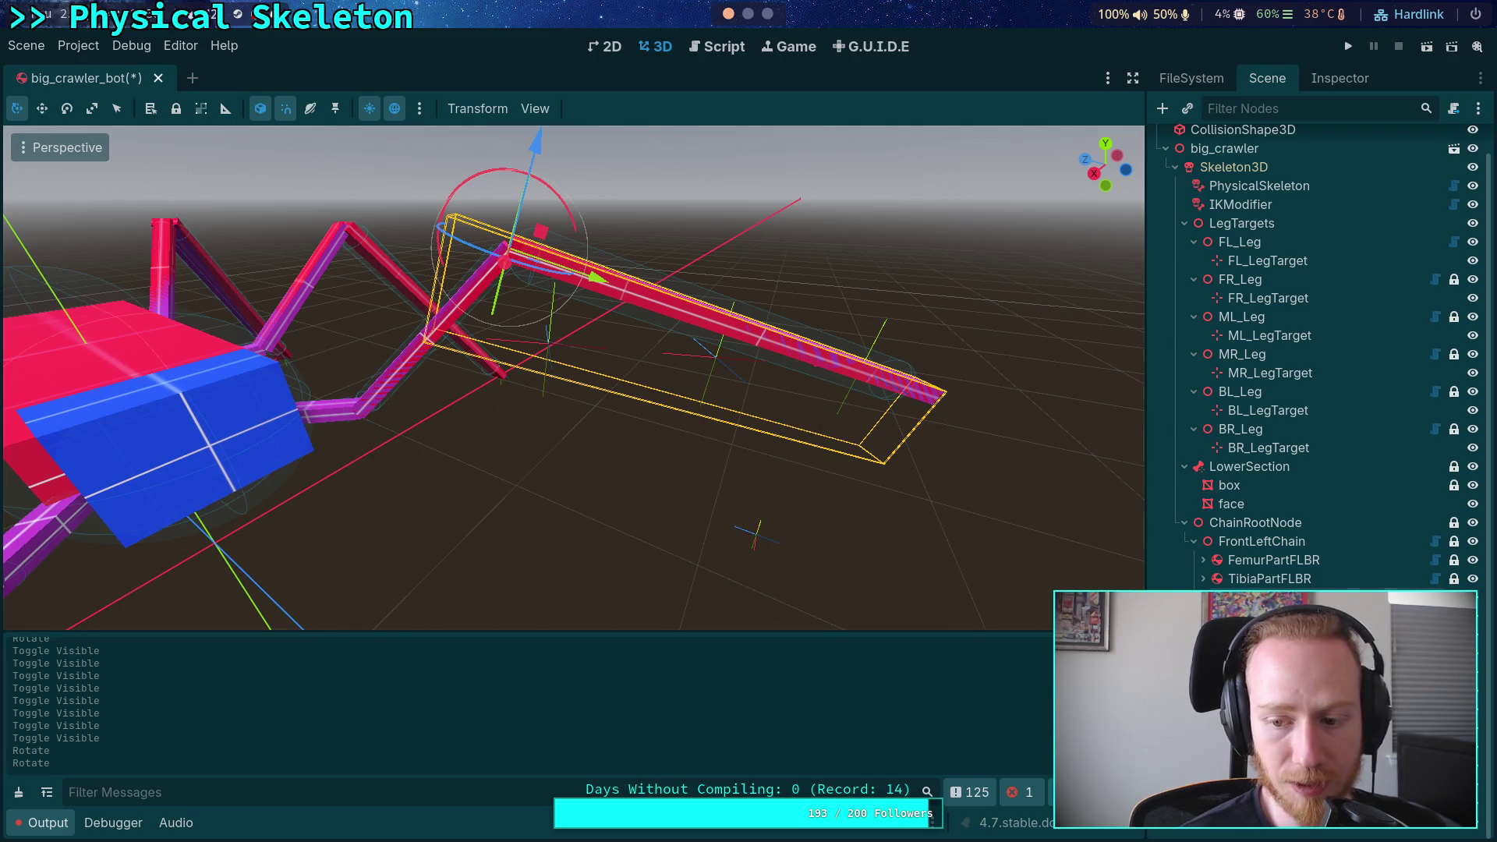
left_click(550, 343)
left_click(694, 52)
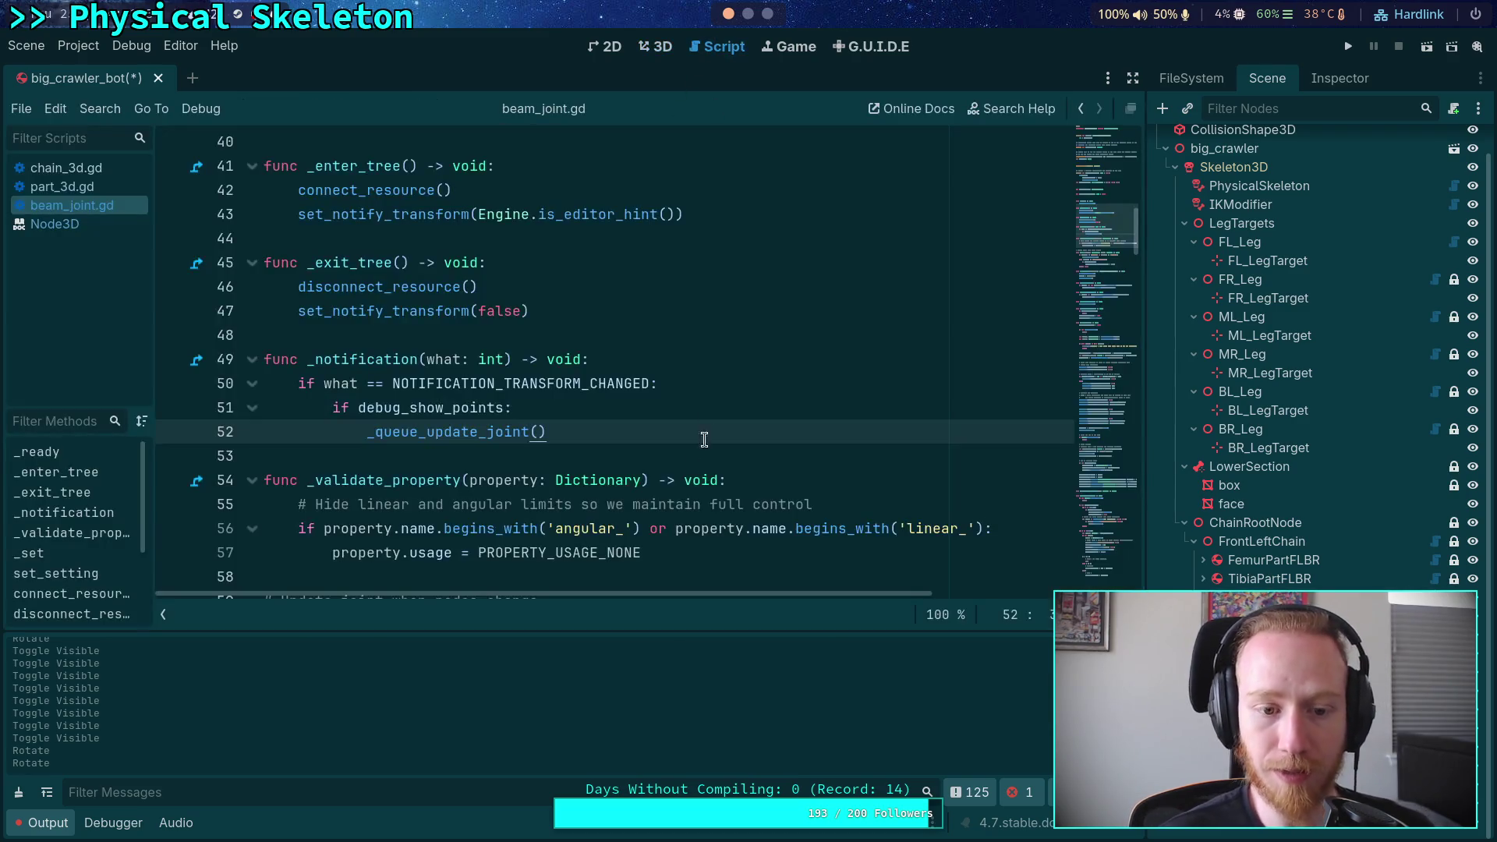
Add marker.force_update_transform() as line 215 after line 214, then save the script
scroll(762, 451, "down", 20)
scroll(884, 434, "down", 14)
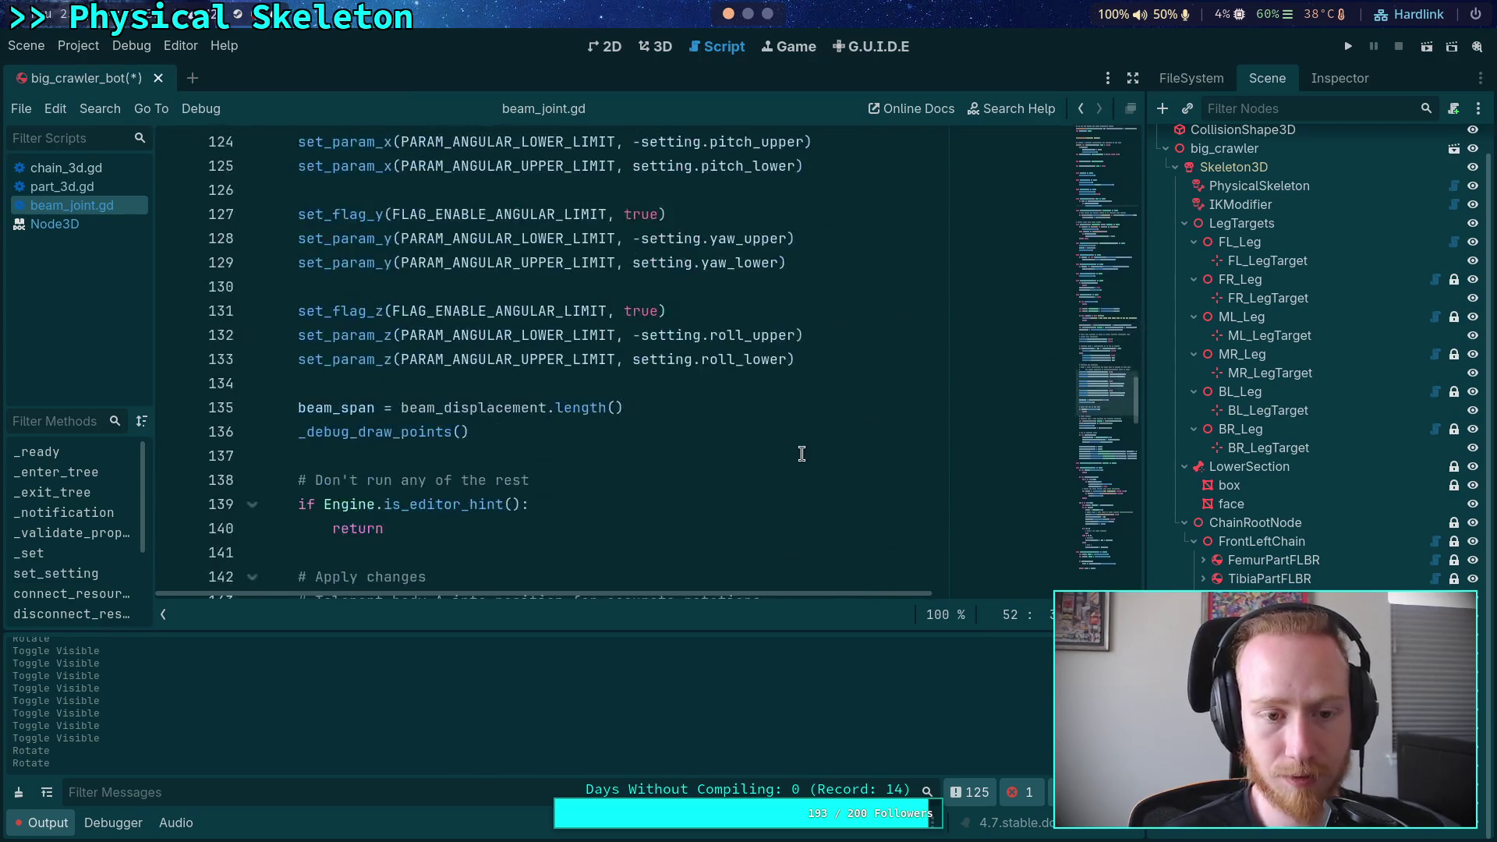
scroll(800, 441, "down", 12)
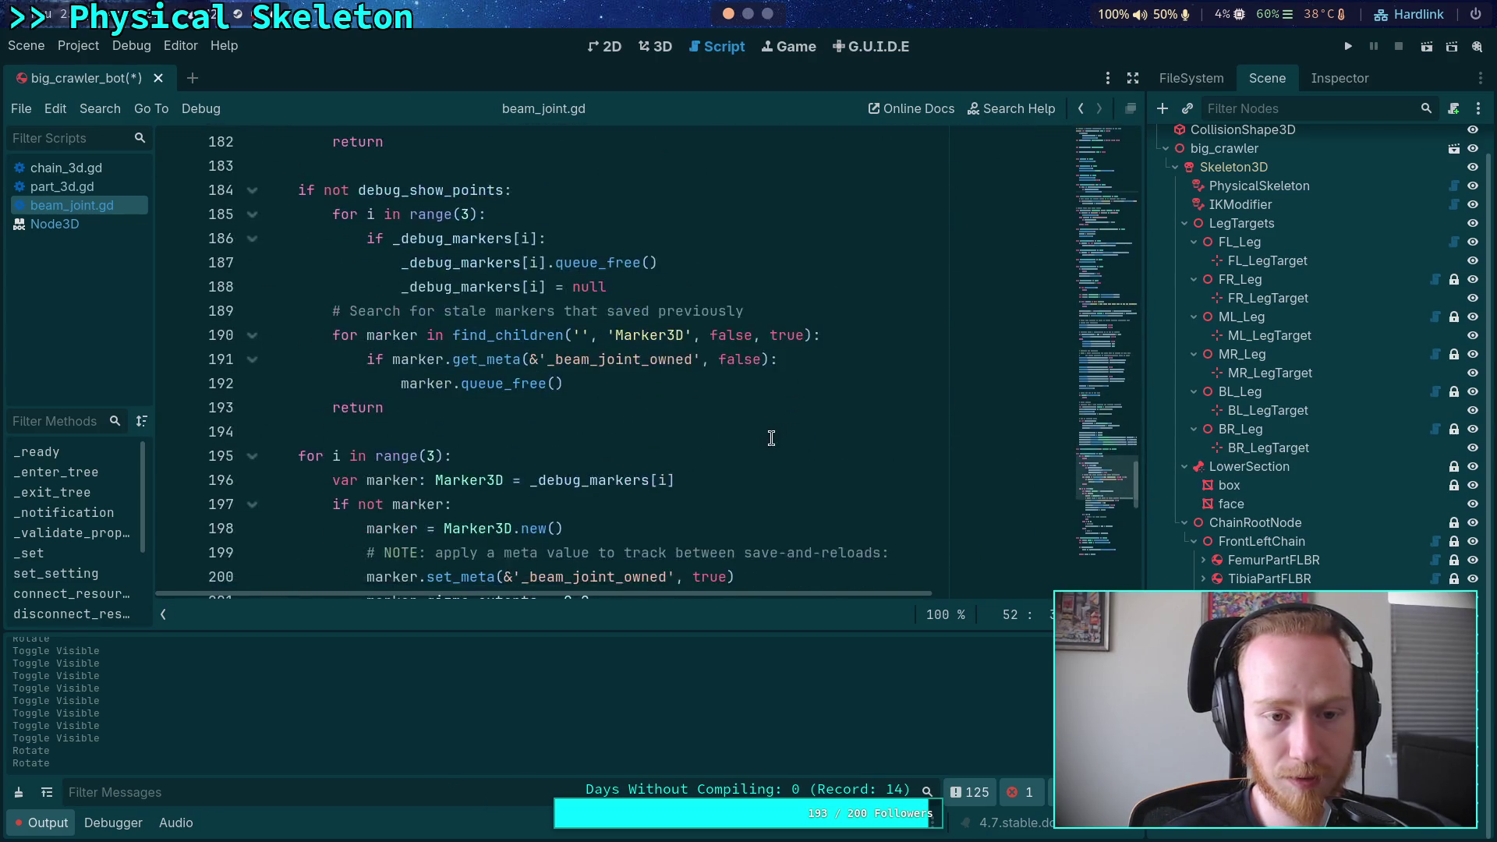
scroll(760, 439, "down", 4)
scroll(753, 432, "down", 1)
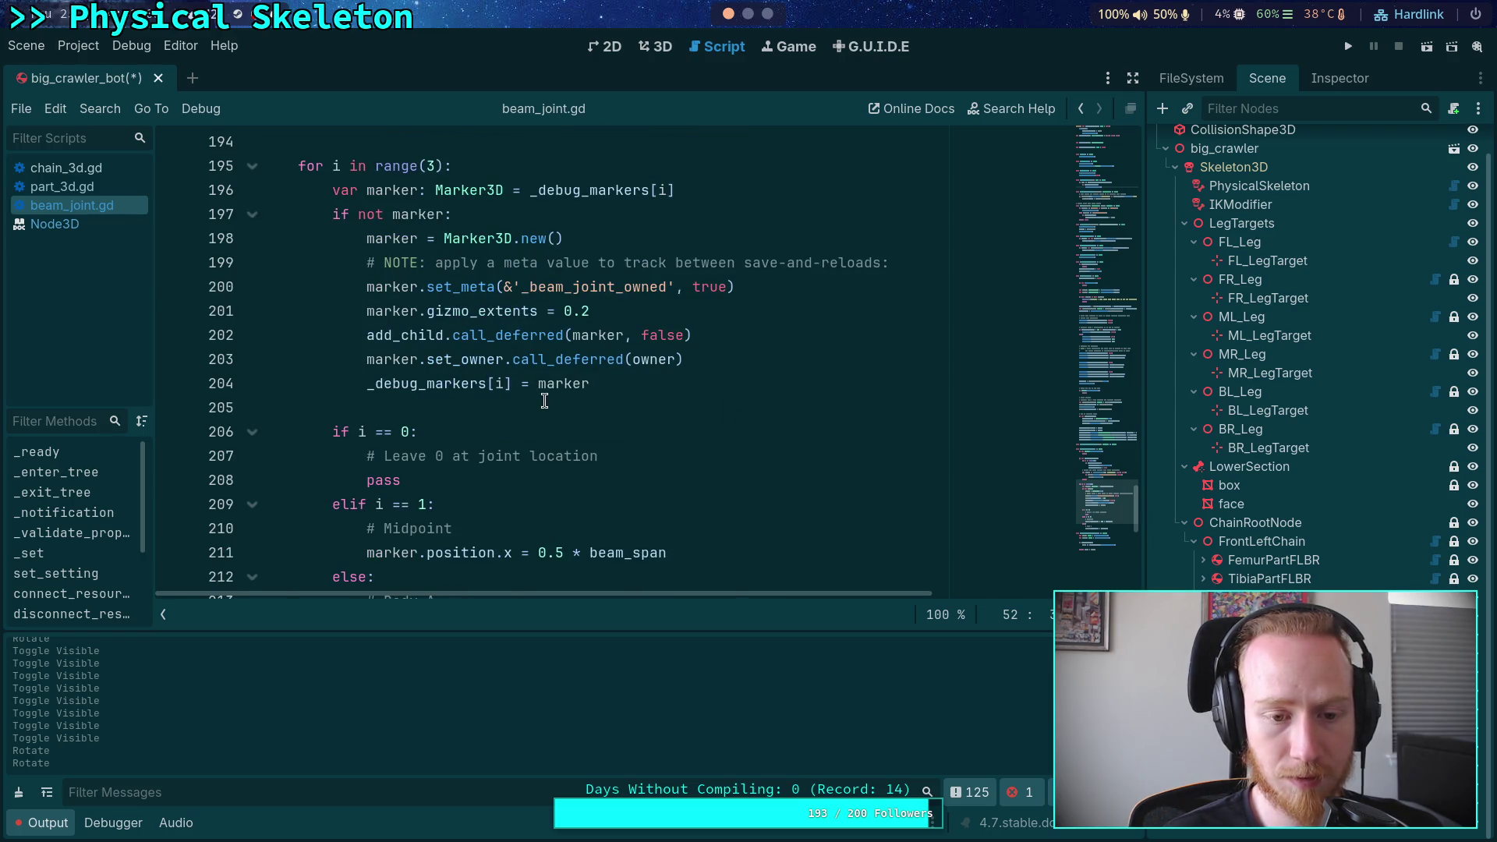
scroll(550, 402, "down", 2)
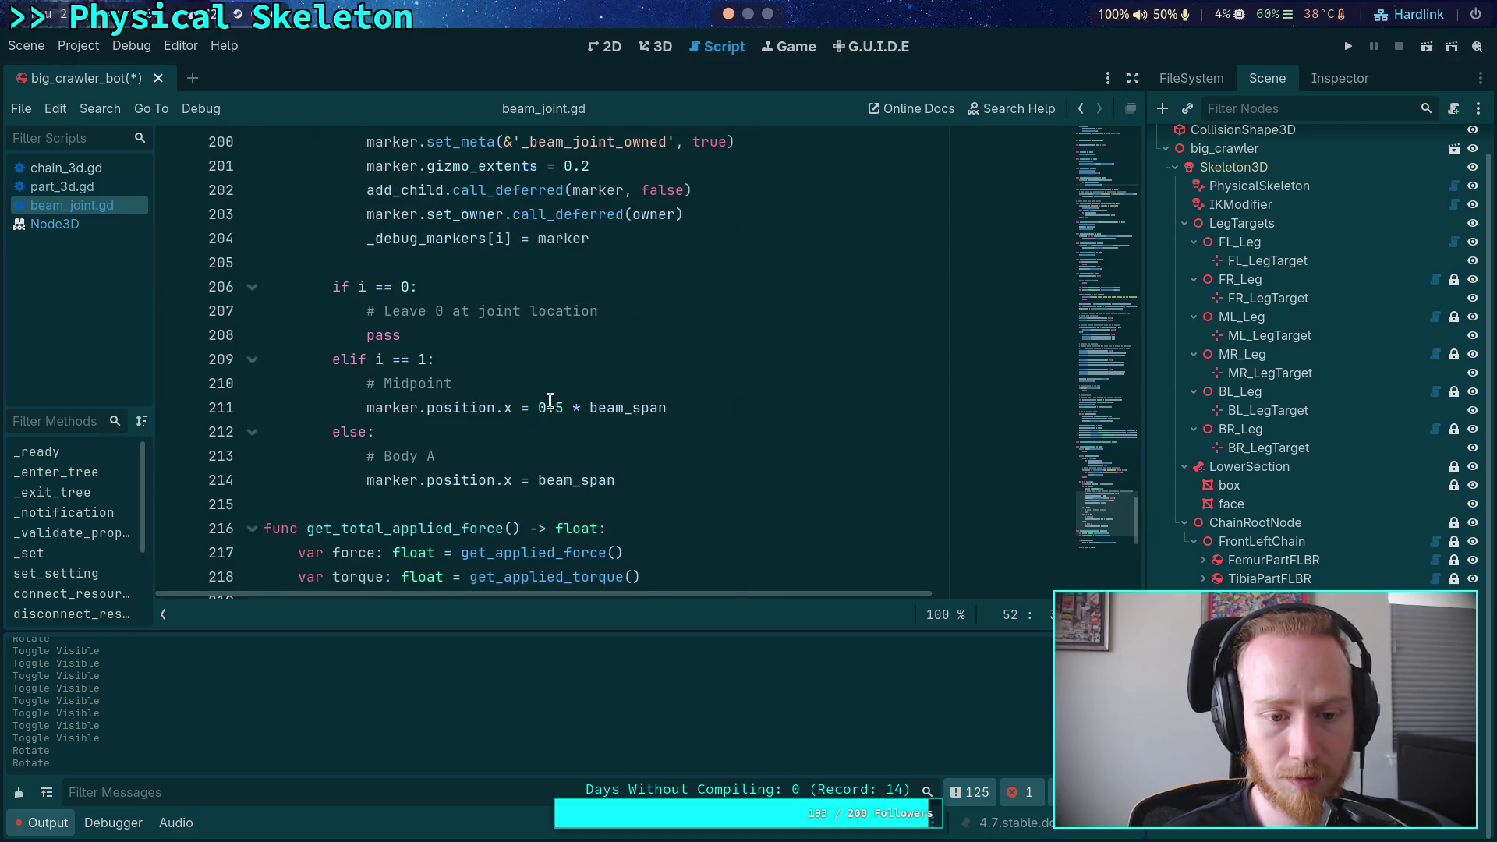
scroll(669, 453, "down", 1)
left_click(665, 409)
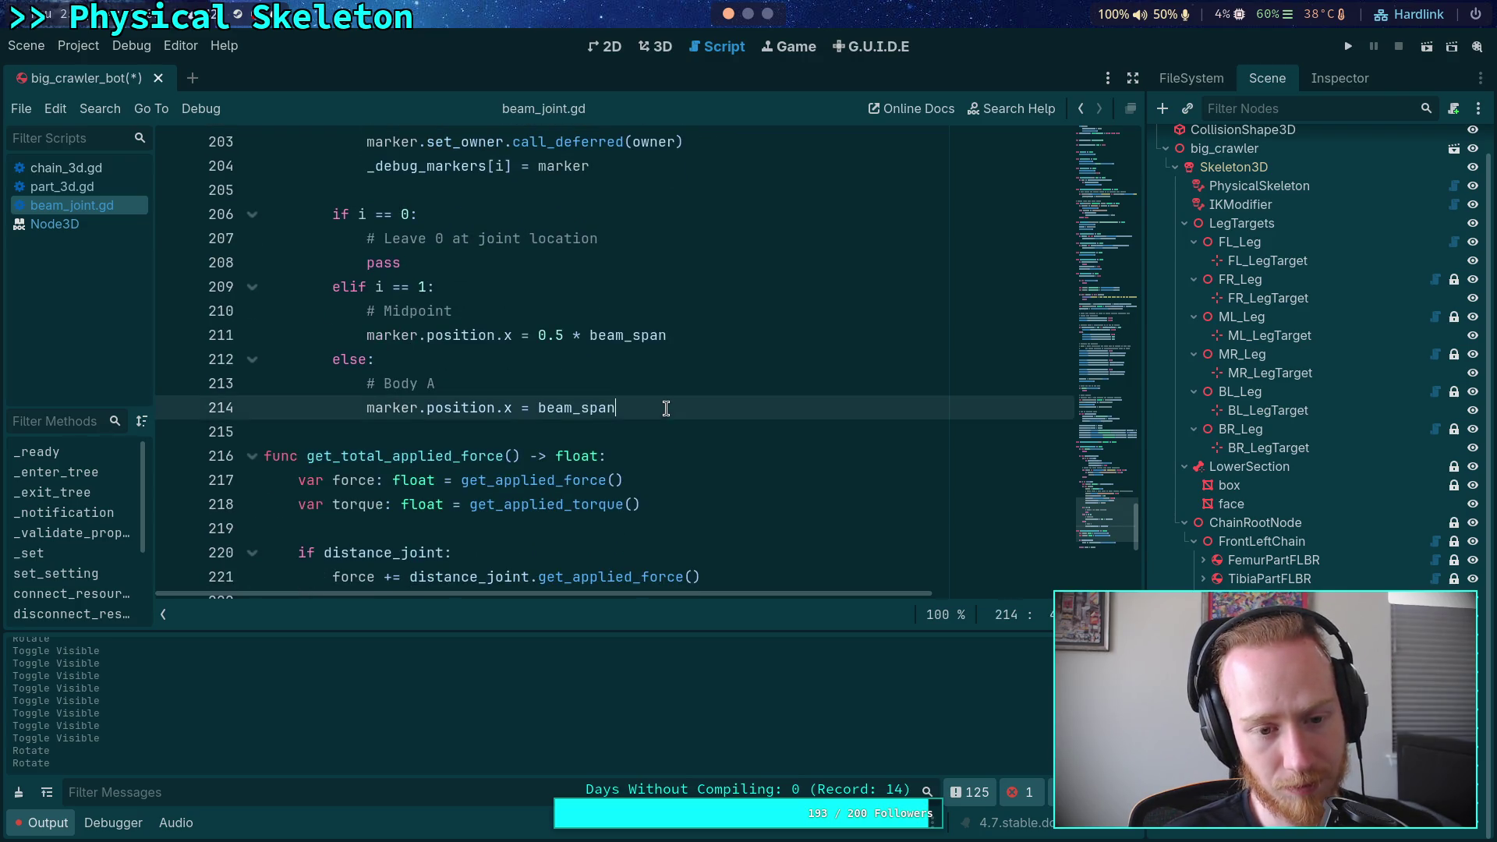
scroll(688, 404, "down", 1)
scroll(688, 404, "up", 1)
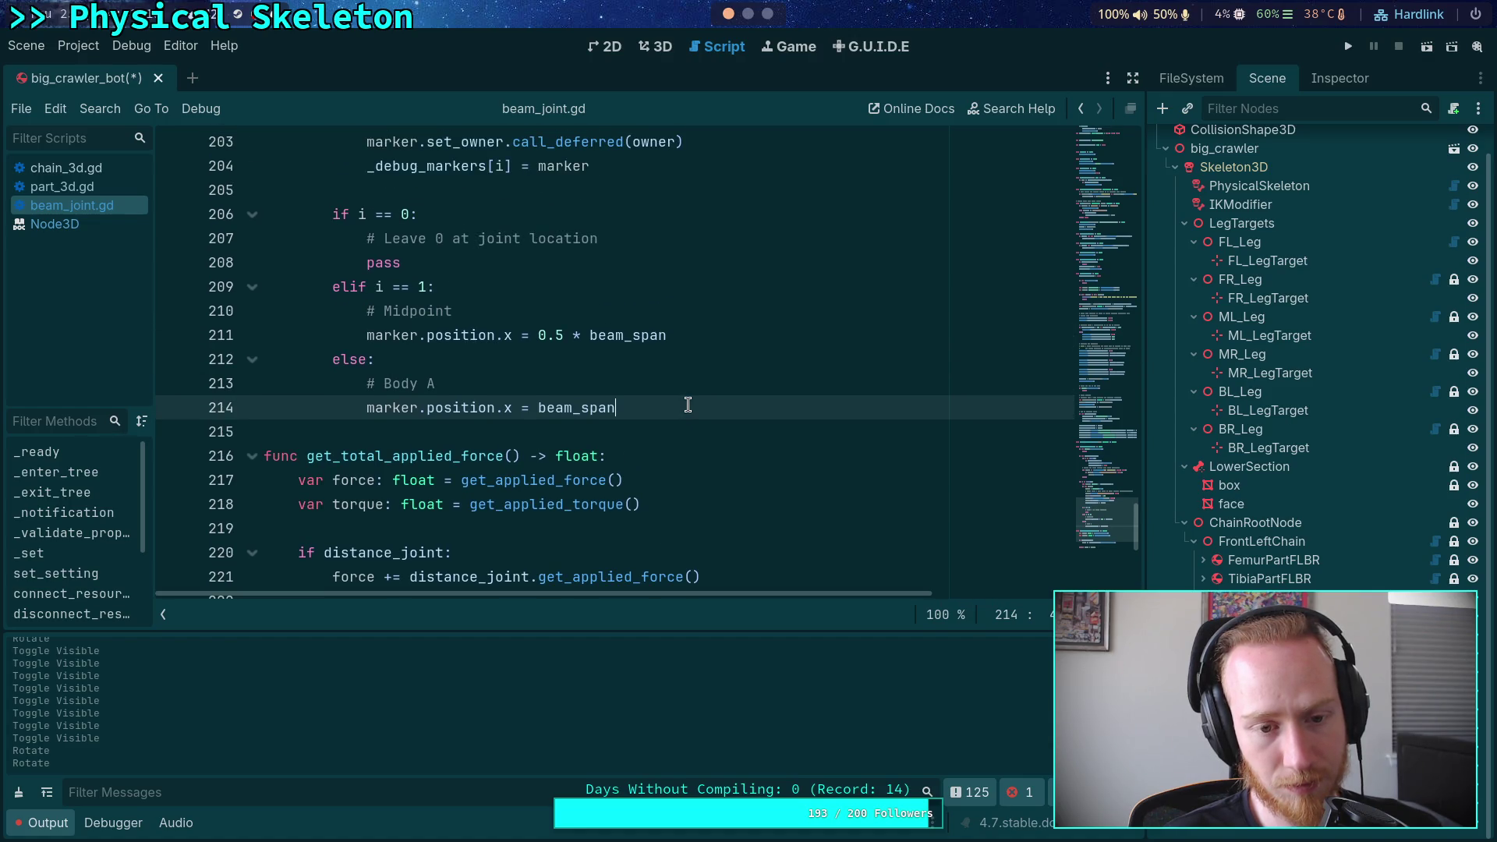
key("Return")
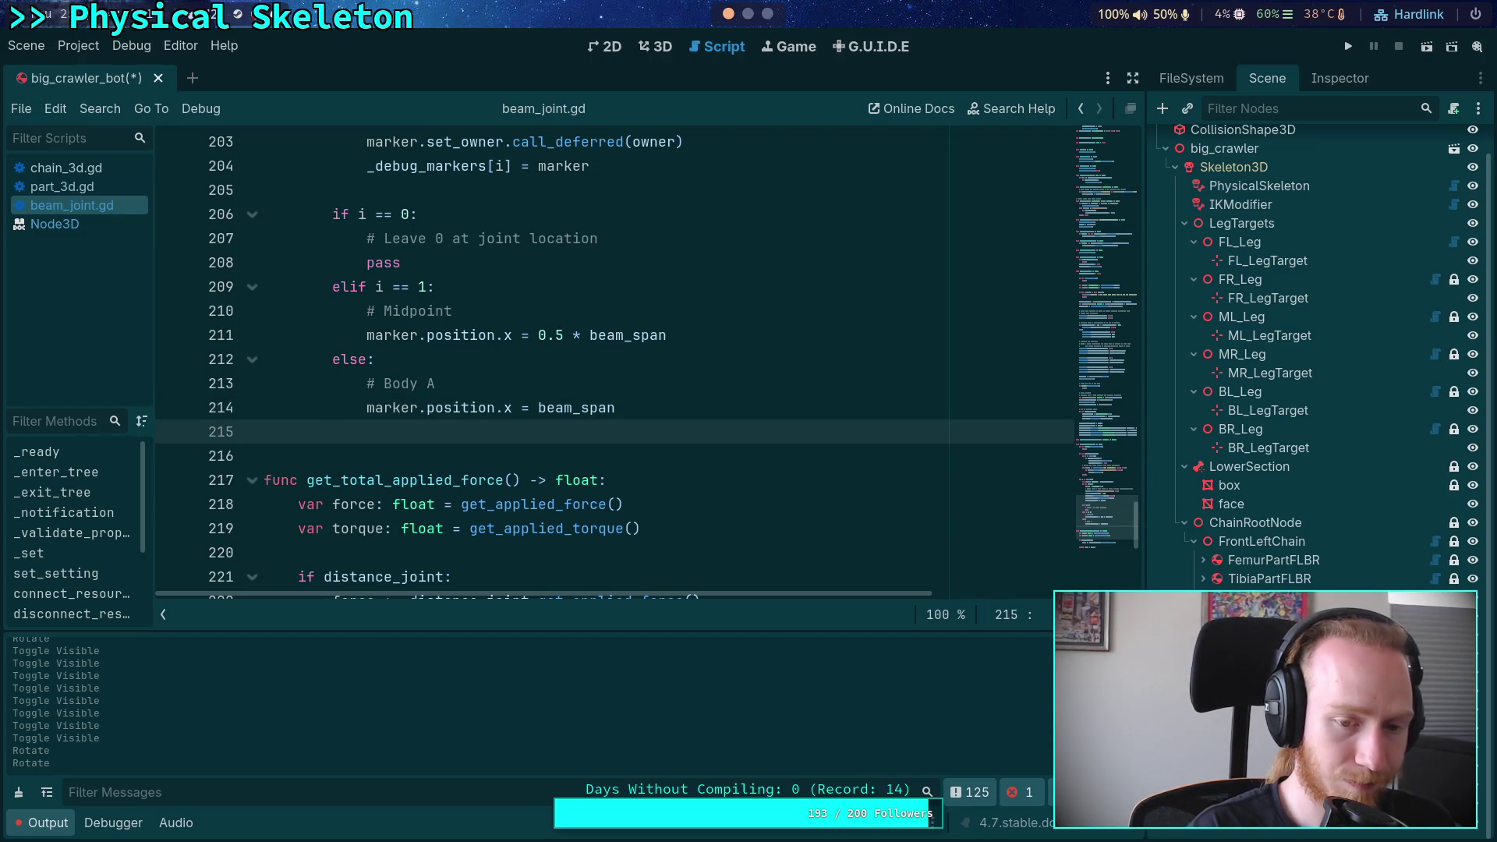
type("marker.for")
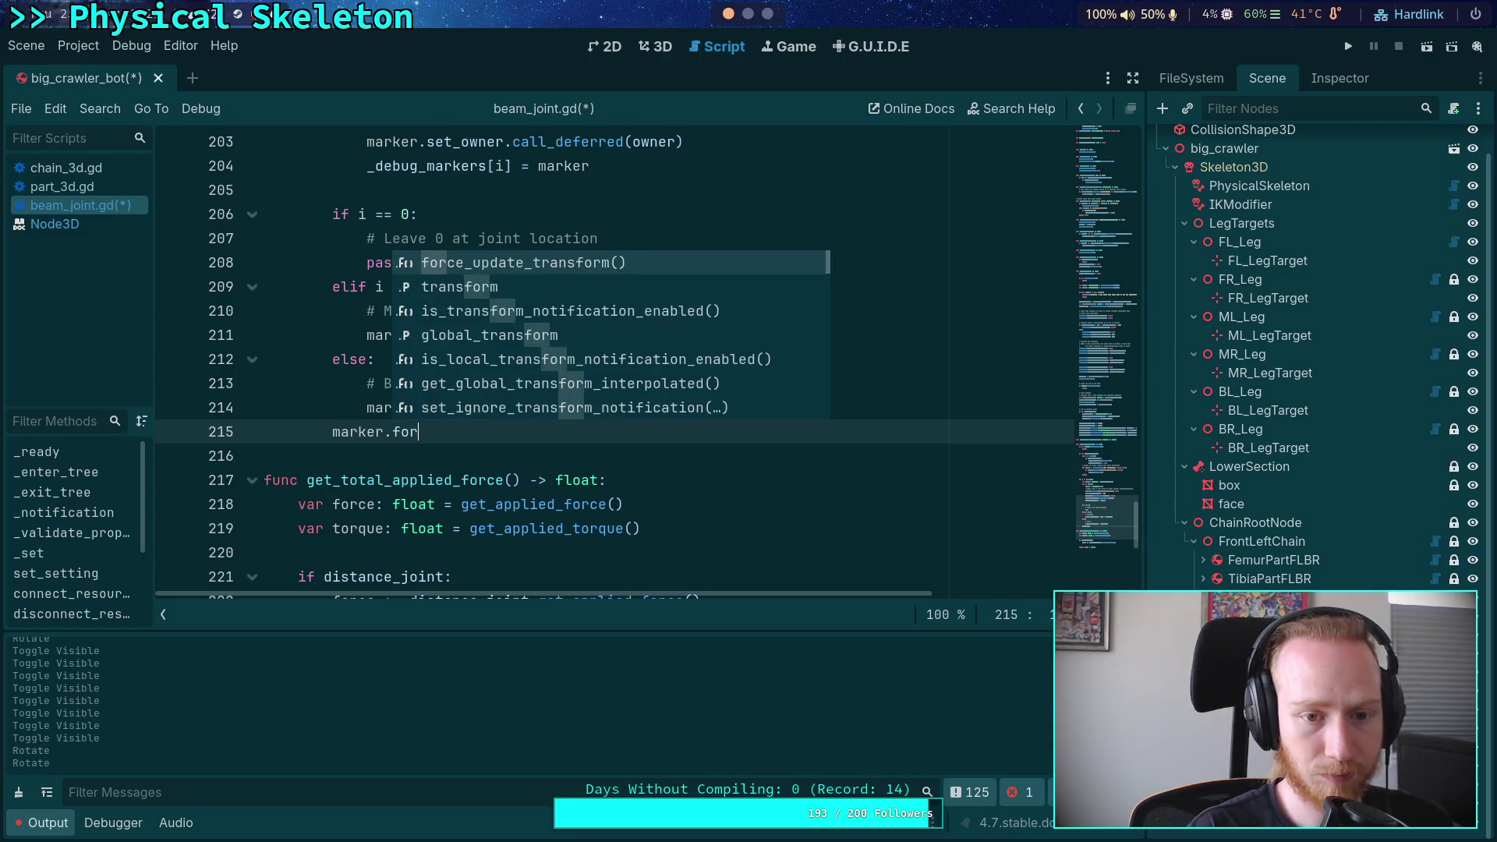
key("Return")
key("ctrl+s")
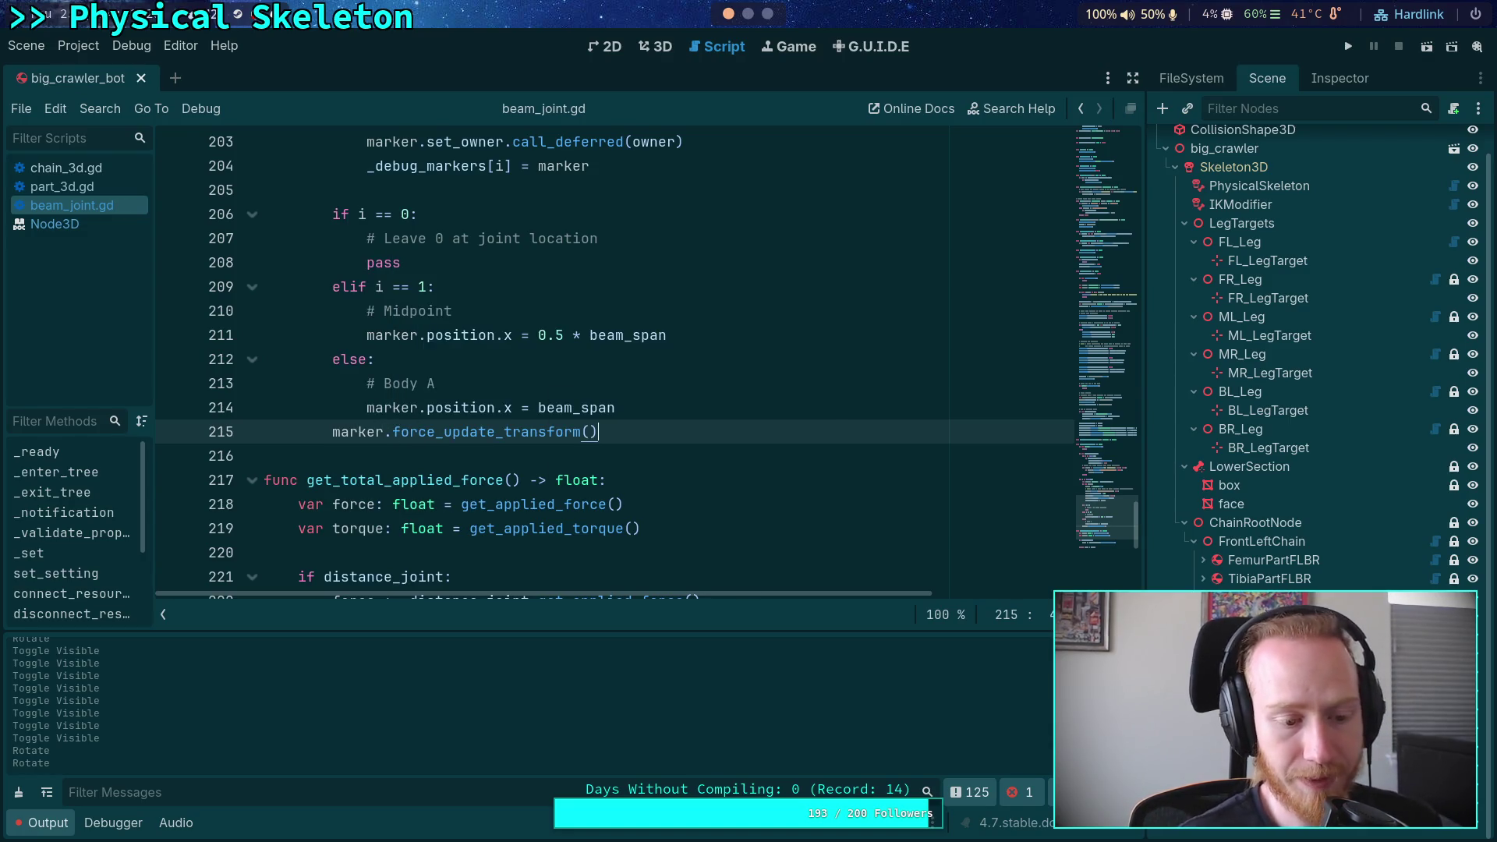
In the 3D view, rotate the crawler's upper leg segment slightly with the gizmo
left_click(662, 48)
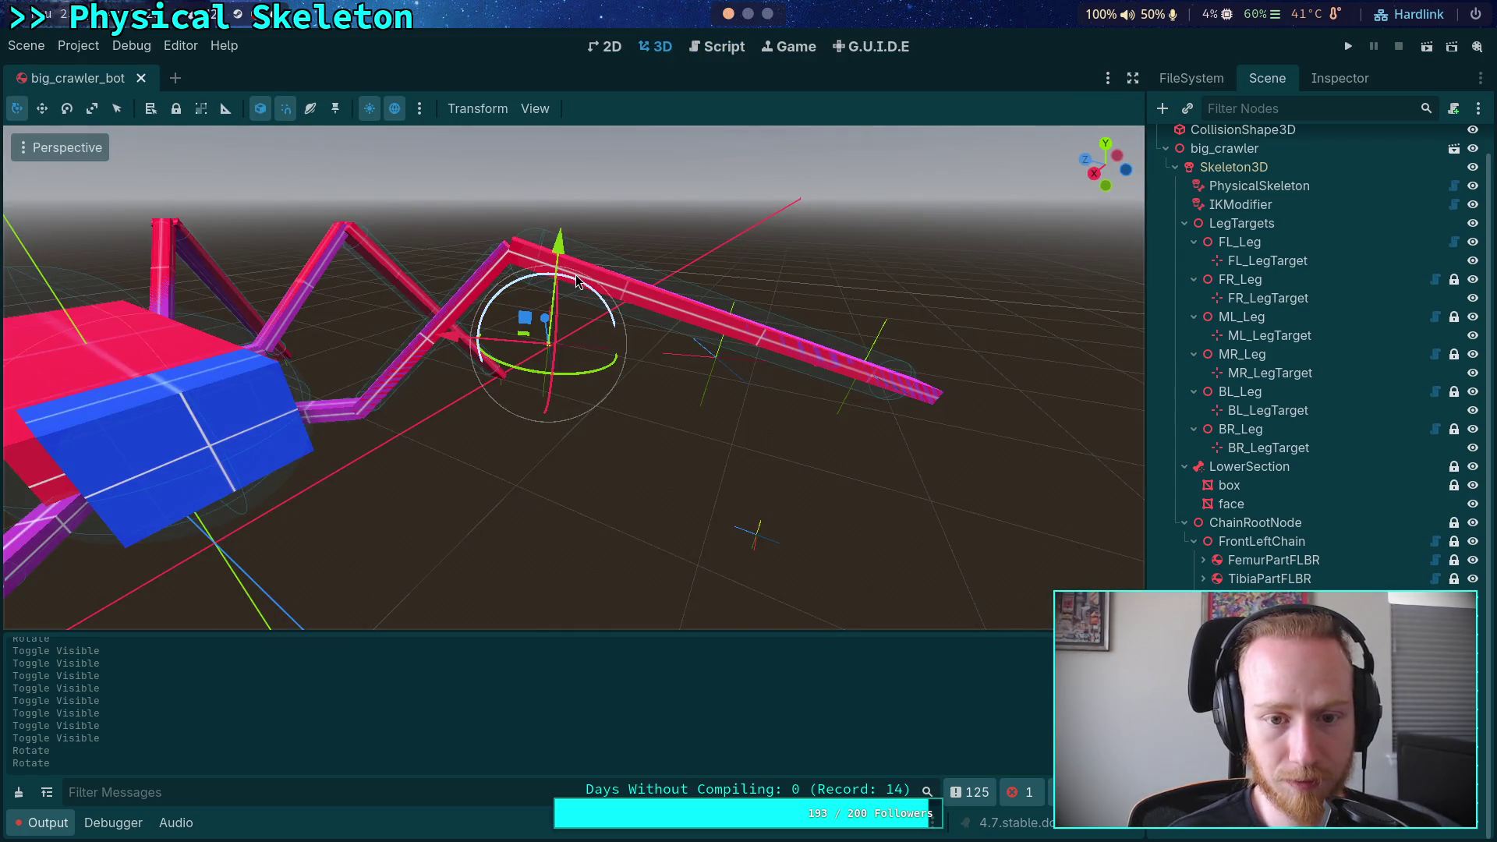
left_click(735, 371)
left_click(735, 371)
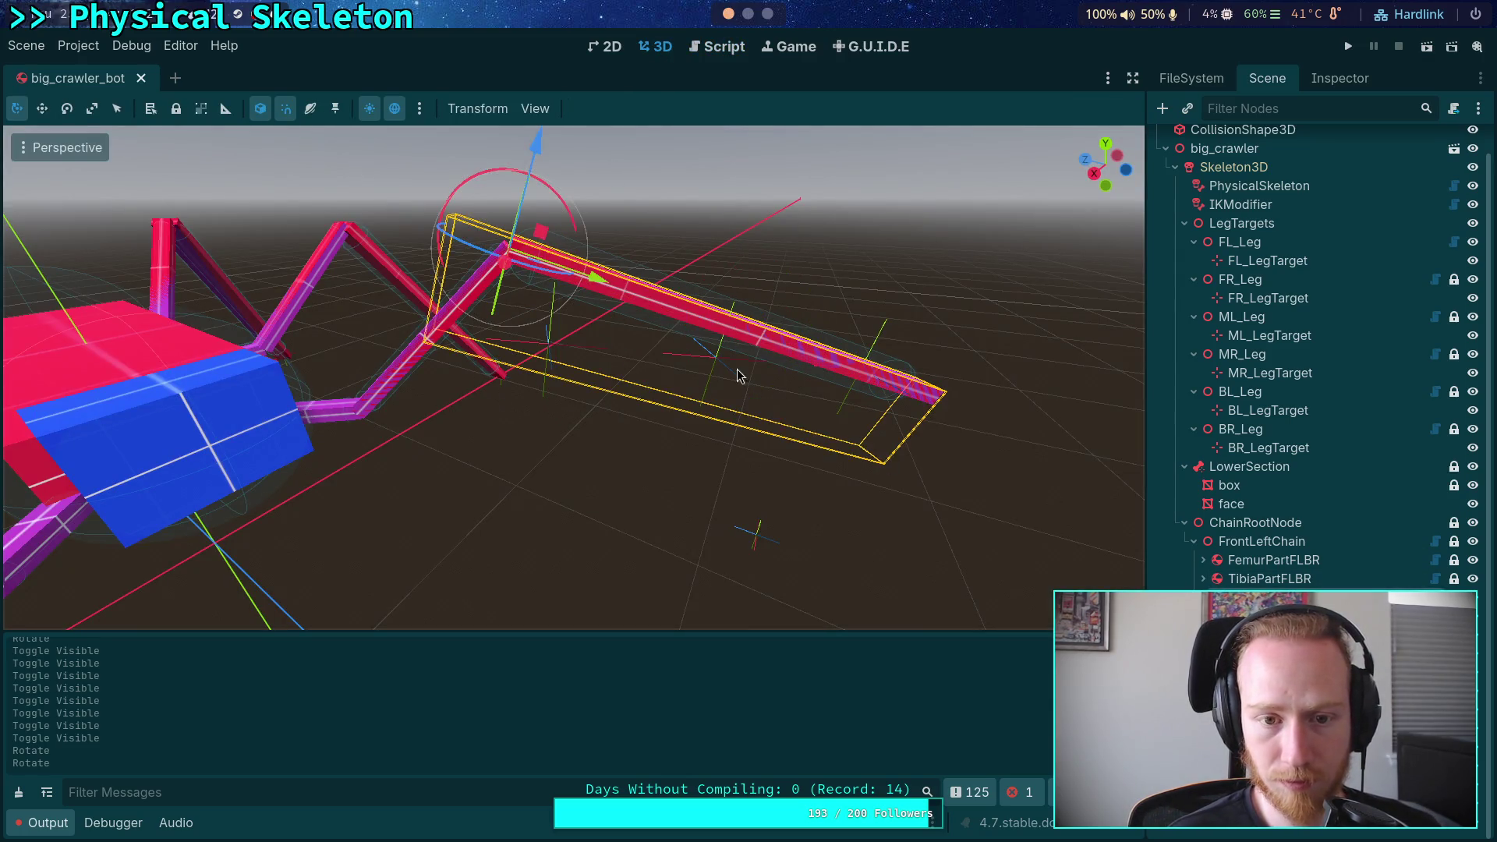
mouse_move(546, 182)
left_mouse_down()
mouse_move(605, 195)
mouse_move(536, 193)
left_mouse_up()
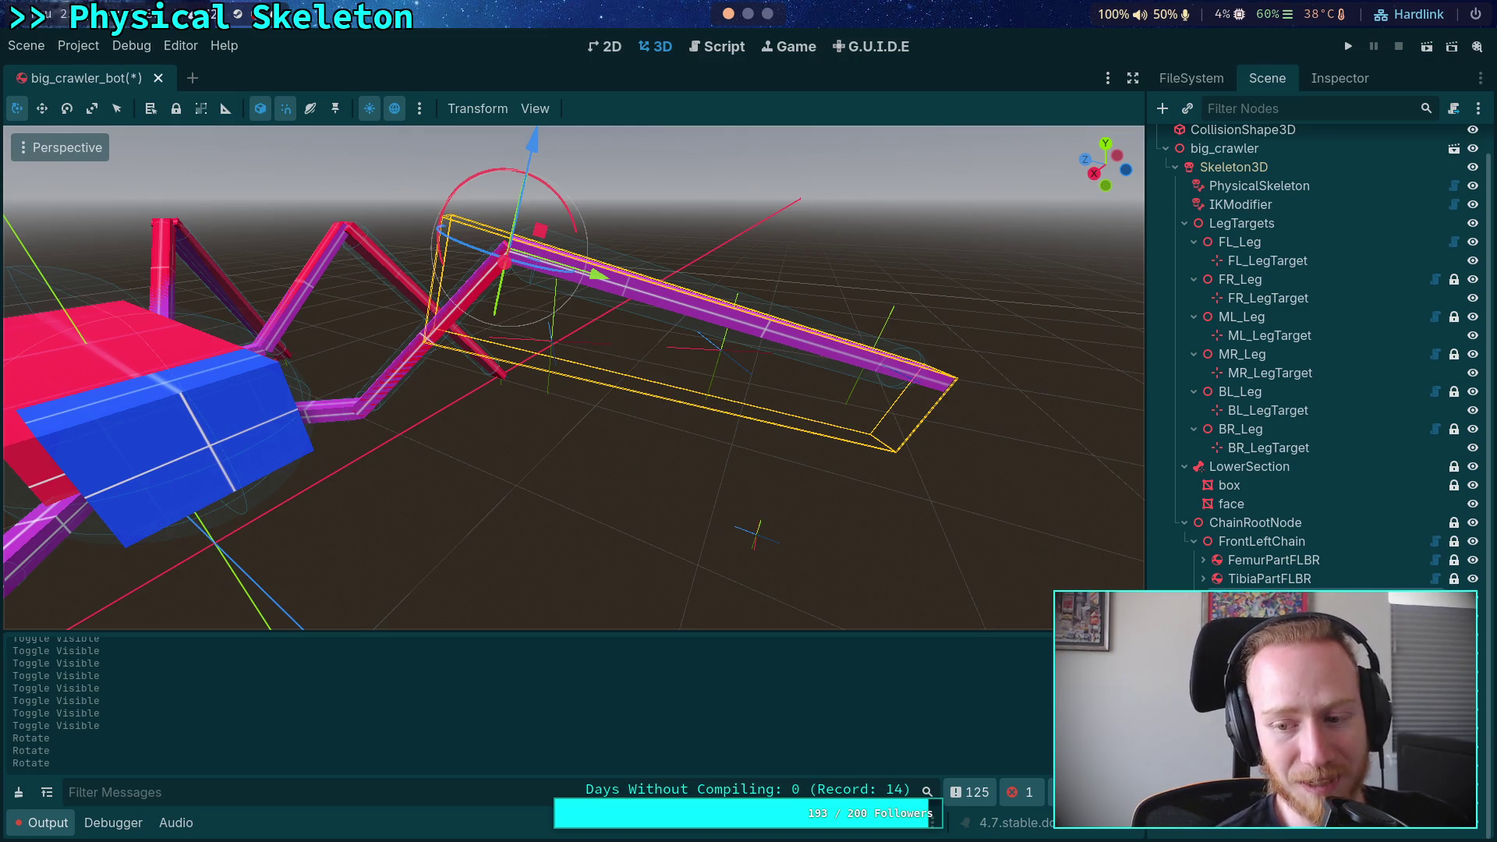
left_click(870, 355)
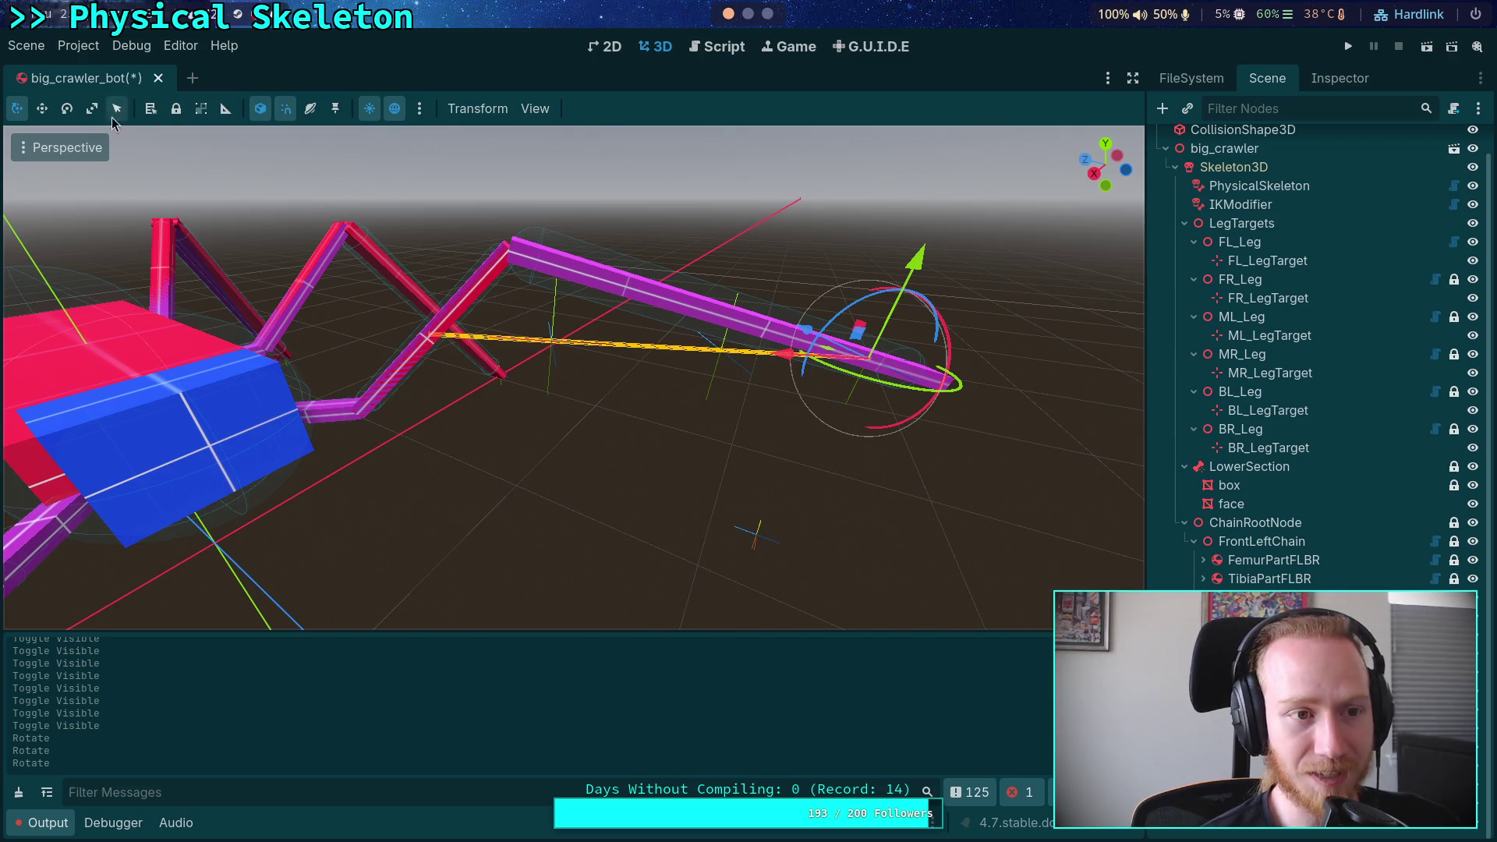
Reload the saved scene without saving, rotate the upper leg down again, and inspect TarsusBeamJoint
left_click(26, 45)
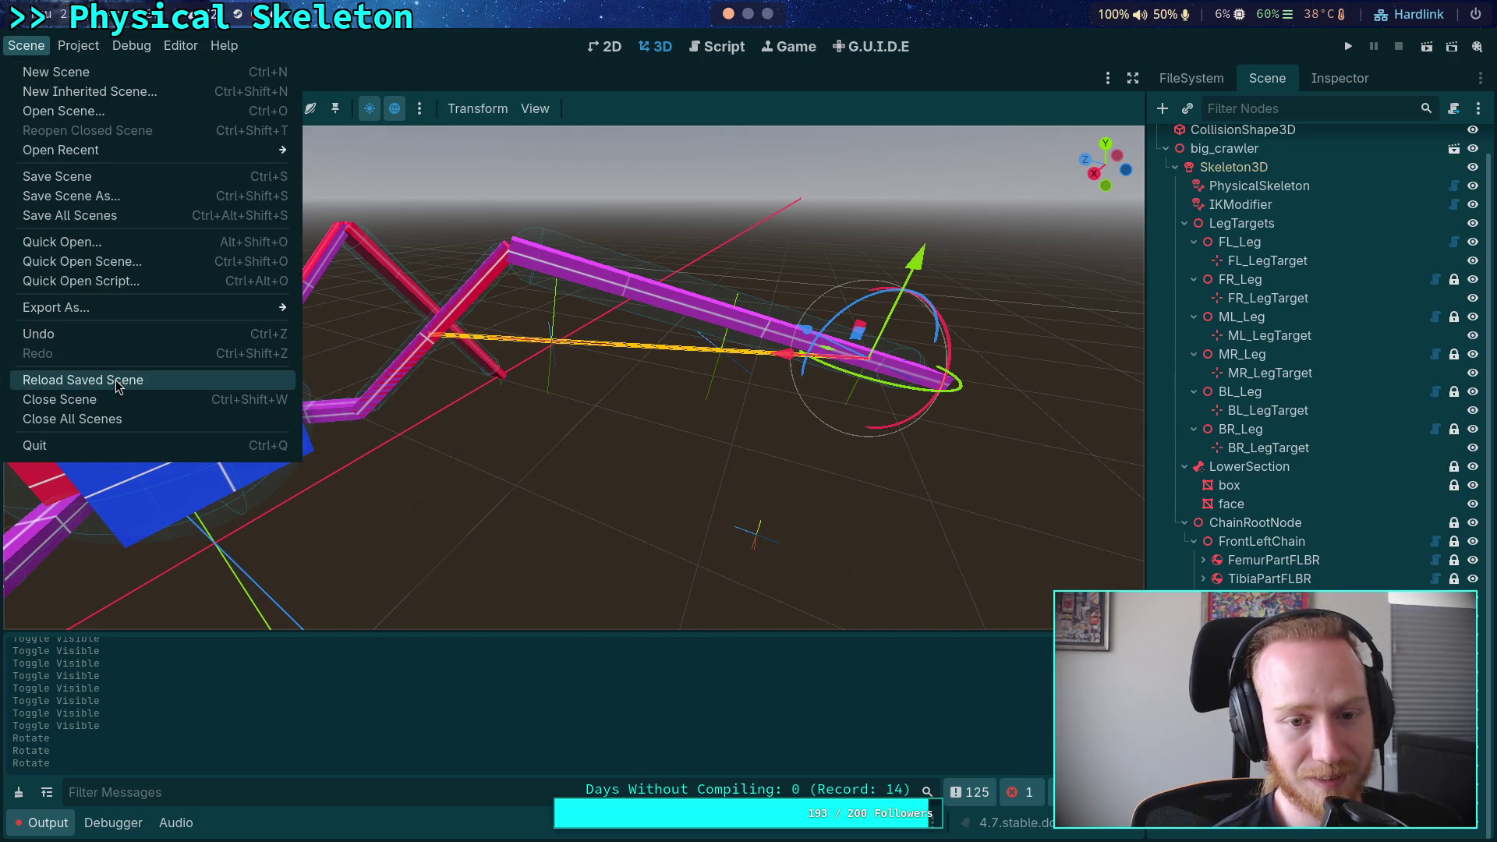
left_click(117, 382)
left_click(613, 483)
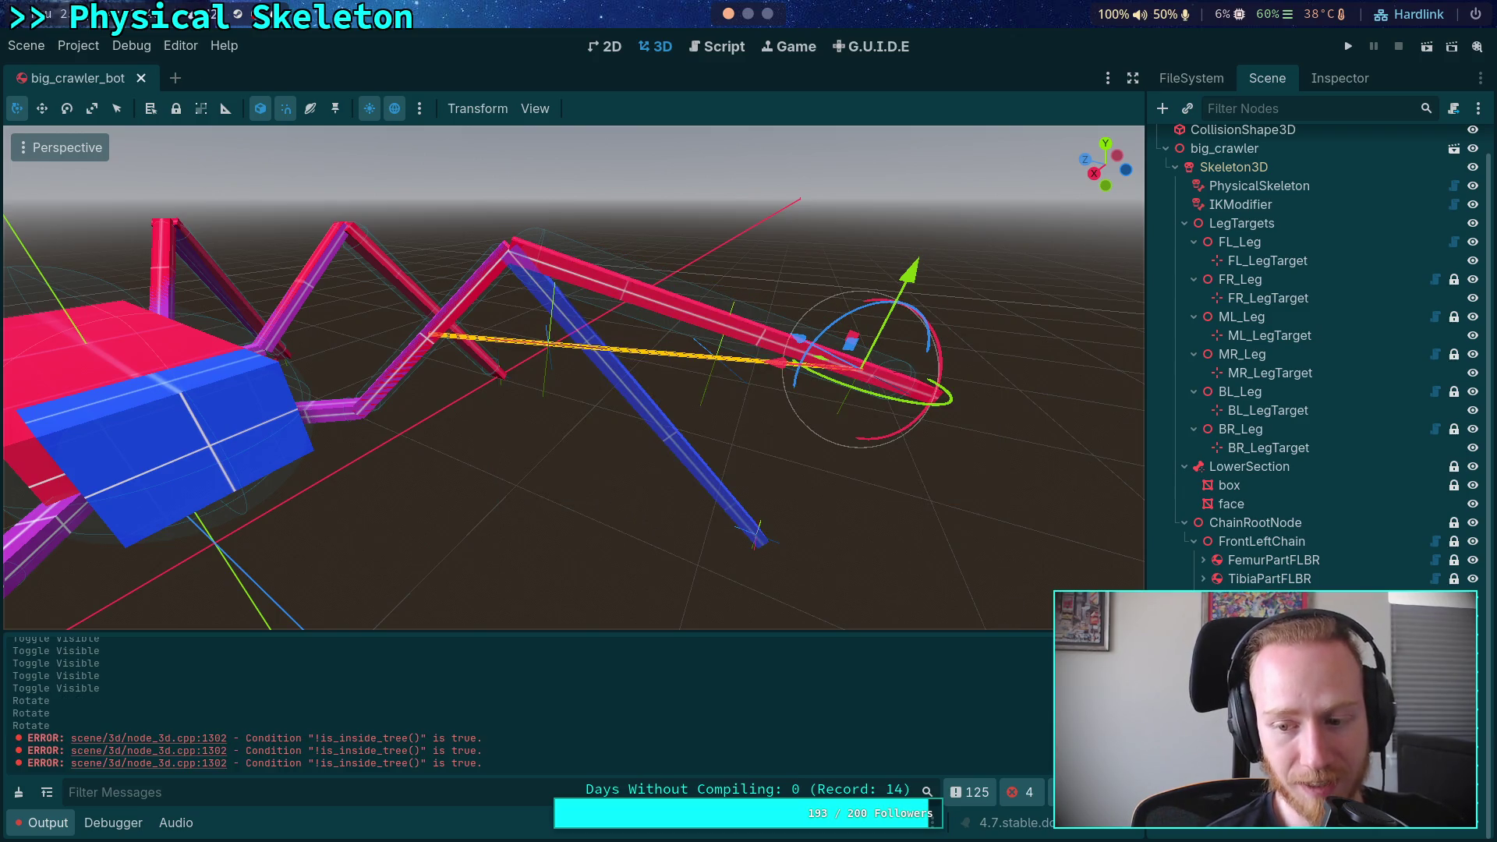
left_click(545, 269)
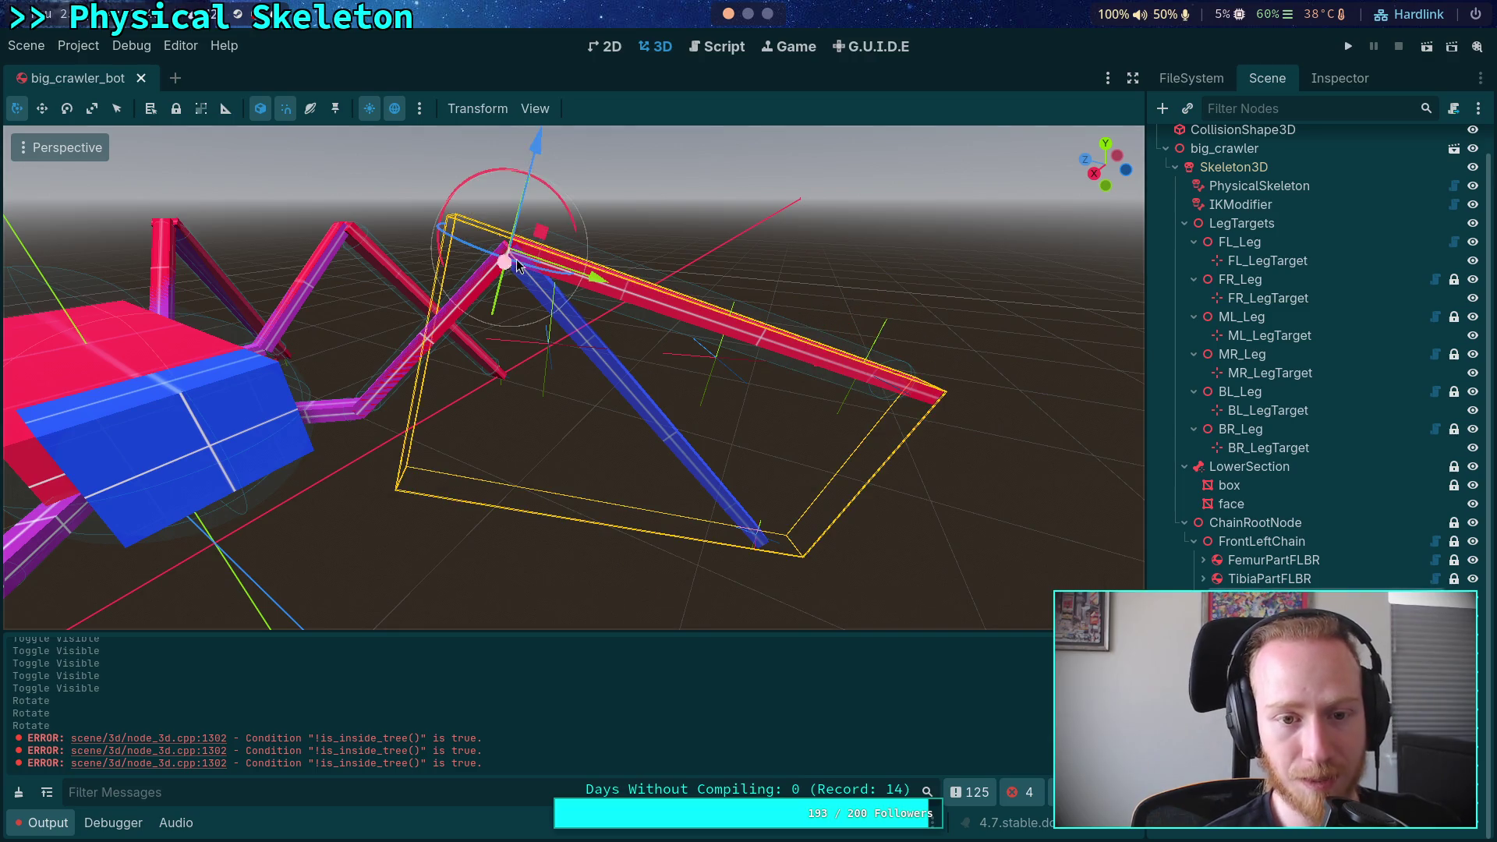
left_click_drag(479, 173, 519, 176)
left_click(721, 491)
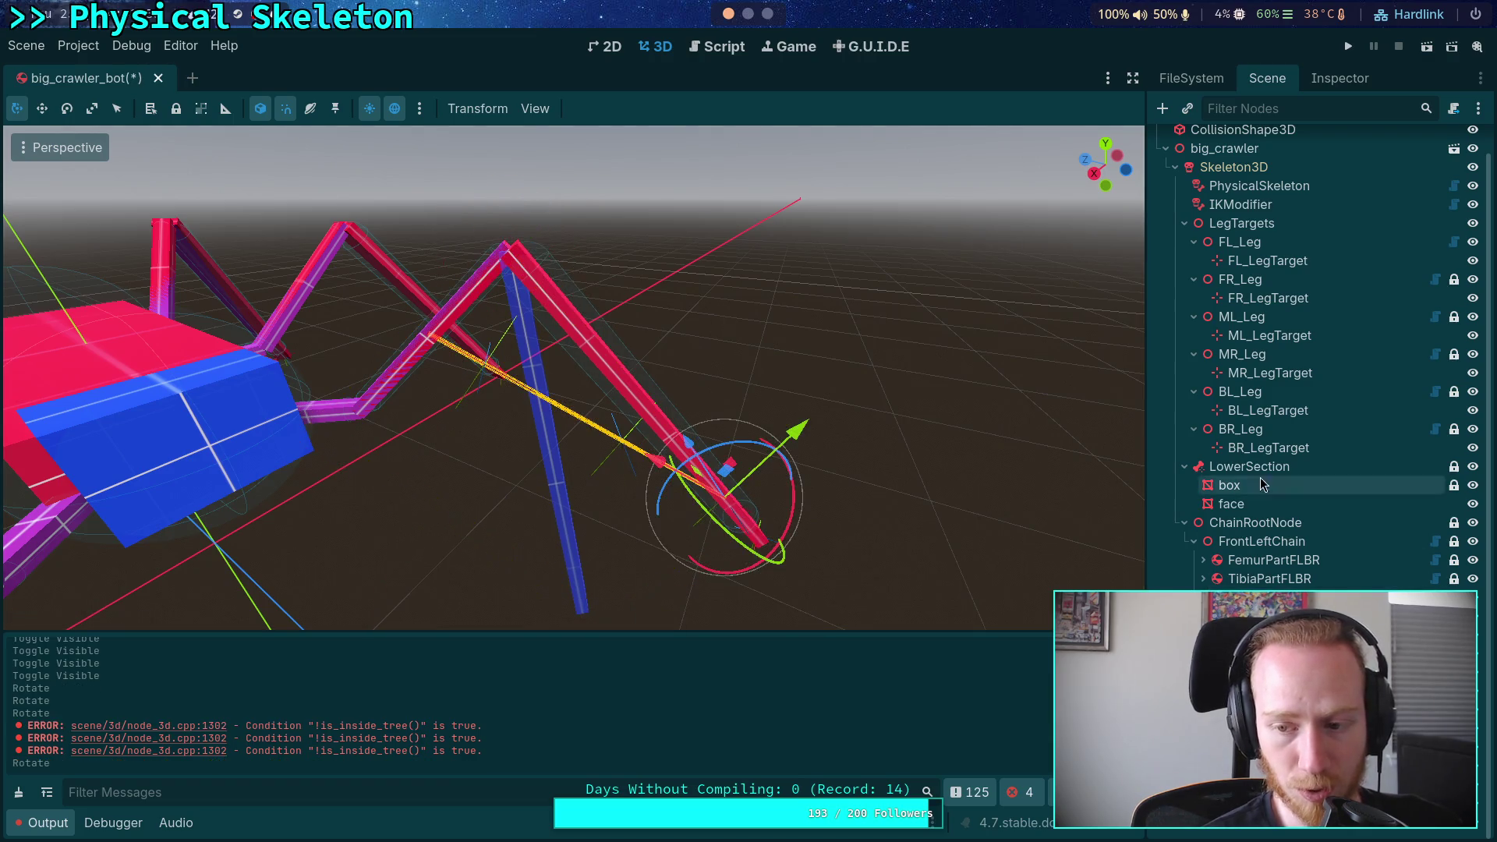
left_click(1340, 78)
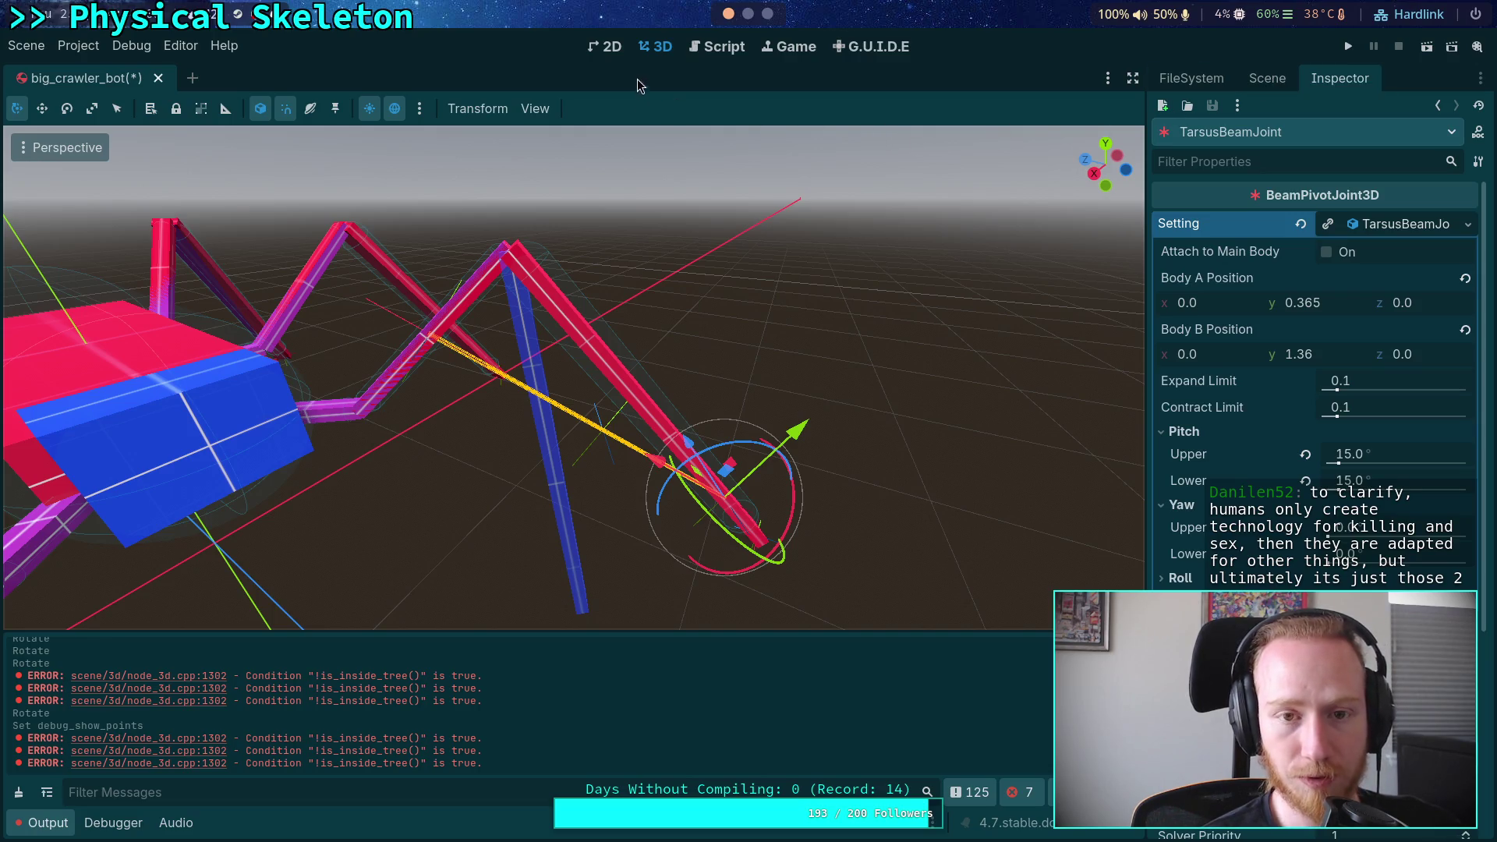
Scroll through the beam_joint.gd code, then switch to the Python terminal on workspace 4
left_click(714, 49)
scroll(676, 381, "up", 3)
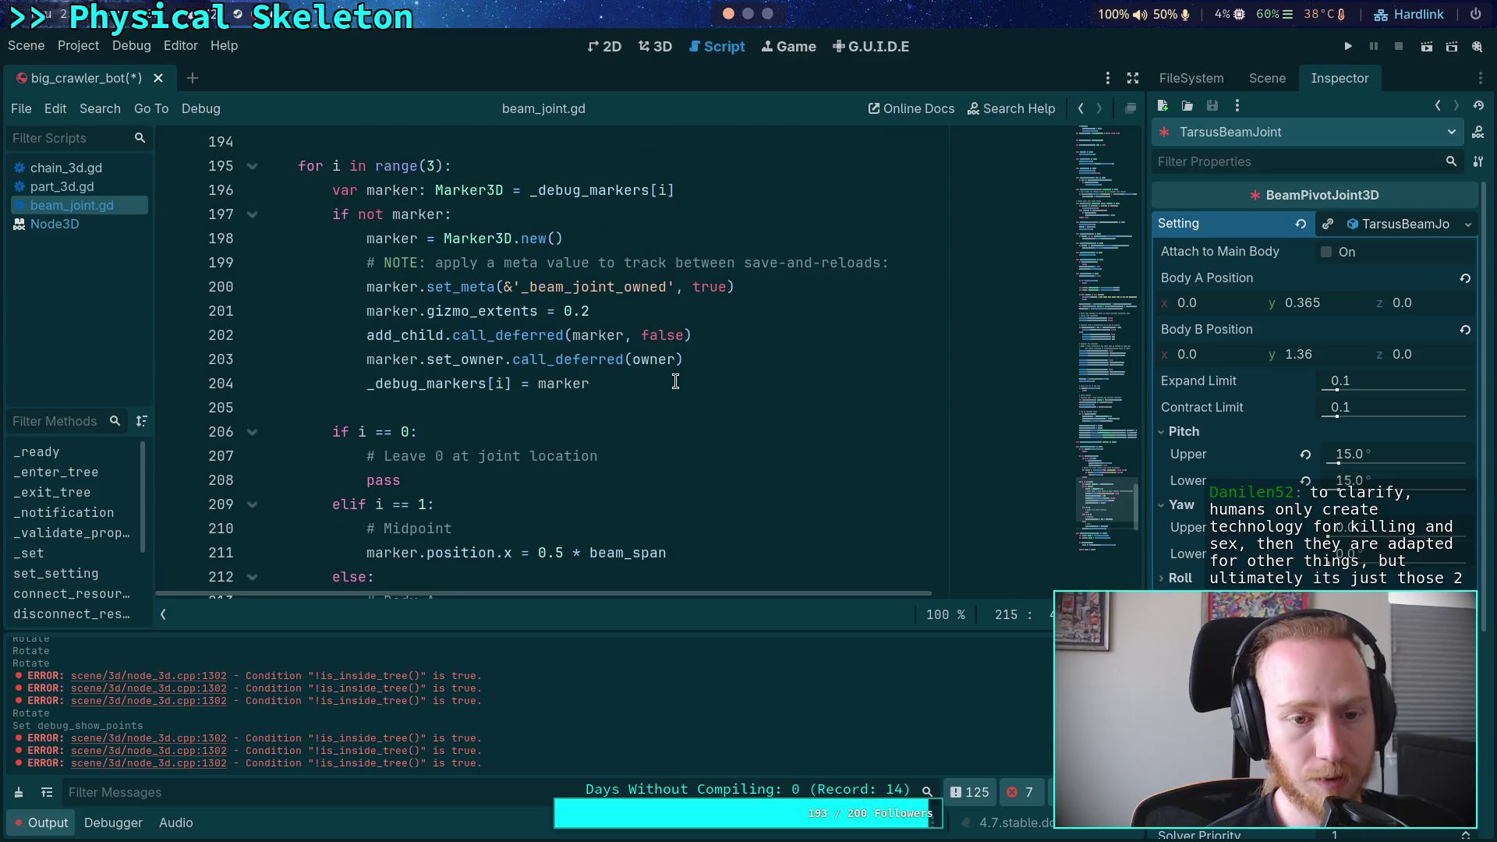
scroll(675, 381, "up", 9)
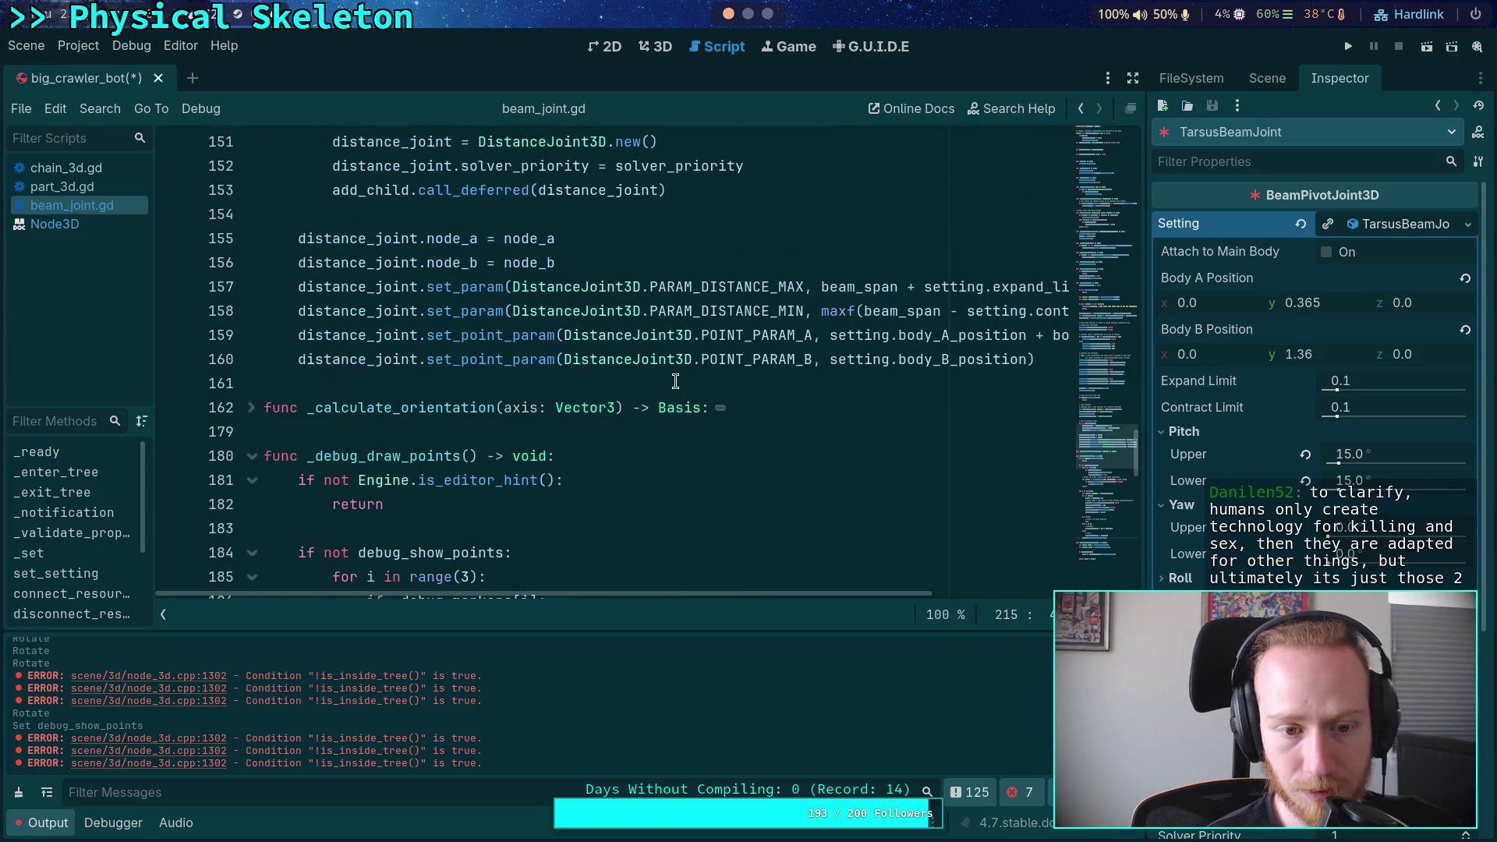
scroll(675, 382, "up", 18)
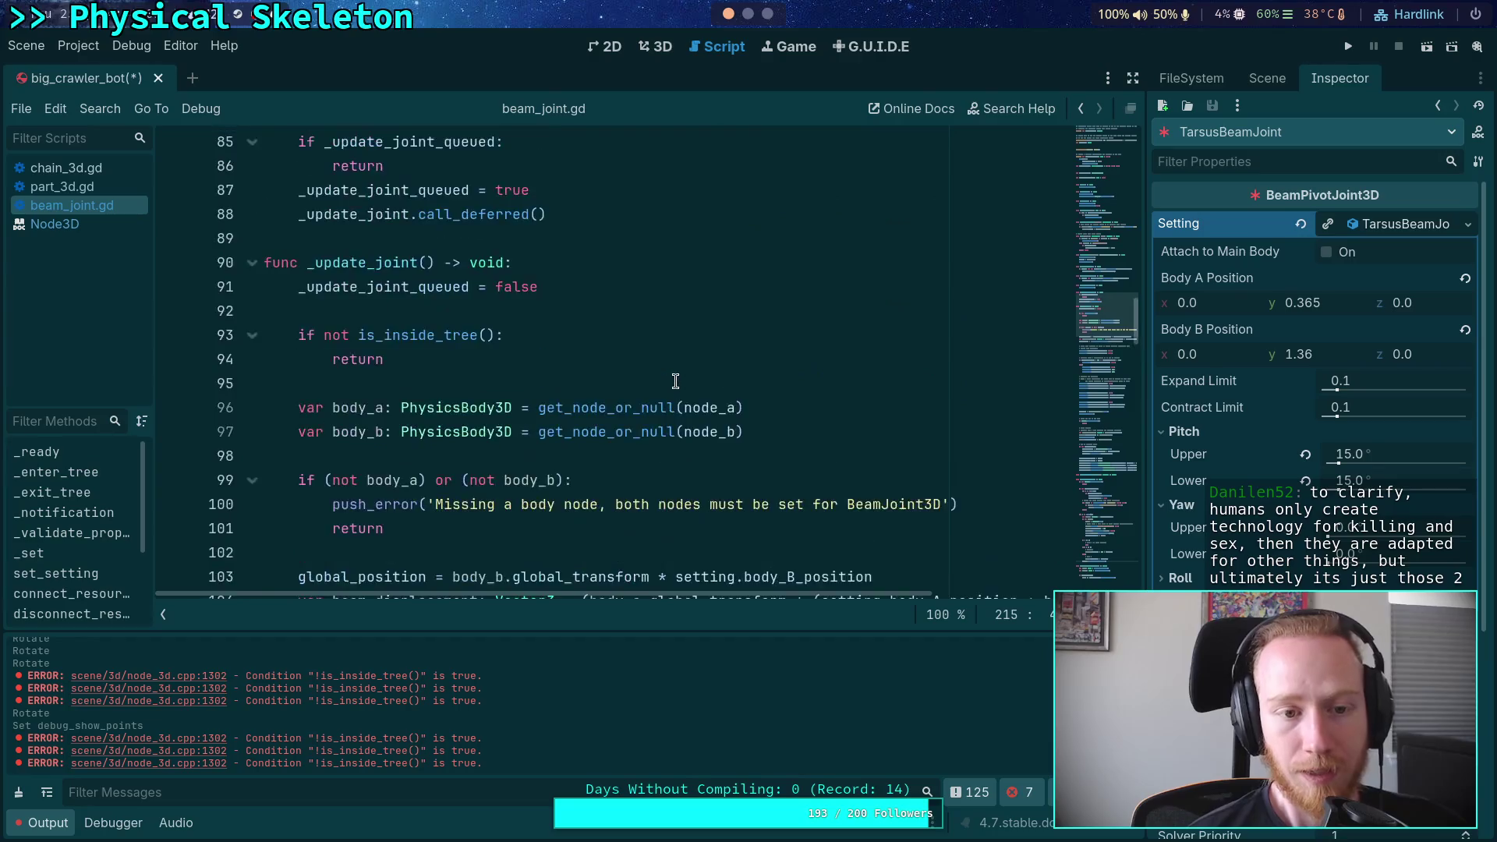
scroll(676, 382, "up", 3)
scroll(675, 381, "up", 4)
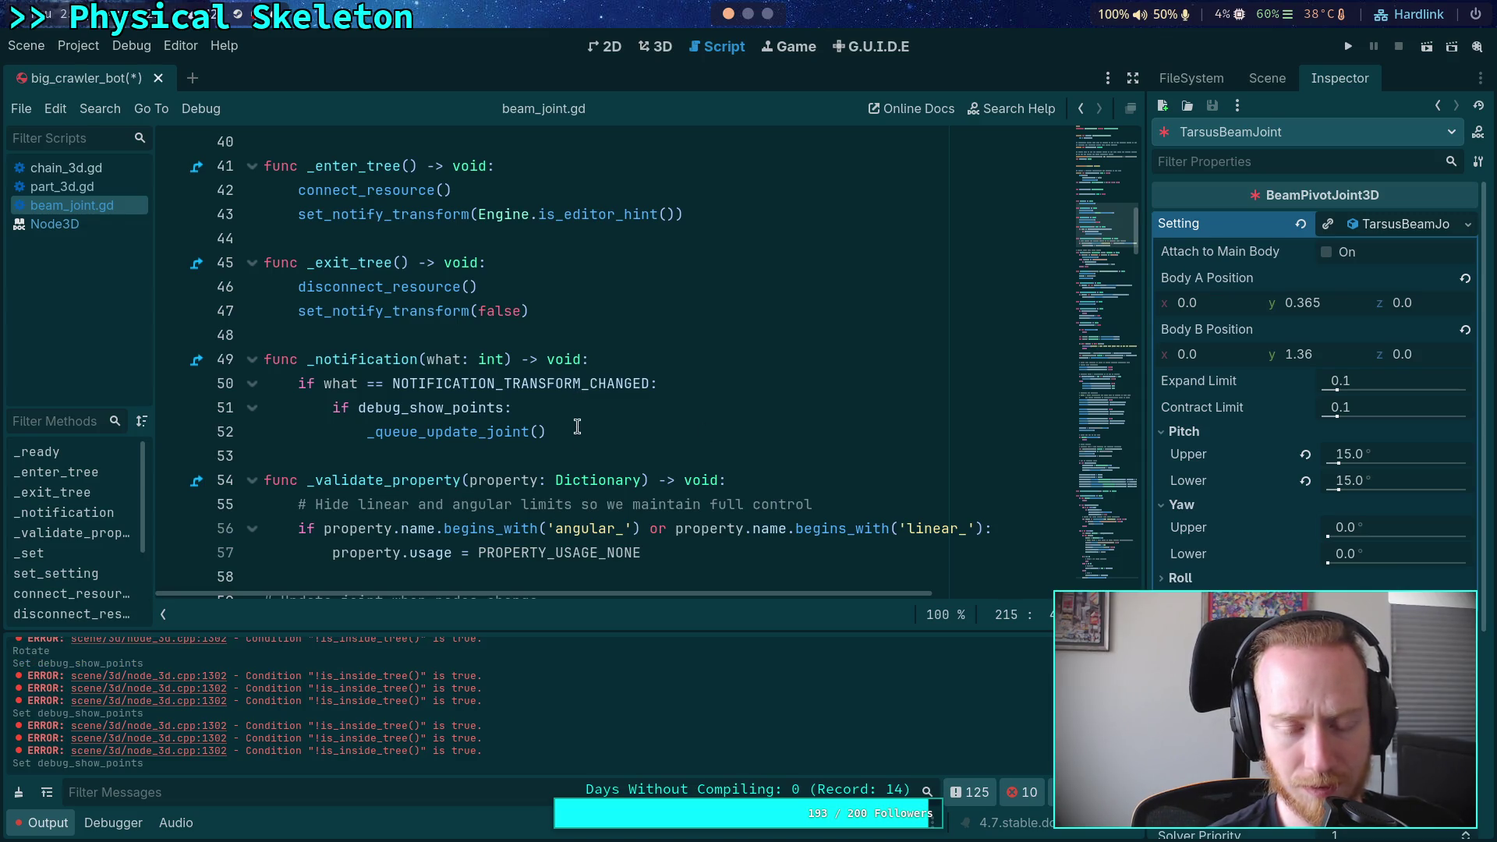
scroll(581, 437, "down", 3)
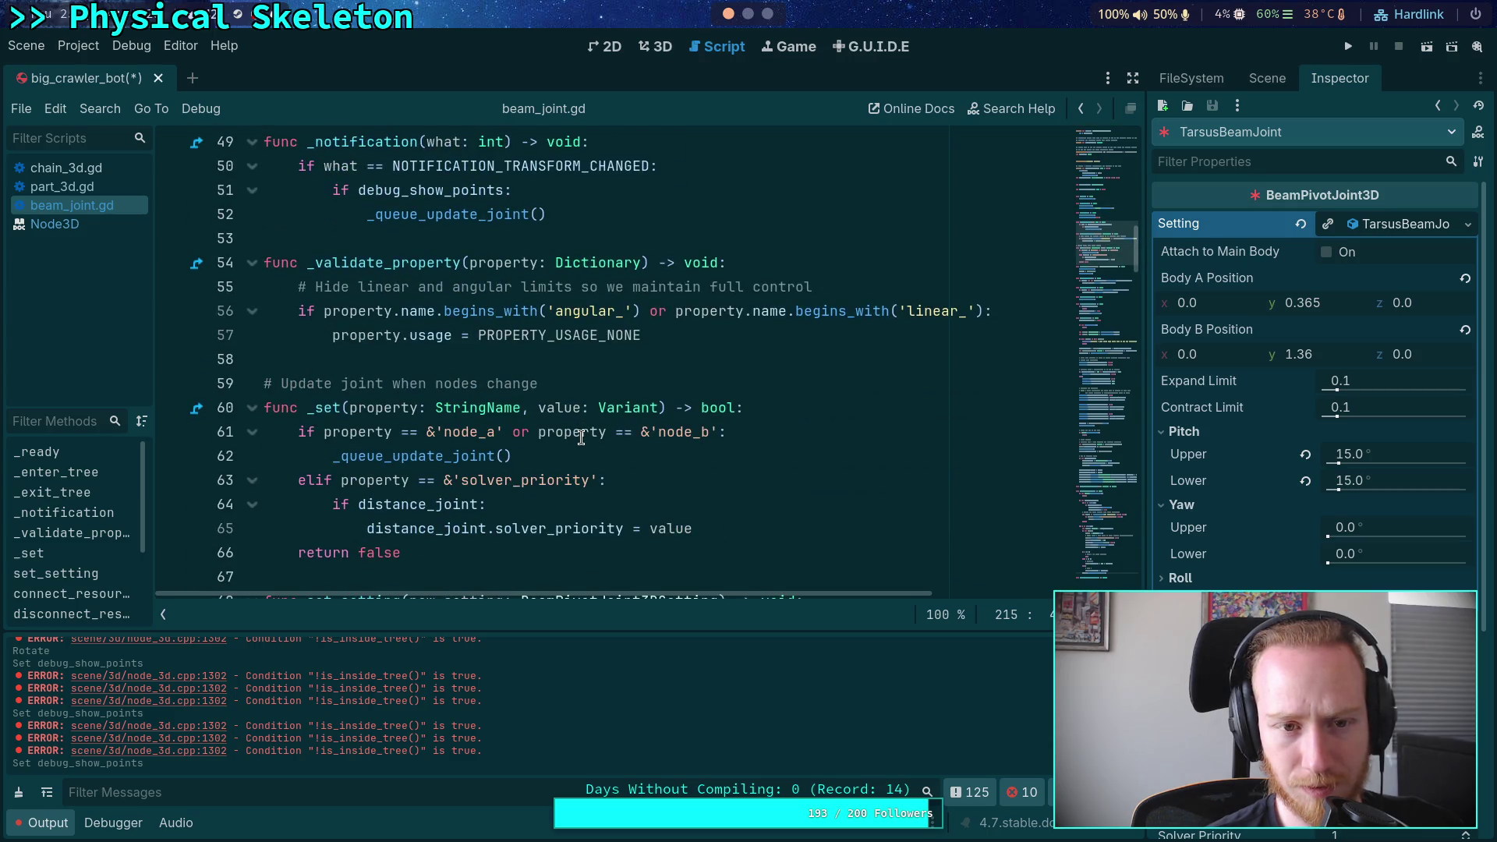
scroll(581, 438, "up", 4)
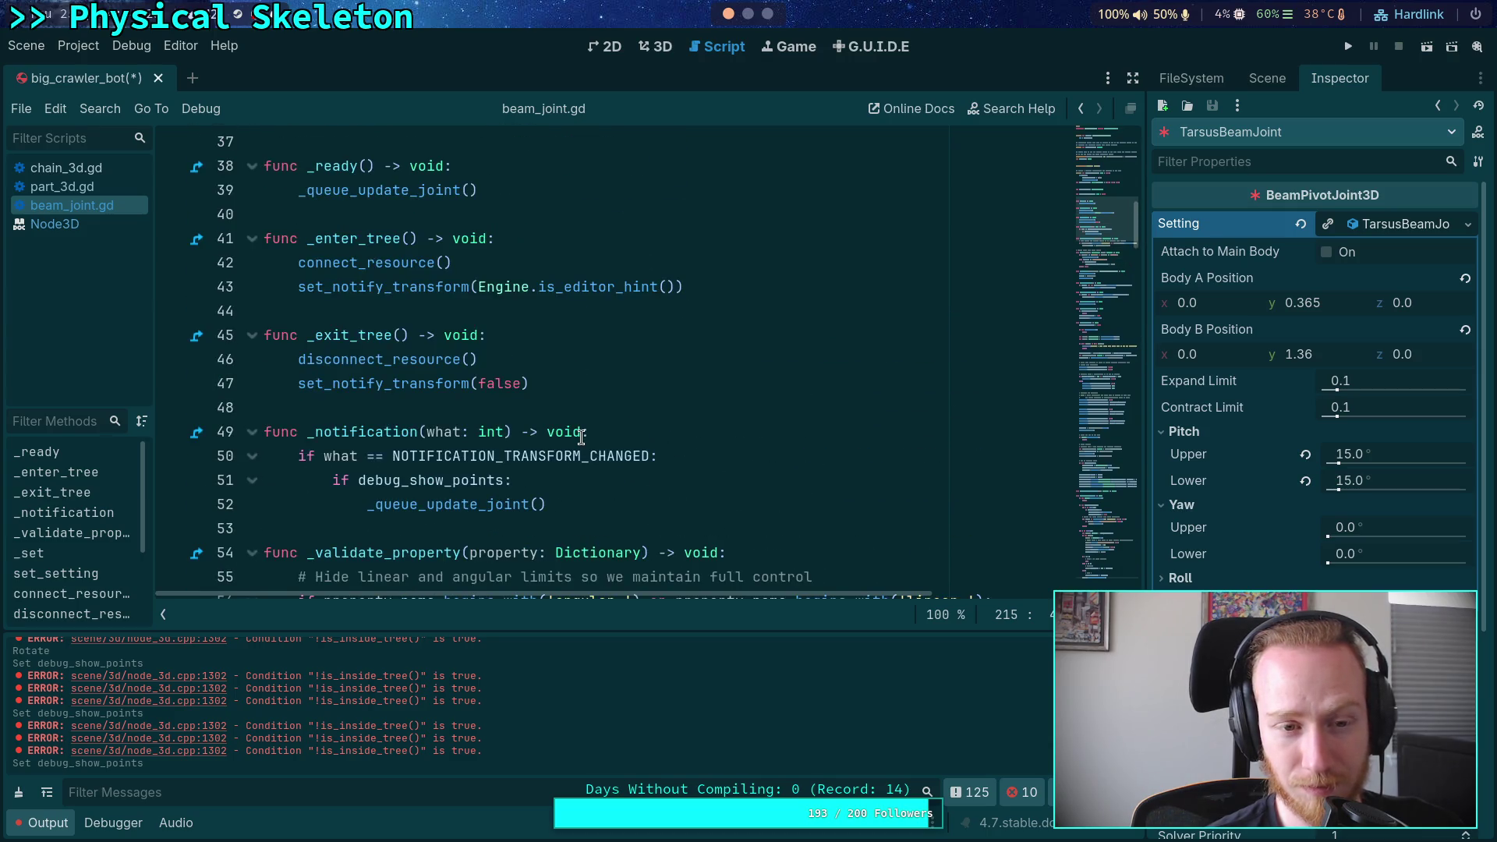
scroll(581, 437, "down", 20)
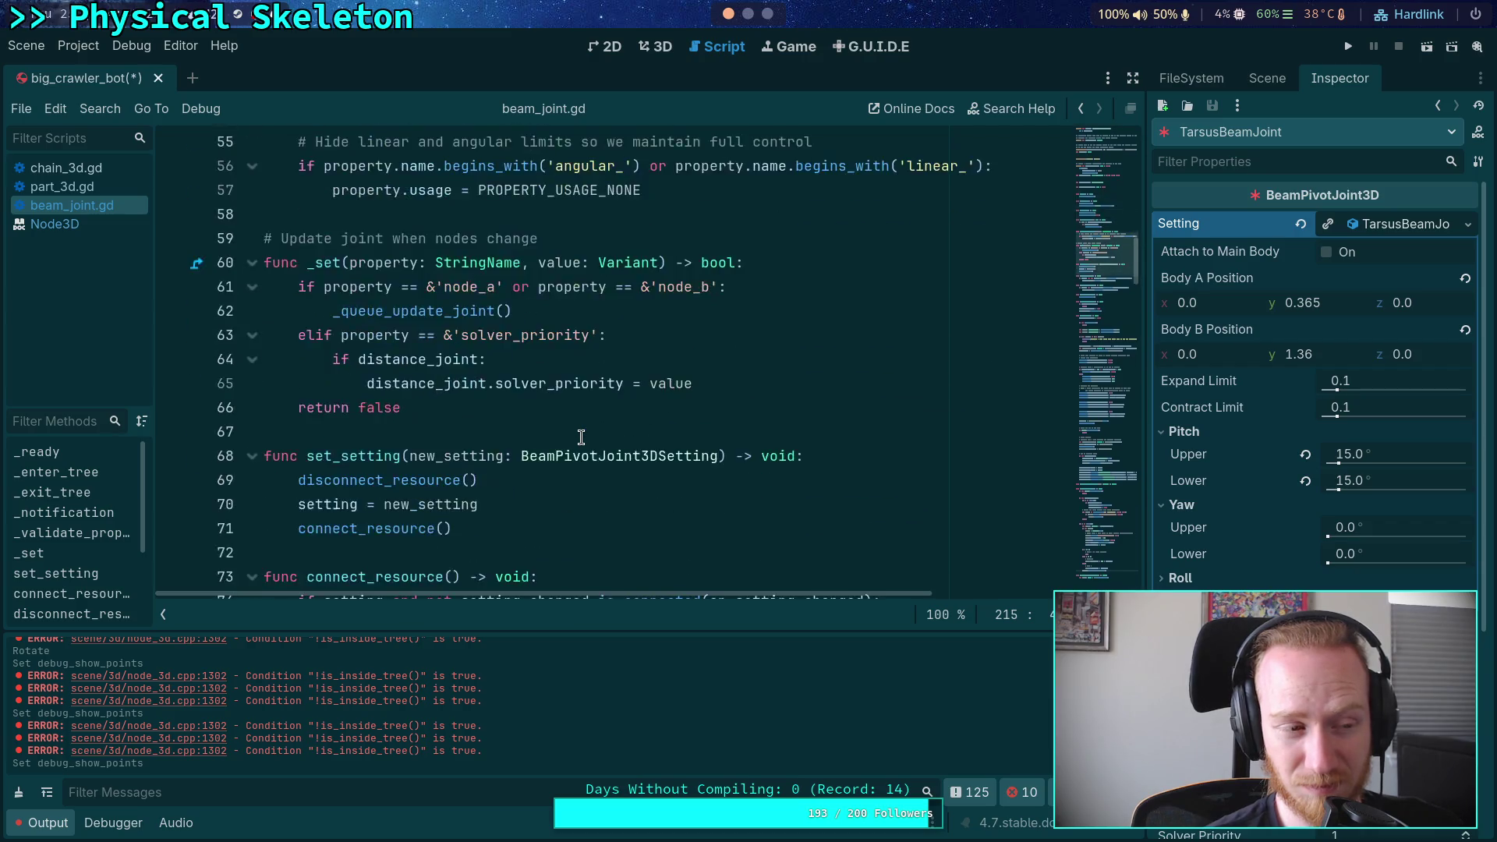
scroll(581, 438, "down", 5)
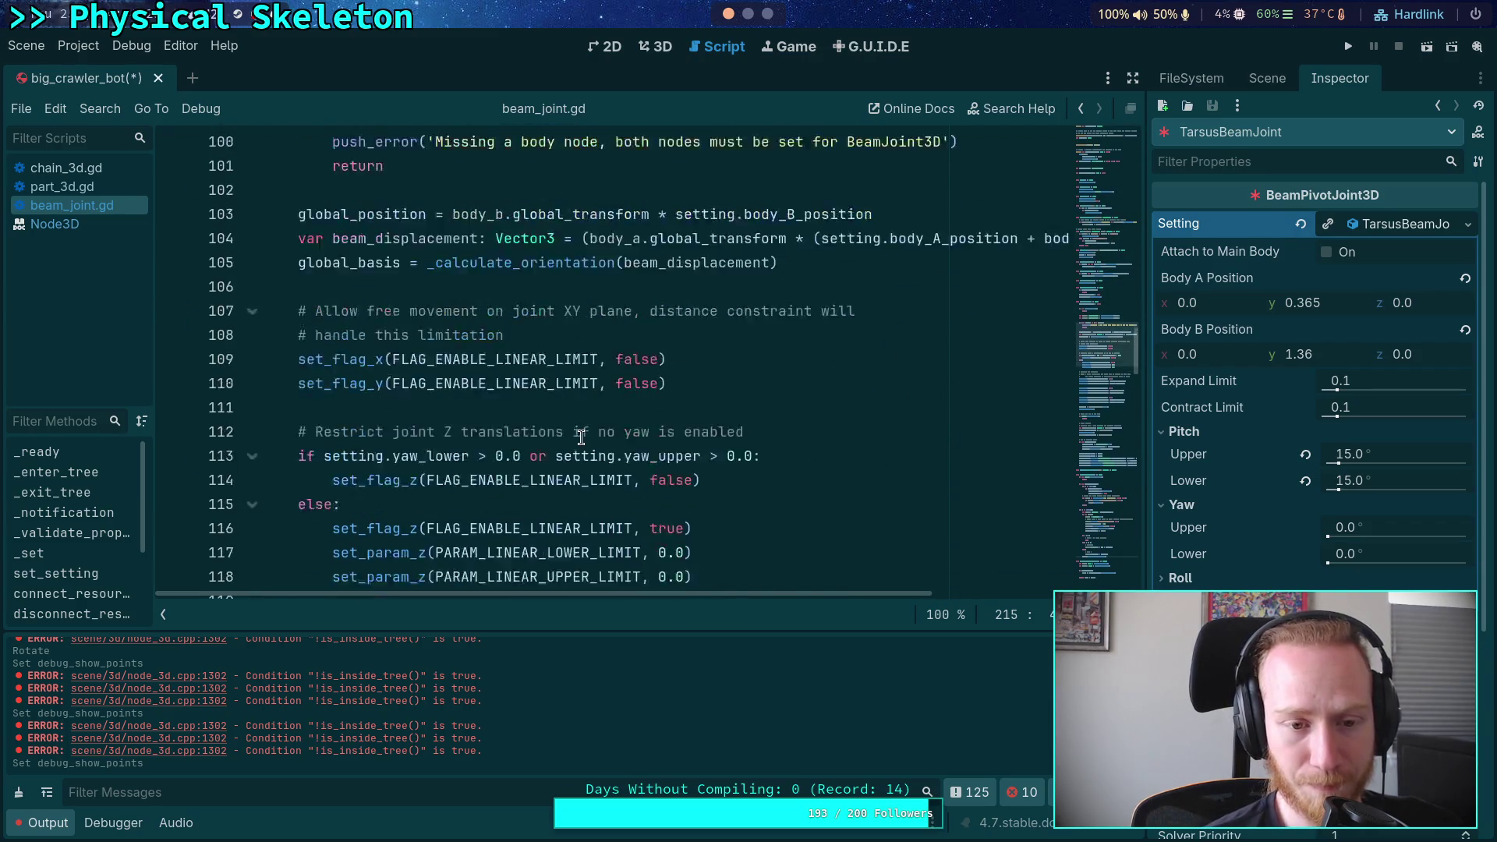
scroll(581, 438, "down", 9)
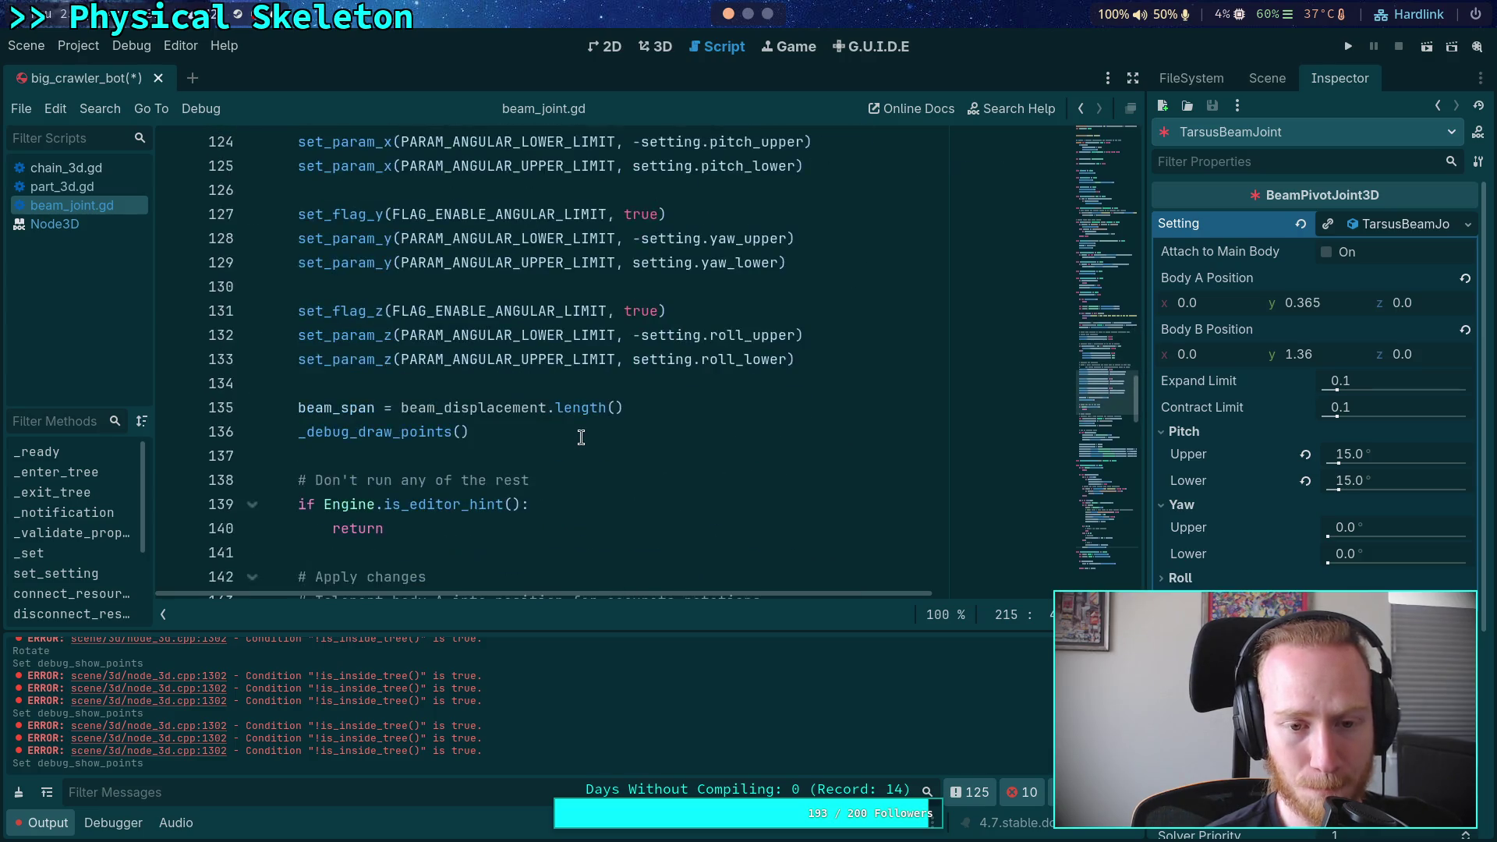
scroll(581, 437, "down", 3)
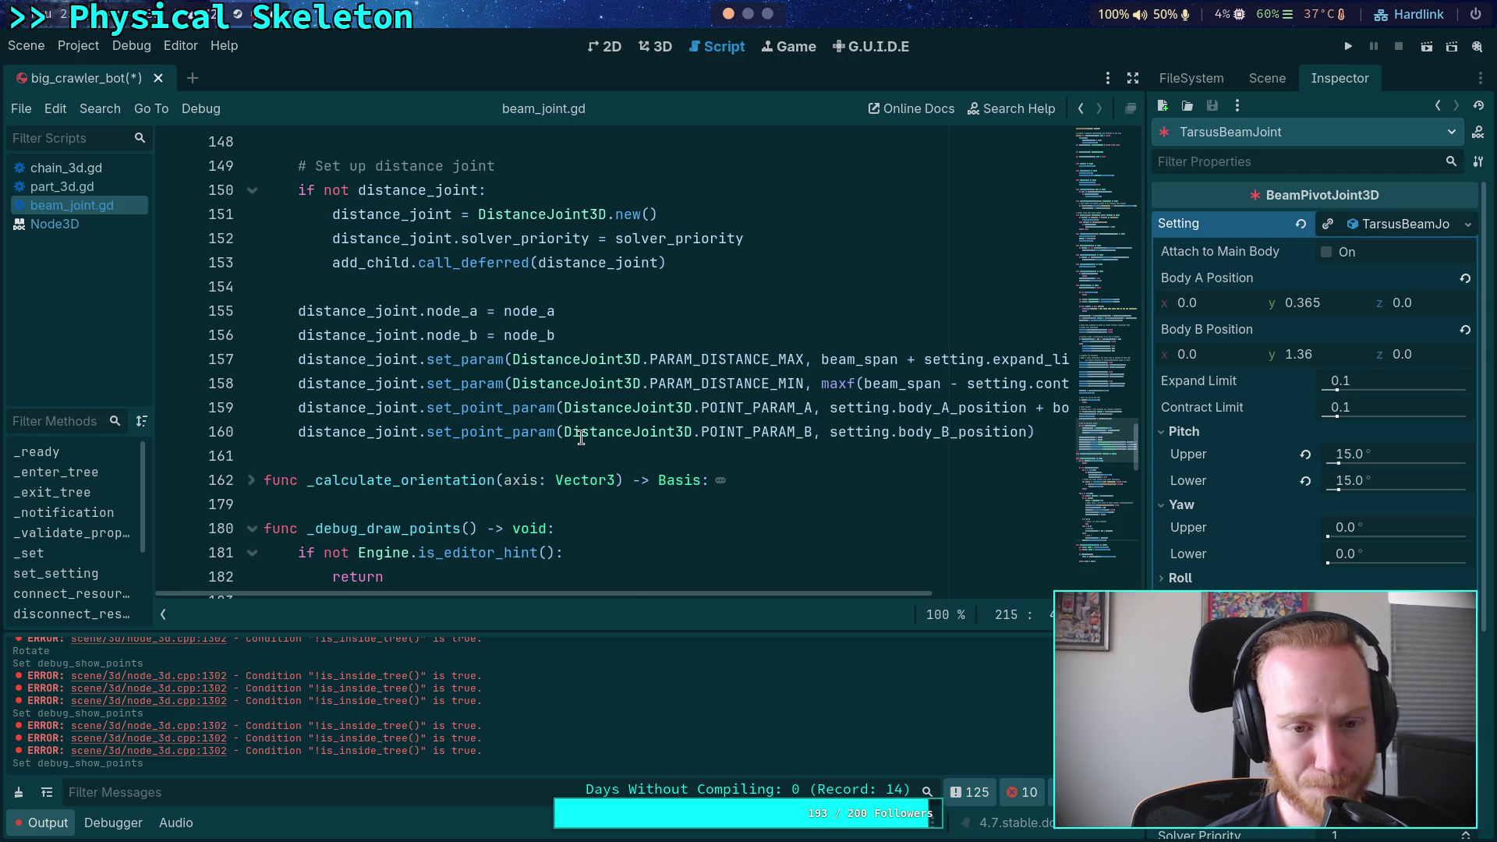
scroll(581, 437, "down", 4)
key("super+4")
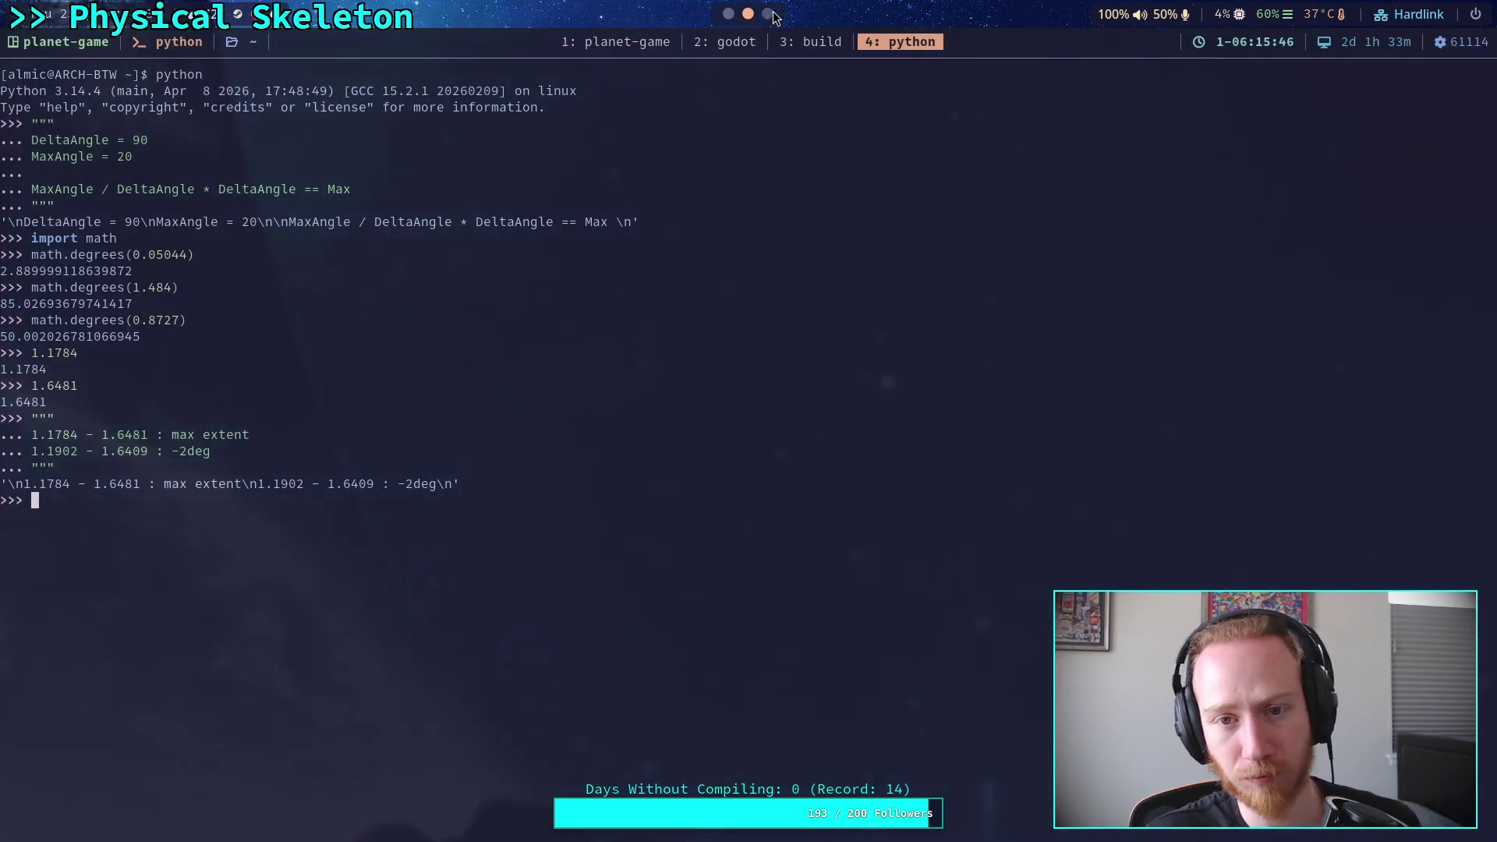
Leave the Python terminal and return to the Godot editor workspace
key("ctrl+b")
key("2")
key("super+1")
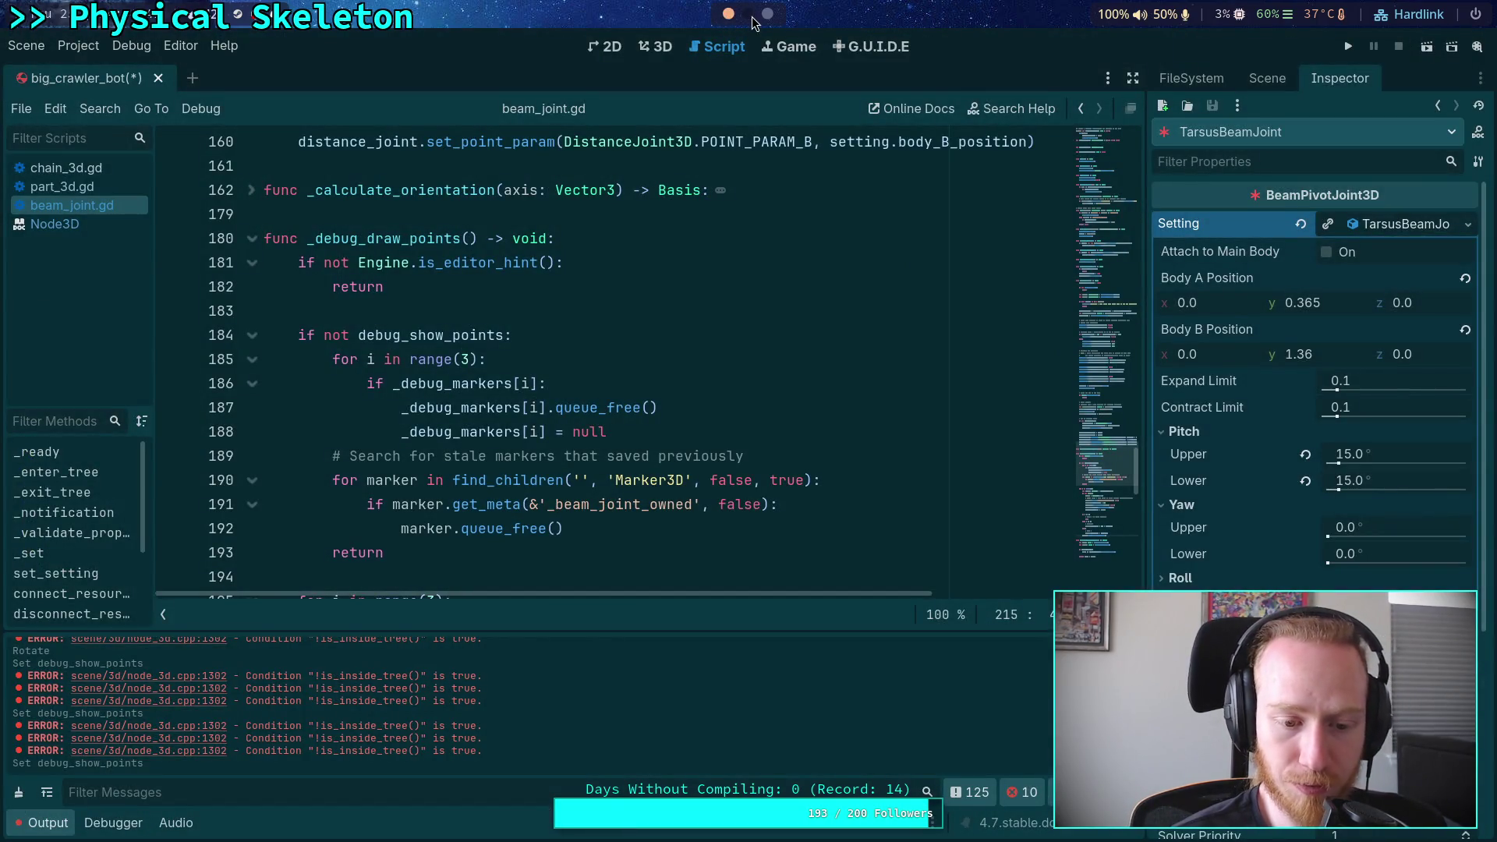
Copy the !is_inside_tree() condition text from an Output error line
left_click_drag(314, 731, 422, 730)
right_click(395, 737)
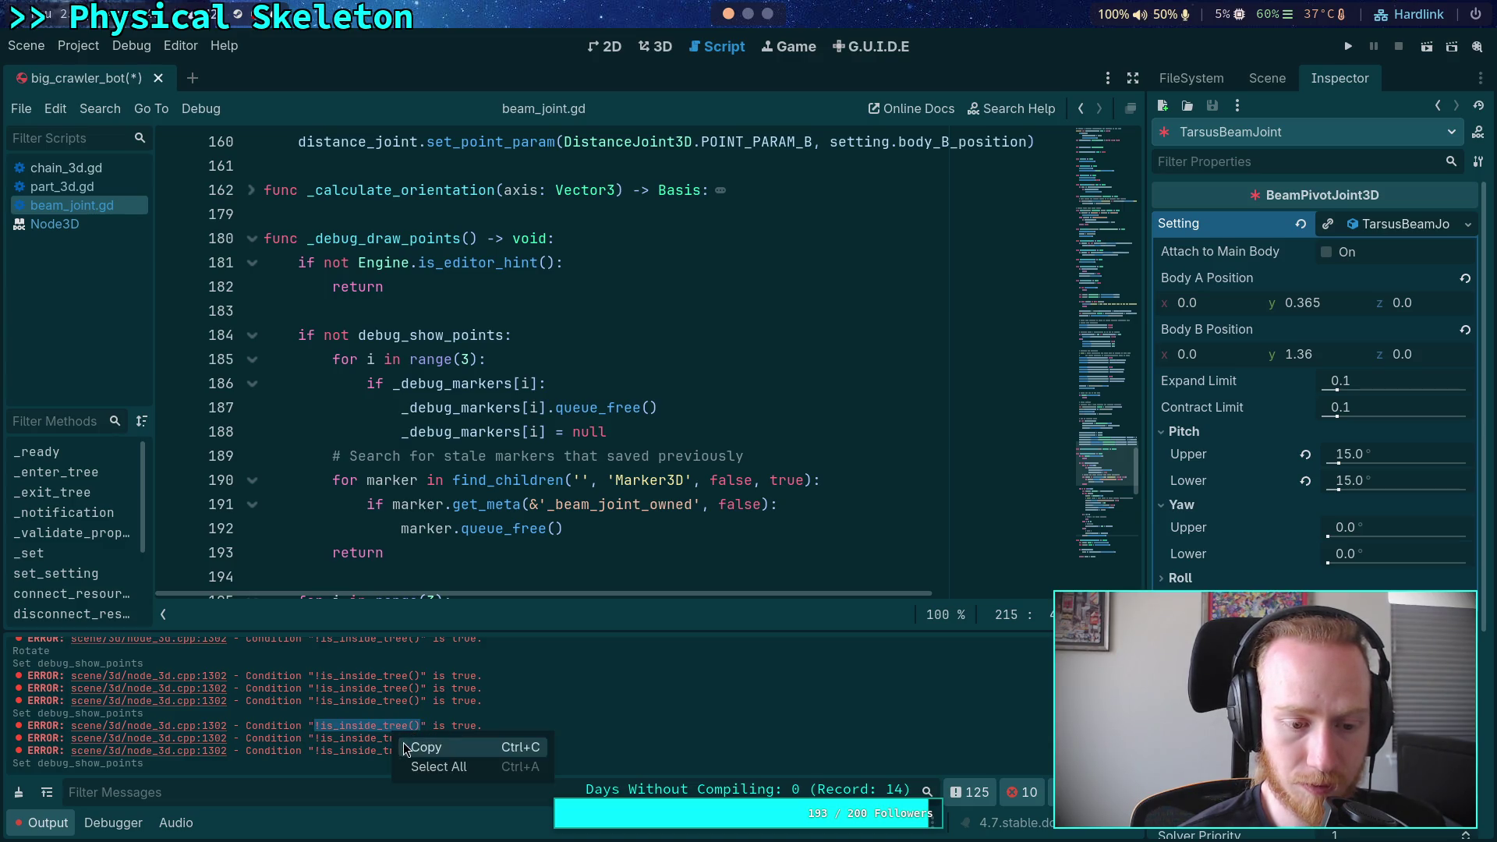
left_click(289, 733)
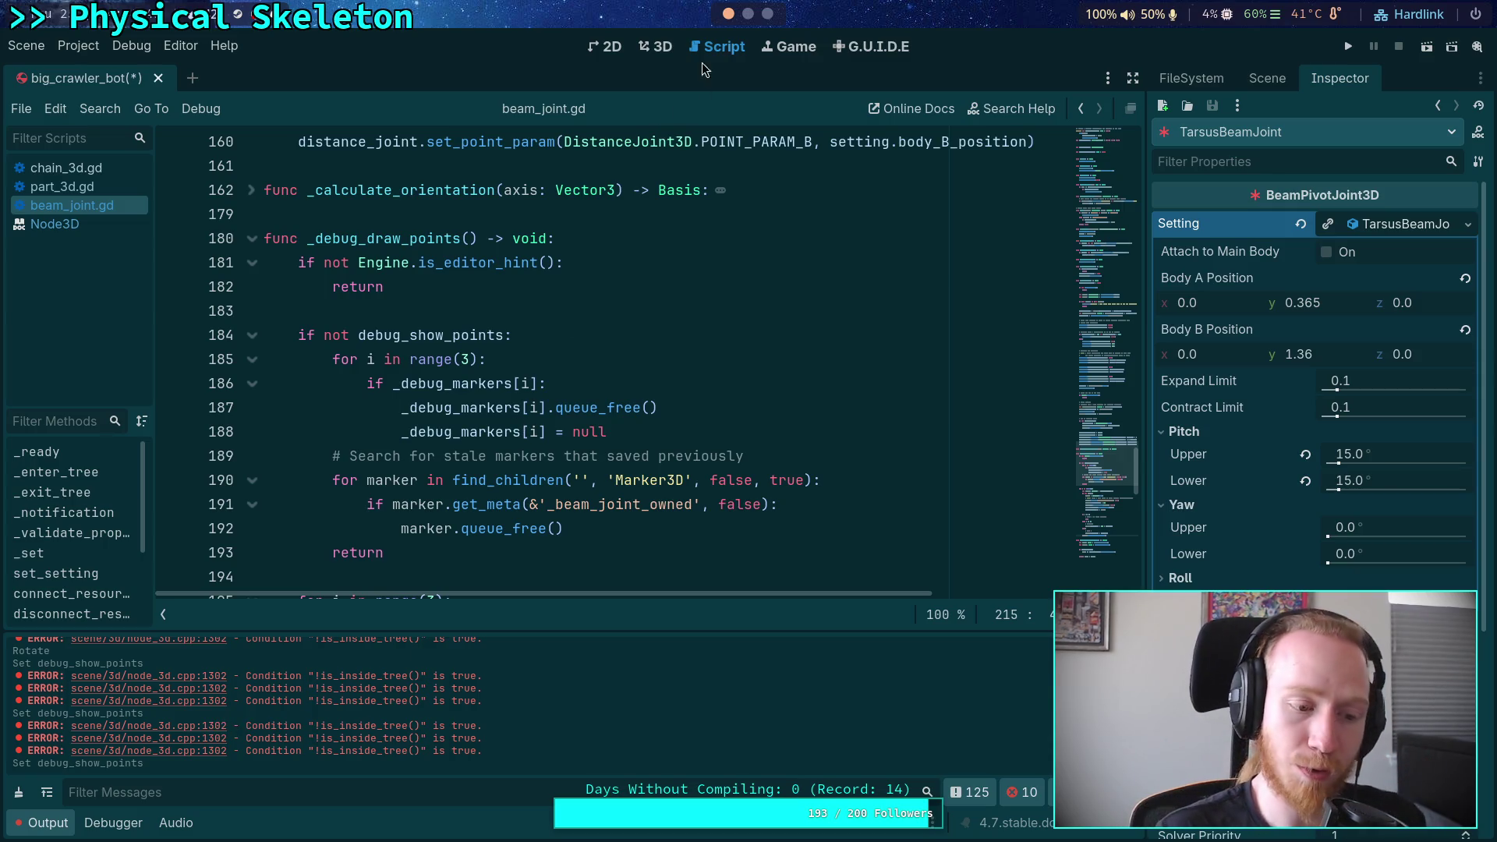
left_click(748, 14)
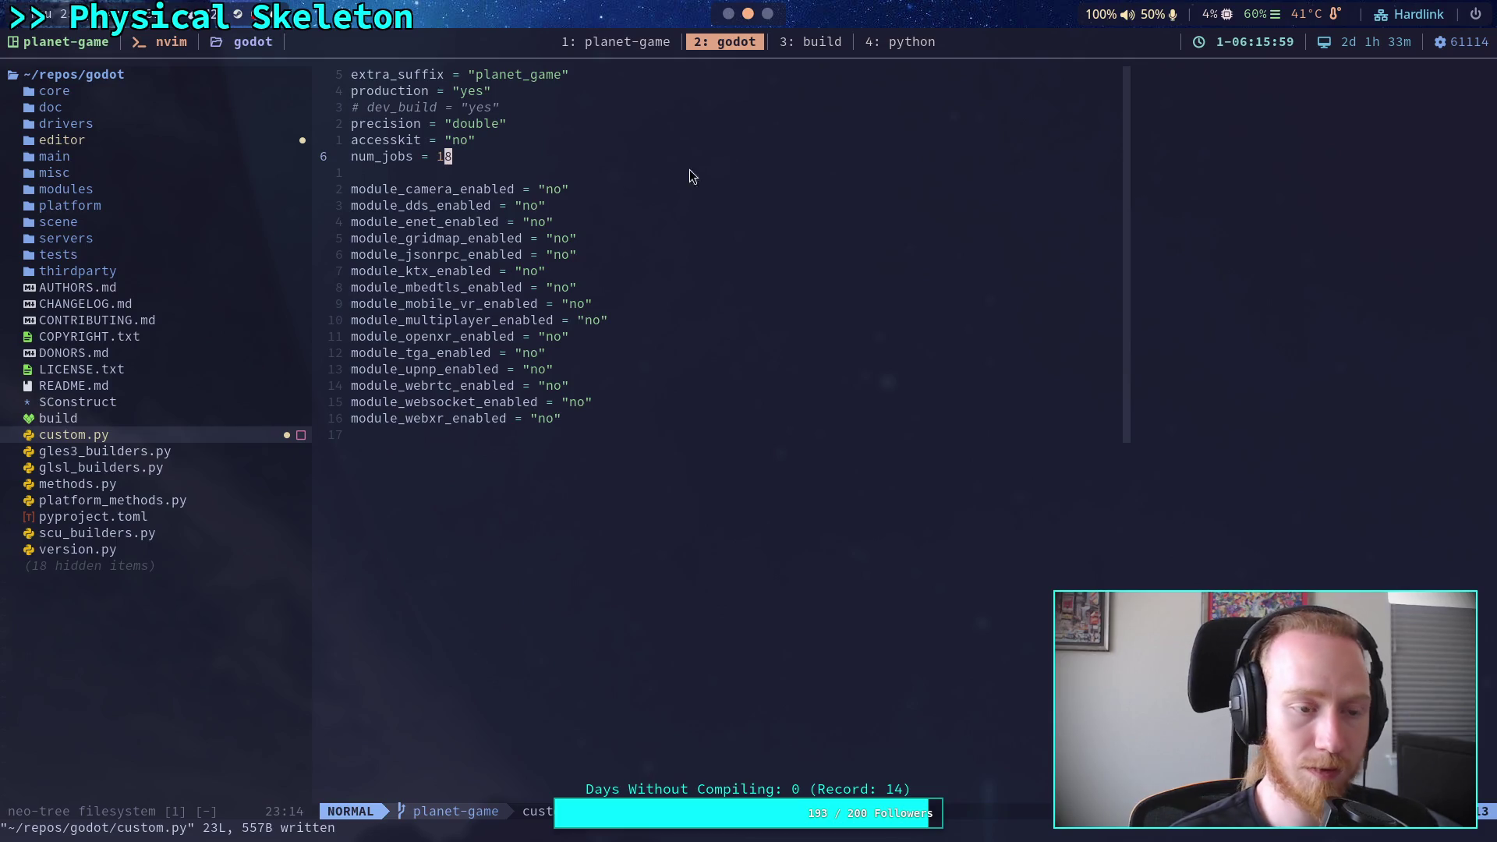
Open node_3d.cpp in Neovim and go to line 1302, force_update_transform's !is_inside_tree() check
left_click(231, 301)
type("/node")
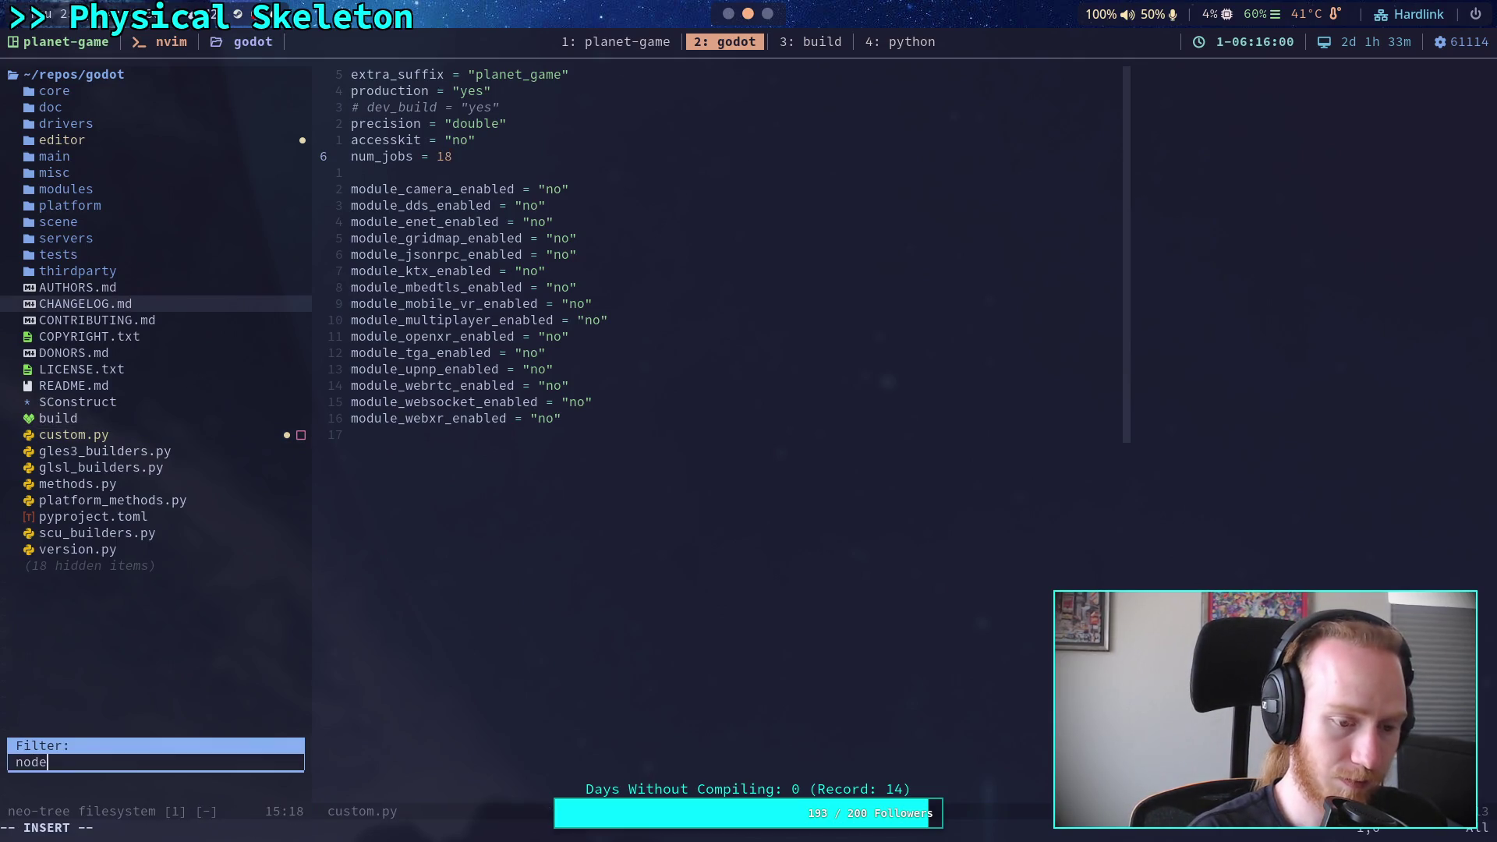
type("_3d.")
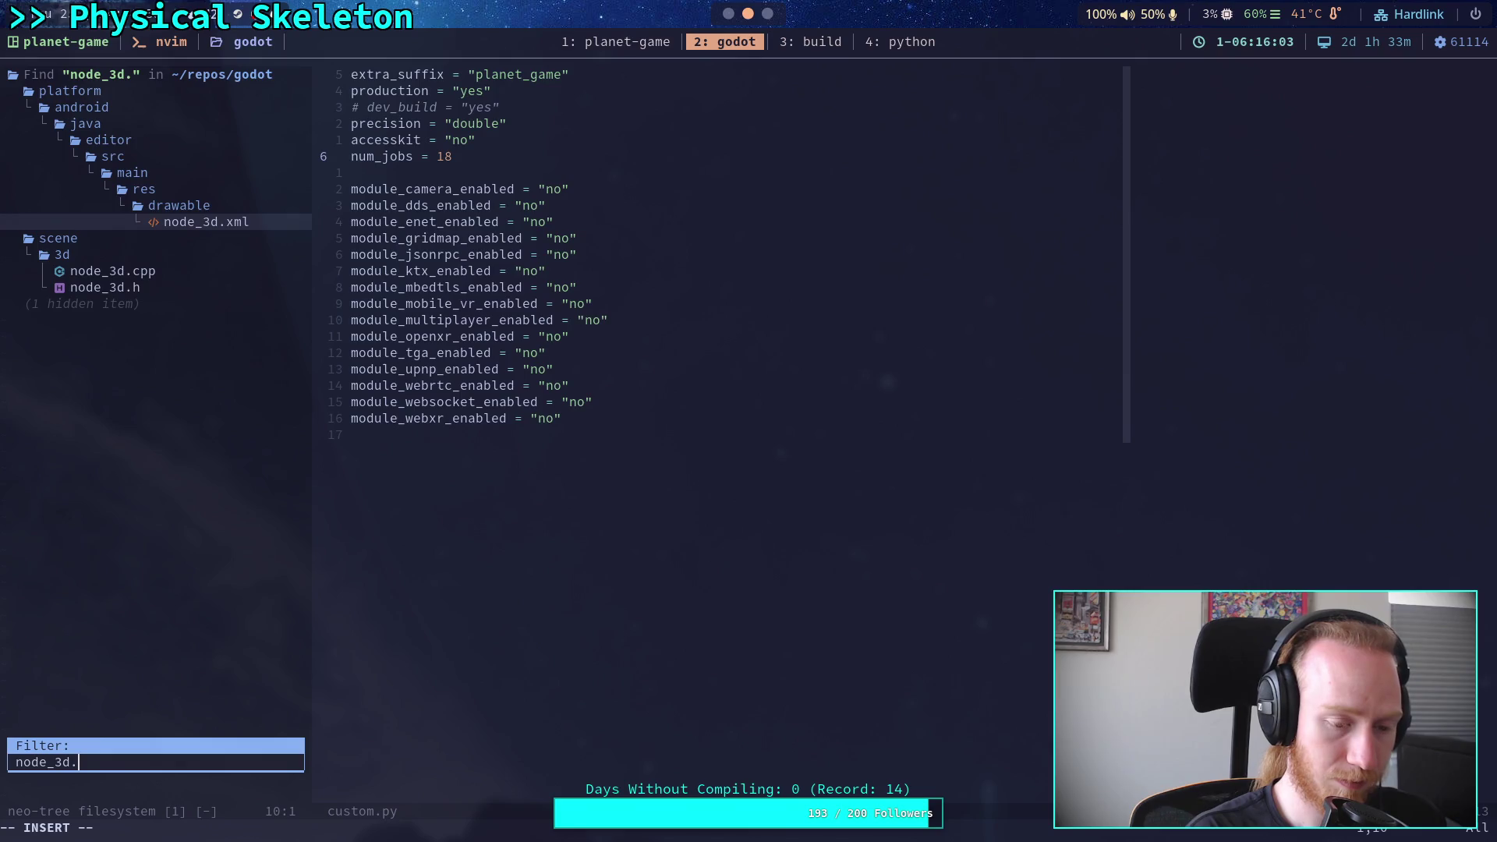
type("cpp")
key("Return")
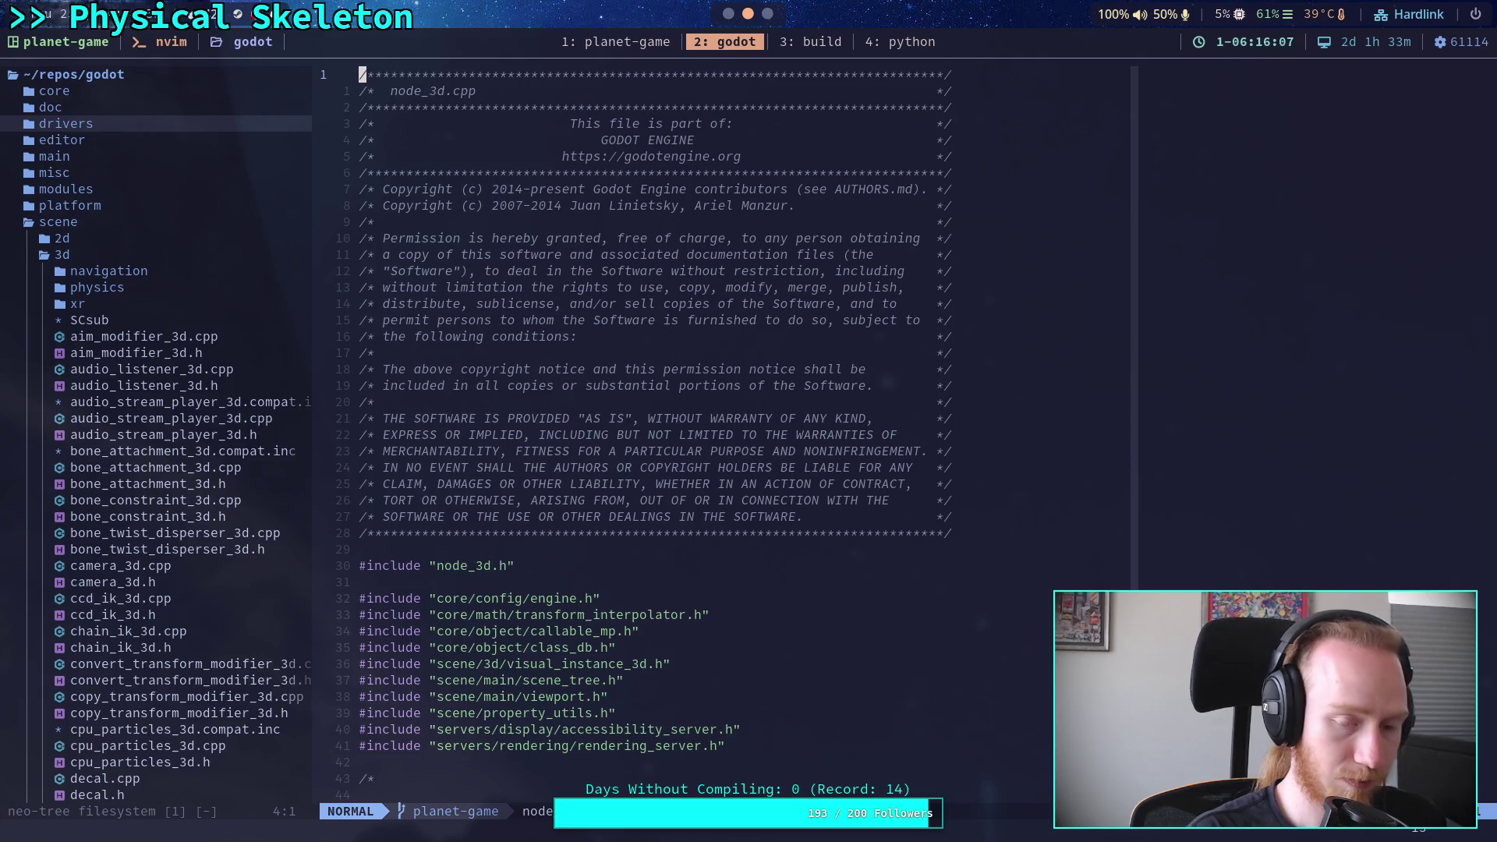
key("shift+g")
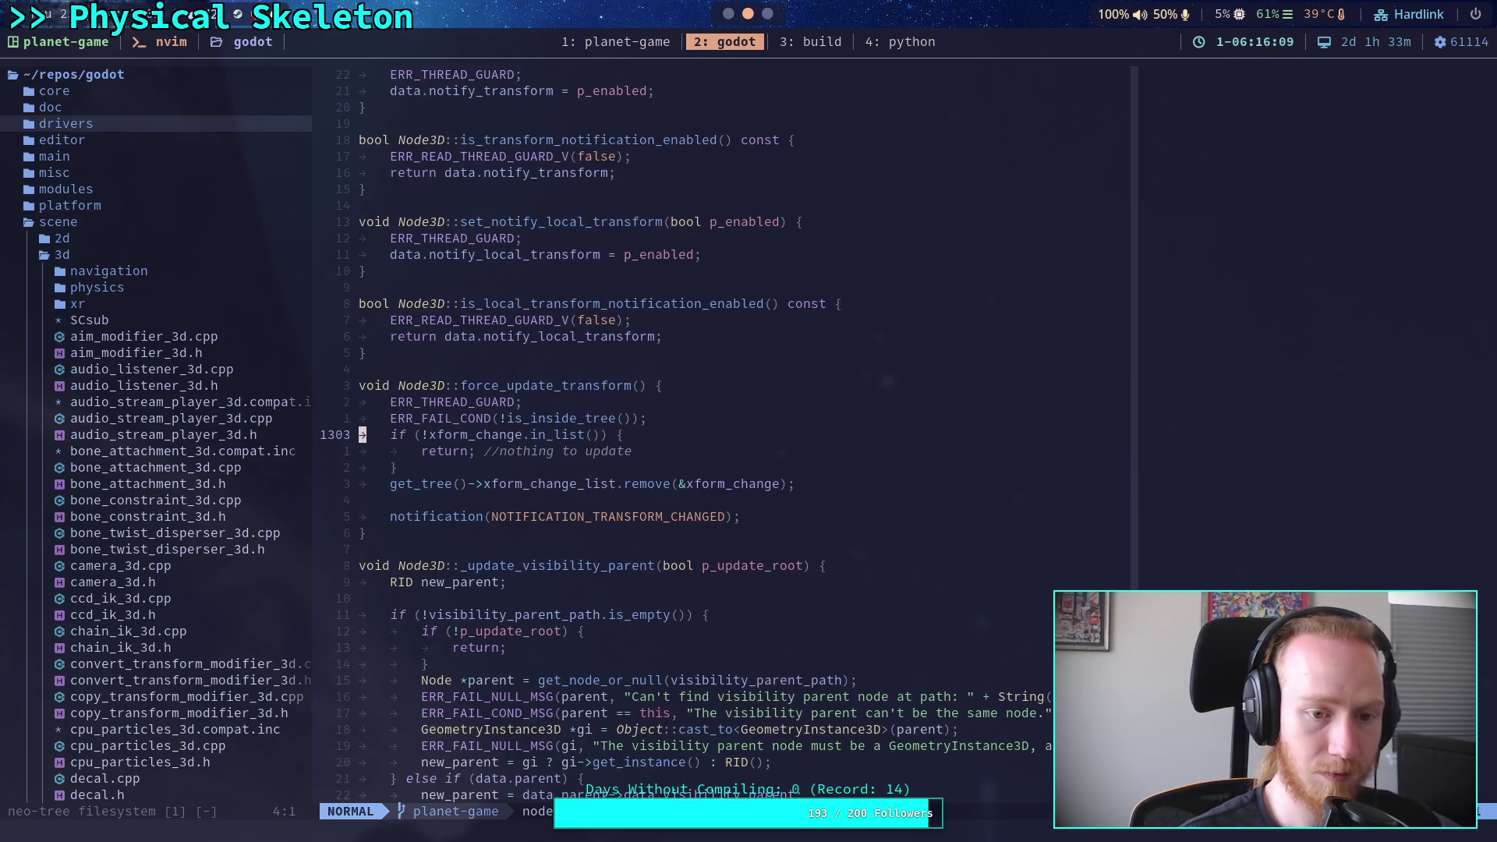
key("k")
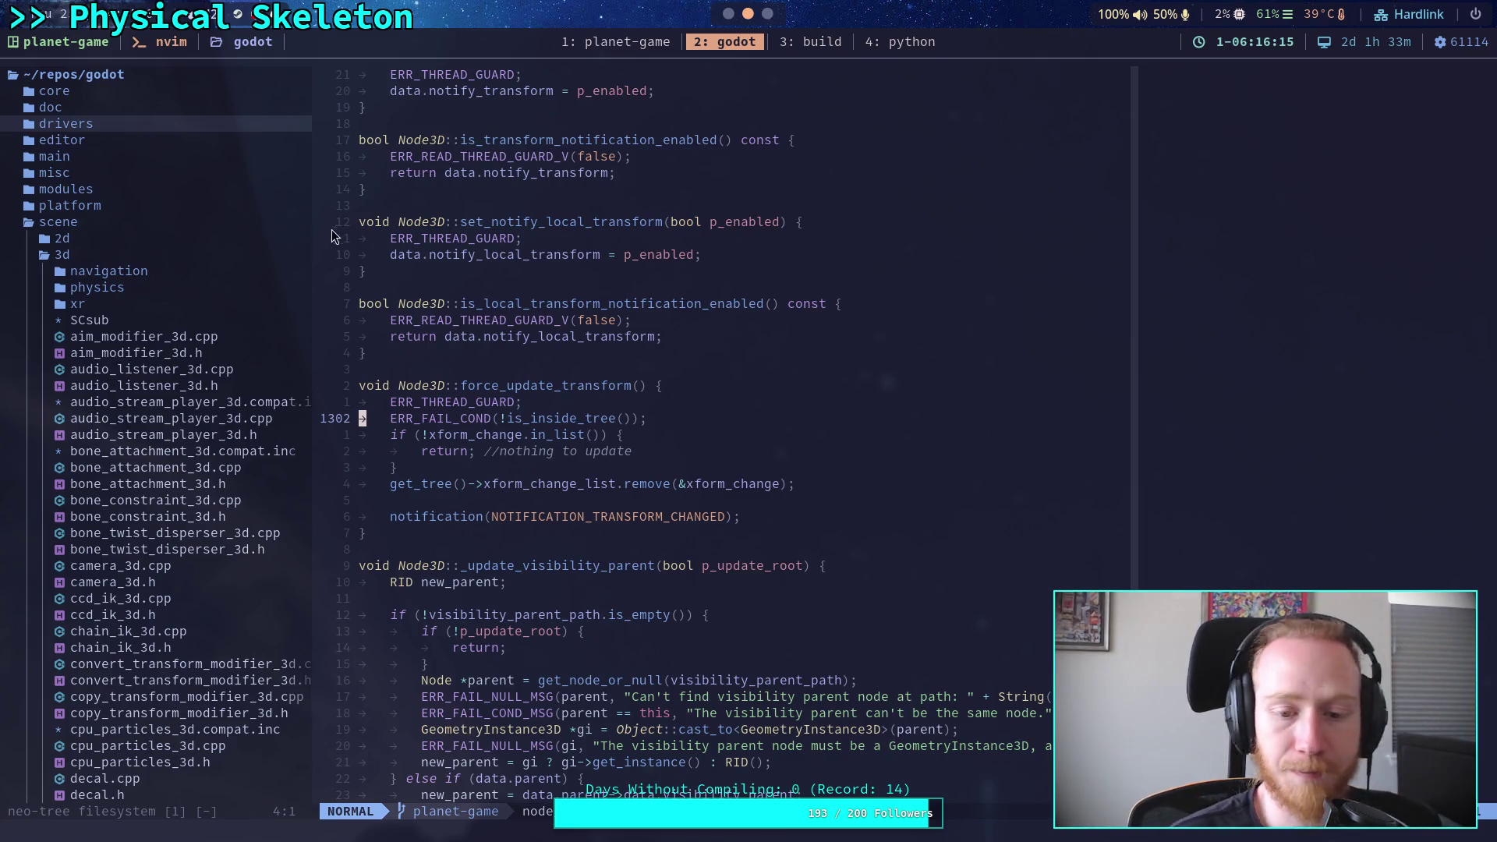
left_click(691, 39)
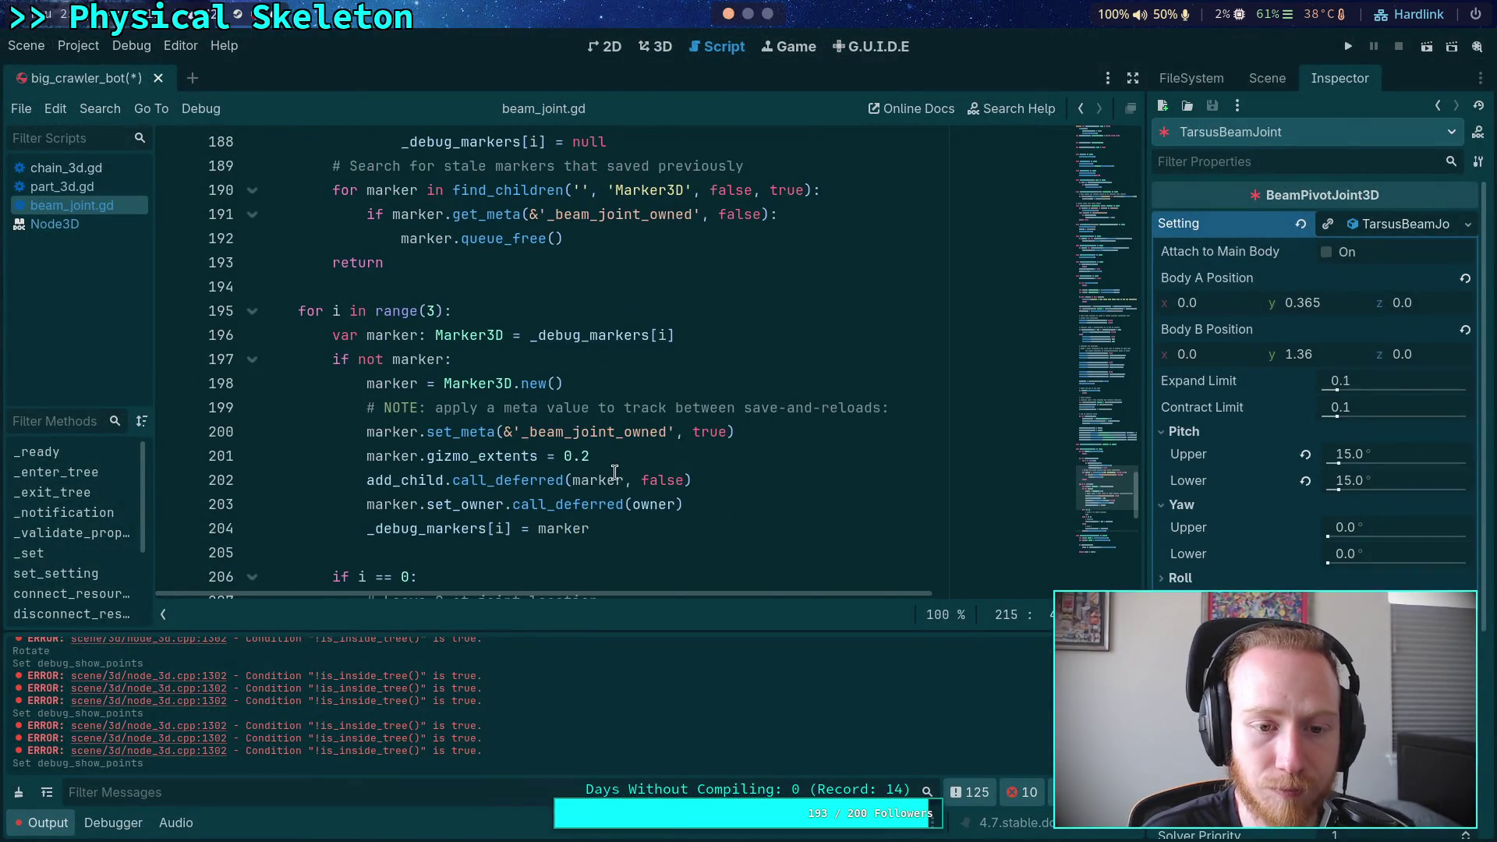
Delete the marker.force_update_transform() line 215 from beam_joint.gd and save
scroll(615, 473, "down", 5)
double_click(469, 408)
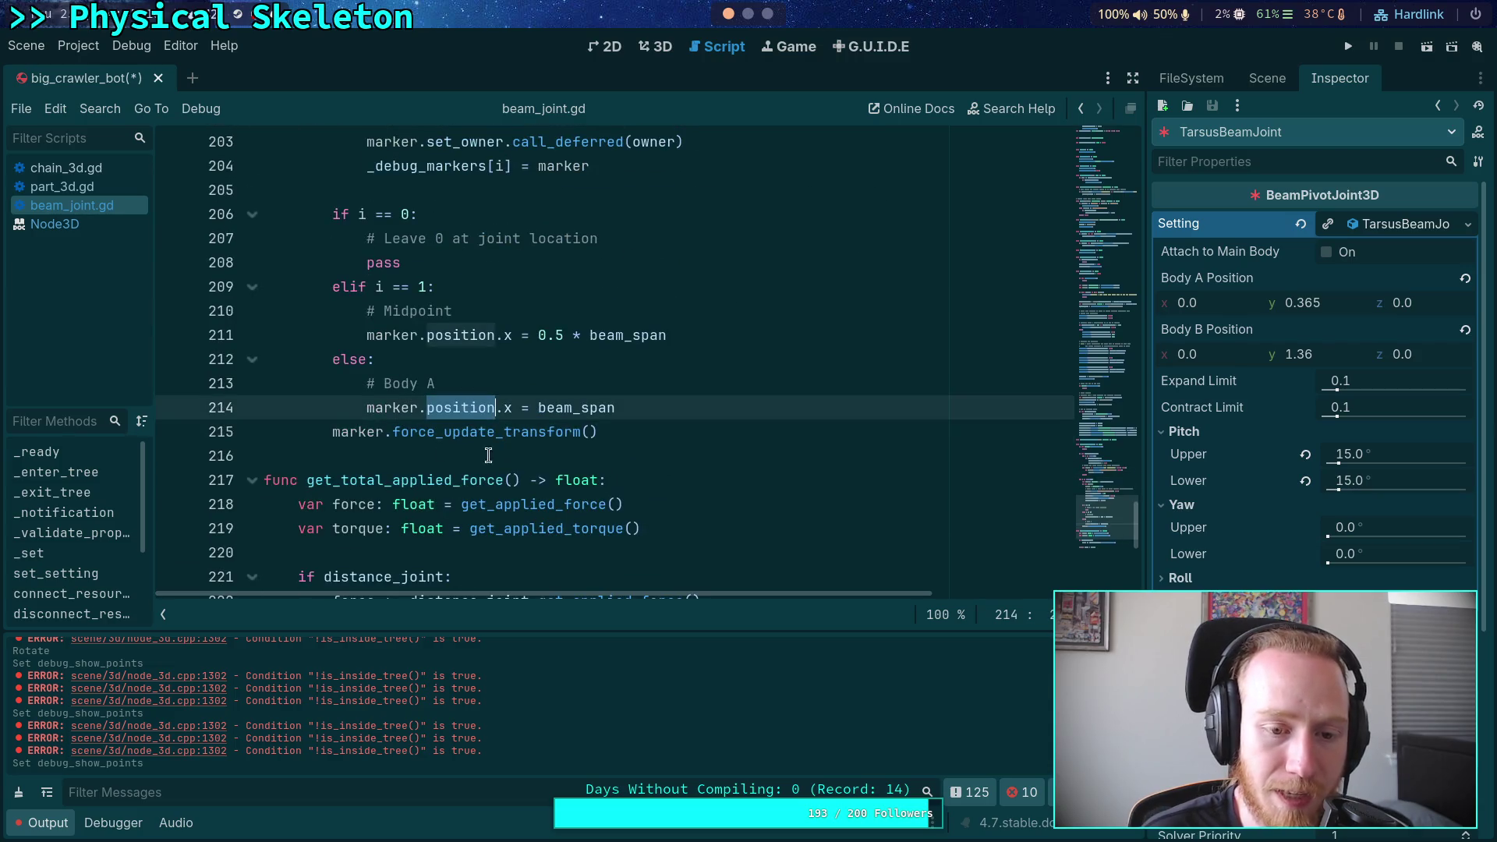
triple_click(612, 435)
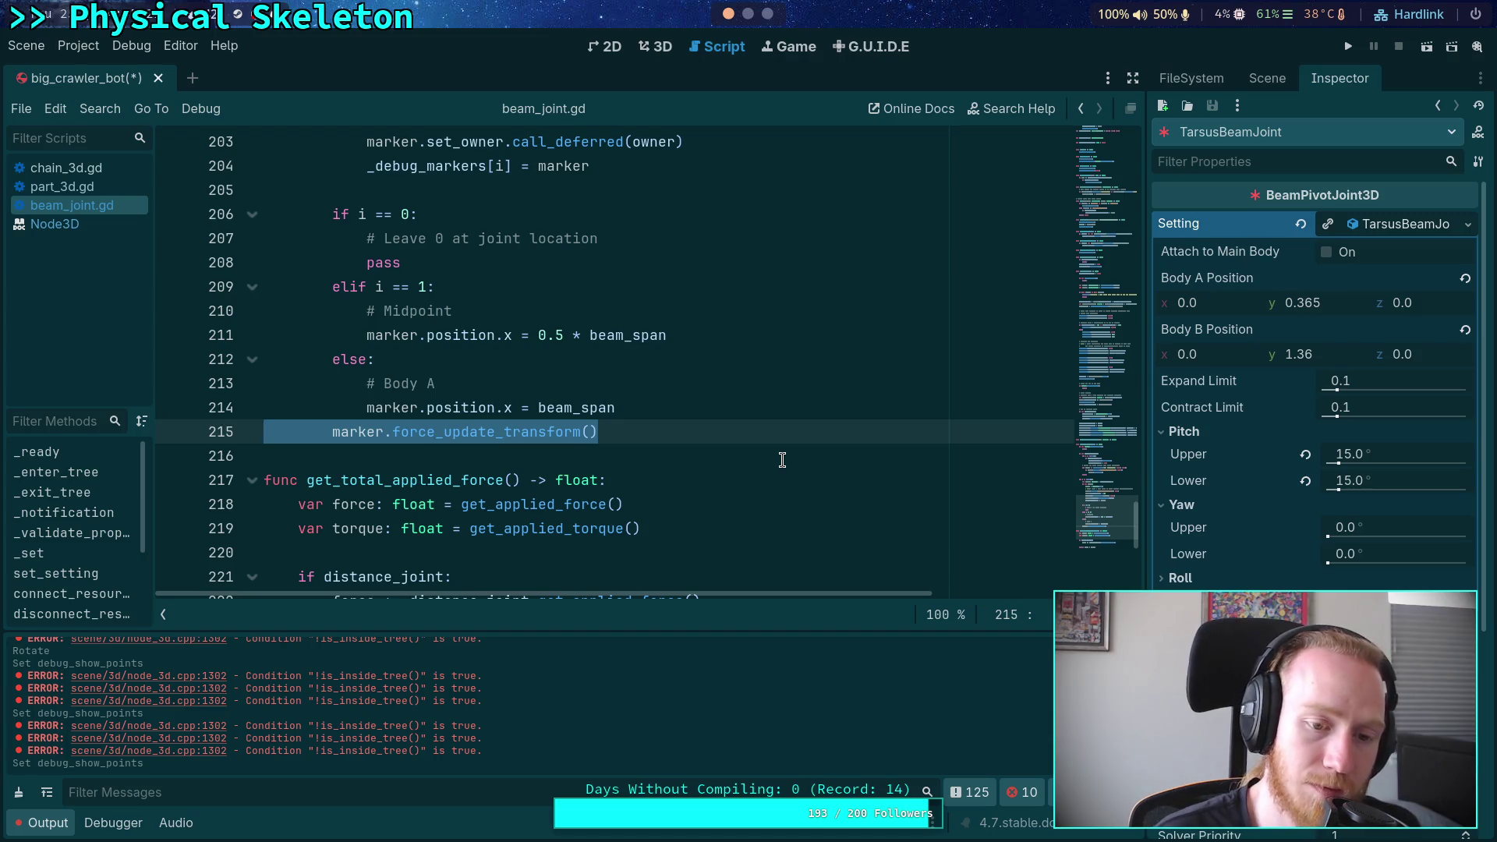
left_click(748, 16)
left_click(728, 18)
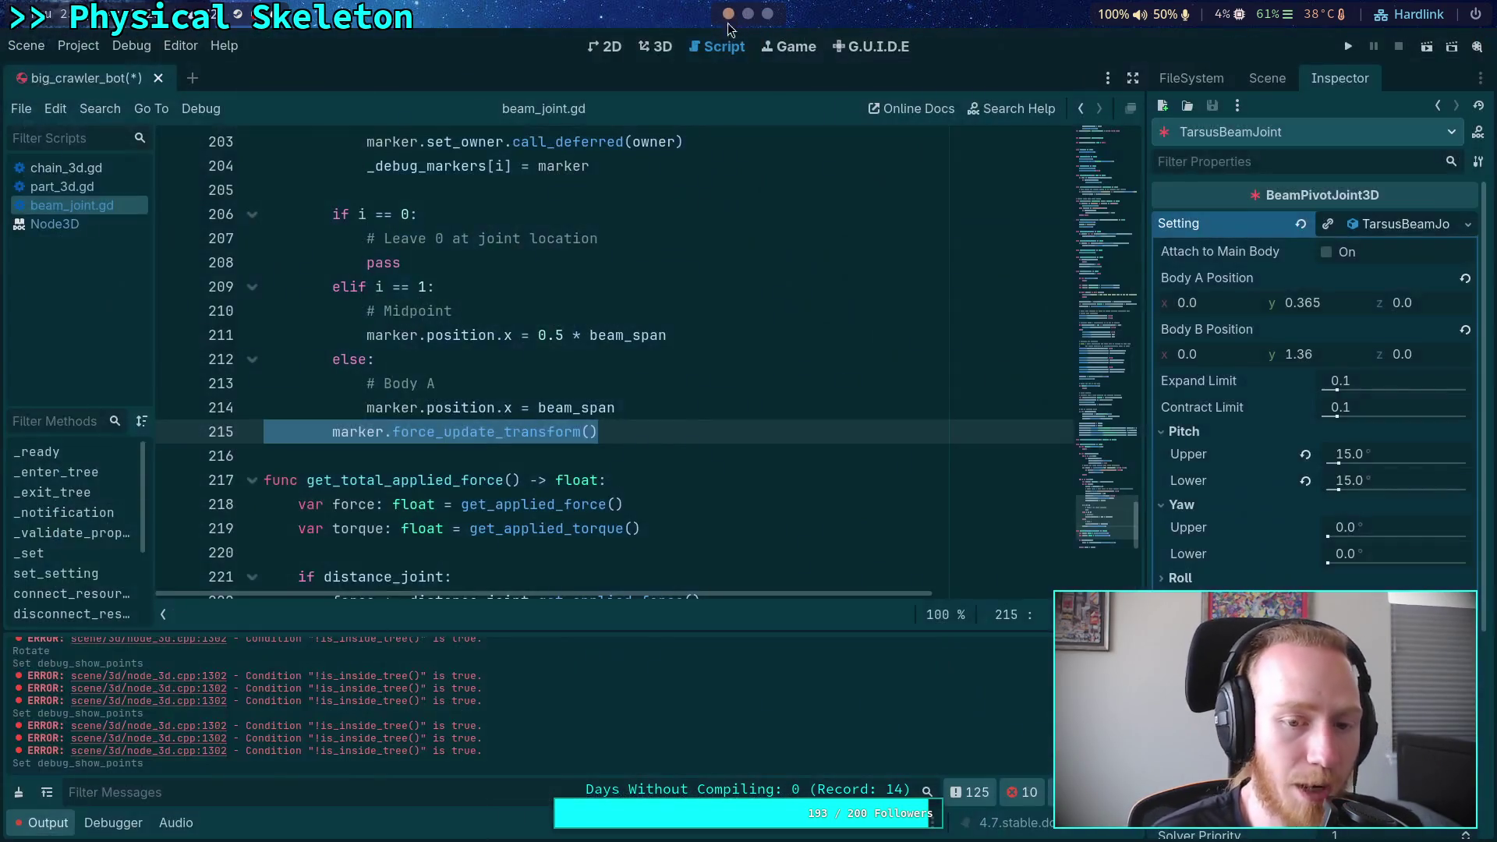
mouse_move(1095, 501)
left_mouse_down()
mouse_move(1134, 221)
mouse_move(1130, 534)
left_mouse_up()
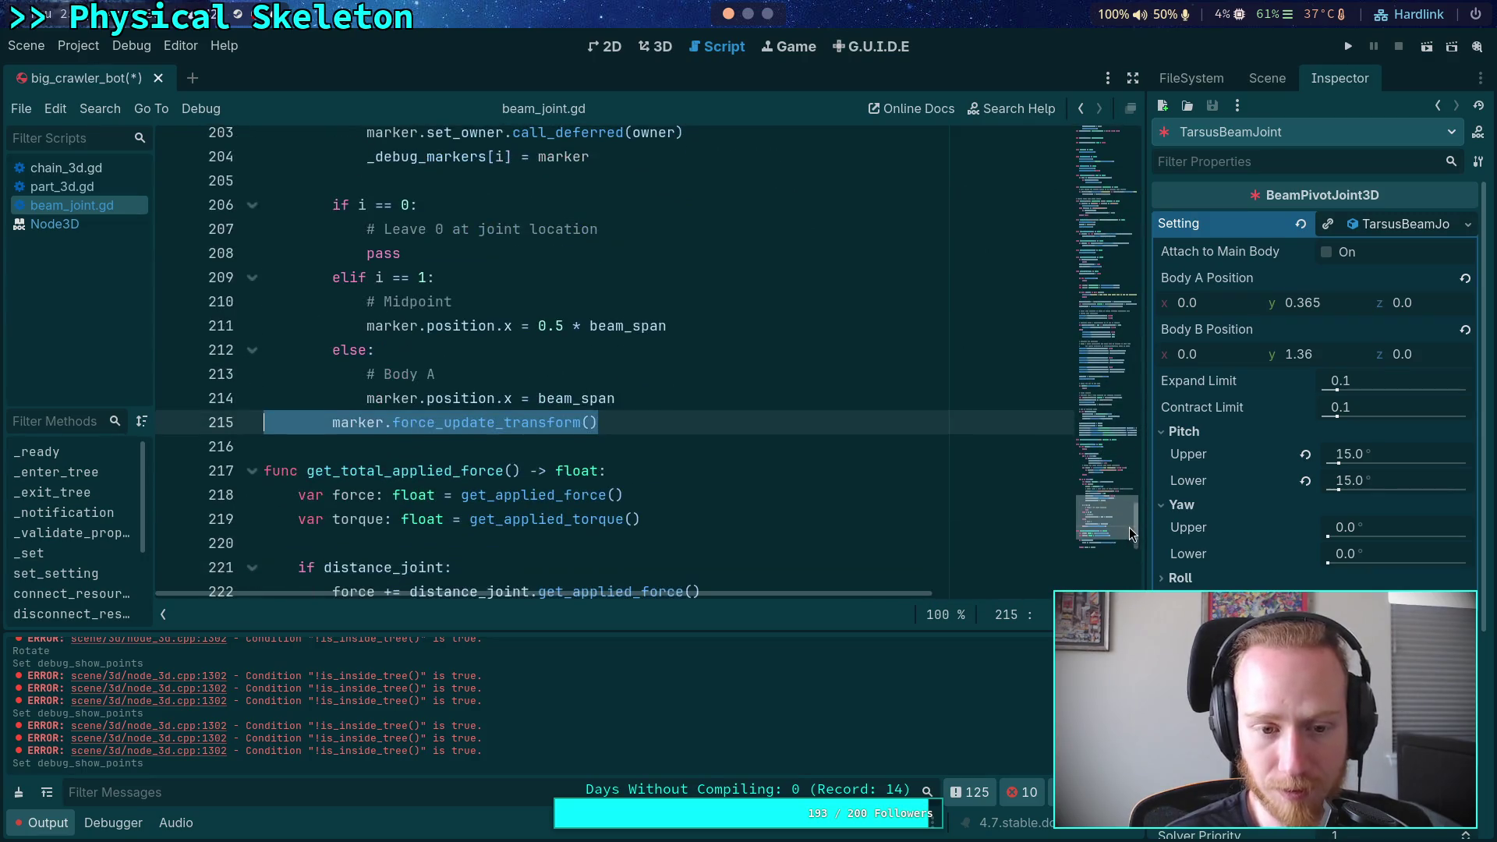
left_click(675, 414)
scroll(639, 427, "up", 4)
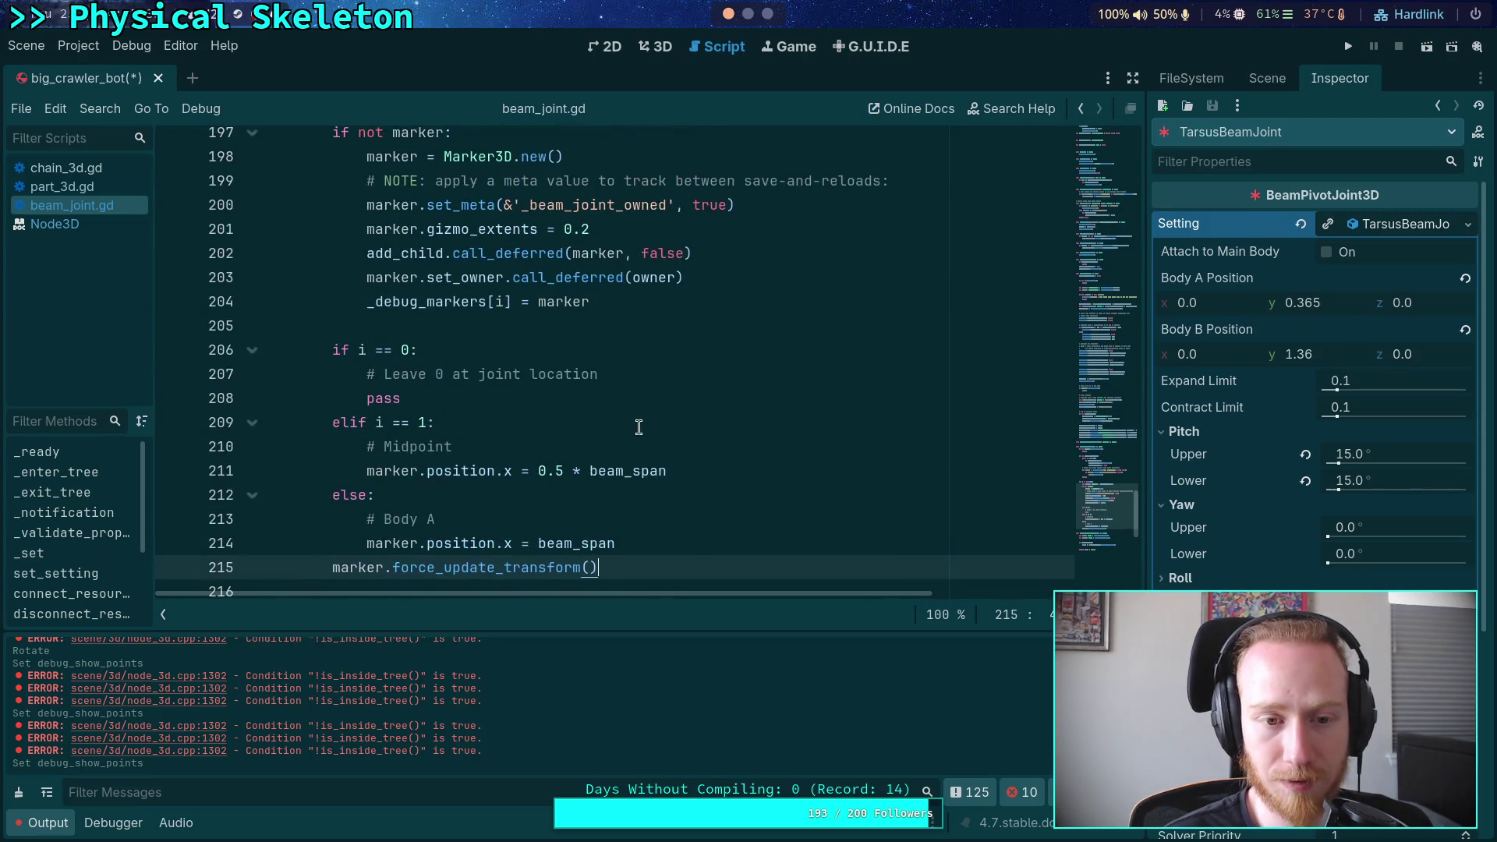
scroll(638, 426, "down", 4)
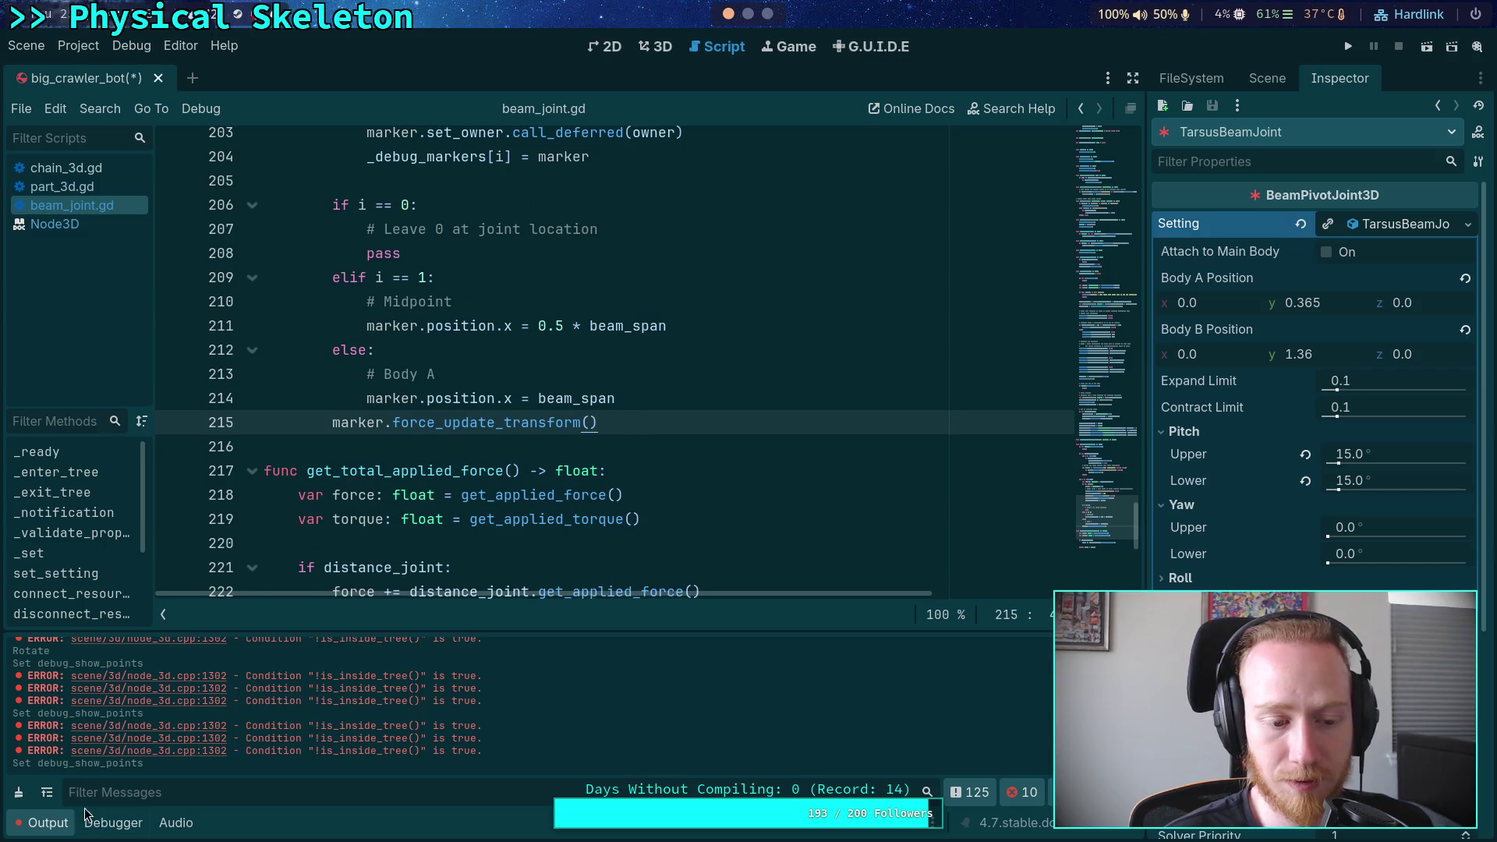
left_click_drag(286, 630, 283, 644)
left_click_drag(644, 429, 653, 409)
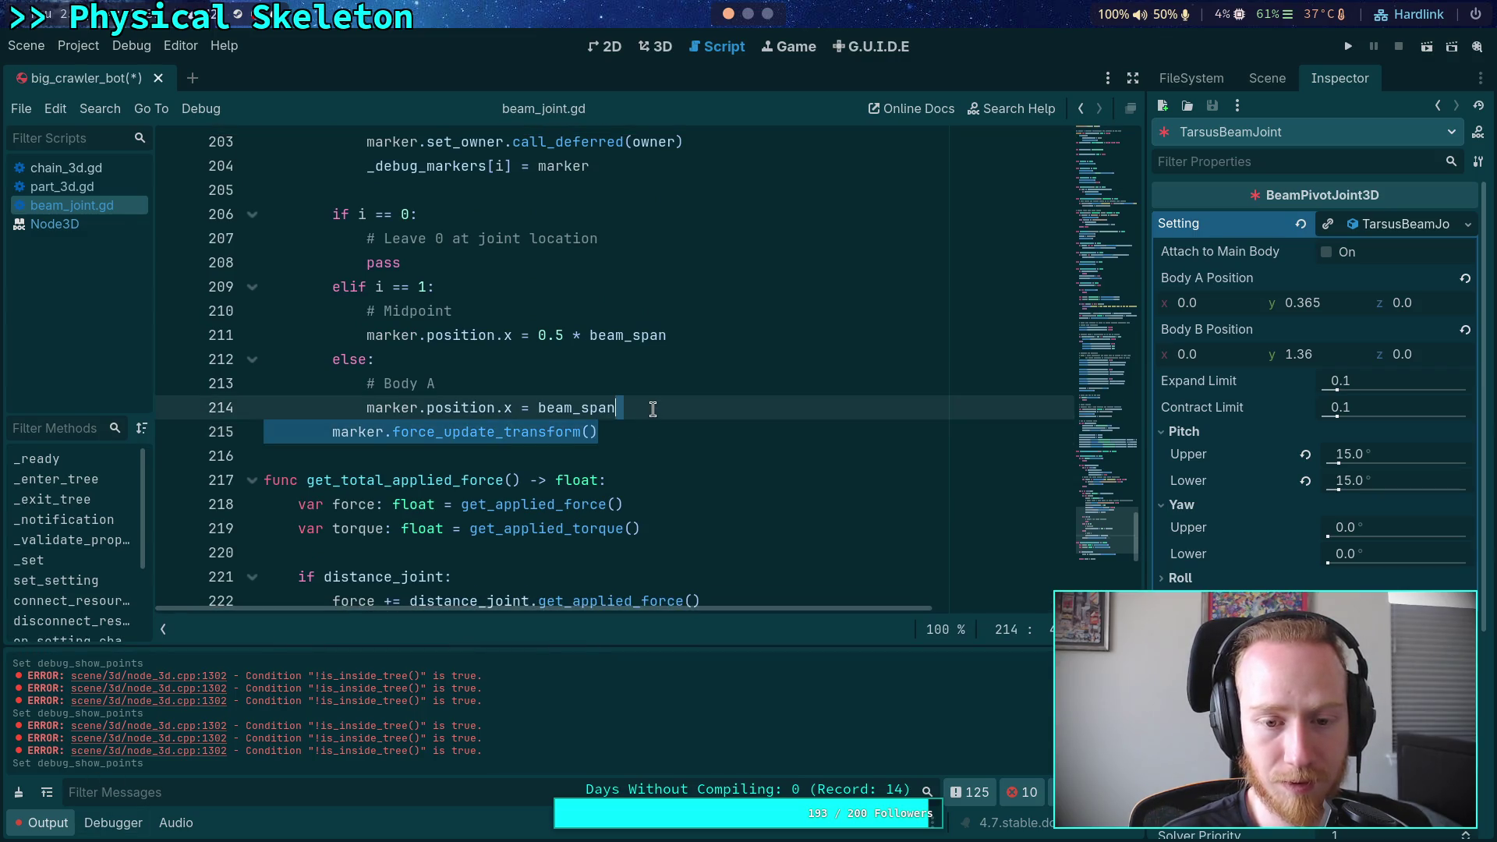
key("BackSpace")
key("ctrl+s")
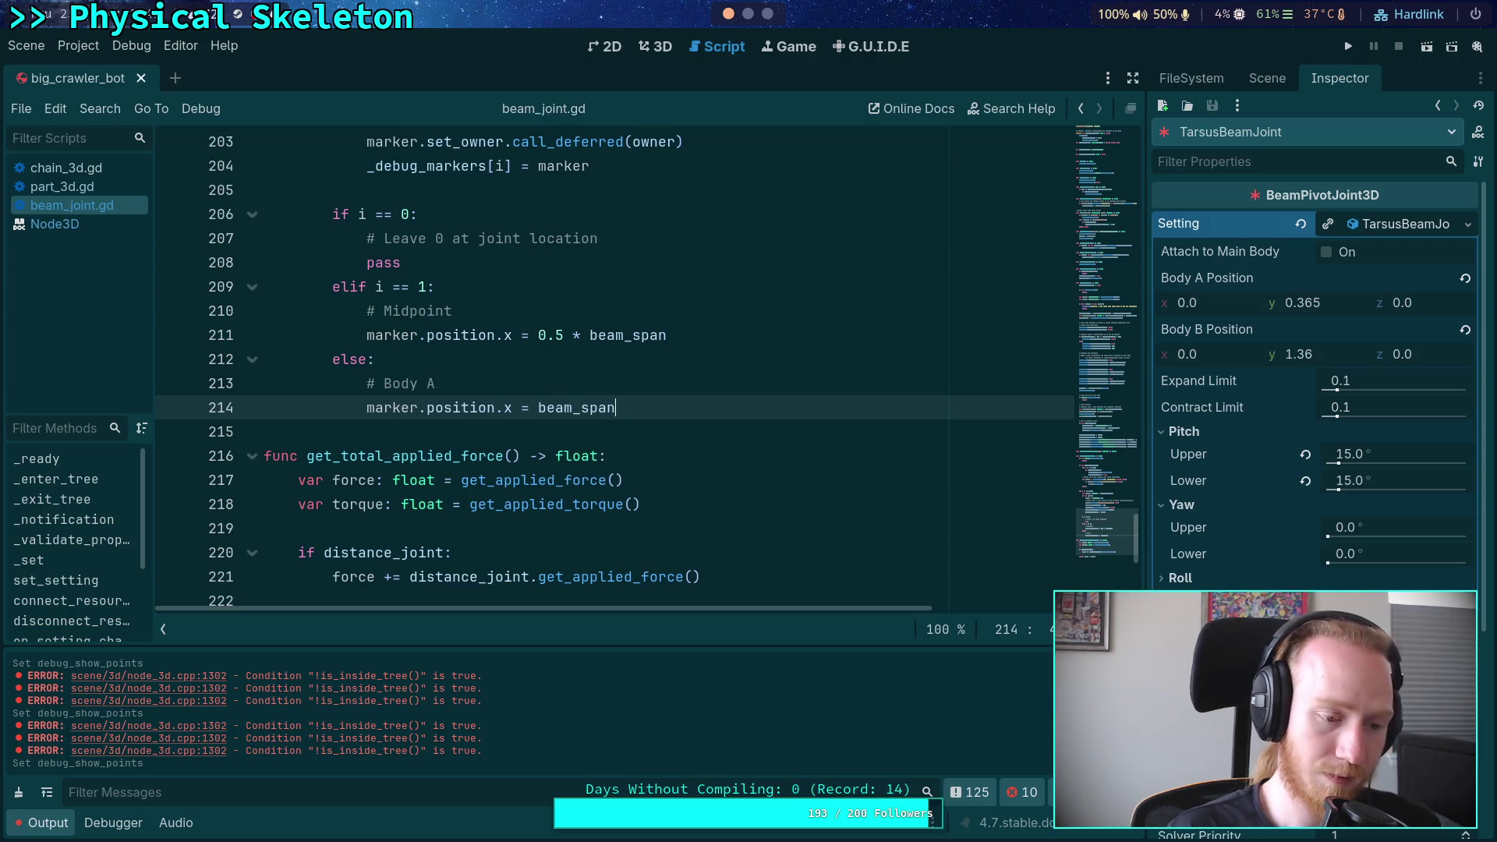
Add marker.update_gizmos() below line 214 via autocomplete and save the script
left_click(656, 46)
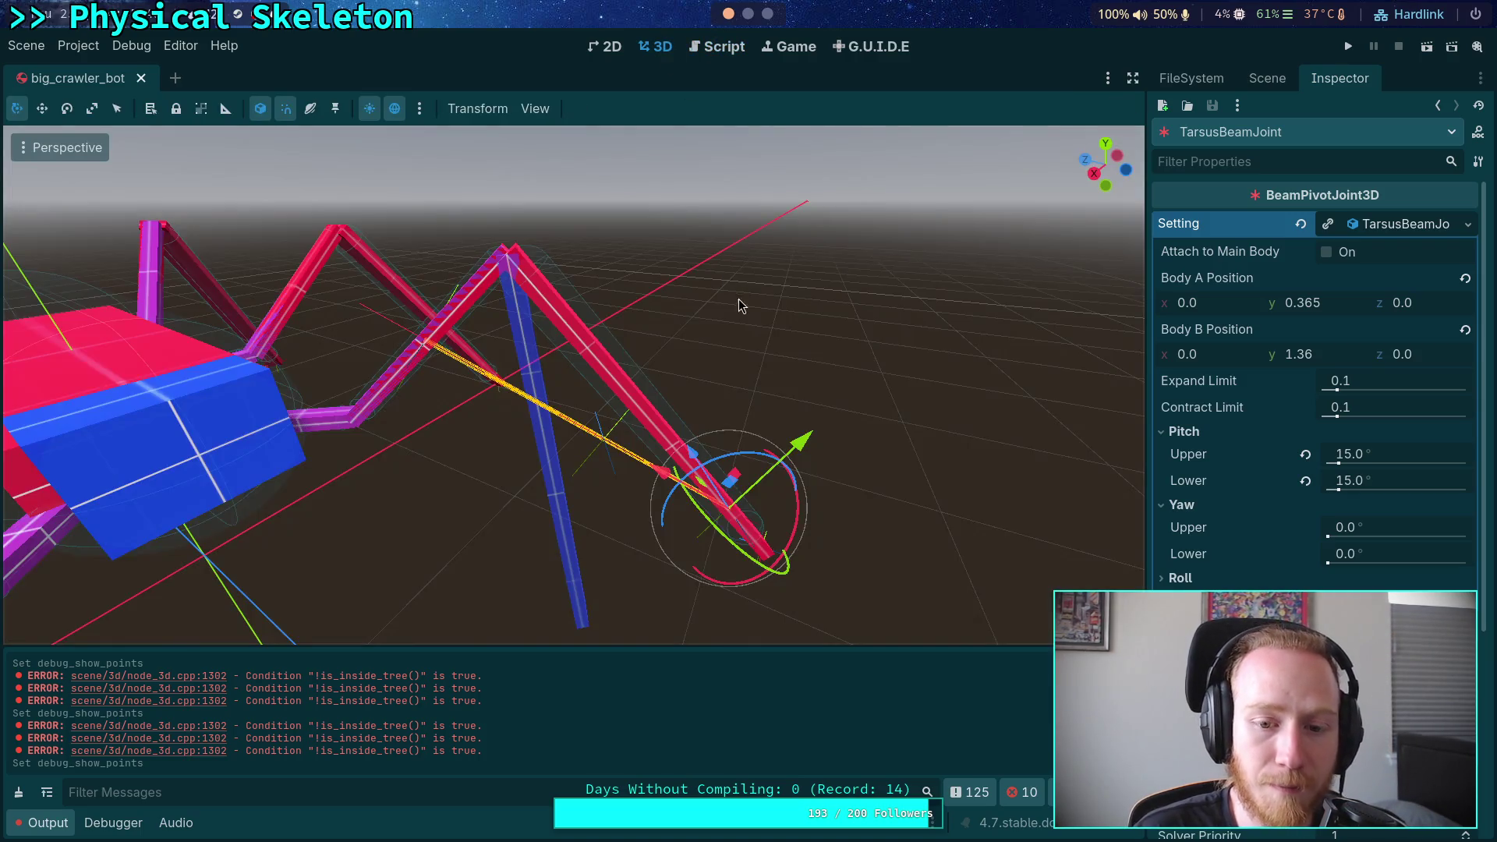
left_click(712, 49)
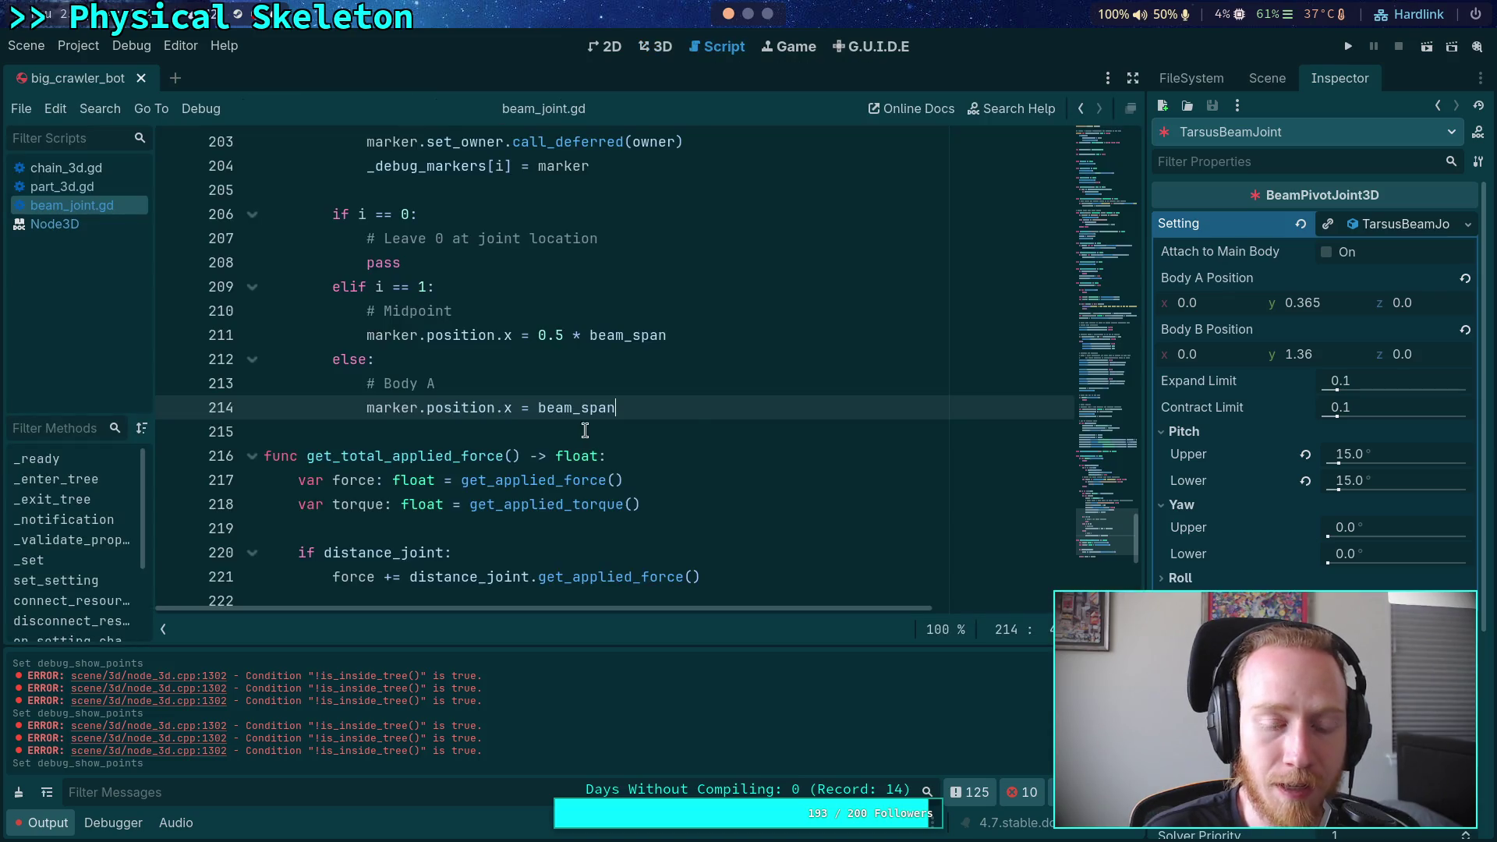
key("Return")
type("marke")
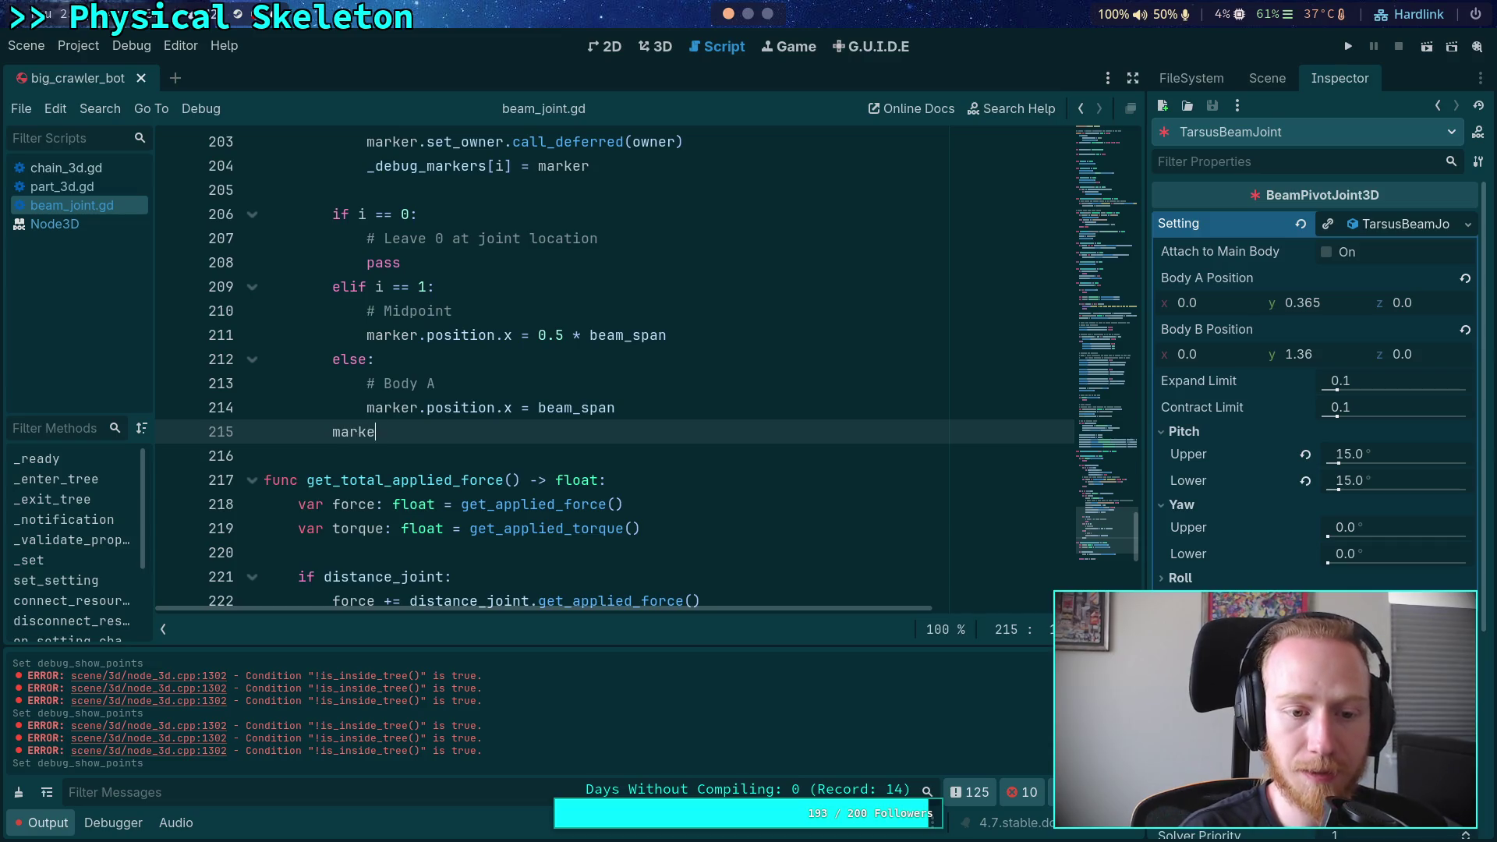
type("r.")
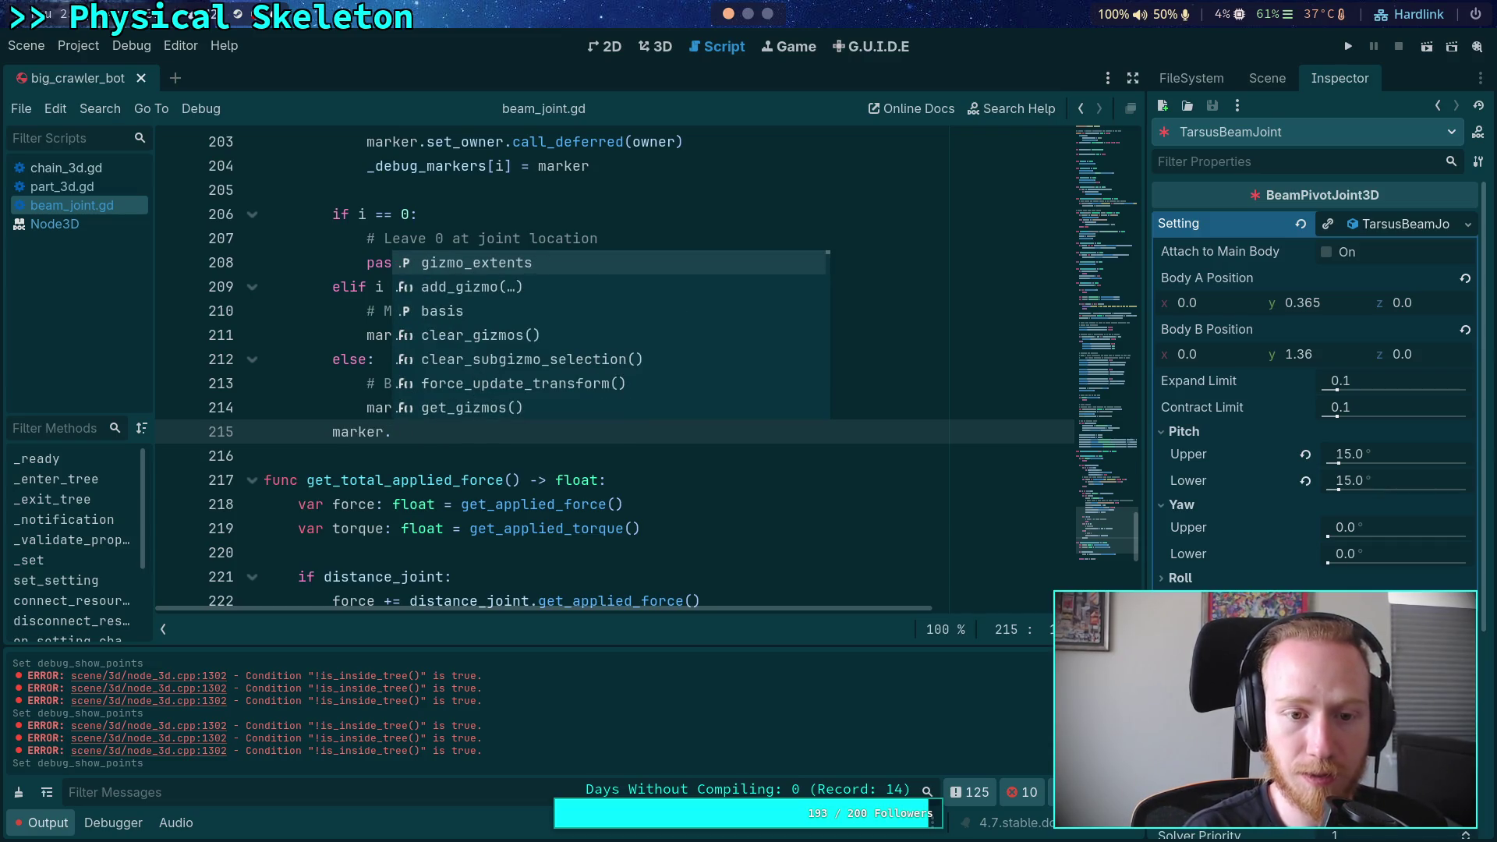
type("up")
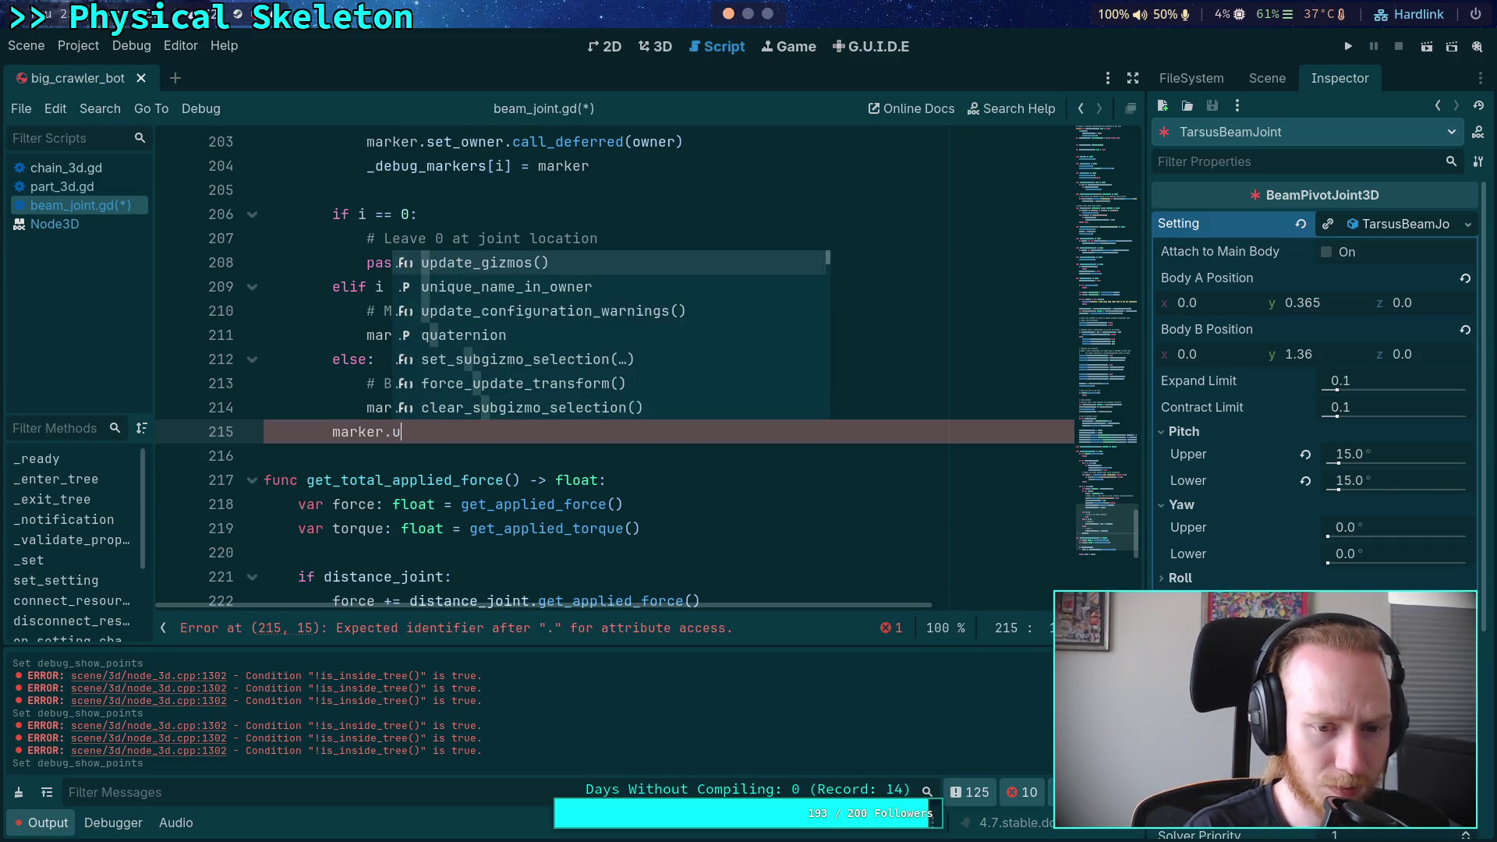
key("Return")
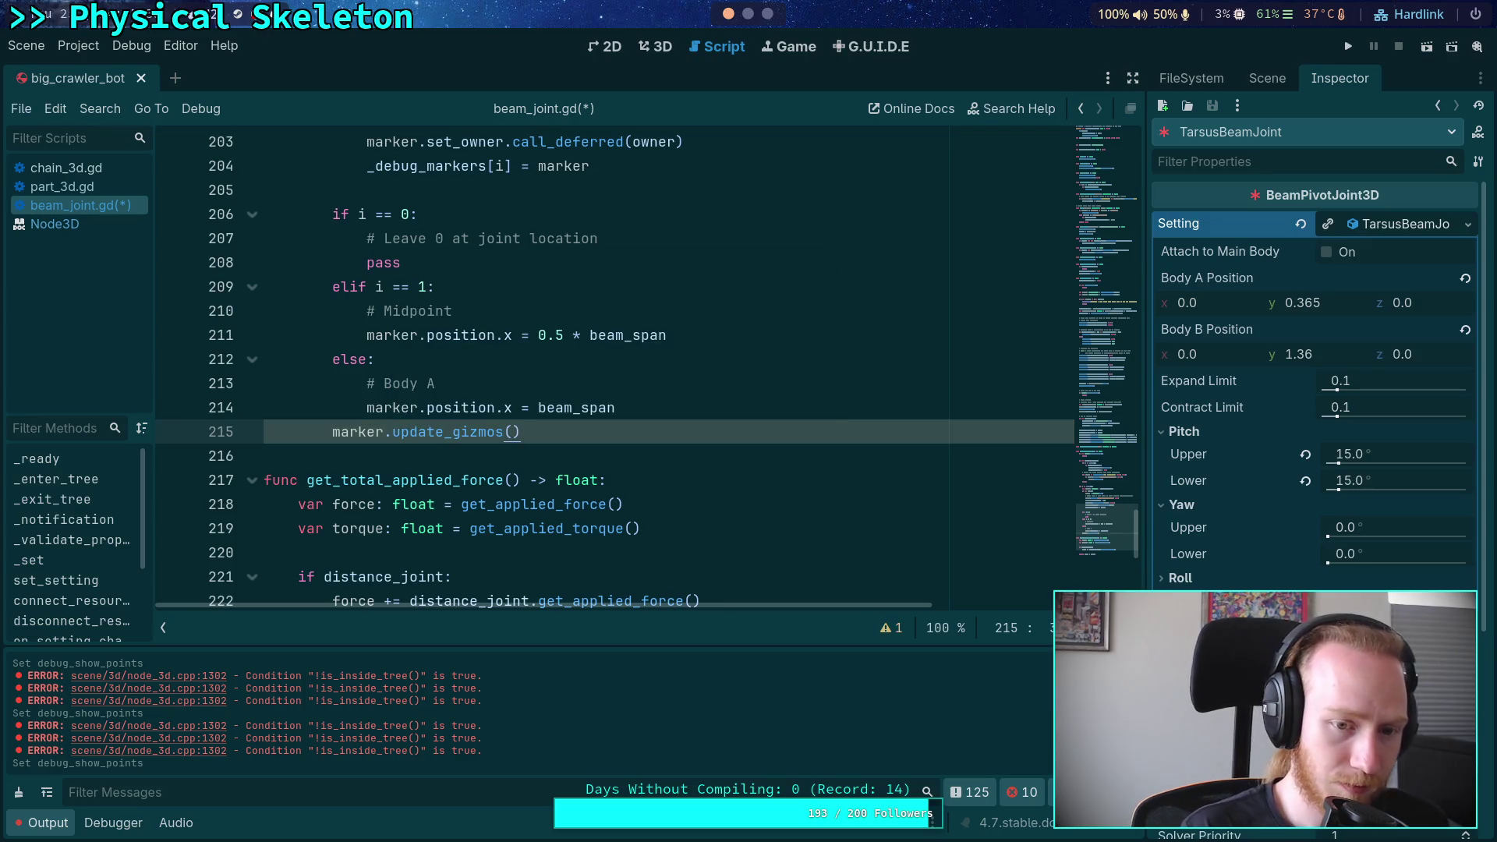
key("ctrl+minus")
key("ctrl+equal")
key("ctrl+s")
left_click(655, 46)
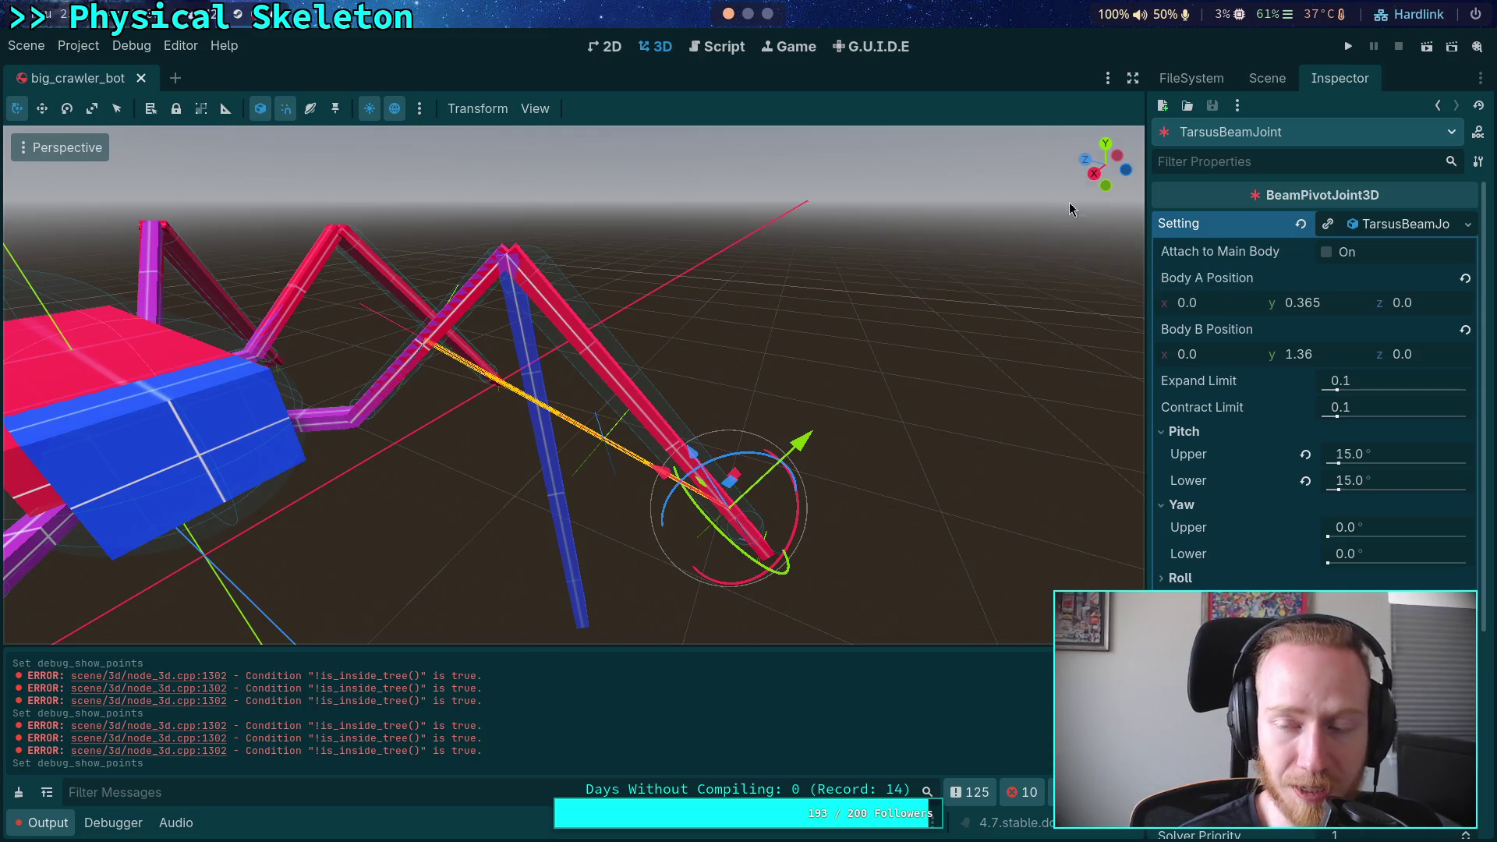
With the Scene tree shown, select the leg chain at the upper knee, rotate it, then undo
left_click(1268, 78)
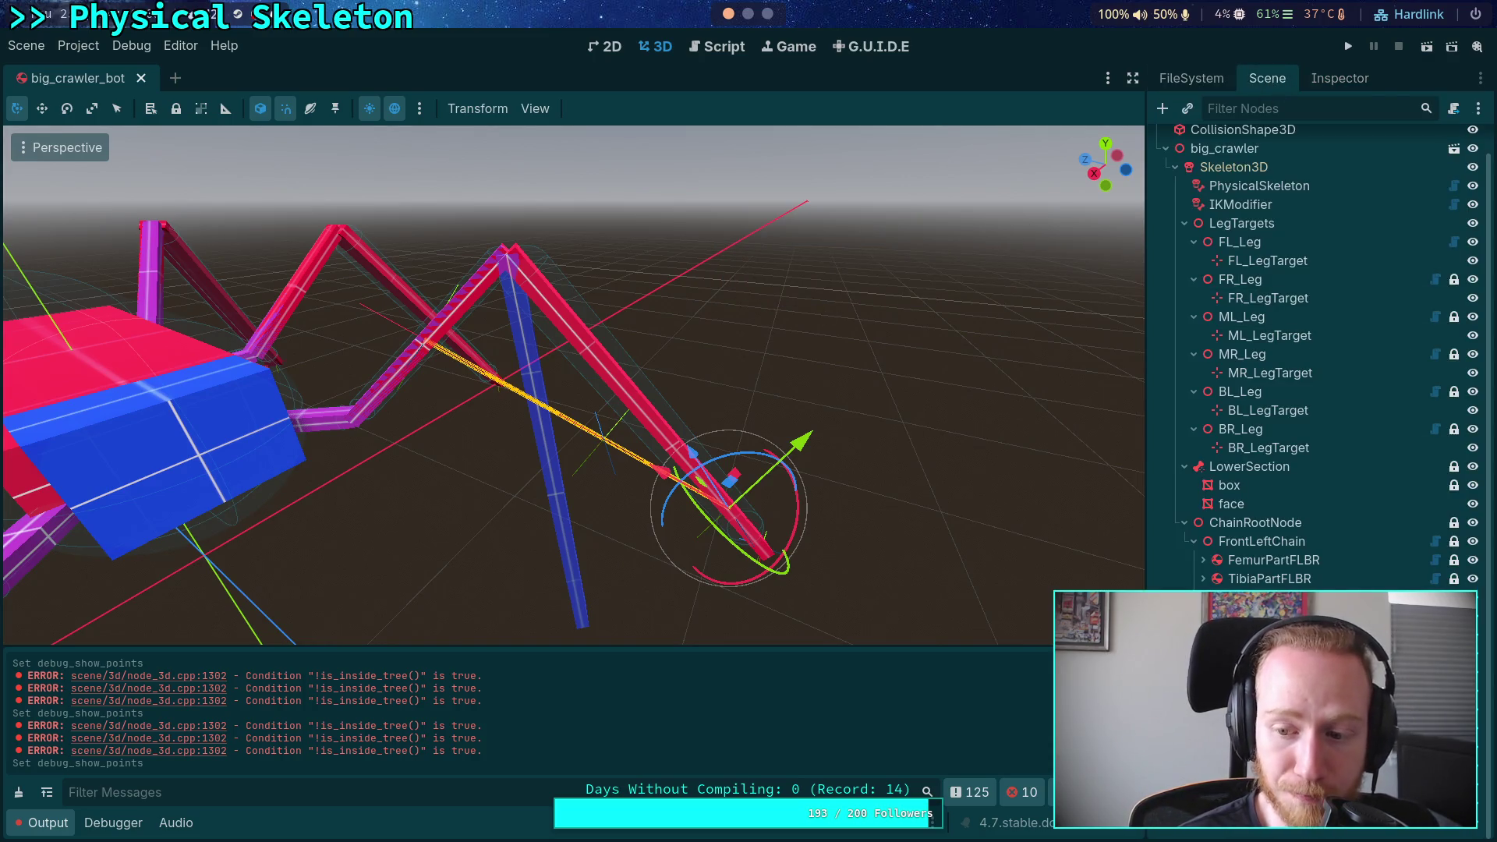
left_click(555, 269)
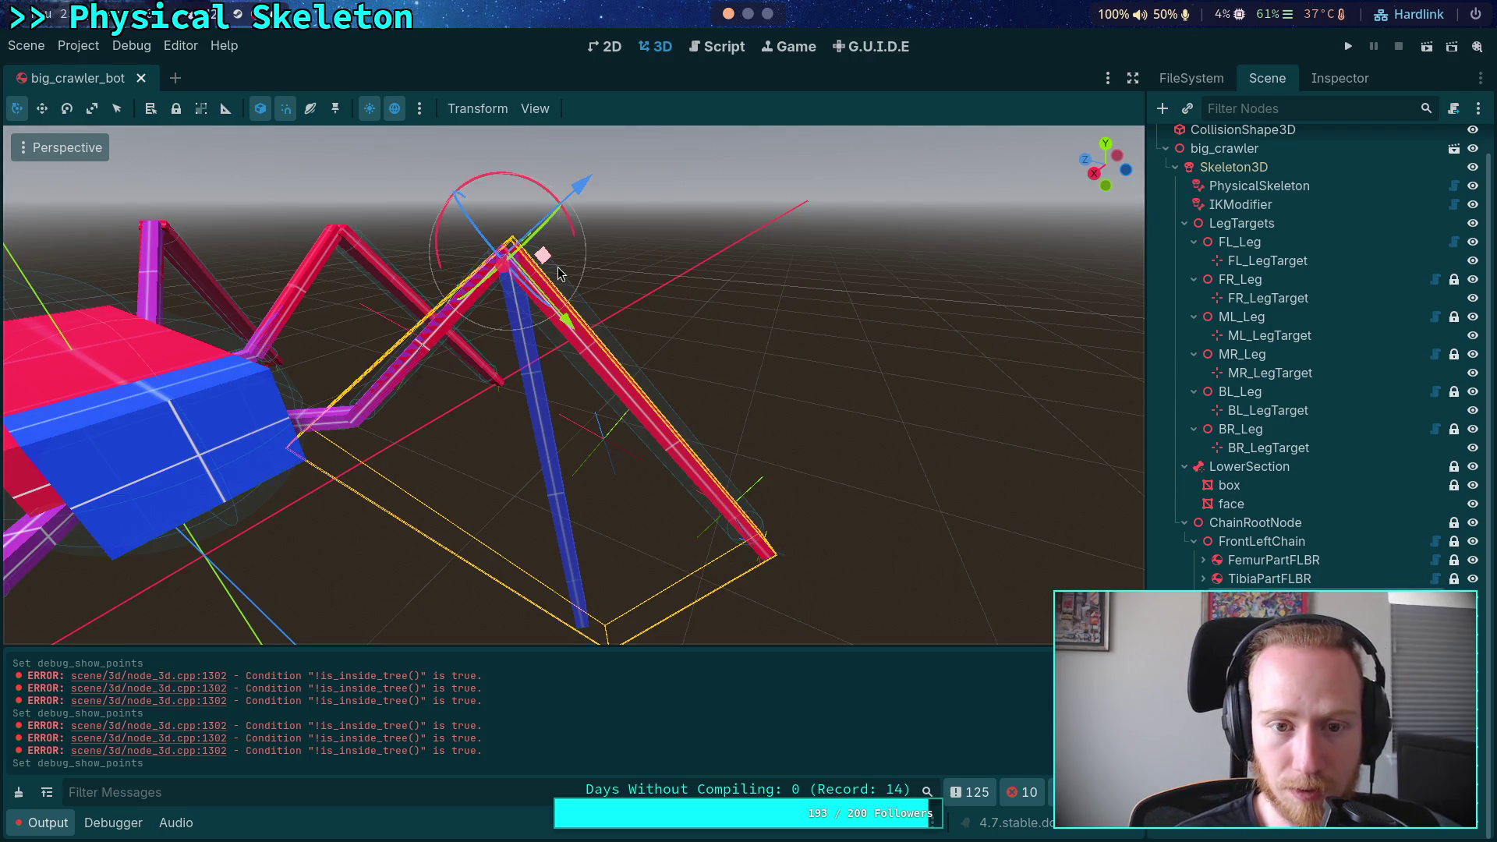
mouse_move(539, 185)
left_mouse_down()
mouse_move(496, 186)
mouse_move(635, 176)
mouse_move(499, 132)
mouse_move(539, 176)
mouse_move(475, 148)
mouse_move(468, 168)
mouse_move(507, 148)
mouse_move(477, 156)
mouse_move(570, 169)
left_mouse_up()
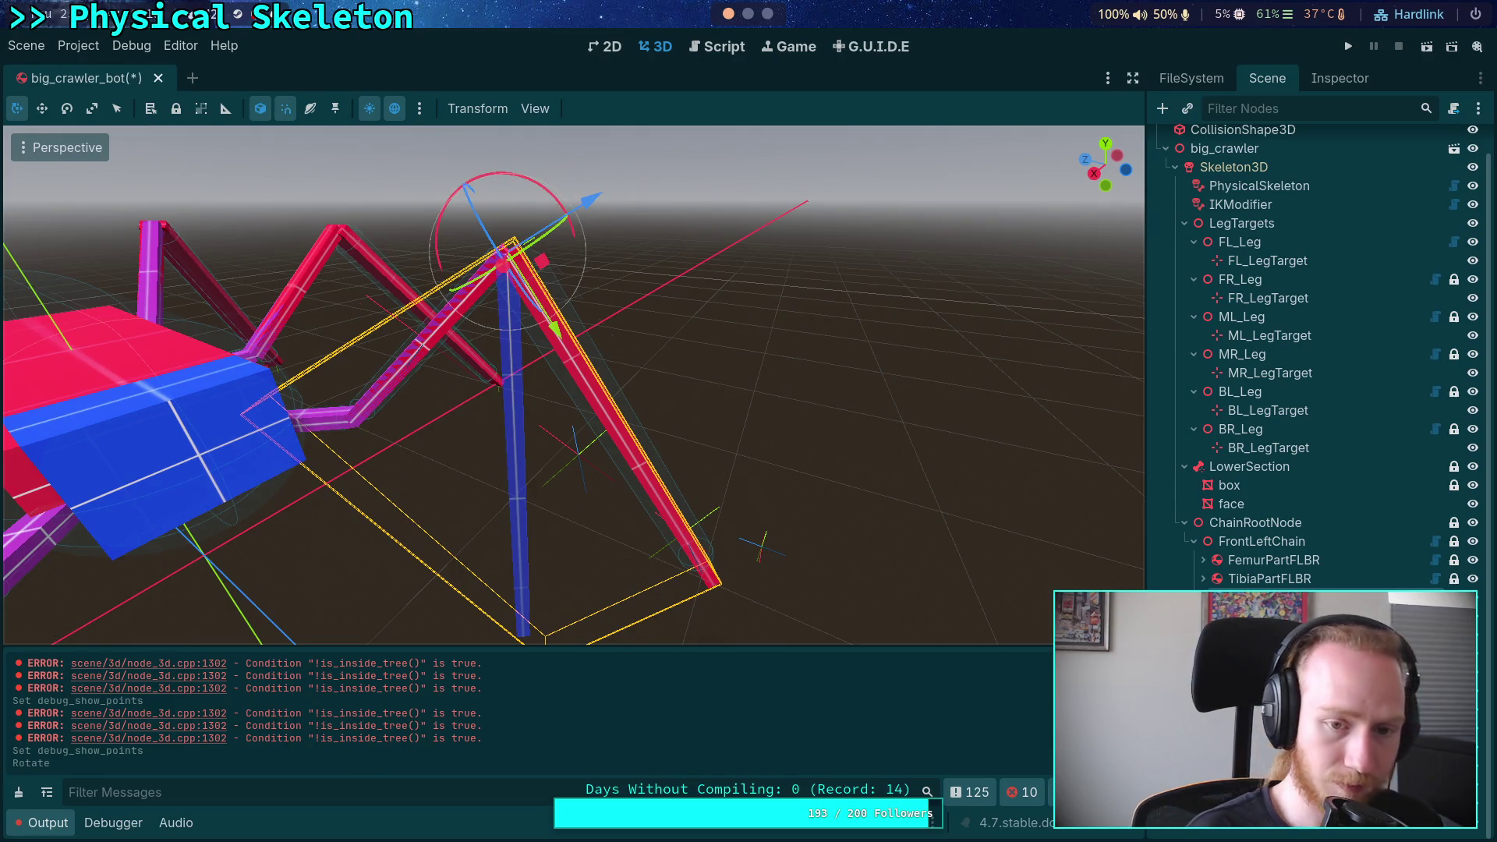
key("ctrl+z")
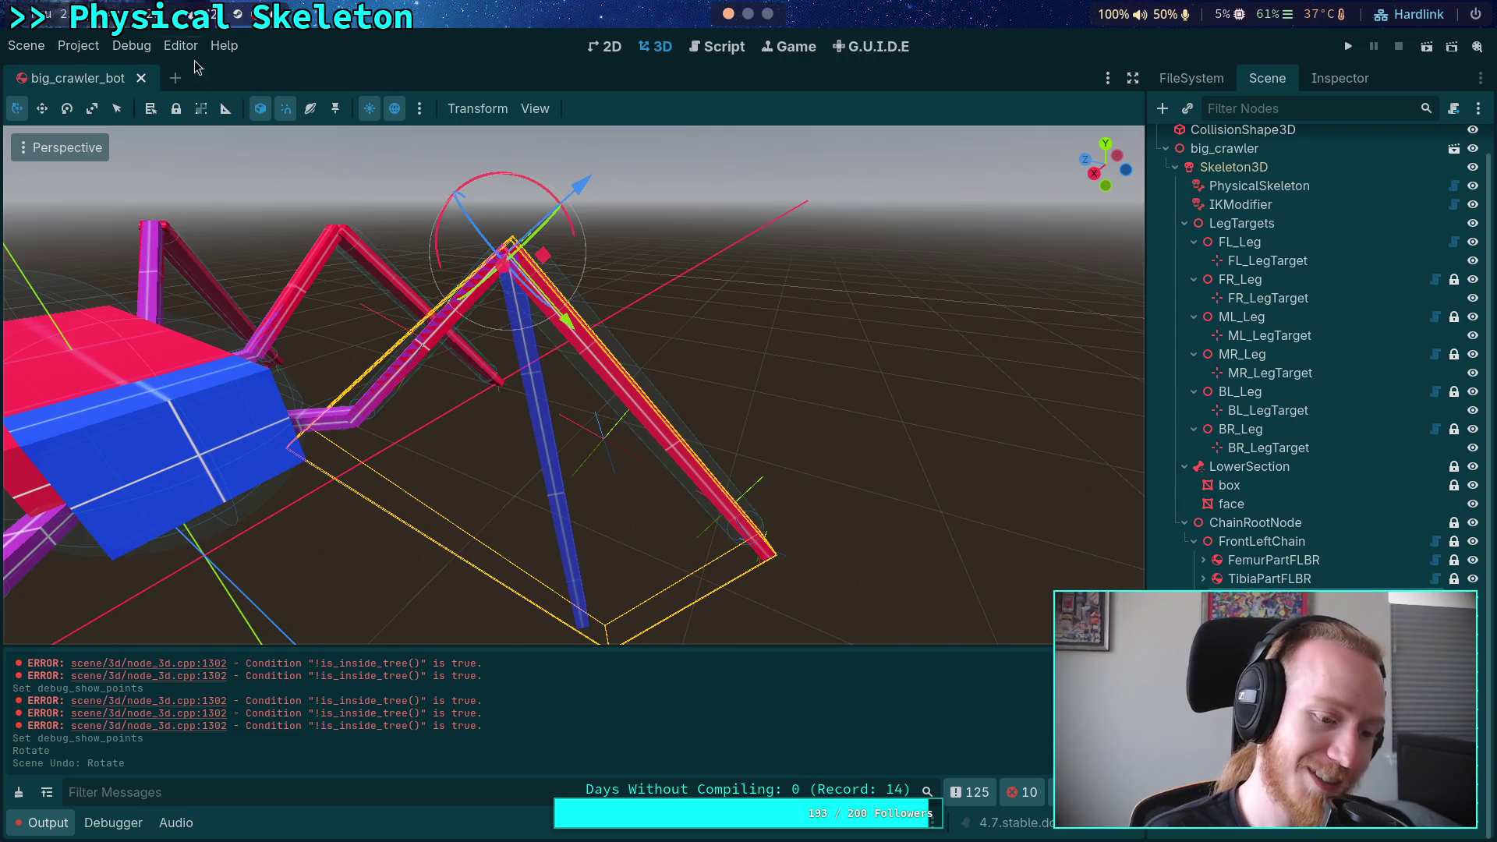
Reload big_crawler_bot from its saved file so the leg returns to its saved pose
left_click(30, 46)
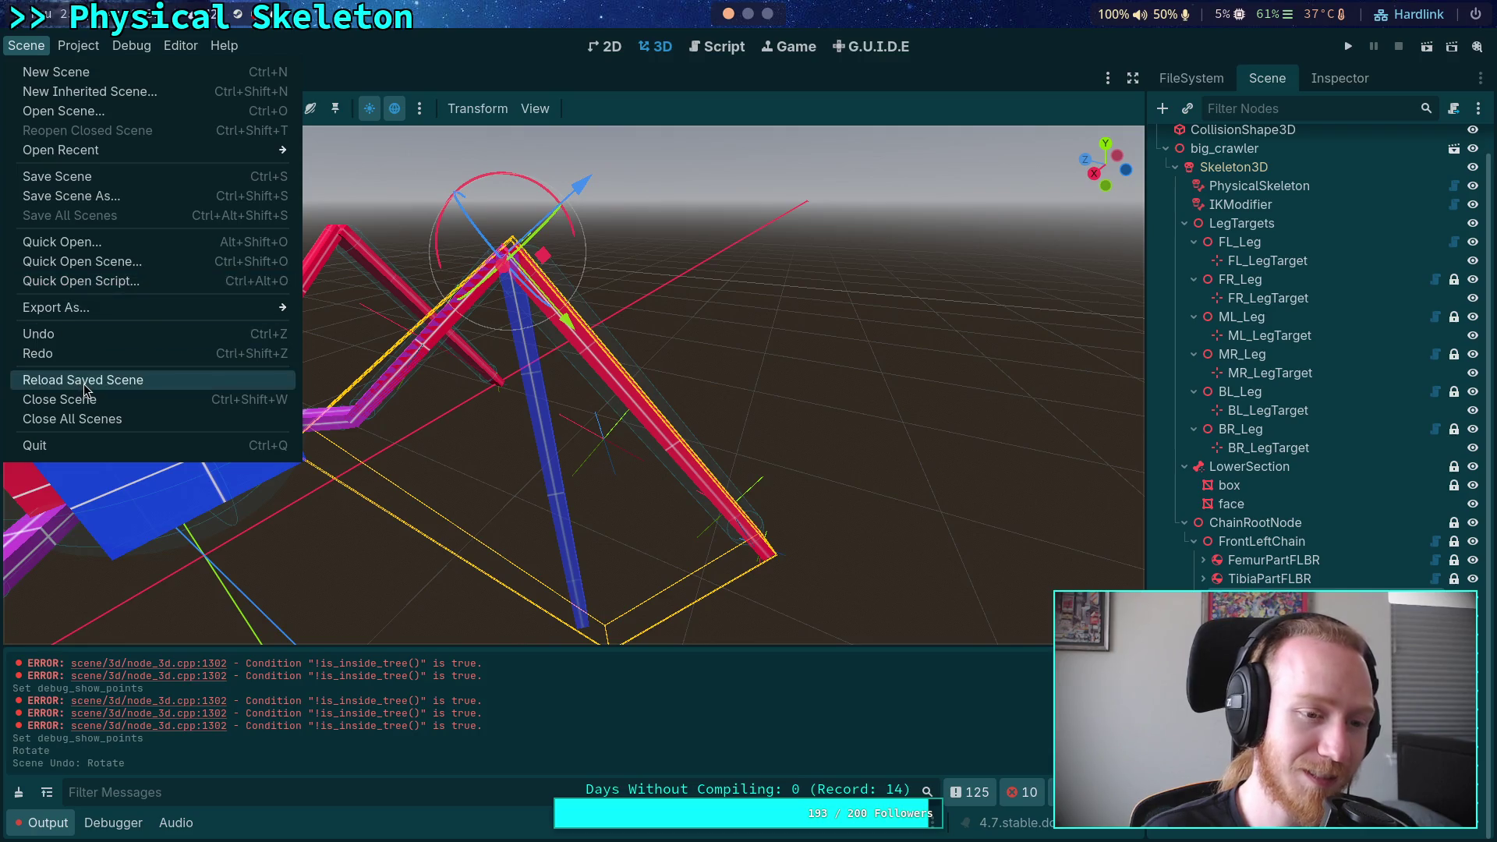
left_click(83, 384)
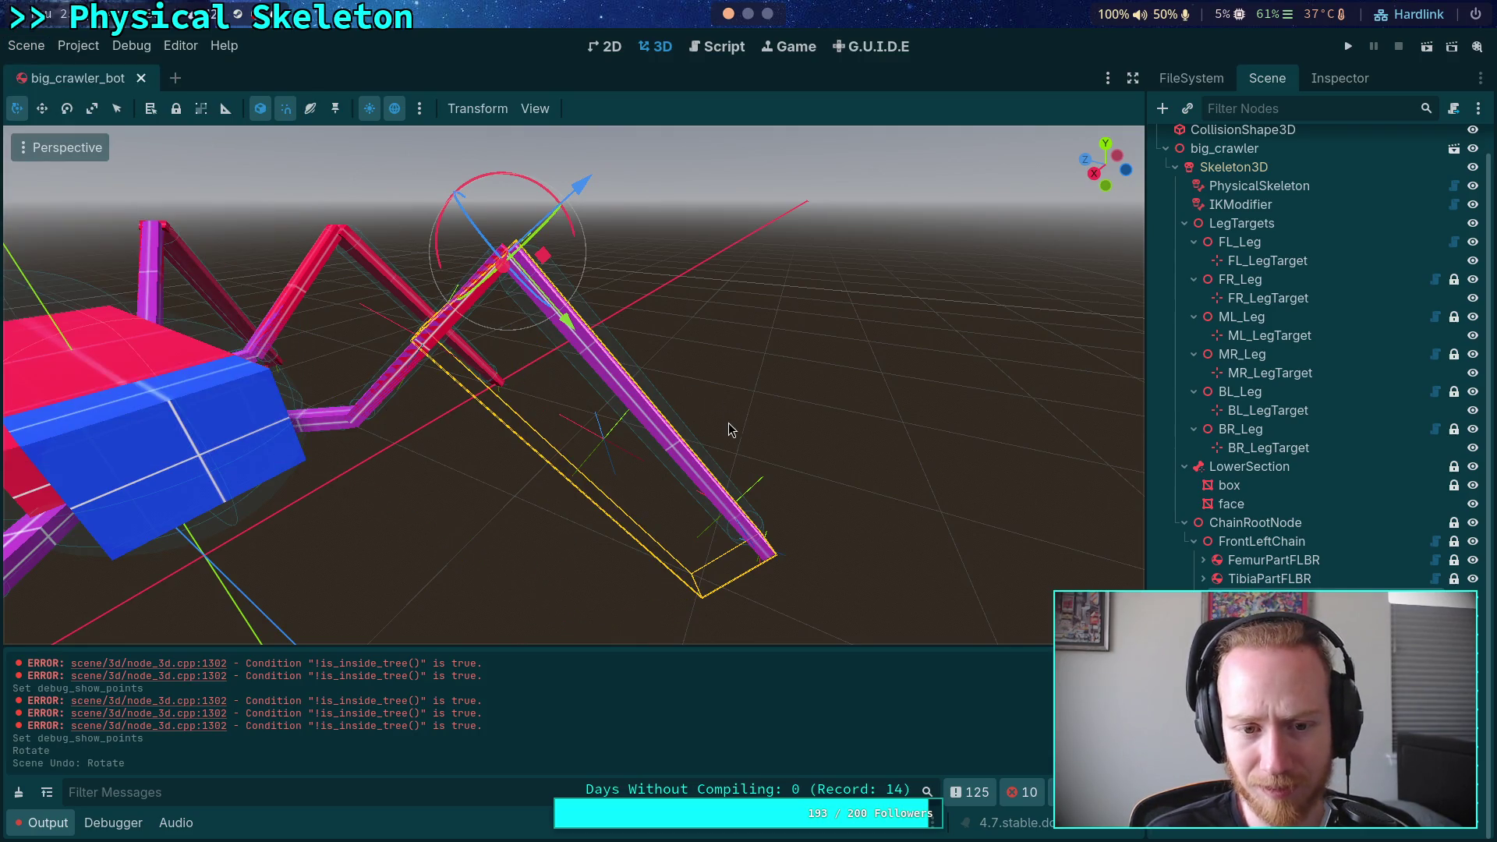
left_click_drag(745, 391, 730, 401)
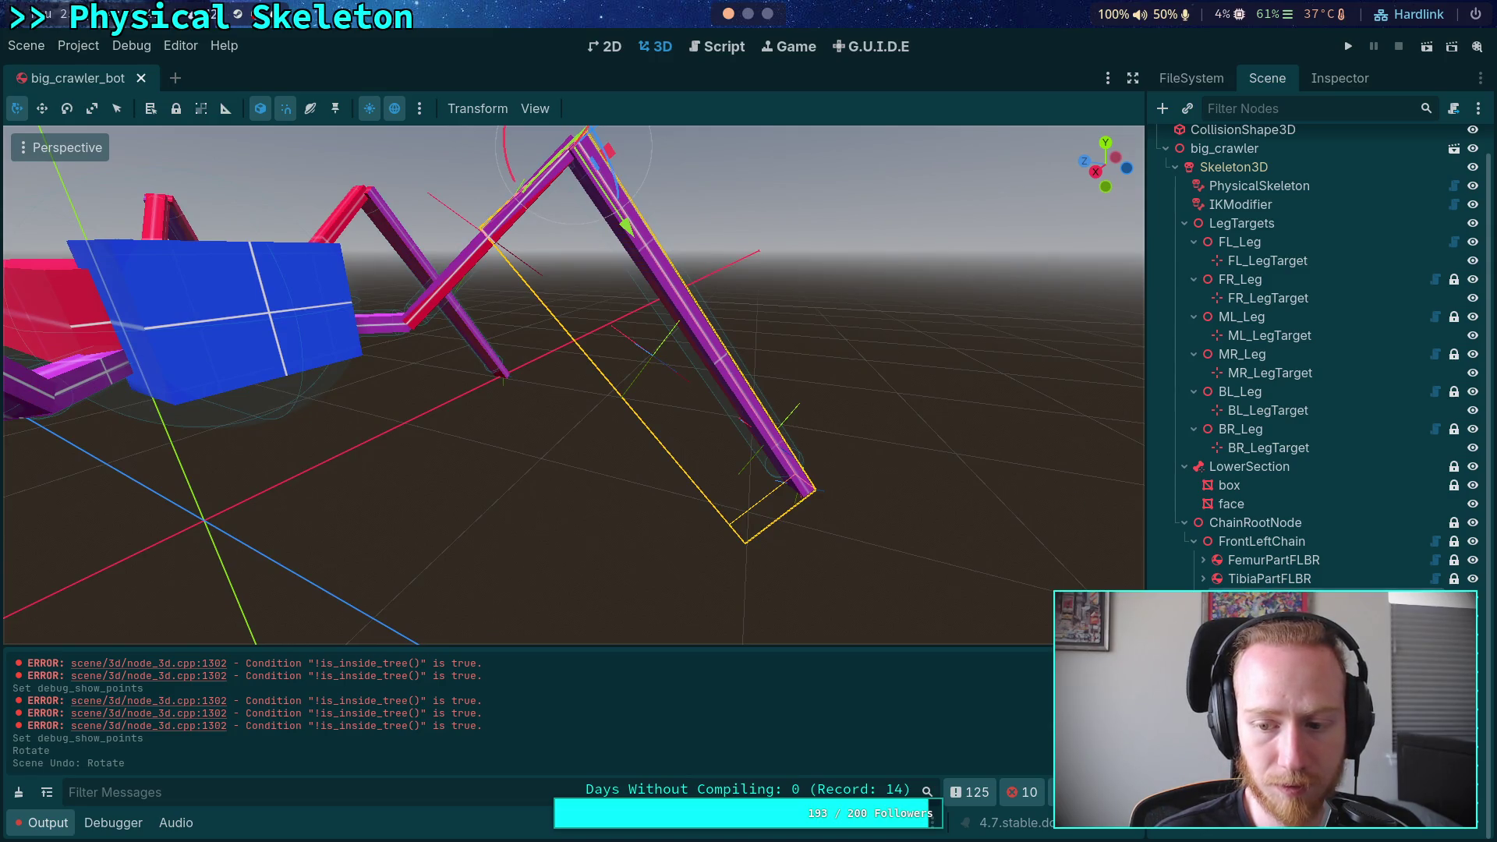
Orbit around the crawler and select the upper and lower leg segments to inspect them
left_click(771, 434)
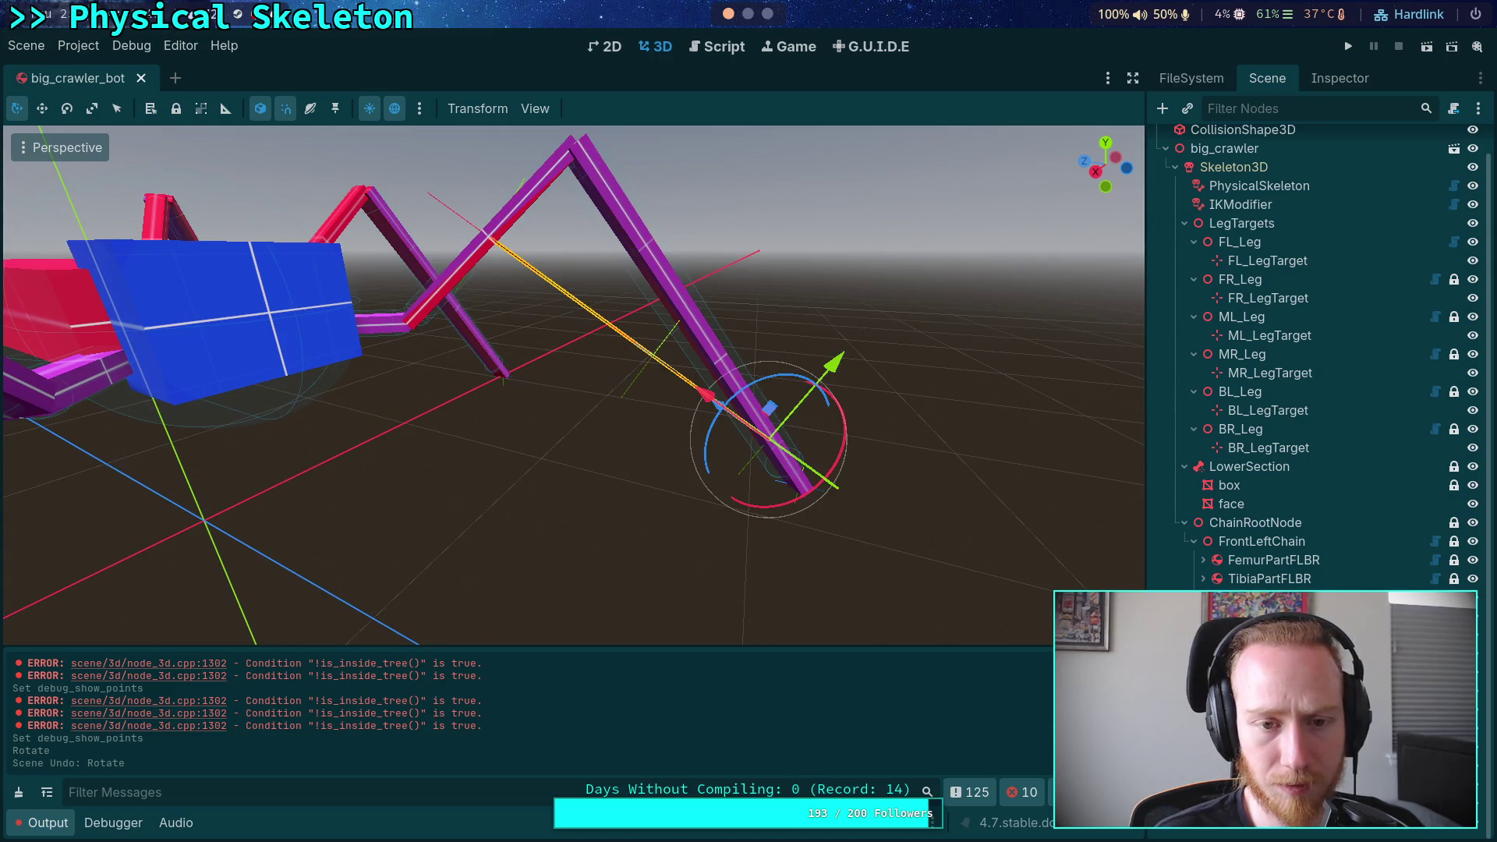
left_click(717, 350)
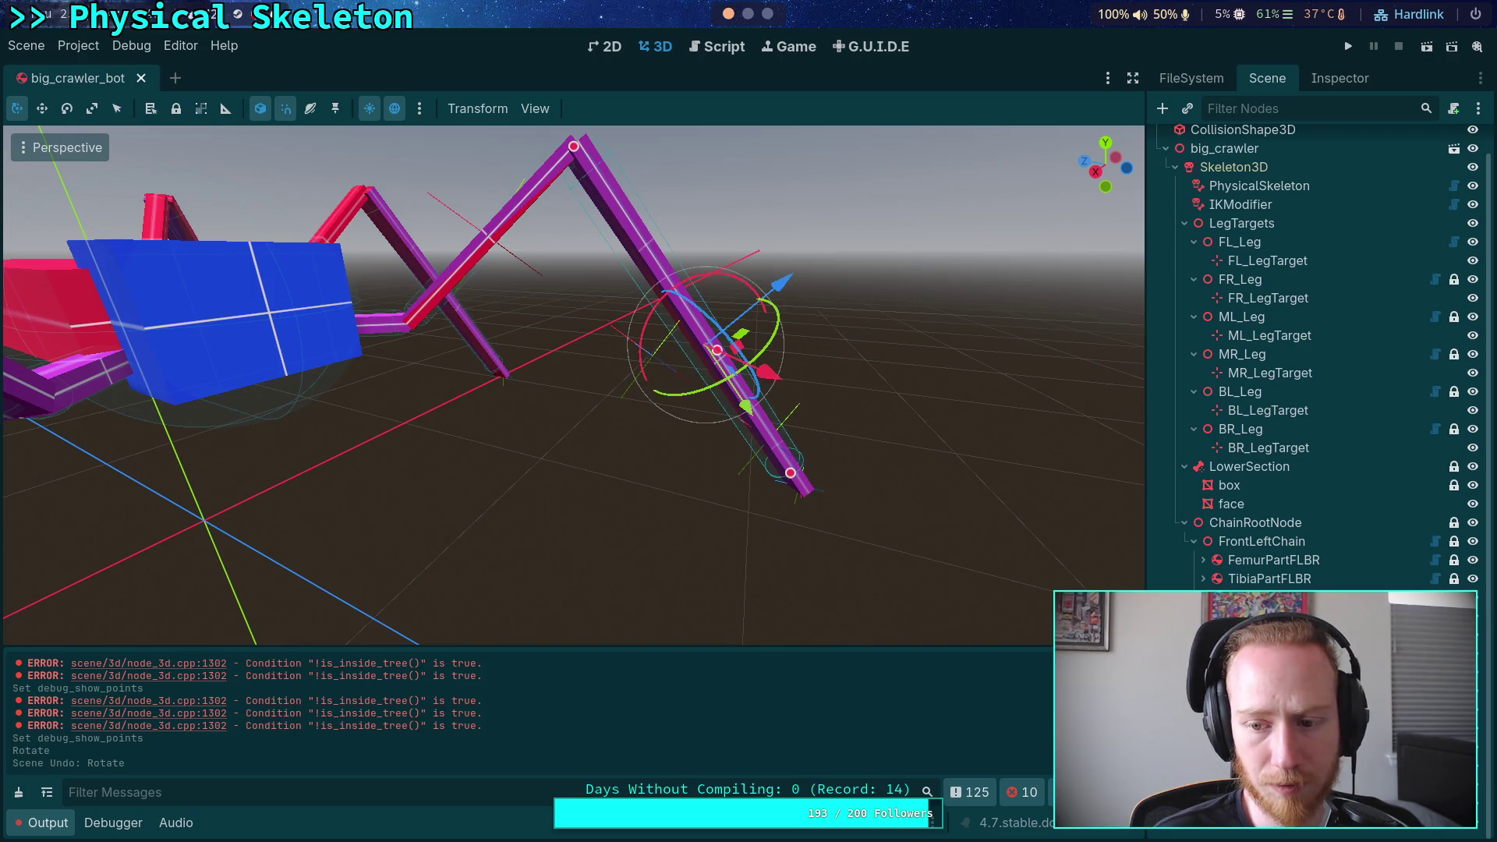
left_click(790, 473)
left_click_drag(892, 468, 819, 455)
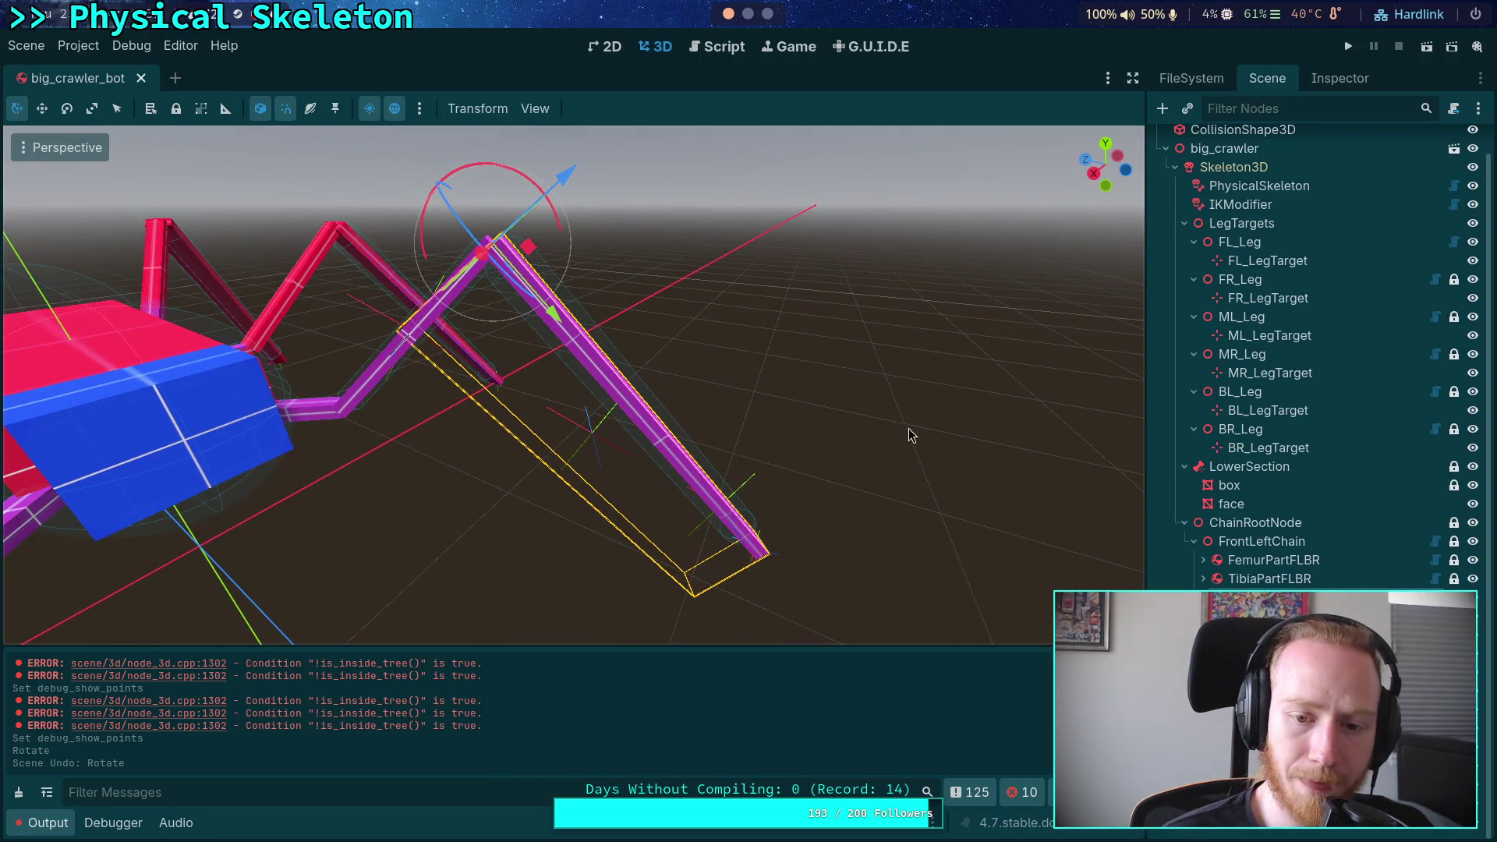
mouse_move(930, 548)
left_mouse_down()
mouse_move(802, 488)
mouse_move(832, 511)
mouse_move(912, 524)
mouse_move(896, 537)
left_mouse_up()
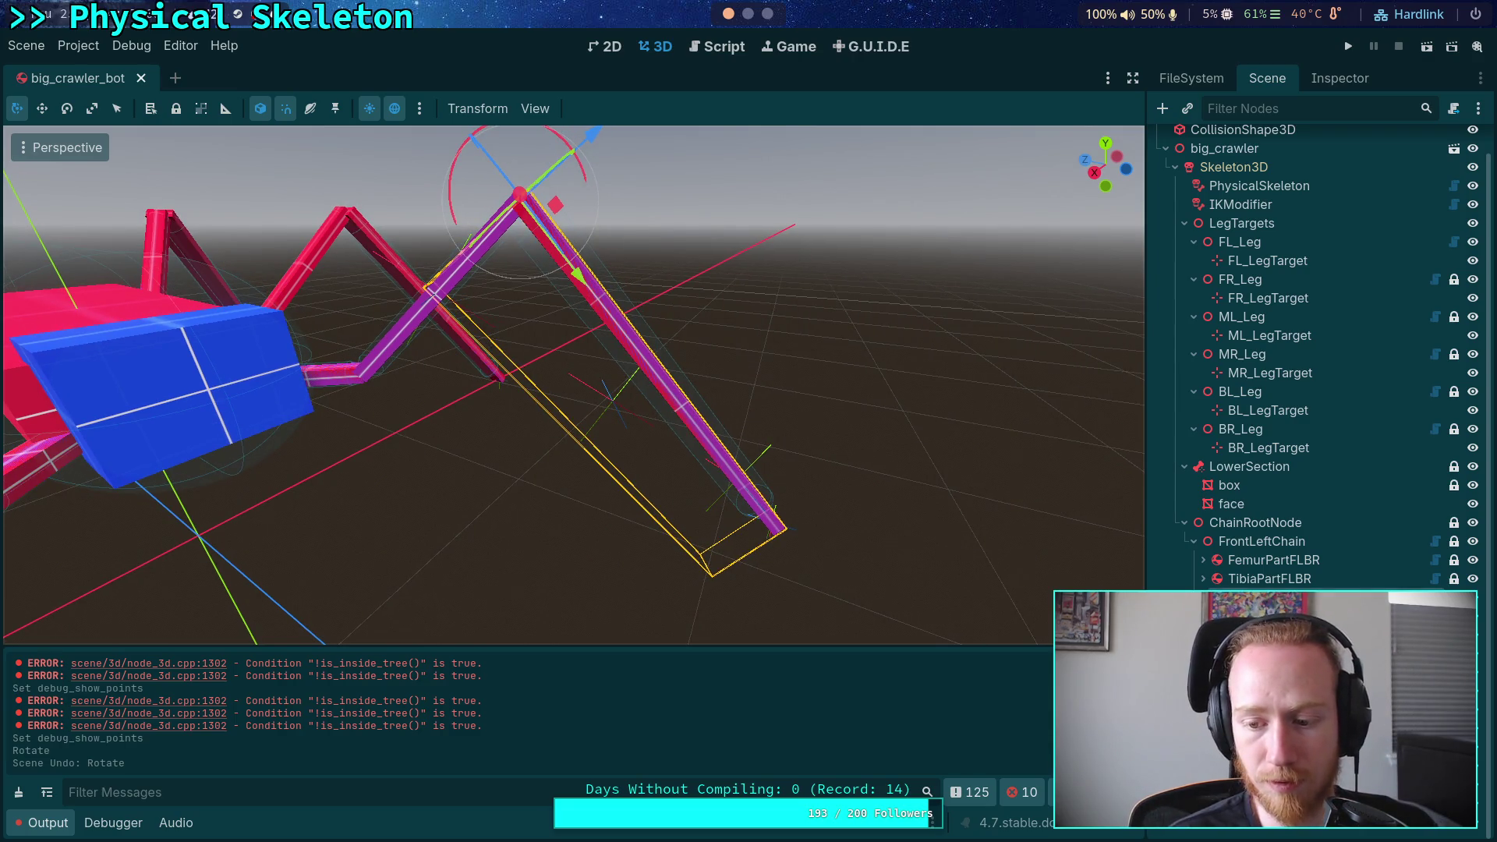
Inspect TarsusPart's rotation, switching its display to basis and then quaternion
scroll(1318, 351, "down", 1)
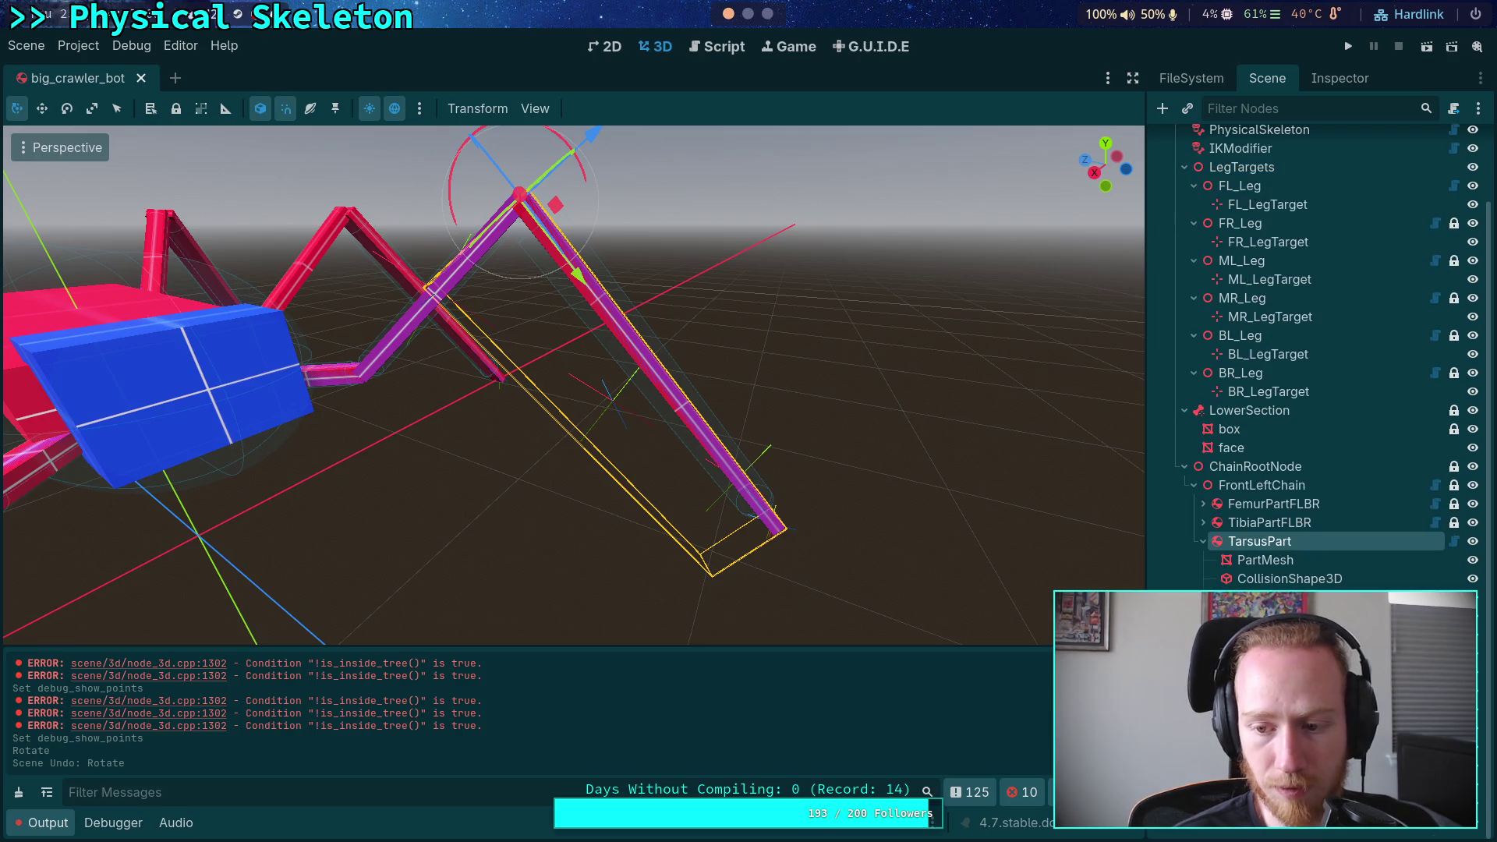
scroll(794, 517, "down", 5)
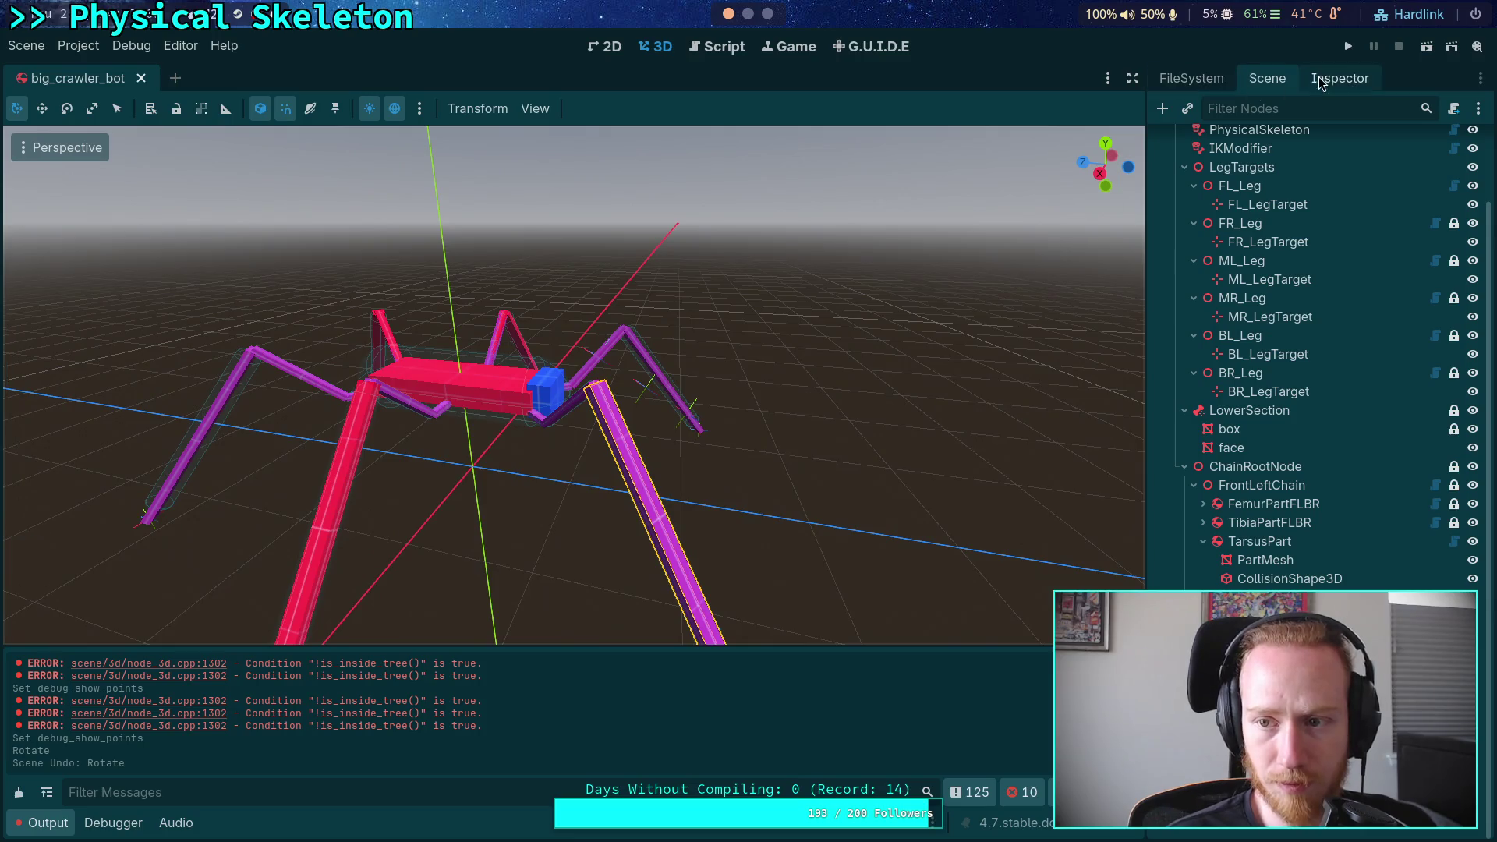
left_click(1339, 78)
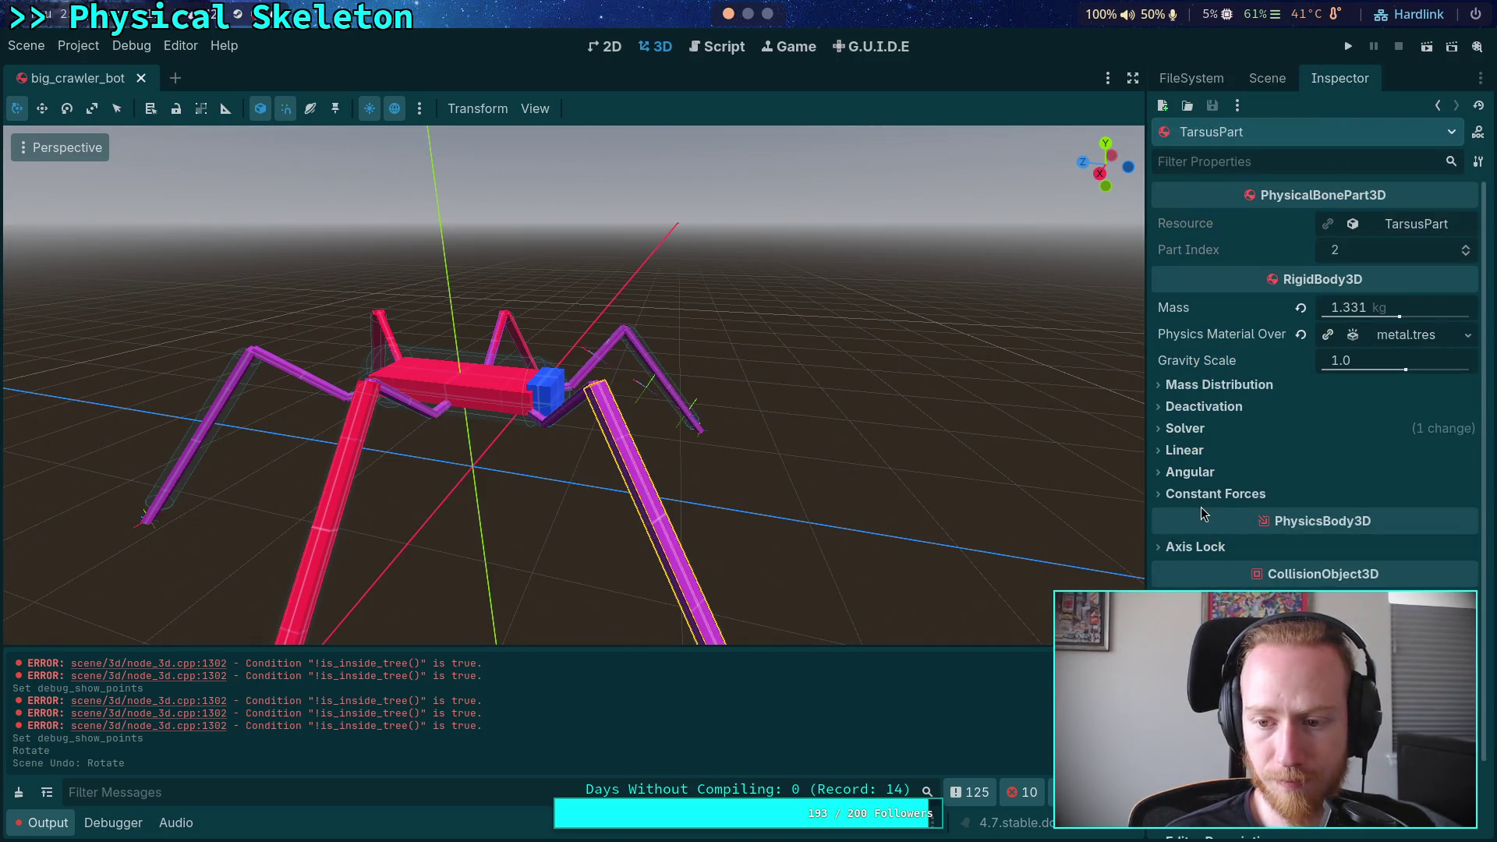
scroll(1248, 390, "down", 3)
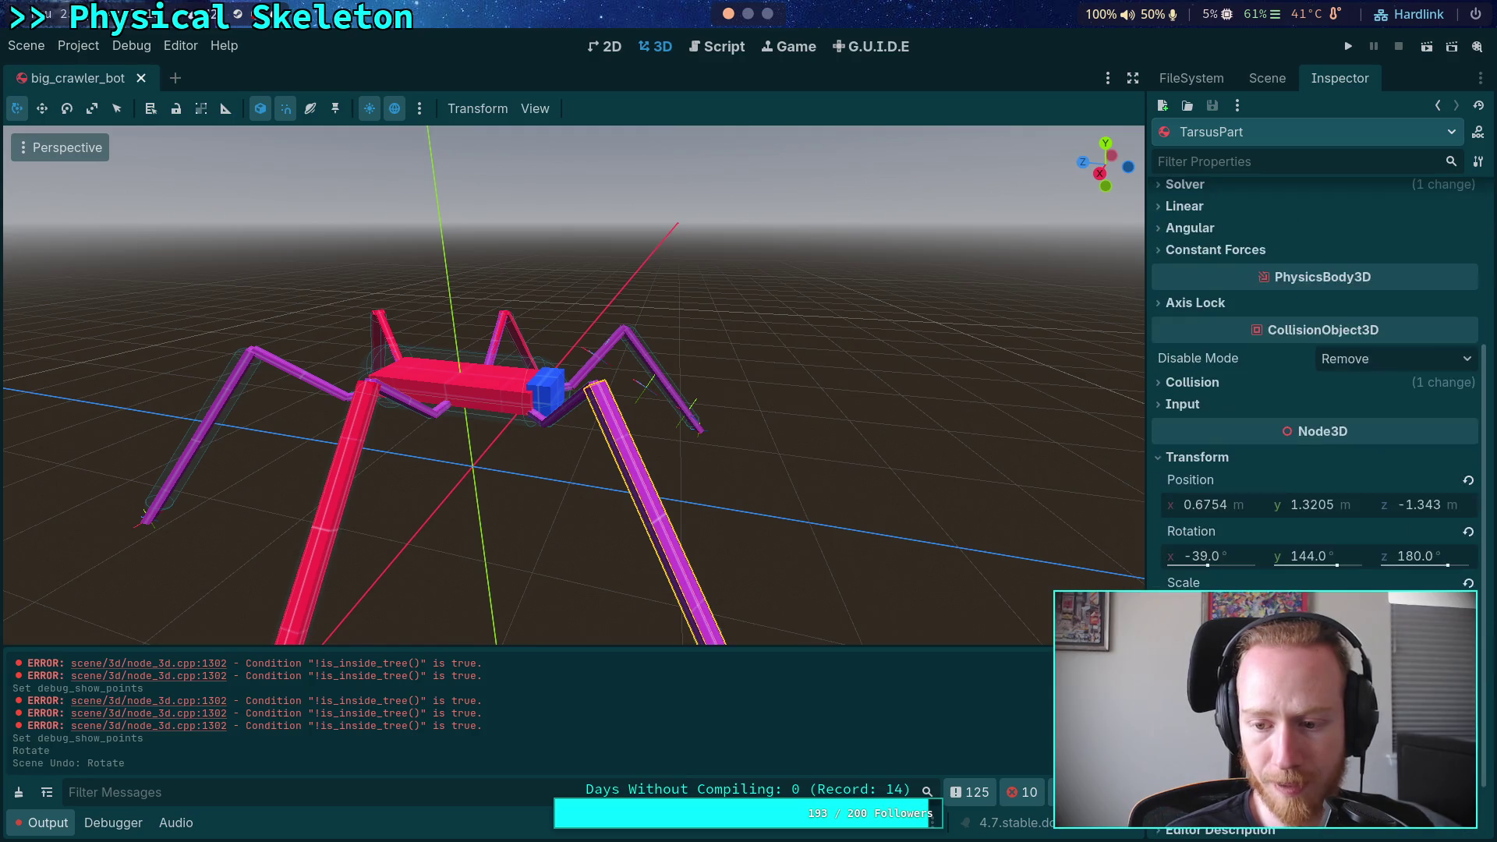
left_click(1396, 663)
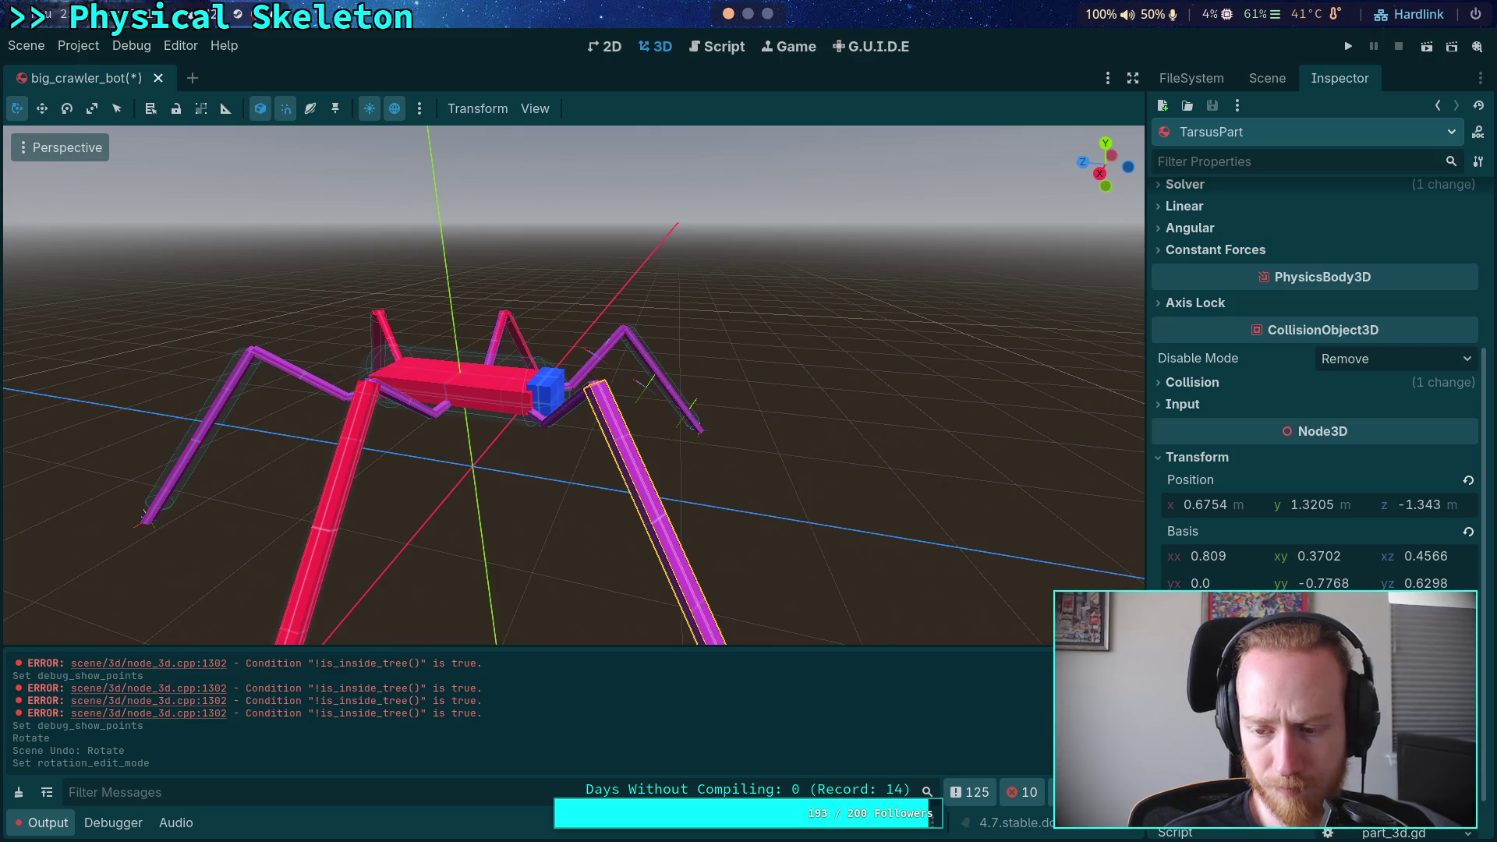
left_click(1395, 687)
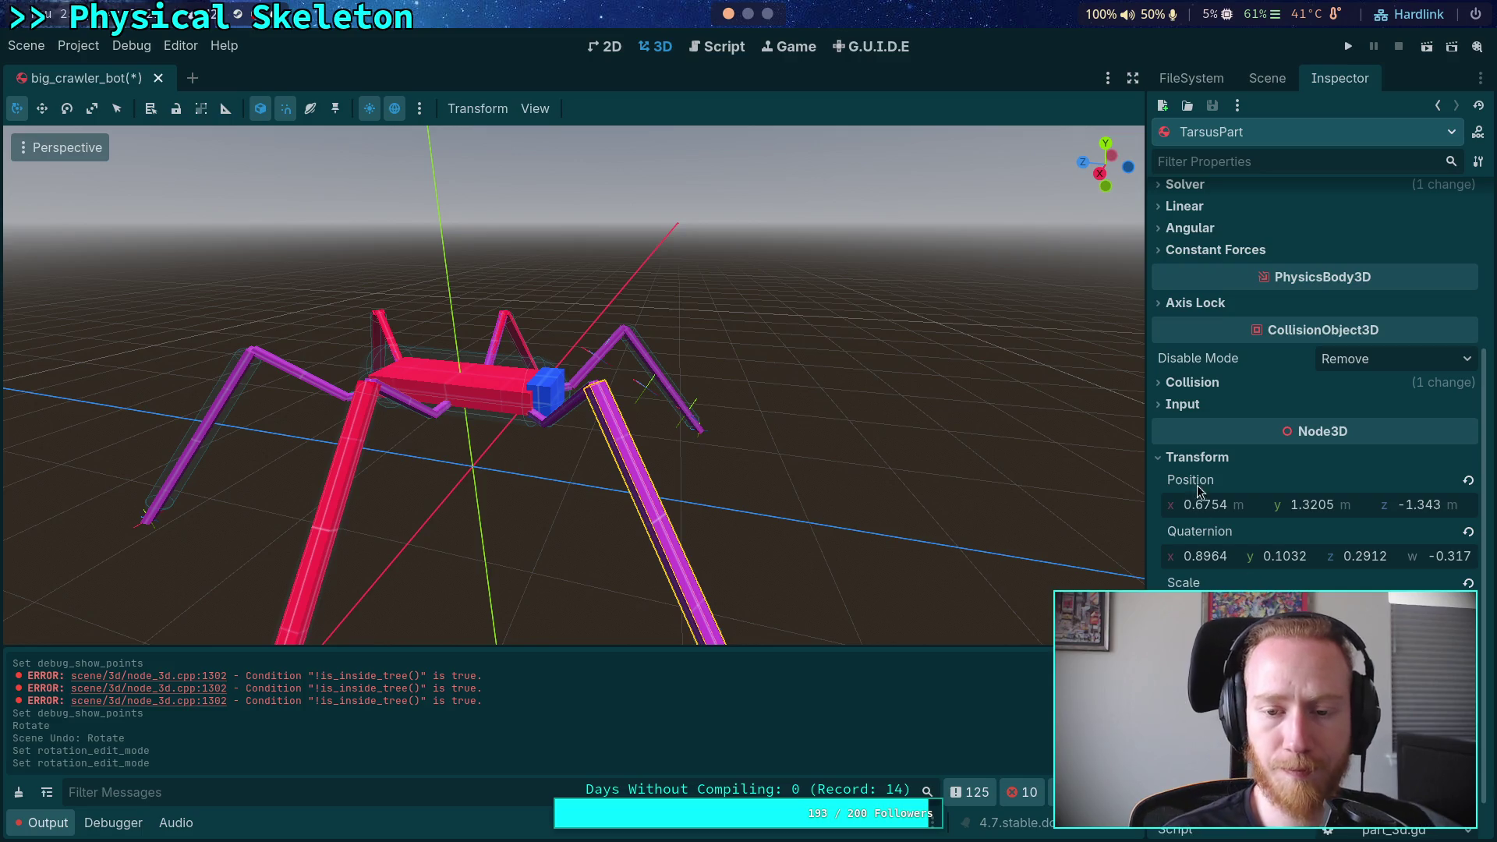
Select TarsusPart and TibiaPartFLBR in the Scene tree, then save the big_crawler_bot scene
left_click(1253, 83)
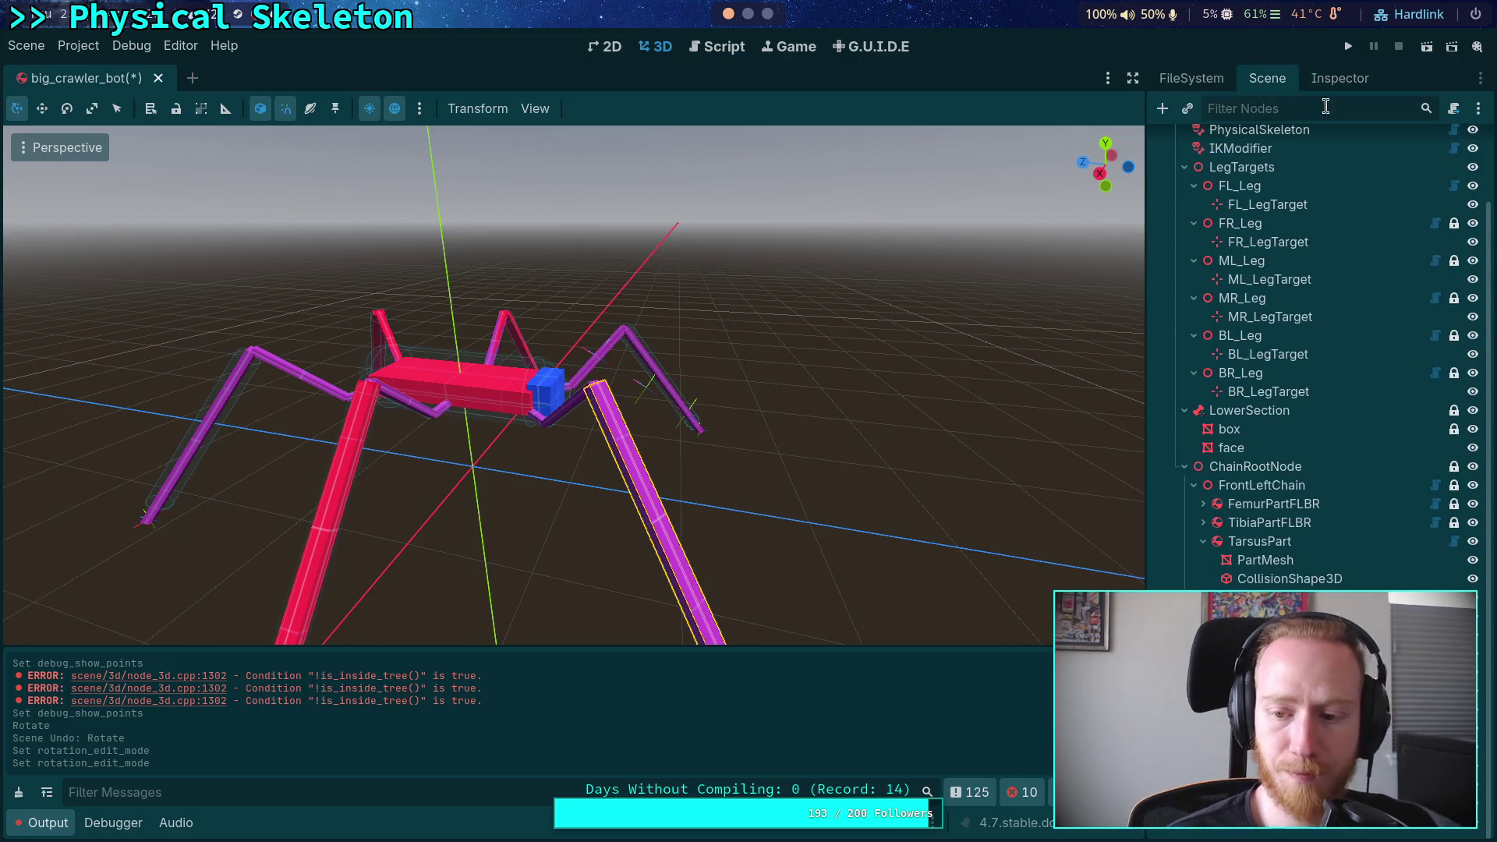
left_click(1256, 549)
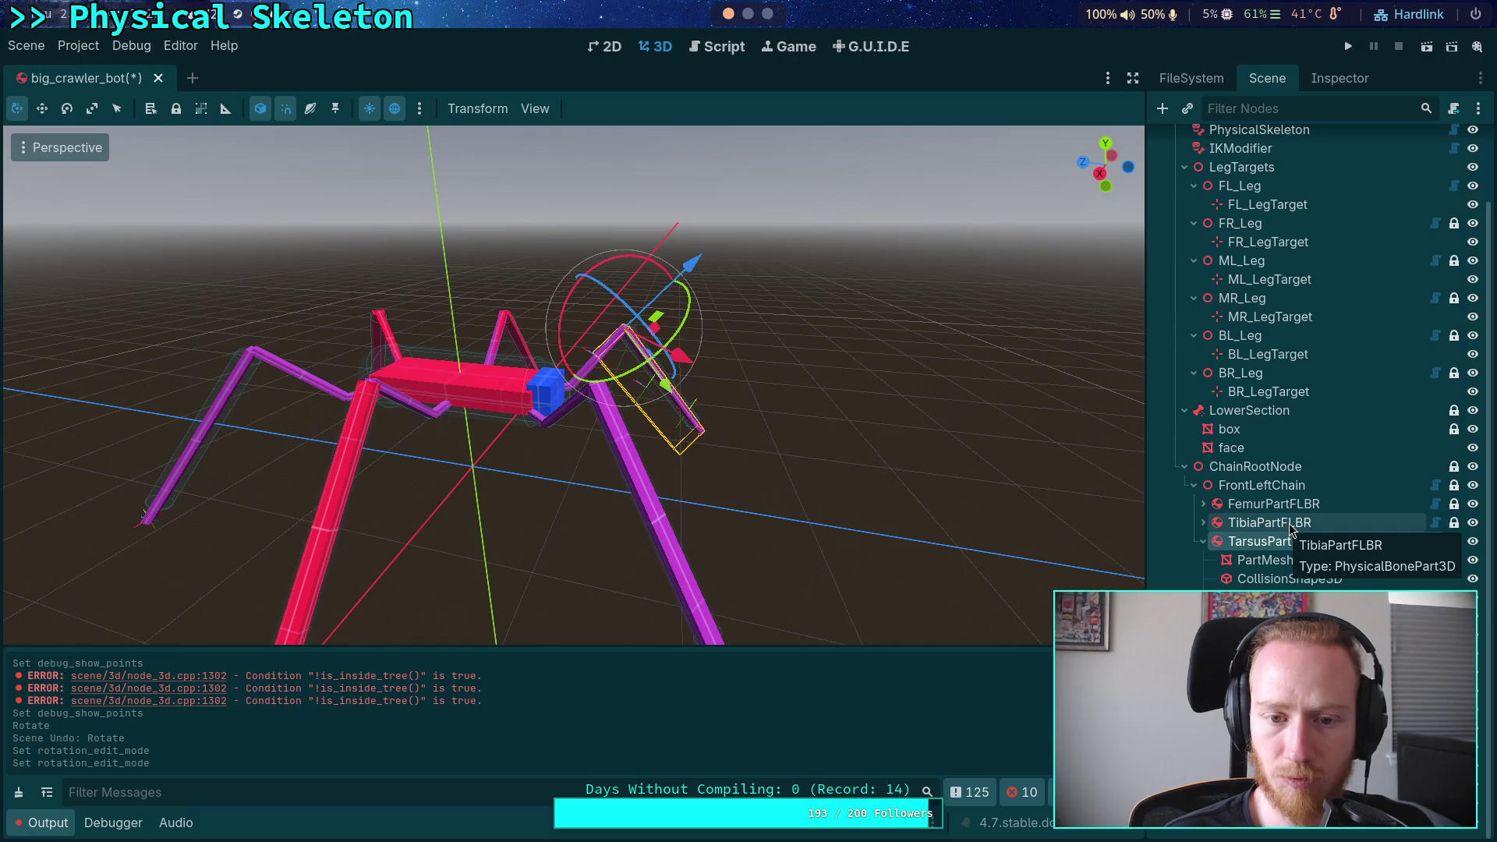
left_click(1287, 524)
left_click(1271, 506)
left_click(1268, 527)
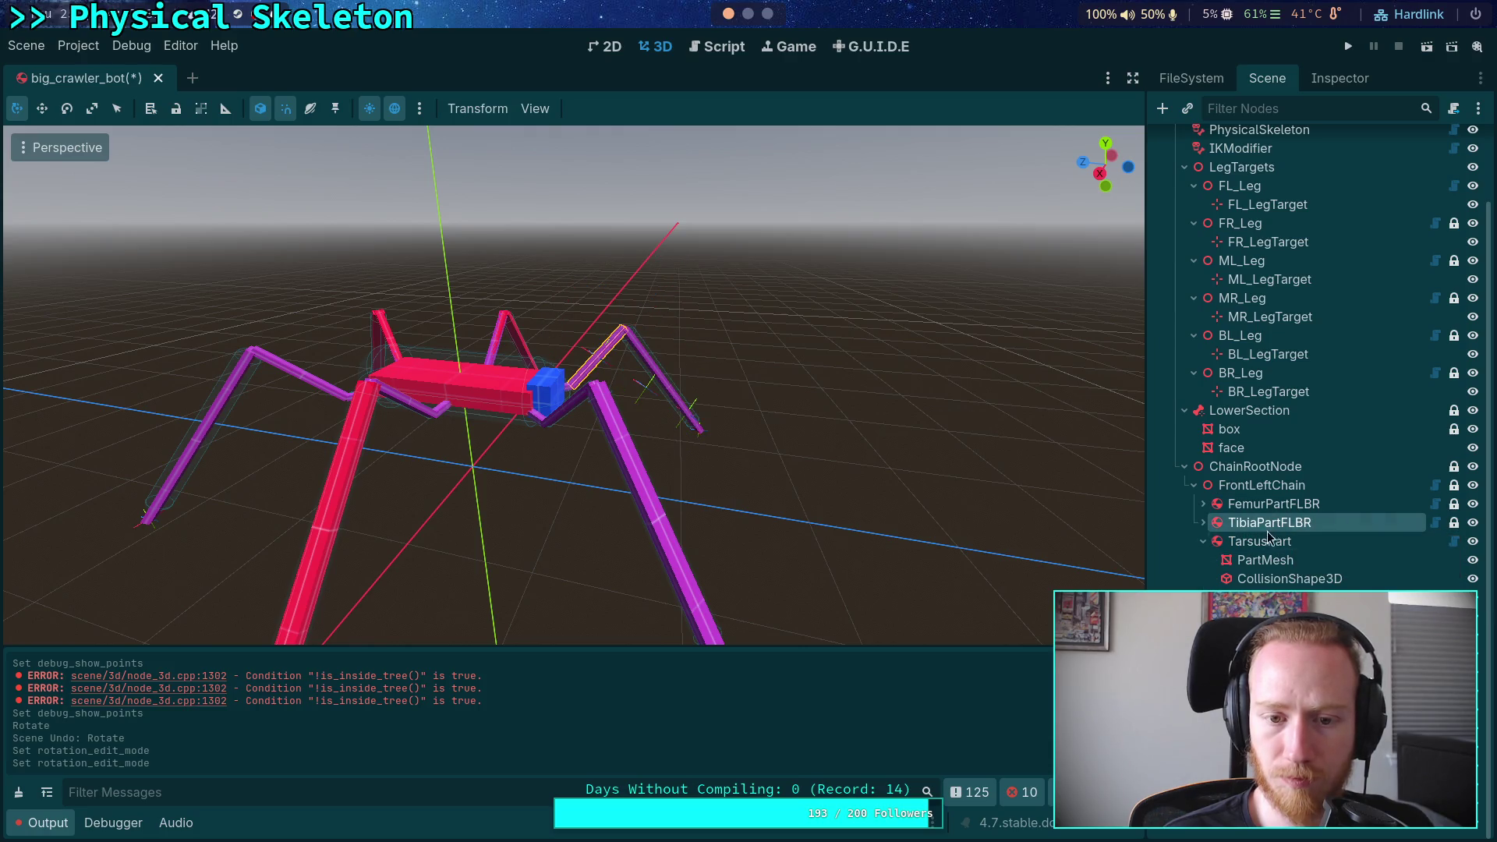
left_click(1261, 544)
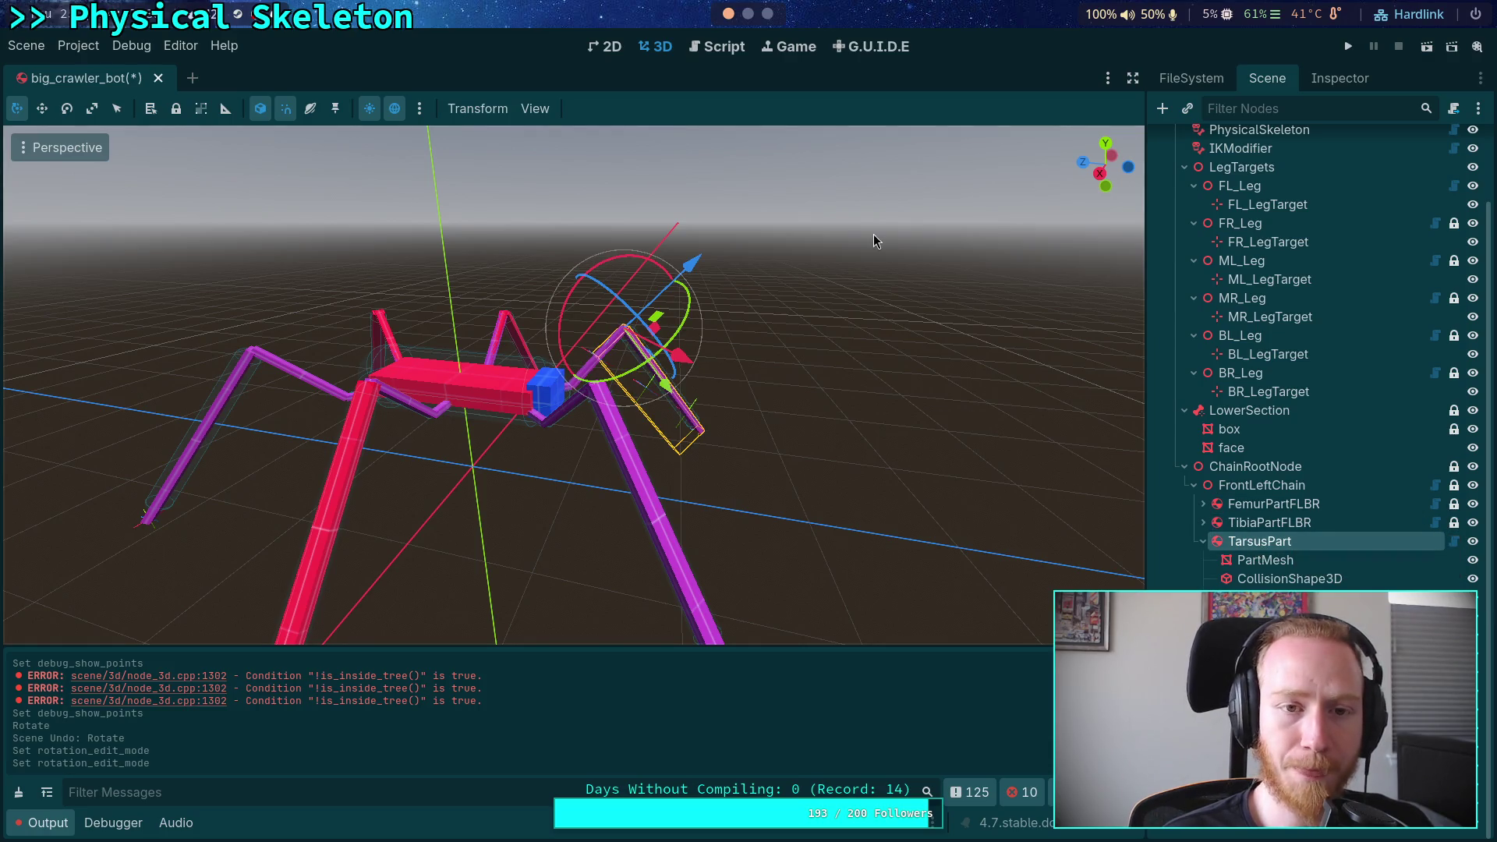
key("ctrl+s")
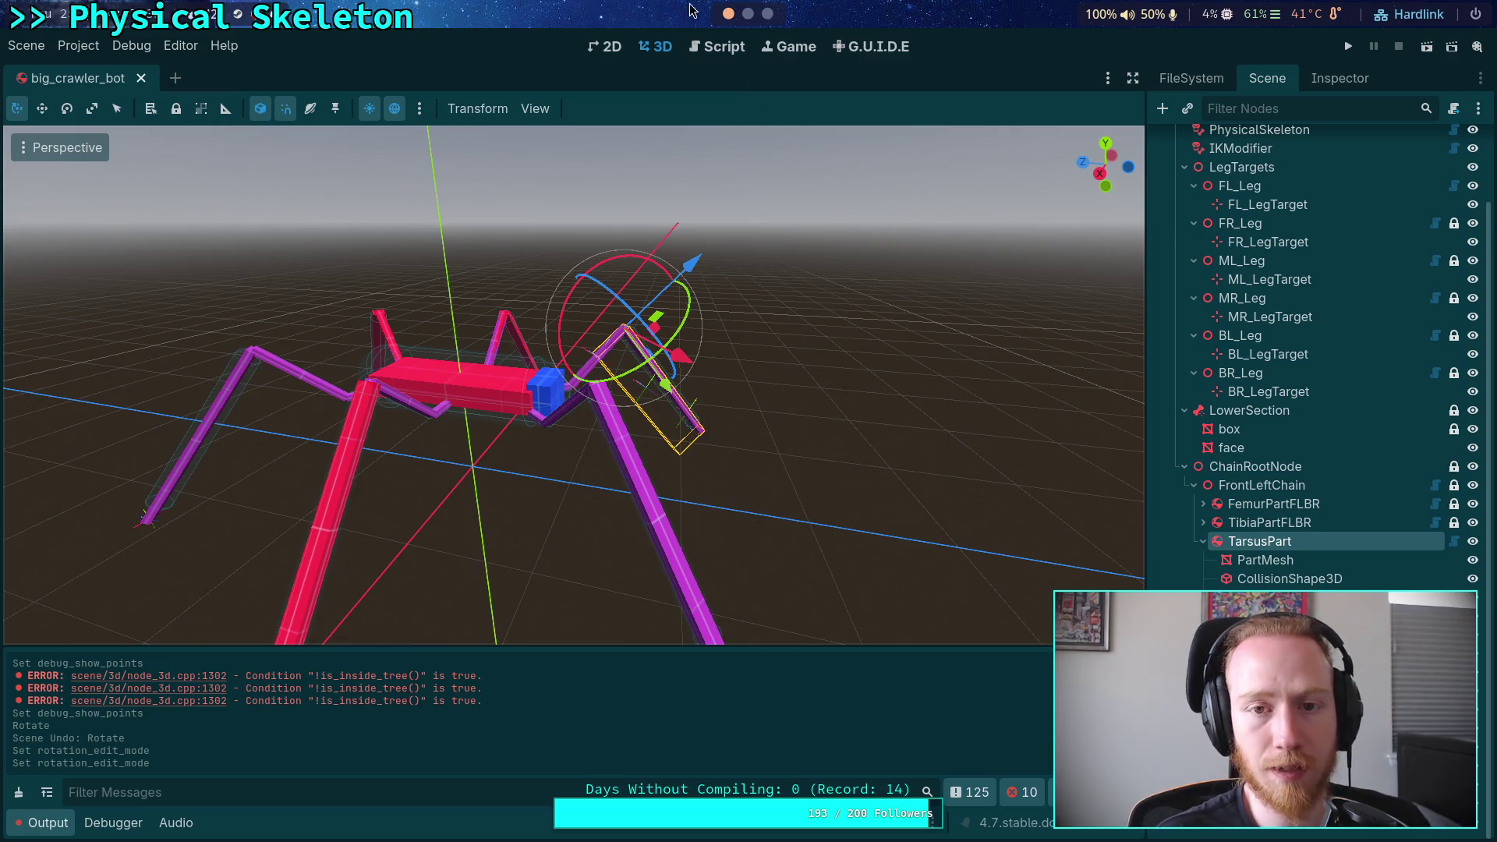
key("super+2")
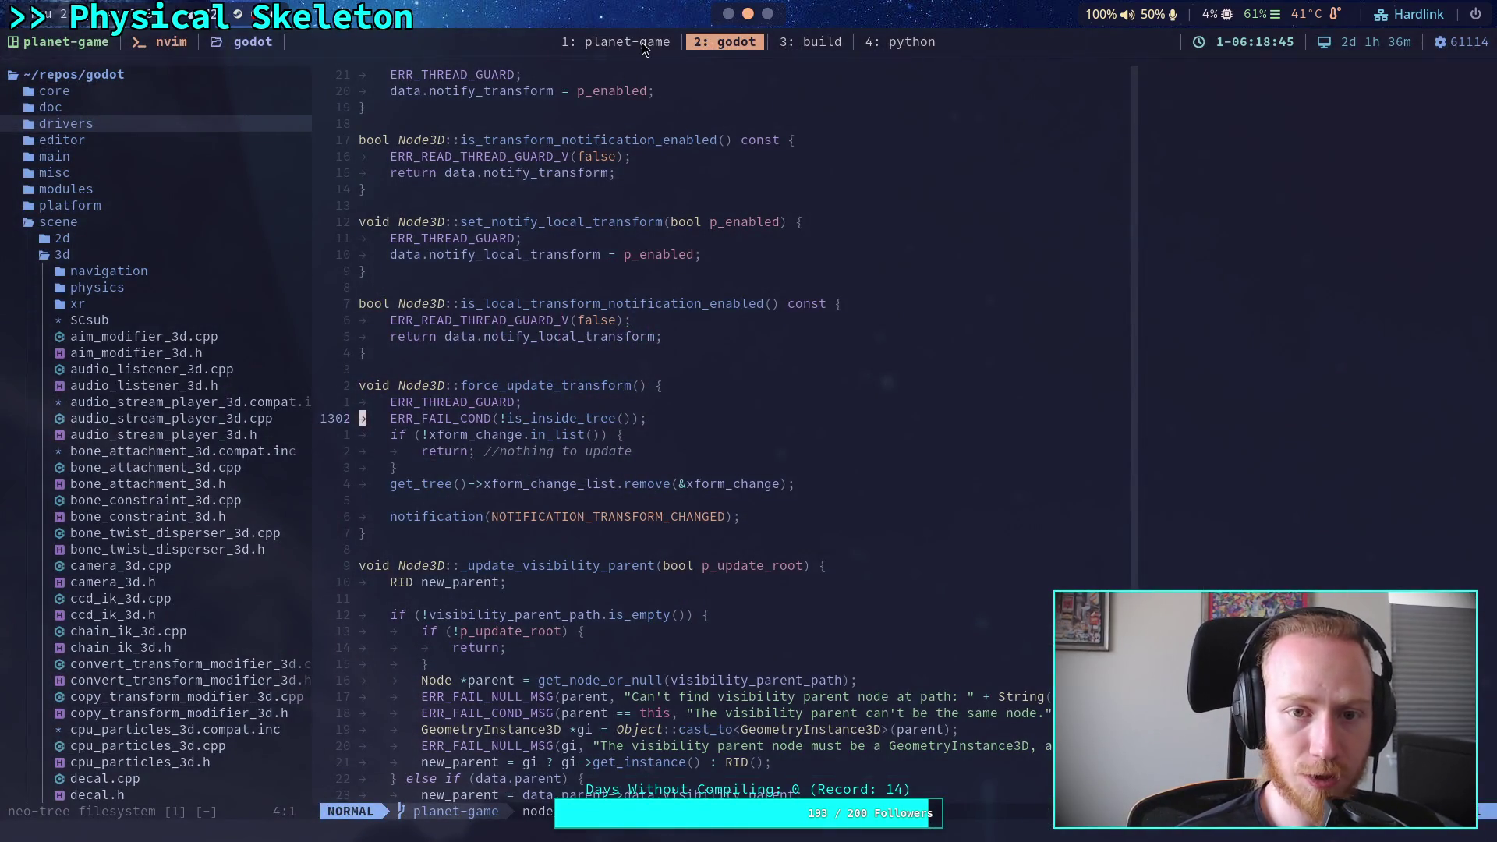
left_click(643, 46)
type("g")
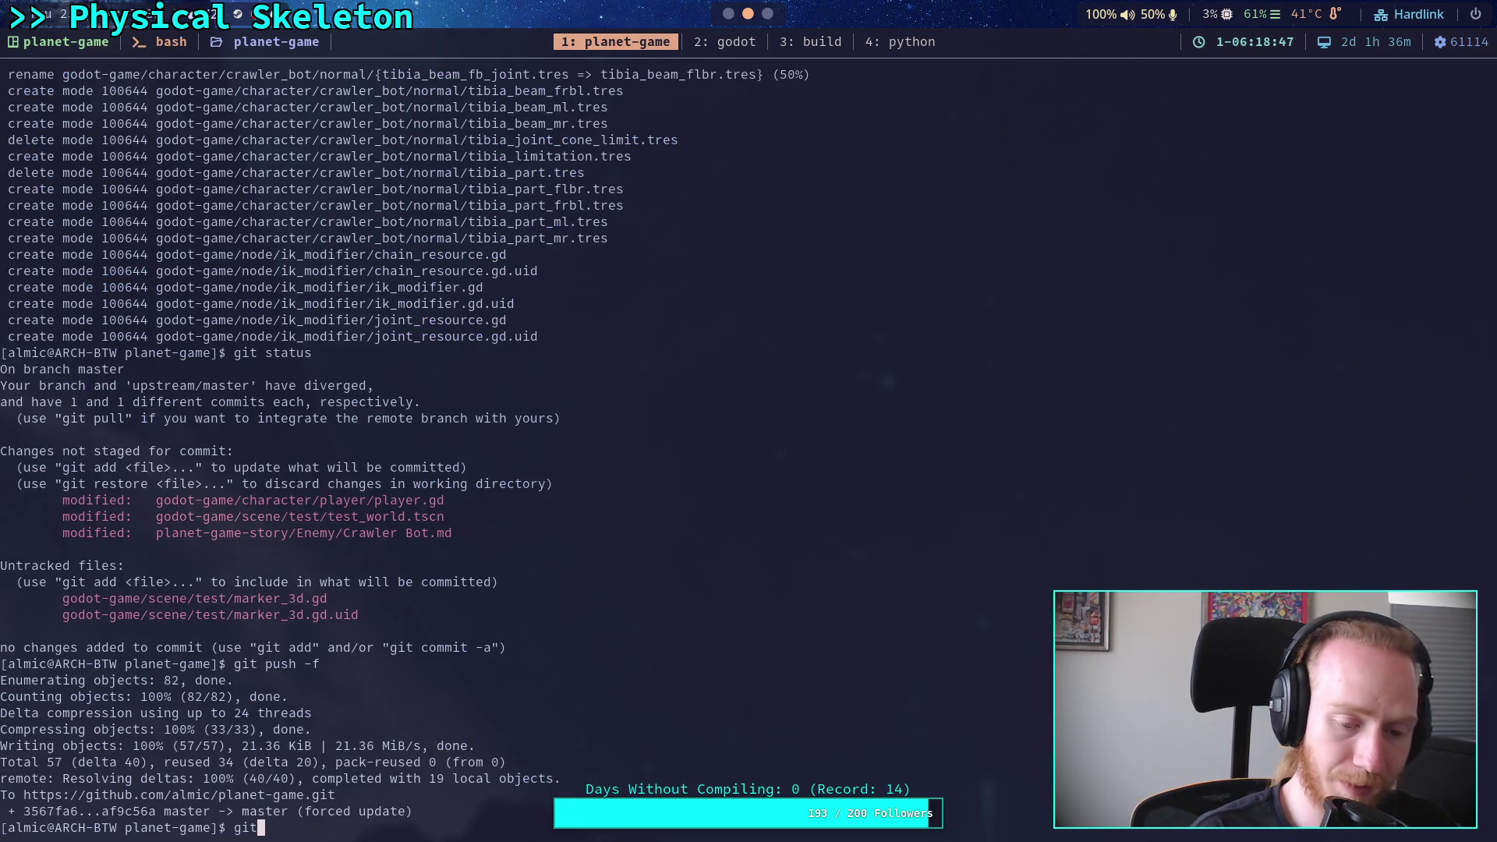
type("it diff go")
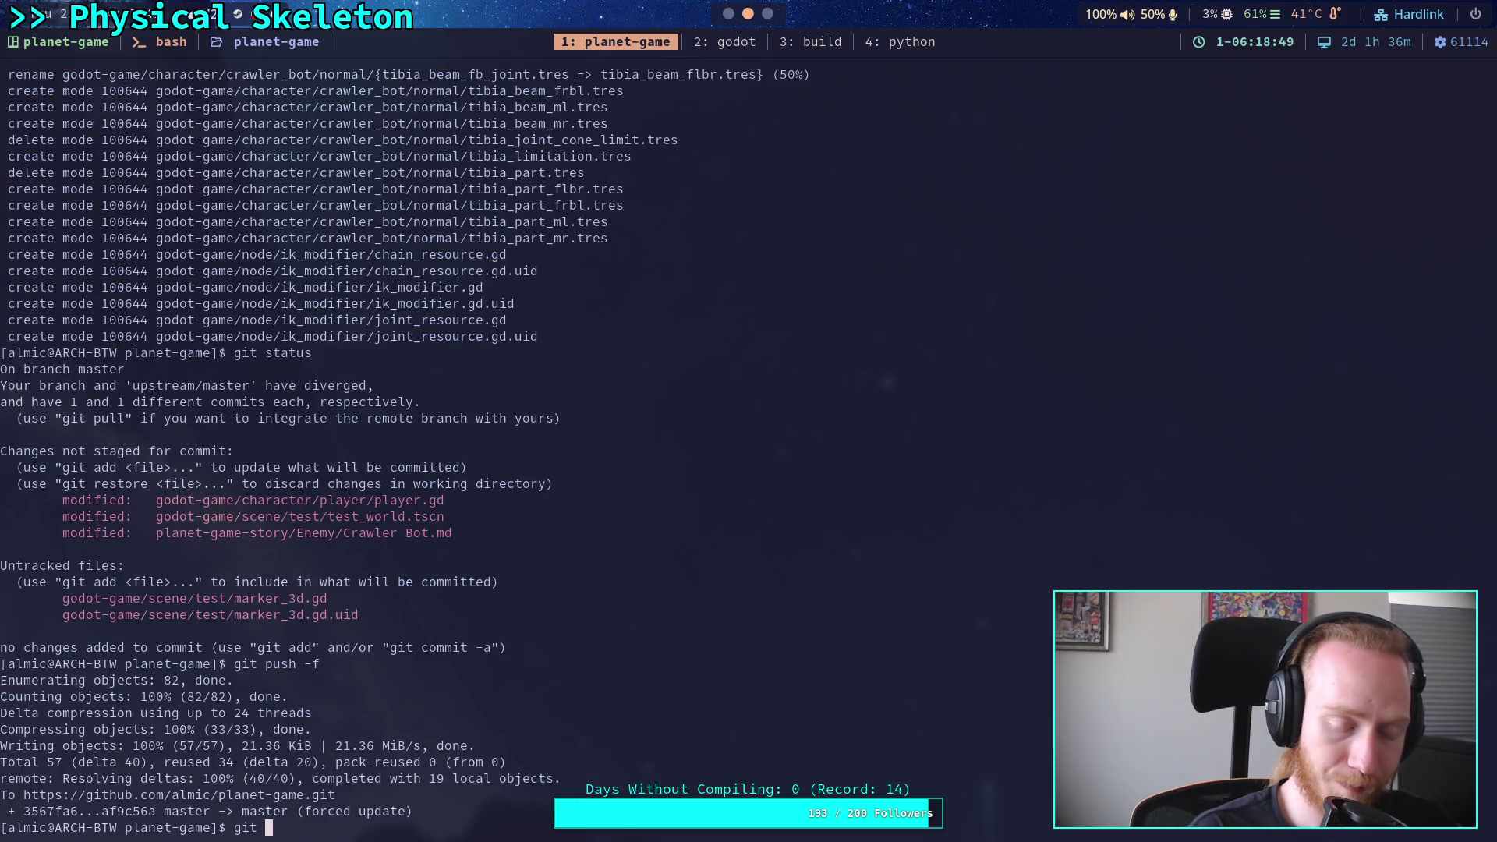
type("dot-game/character/crawler_bot/cr")
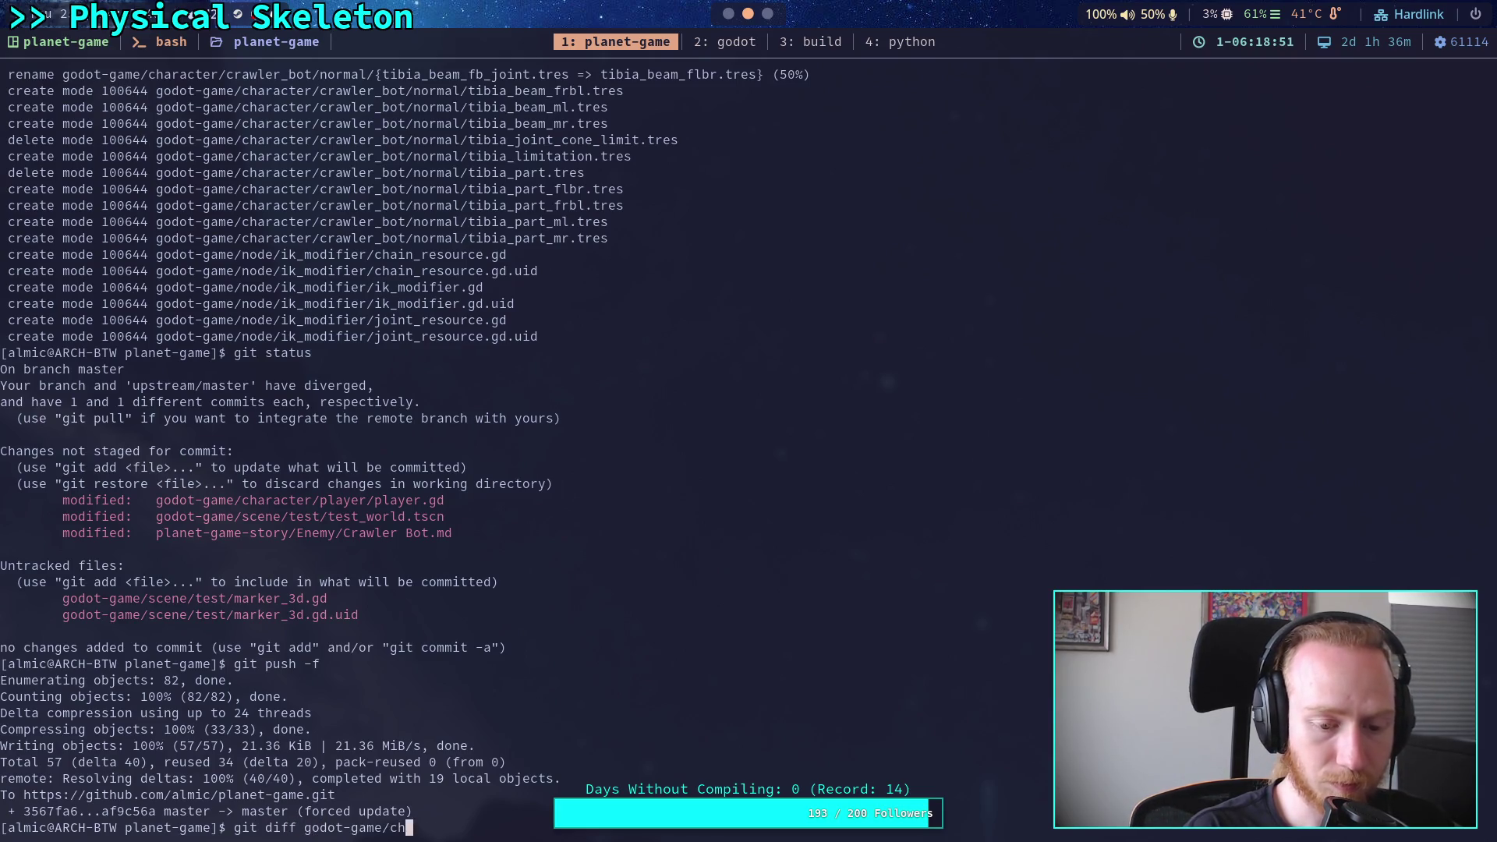
key("BackSpace")
key("BackSpace")
type("big_crawler_bot.tscn")
key("Return")
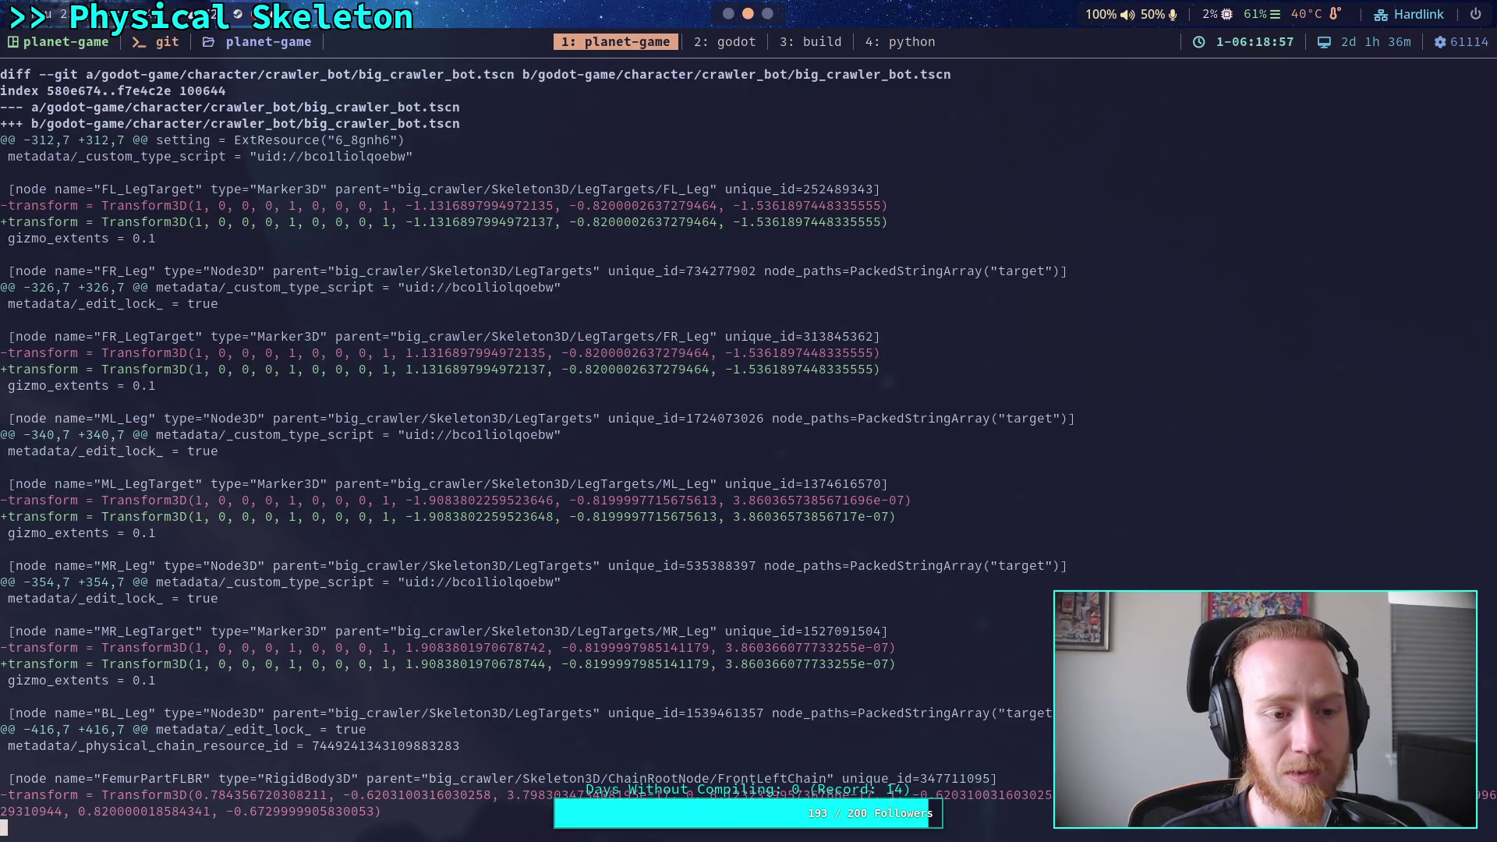
key("space")
key("Up")
key("Up")
key("Up")
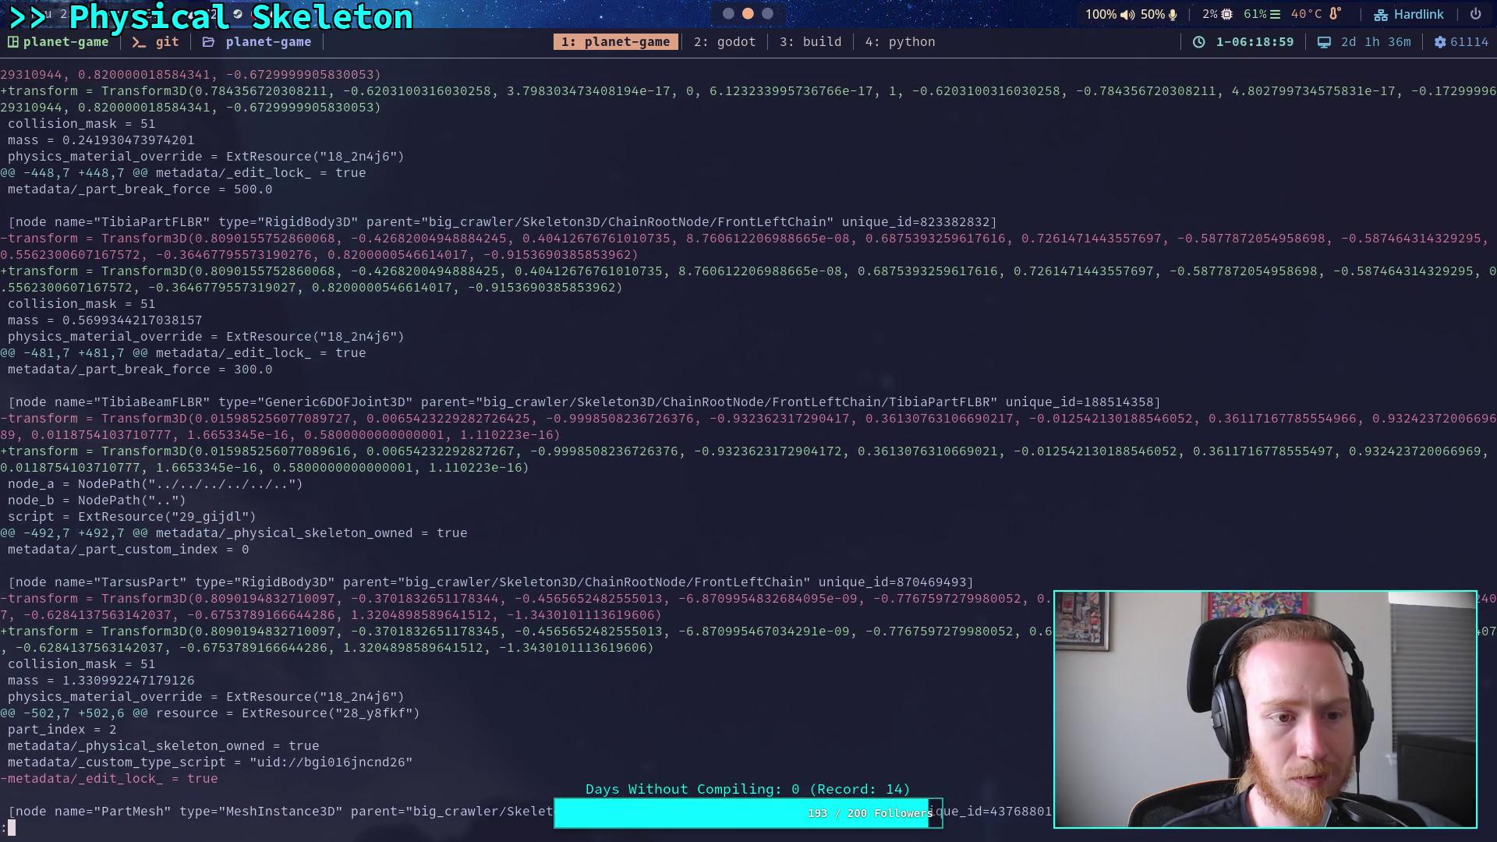
key("Up")
key("Up")
key("Up")
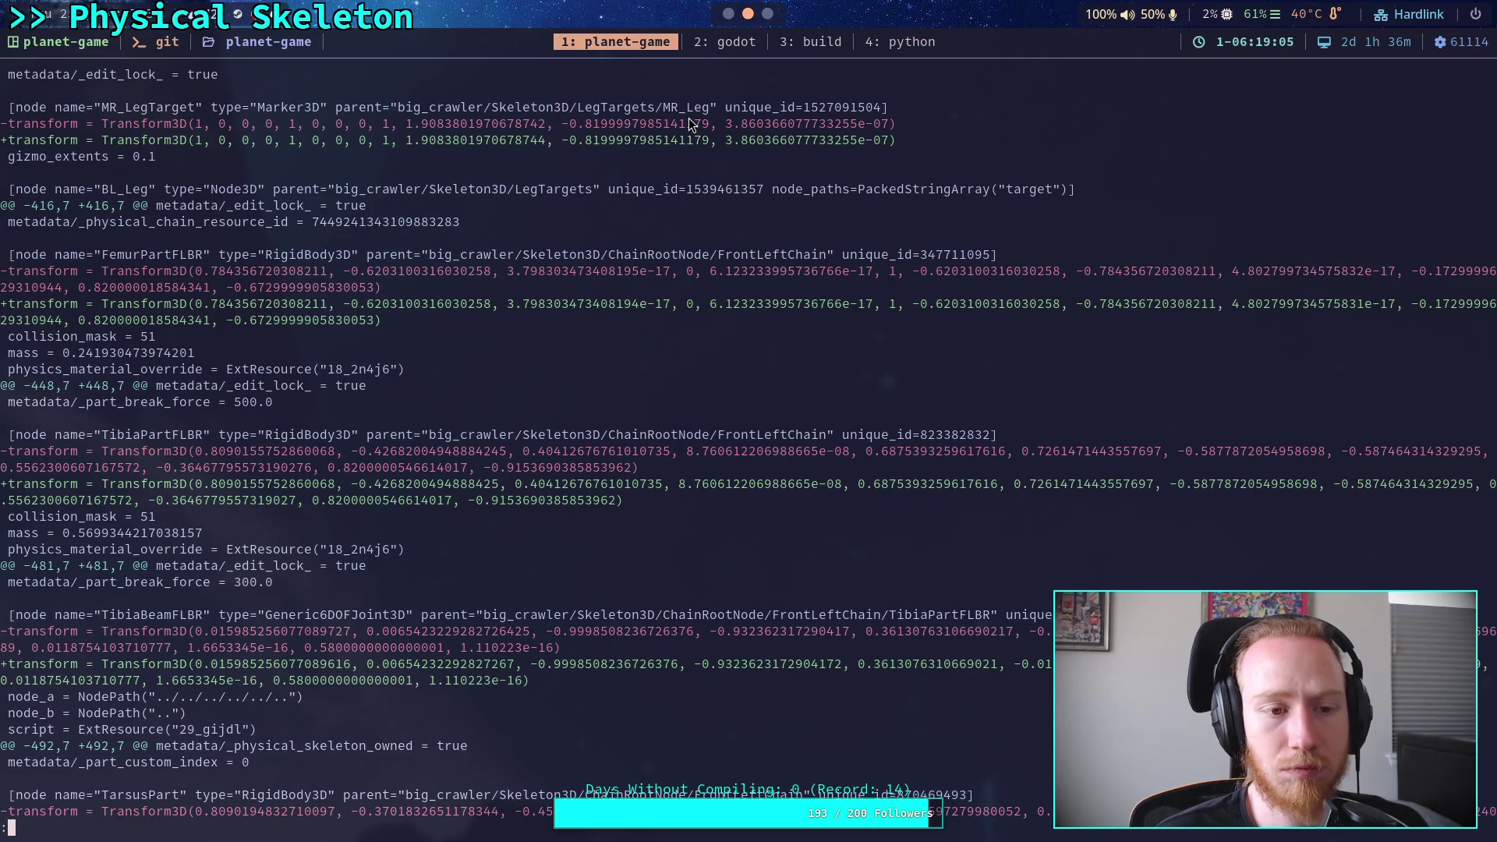
left_click_drag(74, 255, 92, 256)
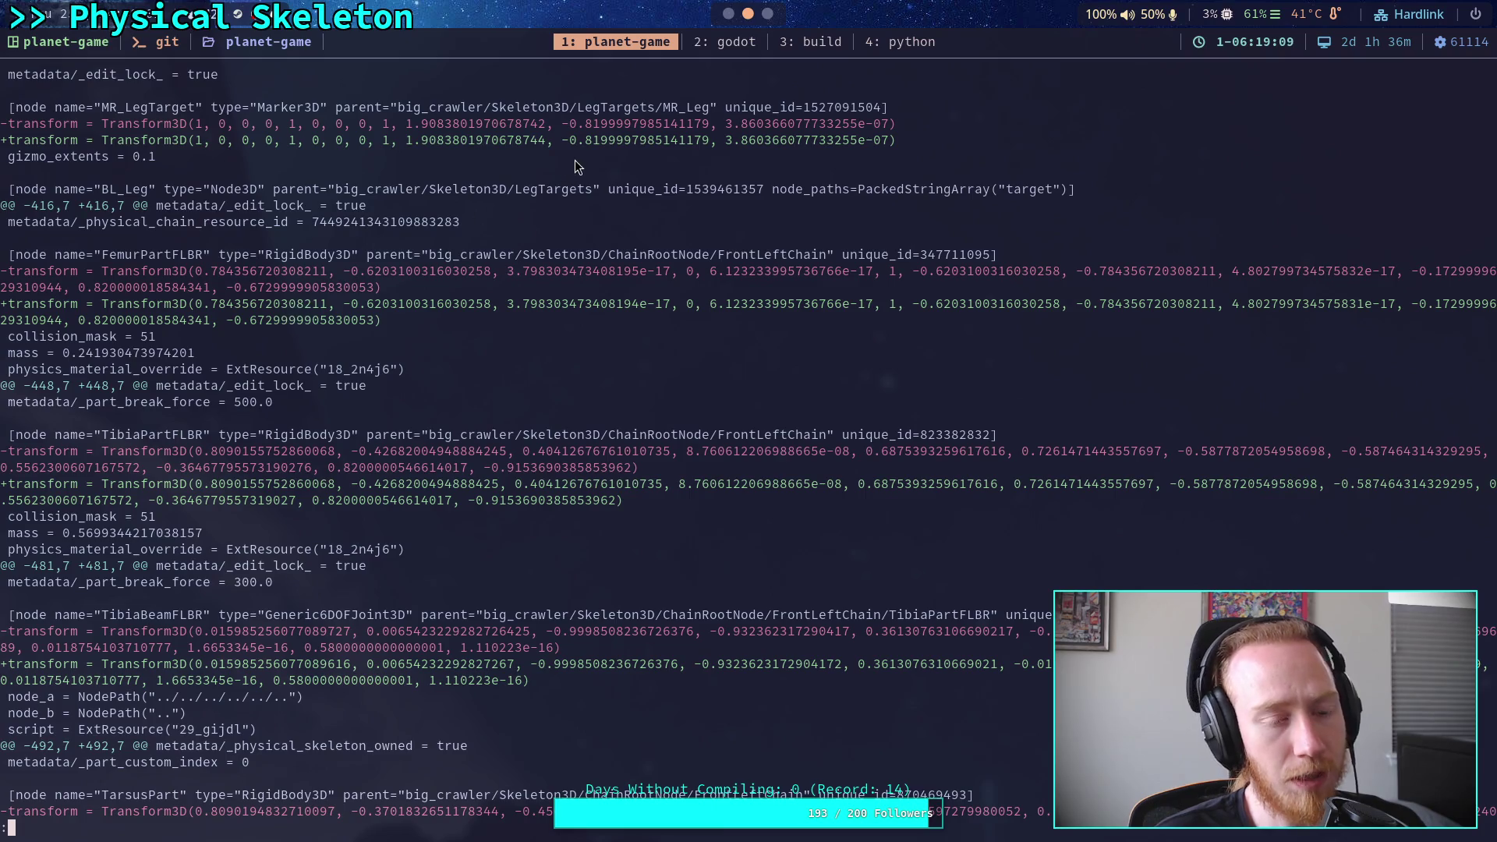
left_click(726, 12)
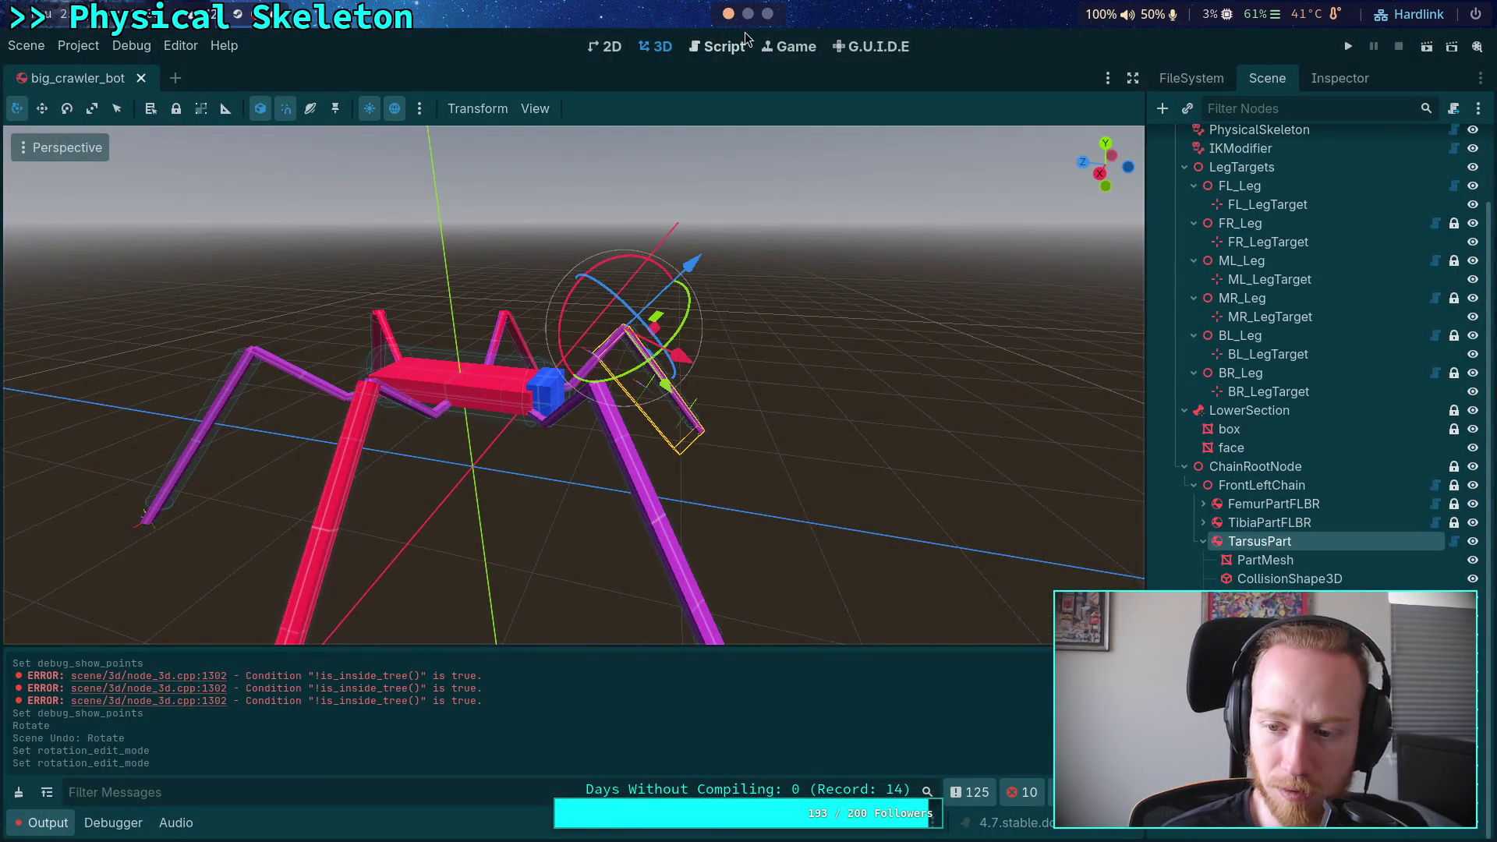
Select FemurPartFLBR and compare its transform value against the git diff in the terminal
left_click(1335, 516)
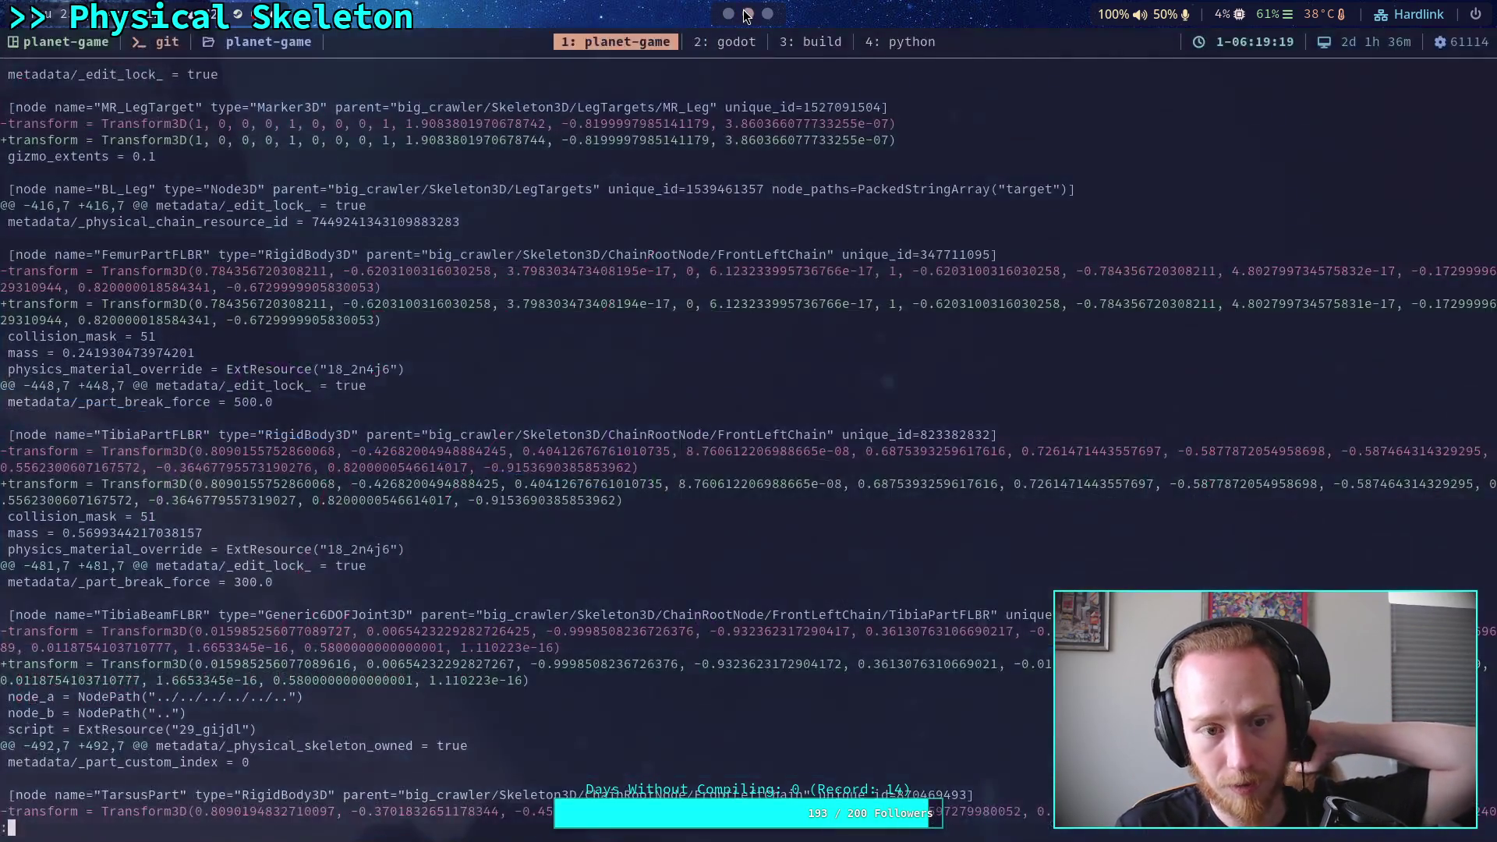
left_click(748, 13)
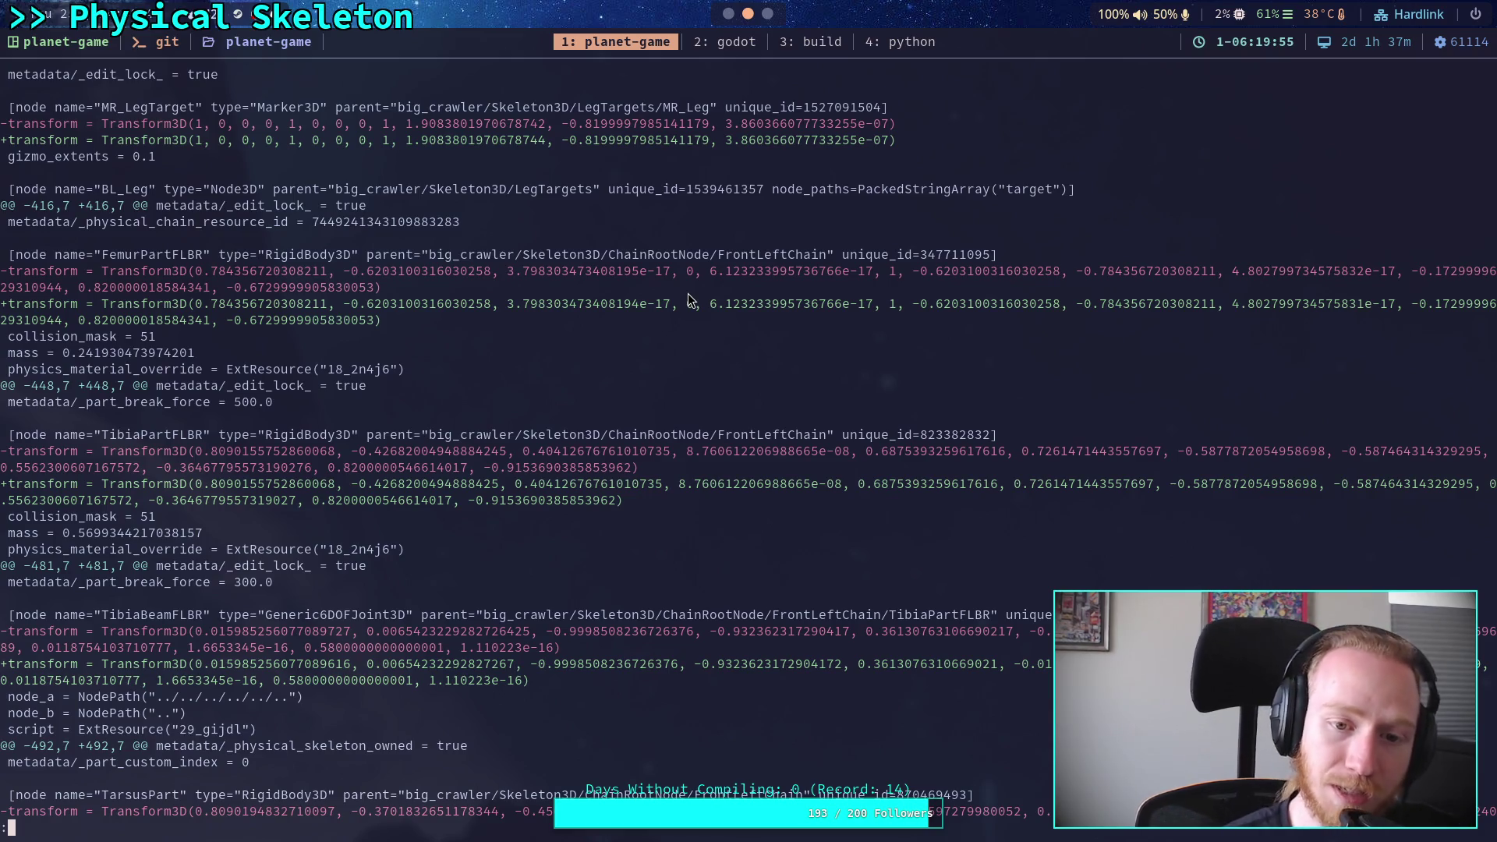
left_click_drag(508, 271, 667, 273)
left_click_drag(502, 270, 669, 264)
key("super+2")
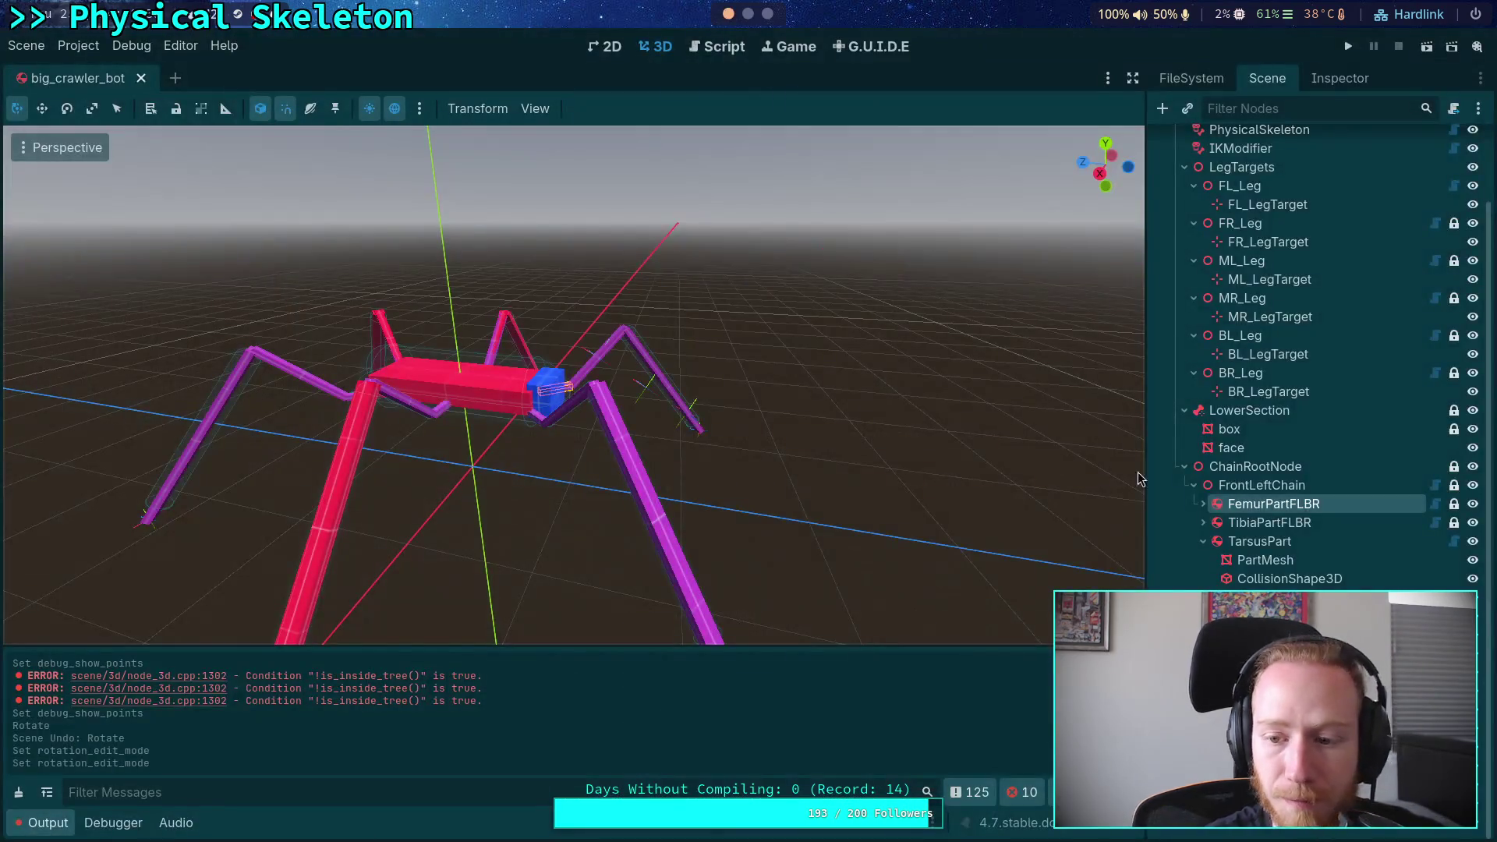
Look over FemurPartFLBR's properties in the Inspector, then bring up beam_joint.gd
left_click(1340, 78)
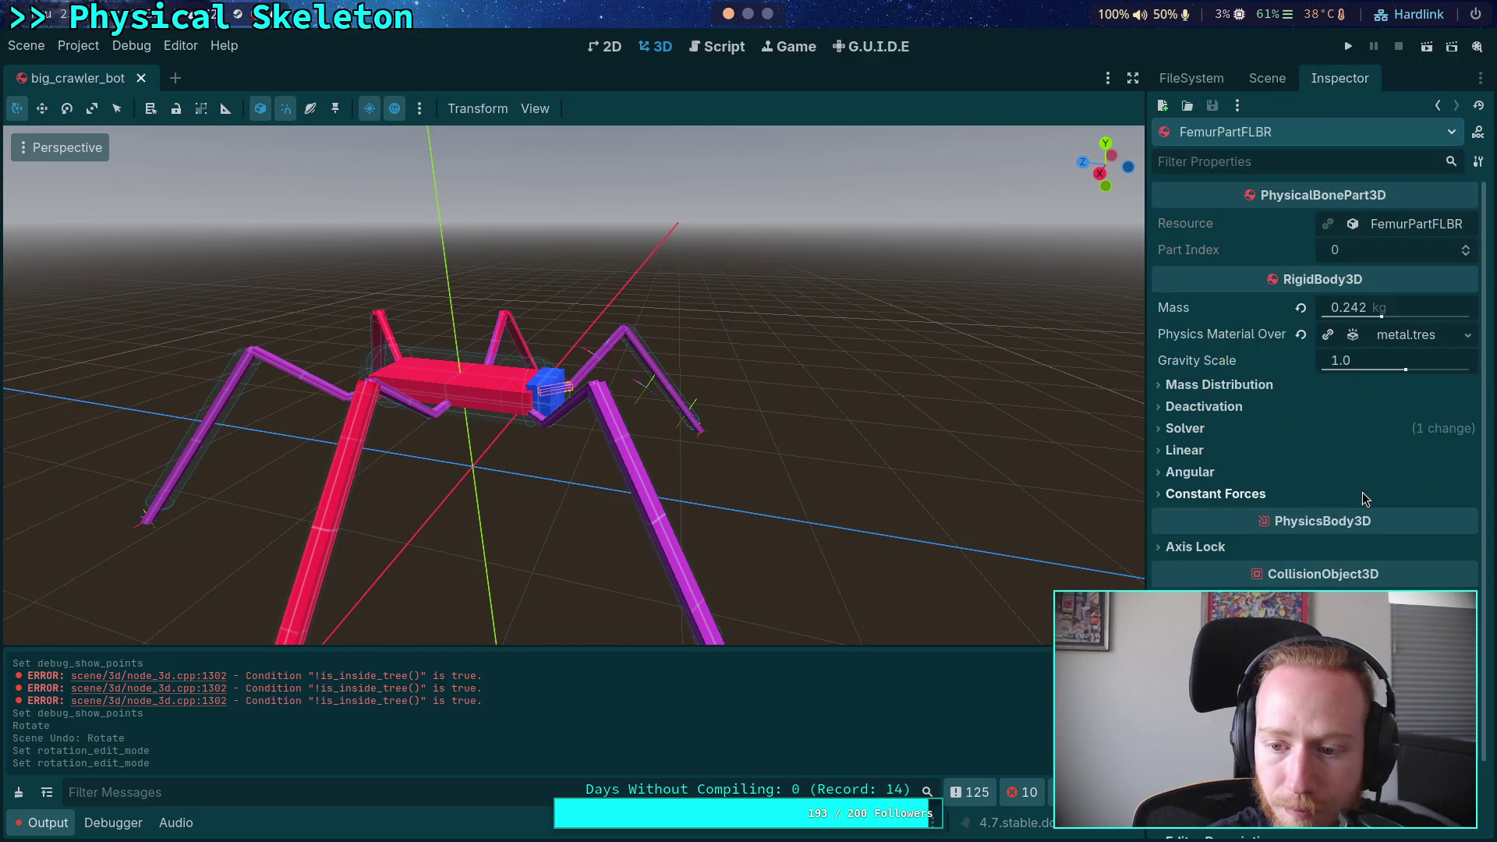
scroll(1314, 390, "down", 3)
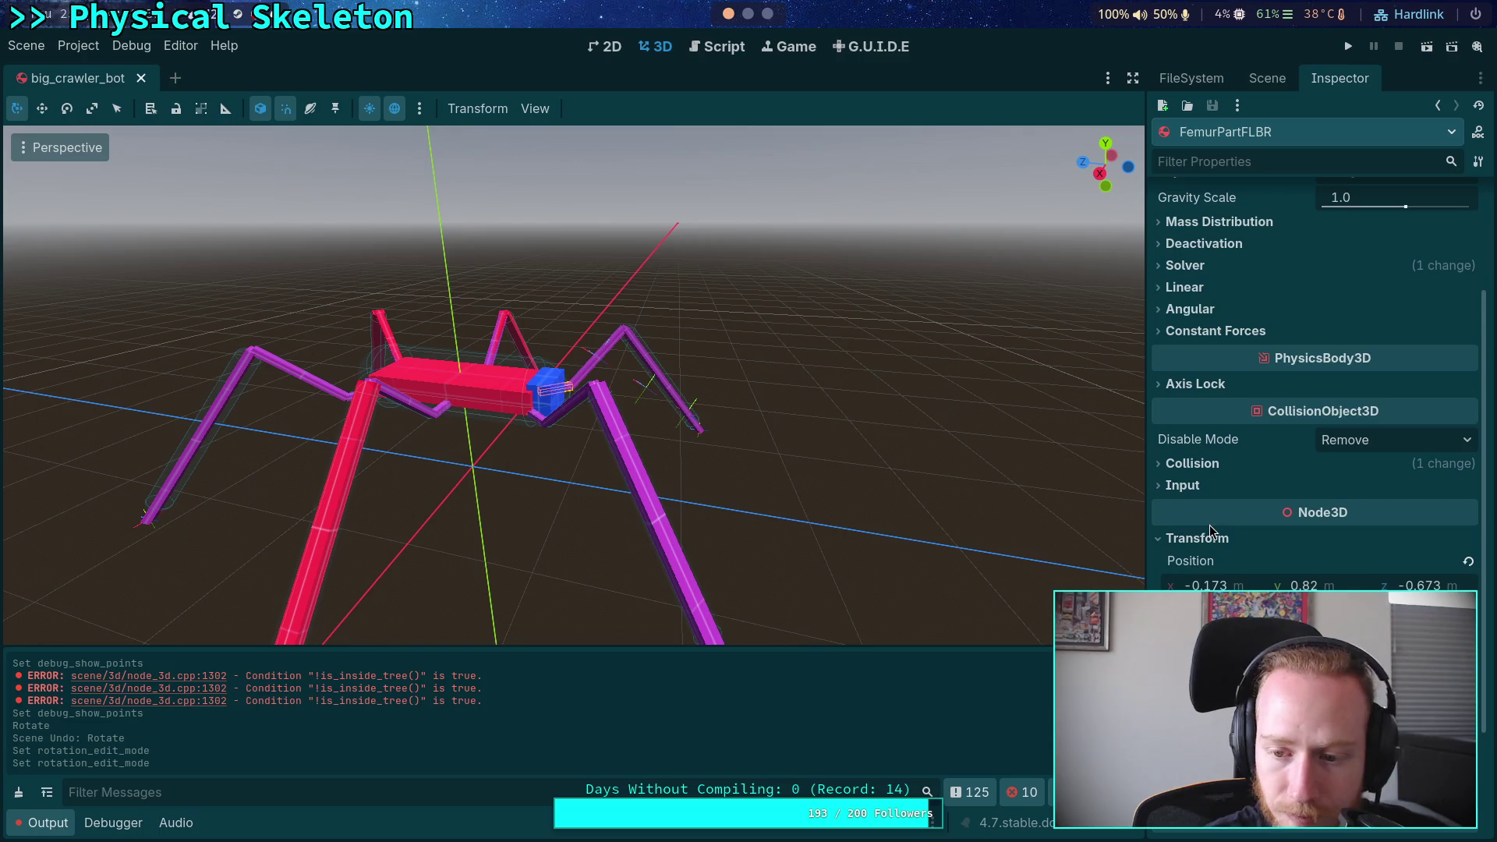
mouse_move(1205, 530)
scroll(1219, 531, "up", 1)
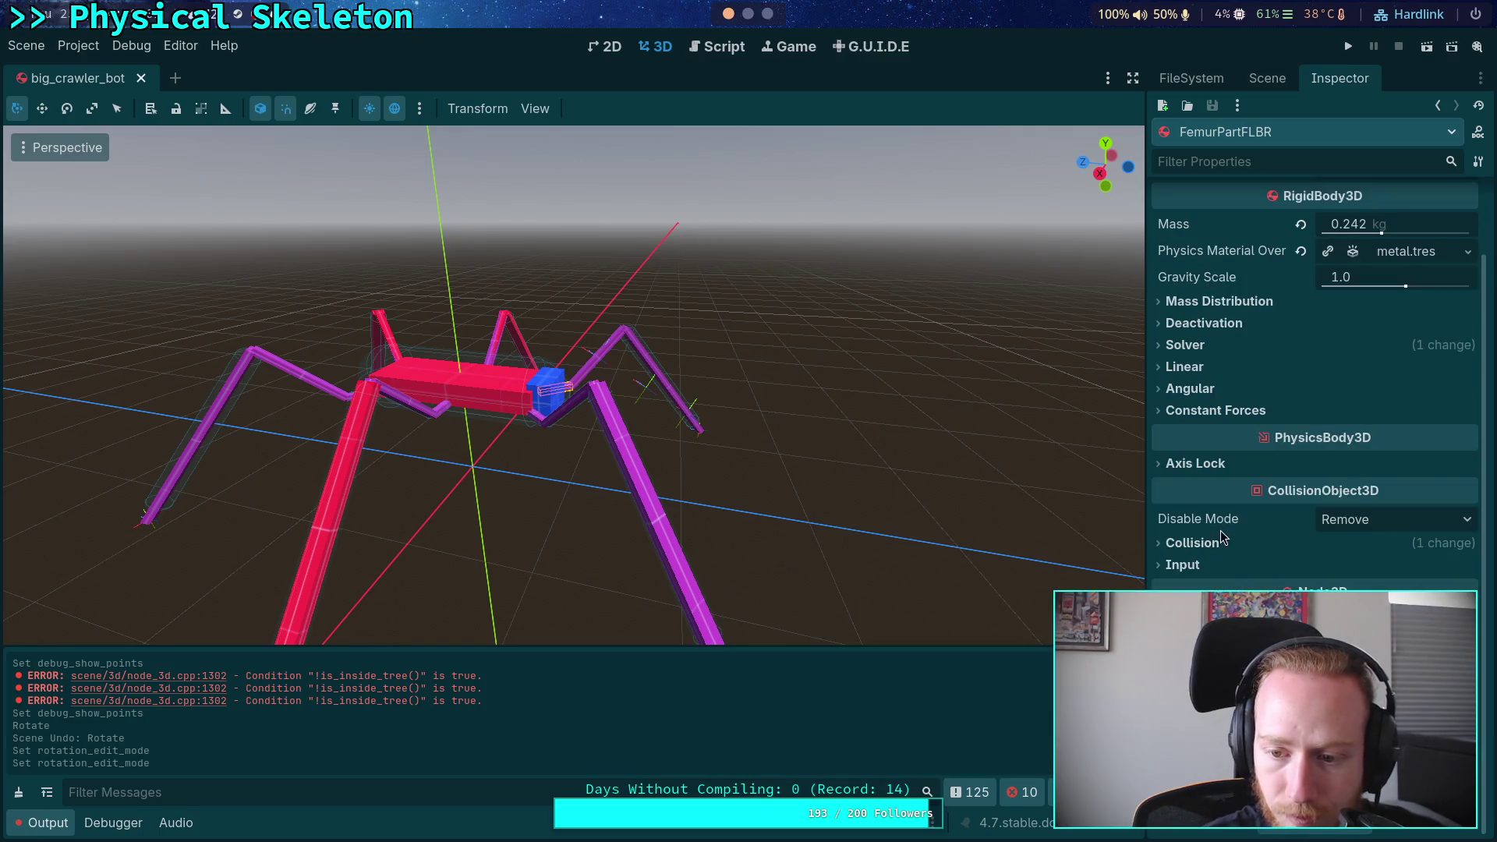
scroll(1256, 471, "up", 1)
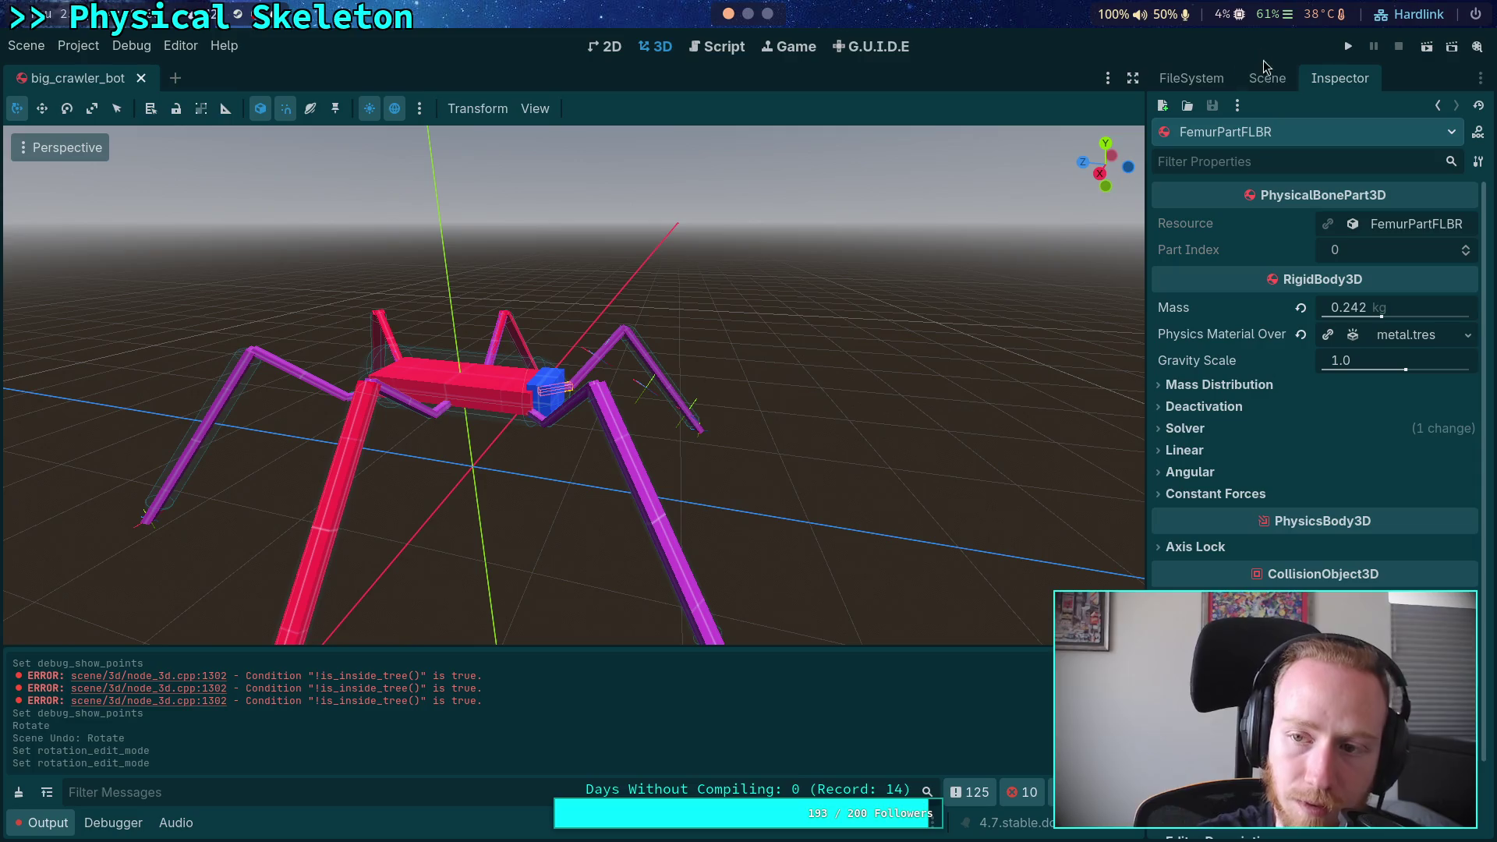
left_click(721, 47)
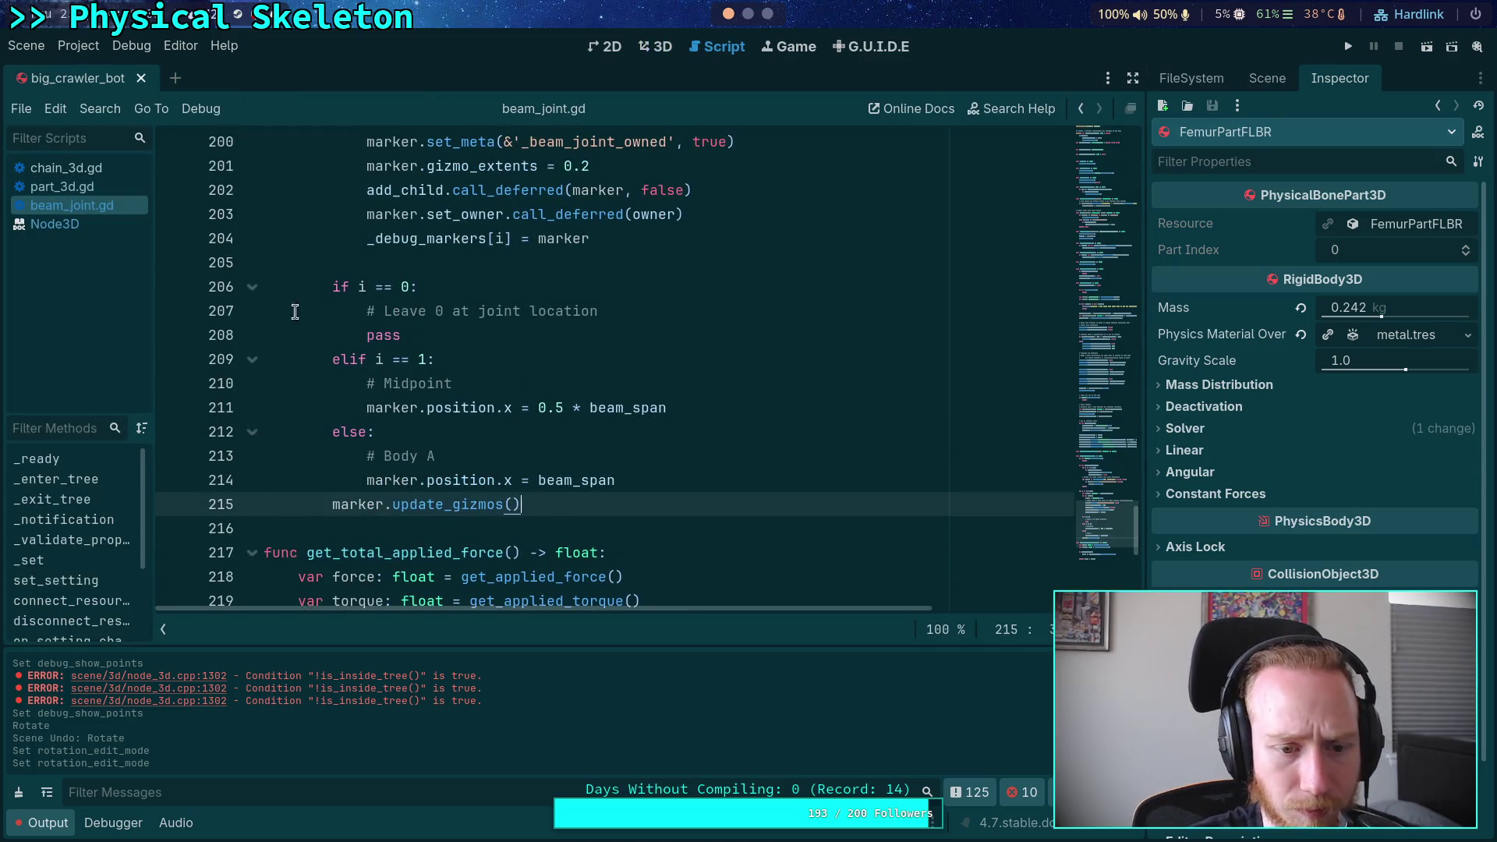
left_click(53, 825)
left_click_drag(1107, 530, 1100, 161)
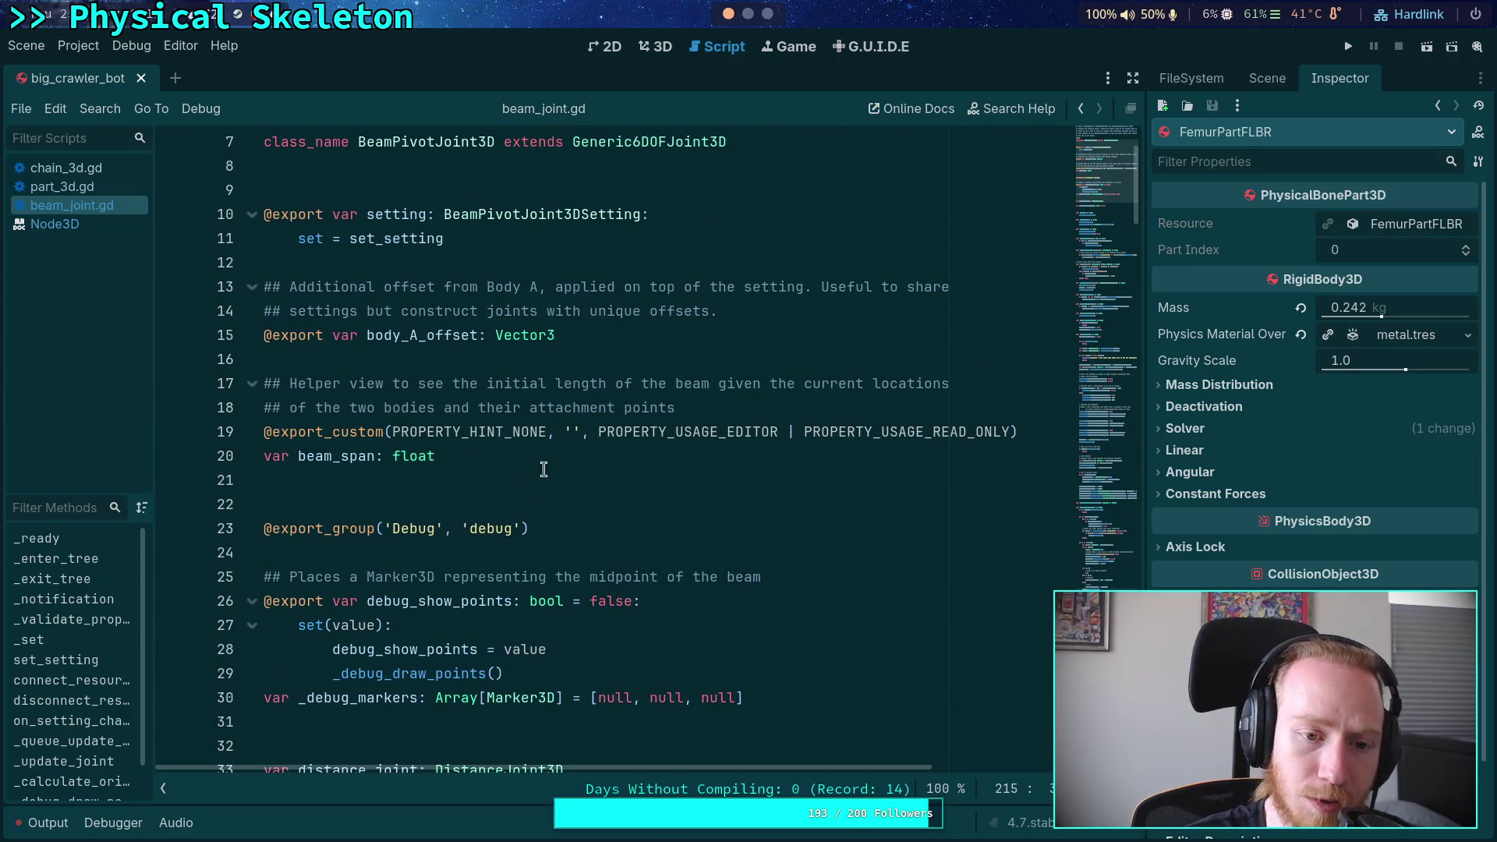
left_click(604, 455)
key("shift+Up")
key("shift+Up")
key("shift+Up")
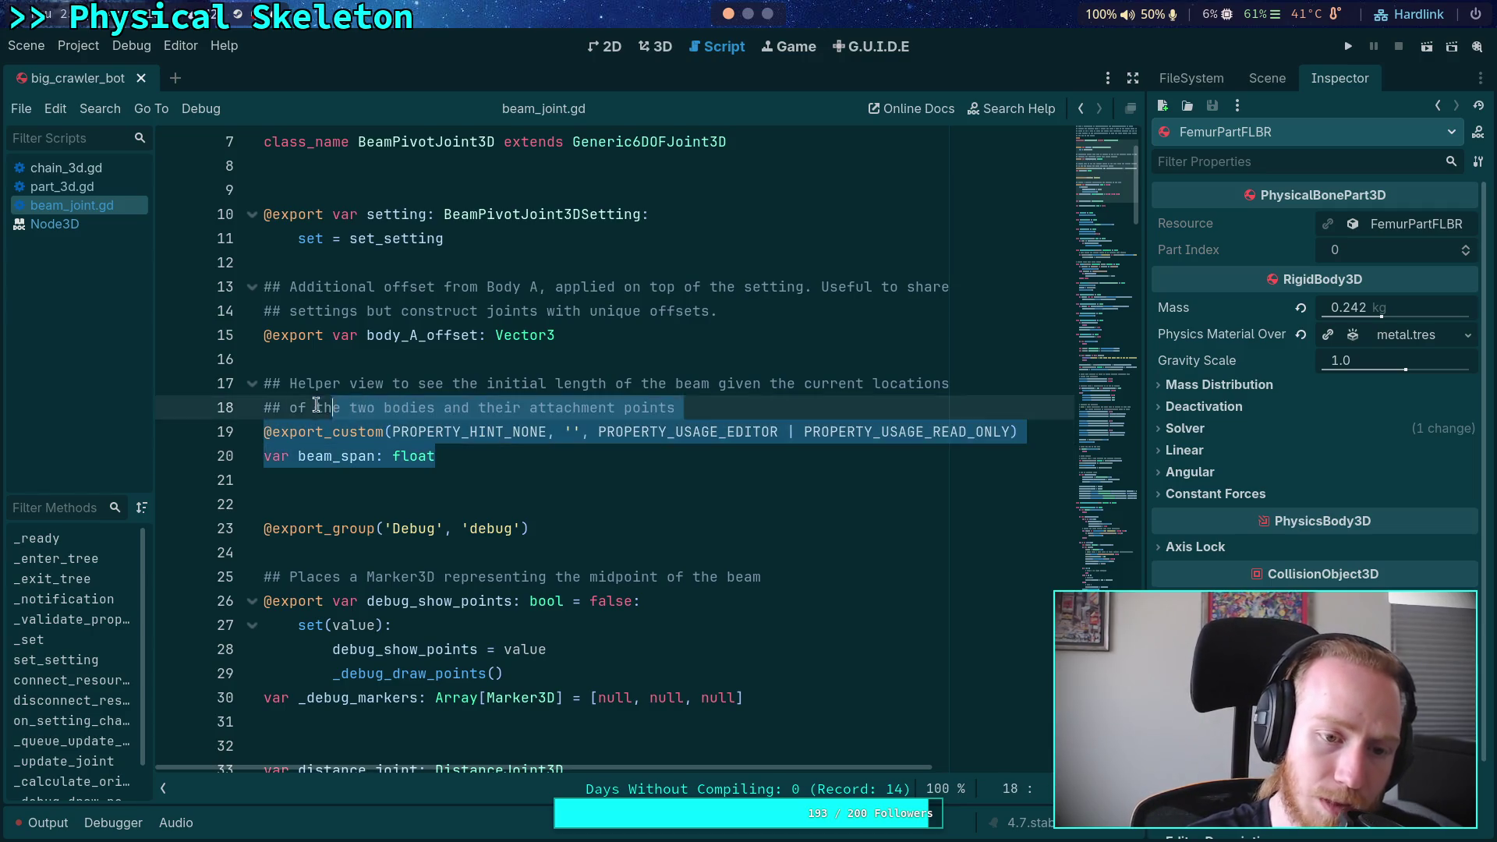
right_click(422, 464)
left_click(434, 521)
Paste the block below line 20, tidy the blank lines, and select the duplicate beam_span name
key("Right")
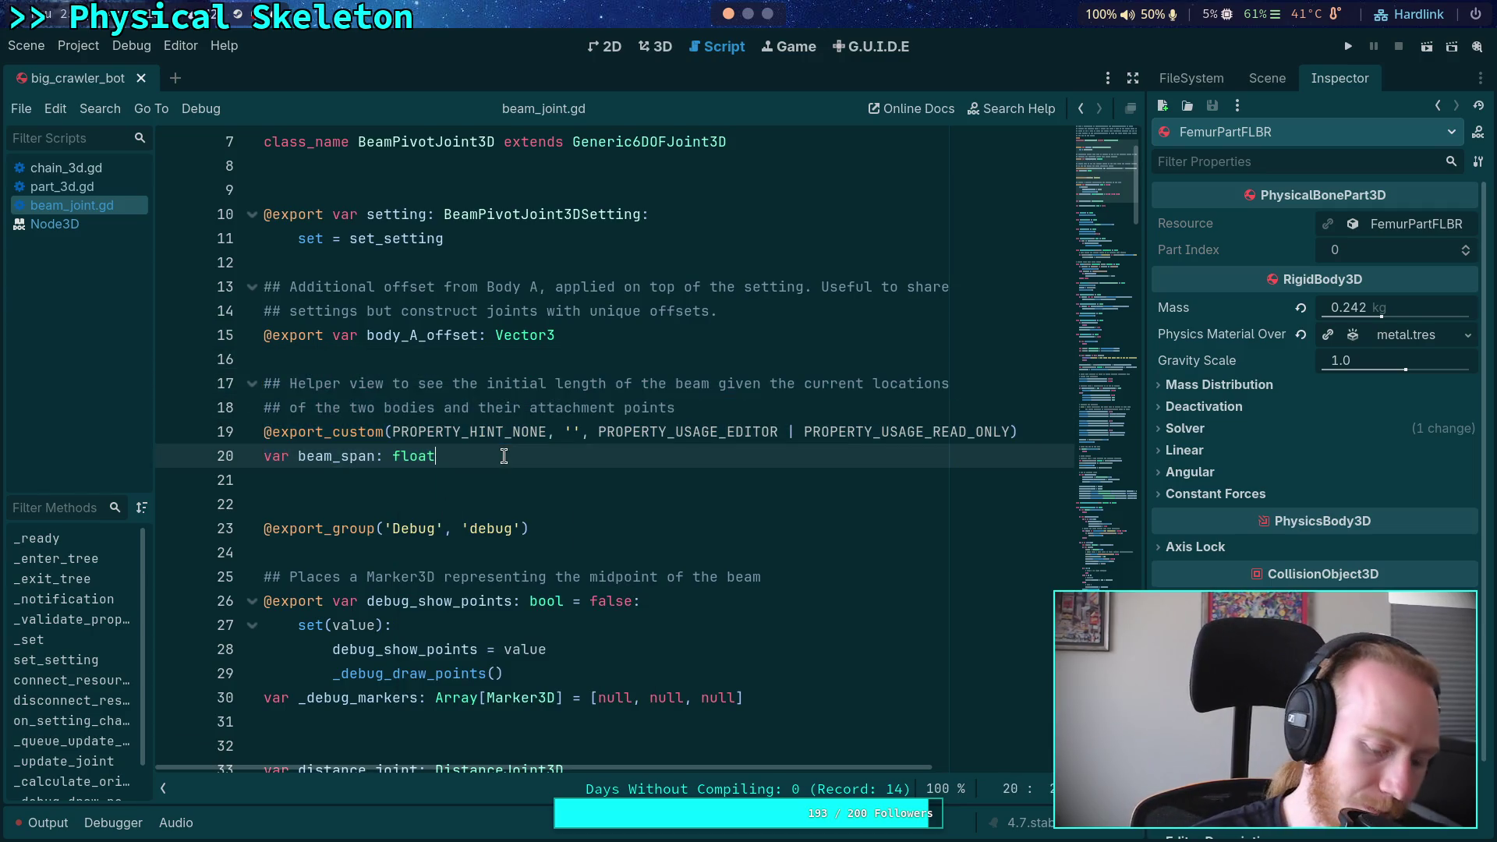
key("Return")
key("Return")
key("ctrl+v")
left_click(278, 522)
key("BackSpace")
key("Up")
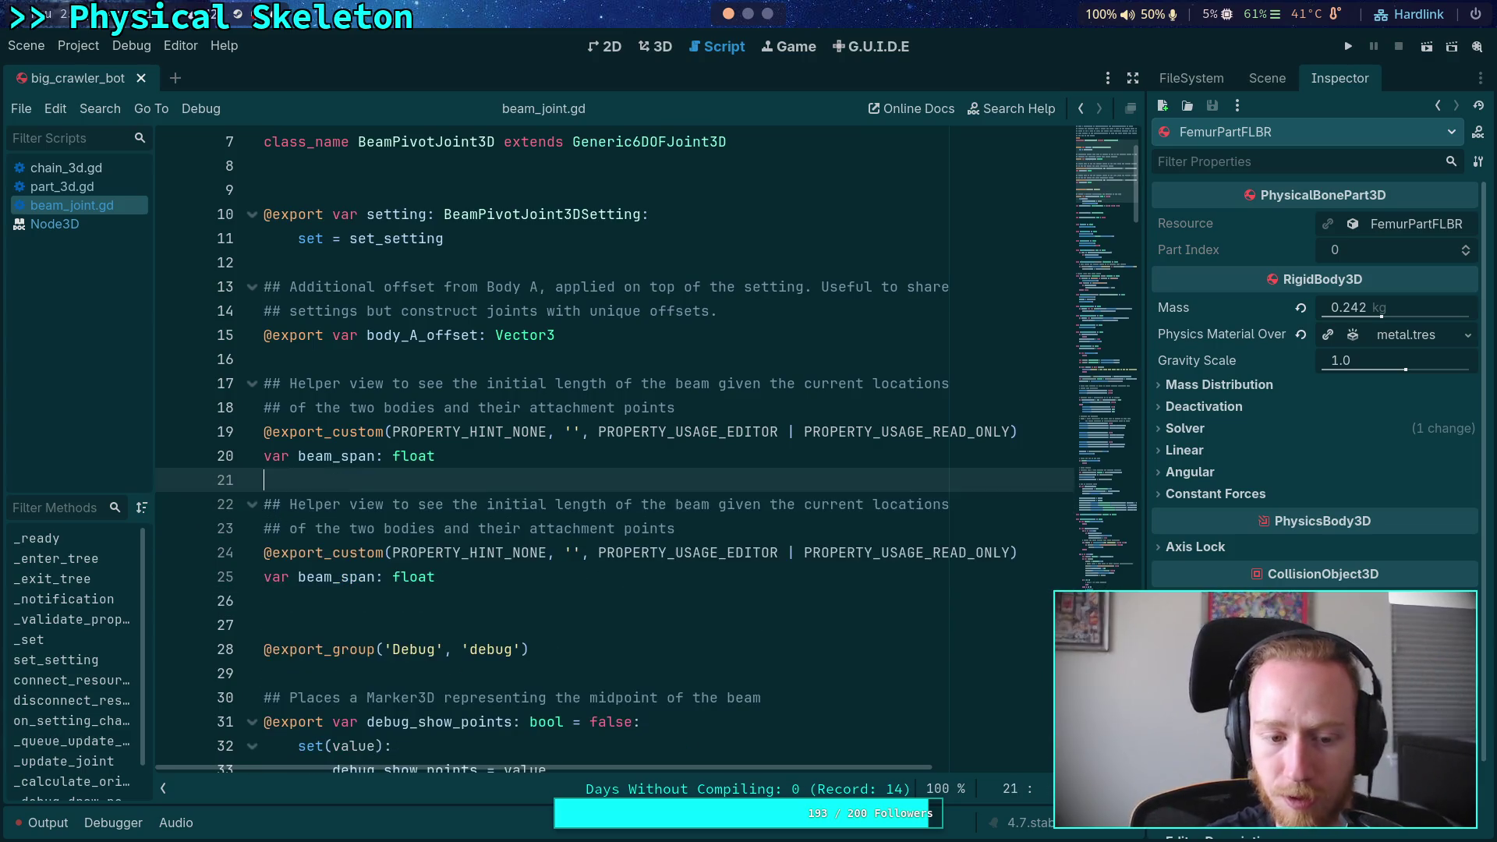
left_click_drag(296, 584, 377, 576)
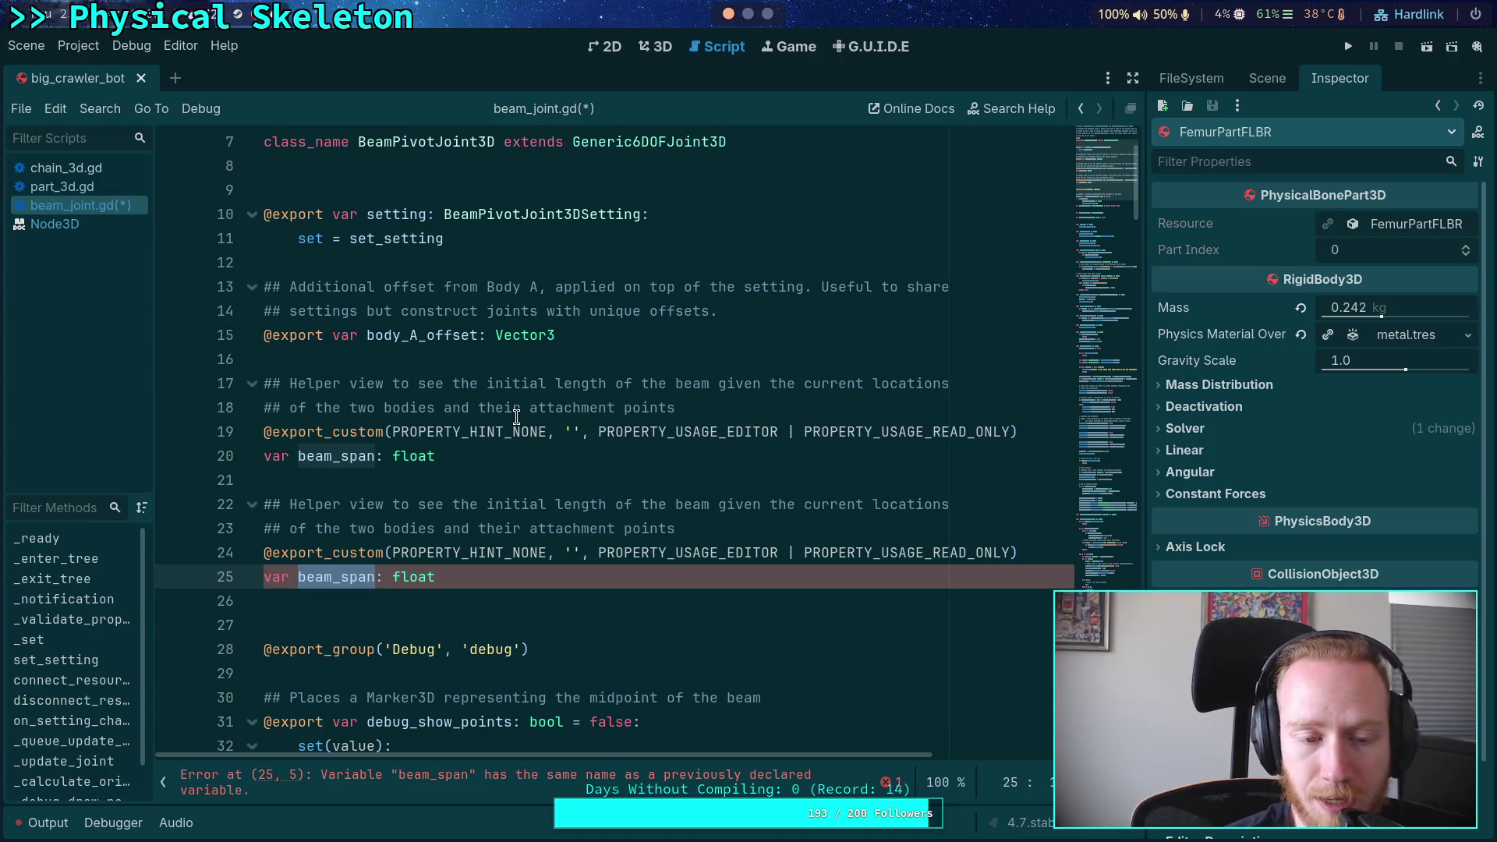
scroll(517, 418, "down", 10)
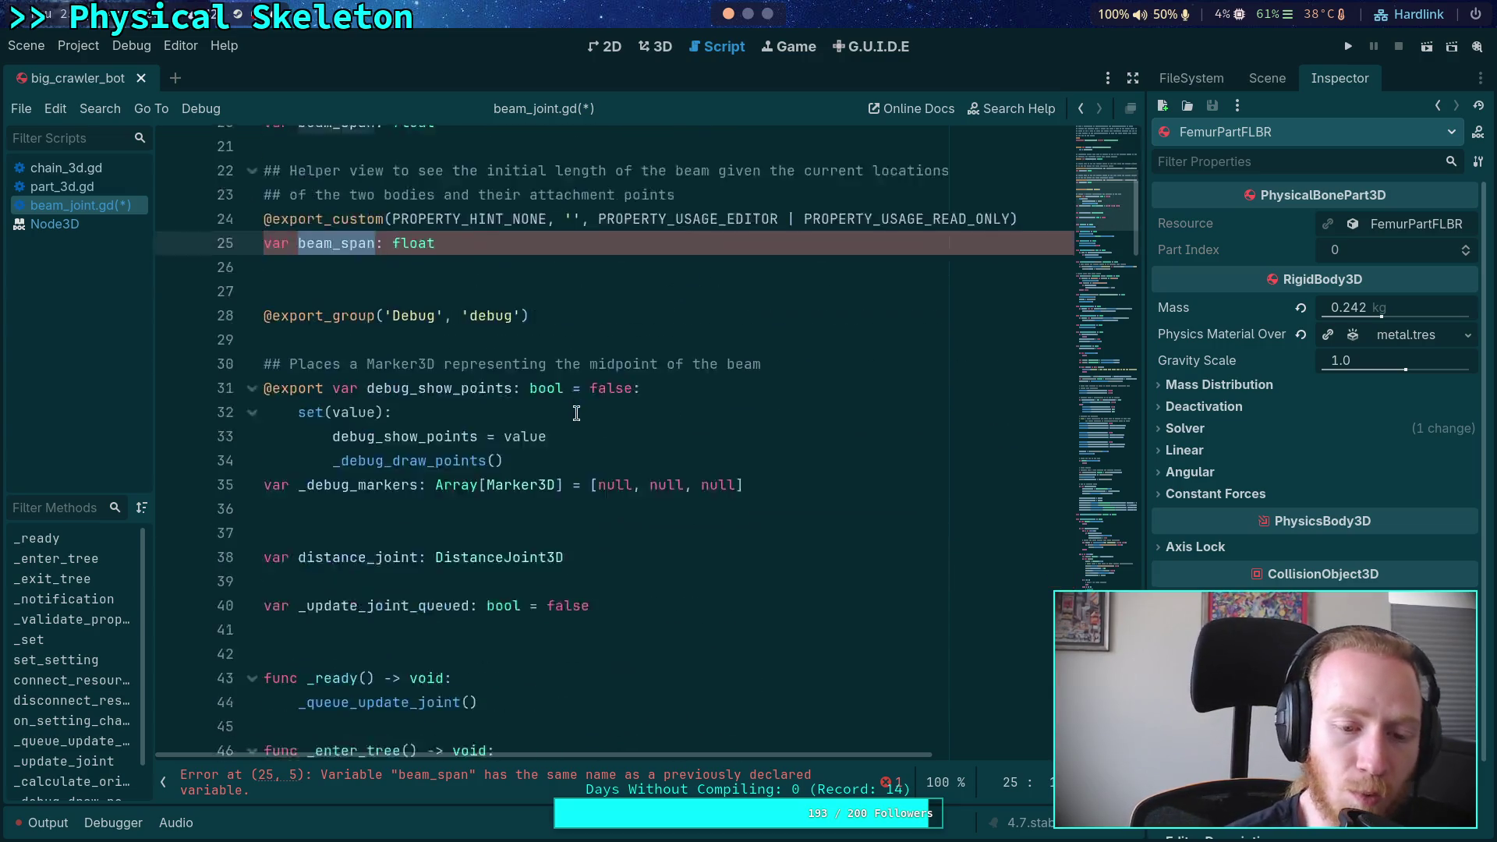
Scroll through beam_joint.gd, selecting connect_resource on line 47 to read its description
scroll(609, 449, "down", 1)
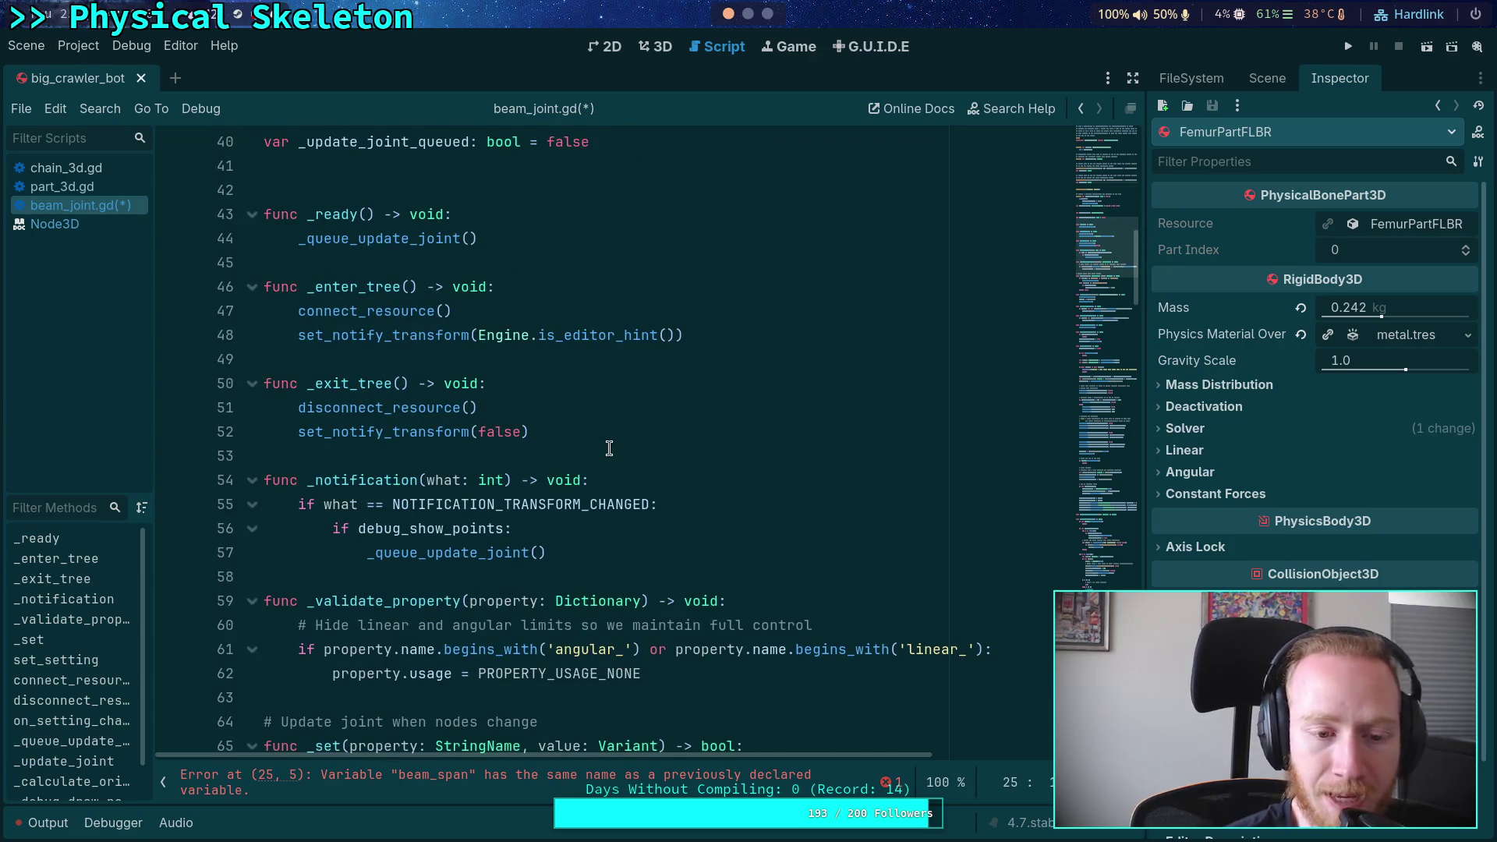
left_click(523, 301)
double_click(397, 310)
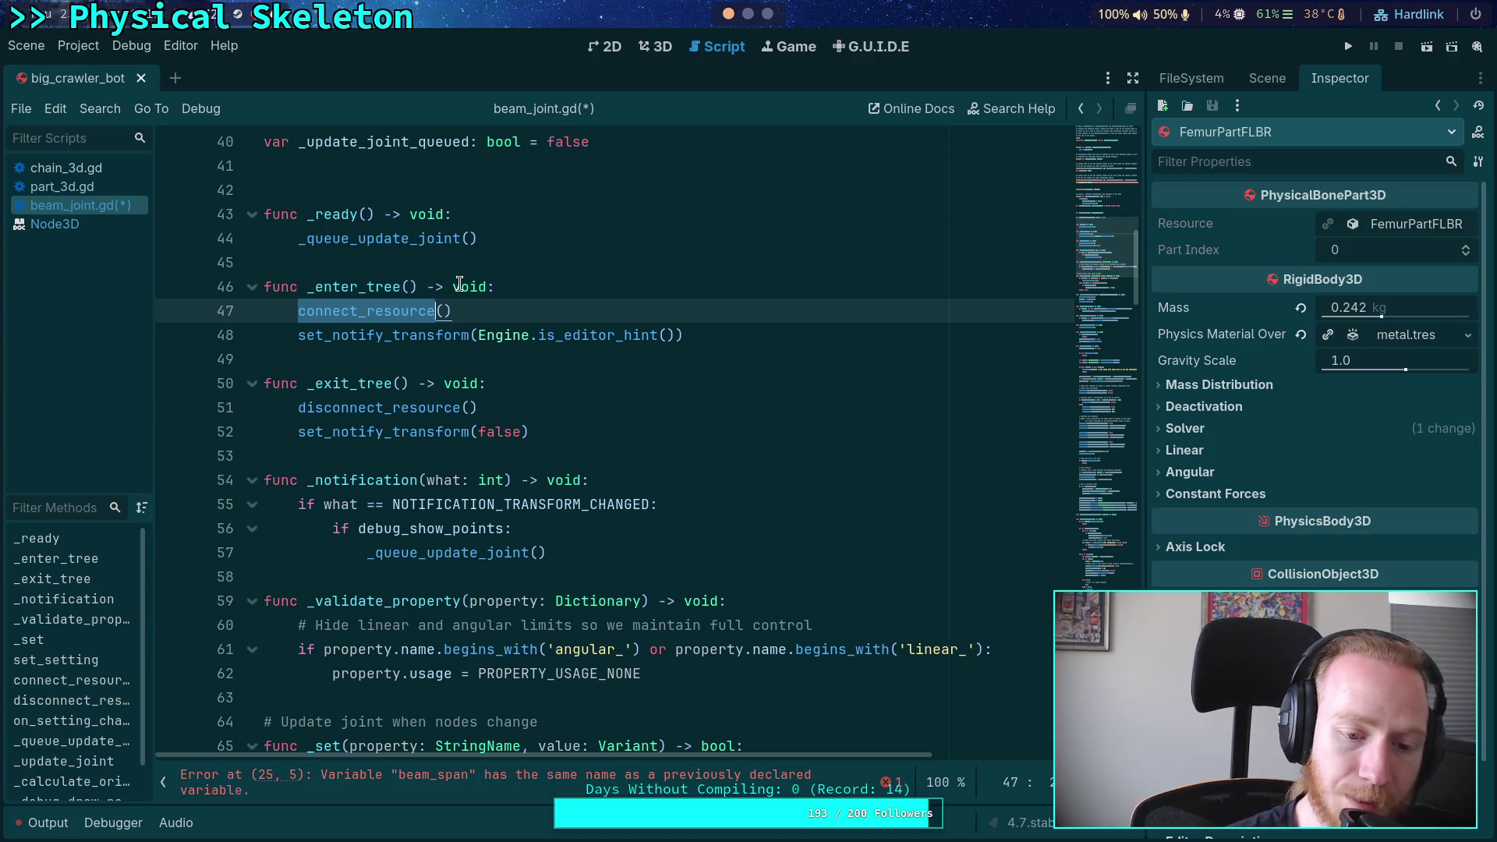
scroll(459, 283, "down", 2)
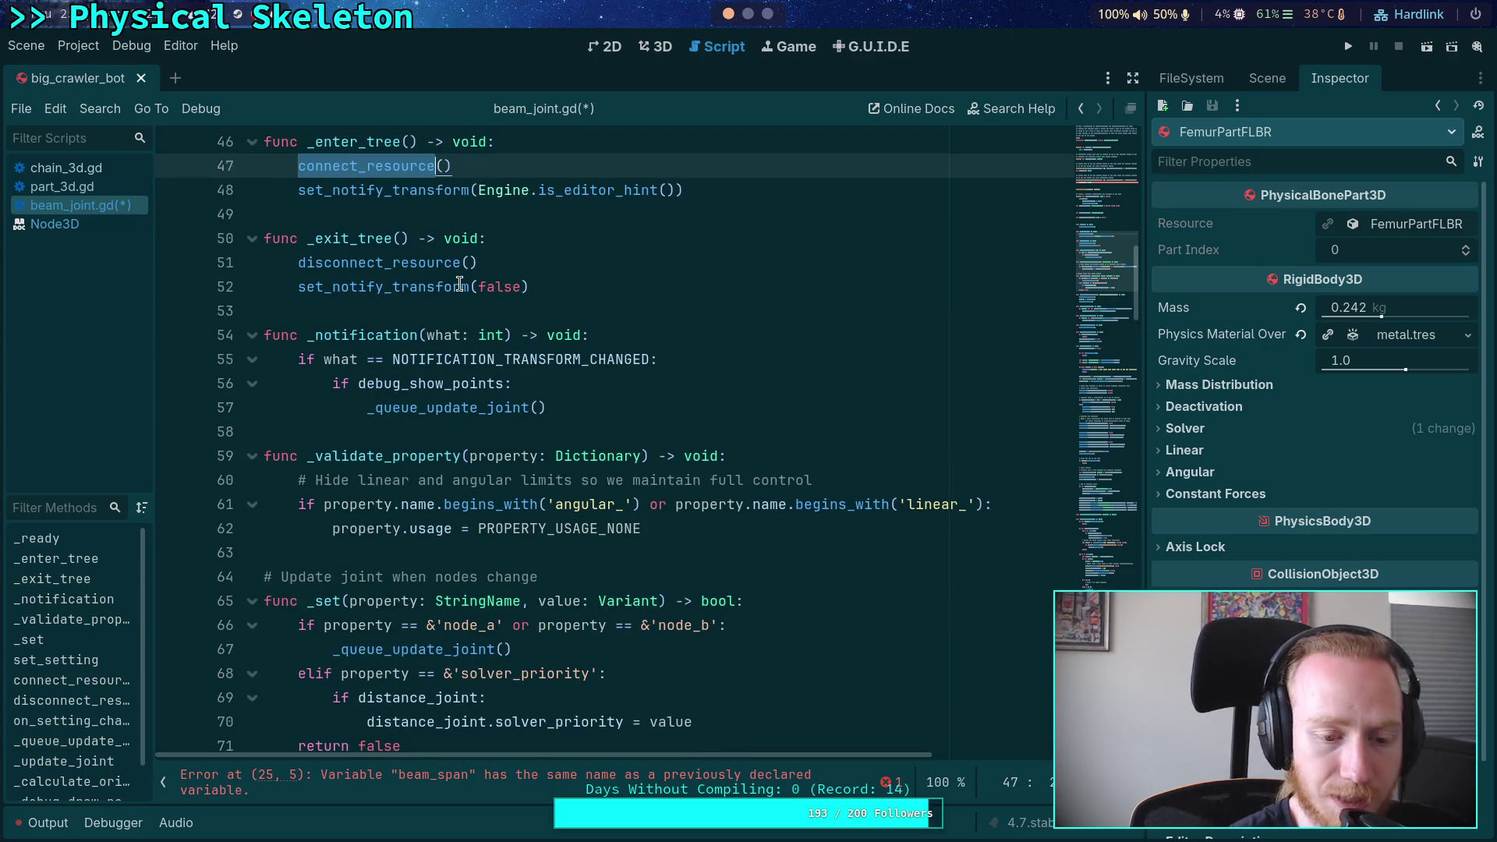
scroll(460, 283, "down", 7)
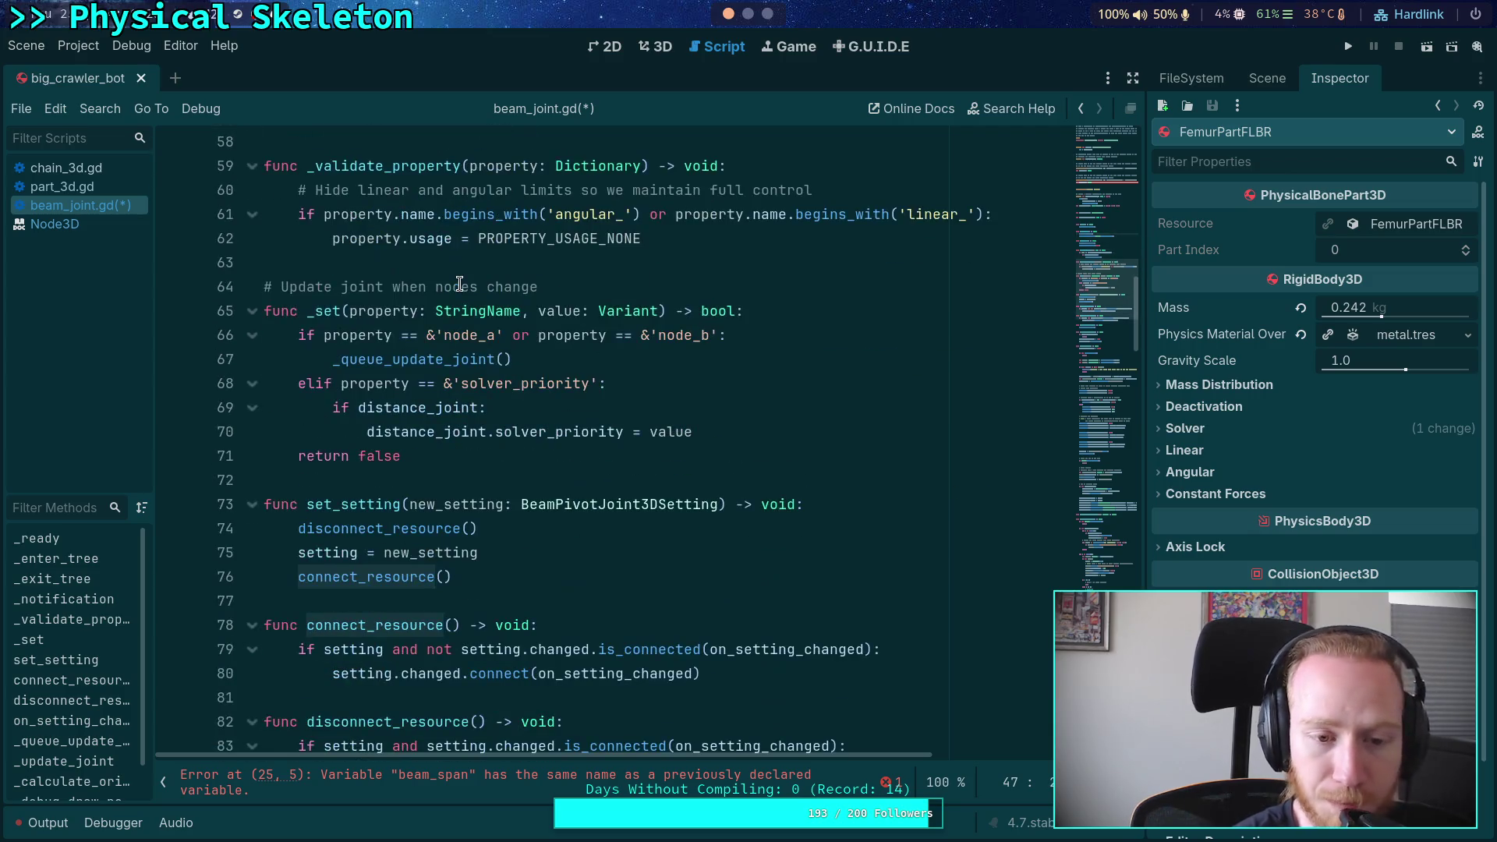
scroll(490, 267, "down", 7)
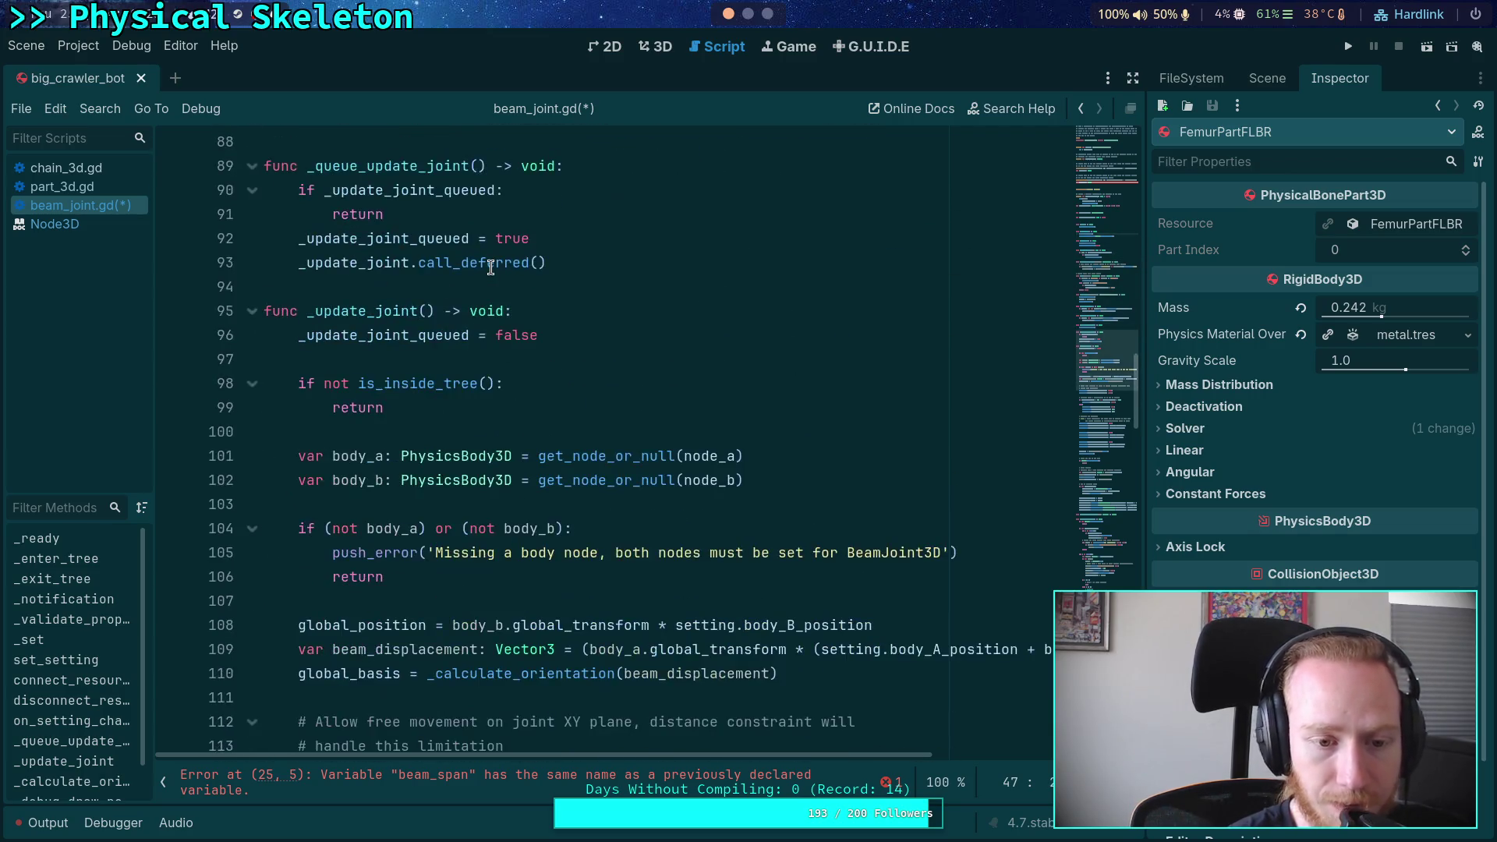
scroll(491, 268, "up", 11)
scroll(490, 268, "up", 8)
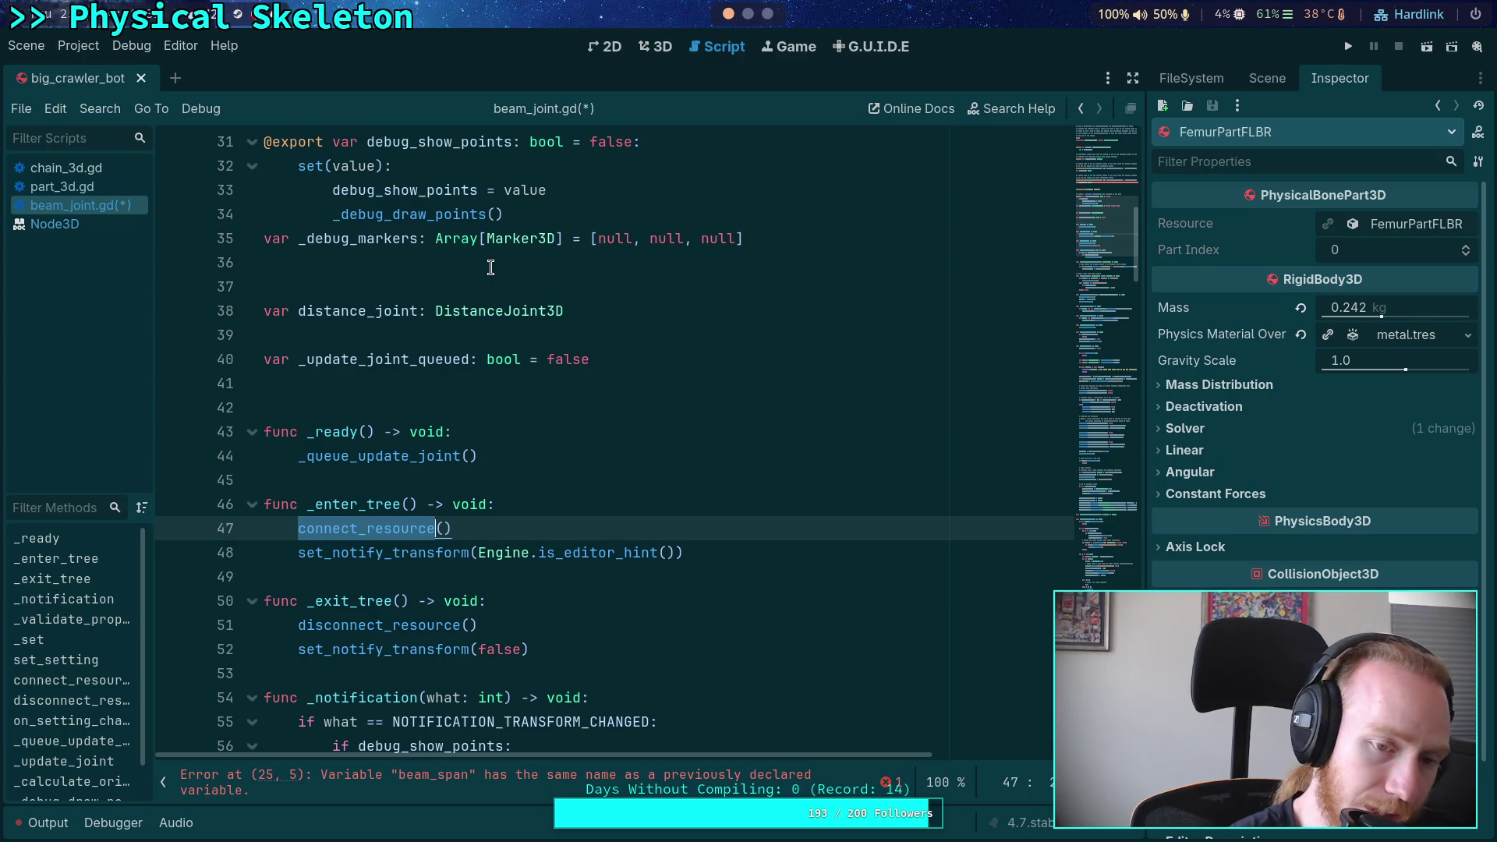
scroll(491, 267, "up", 2)
scroll(491, 267, "up", 2)
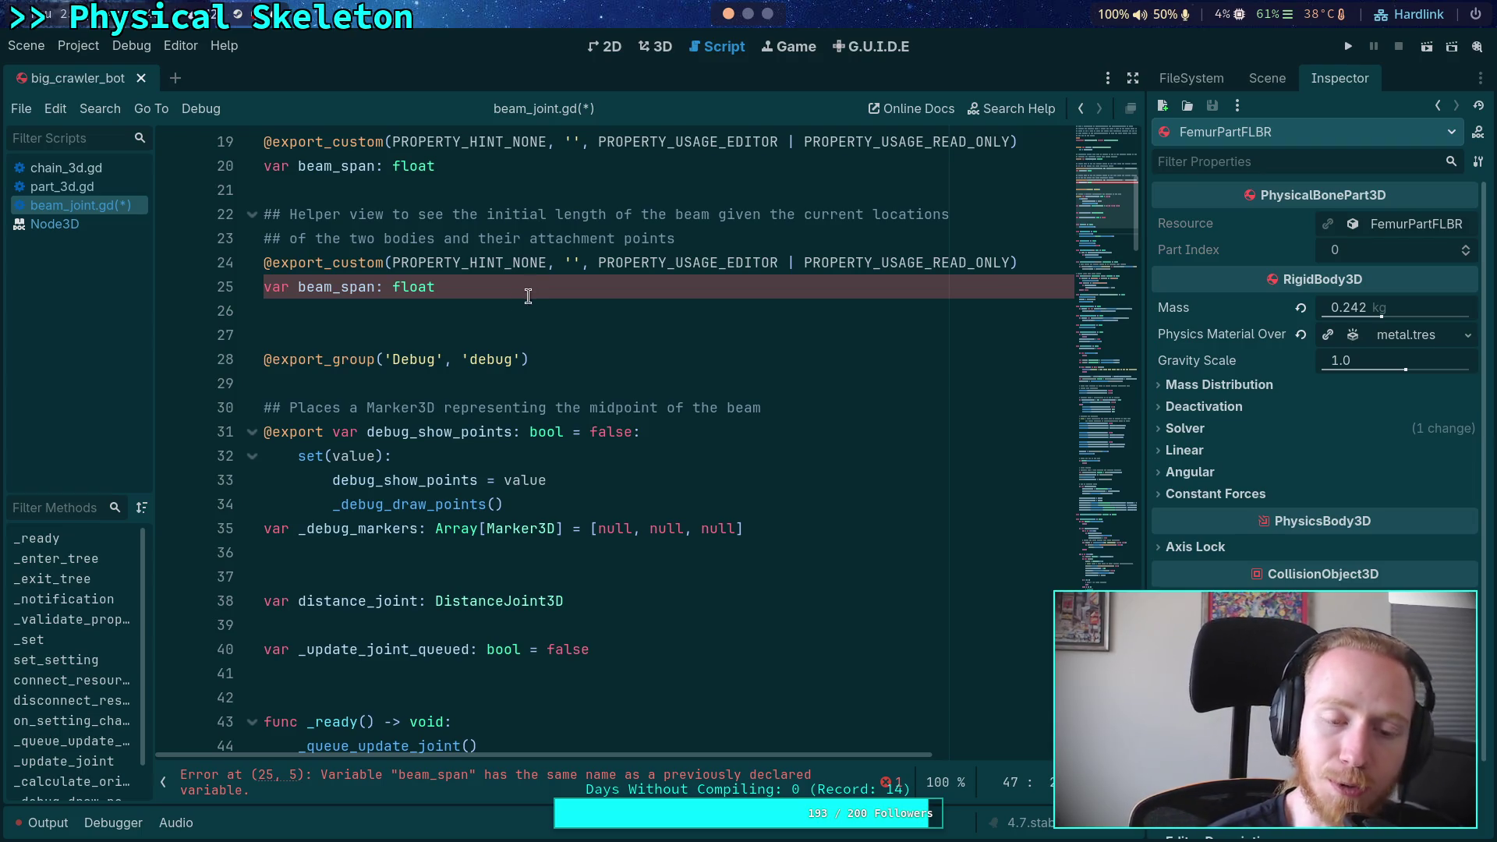
Select the float type of the duplicate beam_span on line 25, then move to the browser workspace
double_click(396, 288)
mouse_move(398, 288)
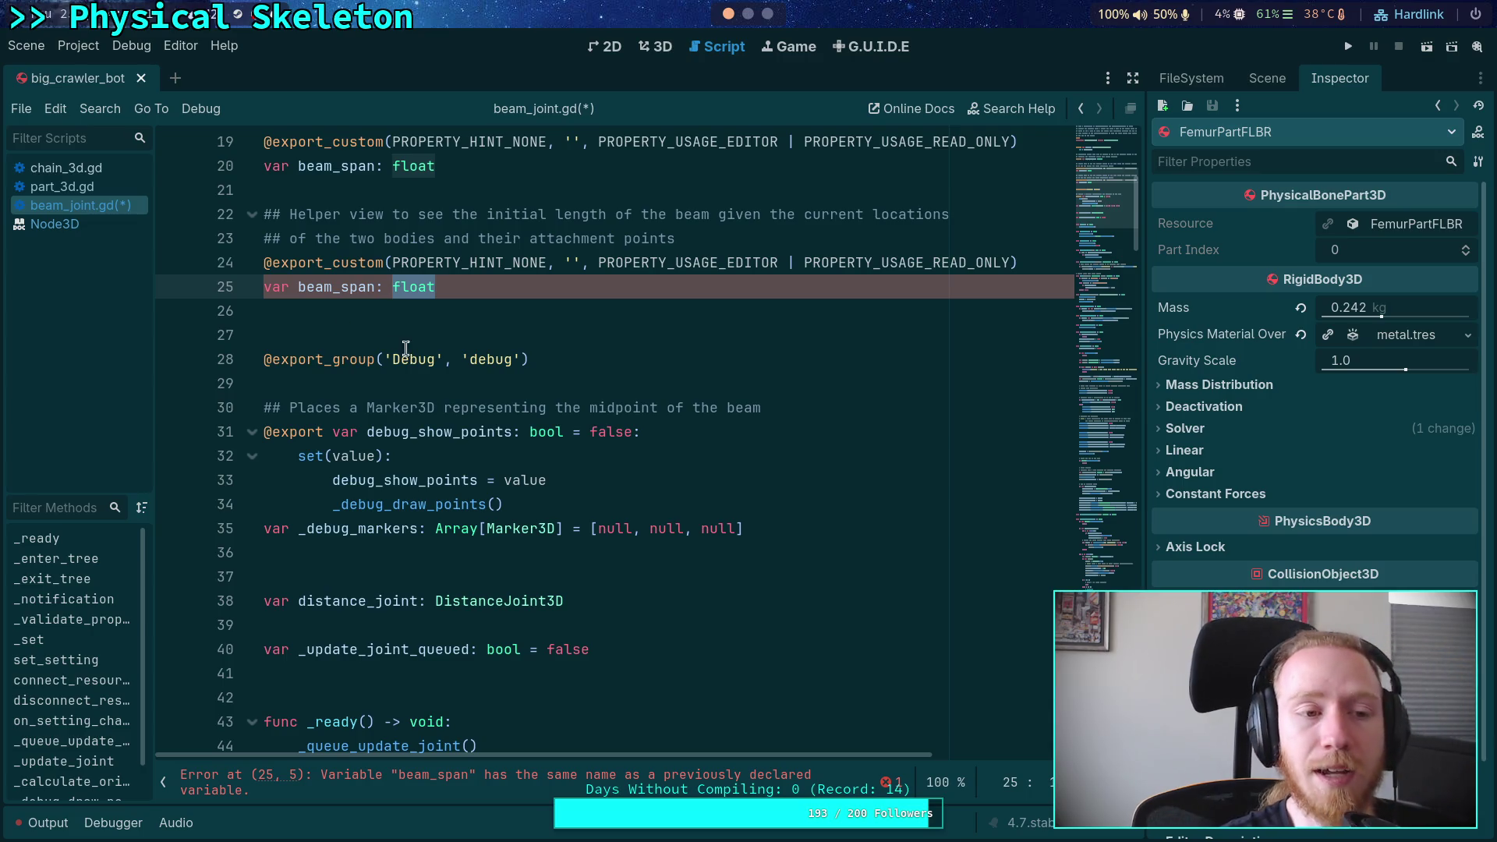
left_click(776, 16)
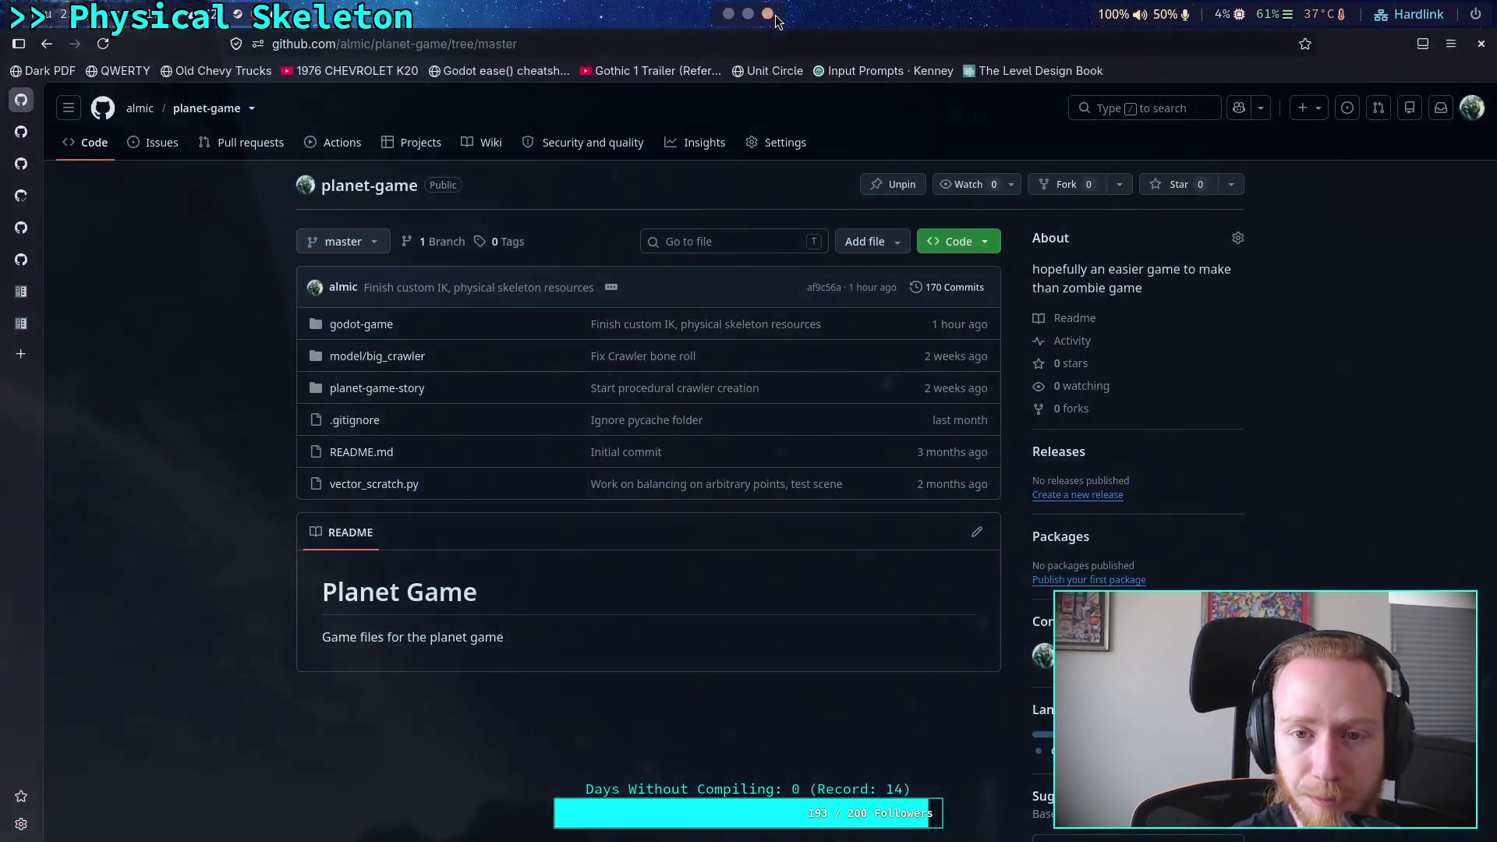
In the Neovim godot session, filter neo-tree for 'quaternion' and open quaternion.h
left_click(748, 14)
left_click(898, 47)
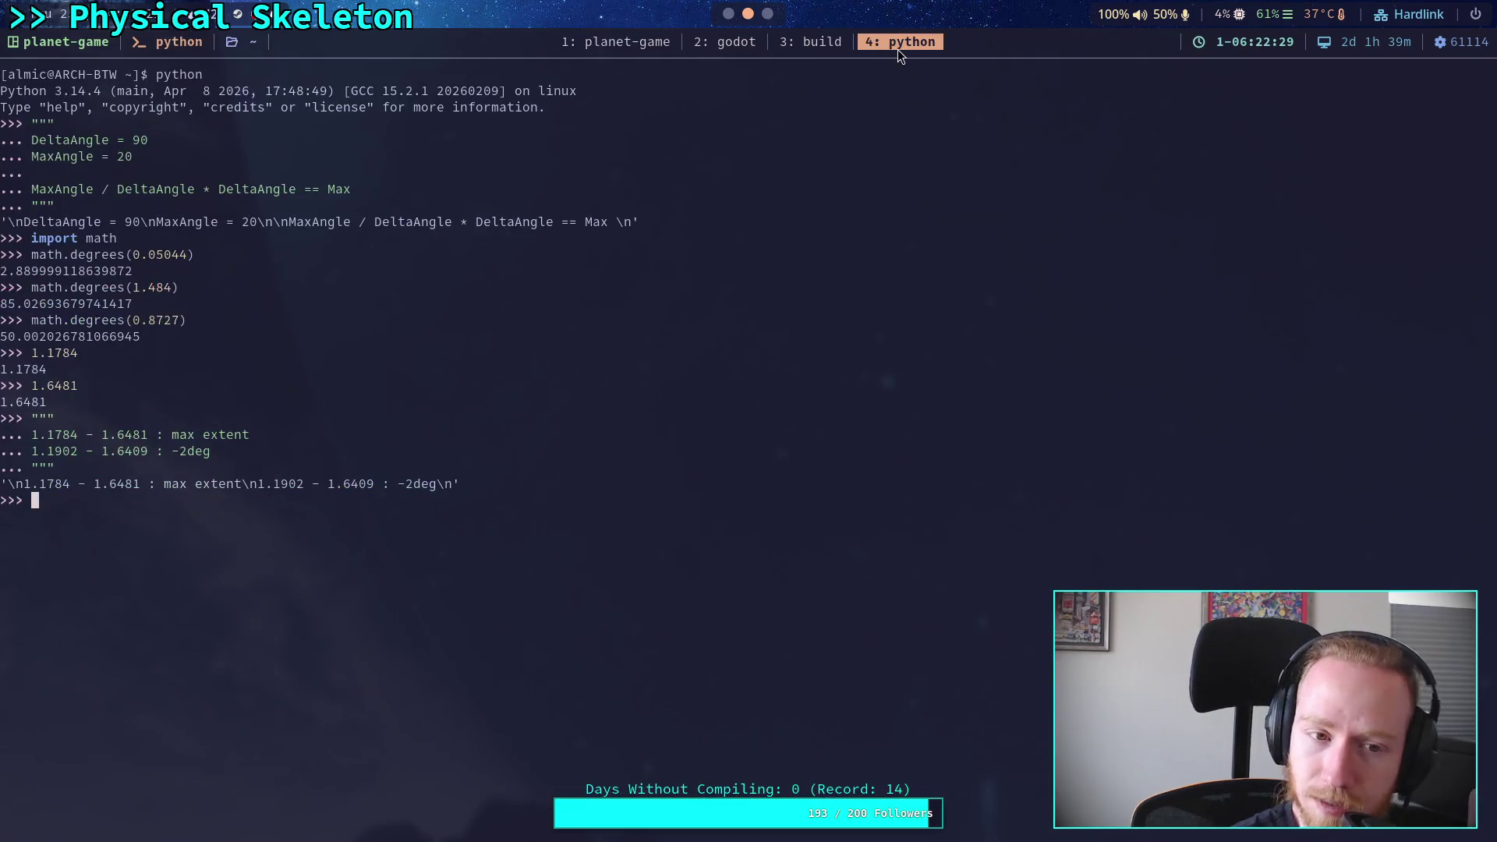
left_click(731, 44)
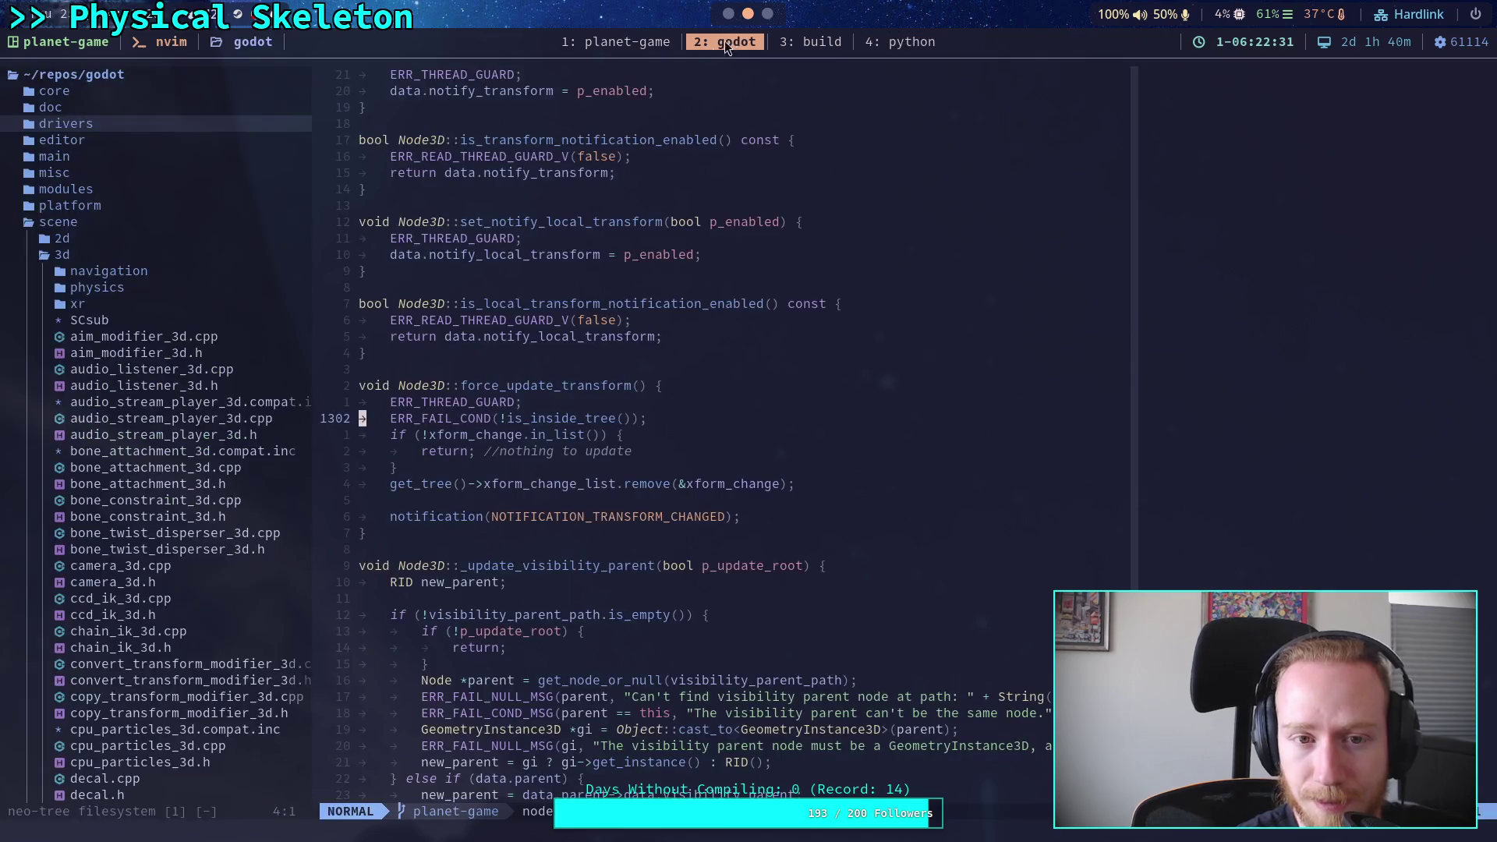
left_click(157, 311)
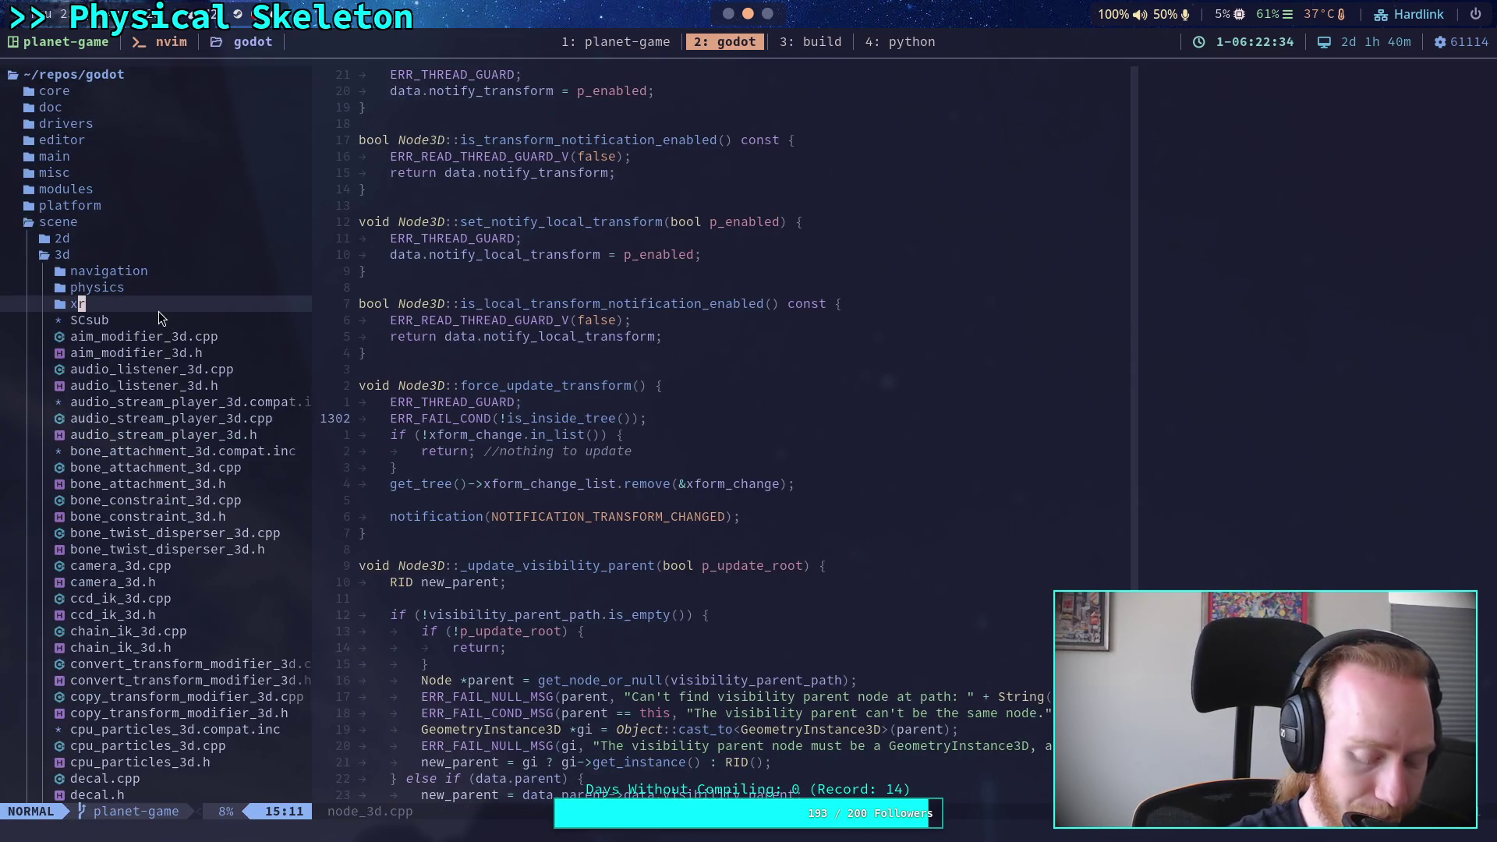
key("slash")
type("quaternion")
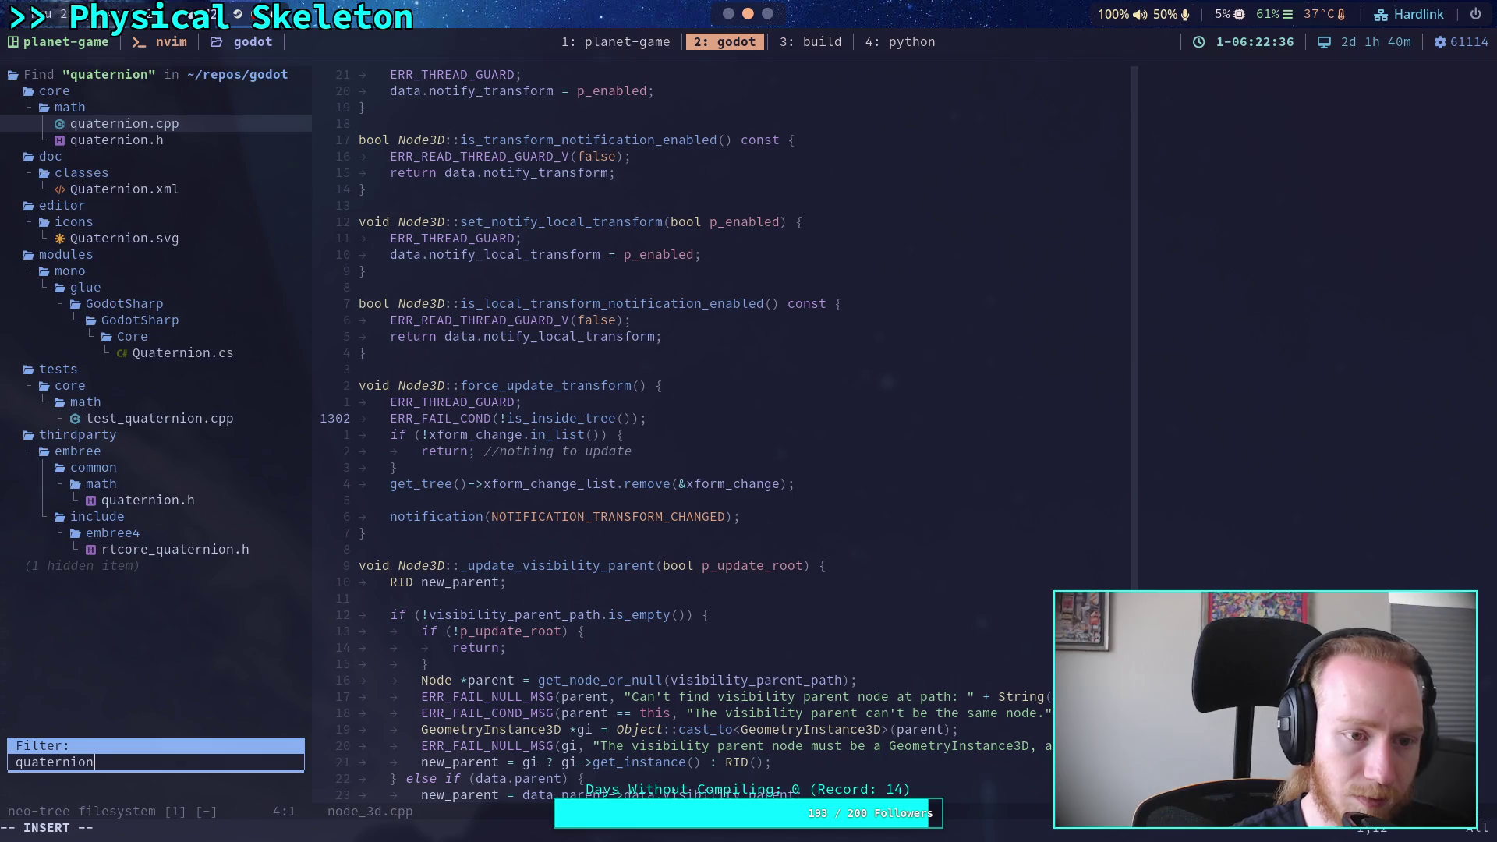
key("Down")
key("Return")
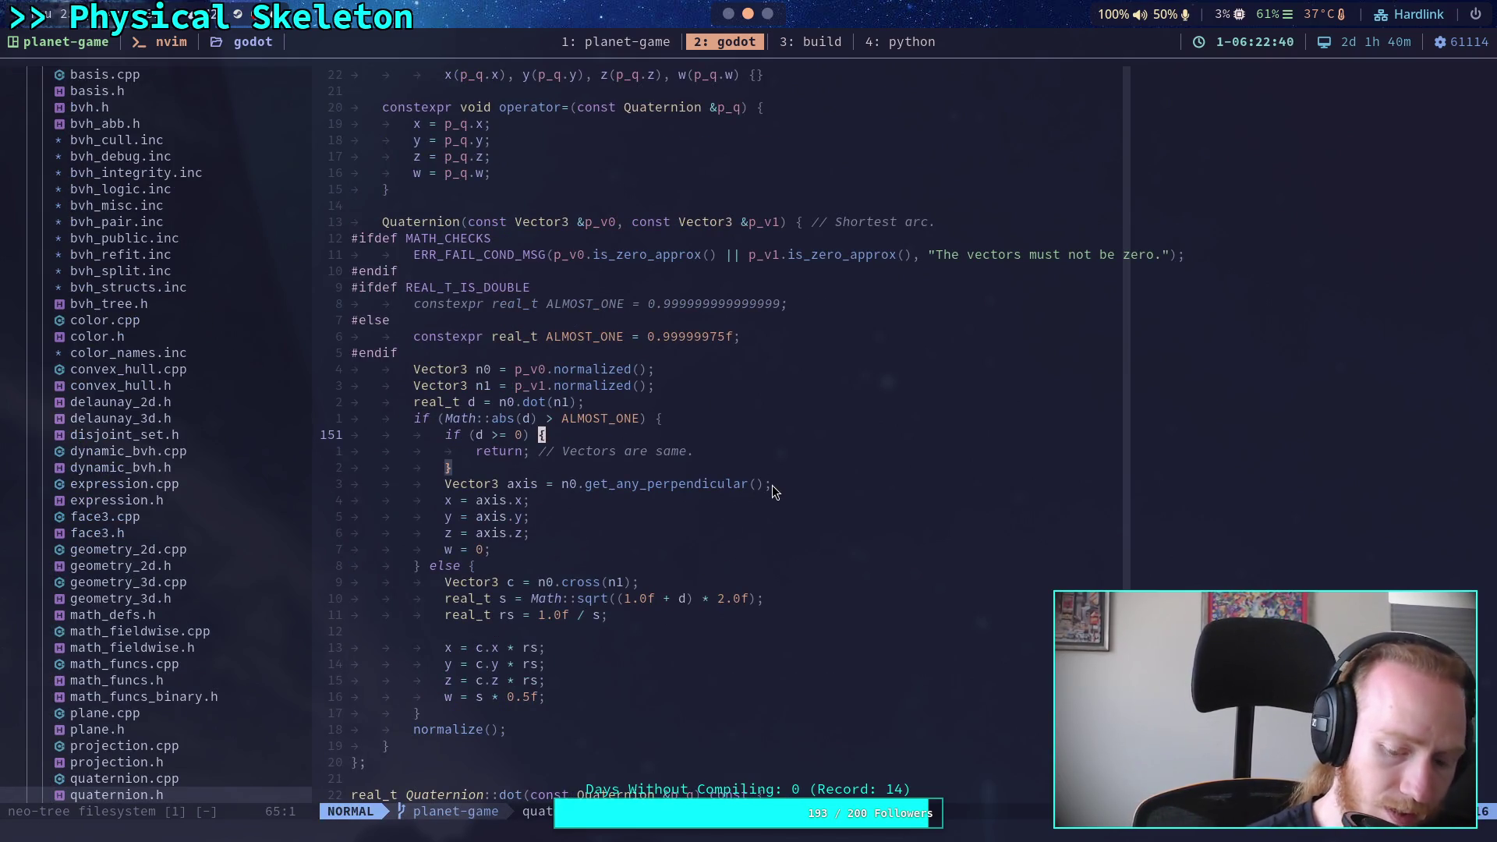
Inspect Quaternion's component defaults and default constructor, then return to the Godot script editor
key("g")
key("g")
key("ctrl+d")
key("ctrl+d")
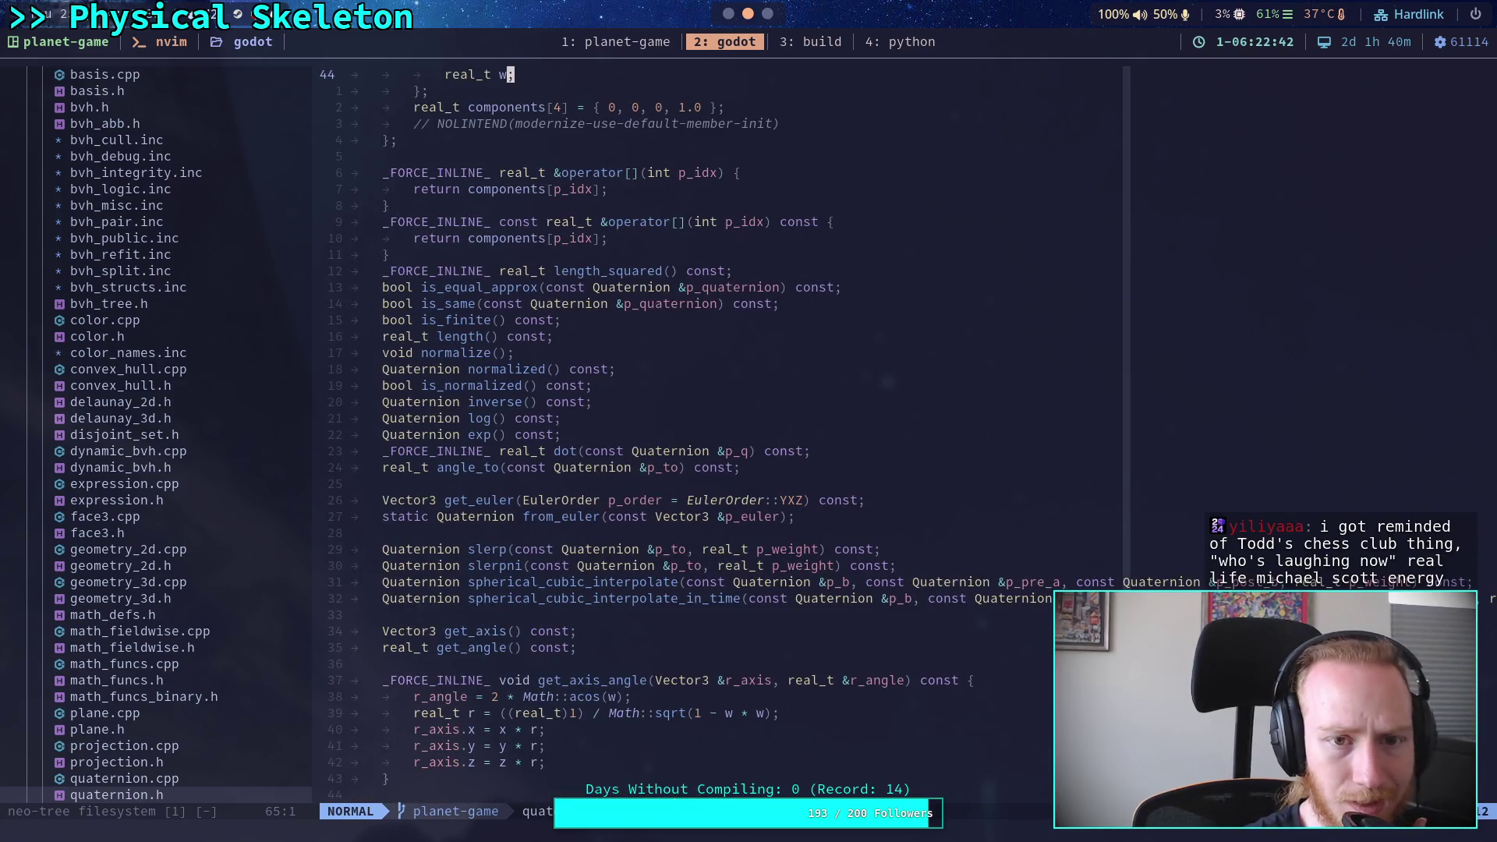
scroll(878, 493, "up", 5)
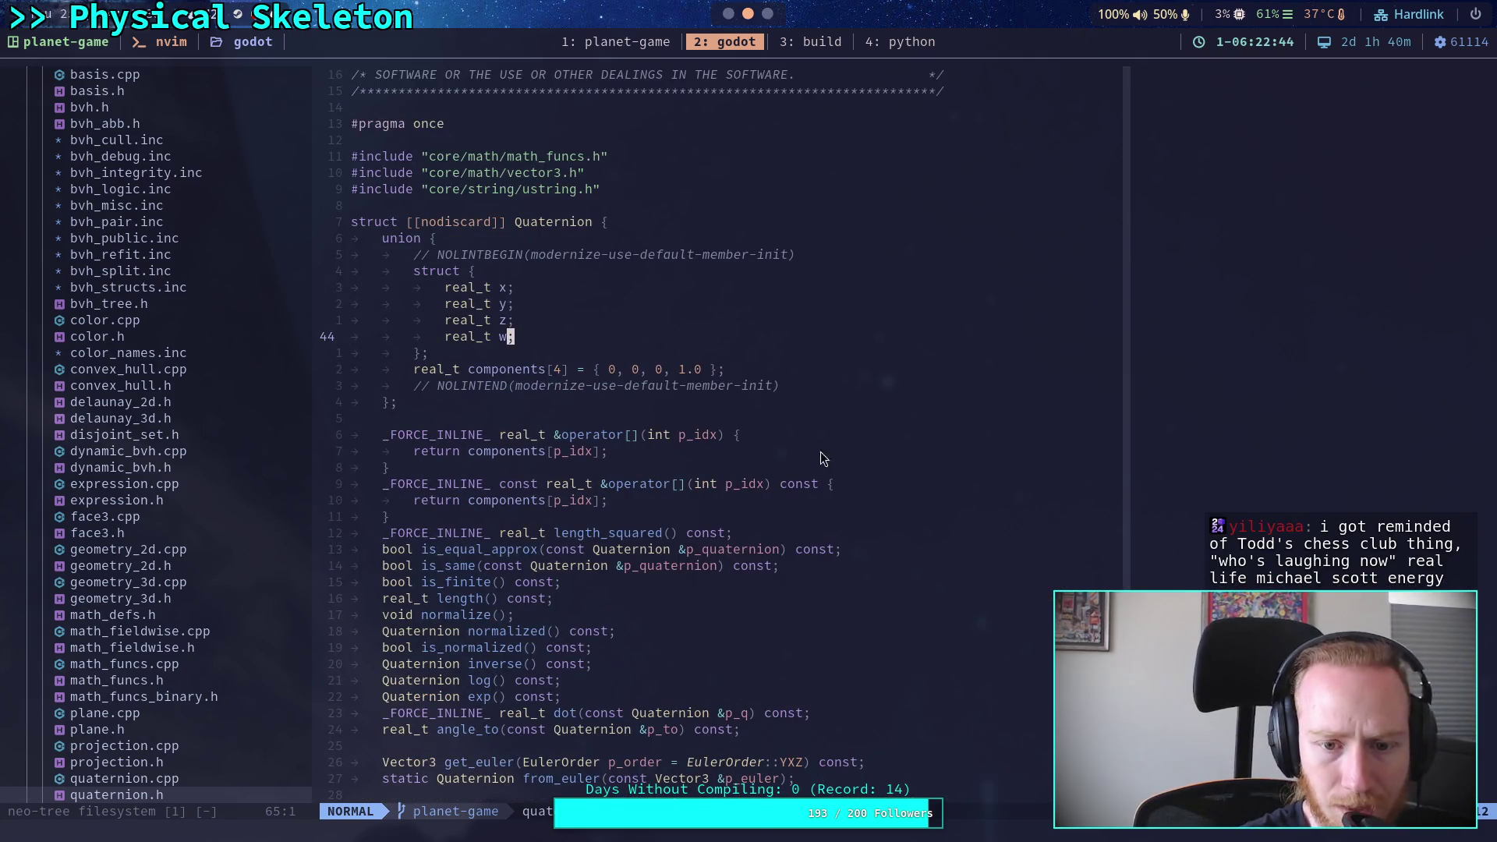
left_click_drag(586, 370, 773, 366)
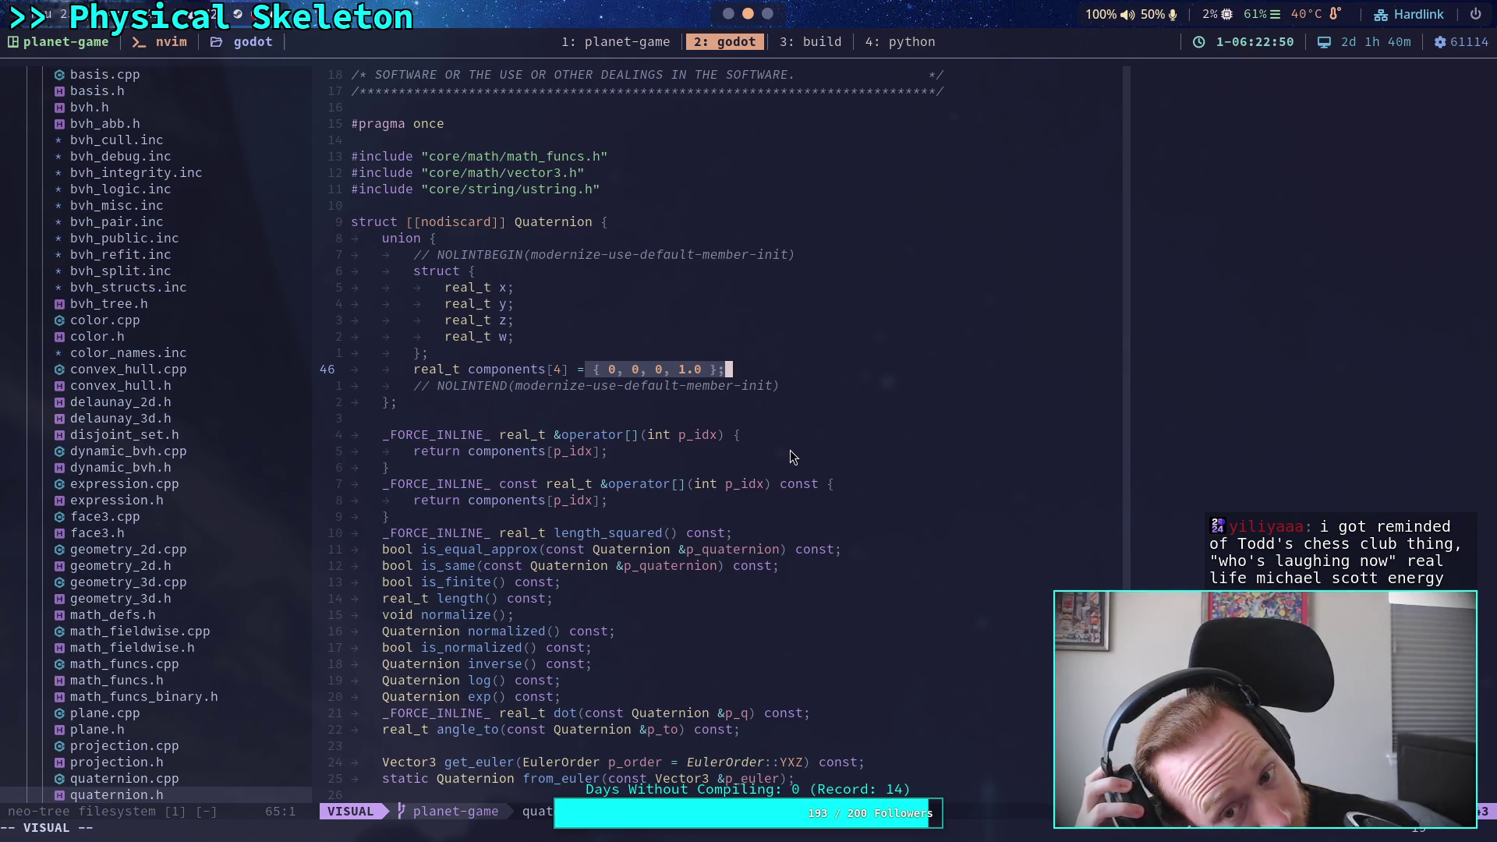
scroll(789, 458, "down", 5)
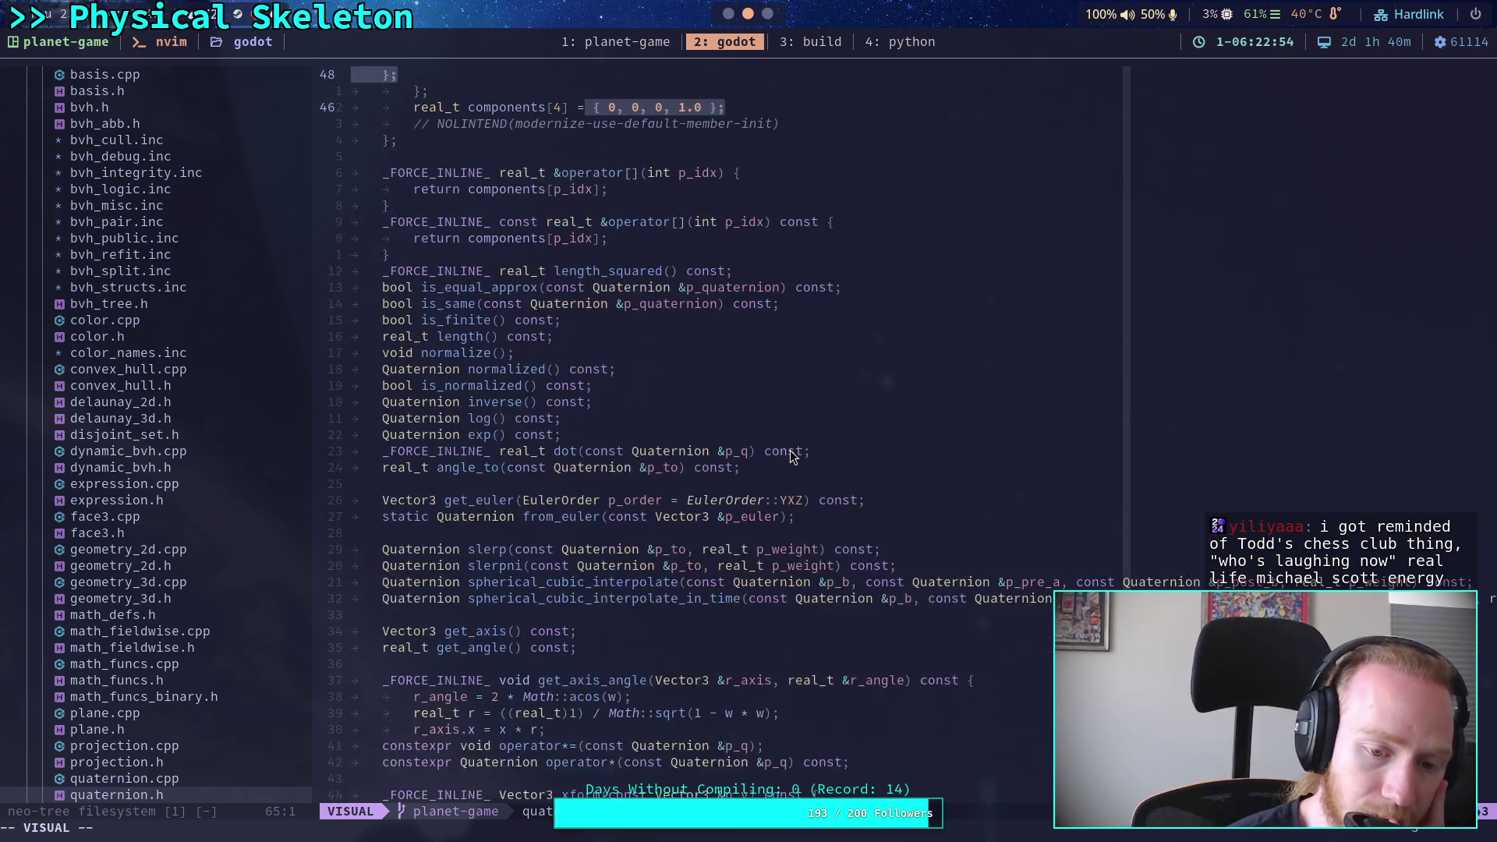
scroll(791, 456, "down", 4)
scroll(791, 457, "down", 3)
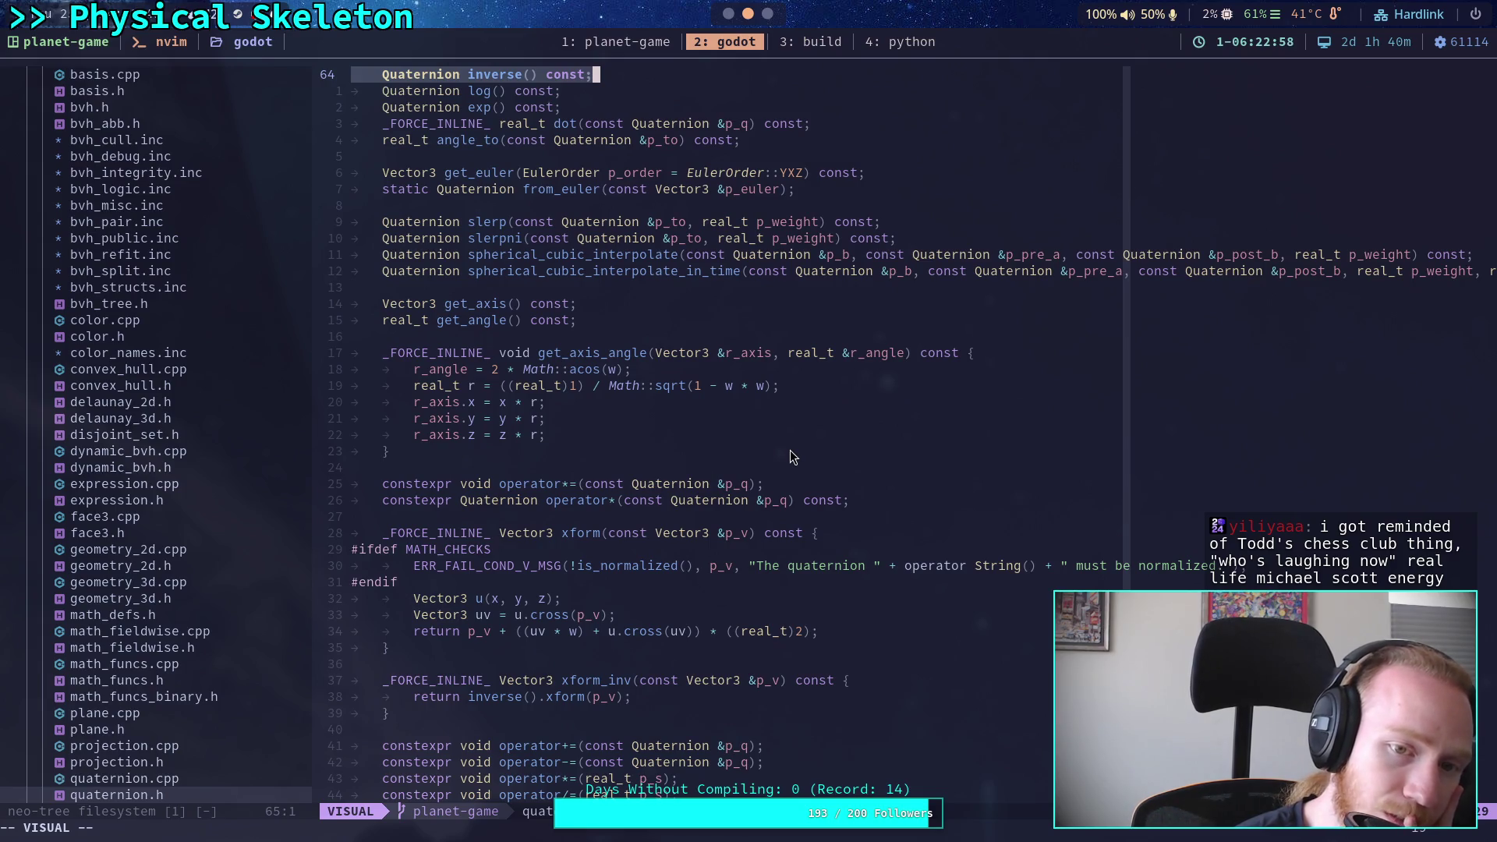
scroll(790, 457, "down", 3)
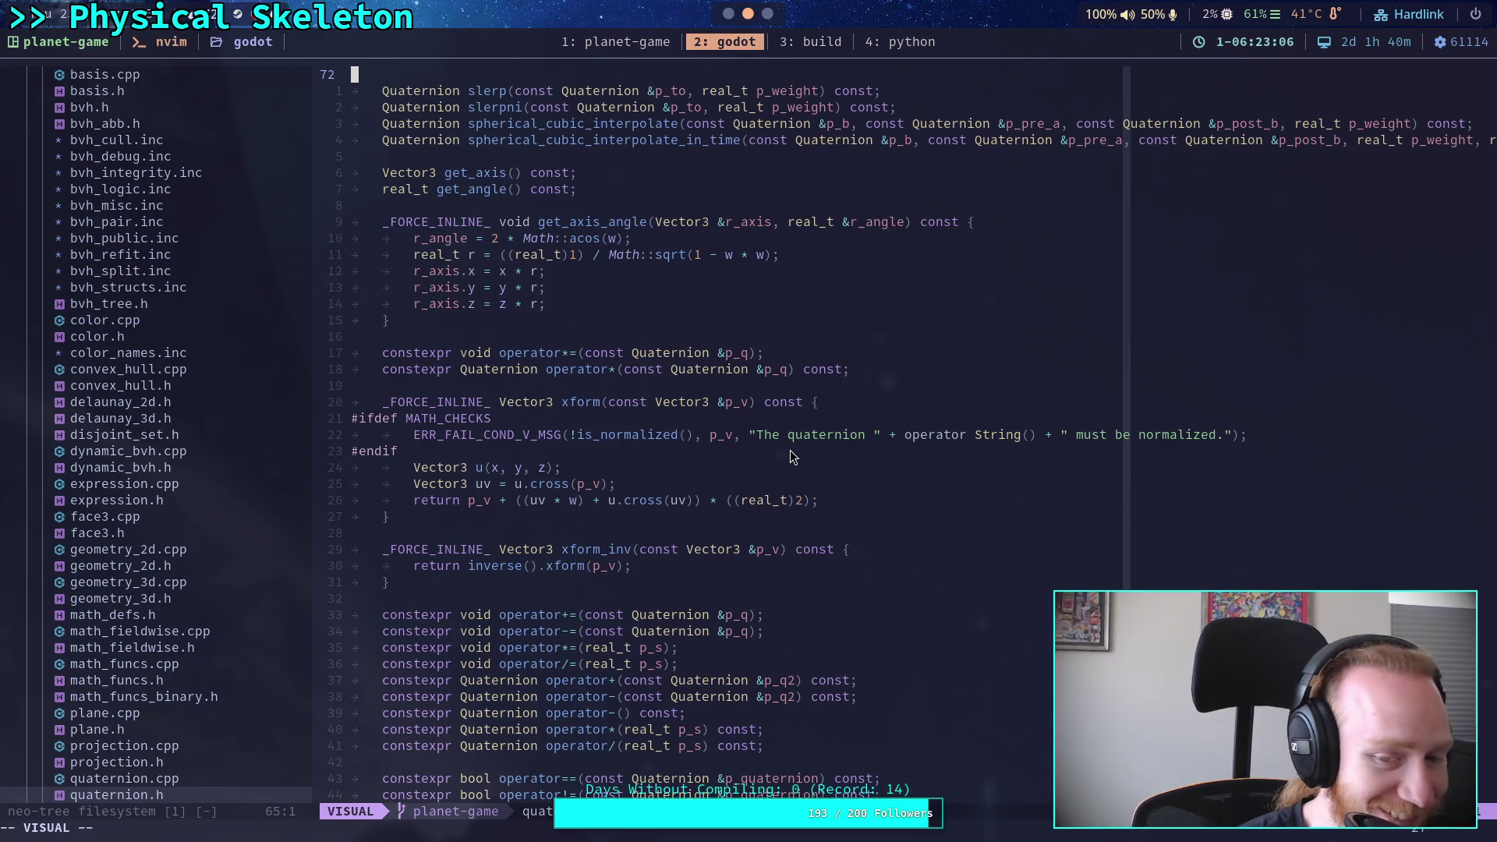
scroll(790, 450, "down", 12)
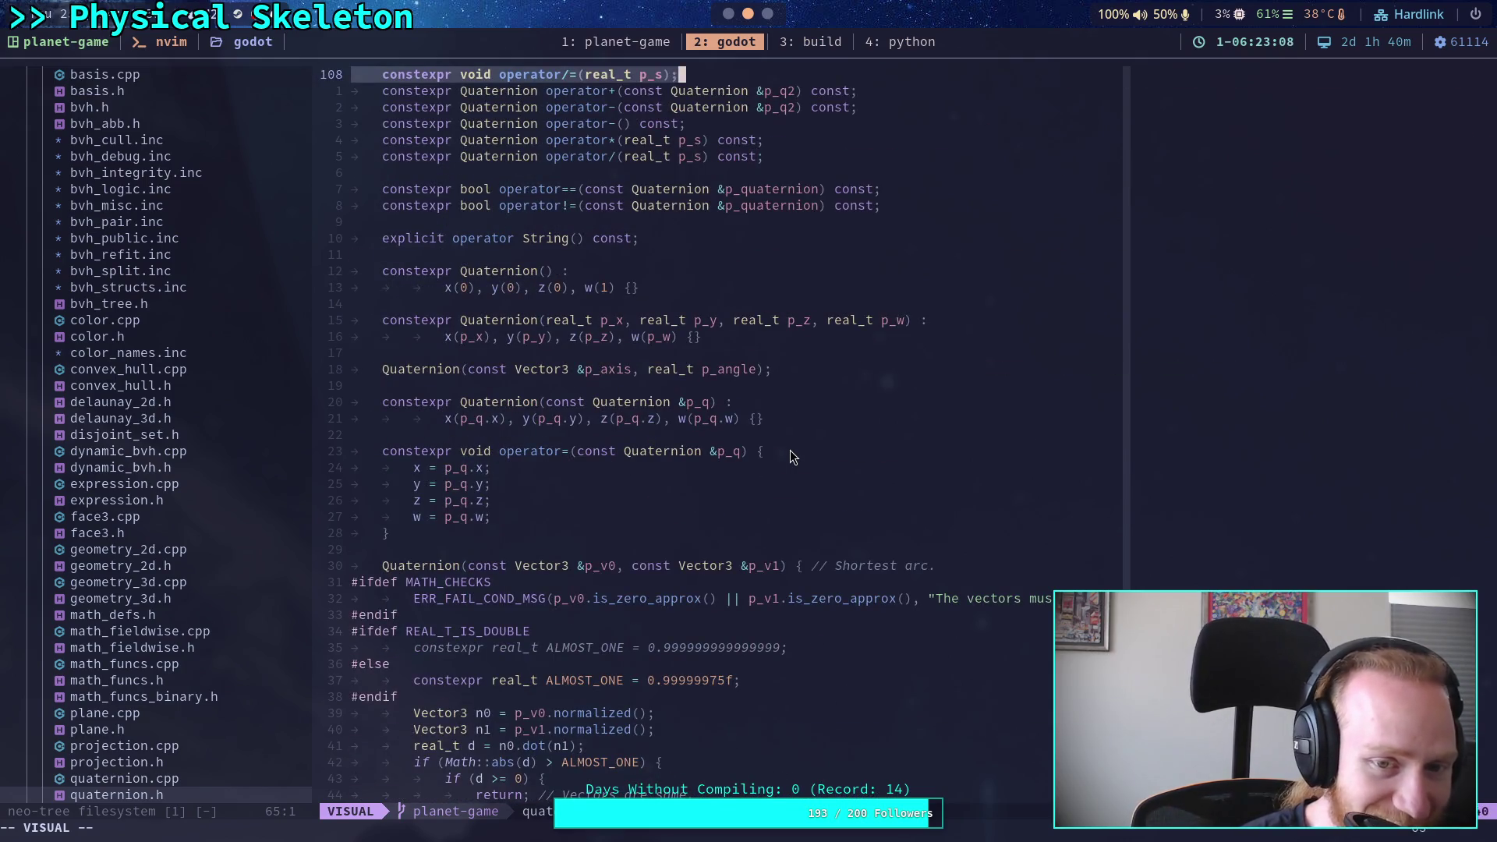
mouse_move(421, 255)
left_mouse_down()
mouse_move(452, 284)
mouse_move(655, 293)
left_mouse_up()
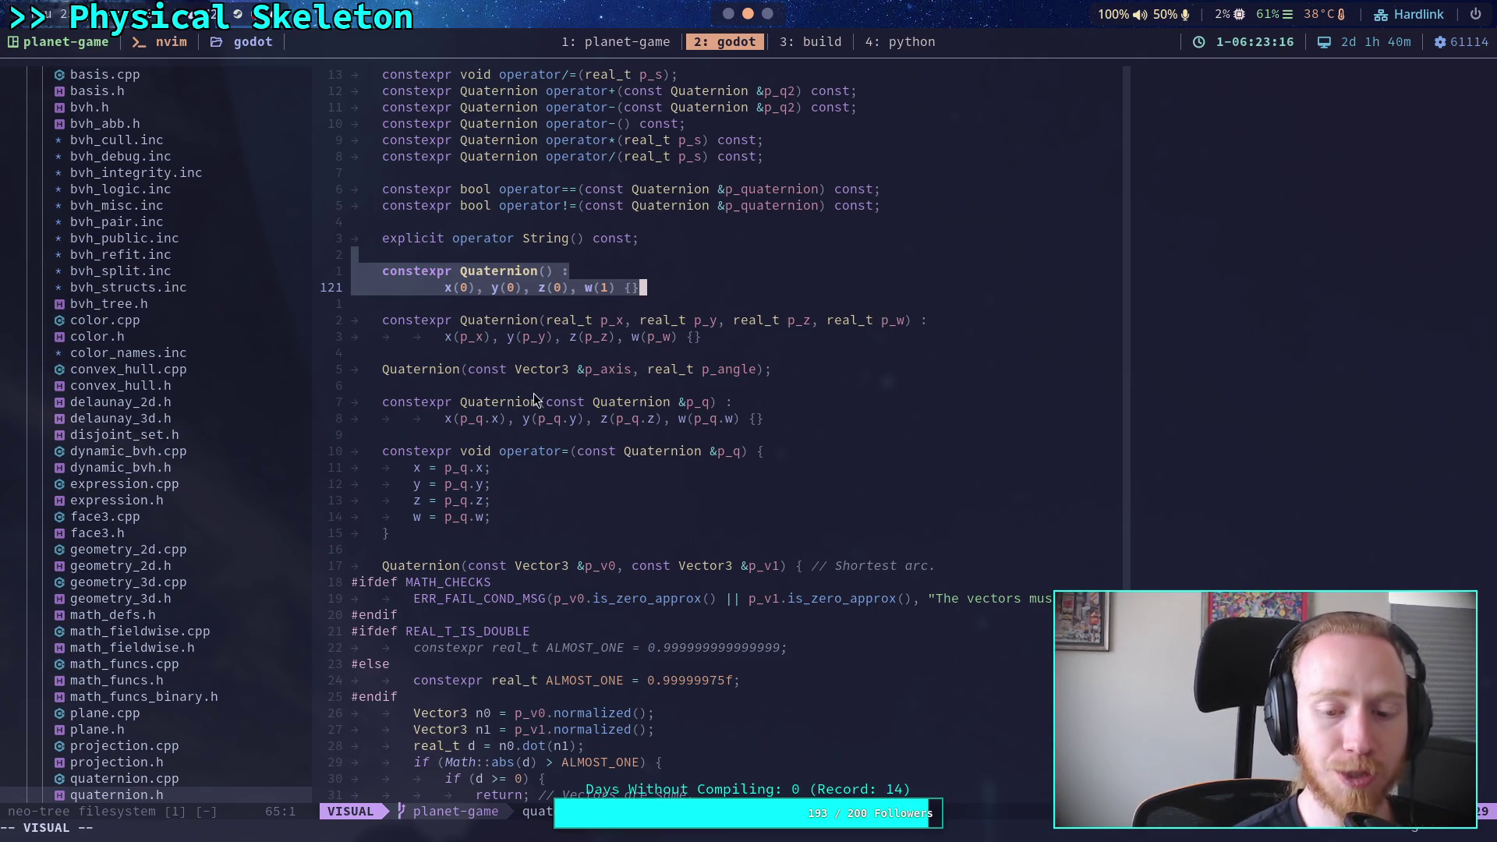
left_click(518, 511)
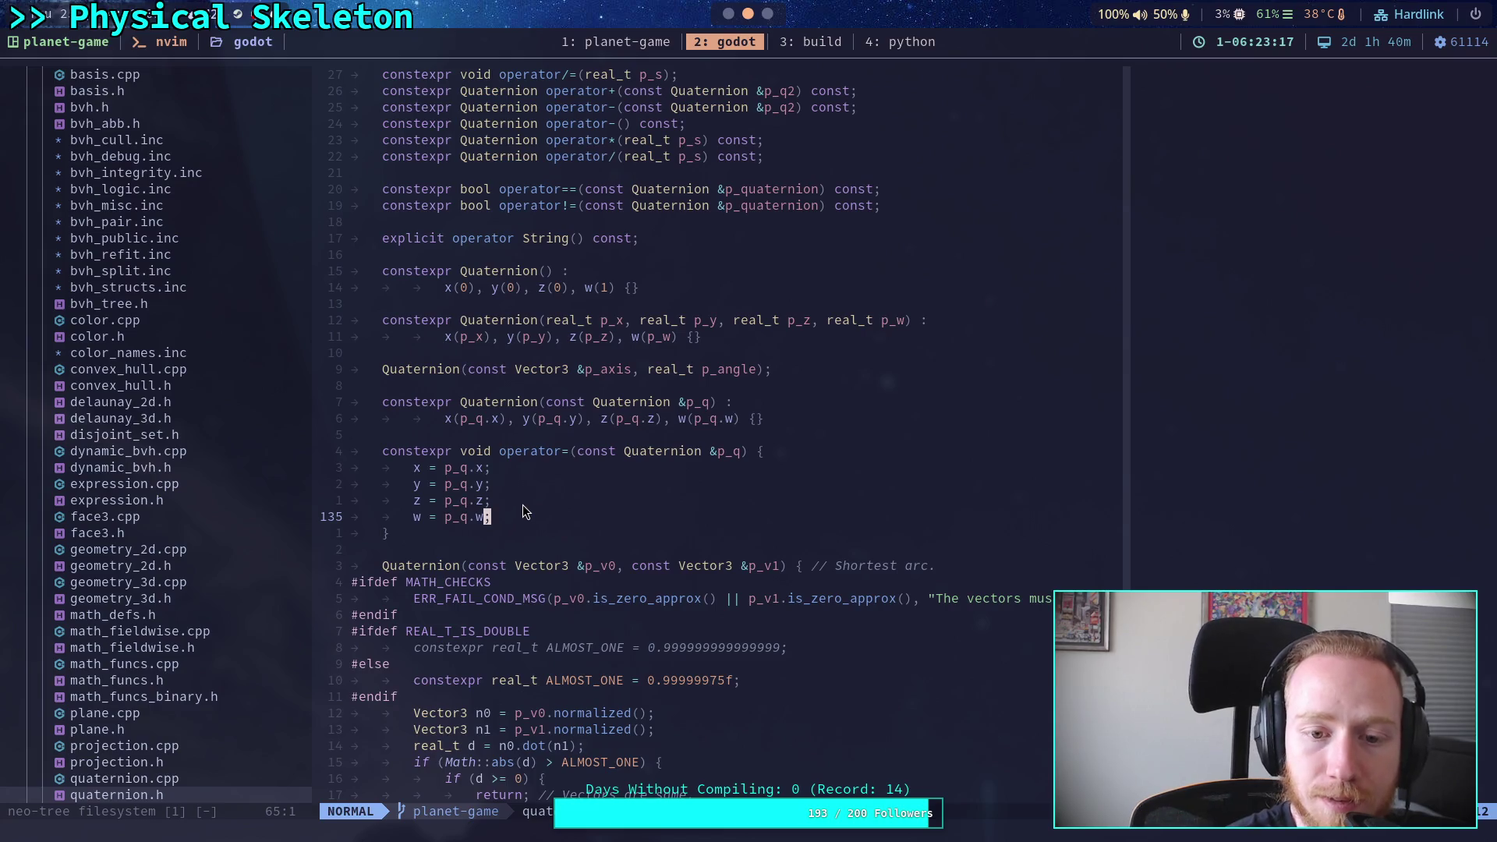
key("alt+Tab")
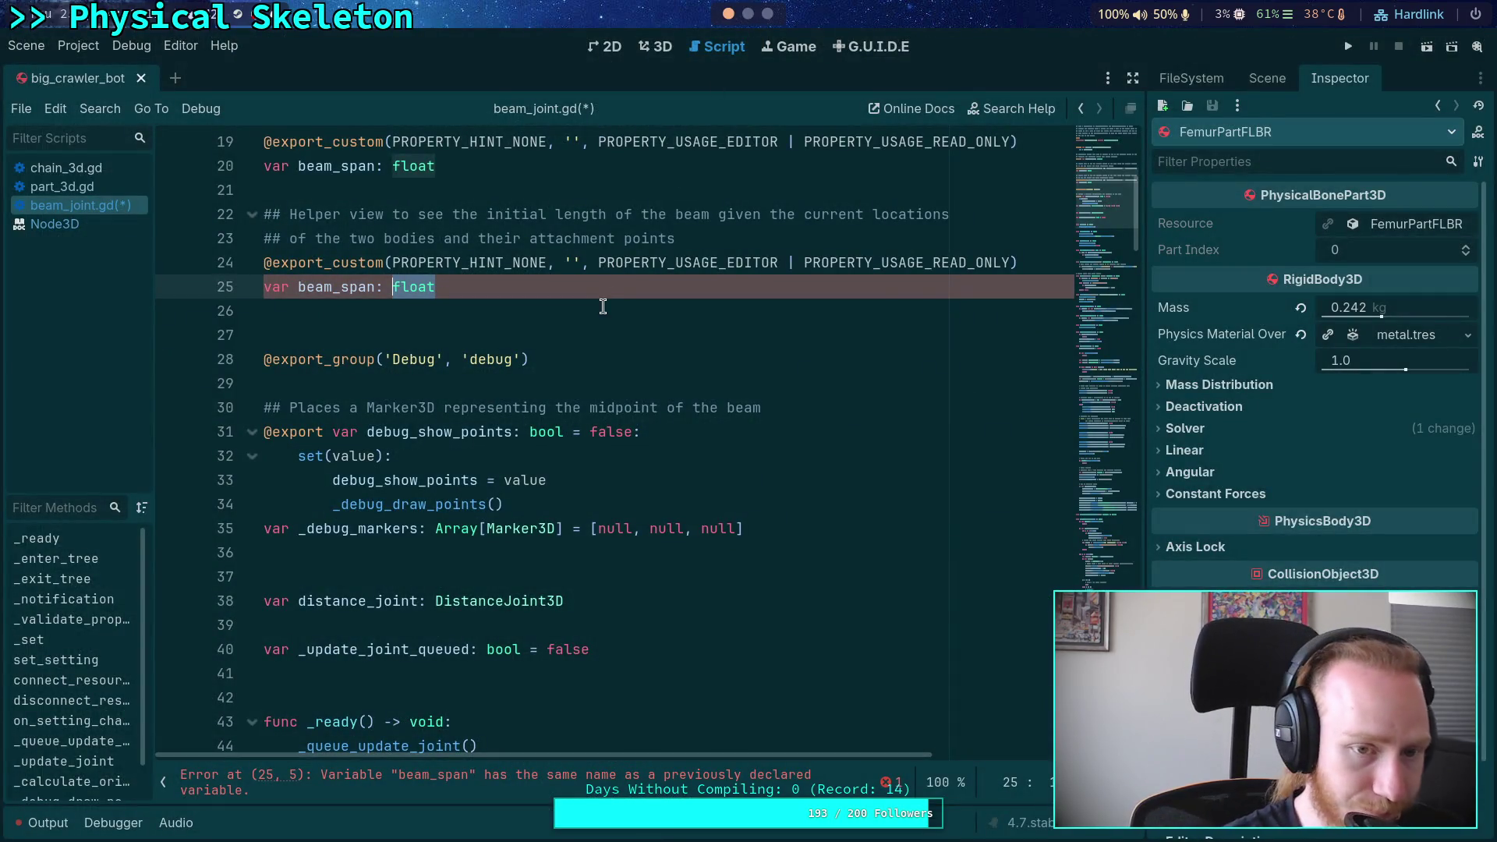
On line 25, rename the duplicate beam_span to beam_angle and change its type from float to Vector3
scroll(561, 312, "up", 2)
left_click(303, 433)
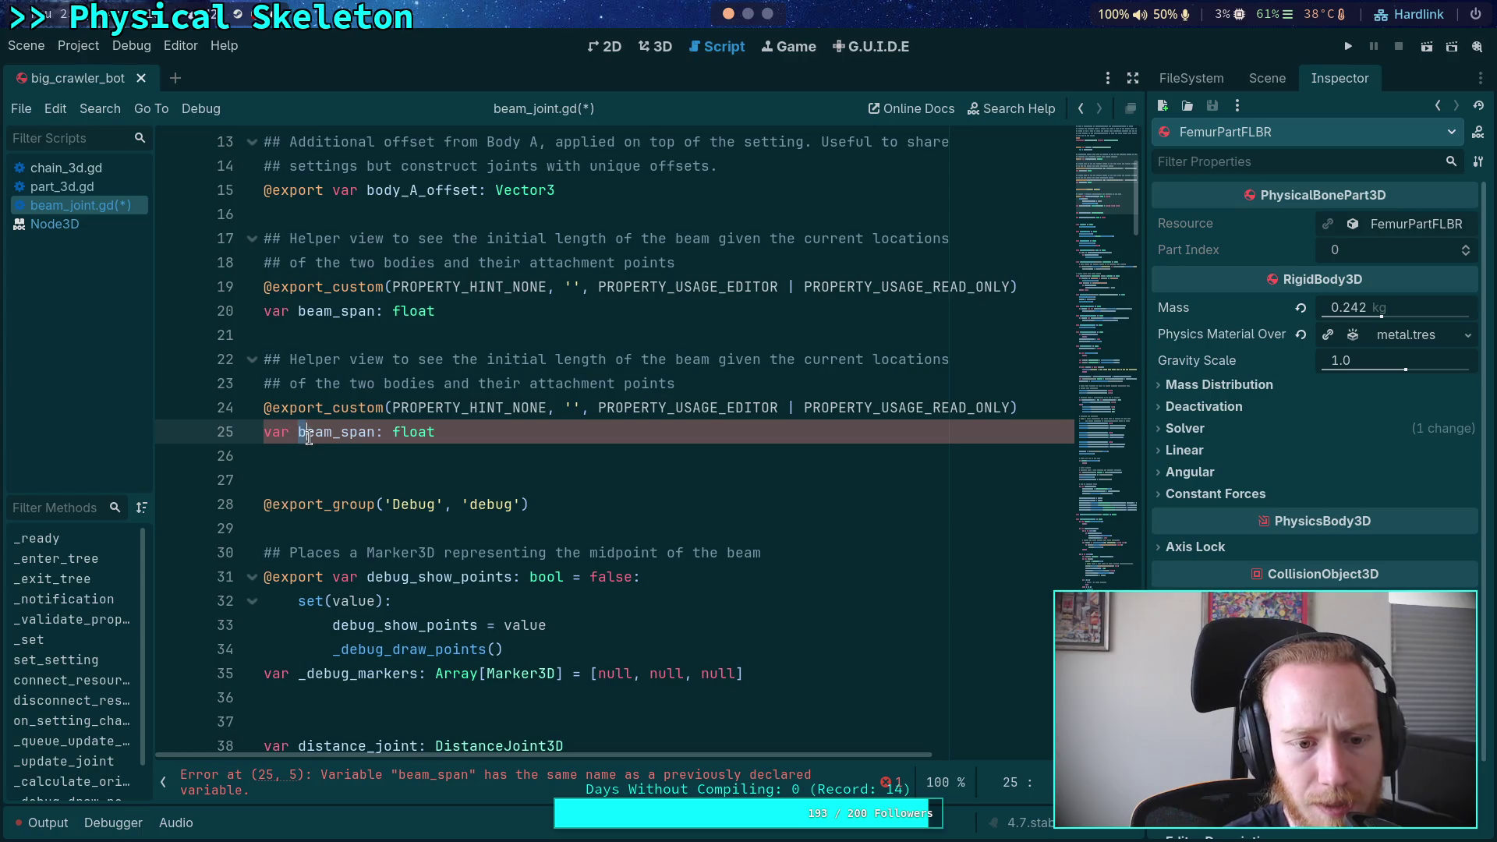
double_click(308, 433)
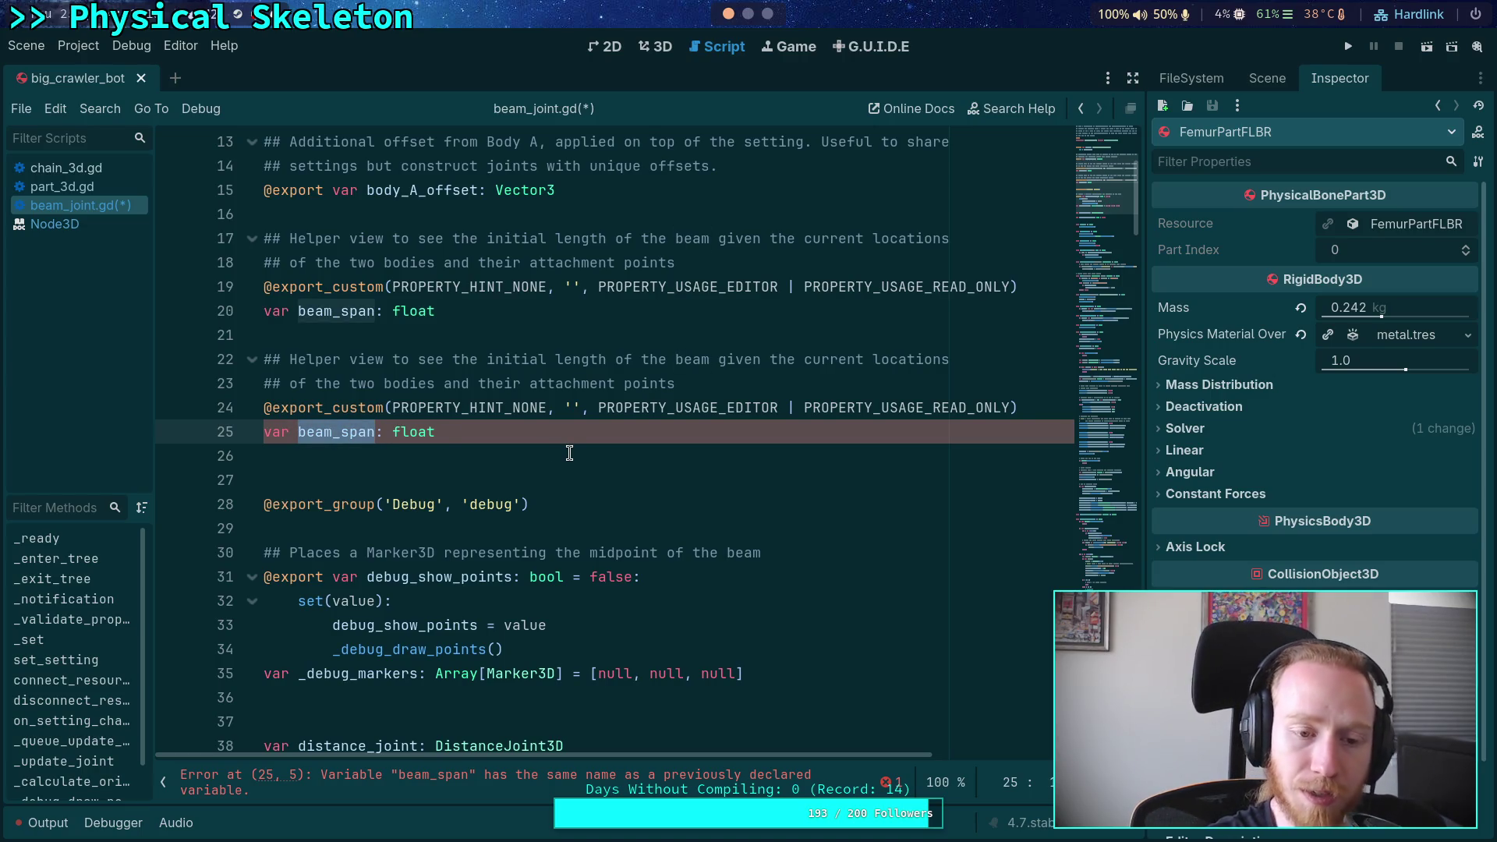
left_click_drag(341, 433, 375, 433)
type("angle")
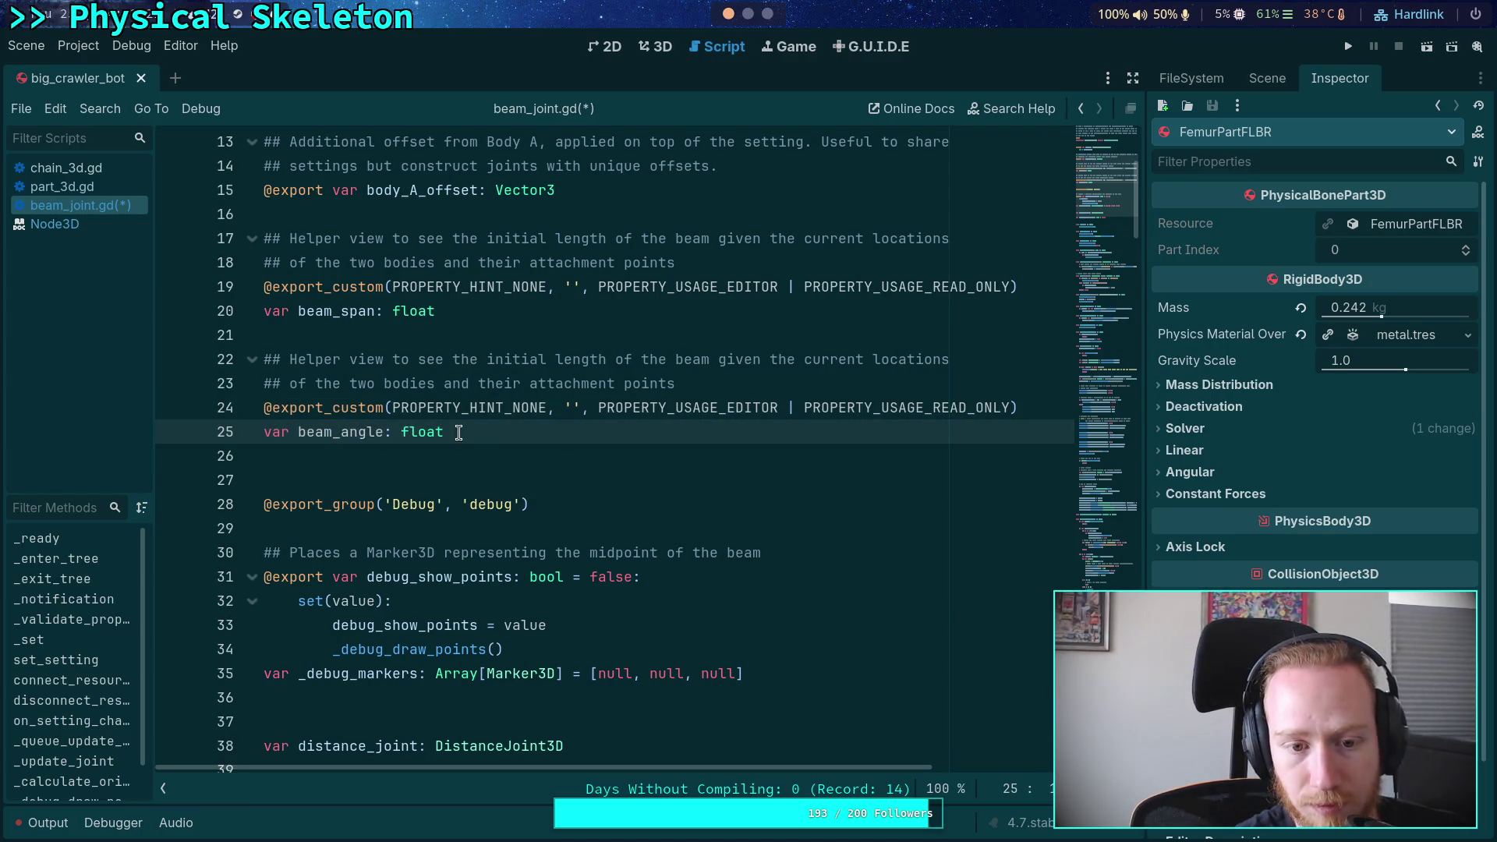
left_click_drag(443, 433, 399, 435)
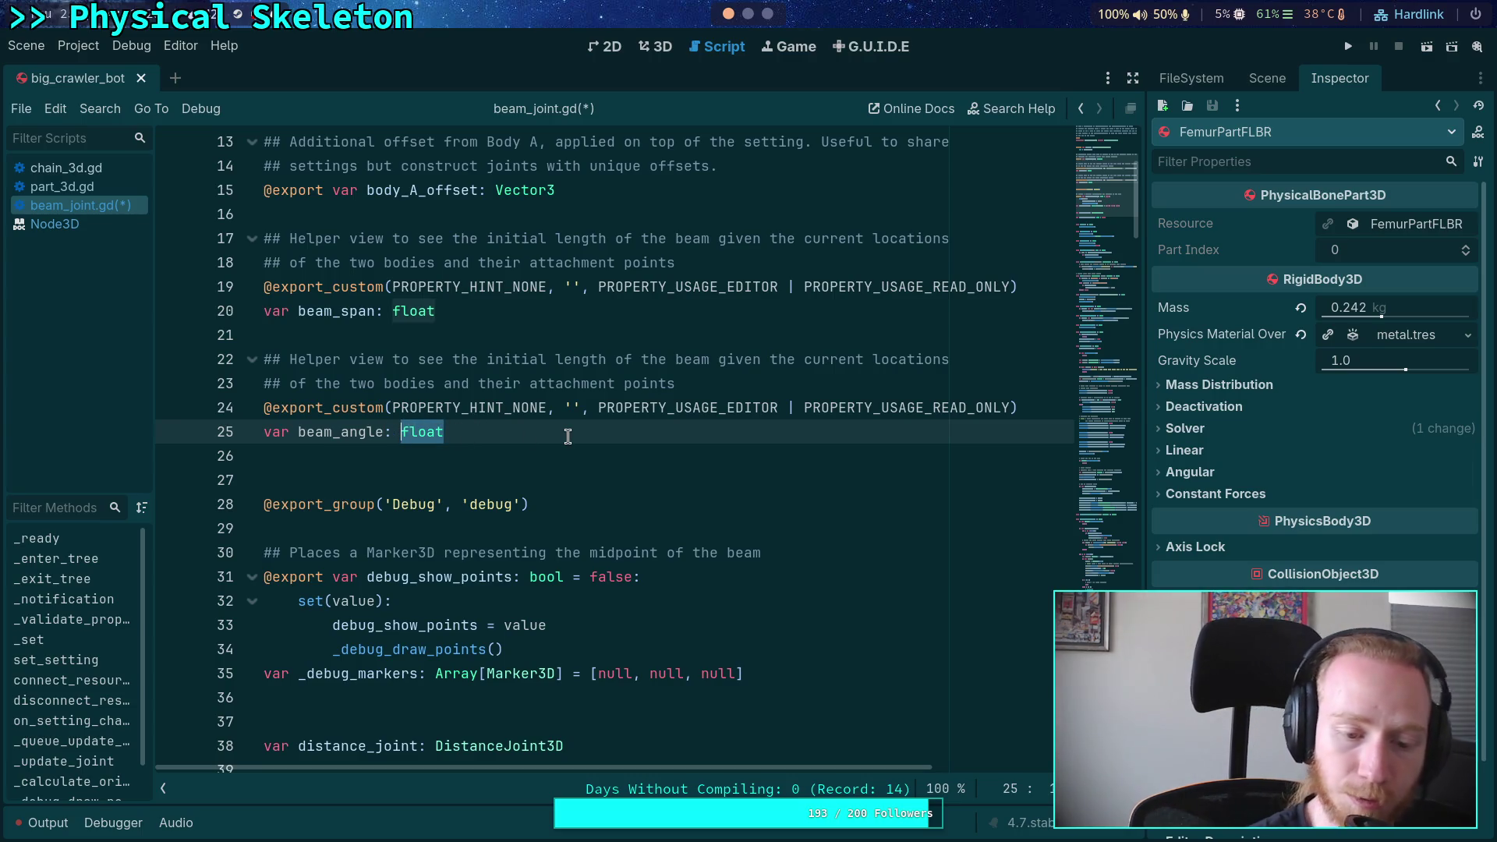
type("Vect")
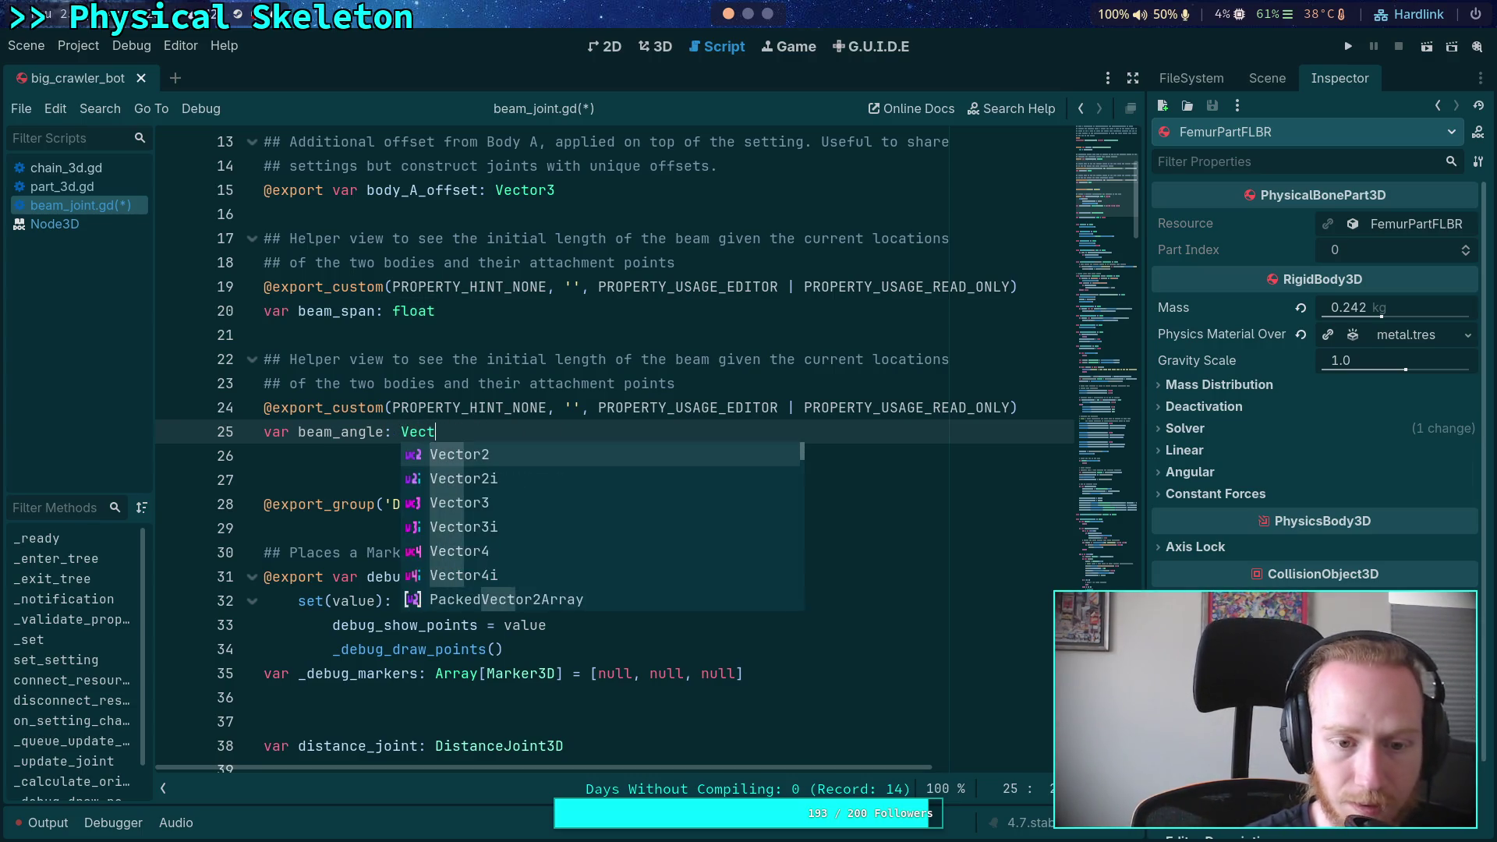
type("or3")
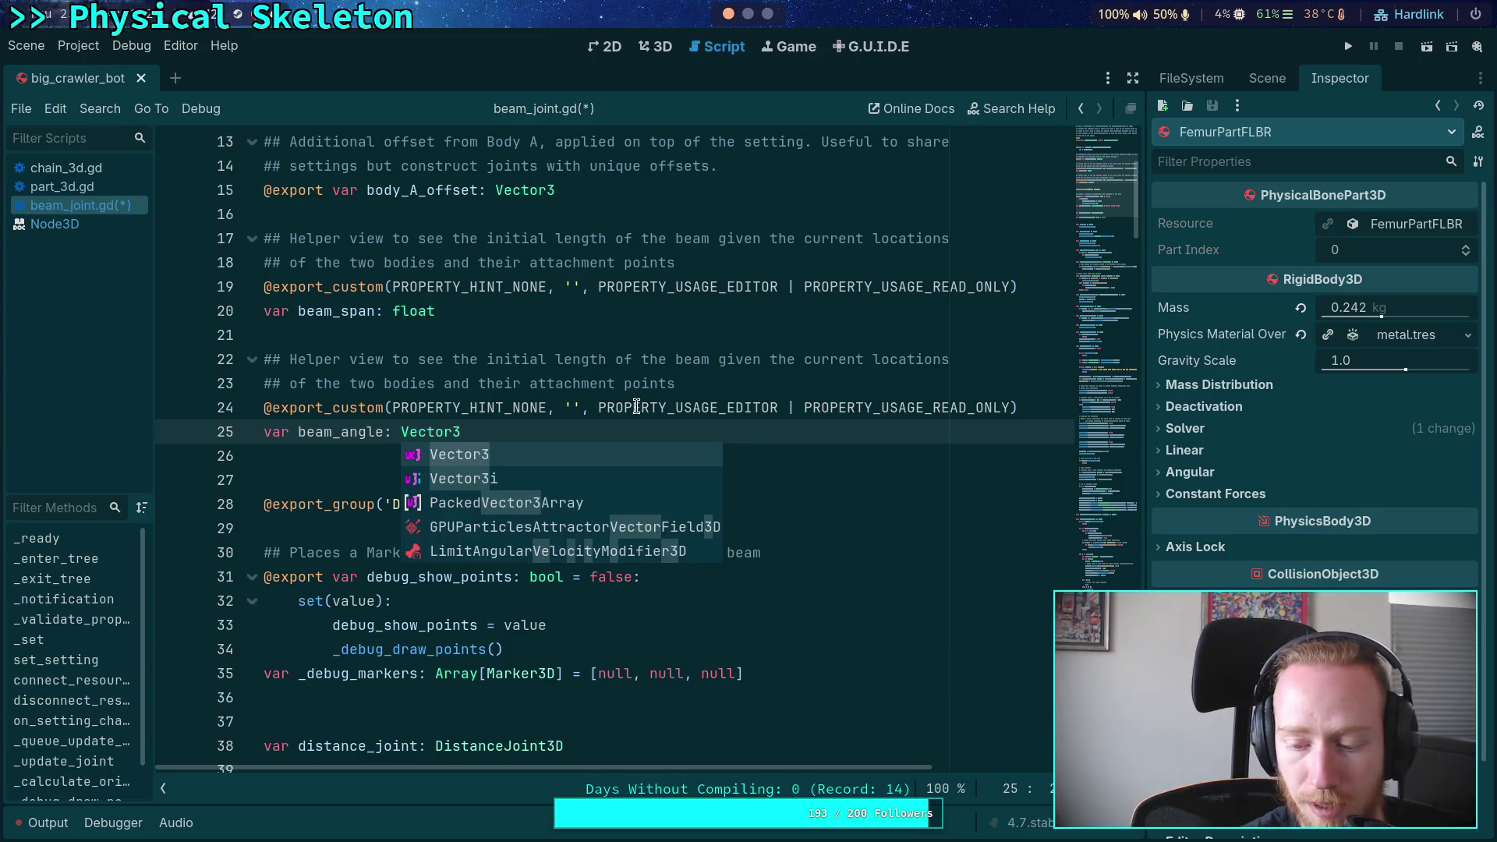
left_click(436, 431)
double_click(437, 432)
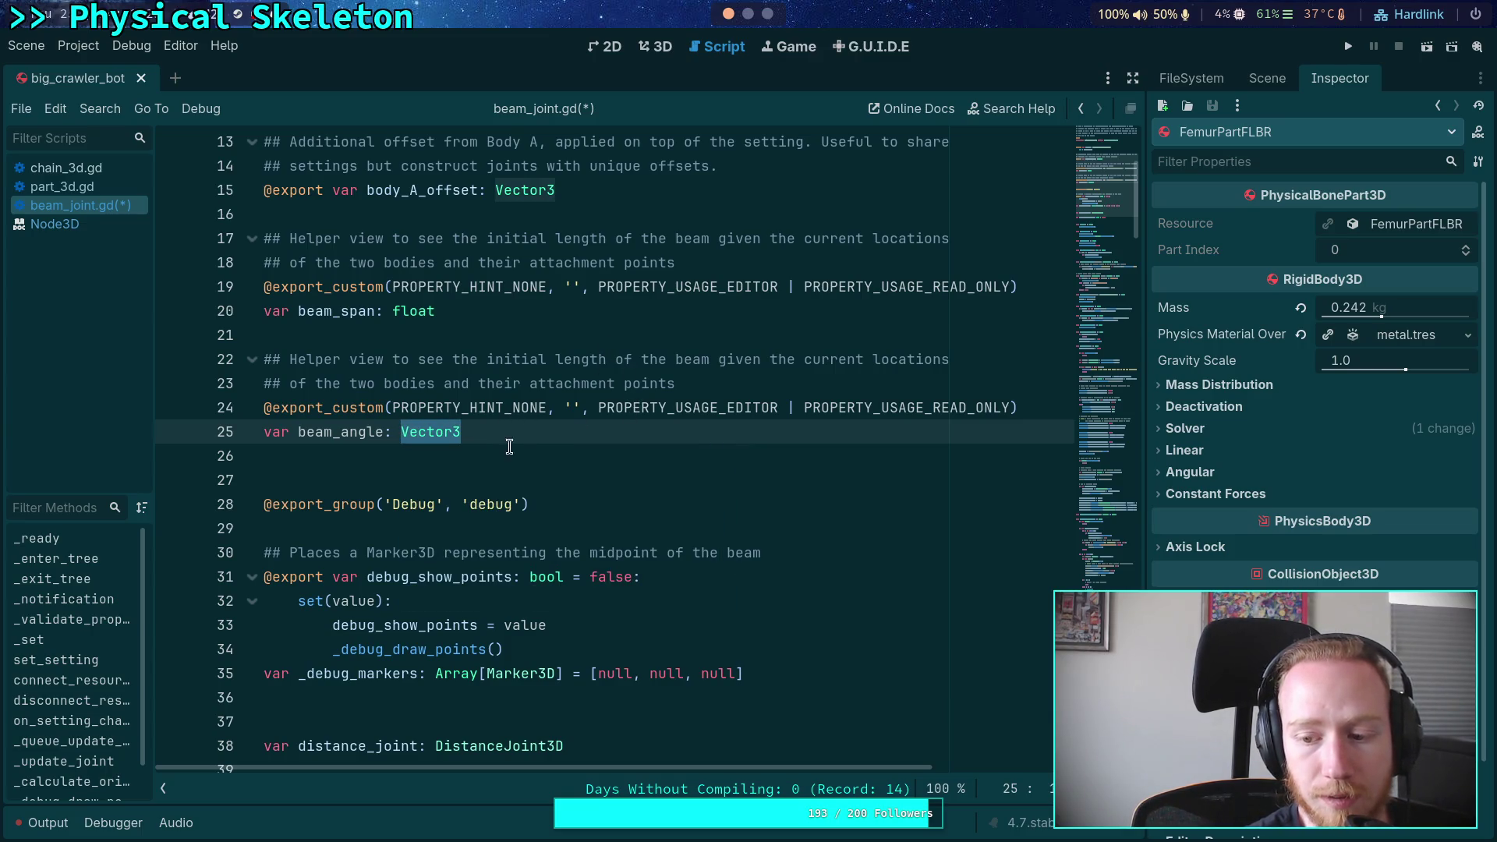
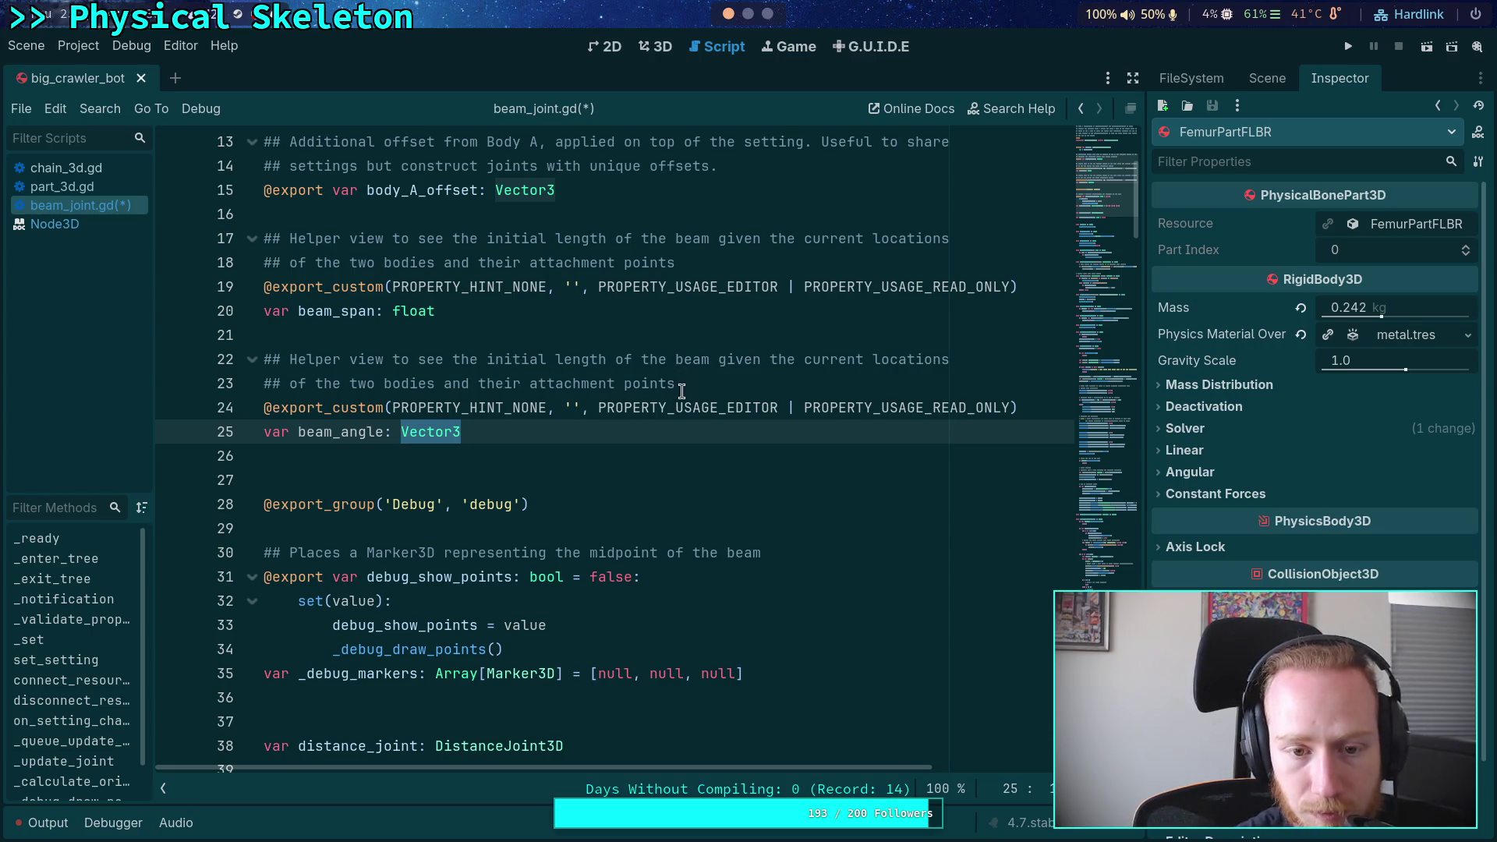
Rewrite the beam_angle comment as the angle difference between bodies after the joint has initially configured
mouse_move(695, 384)
left_mouse_down()
mouse_move(437, 361)
mouse_move(490, 355)
left_mouse_up()
type("angle")
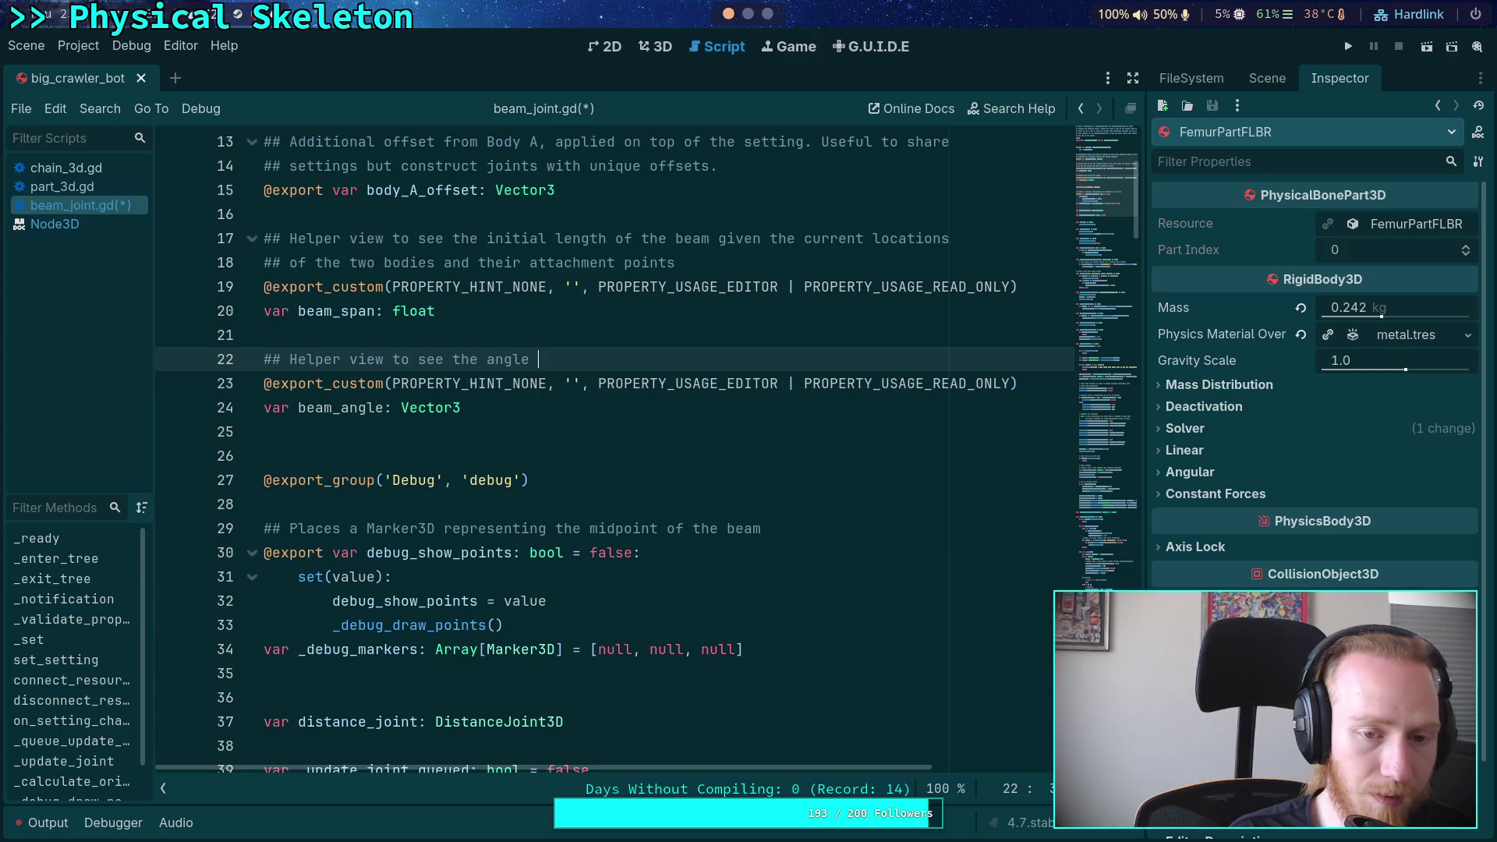
type("difference between tho ")
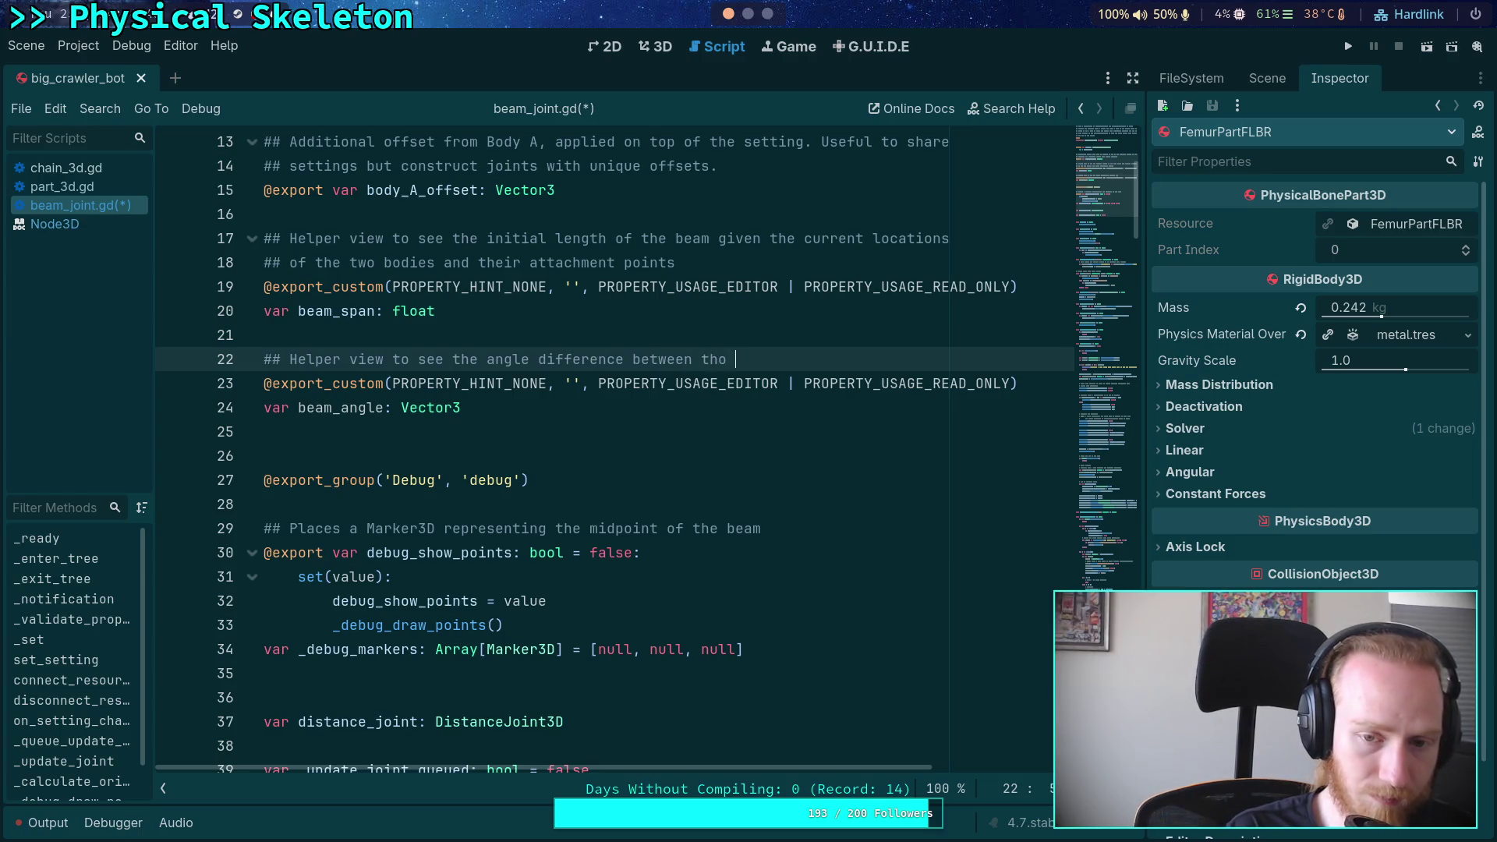
key("BackSpace")
key("BackSpace")
type("e bodies")
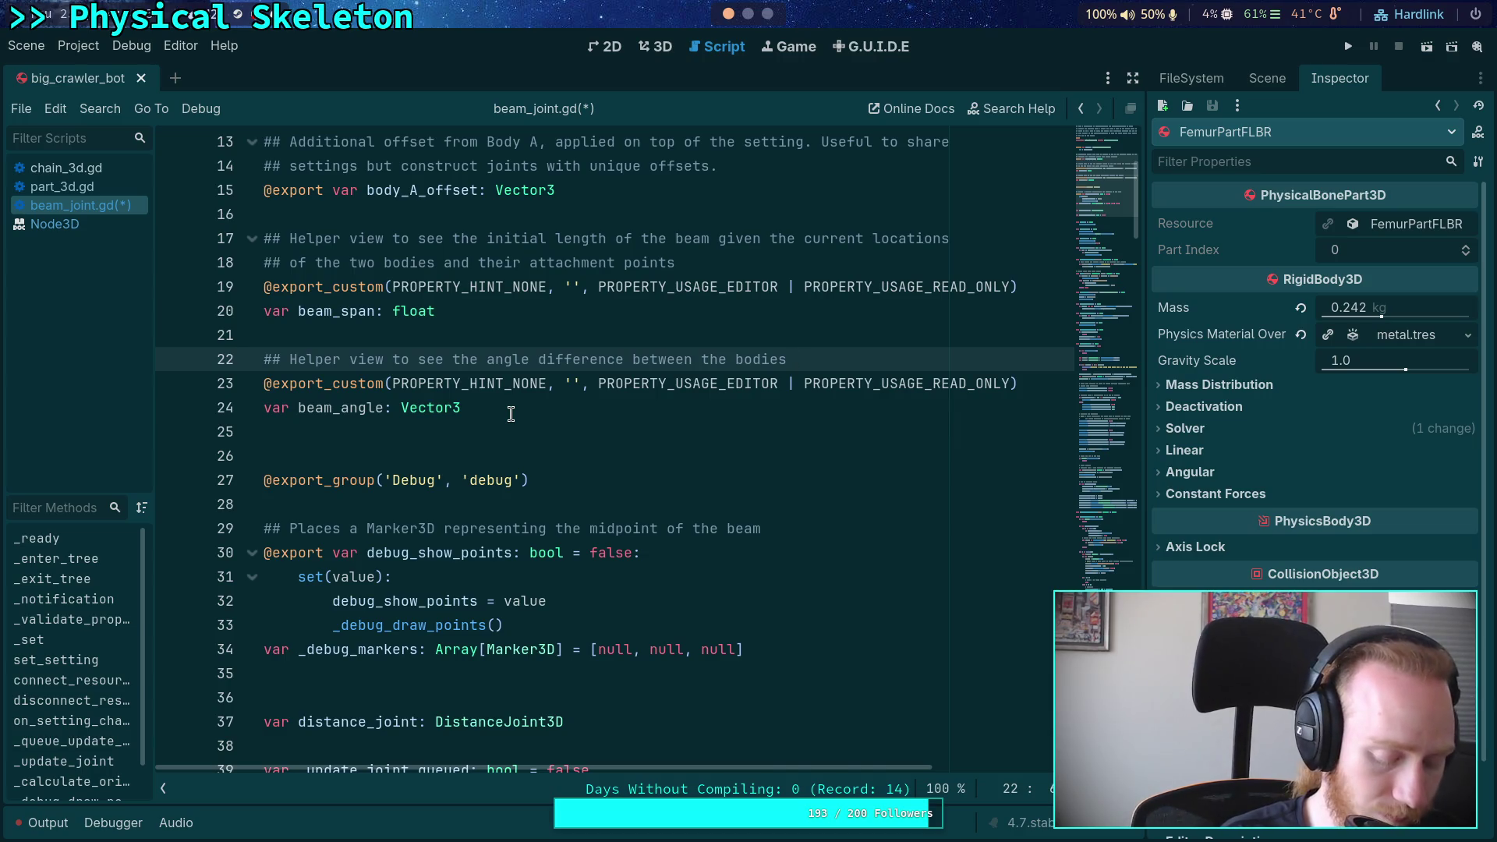
type("after the joint")
key("Return")
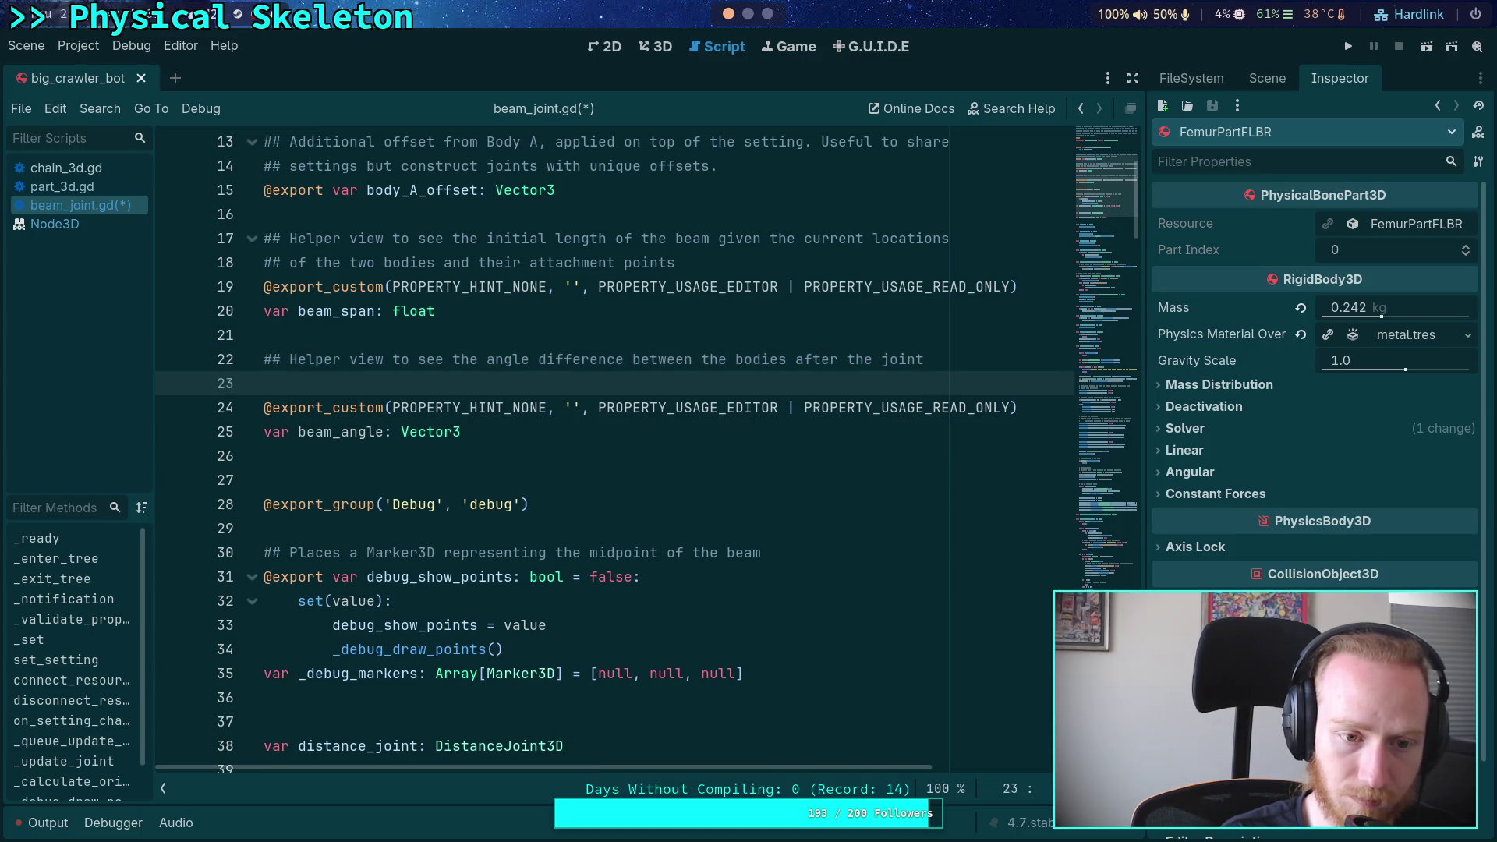
type("##has ")
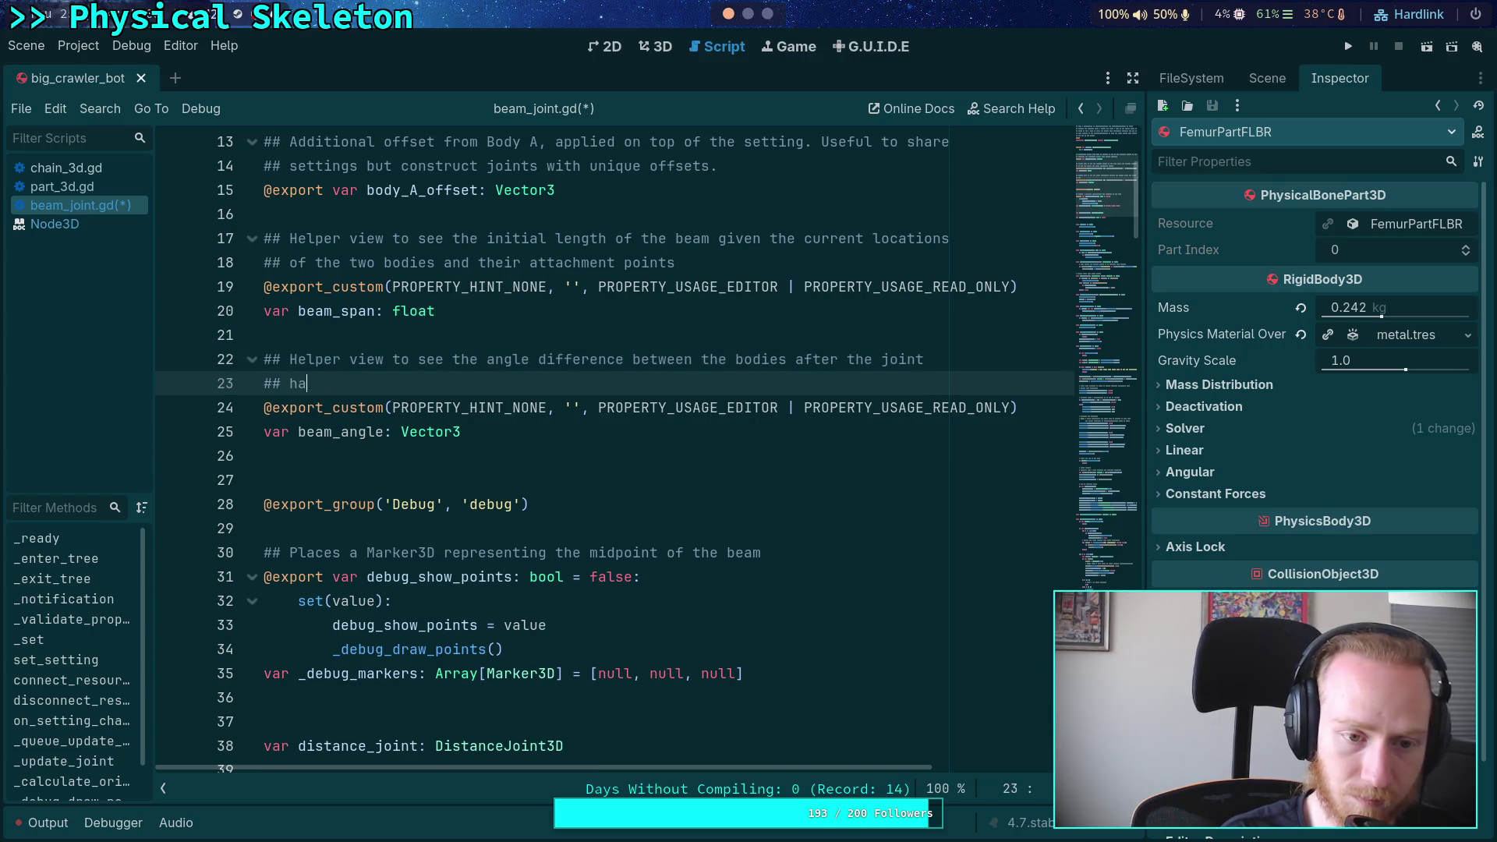
type("initially")
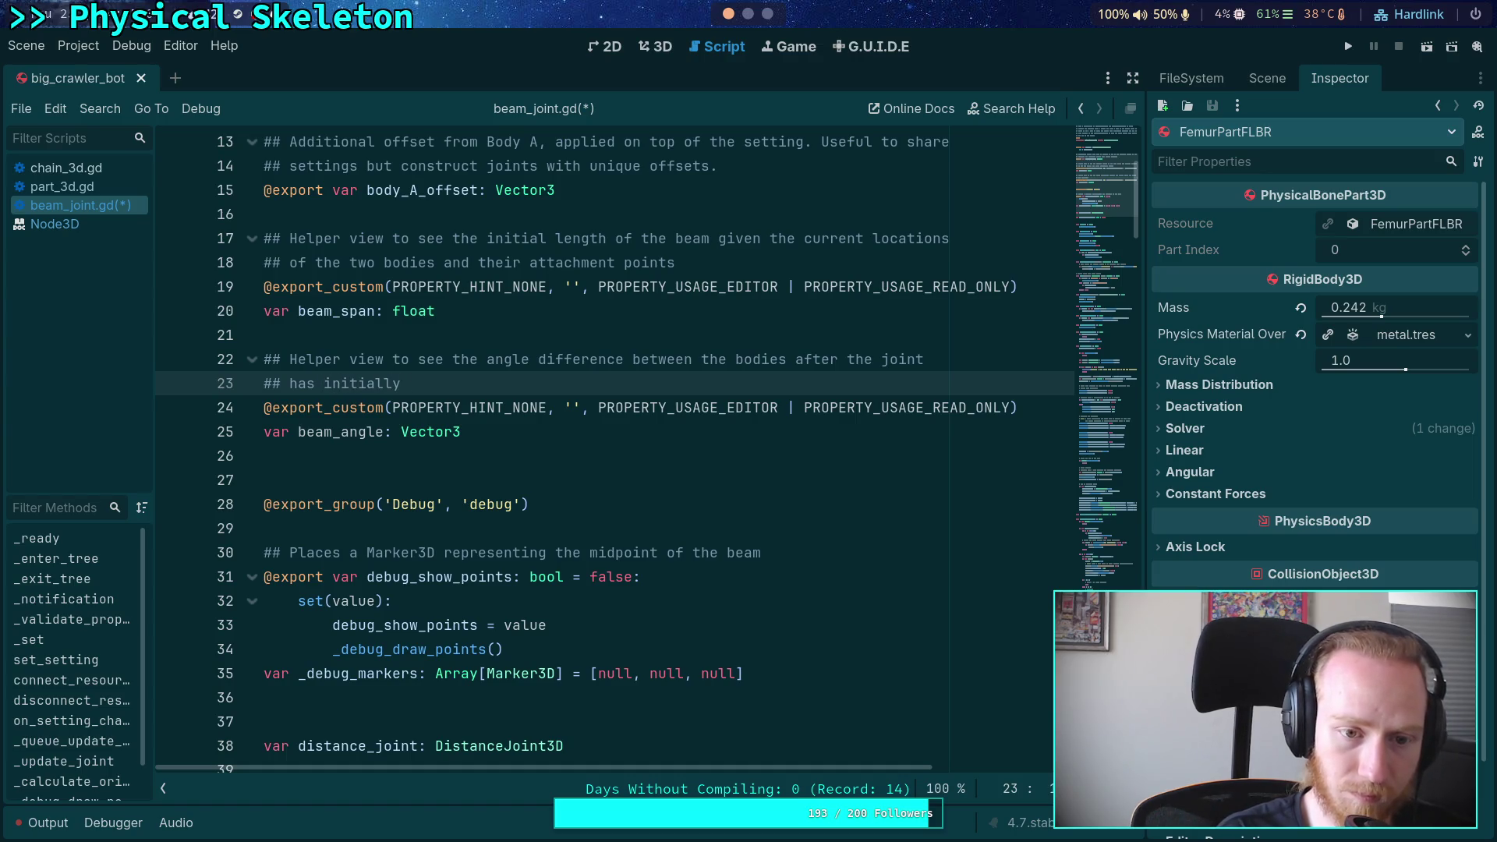
key("BackSpace")
type("configured")
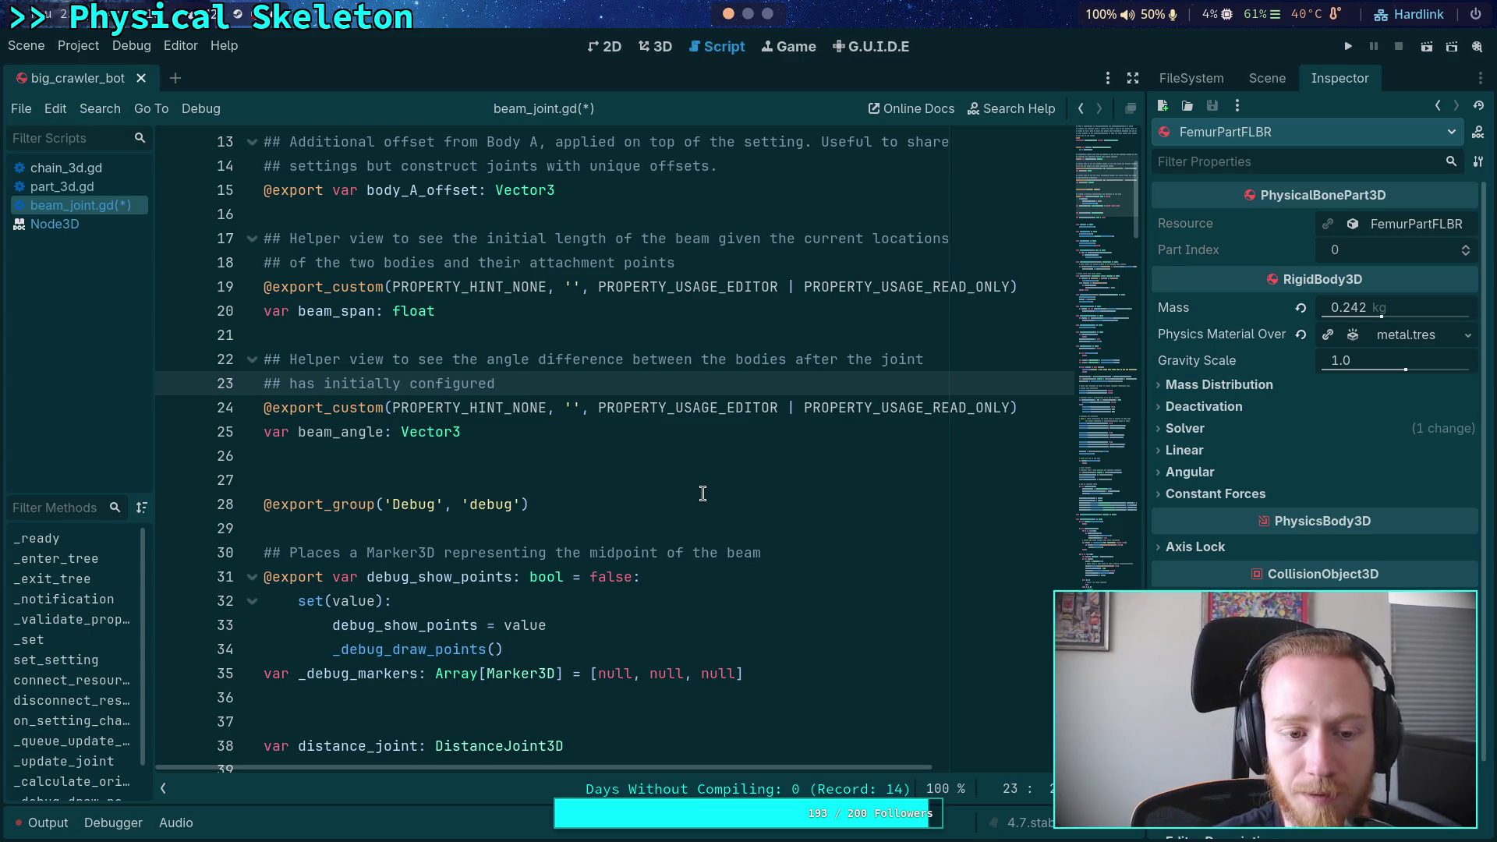
scroll(702, 493, "down", 5)
scroll(703, 493, "down", 5)
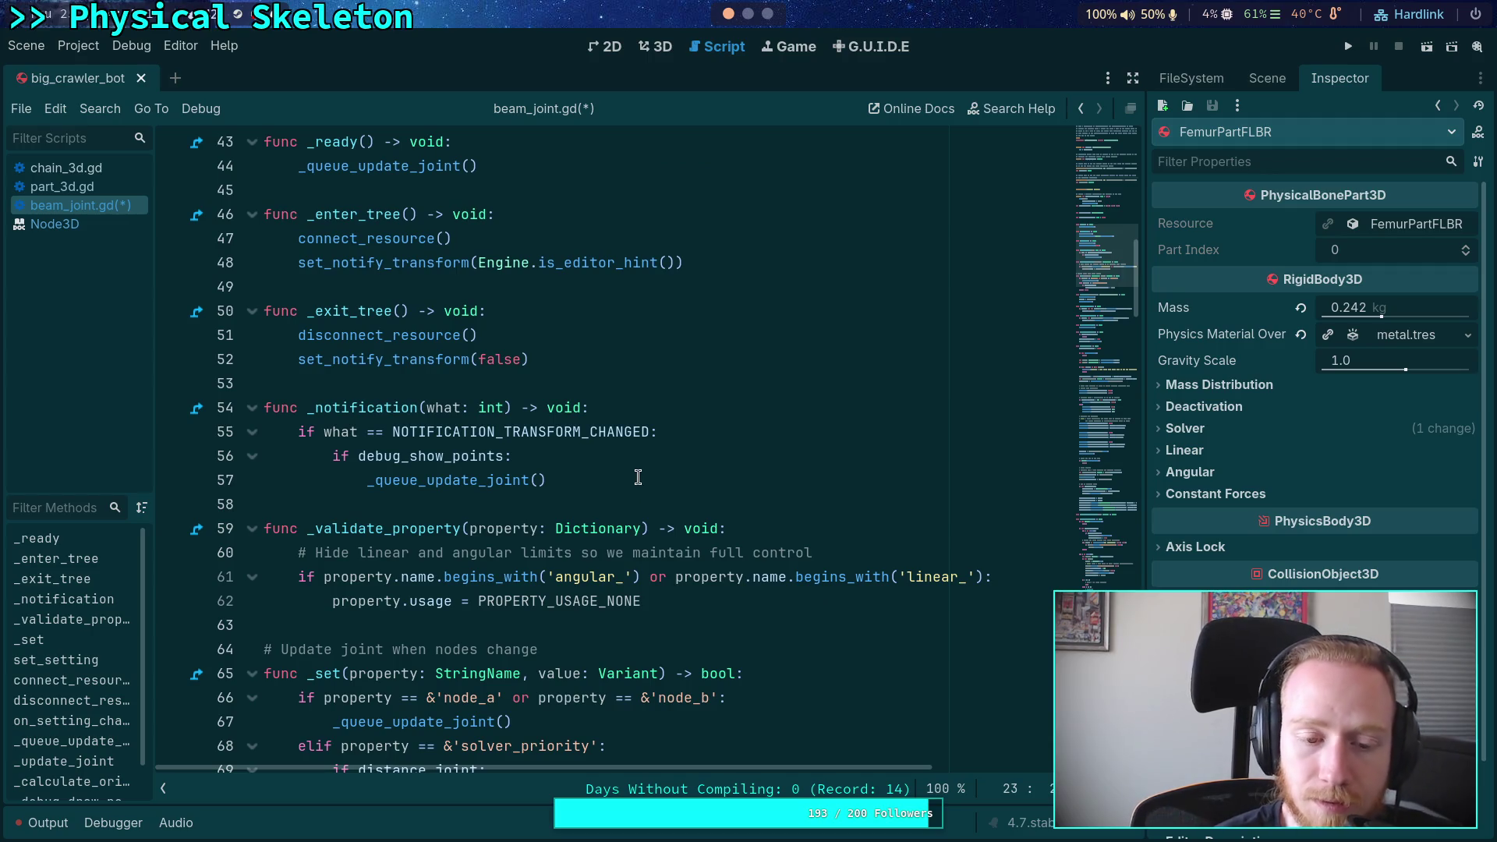
left_click(662, 466)
left_click(655, 482)
left_click_drag(547, 482, 296, 431)
left_click(546, 481)
left_click_drag(546, 480, 296, 431)
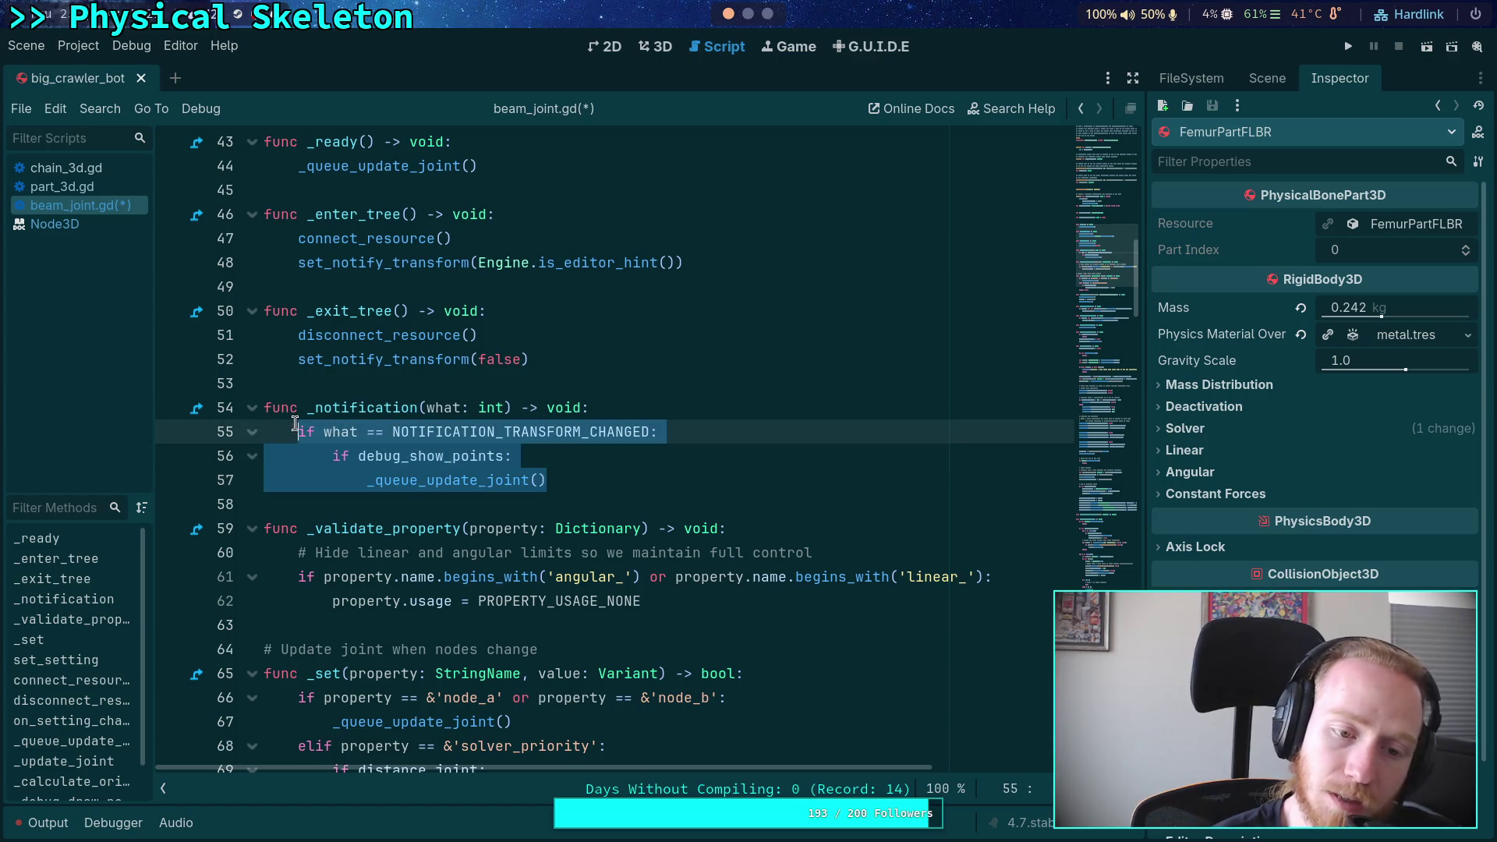
scroll(677, 460, "up", 10)
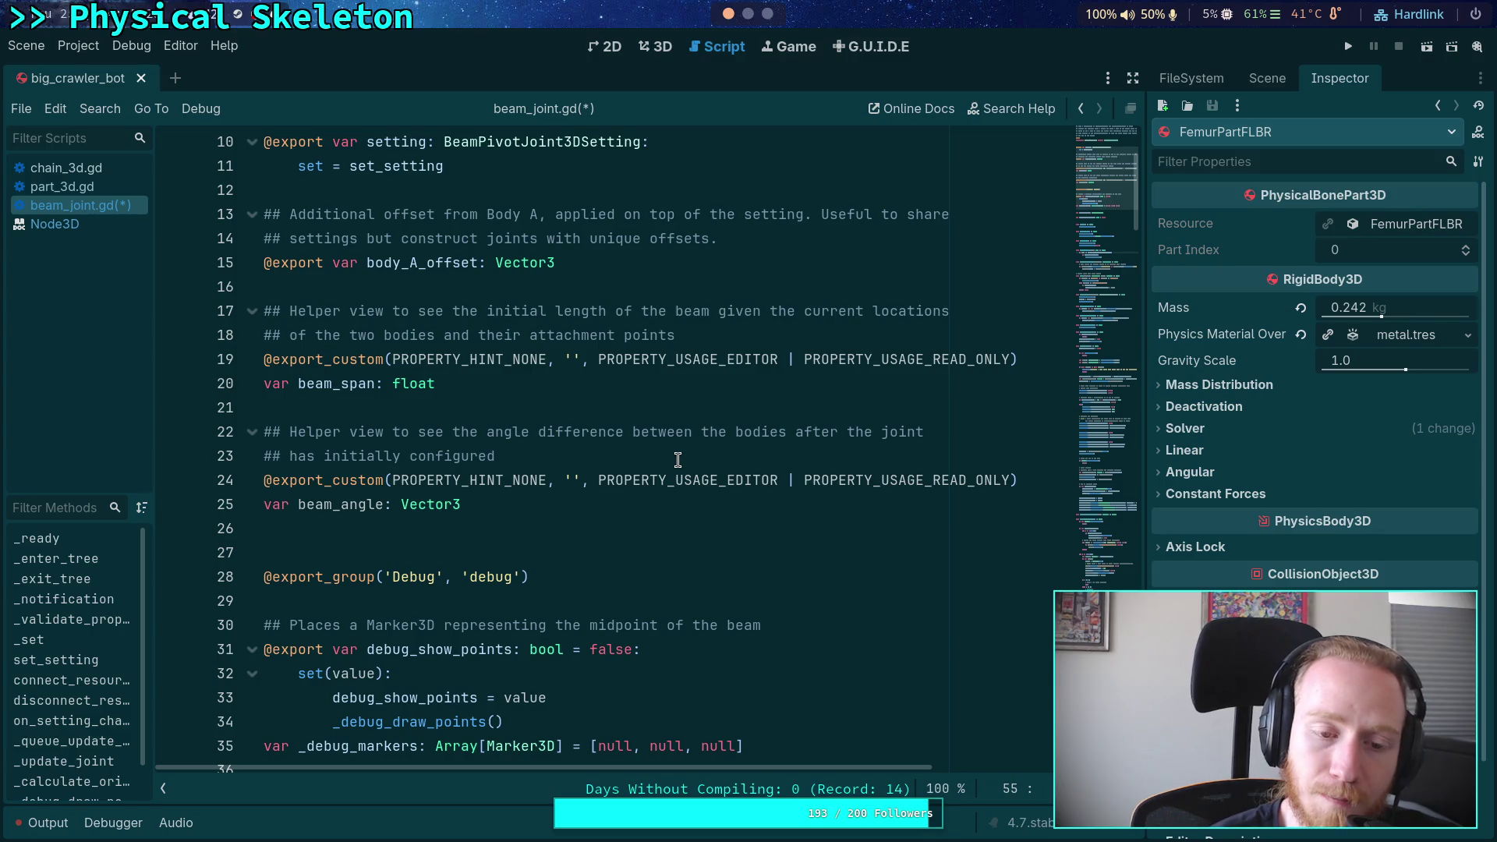
scroll(677, 460, "down", 3)
scroll(677, 461, "down", 4)
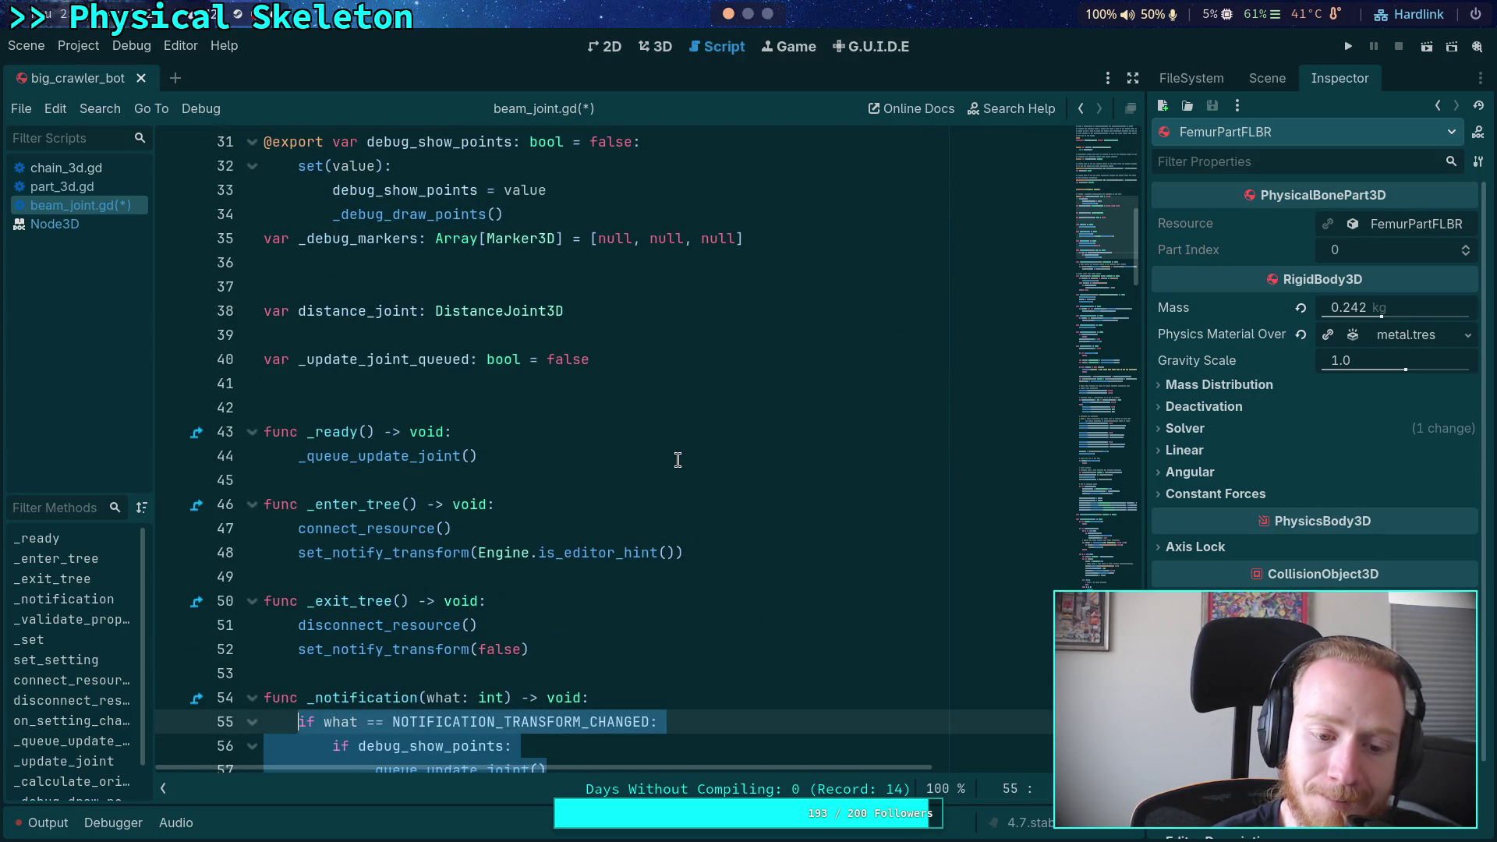
left_click(677, 460)
scroll(678, 461, "down", 4)
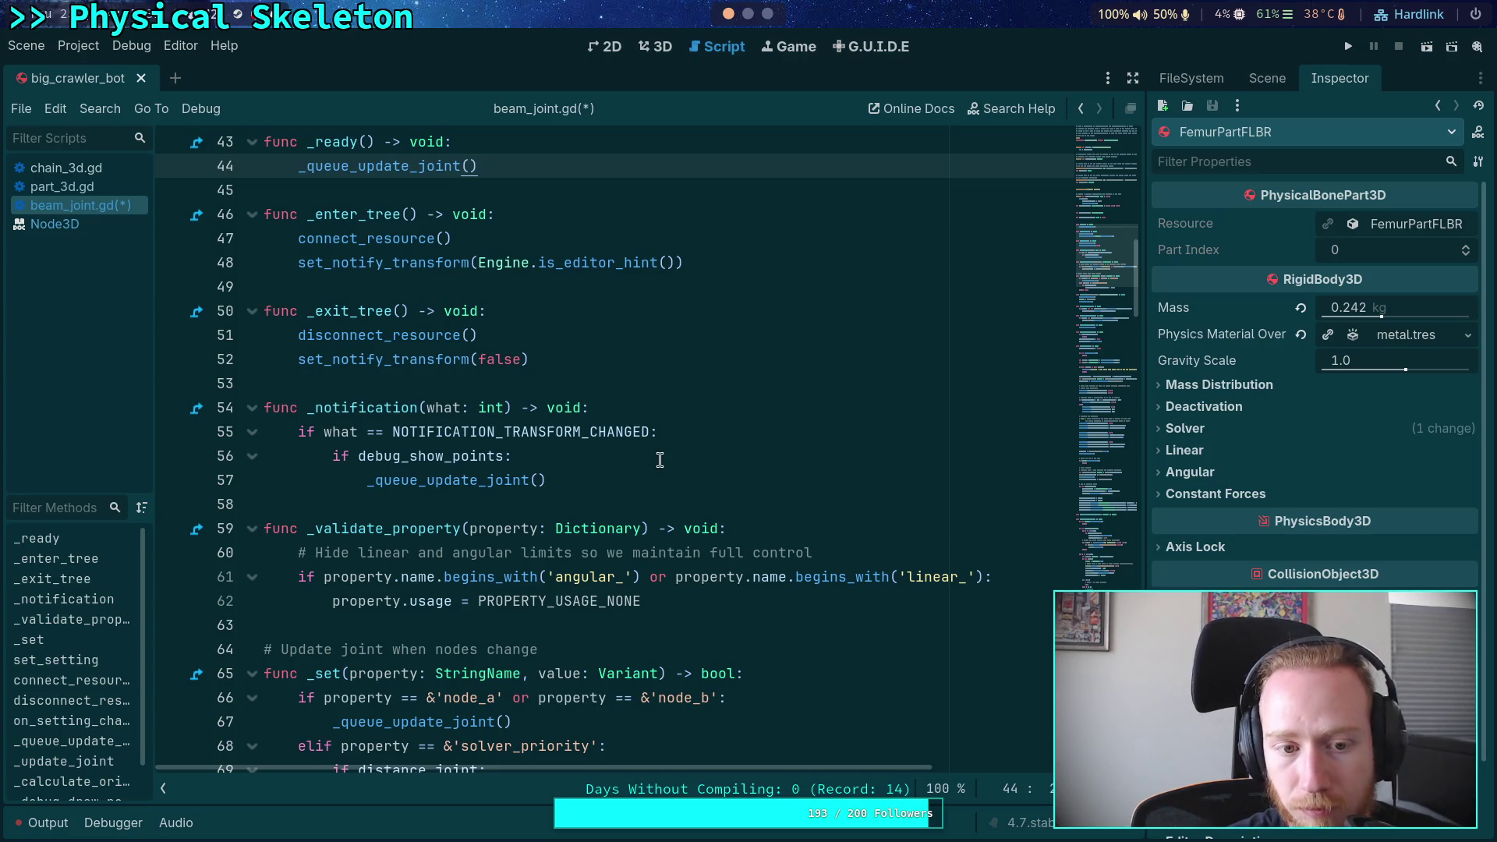
double_click(477, 477)
scroll(700, 478, "down", 6)
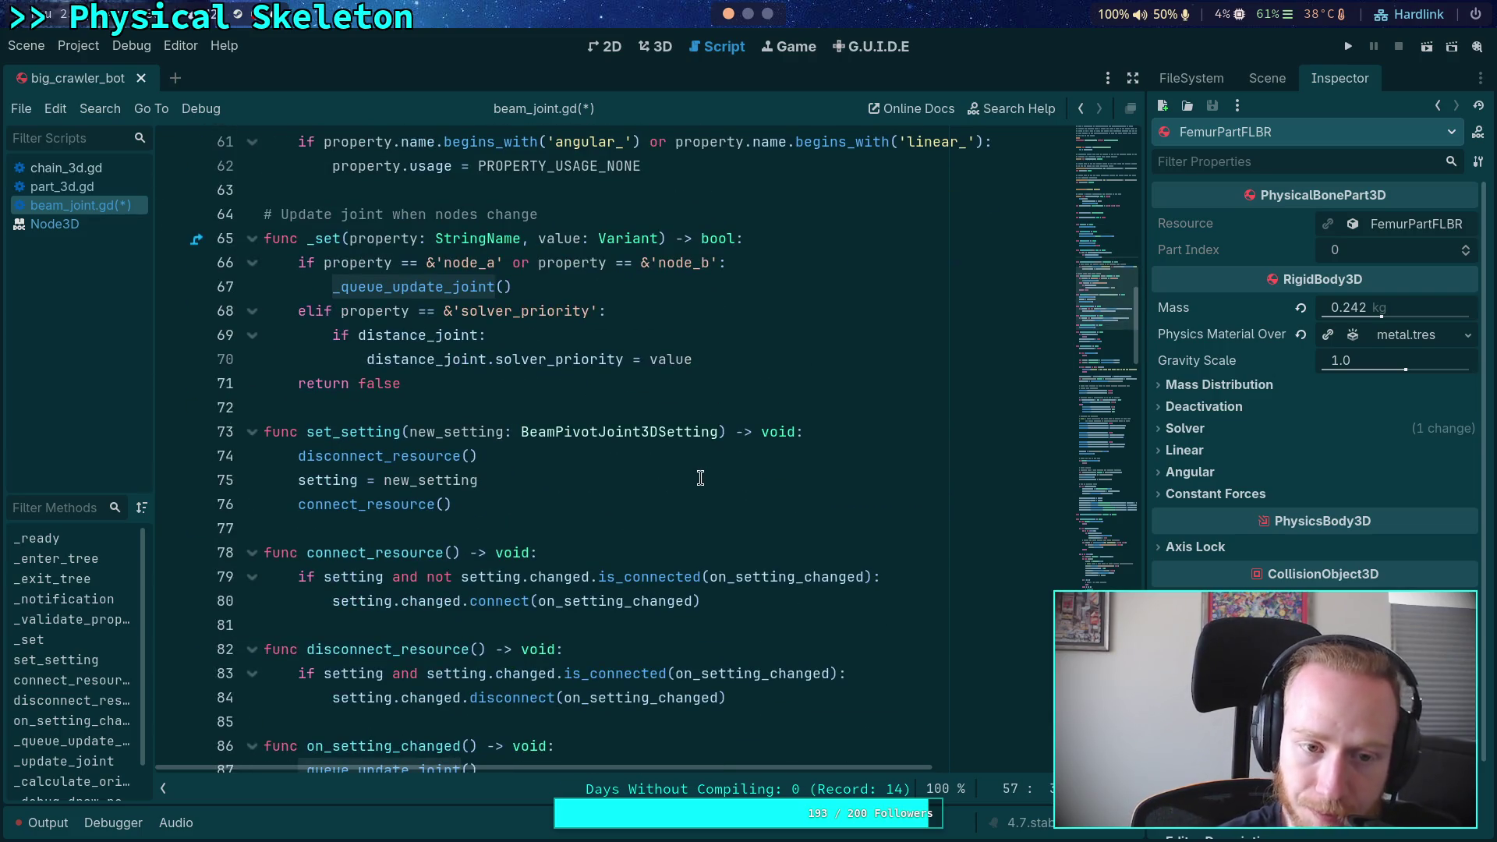
scroll(700, 478, "down", 12)
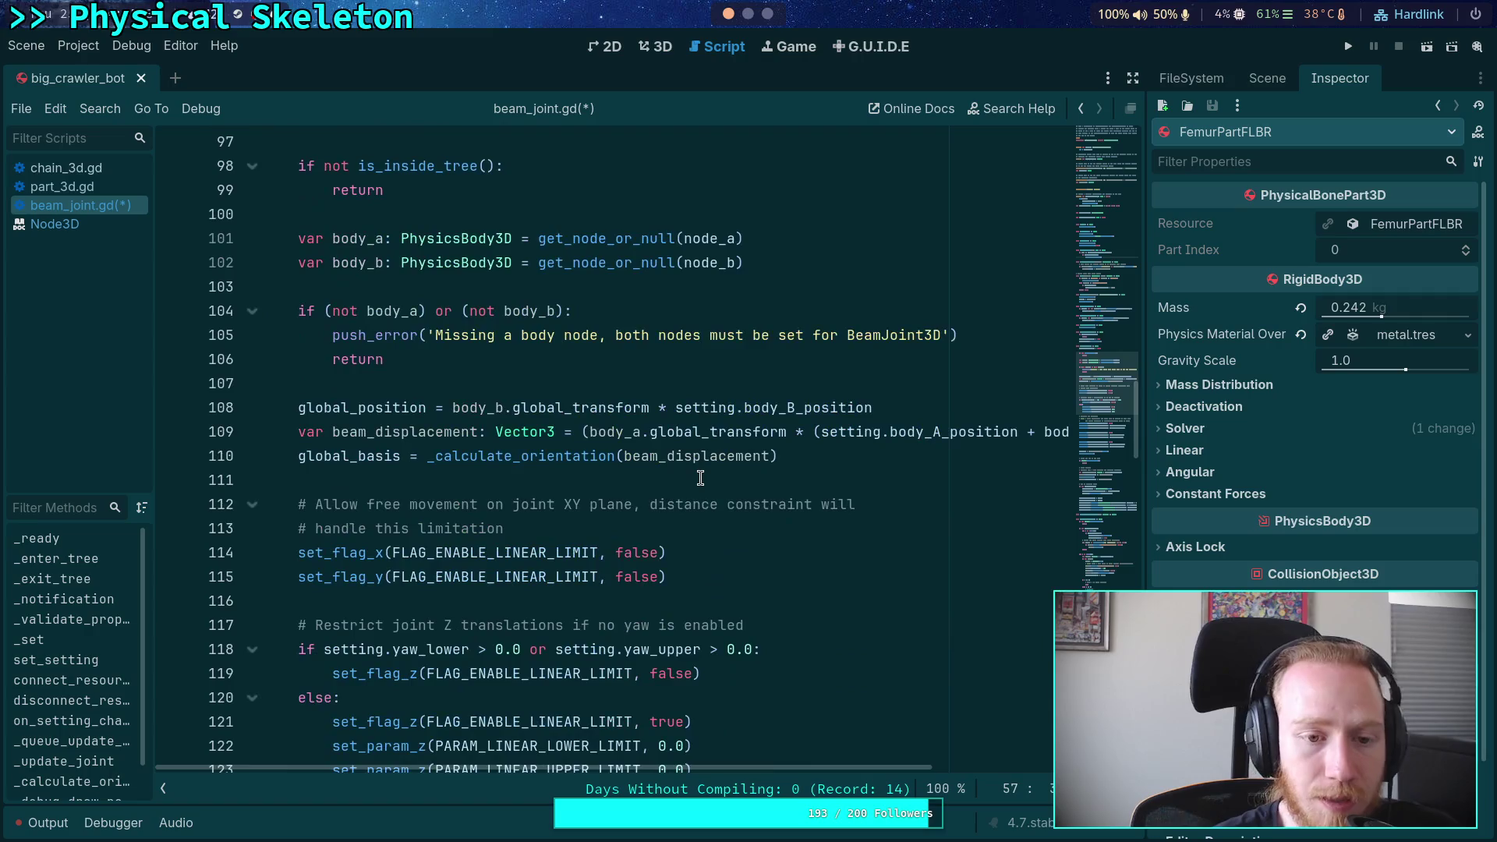
scroll(700, 478, "down", 2)
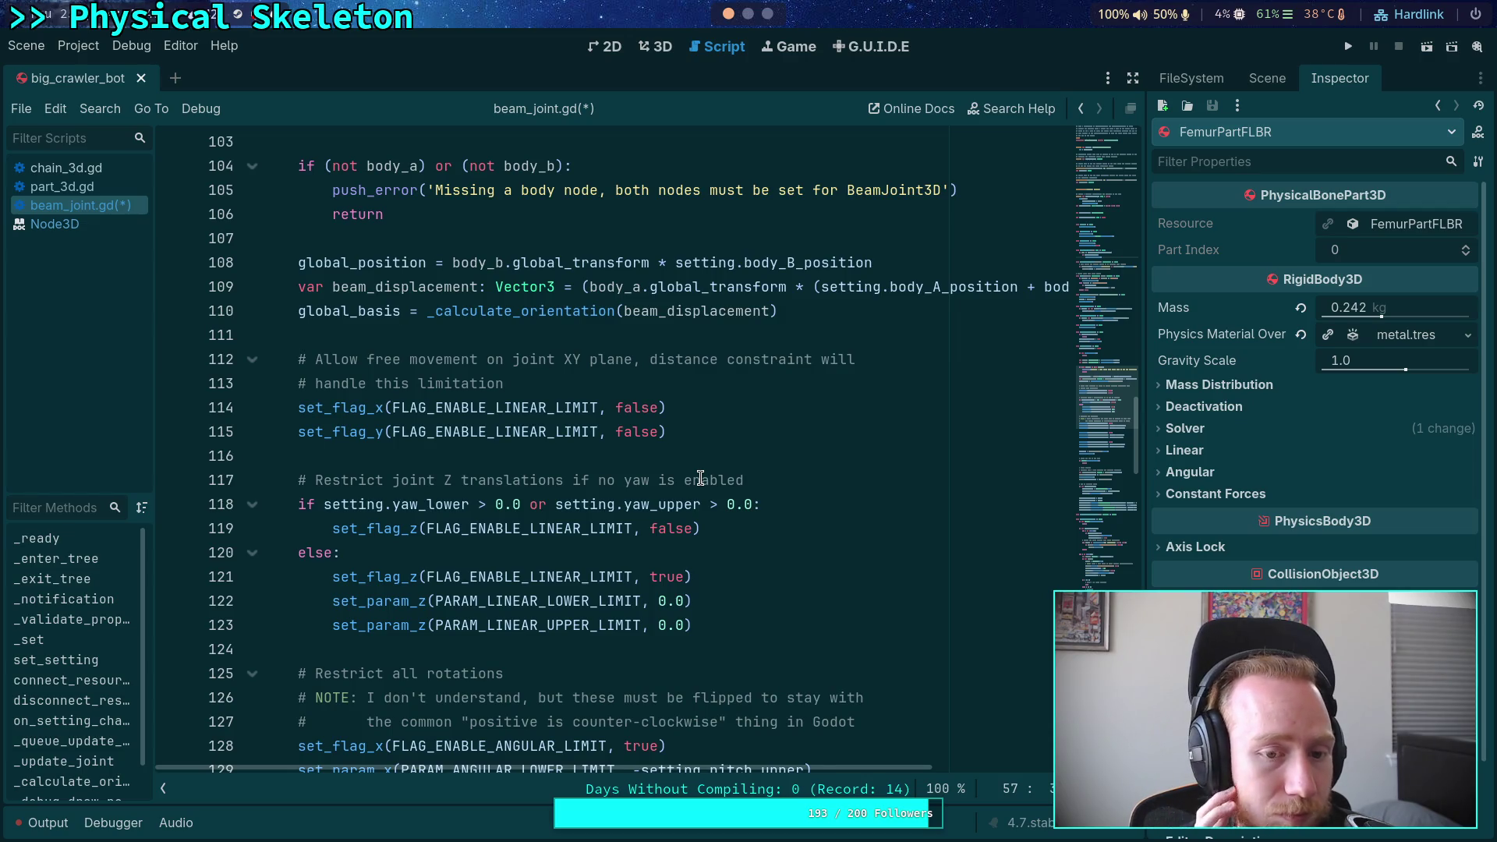
scroll(701, 478, "up", 7)
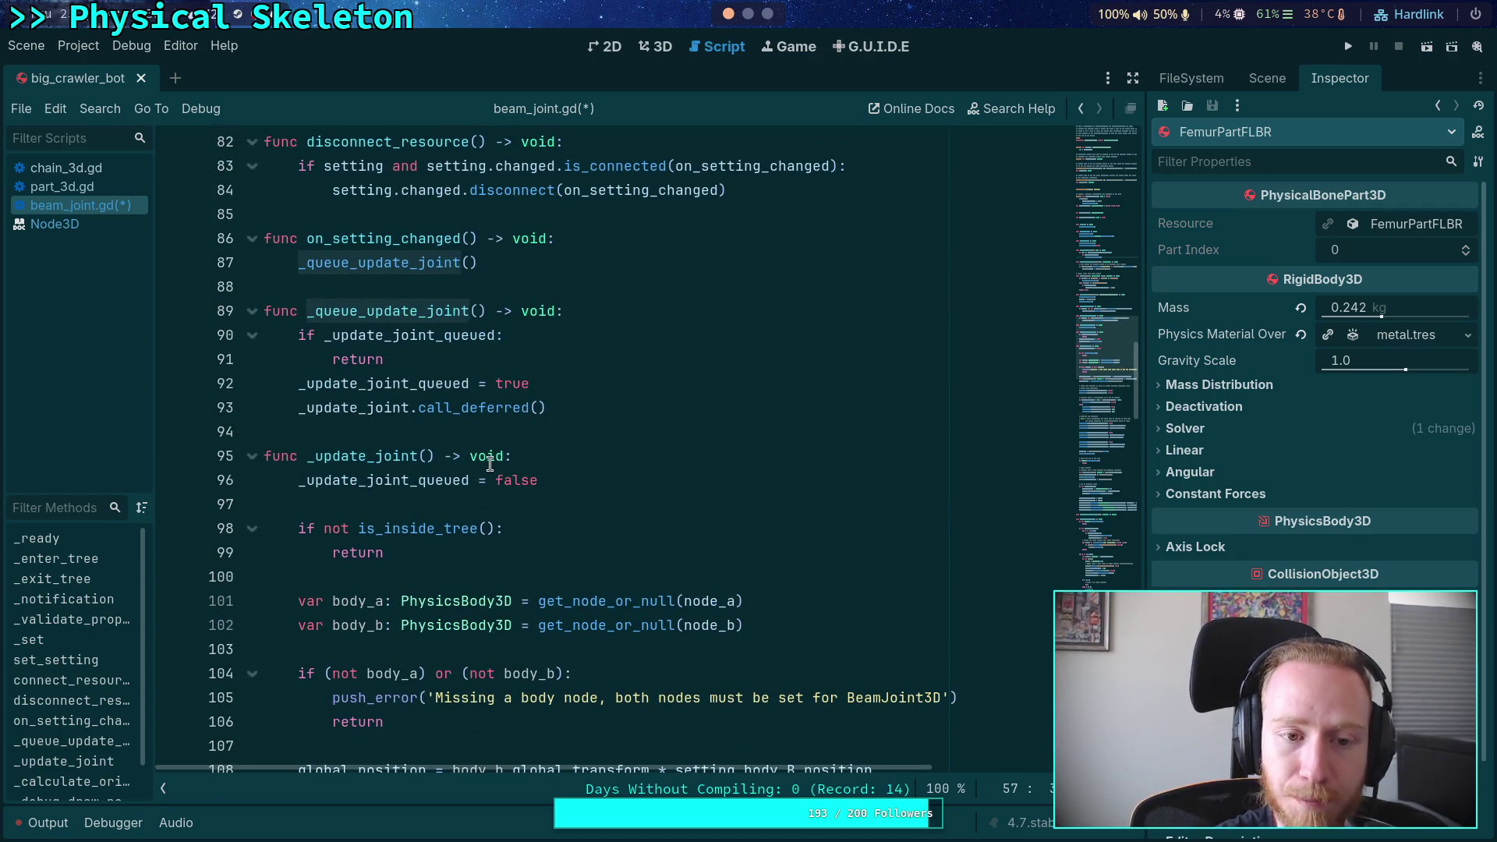
left_click(427, 454)
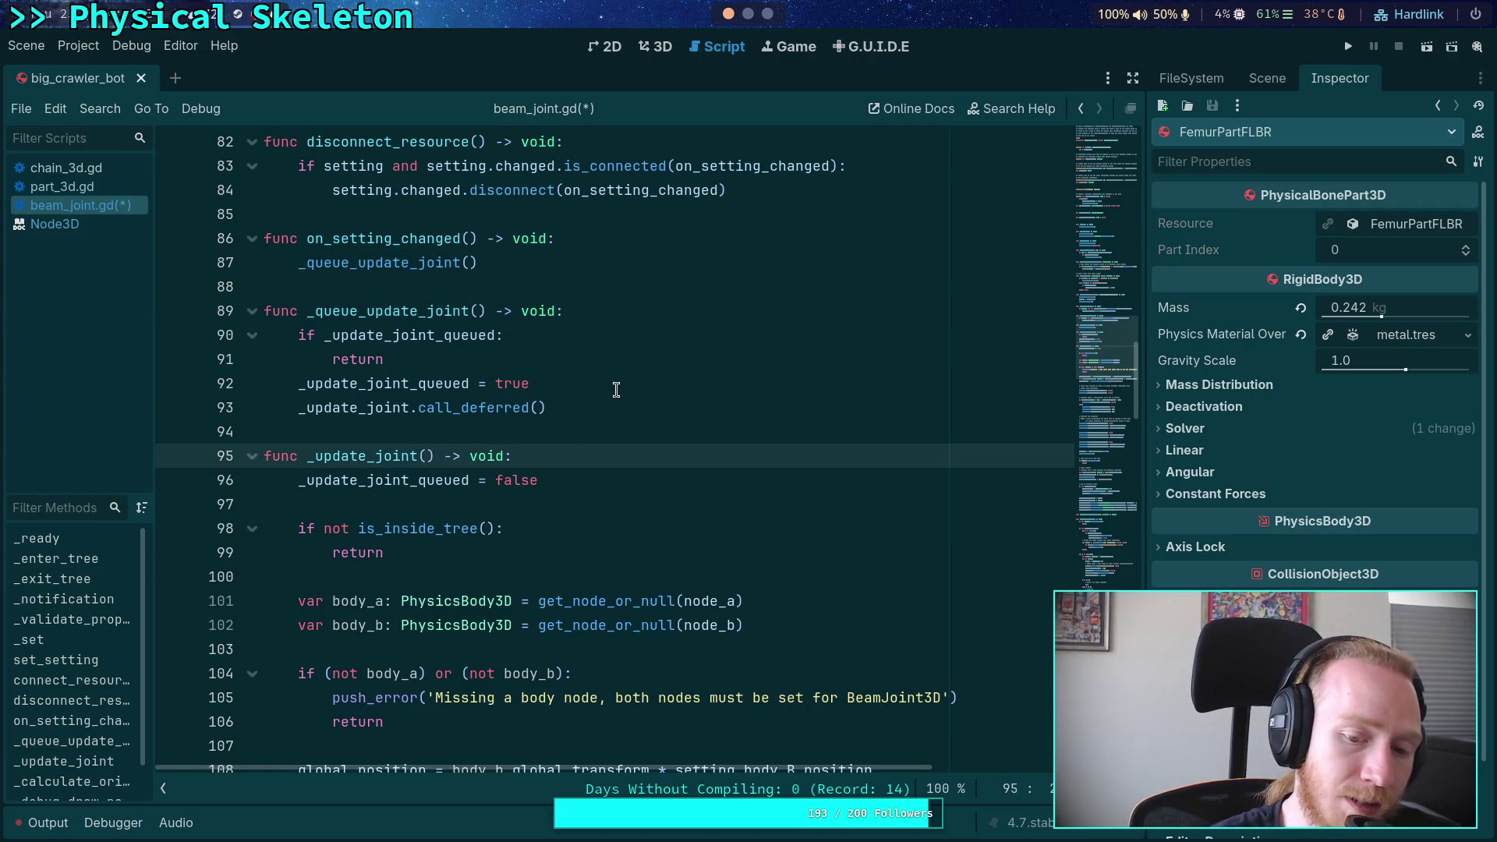
scroll(616, 390, "up", 1)
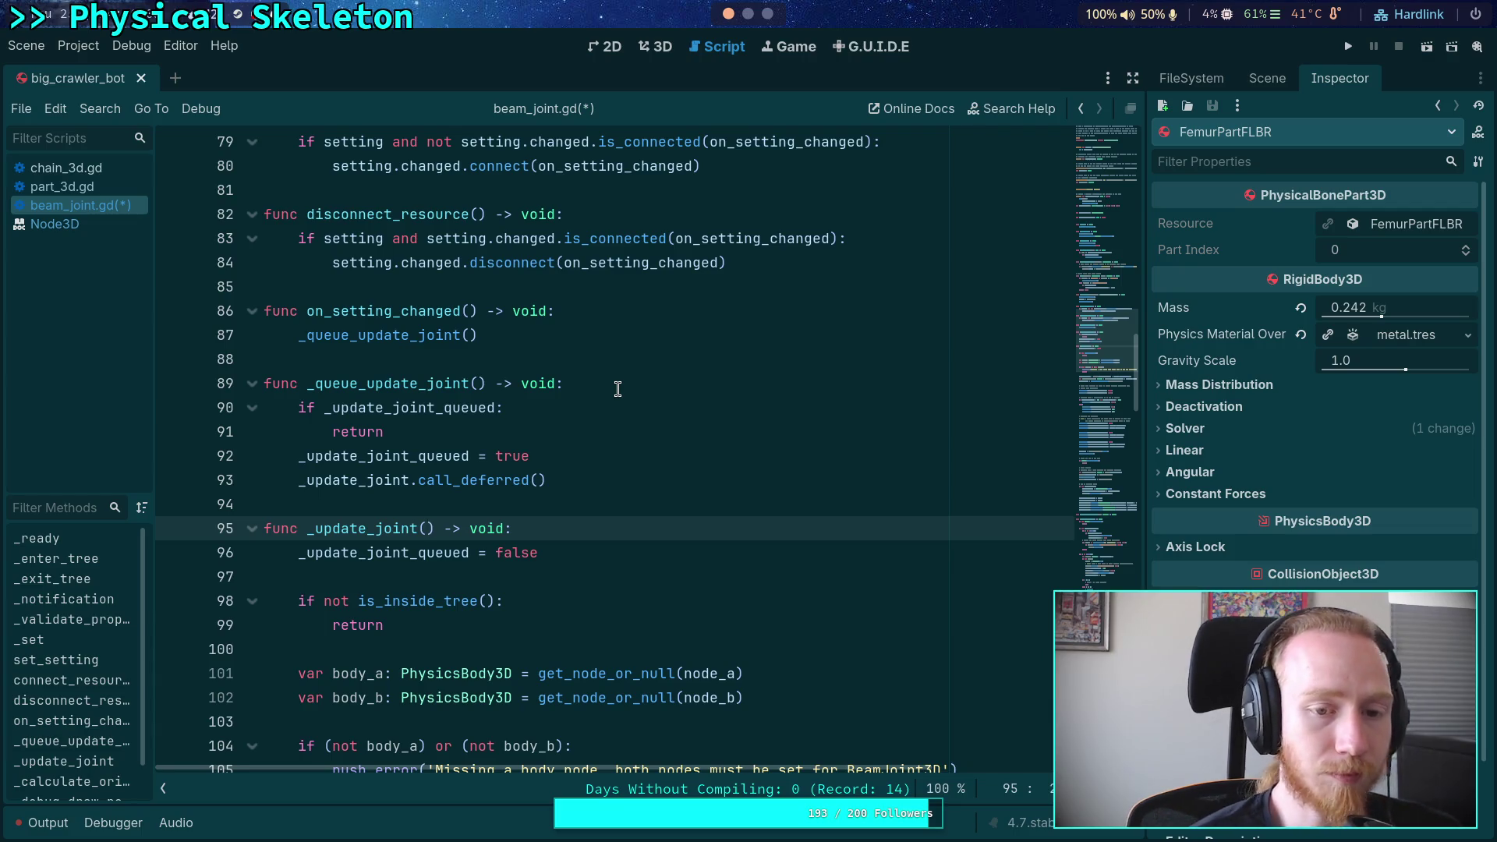
scroll(618, 388, "down", 3)
left_click(410, 363)
double_click(403, 382)
scroll(679, 504, "down", 20)
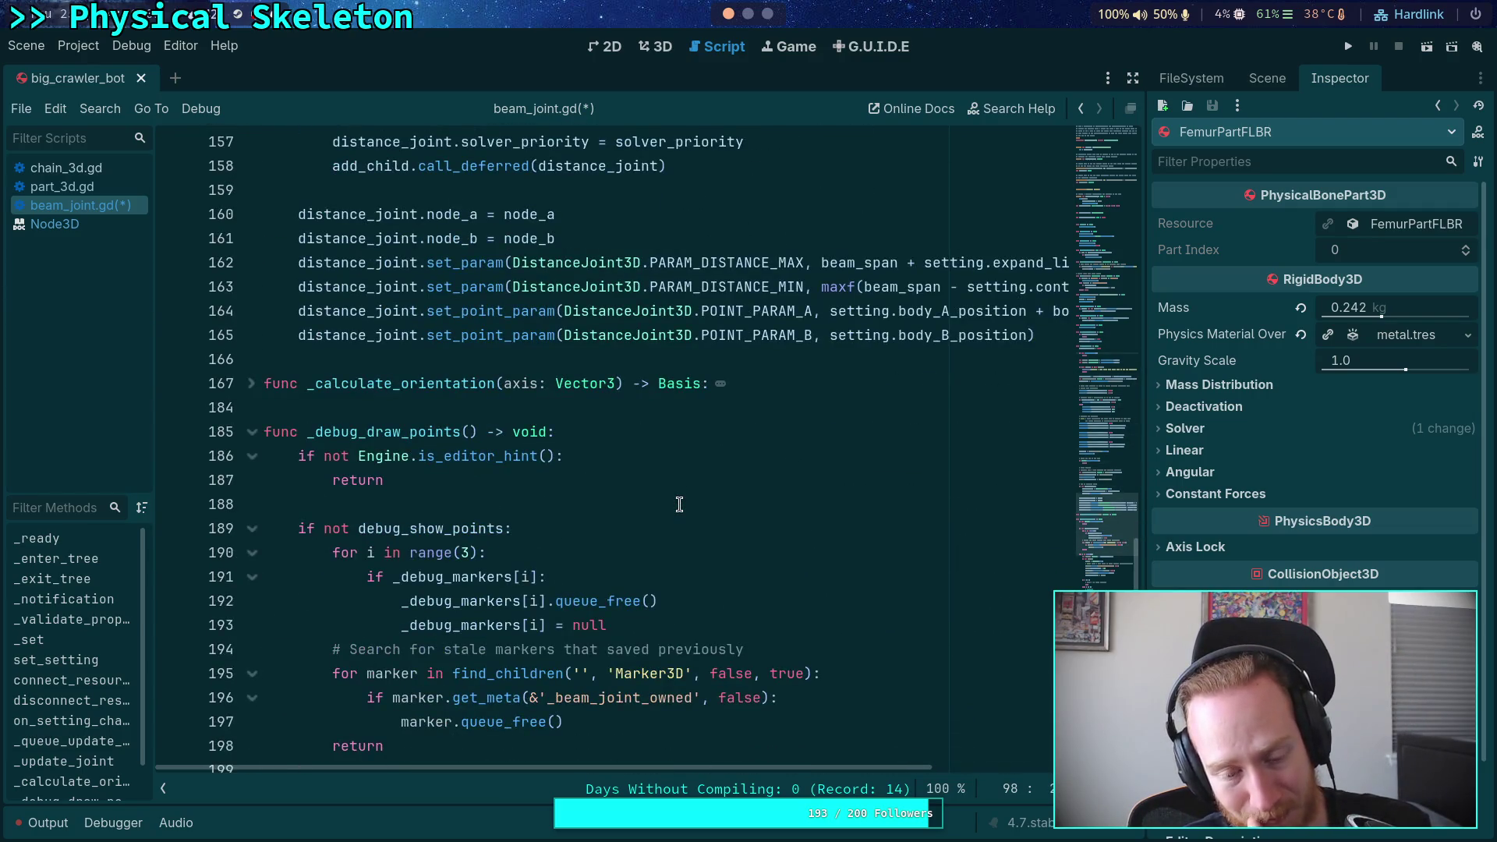
scroll(680, 505, "down", 17)
scroll(644, 500, "up", 1)
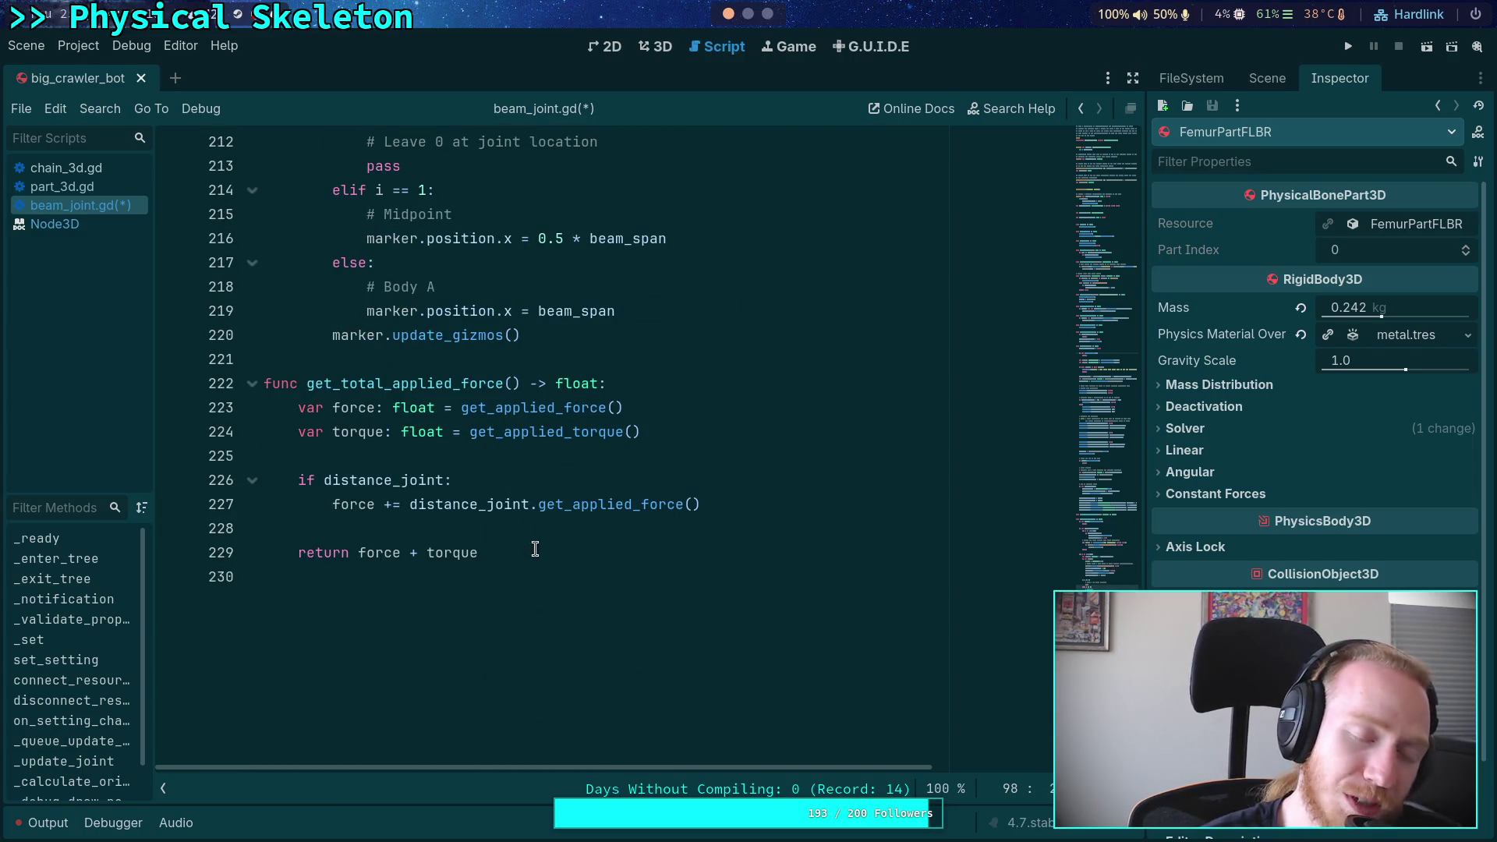
left_click_drag(536, 541, 534, 360)
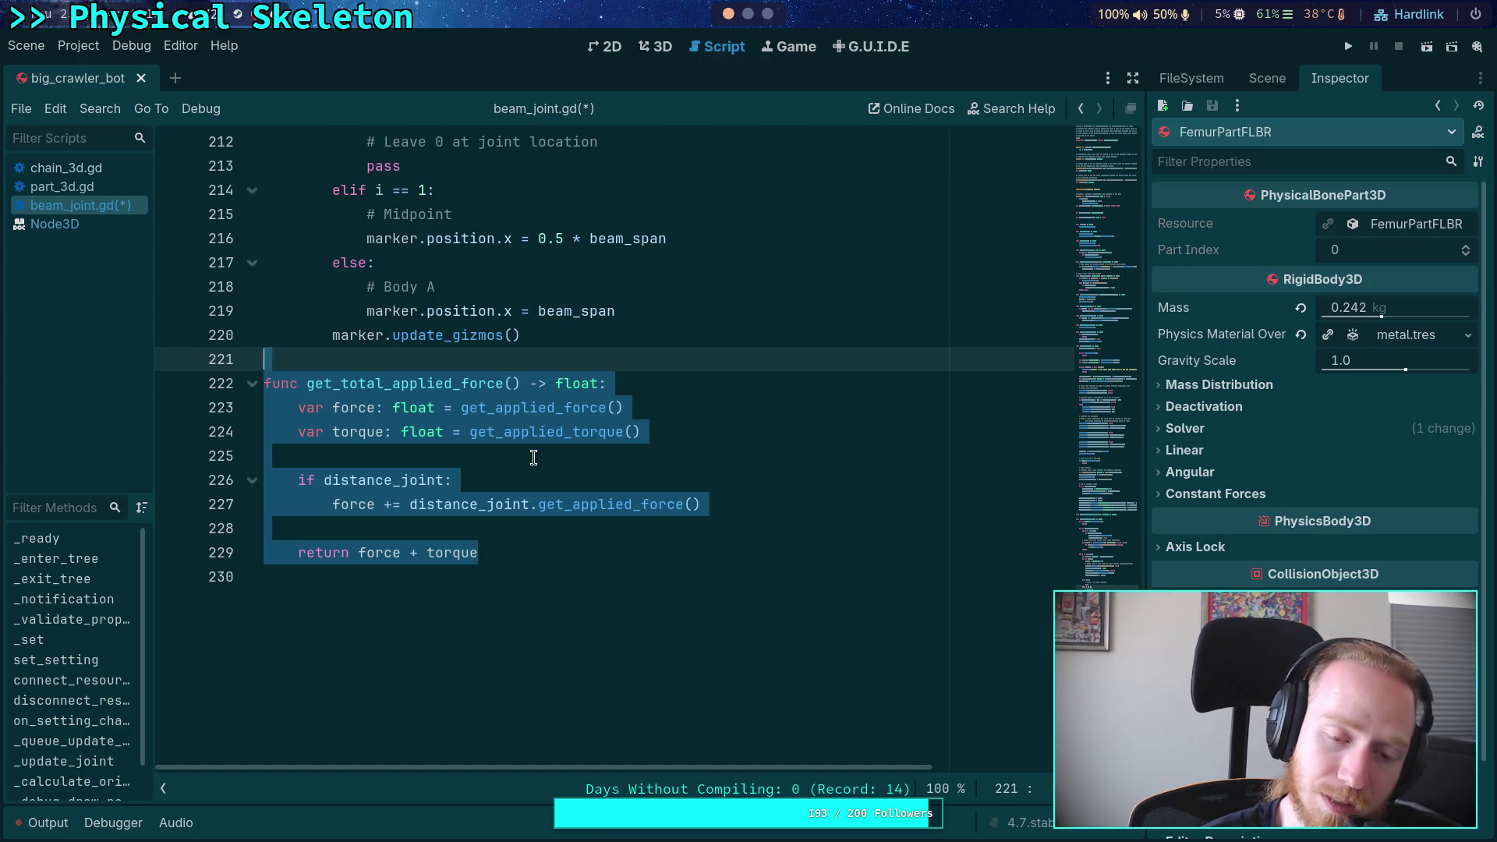
left_click(534, 458)
scroll(533, 458, "up", 2)
mouse_move(520, 480)
left_mouse_down()
mouse_move(325, 480)
mouse_move(545, 480)
mouse_move(265, 480)
left_mouse_up()
left_click(269, 456)
scroll(521, 434, "up", 3)
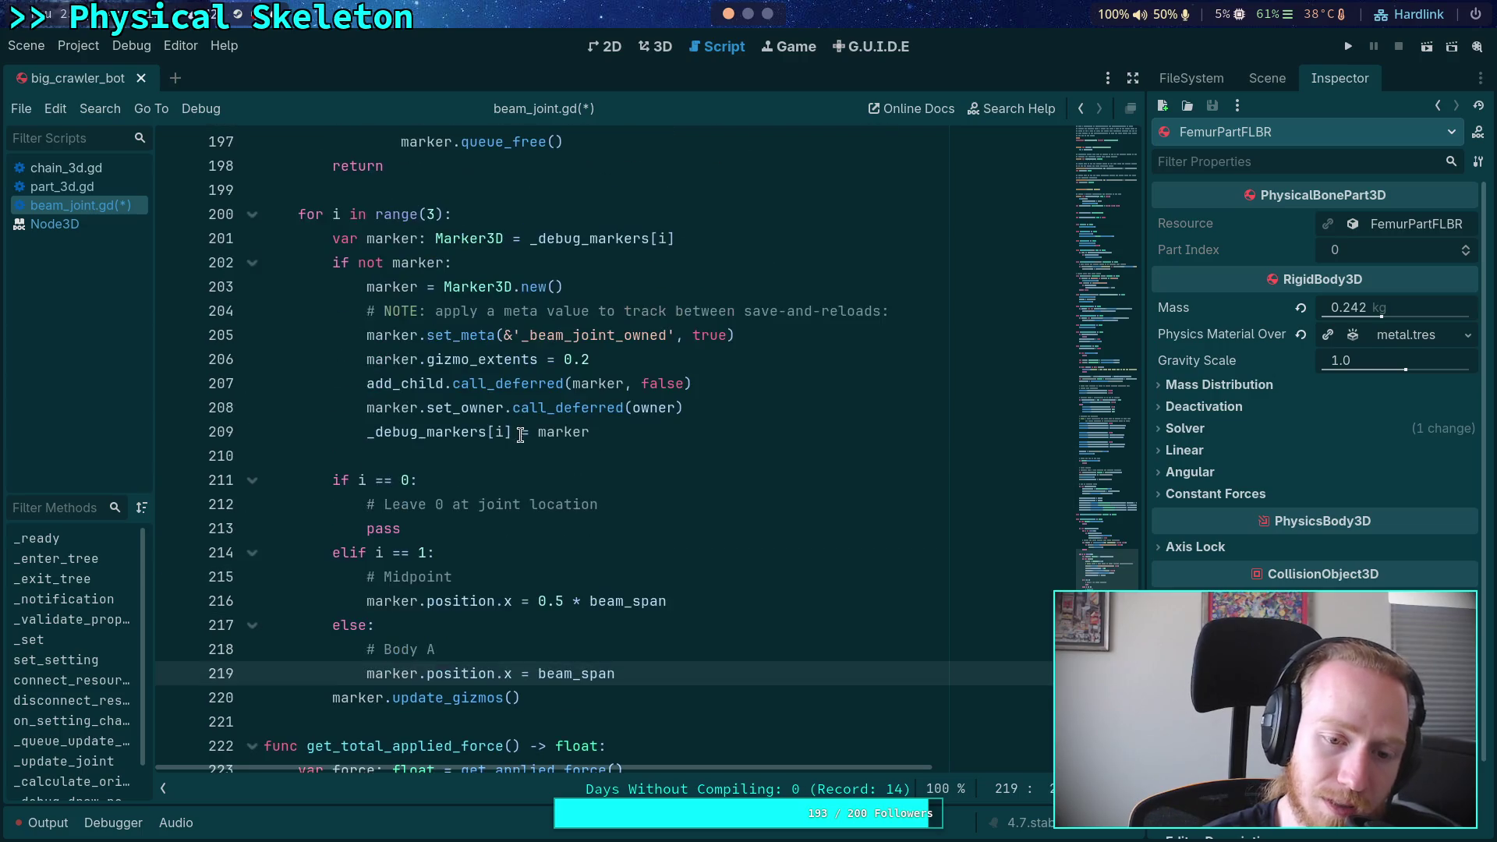
Add '# When transforming, must call this to make gizmos render correctly' above marker.update_gizmos() and save
scroll(529, 471, "down", 2)
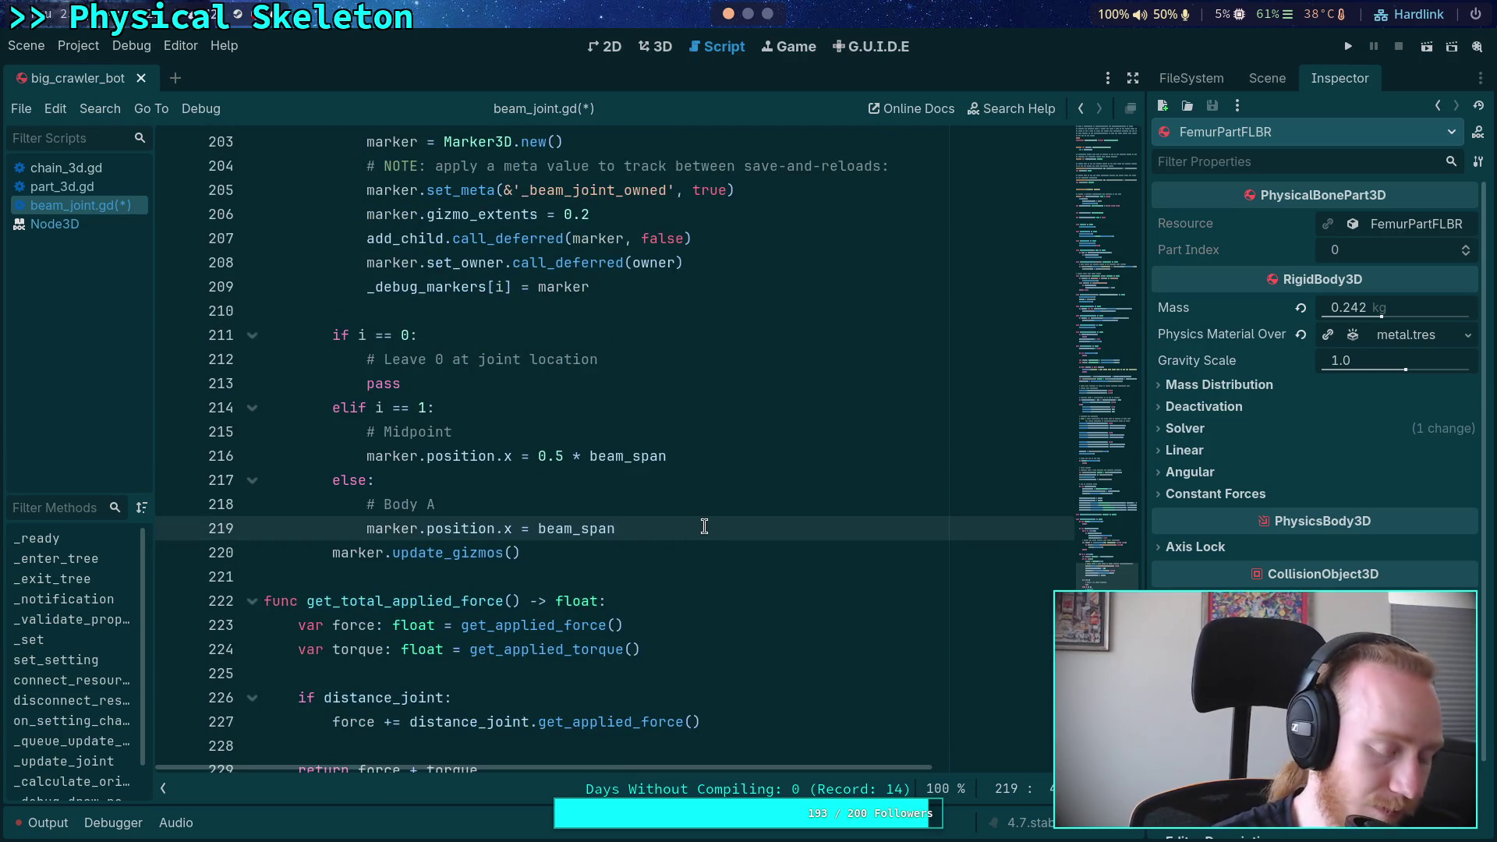
key("Return")
key("Return")
type("When transforming, ")
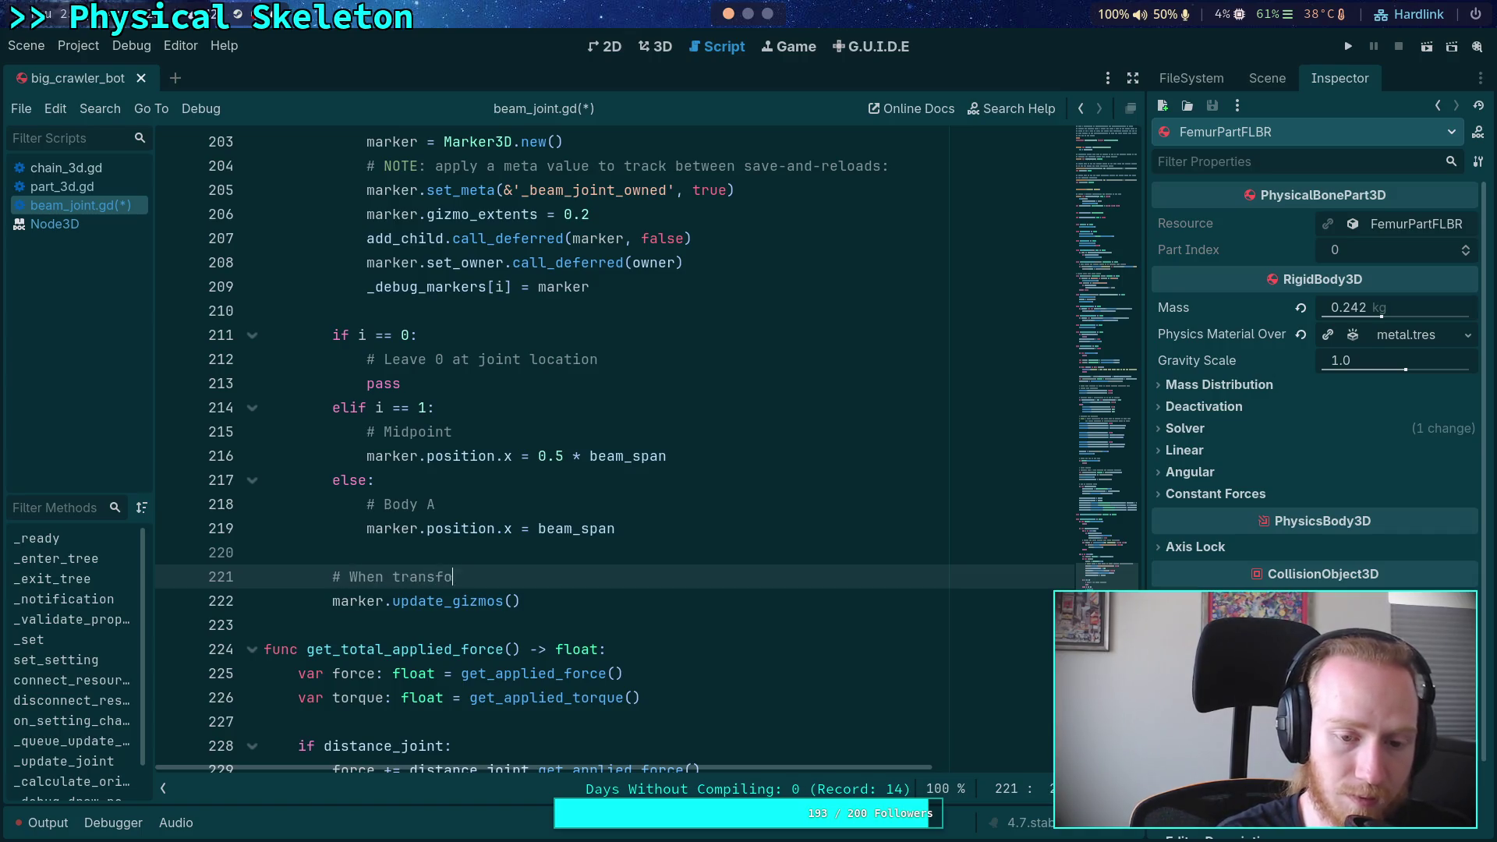
type("must ca")
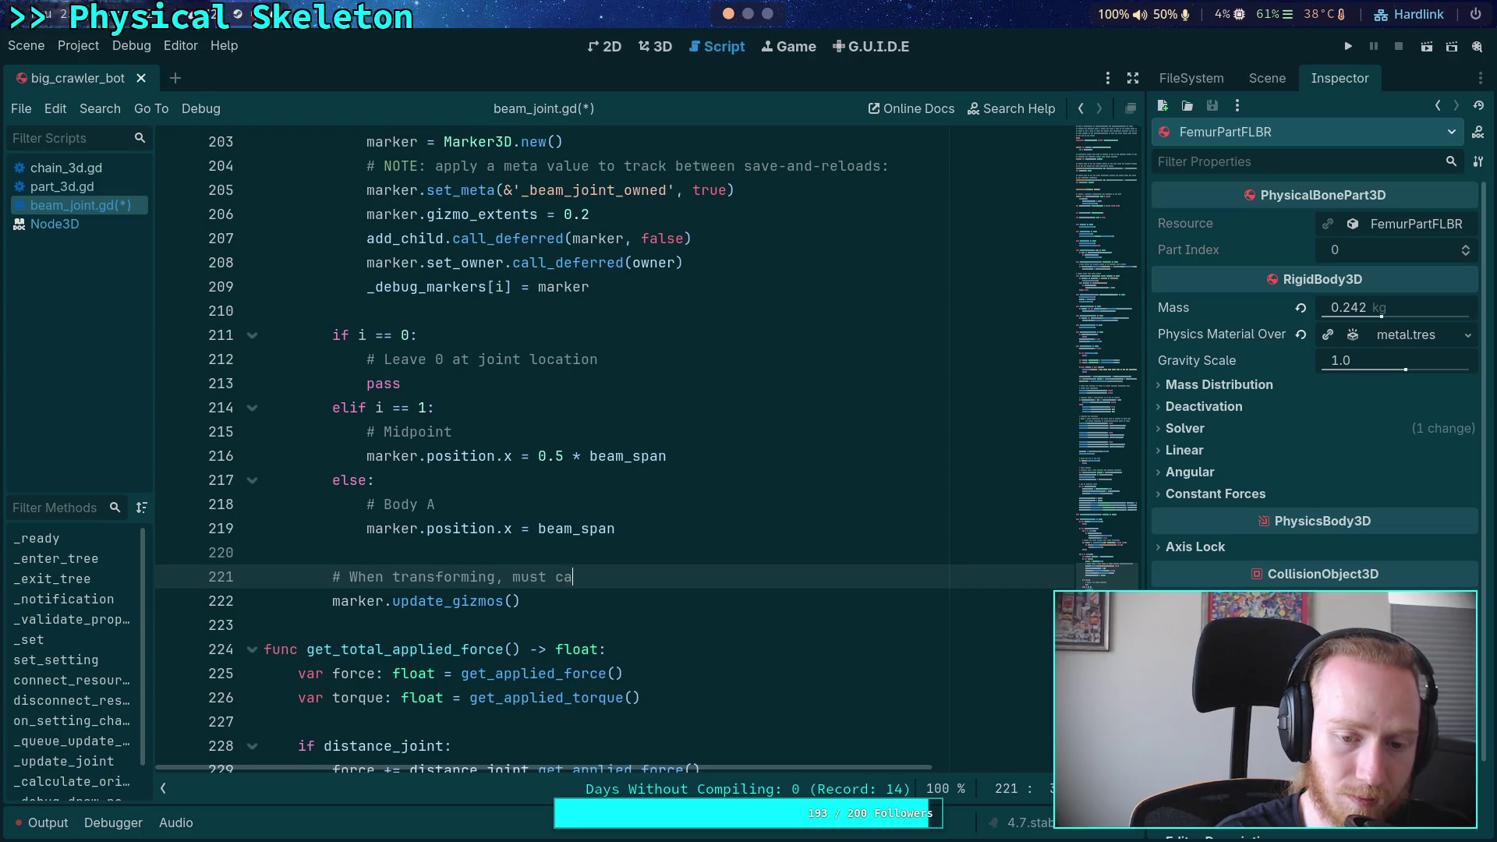
type("ll this to make gizmons")
key("BackSpace")
key("BackSpace")
type("s render in the")
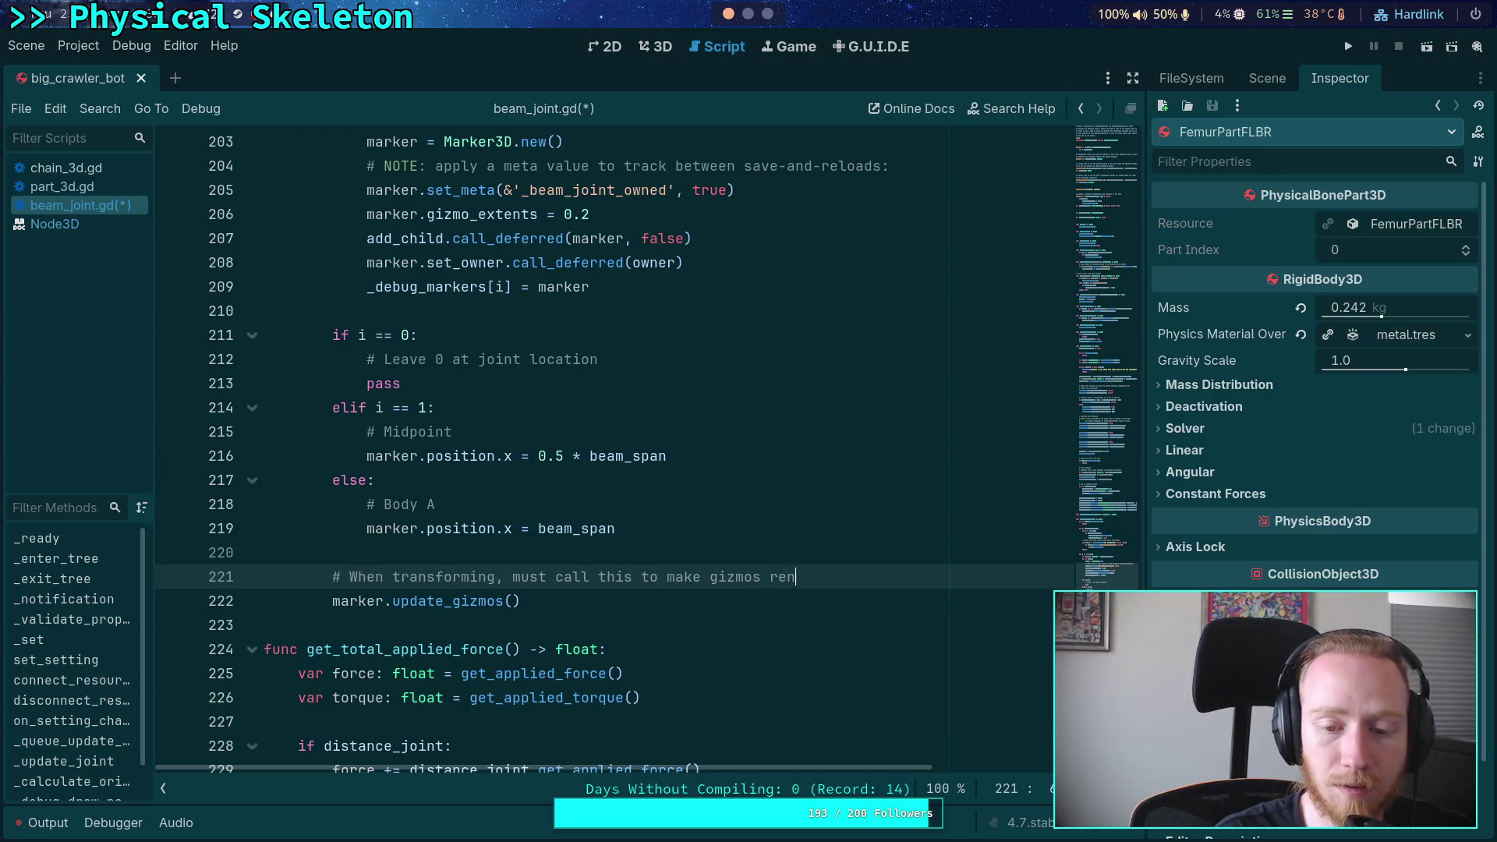
type(" right plac")
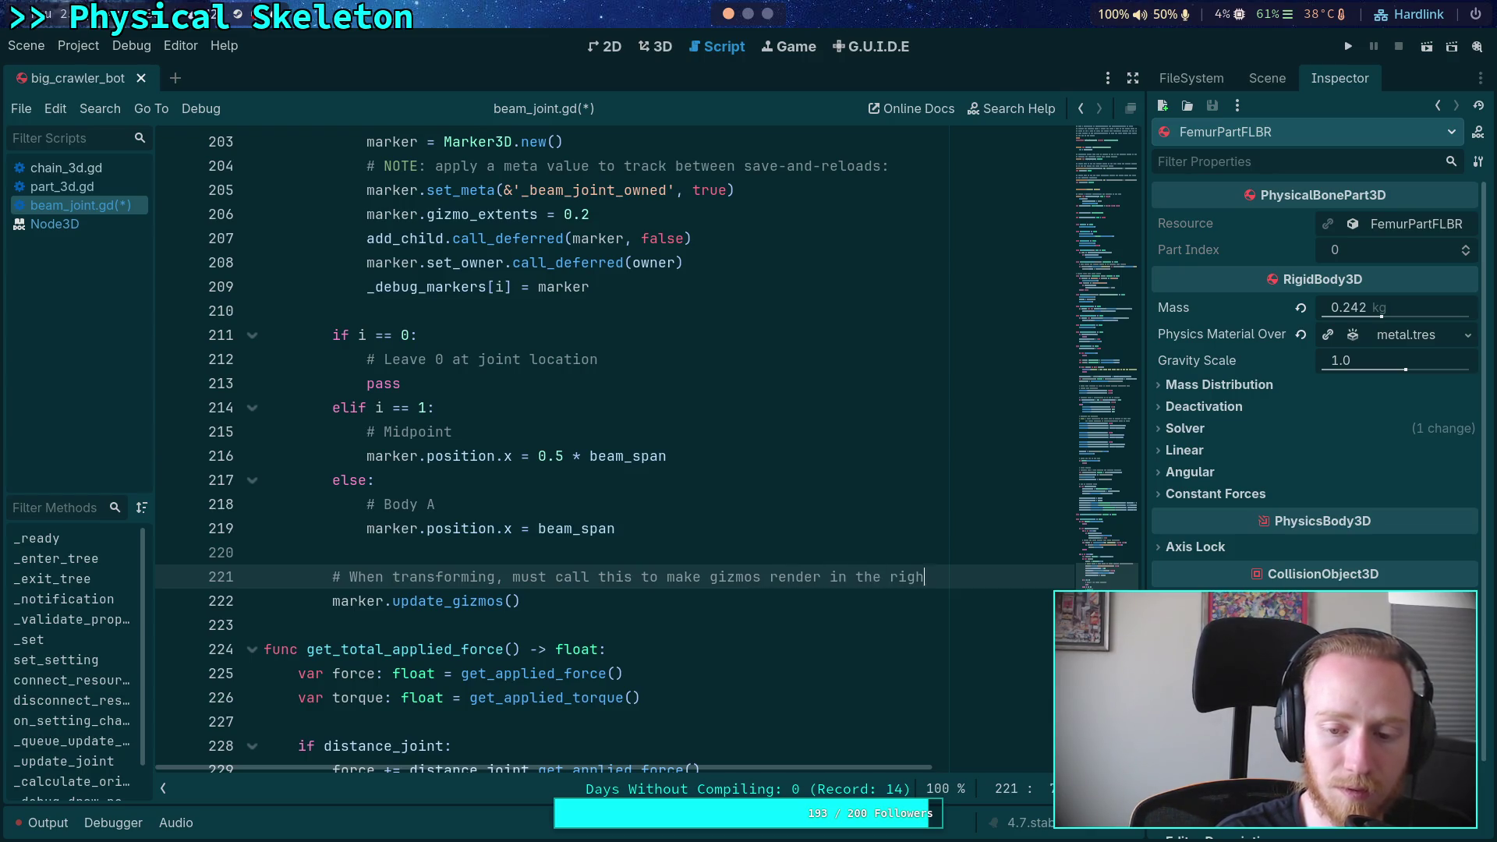
key("BackSpace")
key("BackSpace")
key("BackSpace")
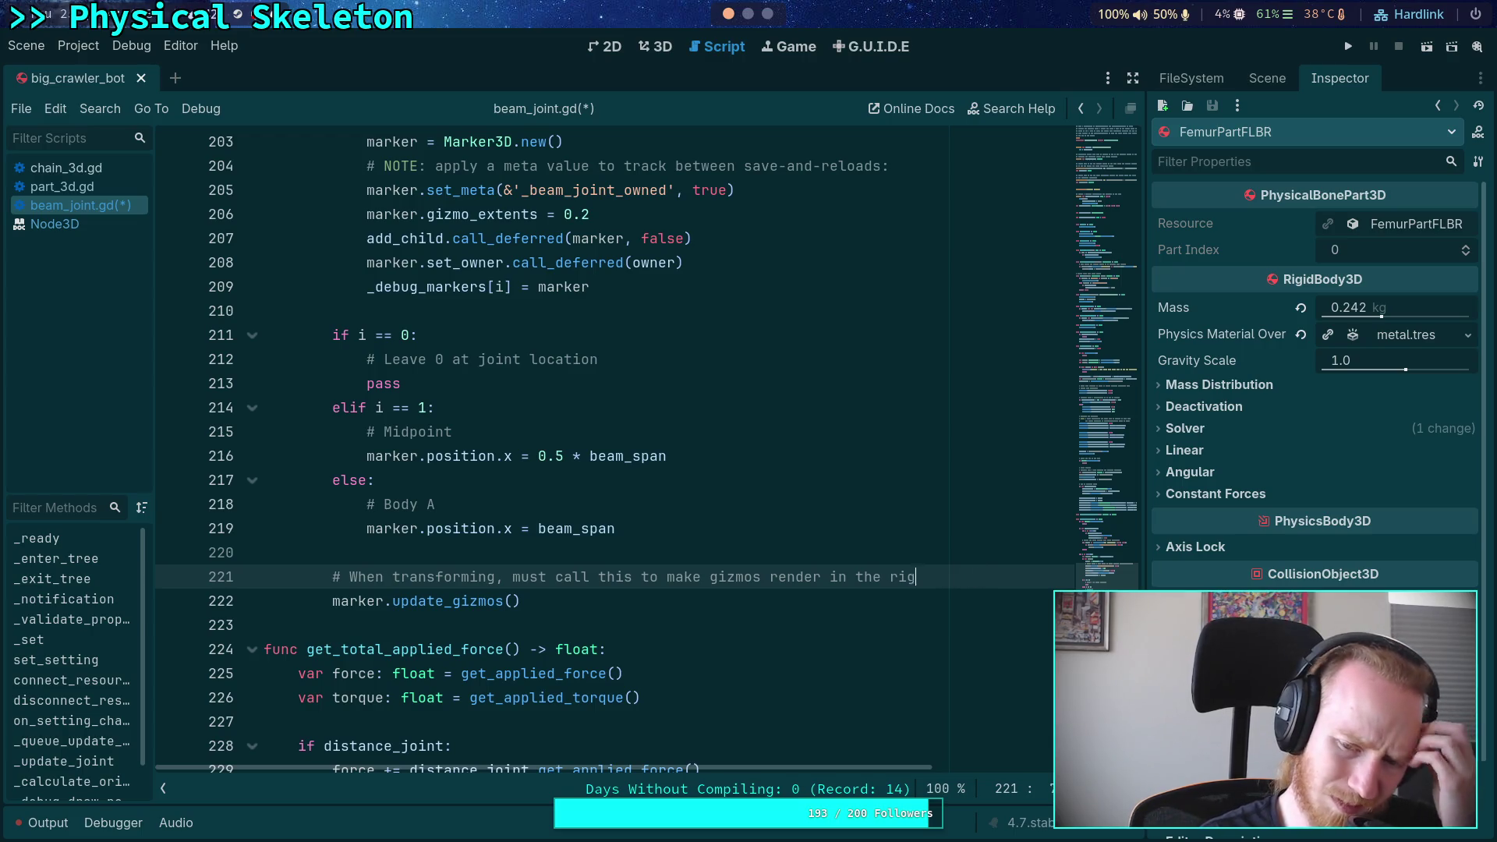
type("correctl")
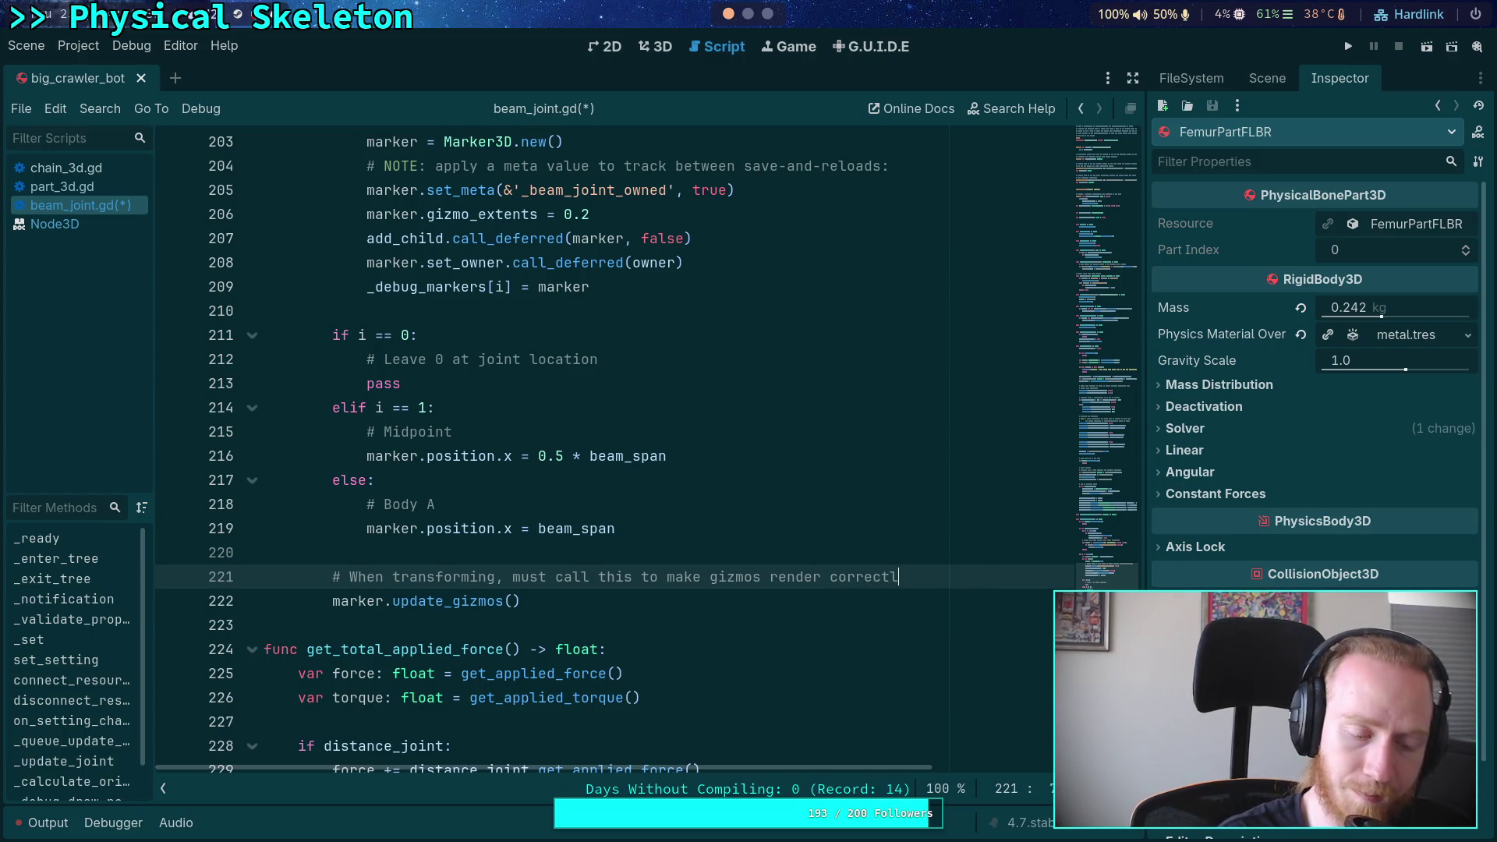
type("y")
key("ctrl+s")
left_click(581, 543)
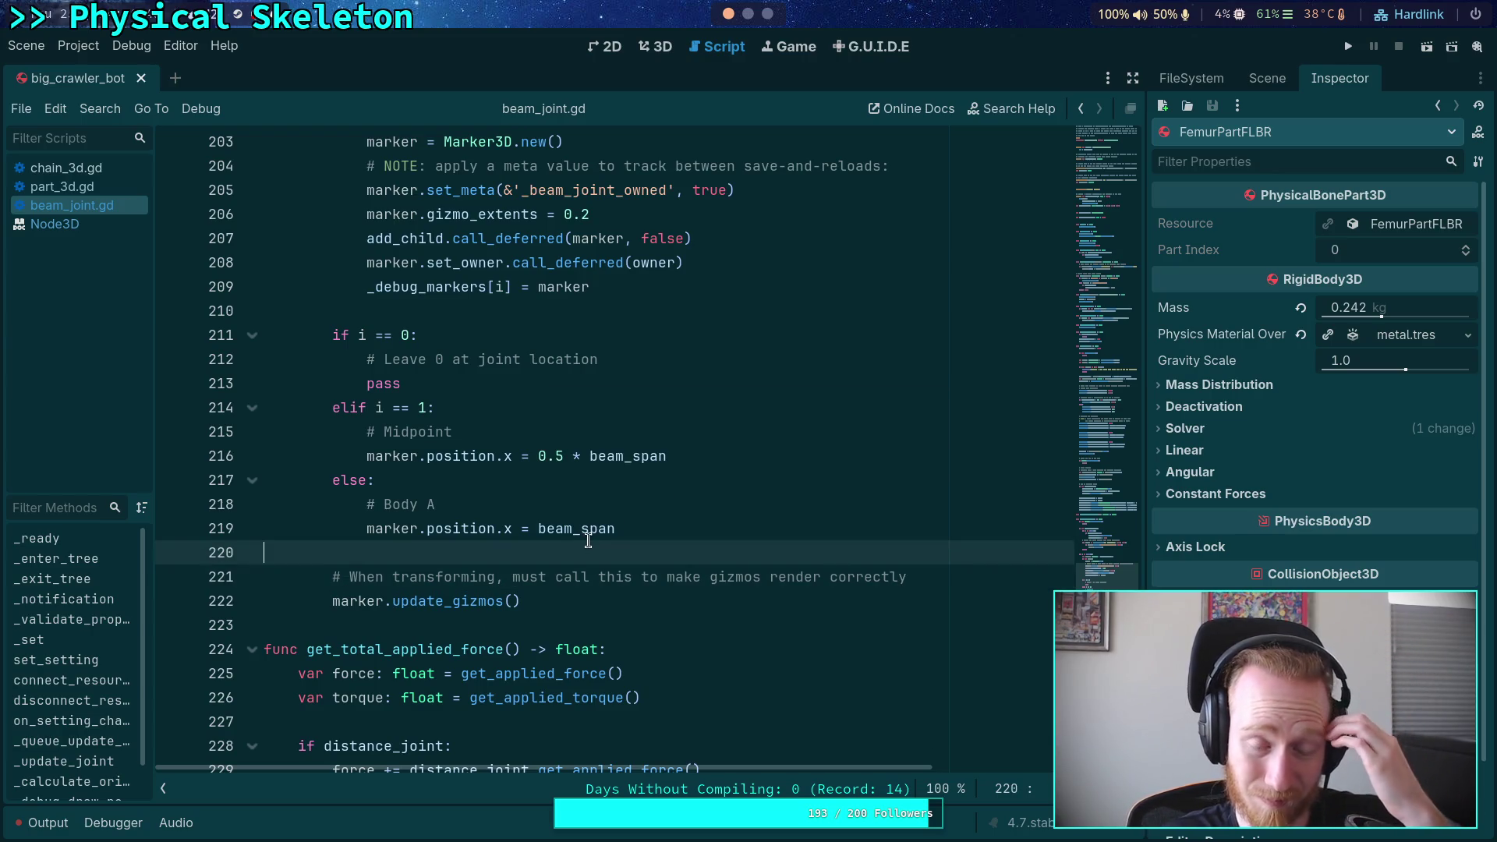
Fold _debug_draw_points and get_total_applied_force, briefly unfolding _calculate_orientation to read it
scroll(593, 538, "up", 4)
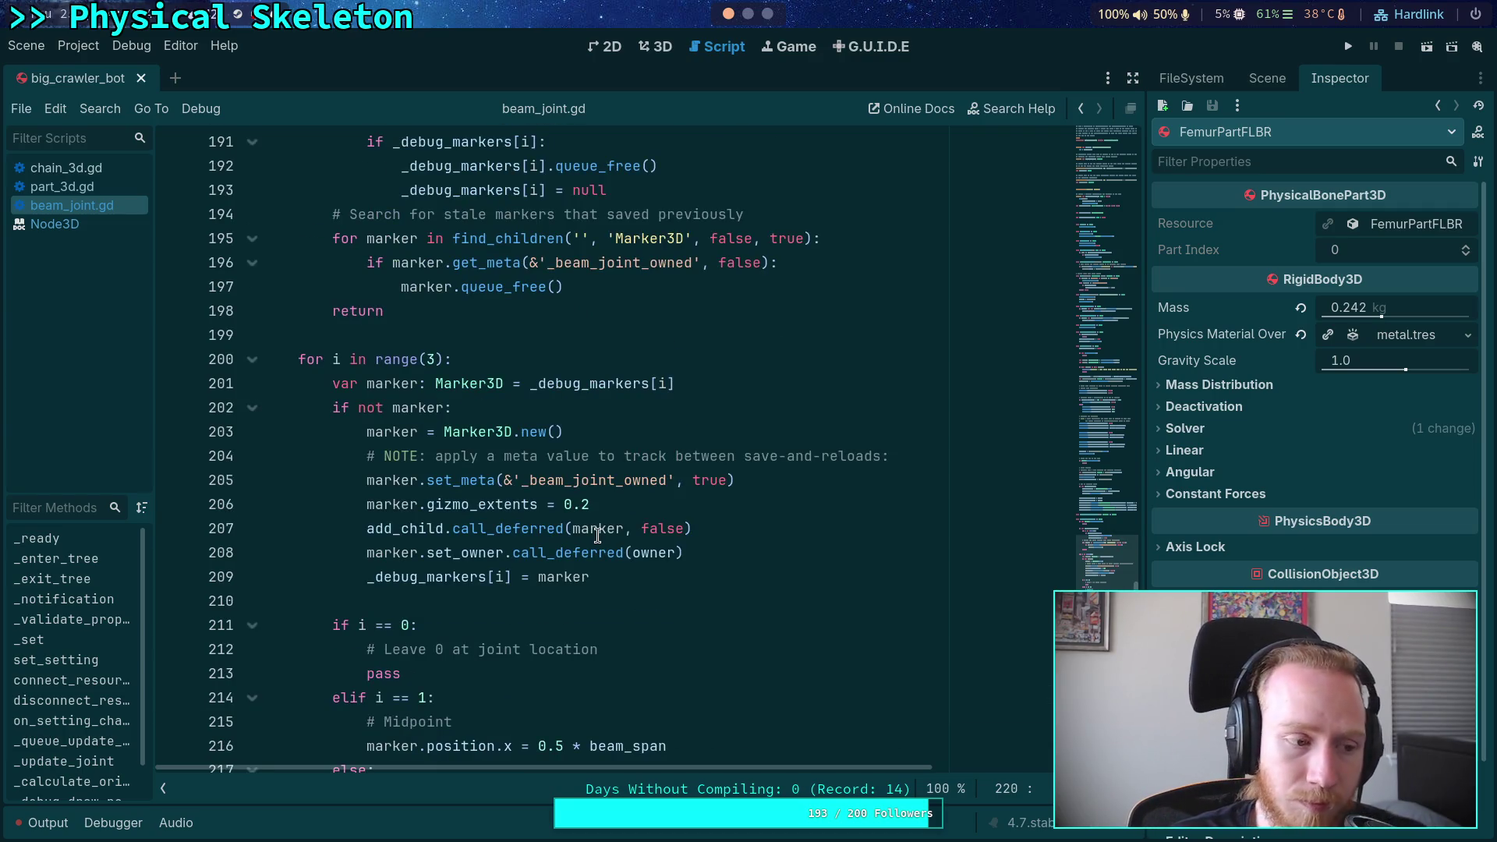
scroll(581, 476, "up", 2)
left_click(421, 477)
scroll(437, 472, "up", 2)
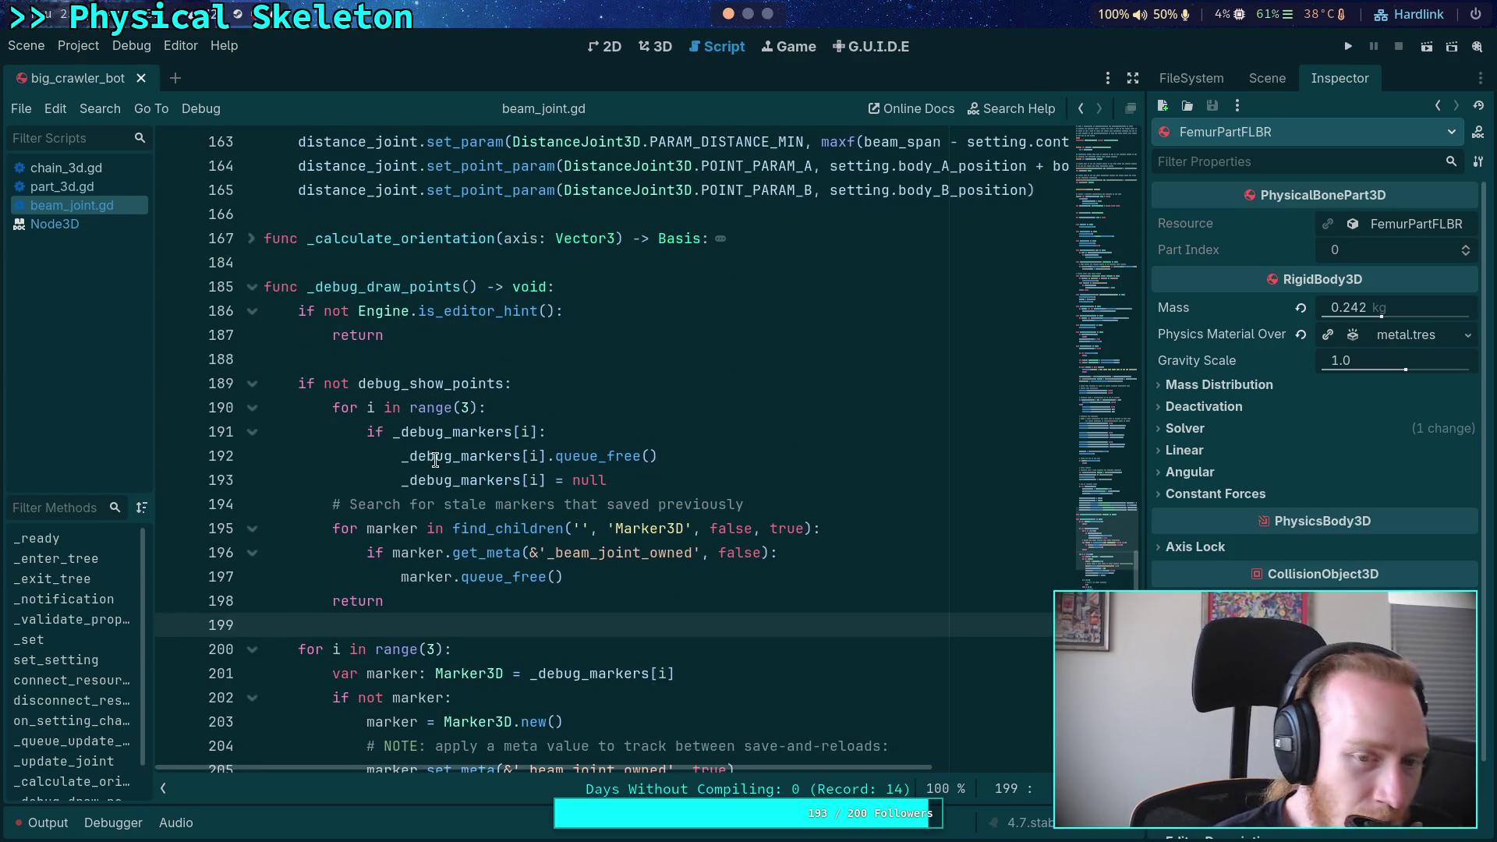
left_click(252, 287)
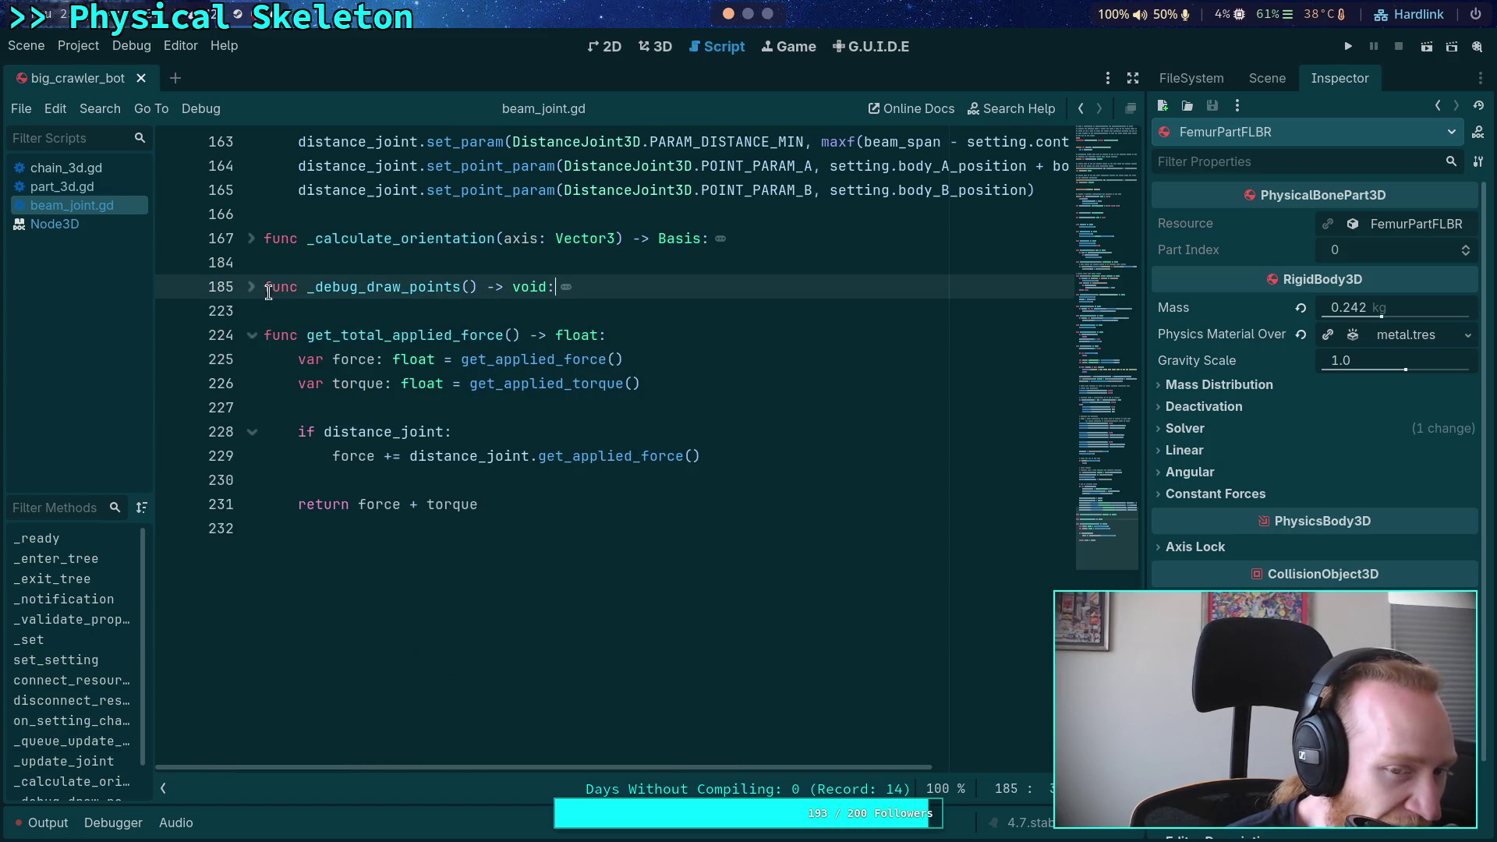
scroll(237, 471, "up", 2)
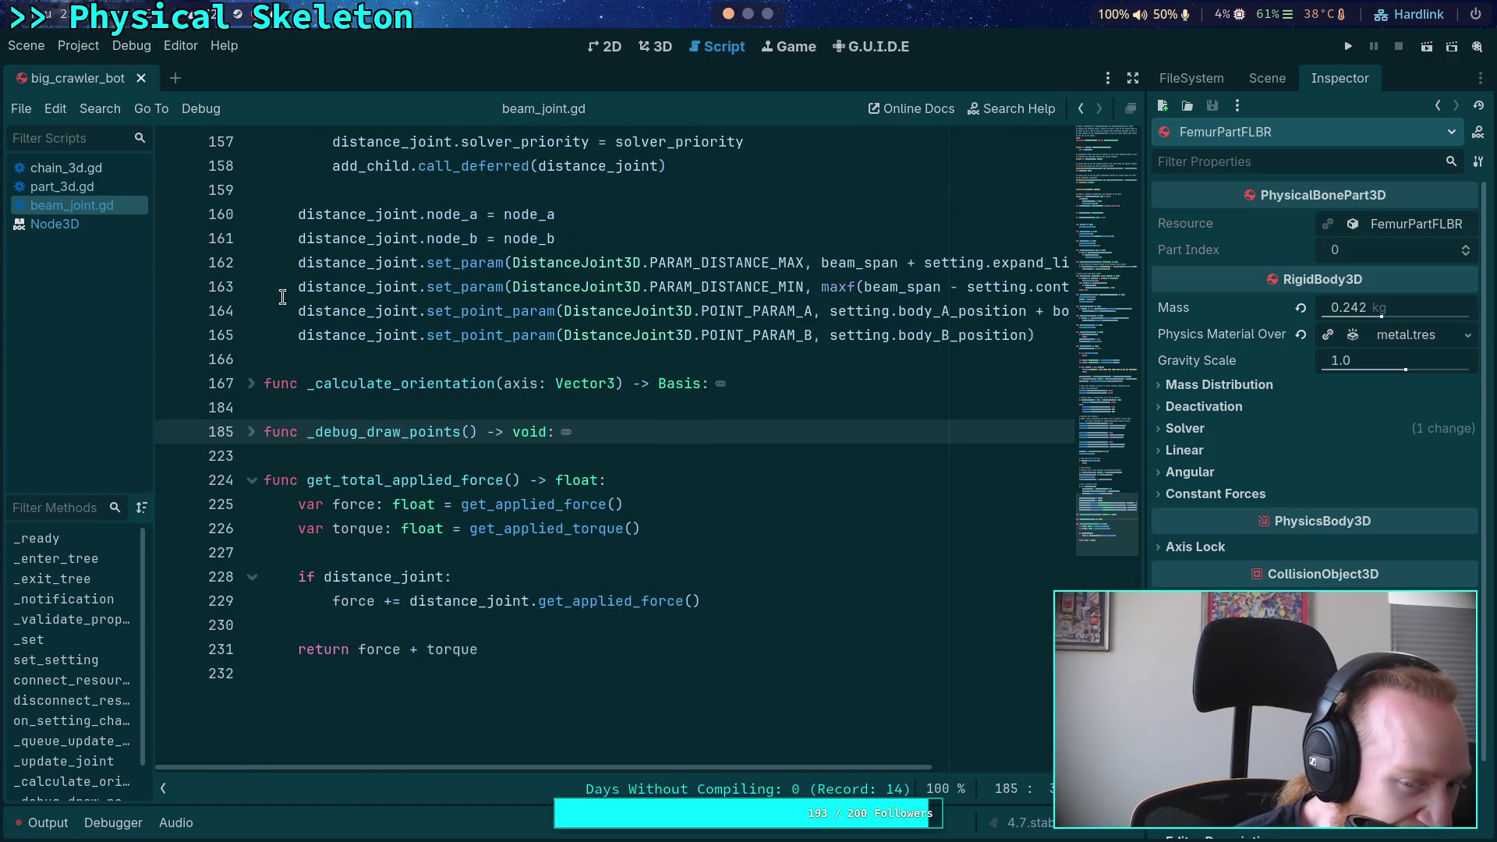
left_click(251, 480)
scroll(289, 398, "up", 1)
scroll(300, 398, "up", 2)
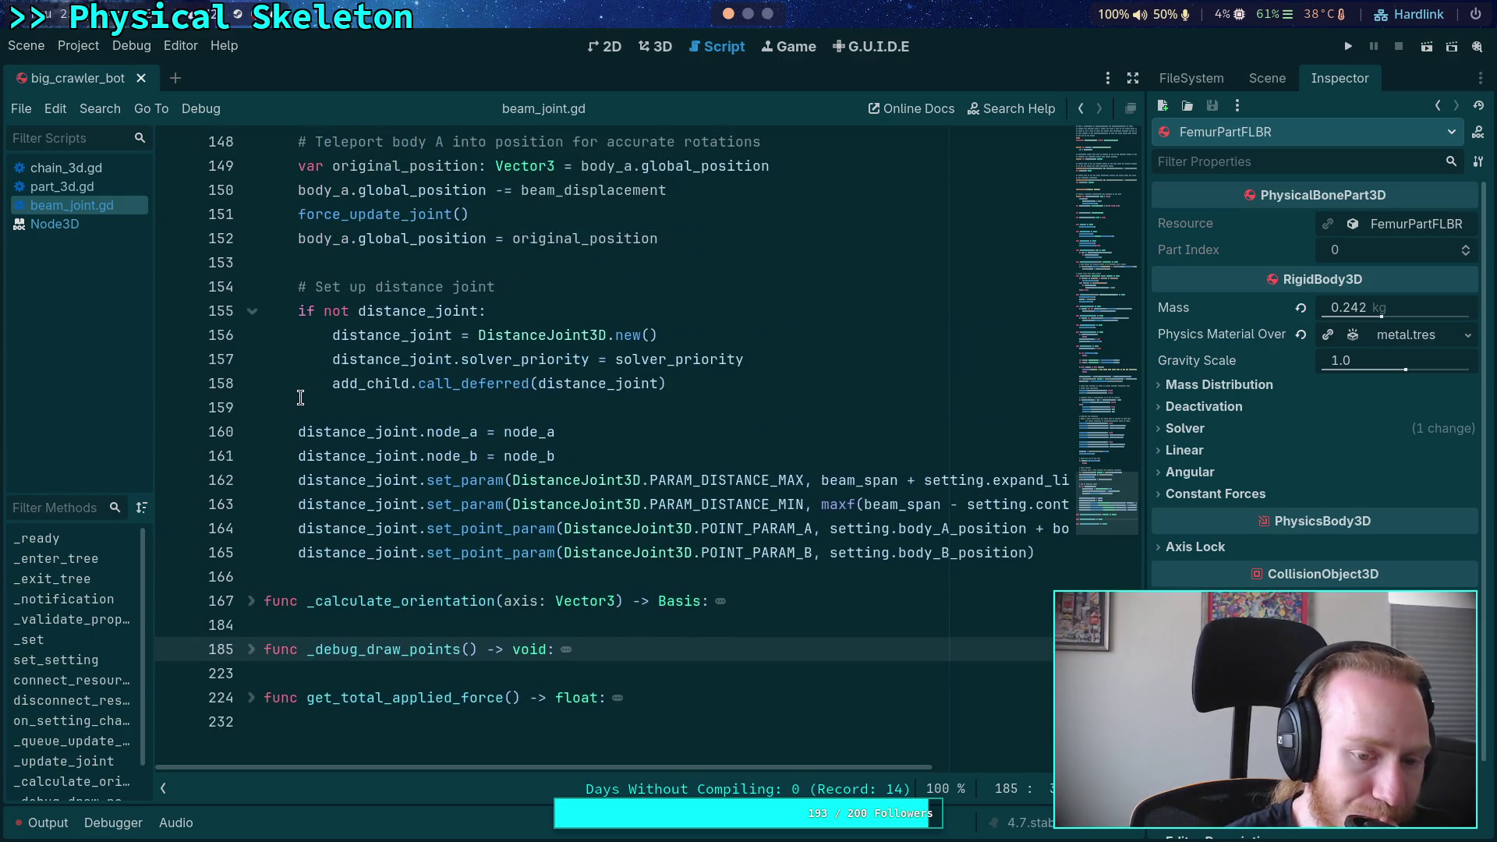
left_click(251, 600)
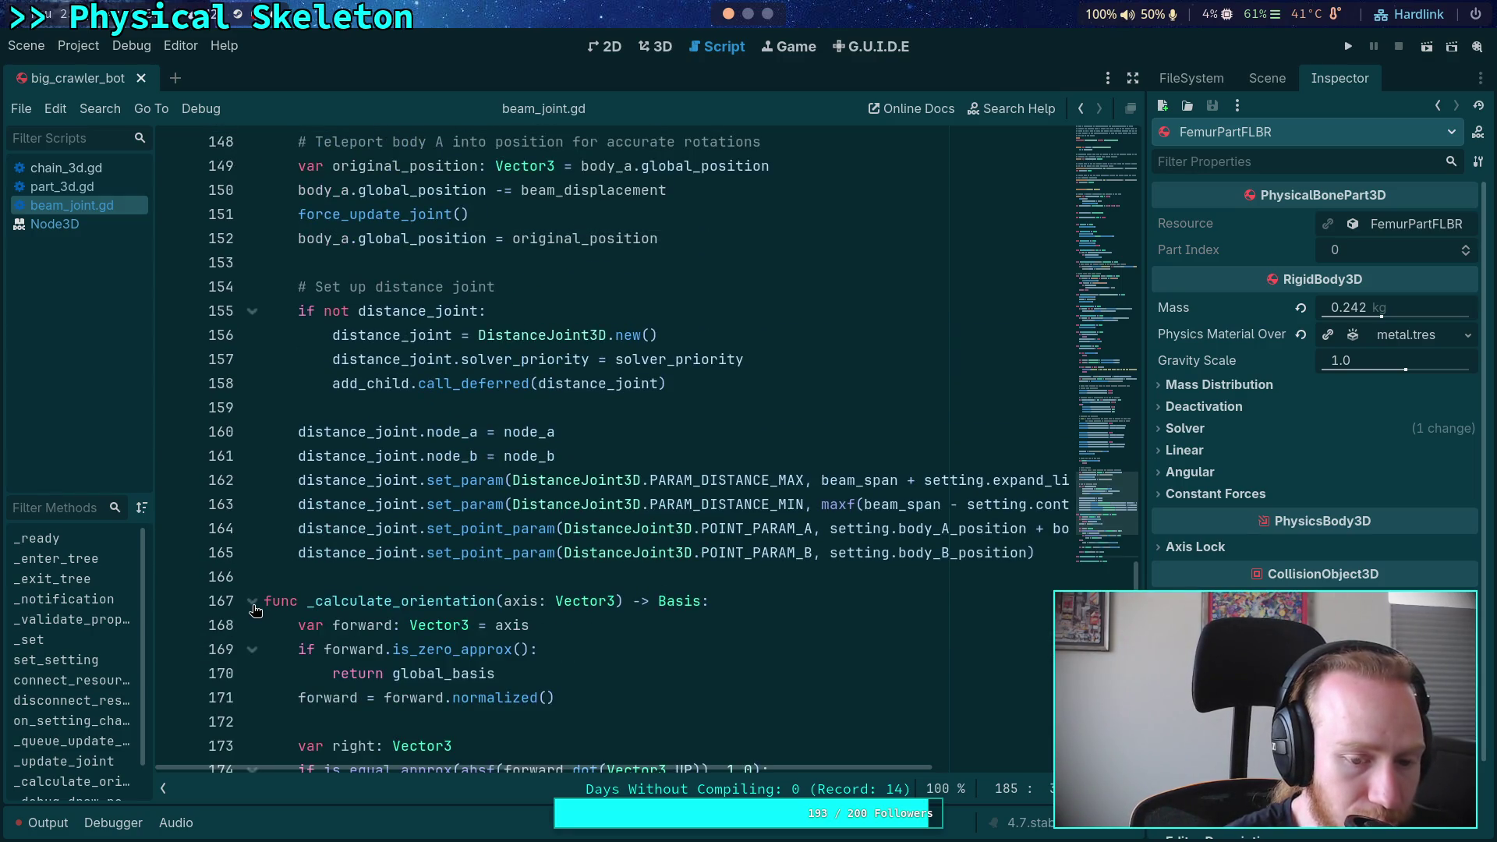
scroll(255, 579, "down", 4)
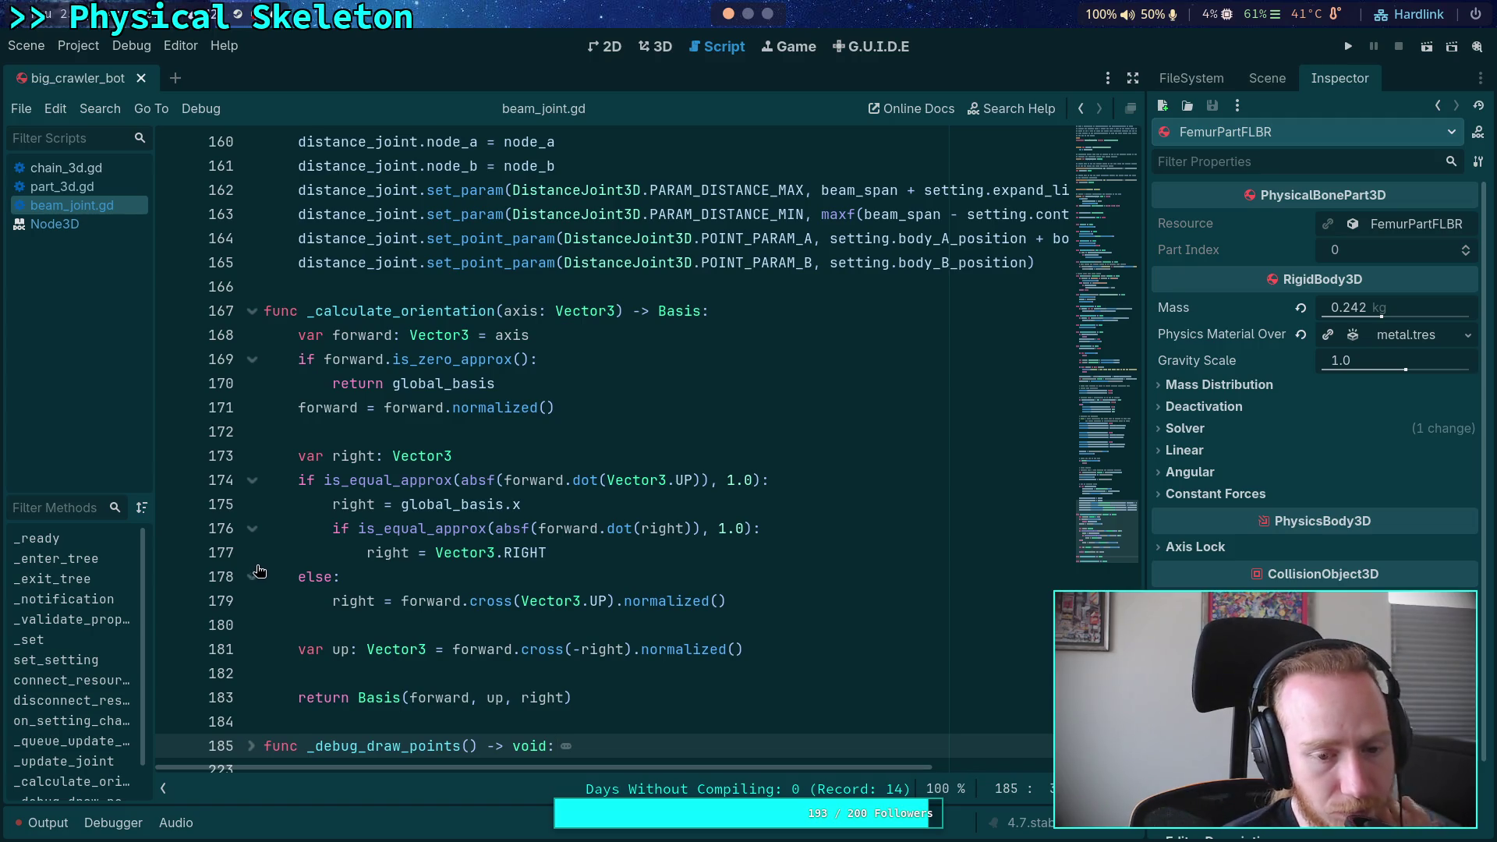
left_click(251, 311)
Scroll up to the variable declarations and select the beam_angle variable name
scroll(392, 399, "up", 15)
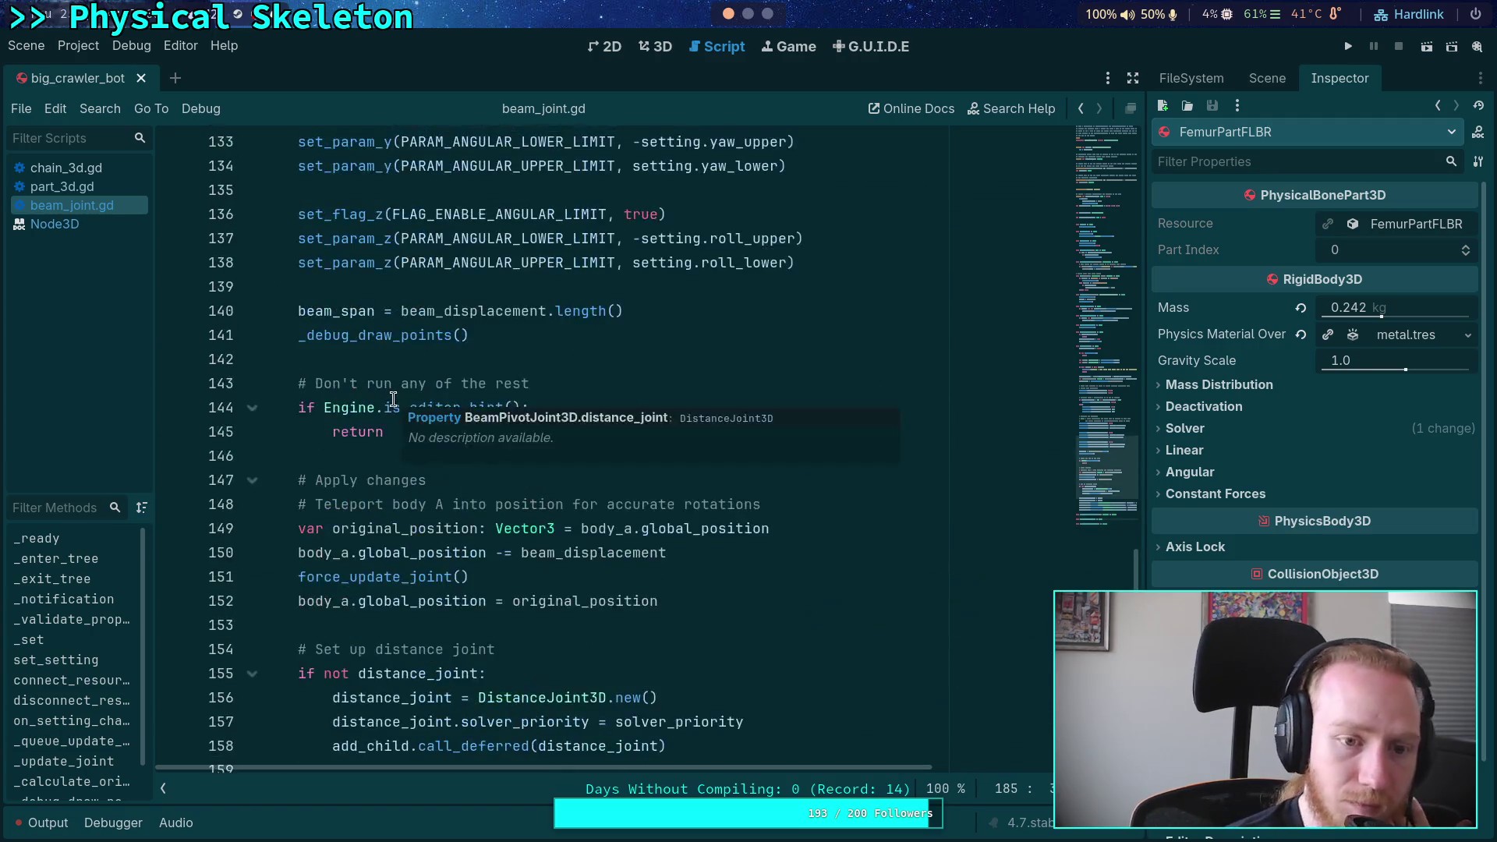
scroll(393, 399, "up", 5)
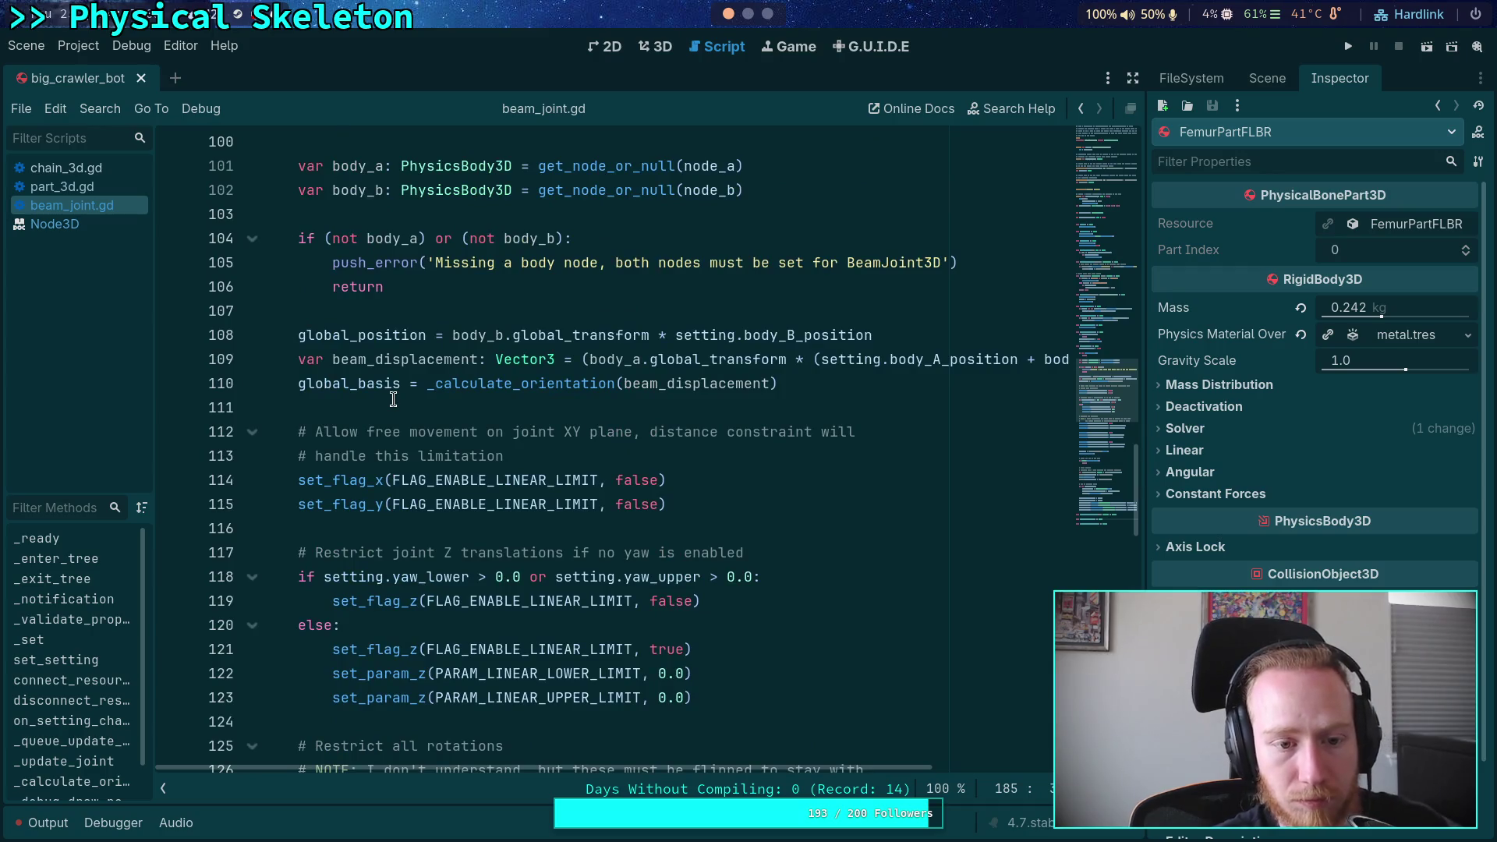
scroll(393, 400, "up", 5)
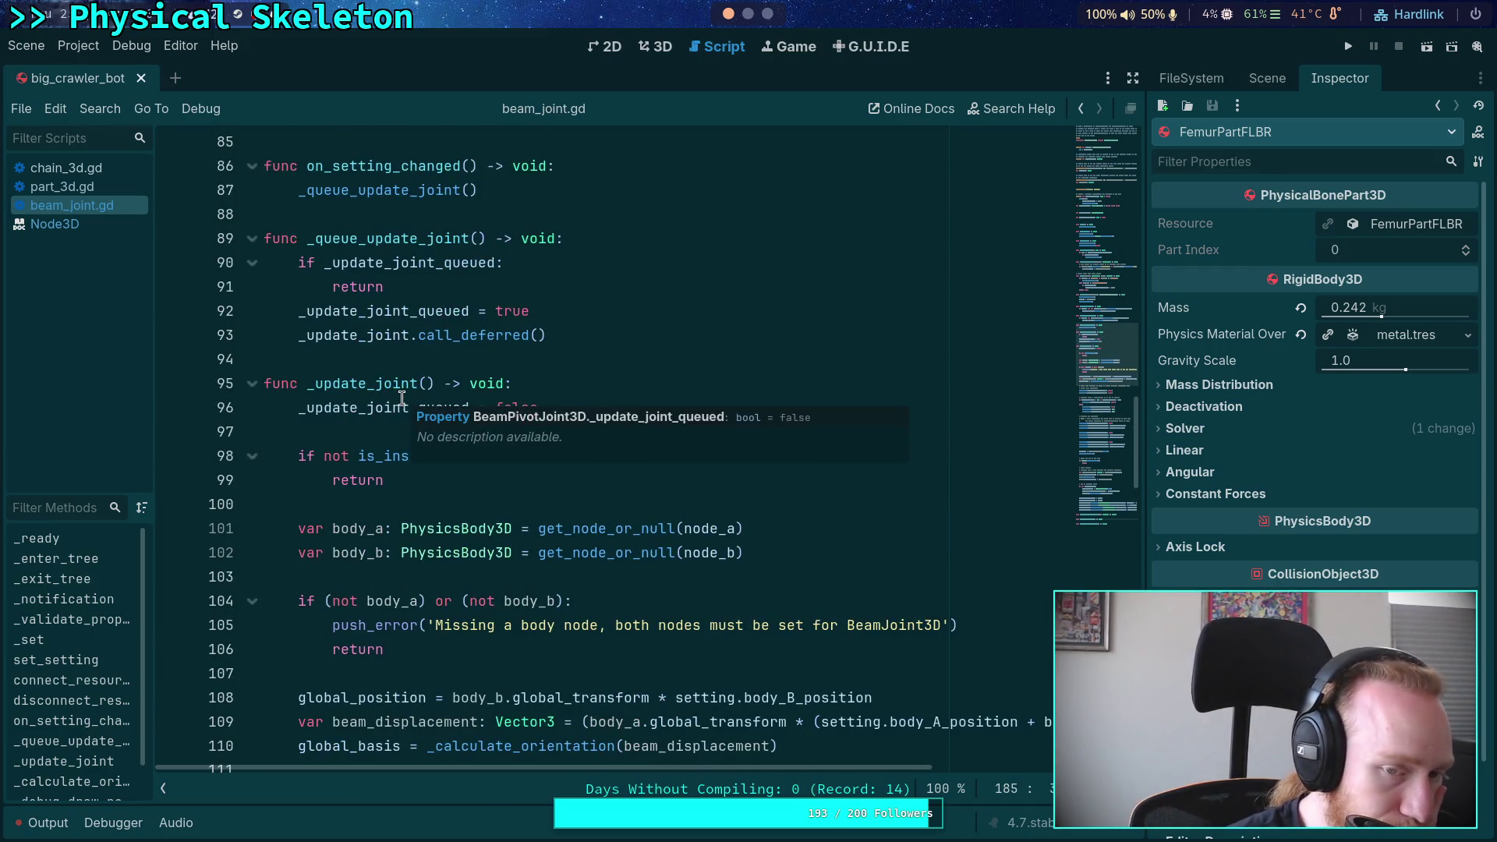
scroll(705, 372, "up", 2)
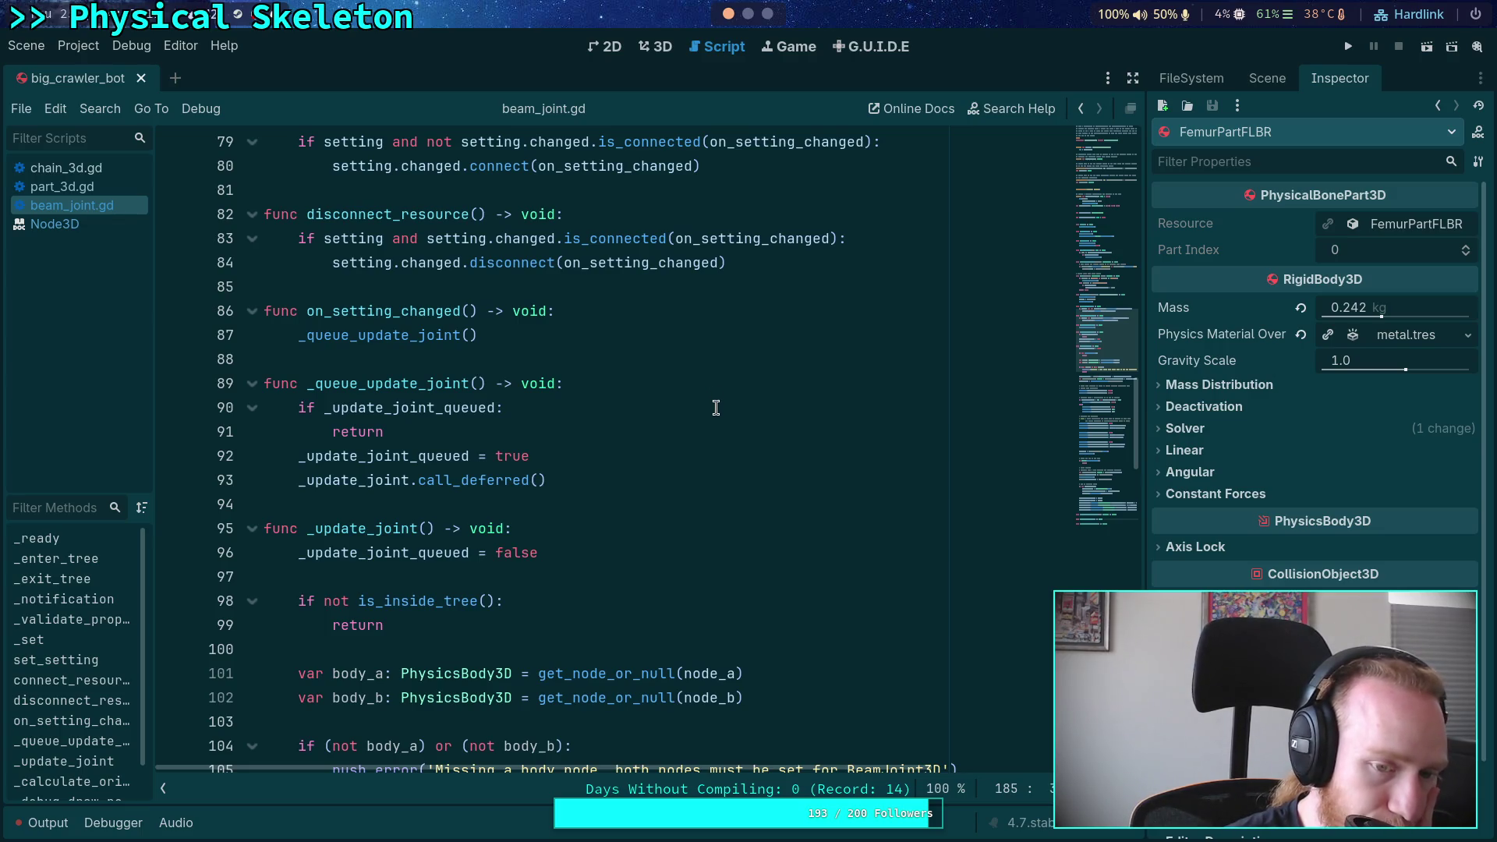
scroll(716, 408, "up", 2)
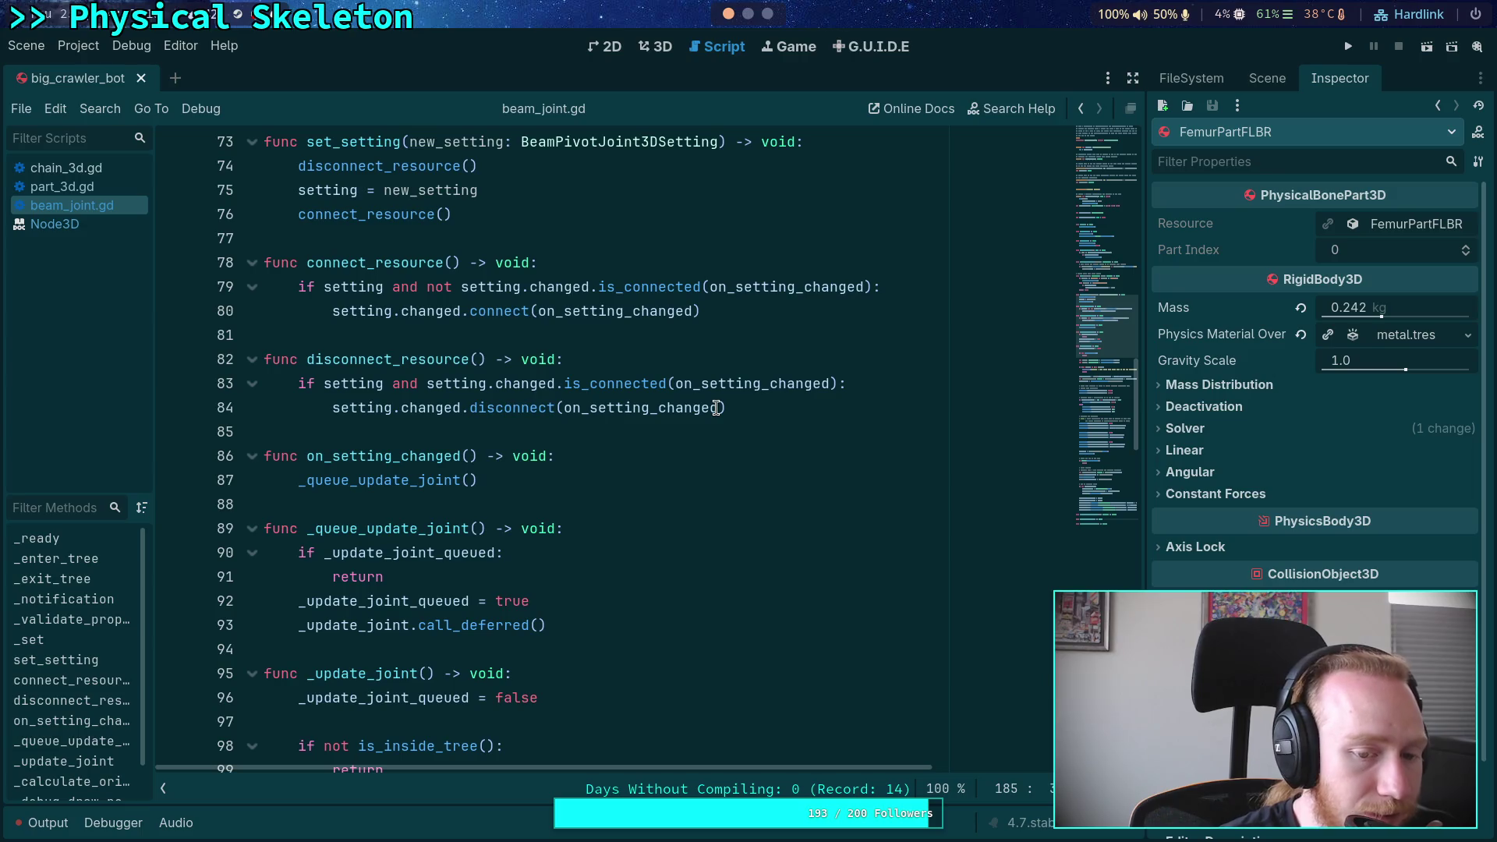
scroll(716, 407, "up", 9)
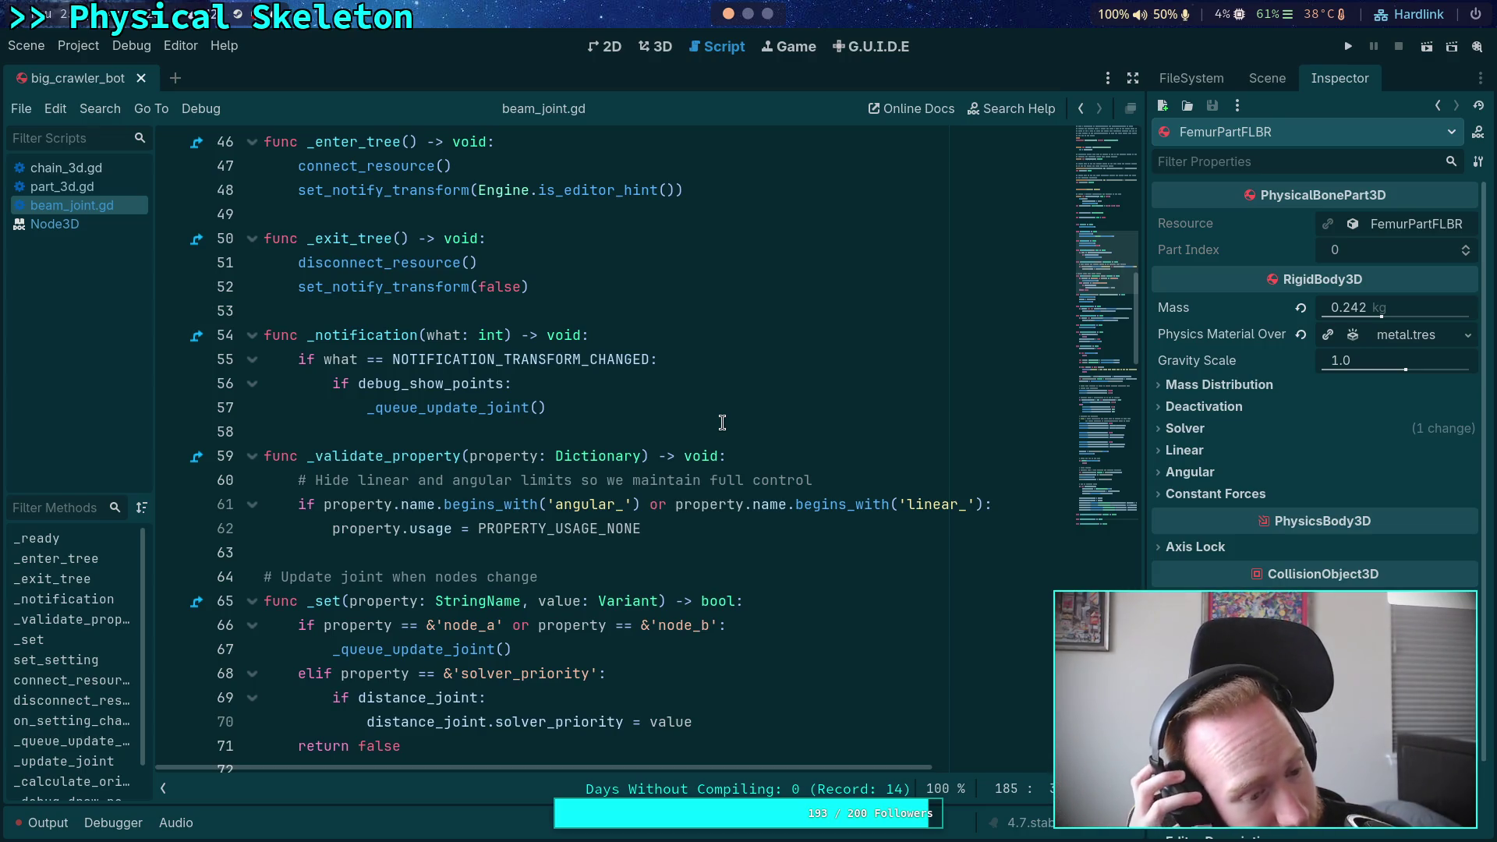
scroll(722, 423, "up", 8)
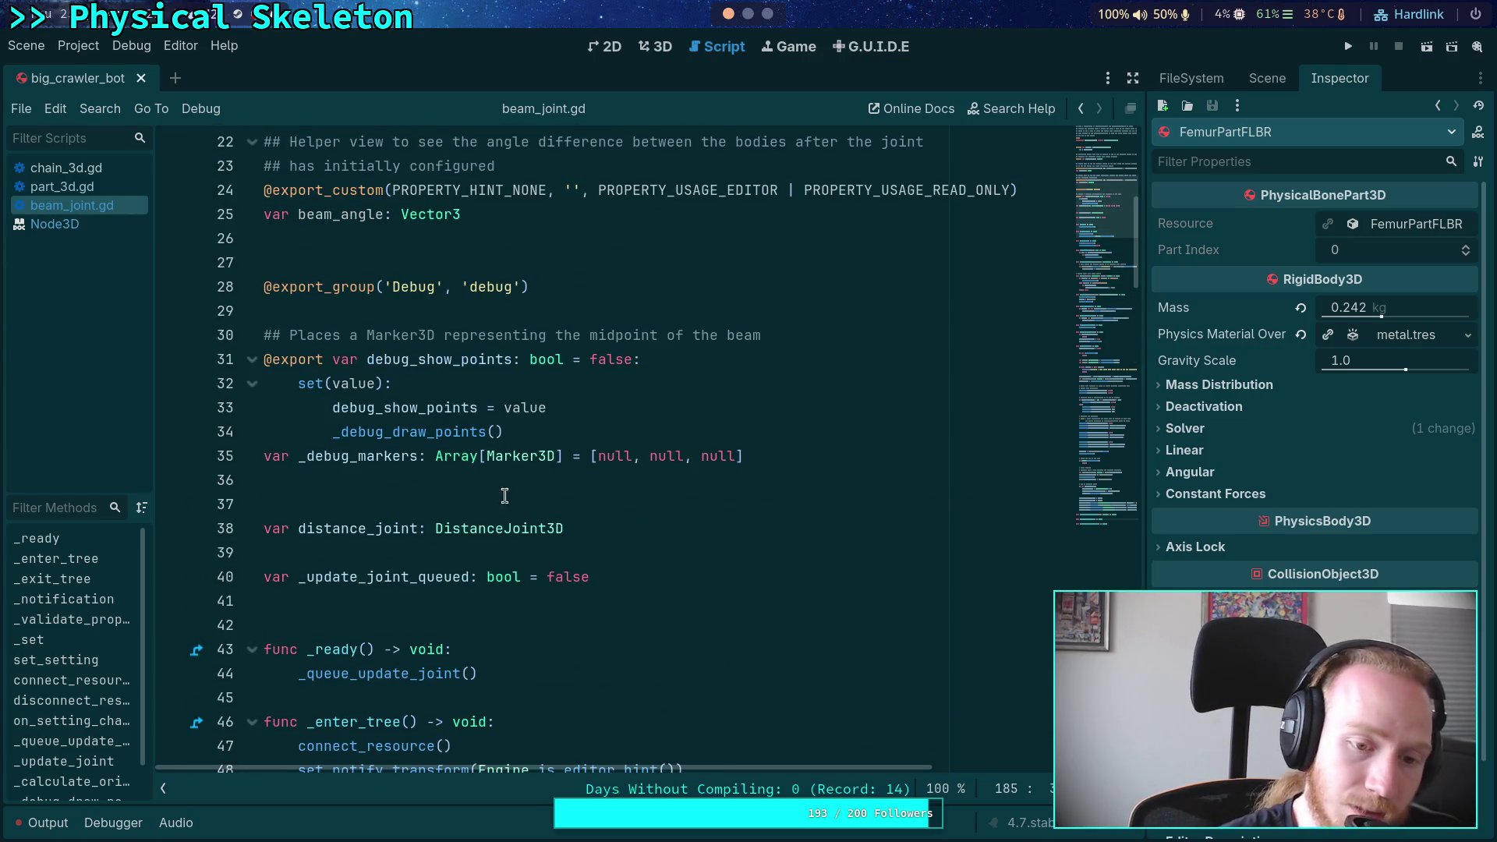
scroll(358, 414, "up", 2)
double_click(361, 357)
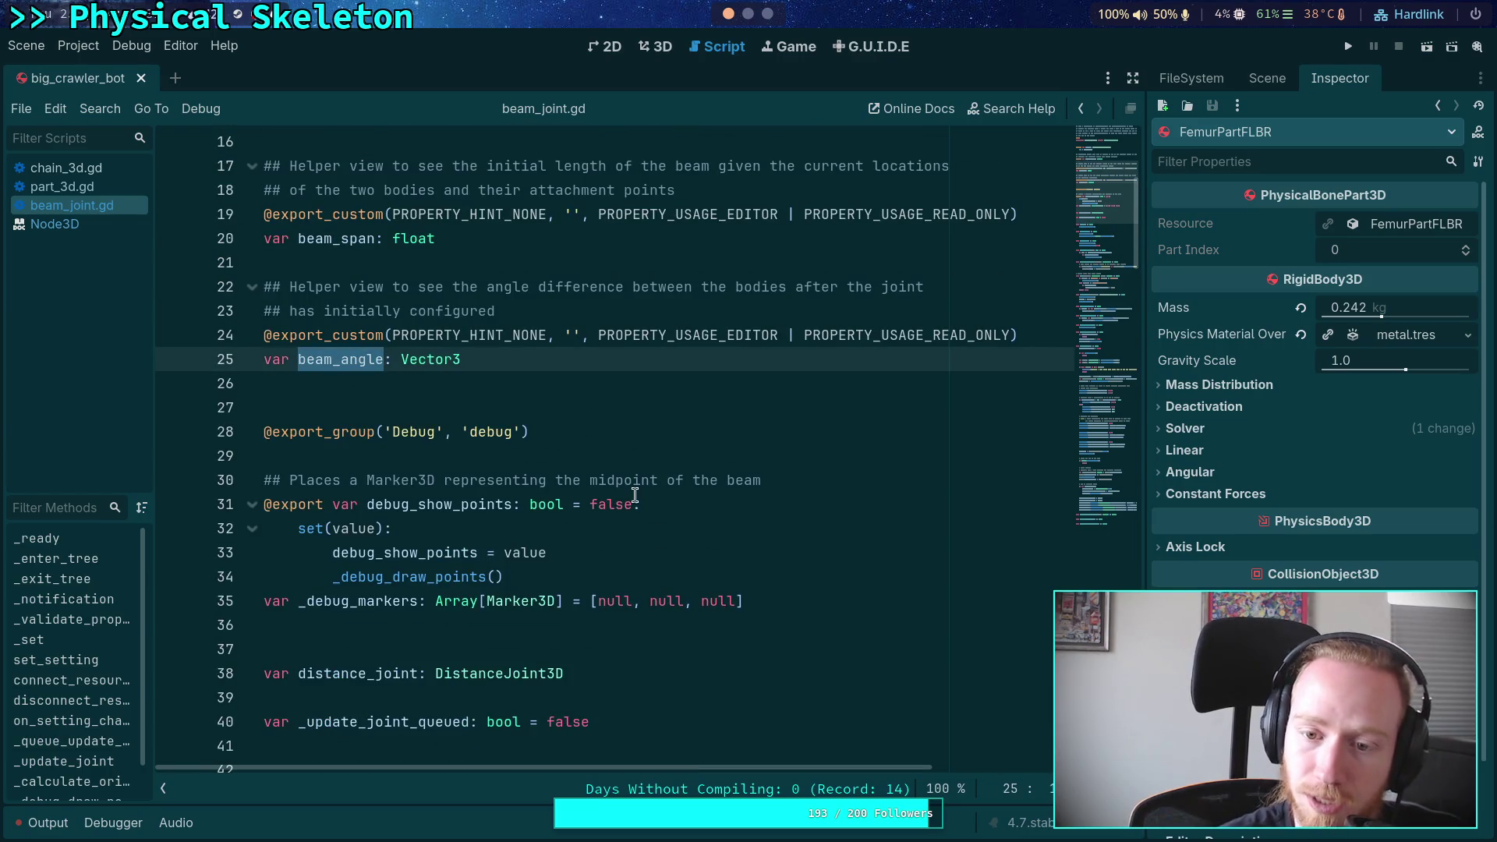
scroll(635, 495, "down", 5)
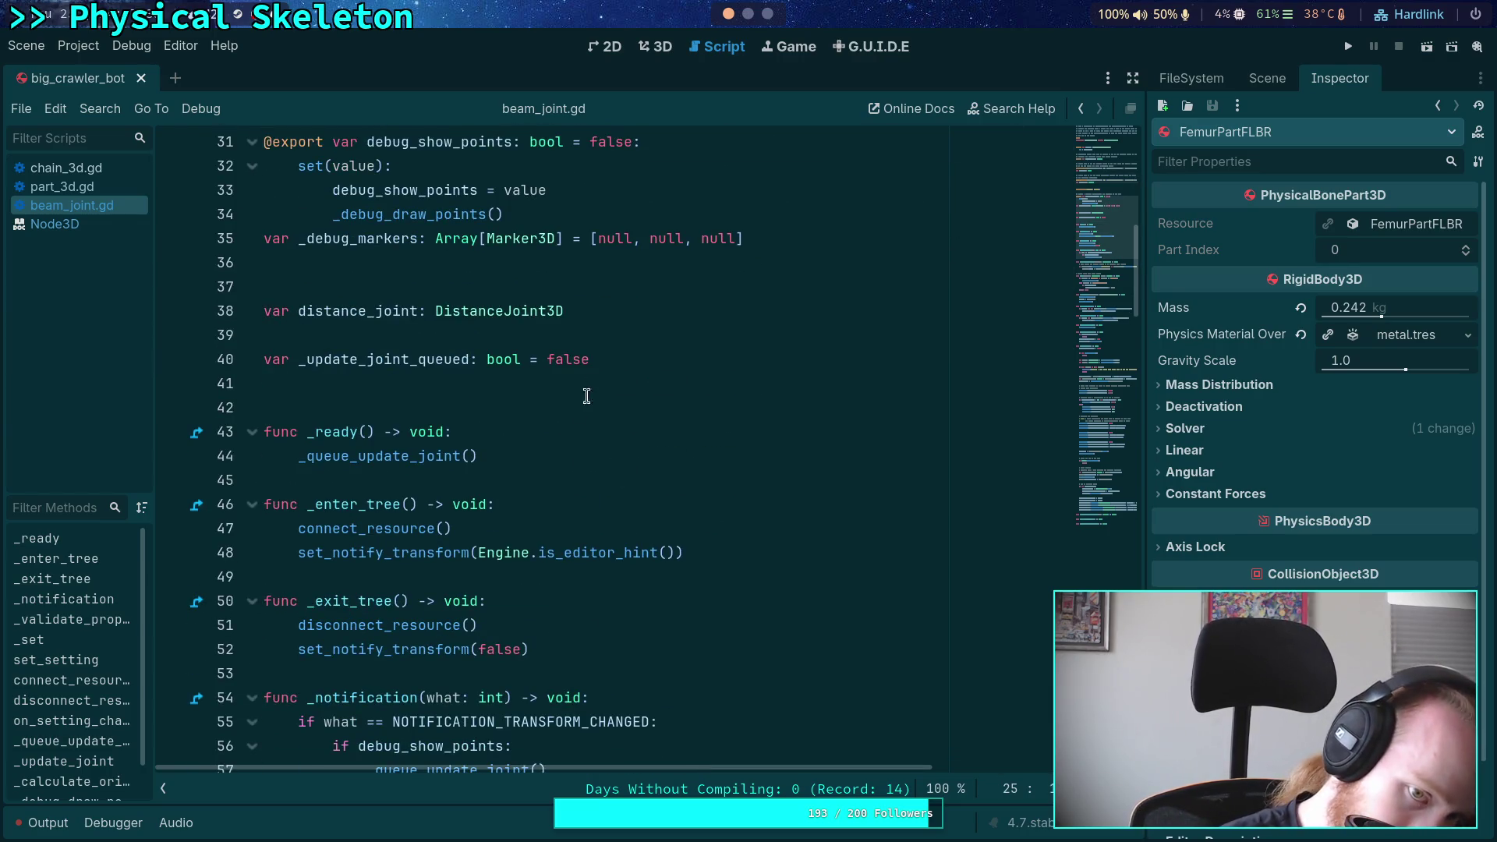
left_click(657, 346)
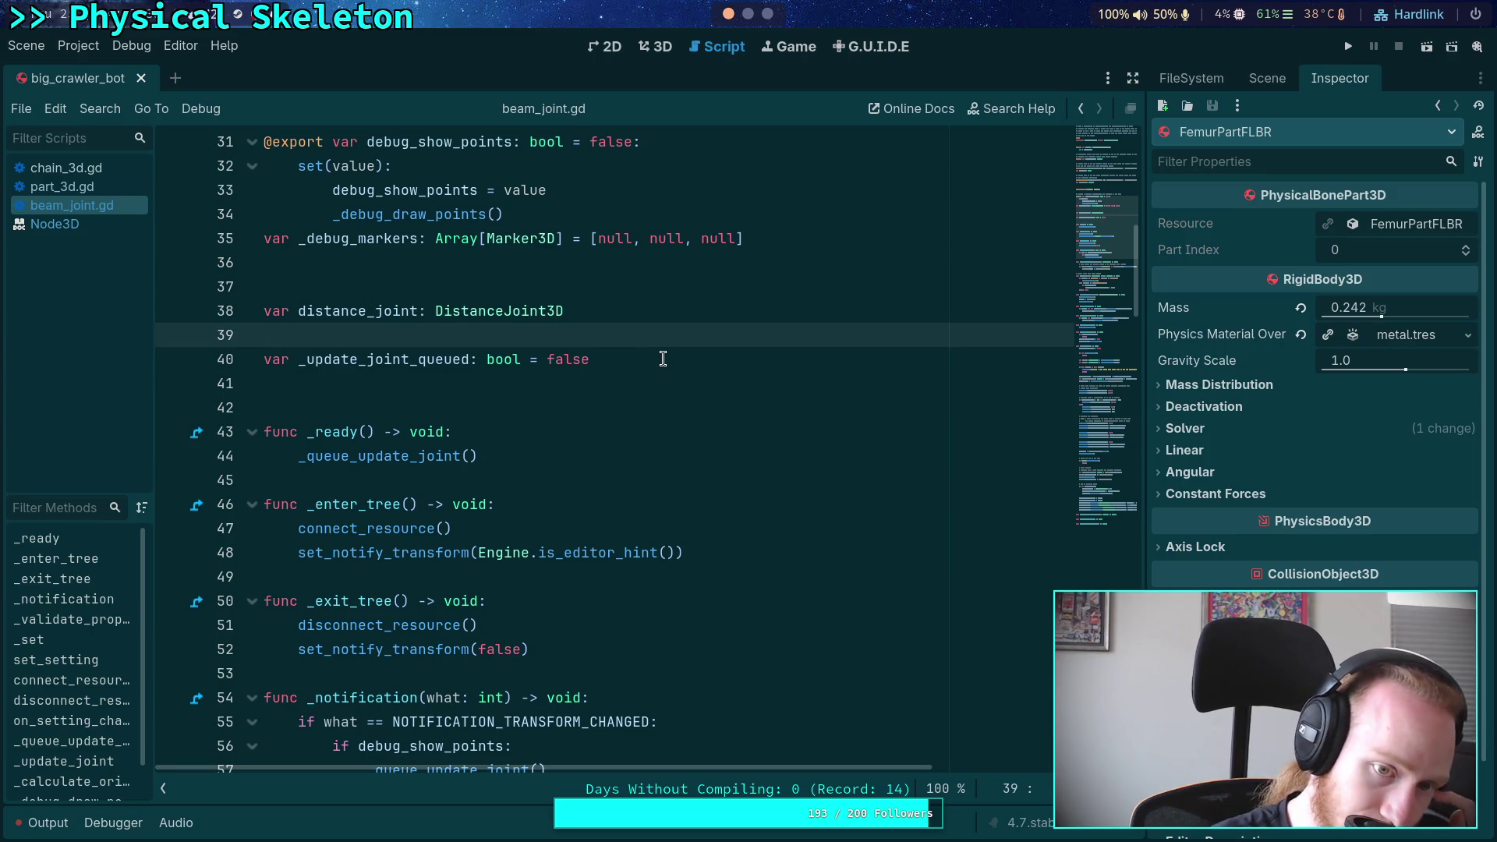
Start a new declaration after line 40, then discard it
left_click(663, 359)
key("Return")
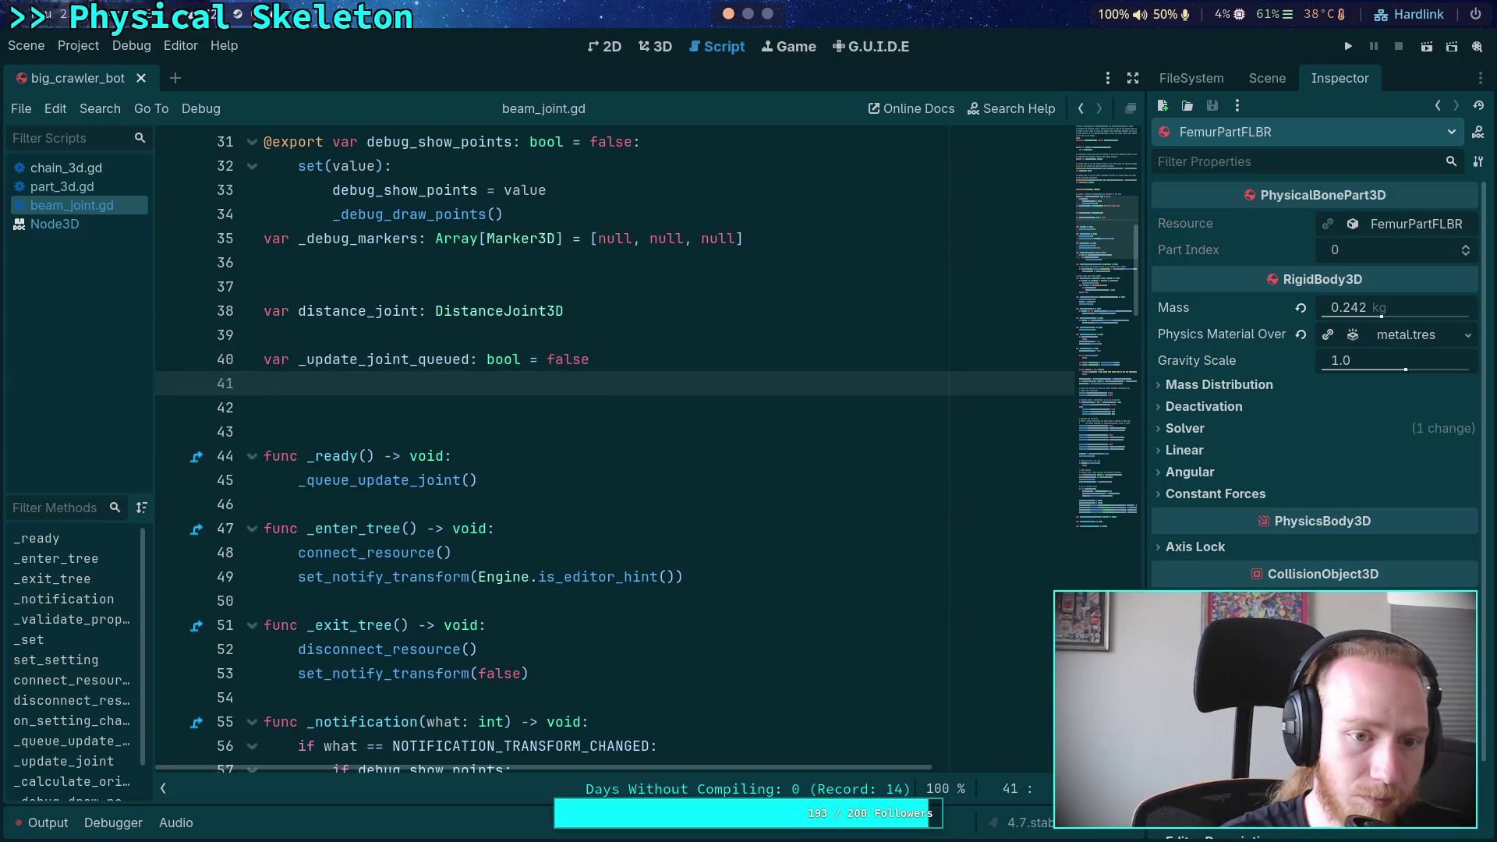
type("var _")
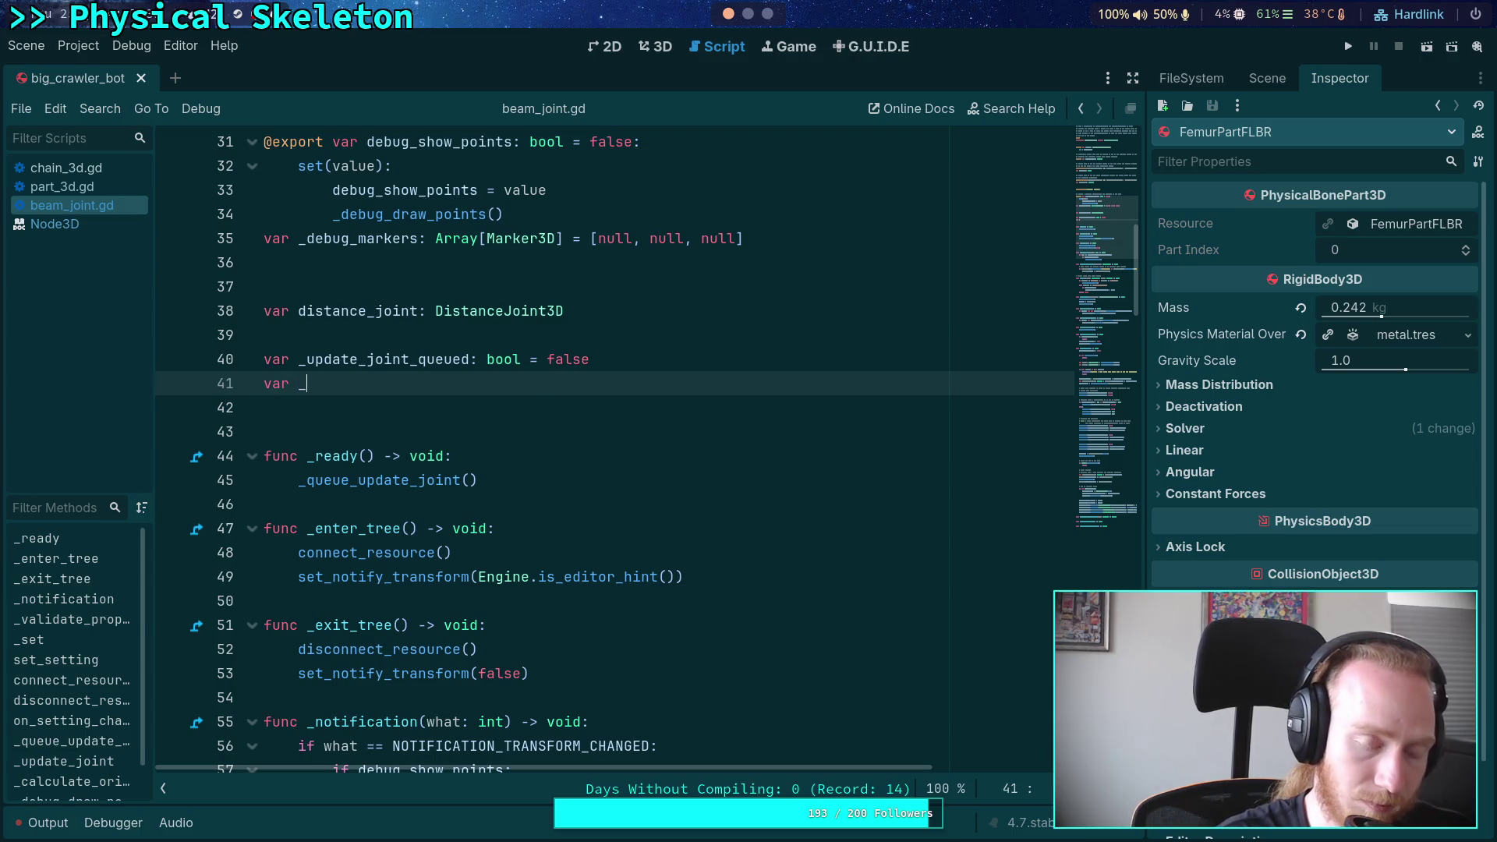
key("BackSpace")
key("BackSpace")
key("BackSpace")
scroll(502, 357, "up", 5)
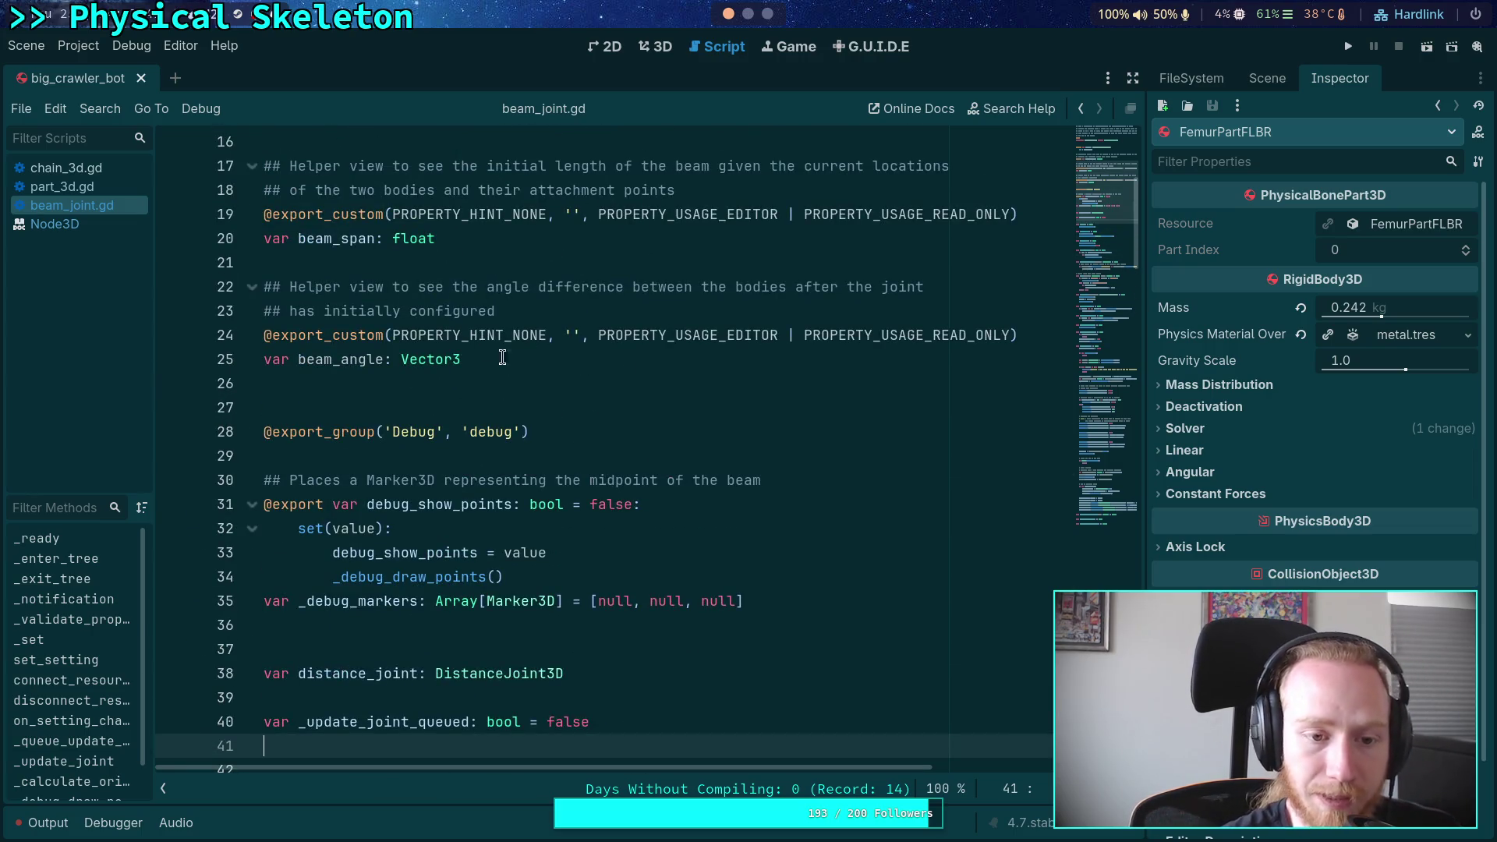
Insert line 26 below beam_angle declaring _beam_initial_orientation with type Quaternion
left_click(502, 358)
key("Return")
type("var _")
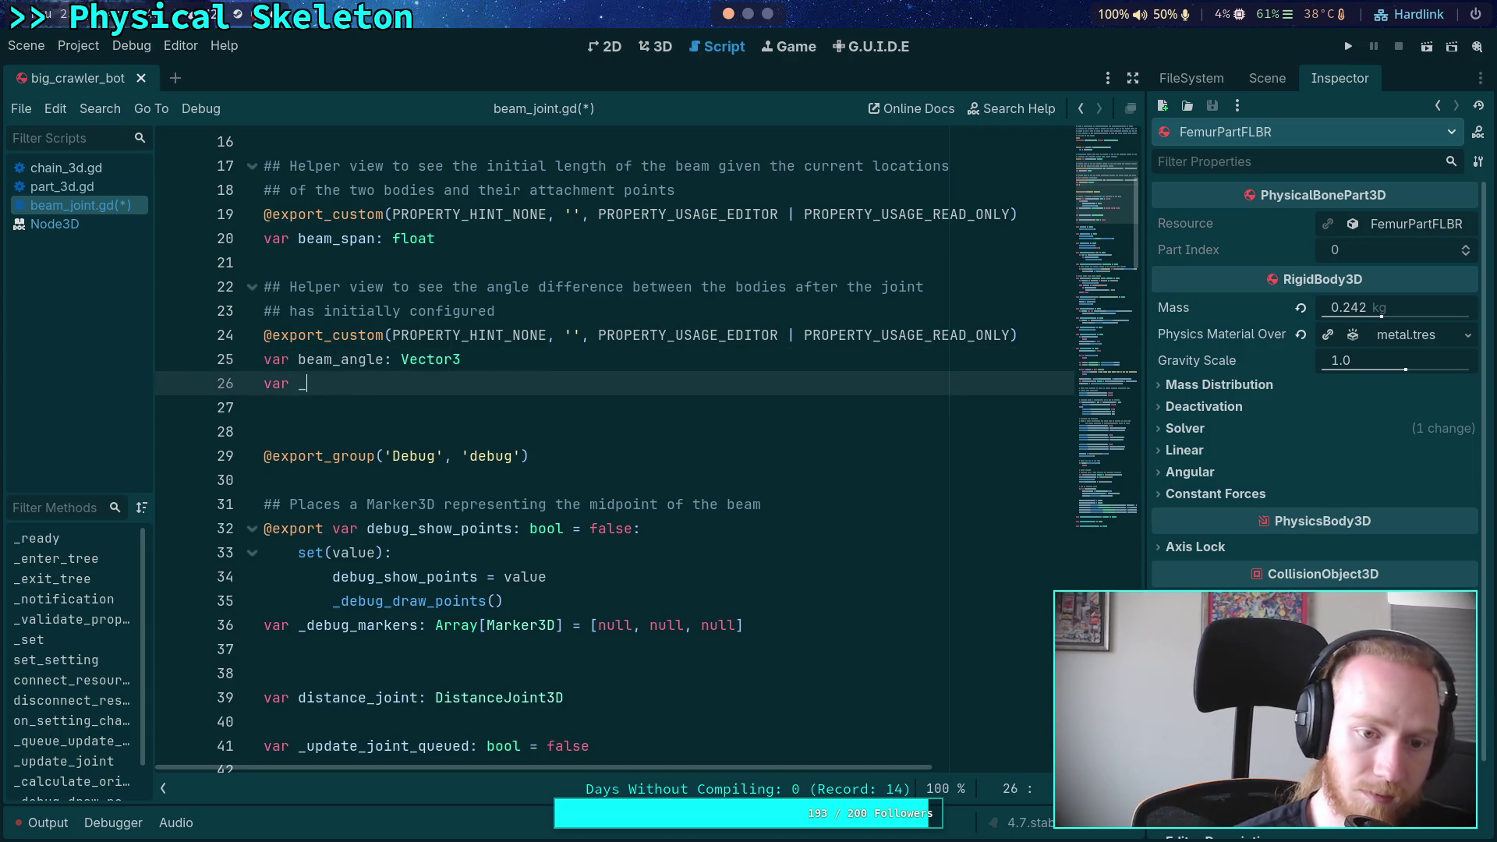
type("initial_angle")
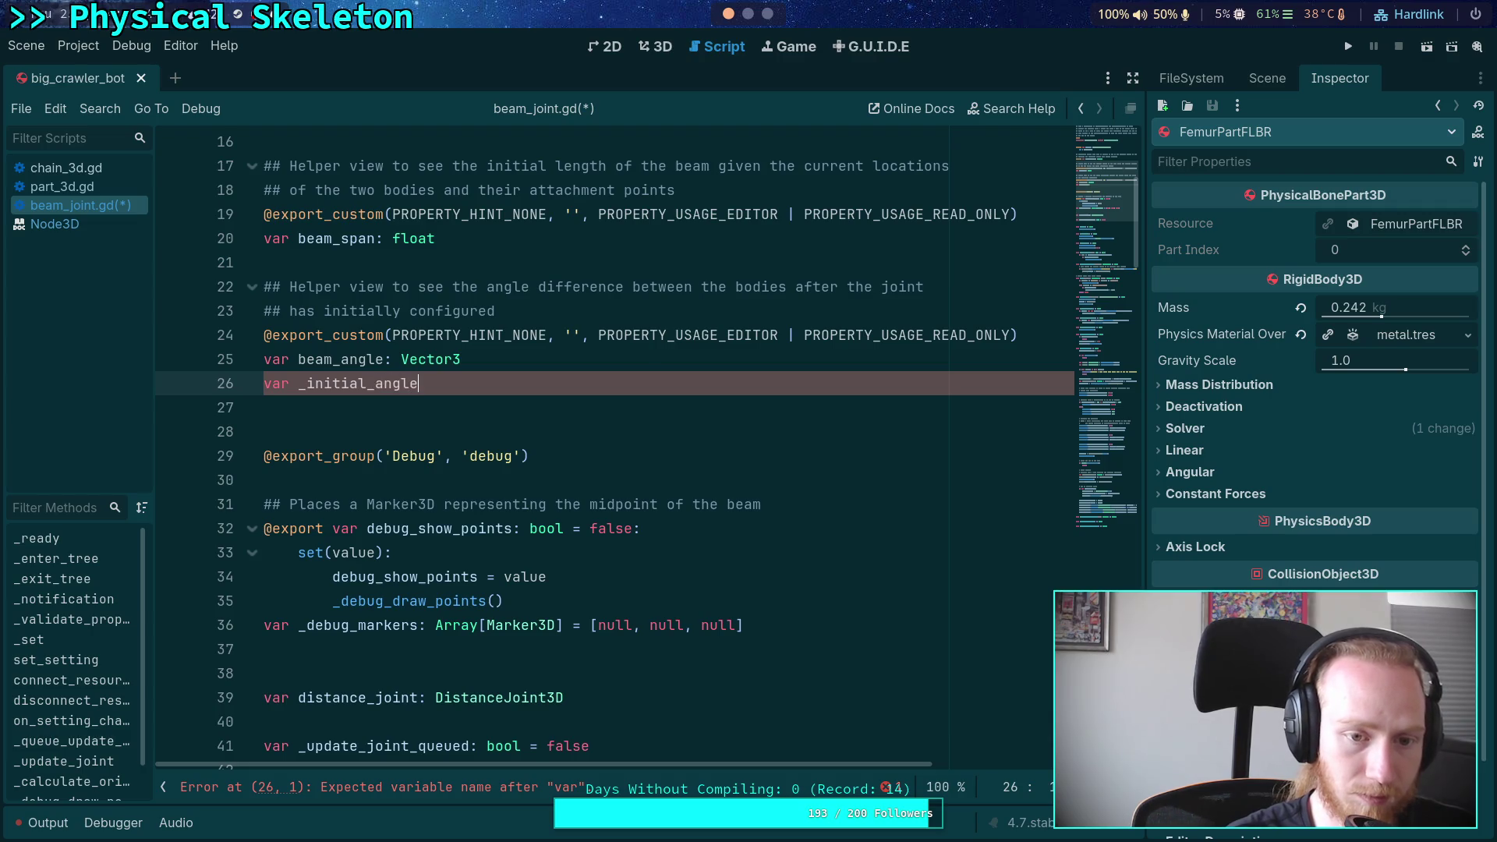
type("beam_")
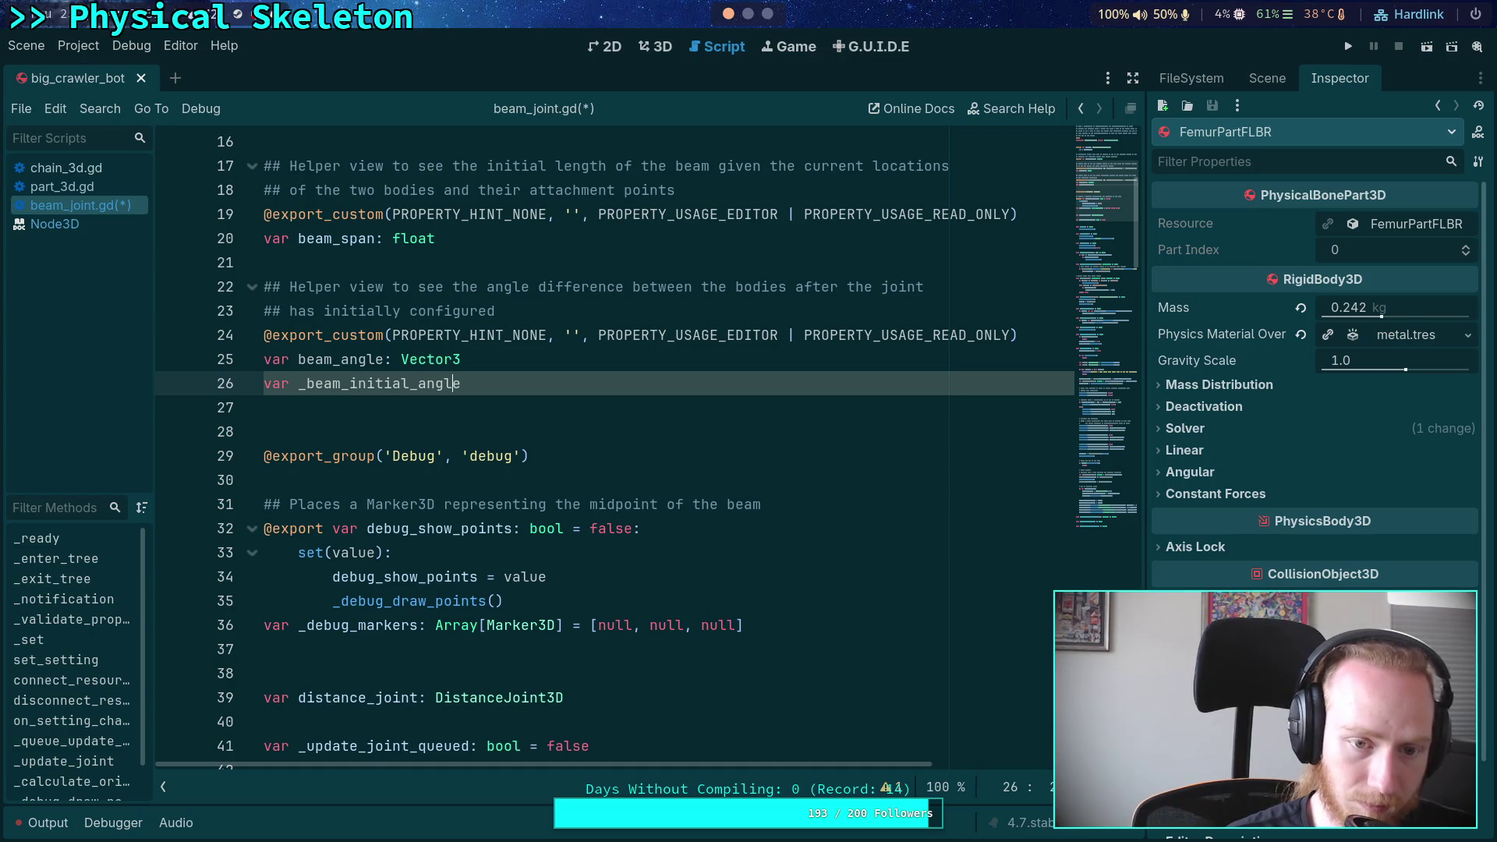
type("Quat")
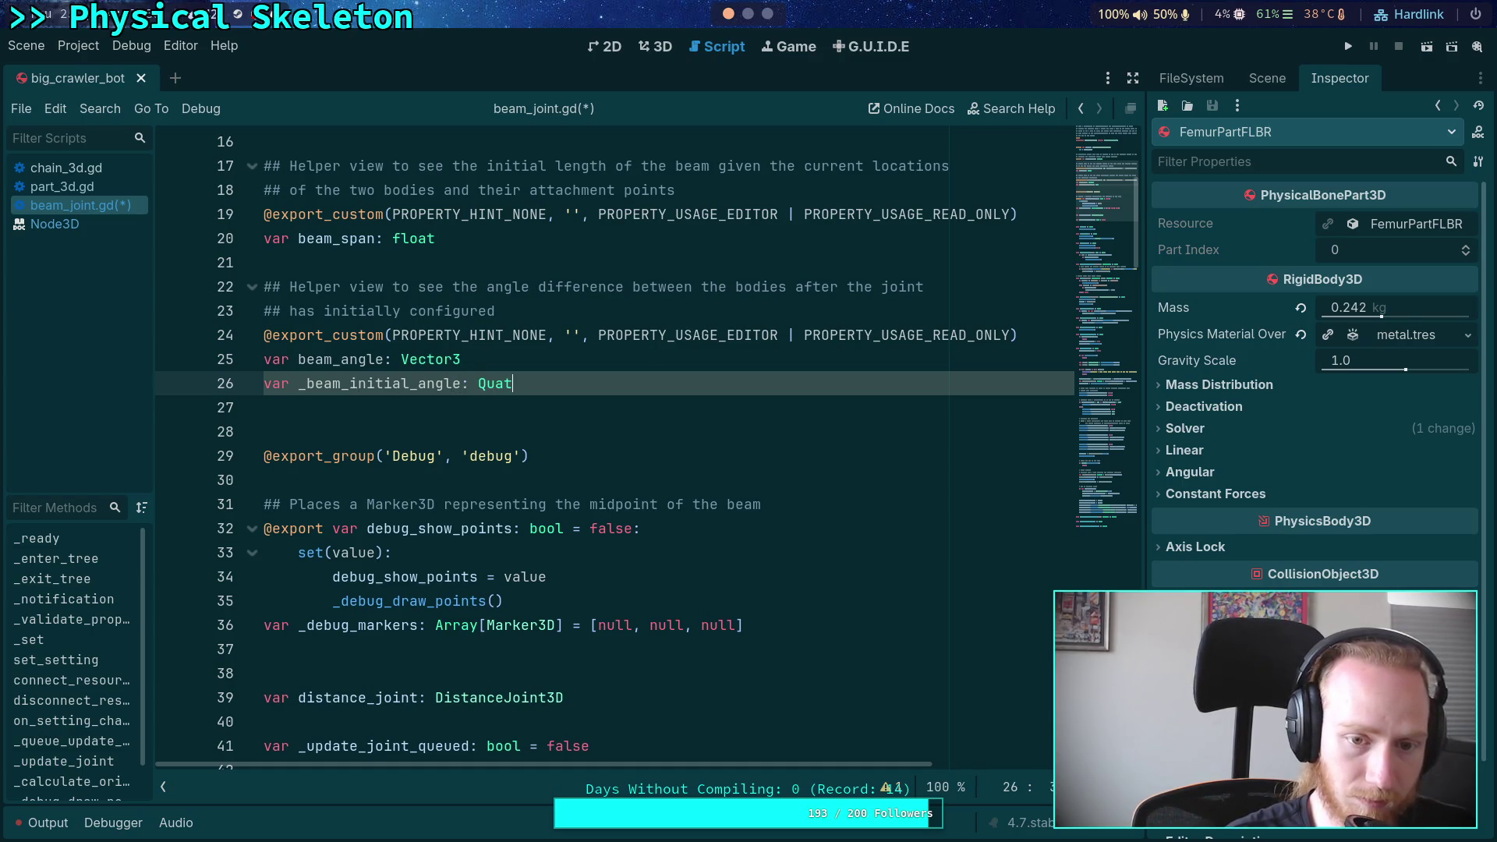
key("BackSpace")
key("BackSpace")
key("BackSpace")
key("BackSpace")
key("BackSpace")
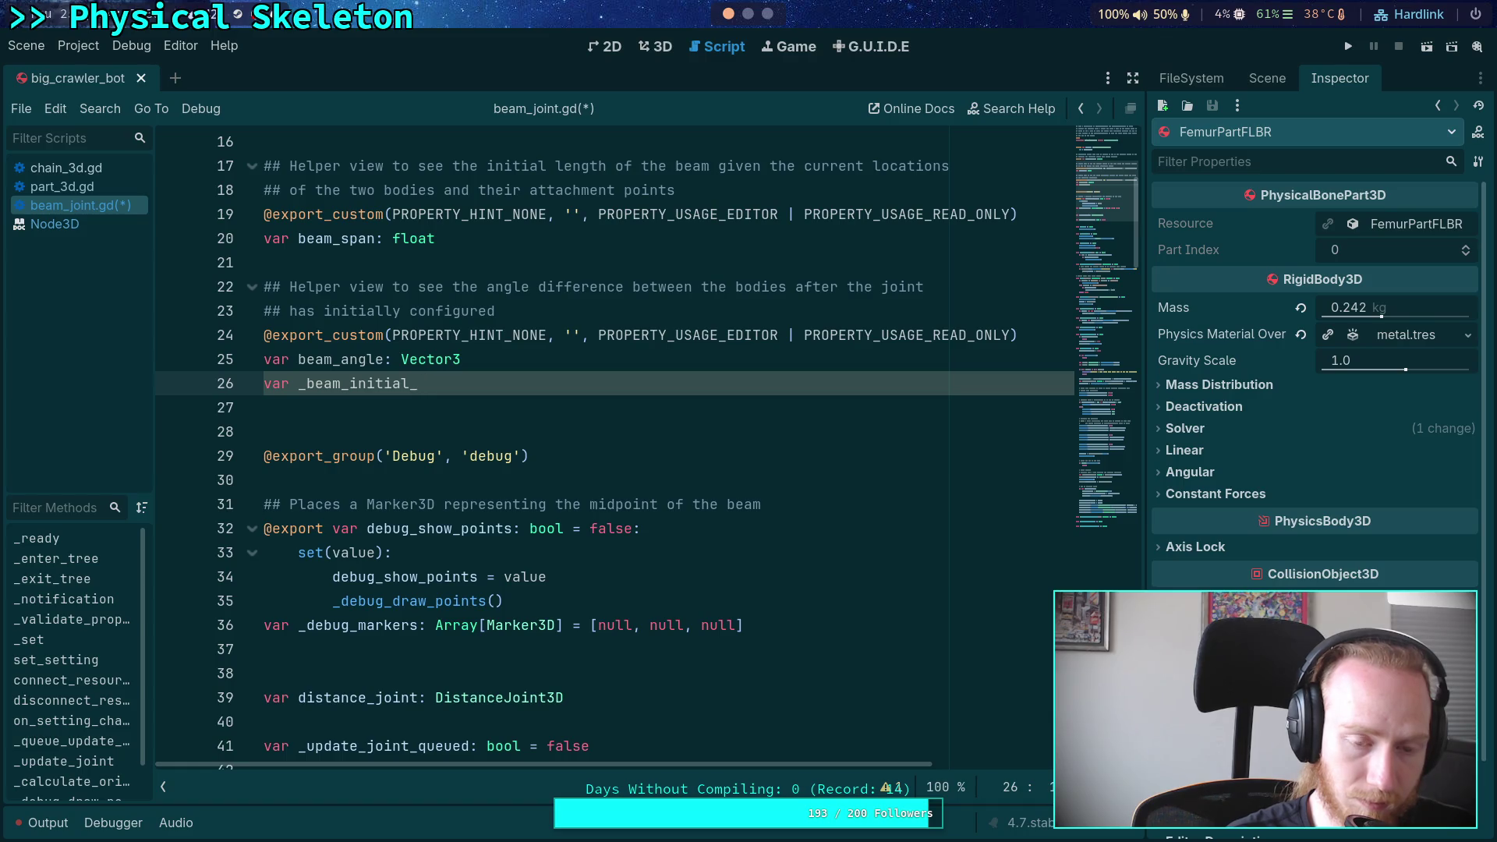
type("orientation: QJ")
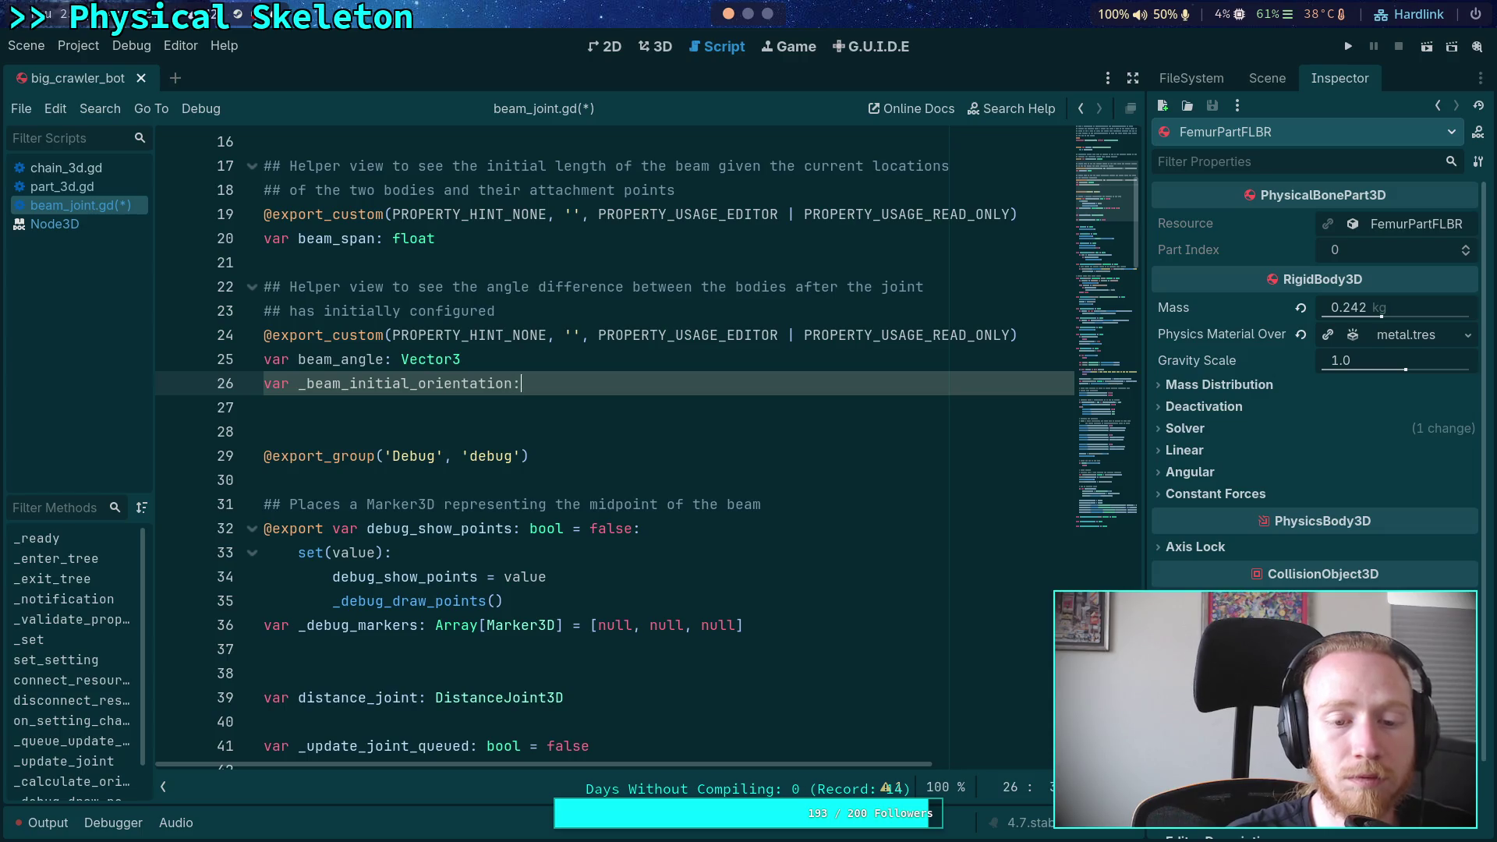
key("BackSpace")
type("uta")
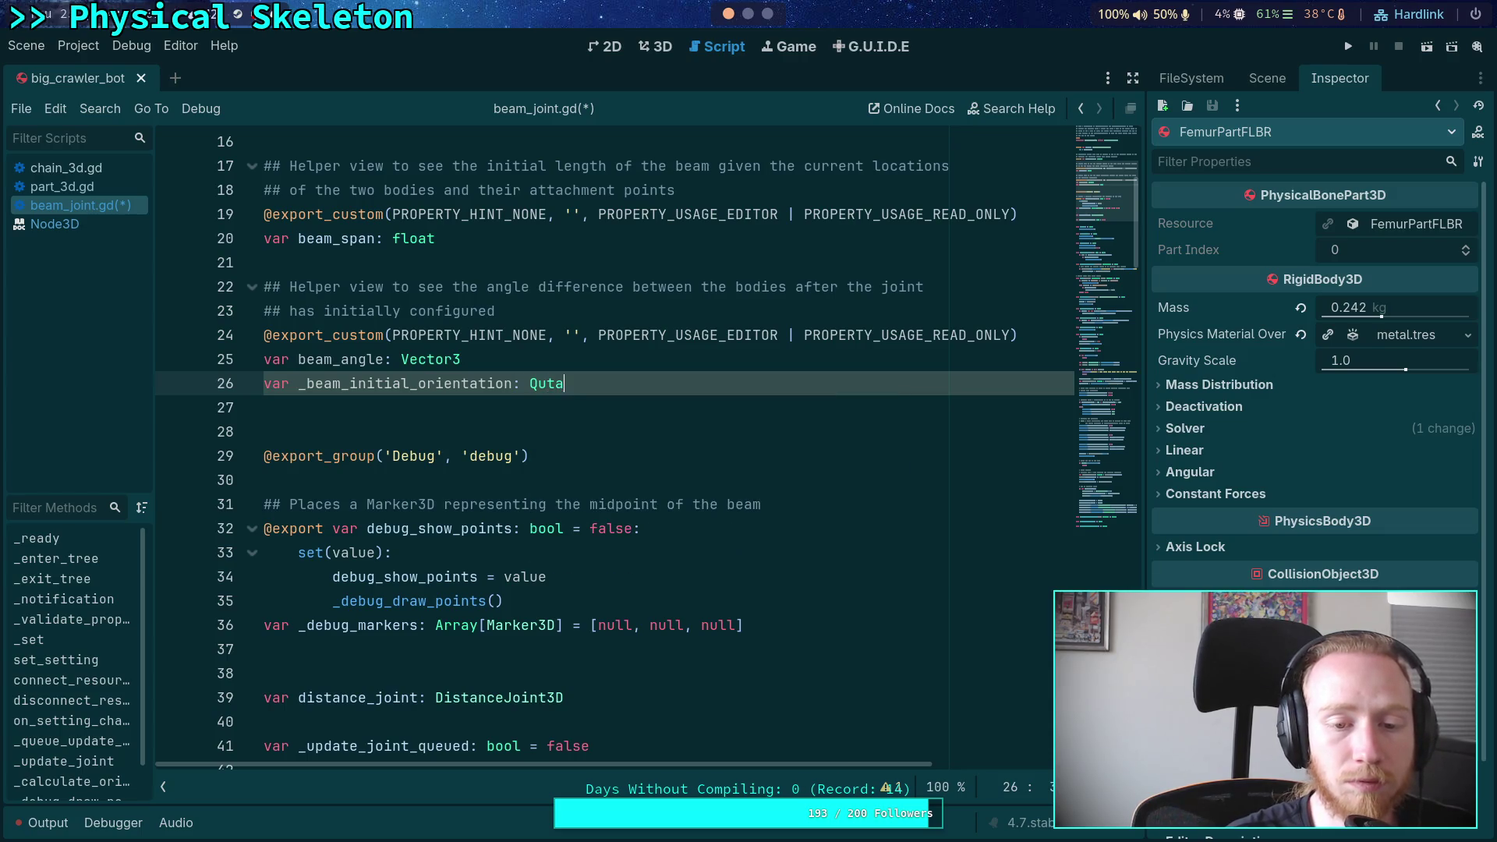
key("Return")
Initialize _beam_initial_orientation to Quaternion(0, 0, 0, 0), correcting a wrong autocomplete insertion
type("= Quy")
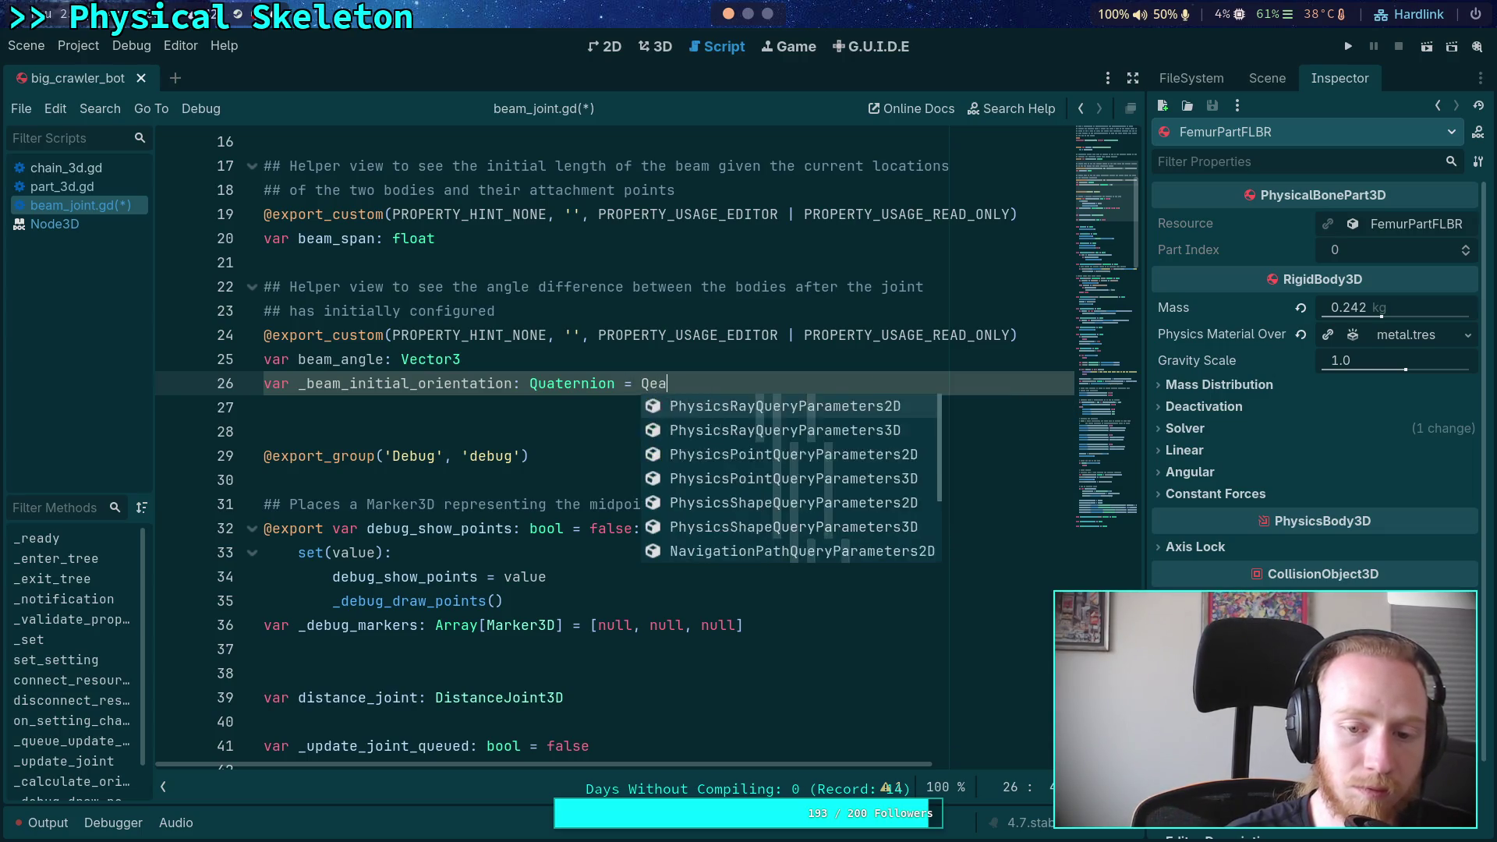
key("Return")
key("ctrl+BackSpace")
type("Qea")
key("BackSpace")
key("BackSpace")
type("ua")
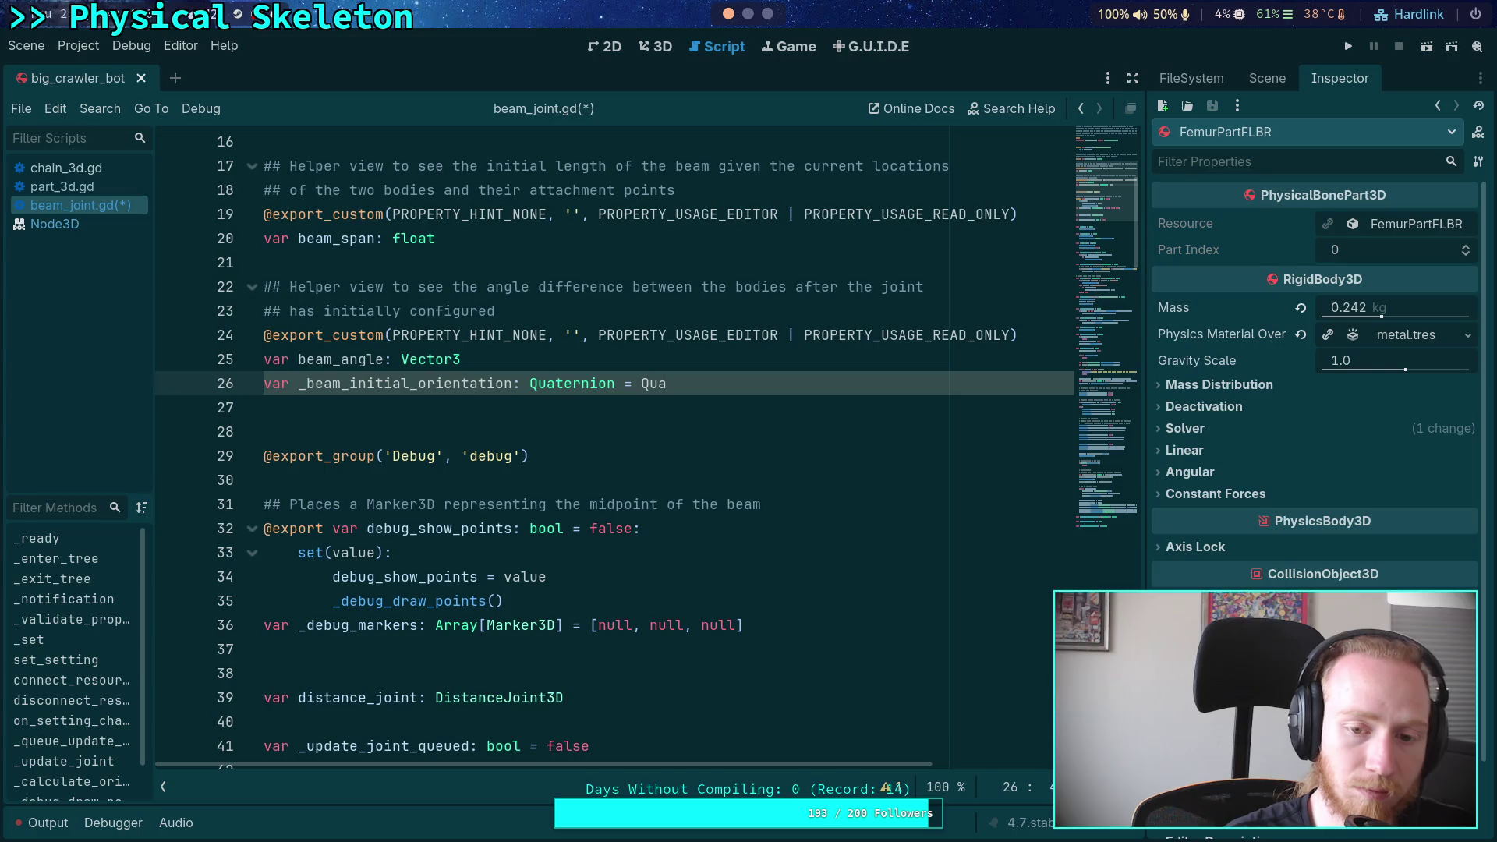
key("Down")
key("Down")
key("Return")
type("(")
type("0, 0, 0,")
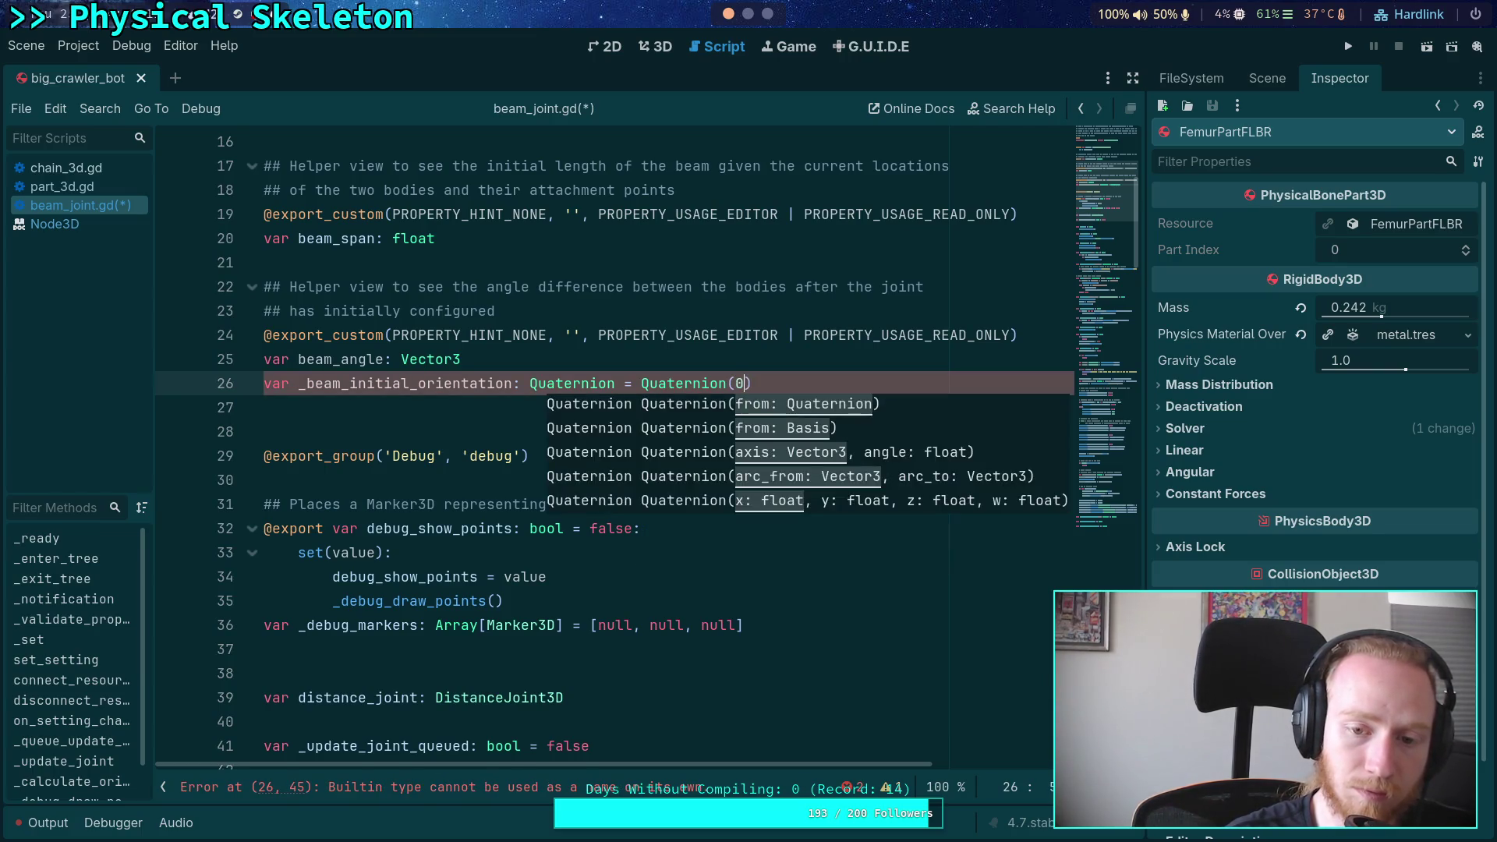
type(" 0")
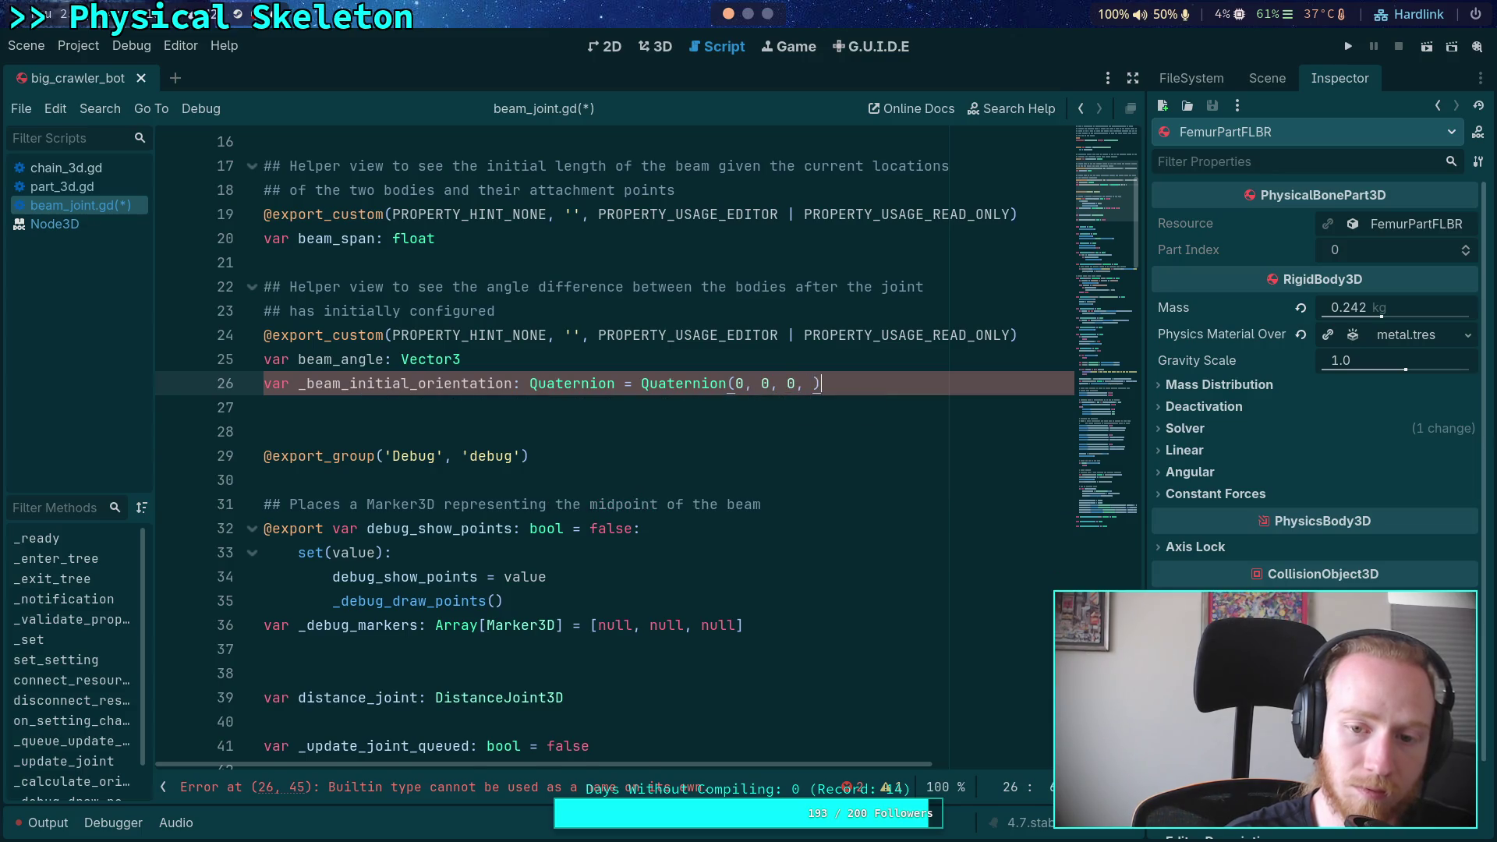
left_click(492, 394)
scroll(492, 392, "down", 20)
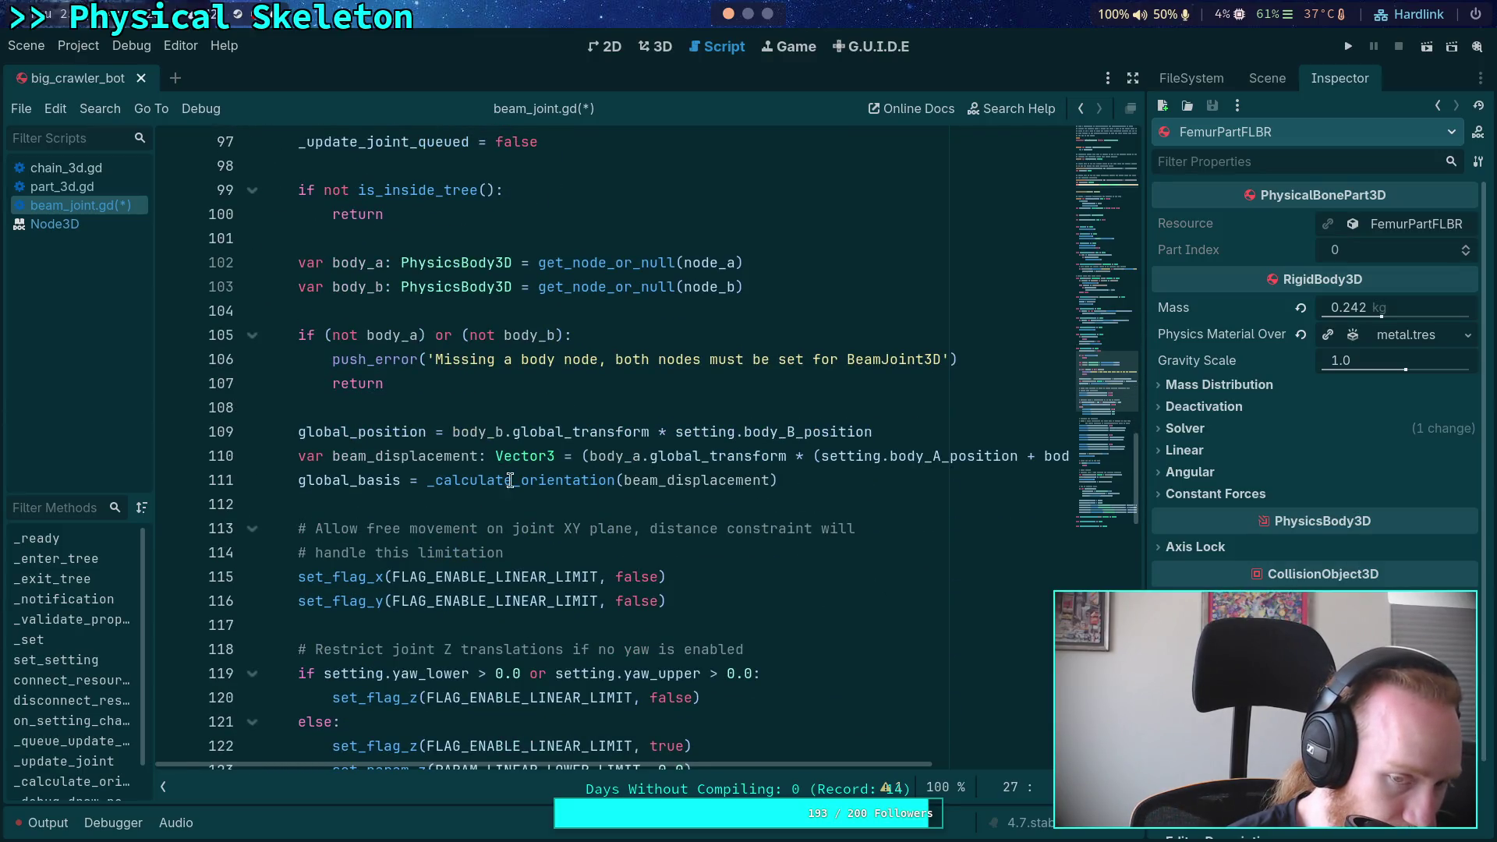
Jump to the _calculate_orientation definition and briefly unfold its body to inspect it
left_click(508, 479)
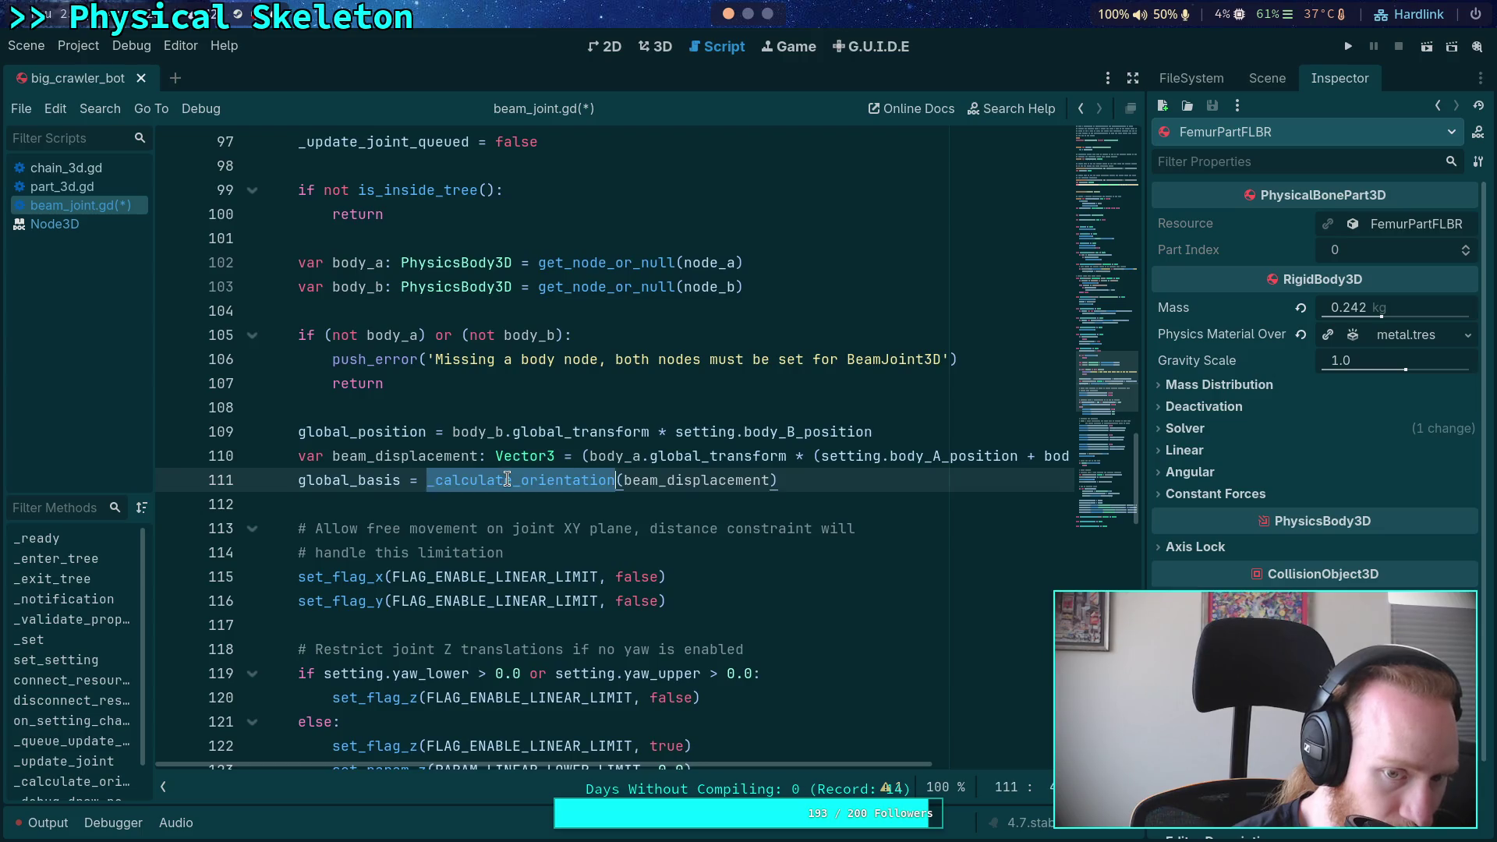
scroll(577, 464, "down", 18)
scroll(576, 465, "down", 1)
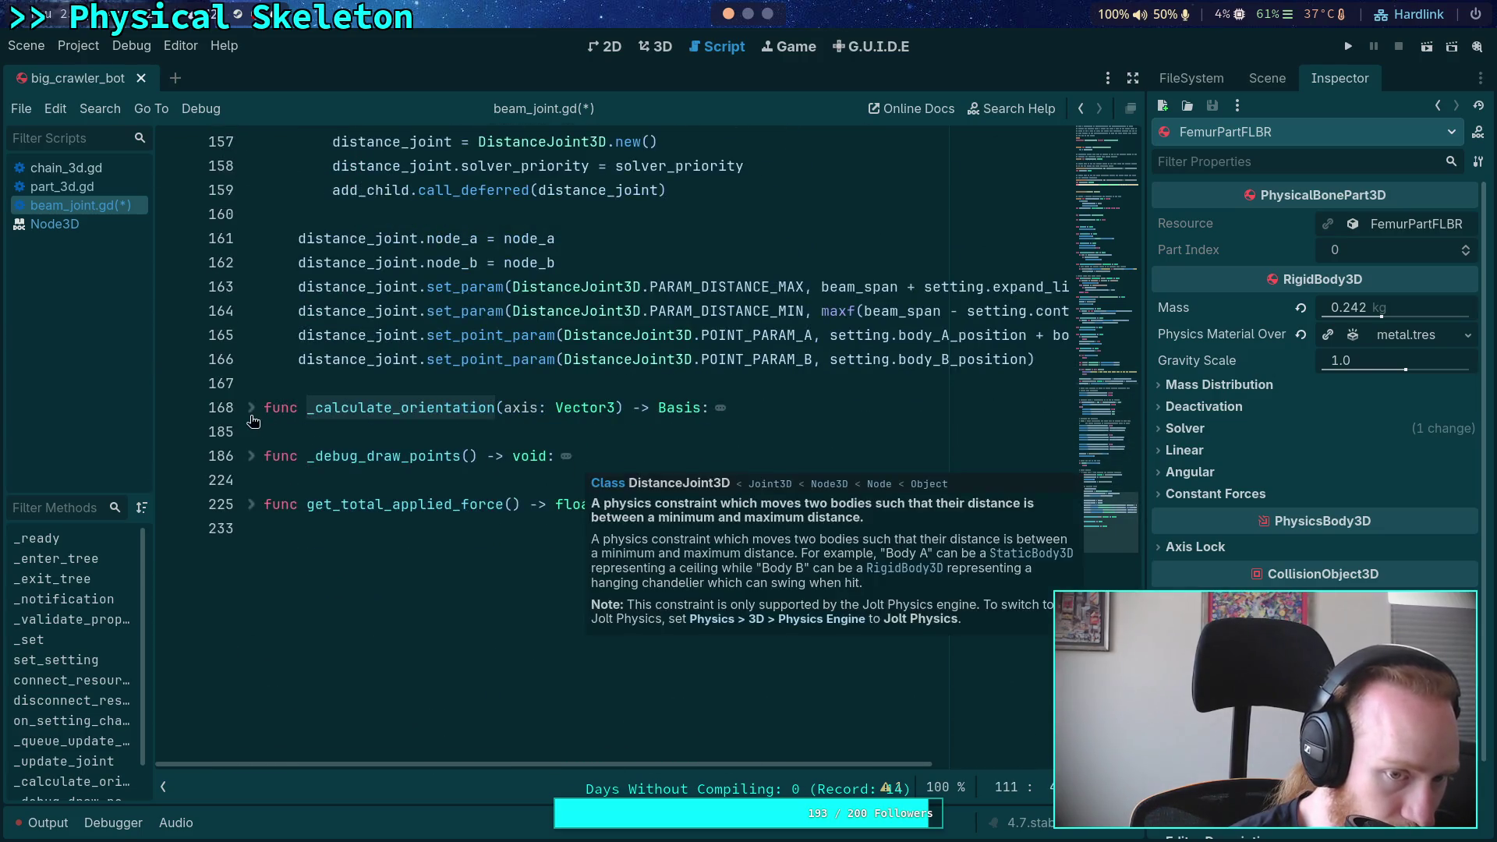
left_click(251, 420)
scroll(312, 419, "down", 2)
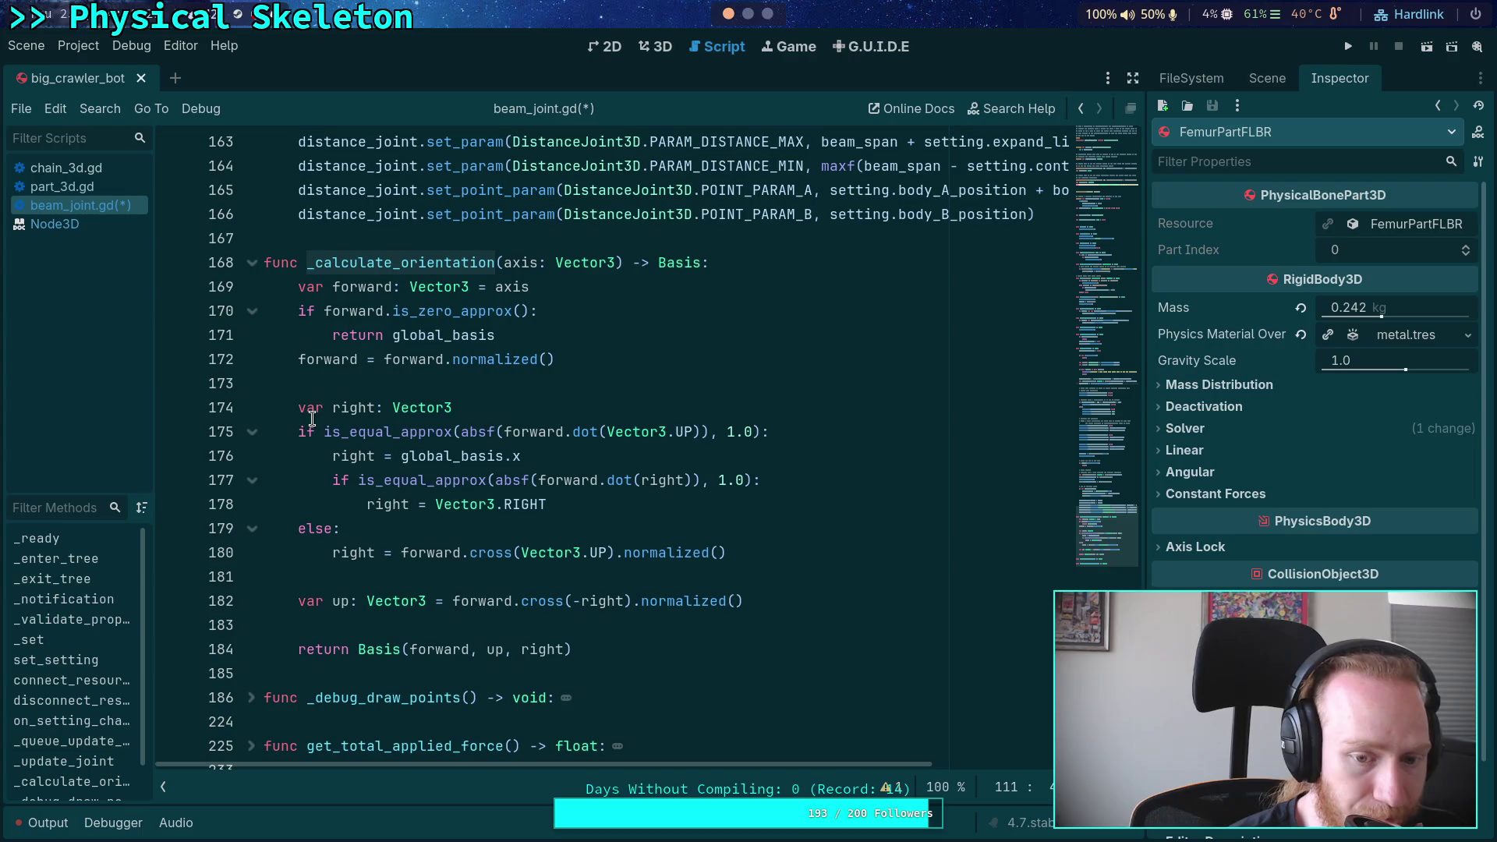
scroll(312, 419, "up", 2)
left_click(251, 407)
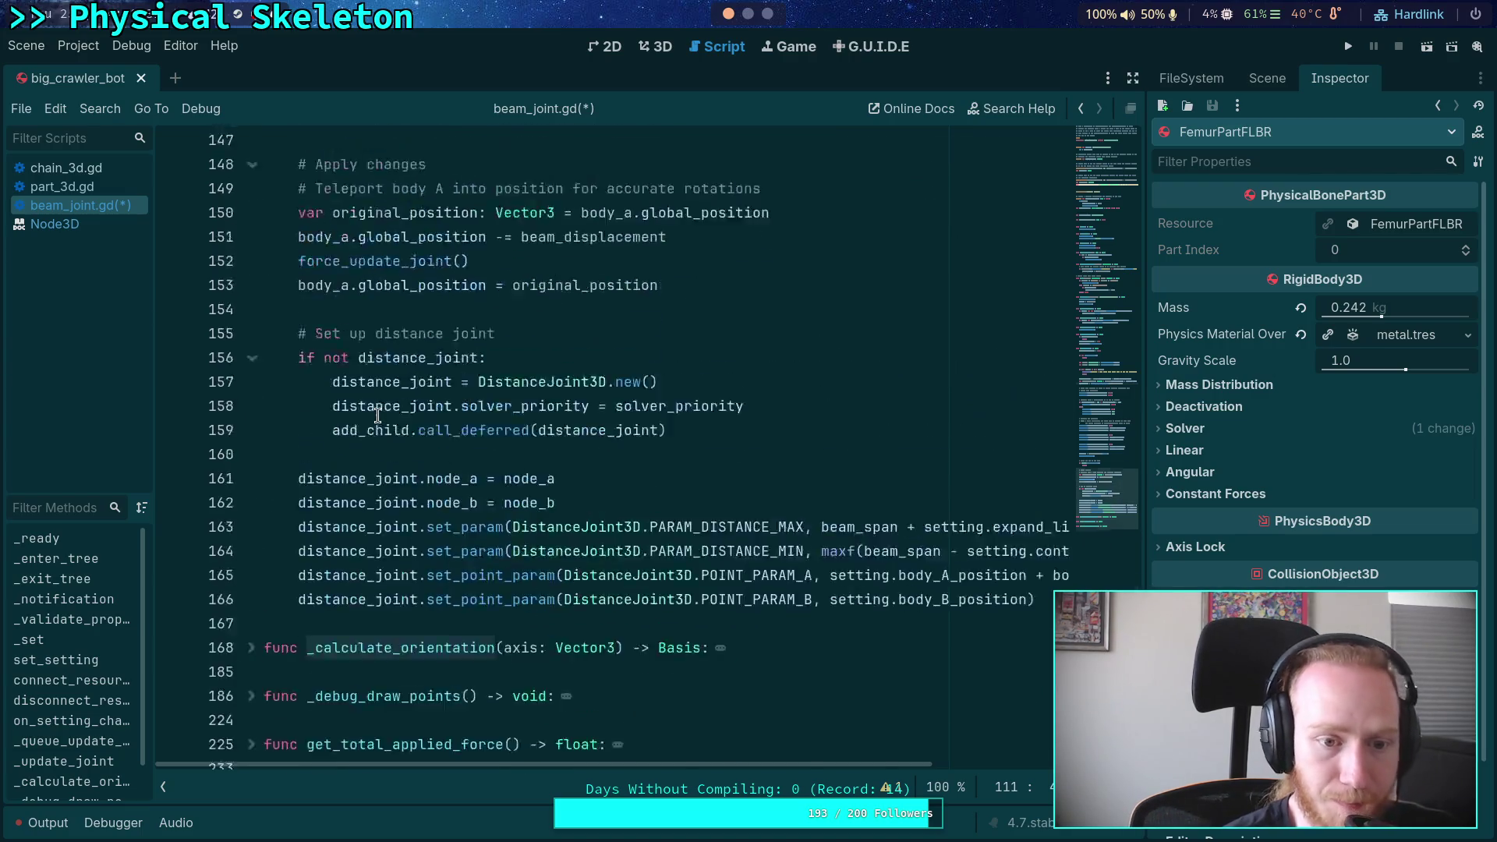
scroll(378, 416, "up", 15)
Below line 111 add 'if _beam_initial_orientation.w == 0:' assigning global_basis.get_rotation_quaternion()
left_click(872, 403)
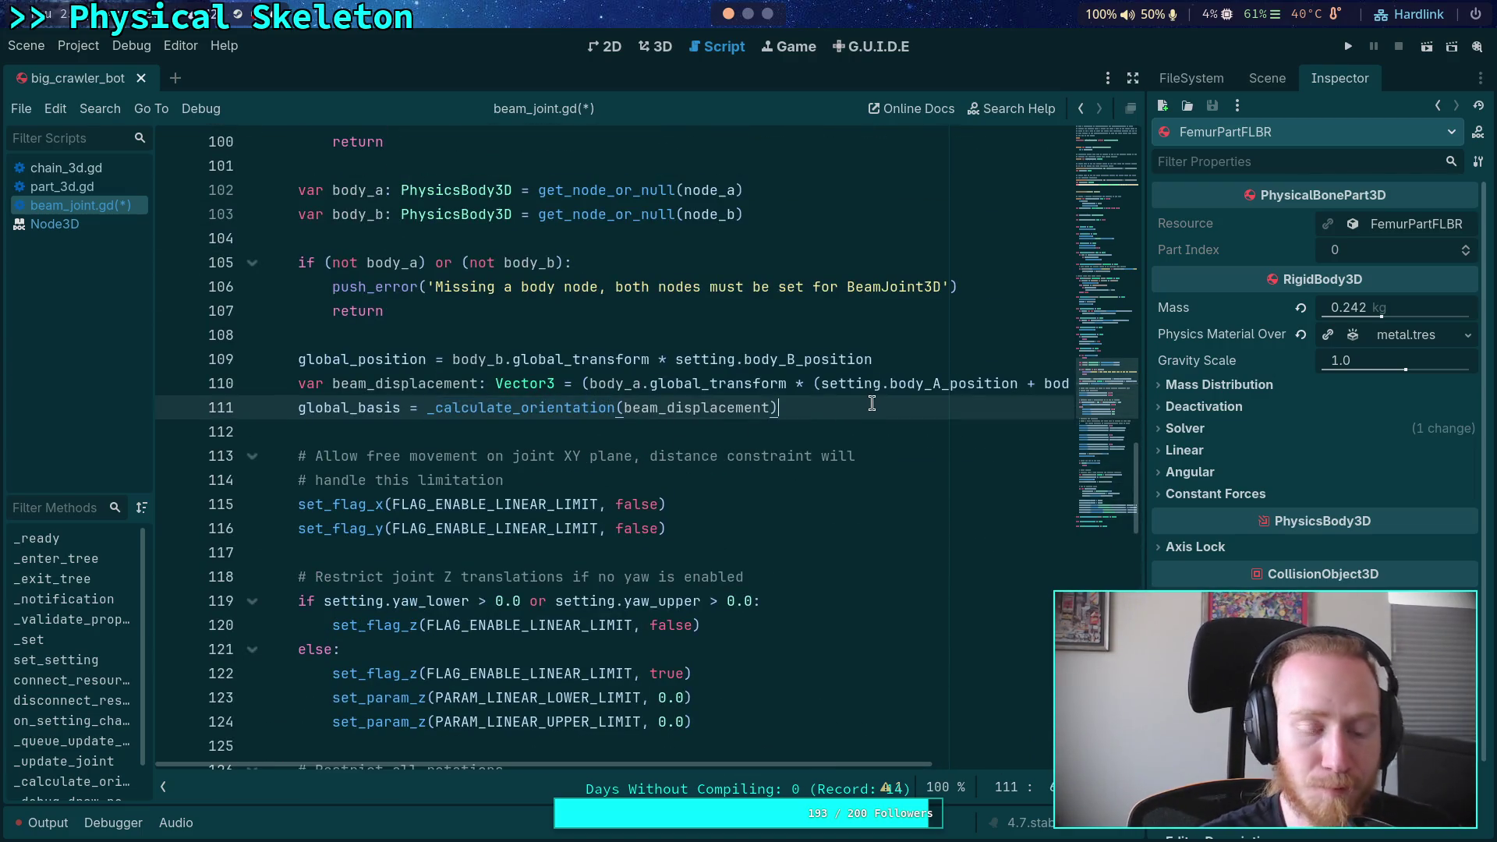
key("Return")
type("if i")
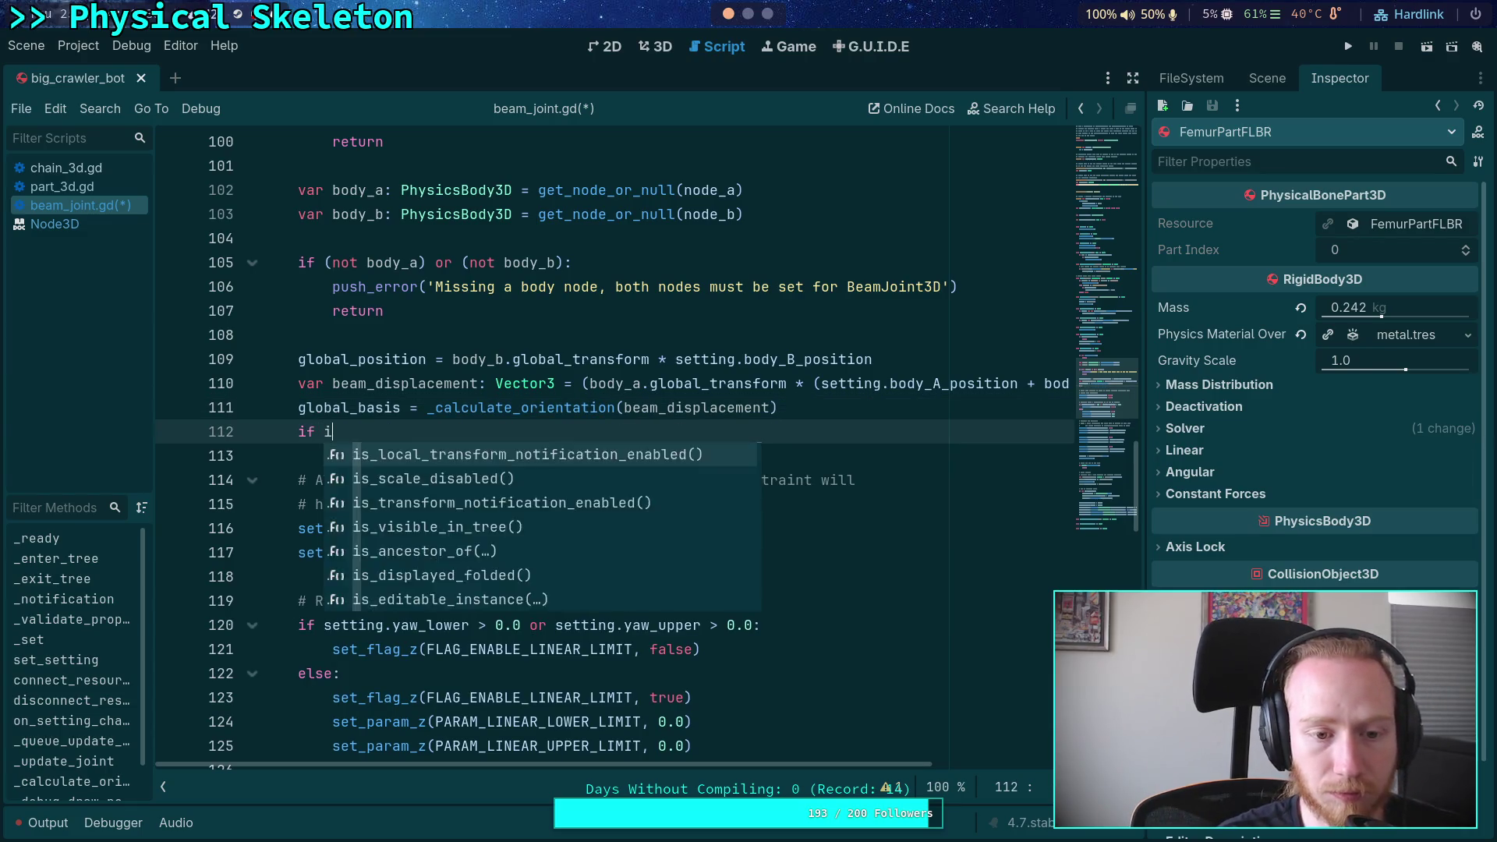
key("BackSpace")
type("_")
key("Return")
type(".w == 0:")
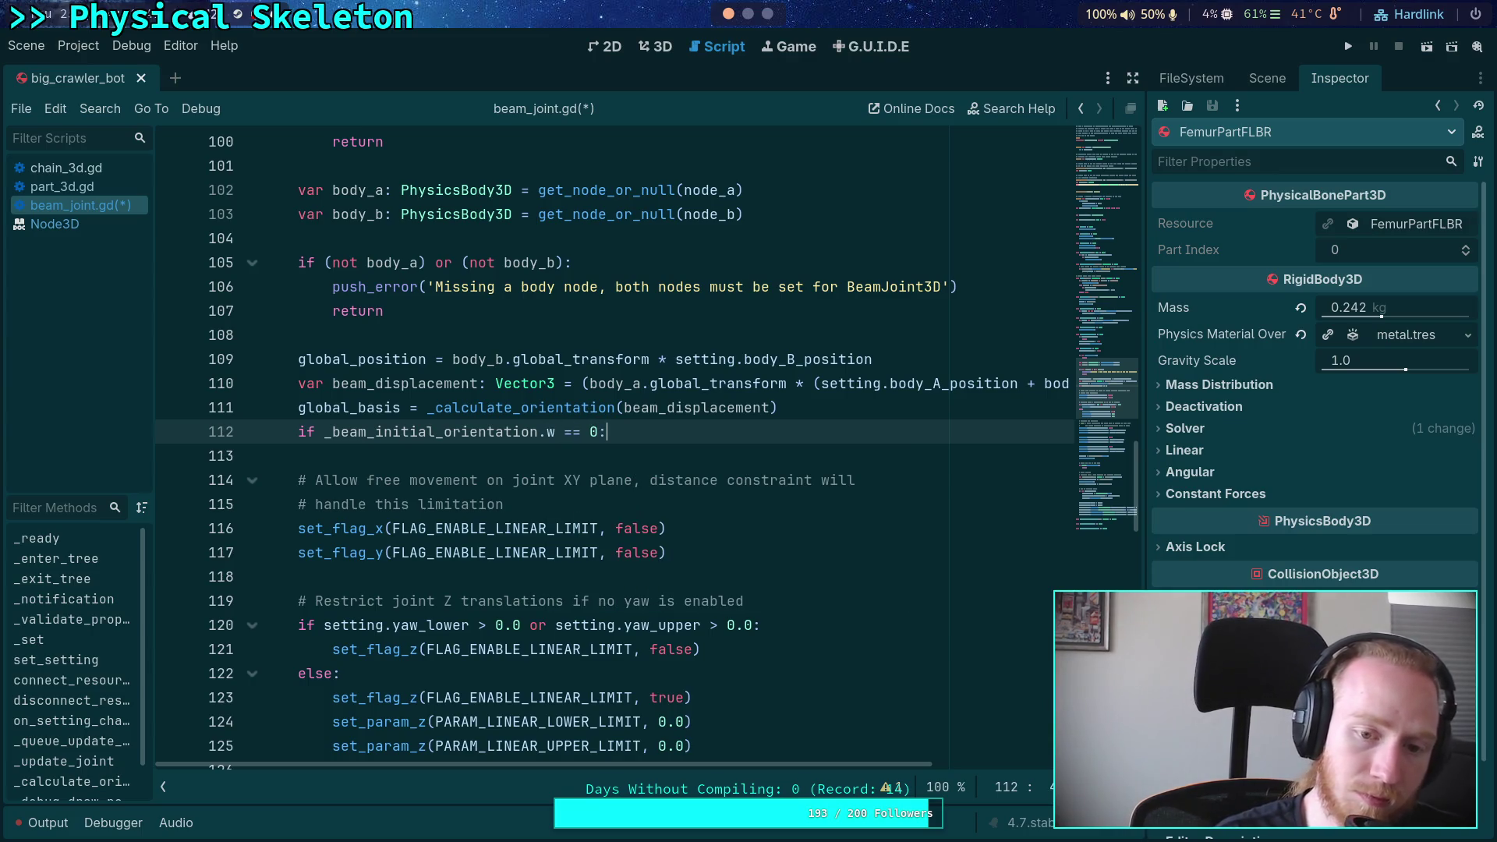
key("Return")
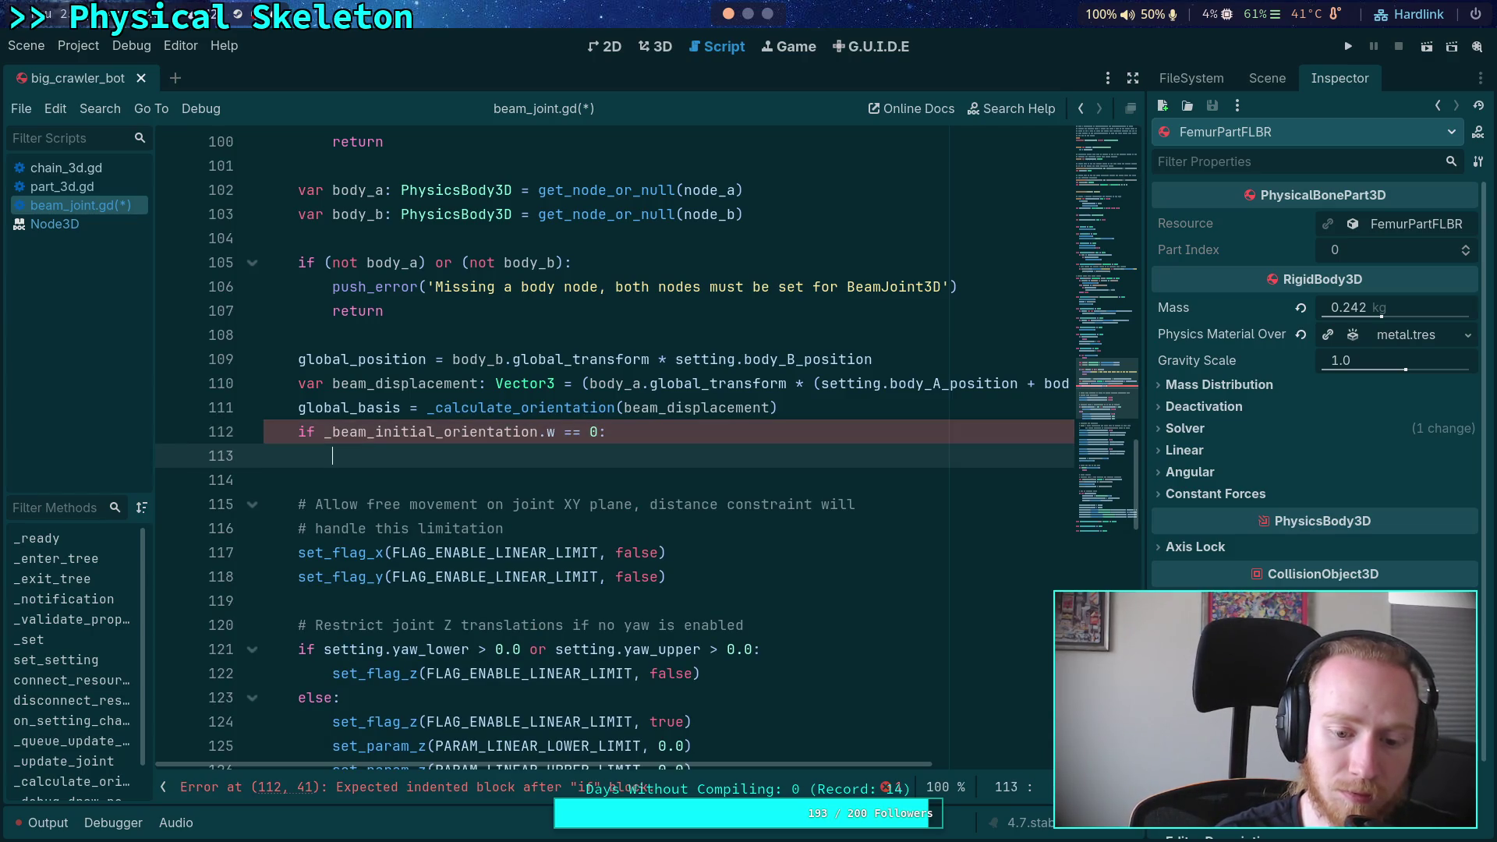
type("_bea")
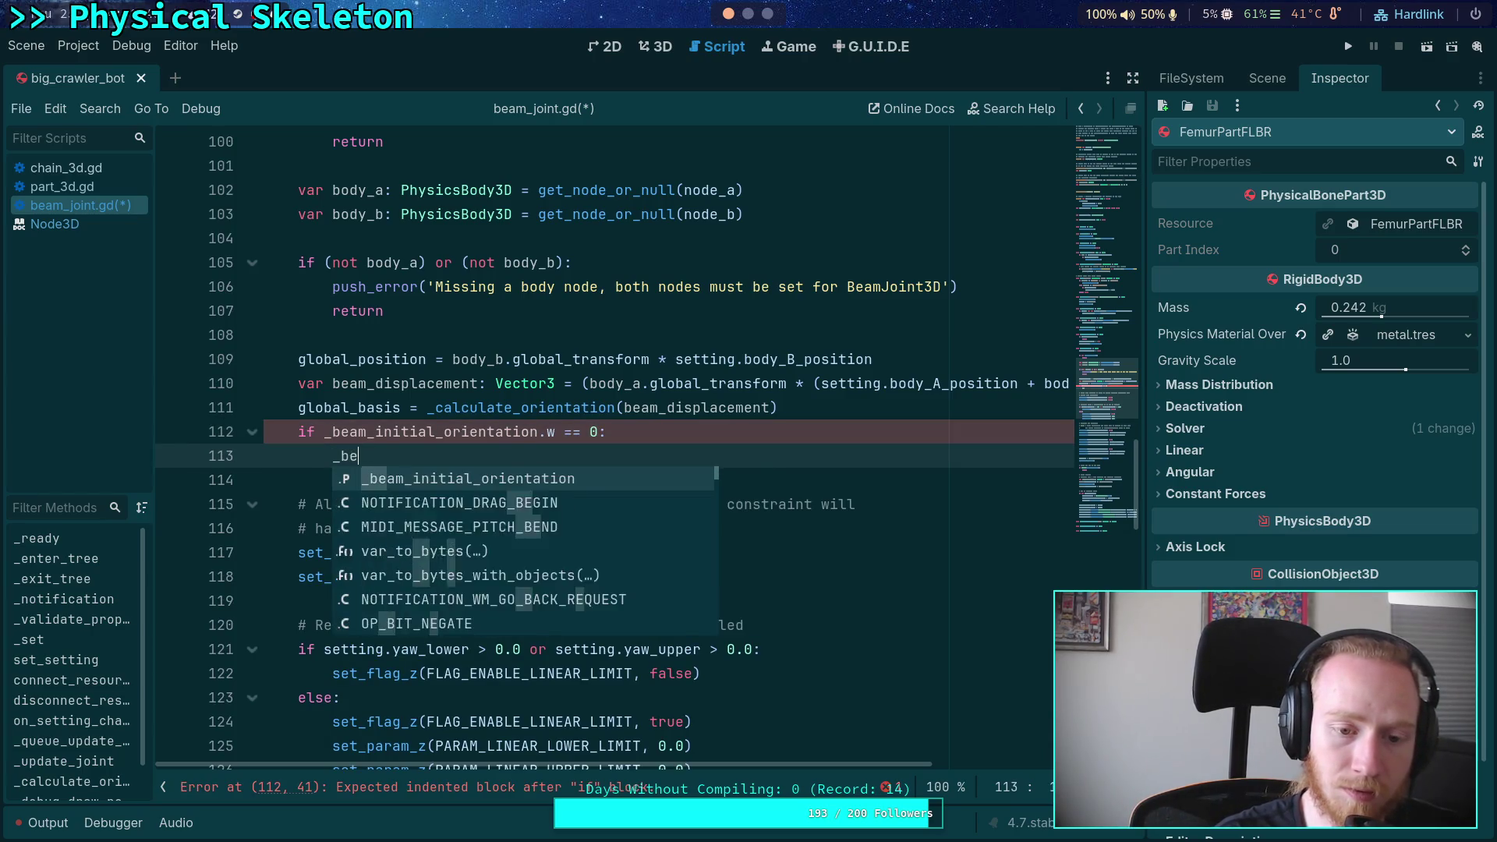
key("Return")
type("= global_basis.")
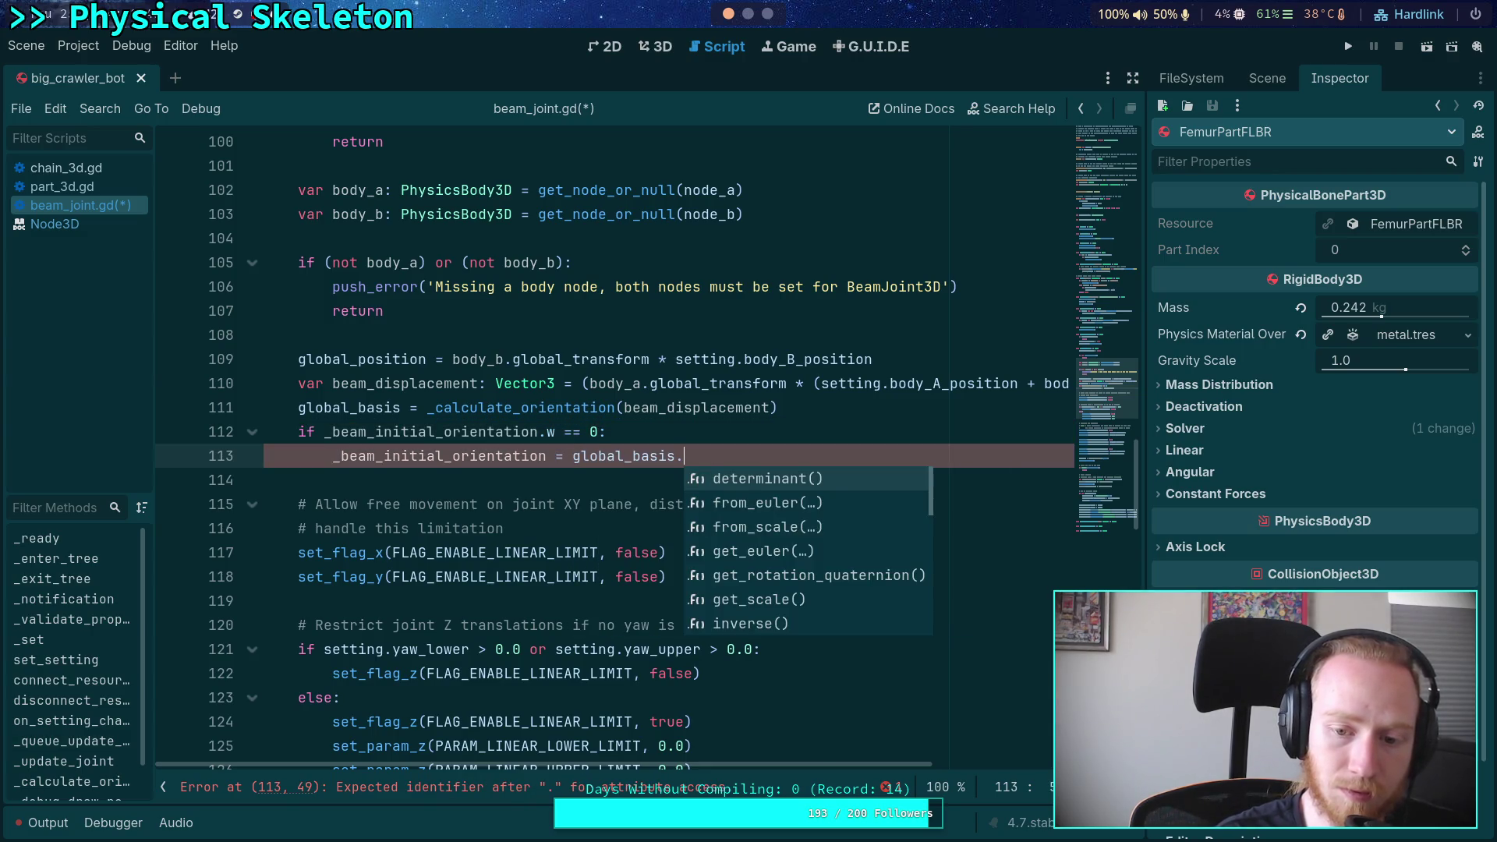
type("get_rotation_qu")
key("Down")
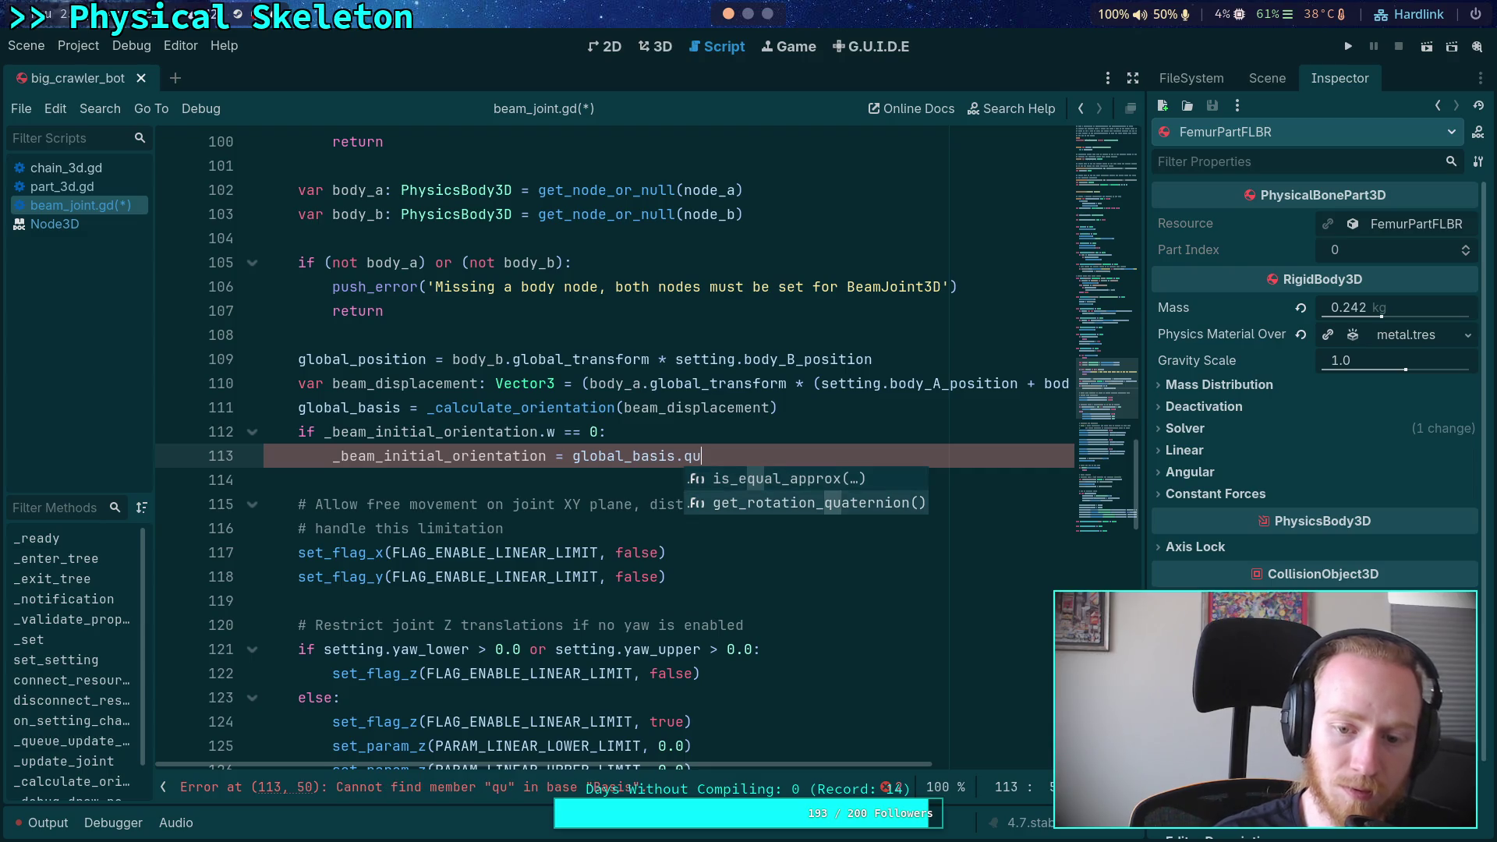
key("Return")
left_click(762, 475)
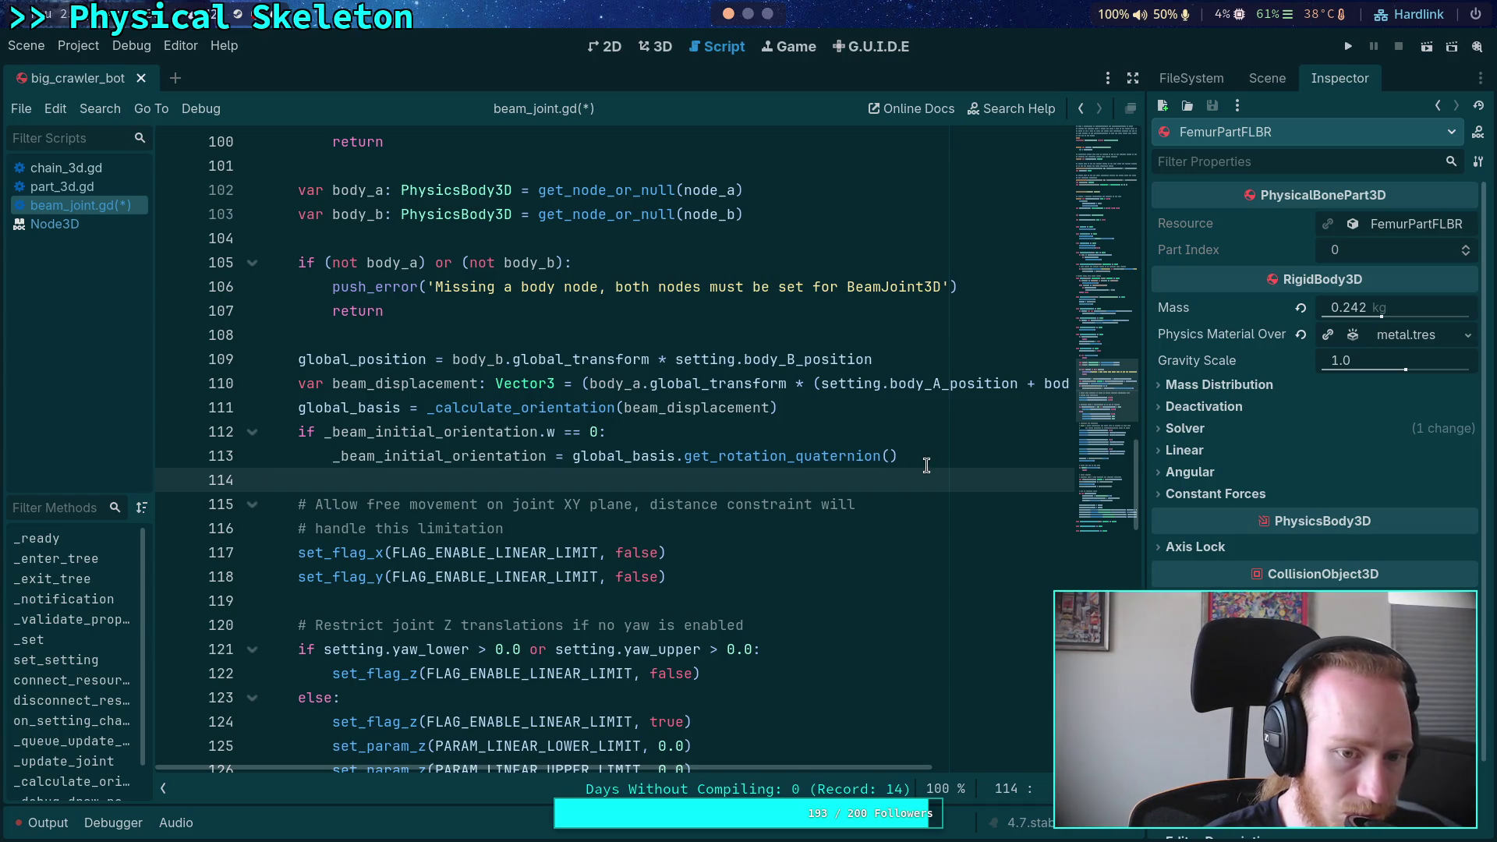
scroll(926, 465, "down", 3)
Add a 'beam_angle =' line below the beam_span line and bring up completion suggestions
scroll(926, 465, "down", 6)
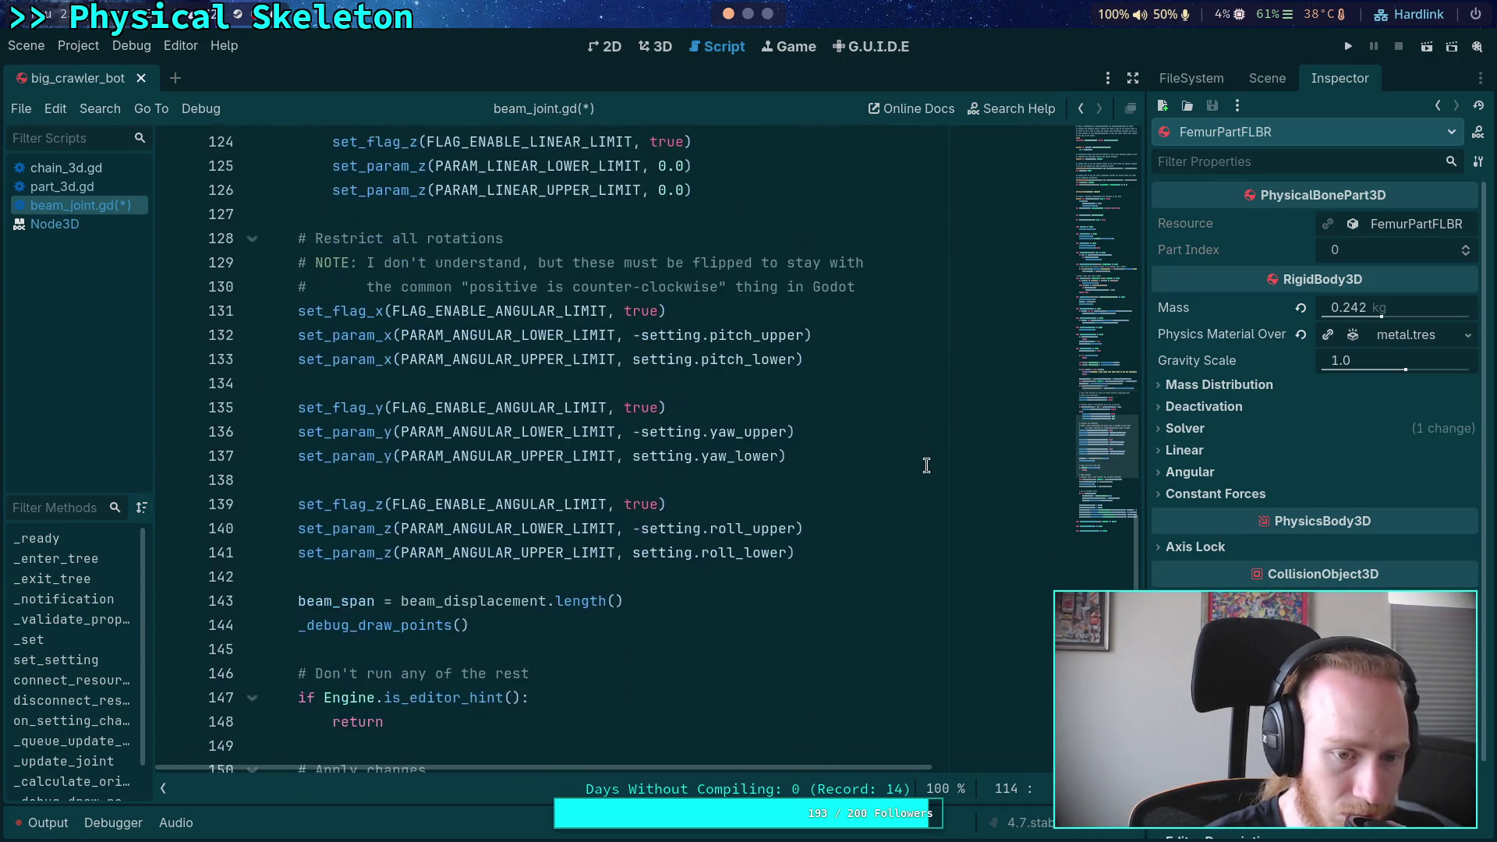
left_click(808, 527)
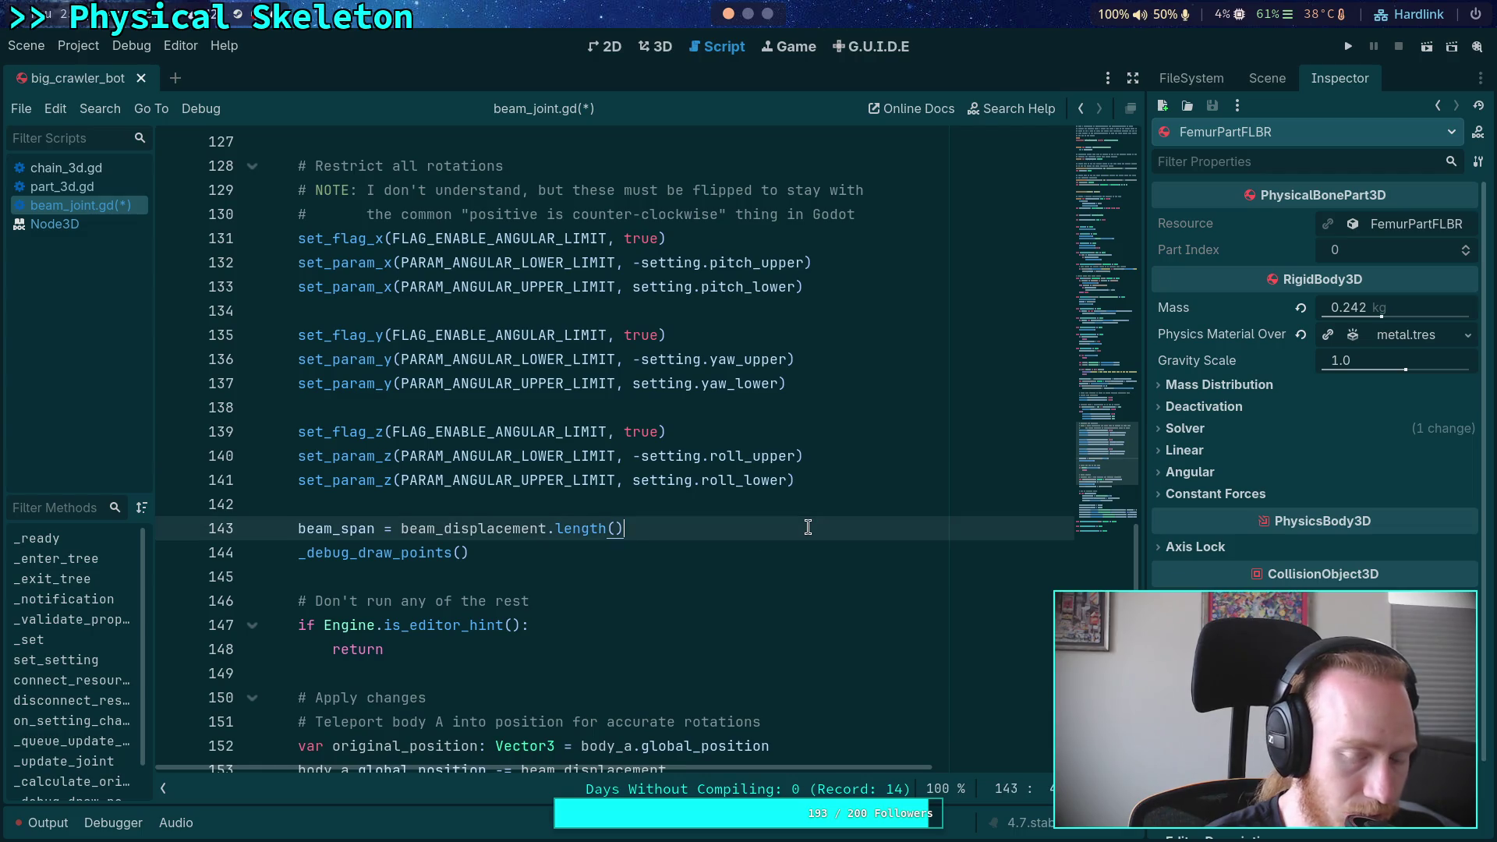
key("Return")
type("beam_angle =")
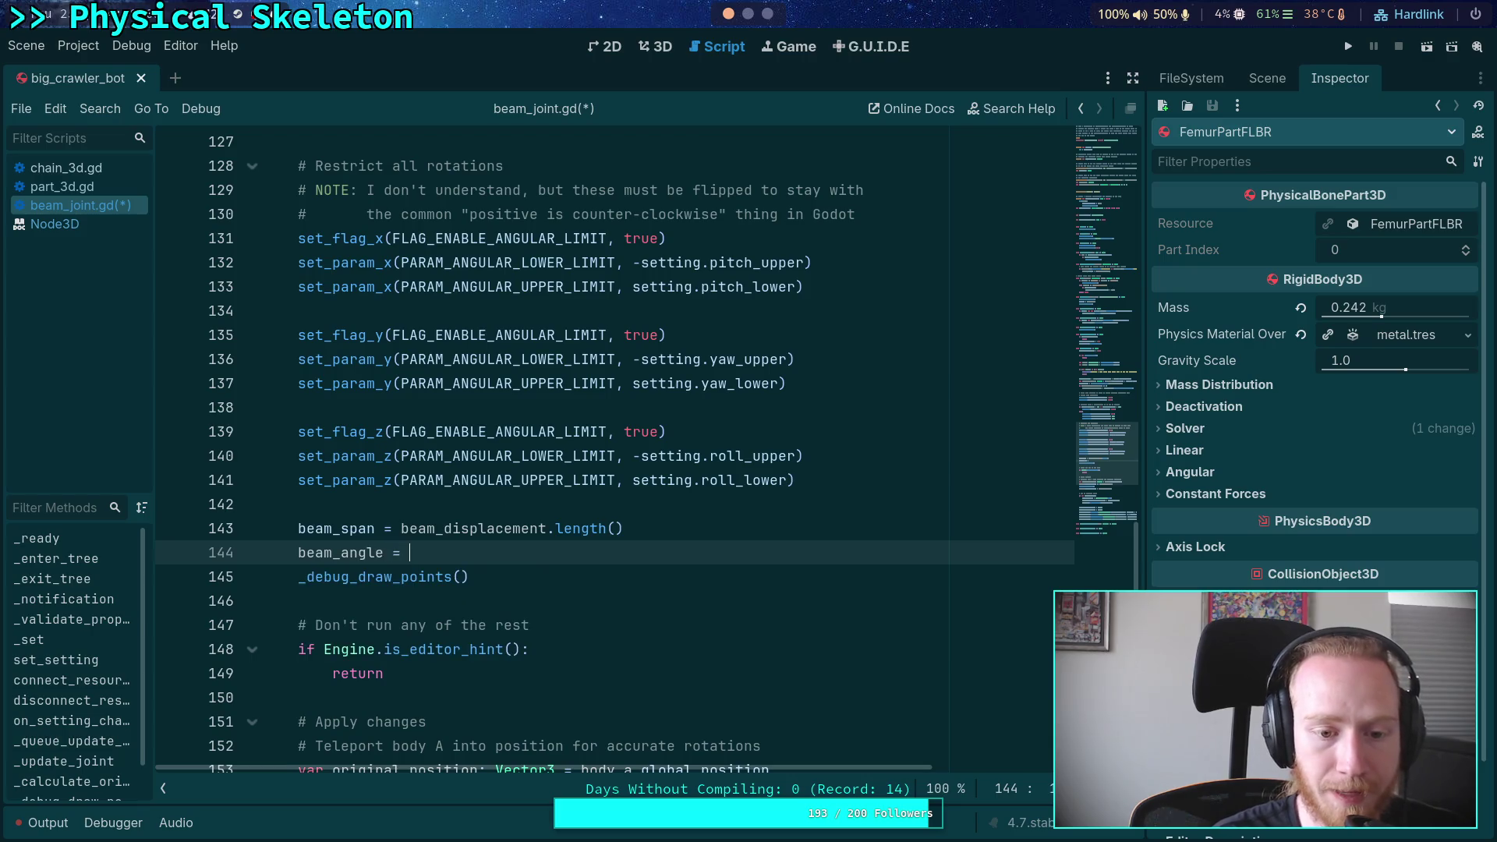
key("ctrl+space")
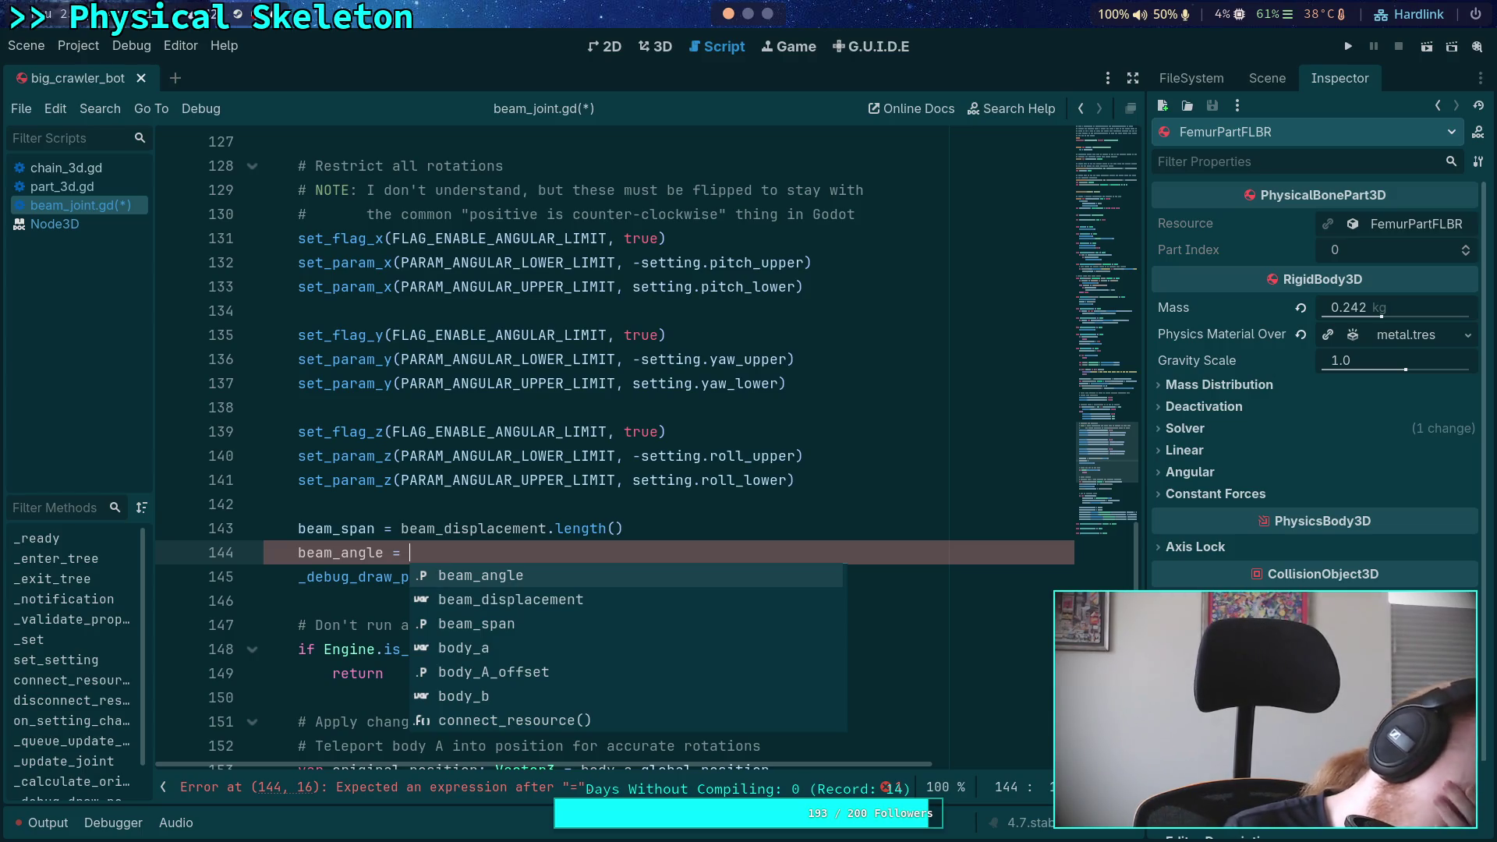
Replace 'beam_angle =' on line 144 with 'var angle_diff: Quat'
left_click_drag(411, 553, 296, 557)
left_click(694, 529)
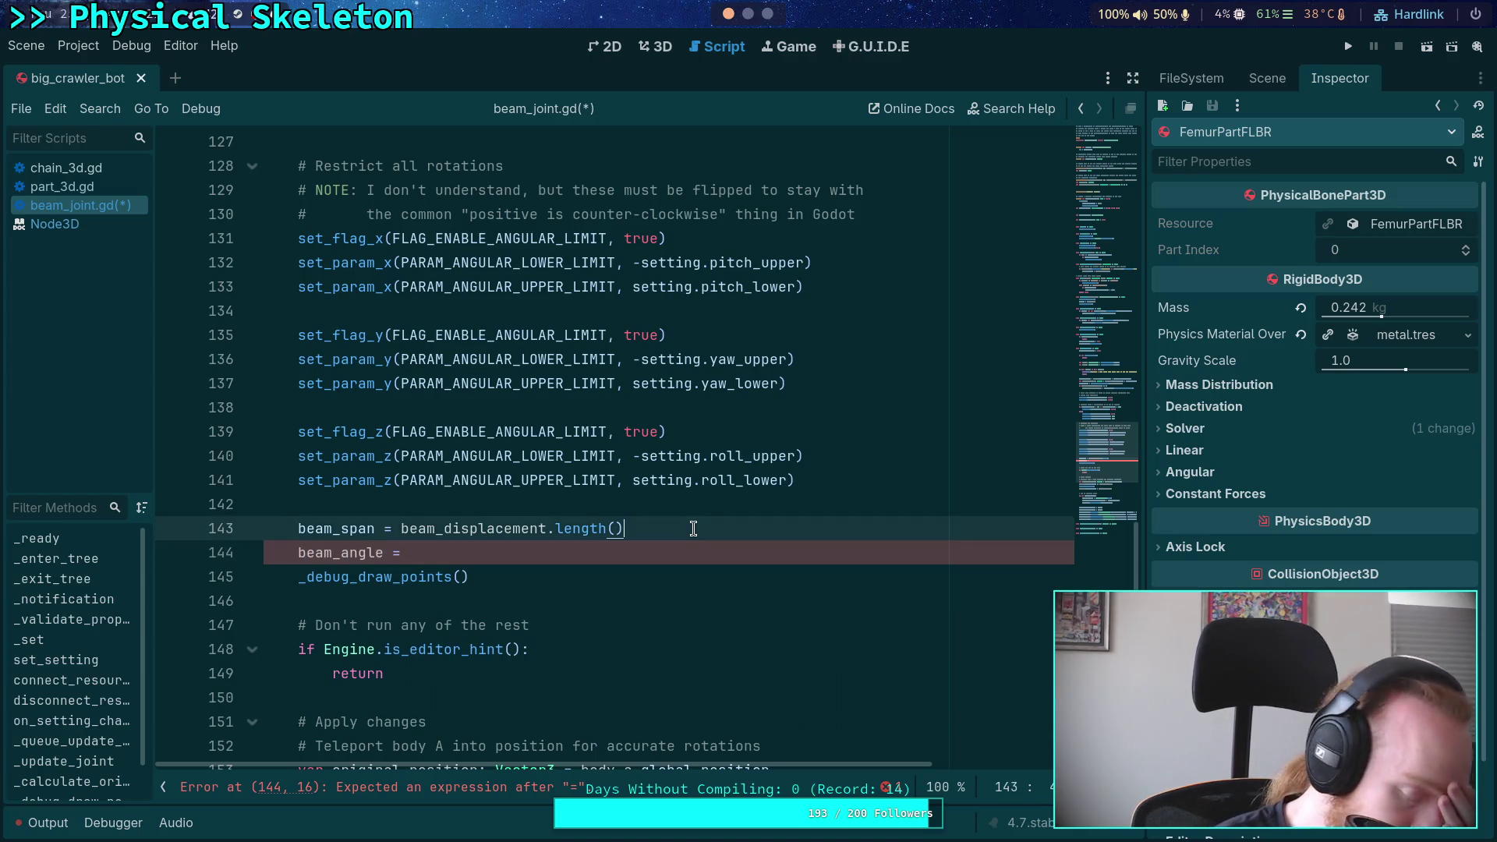
scroll(686, 531, "down", 1)
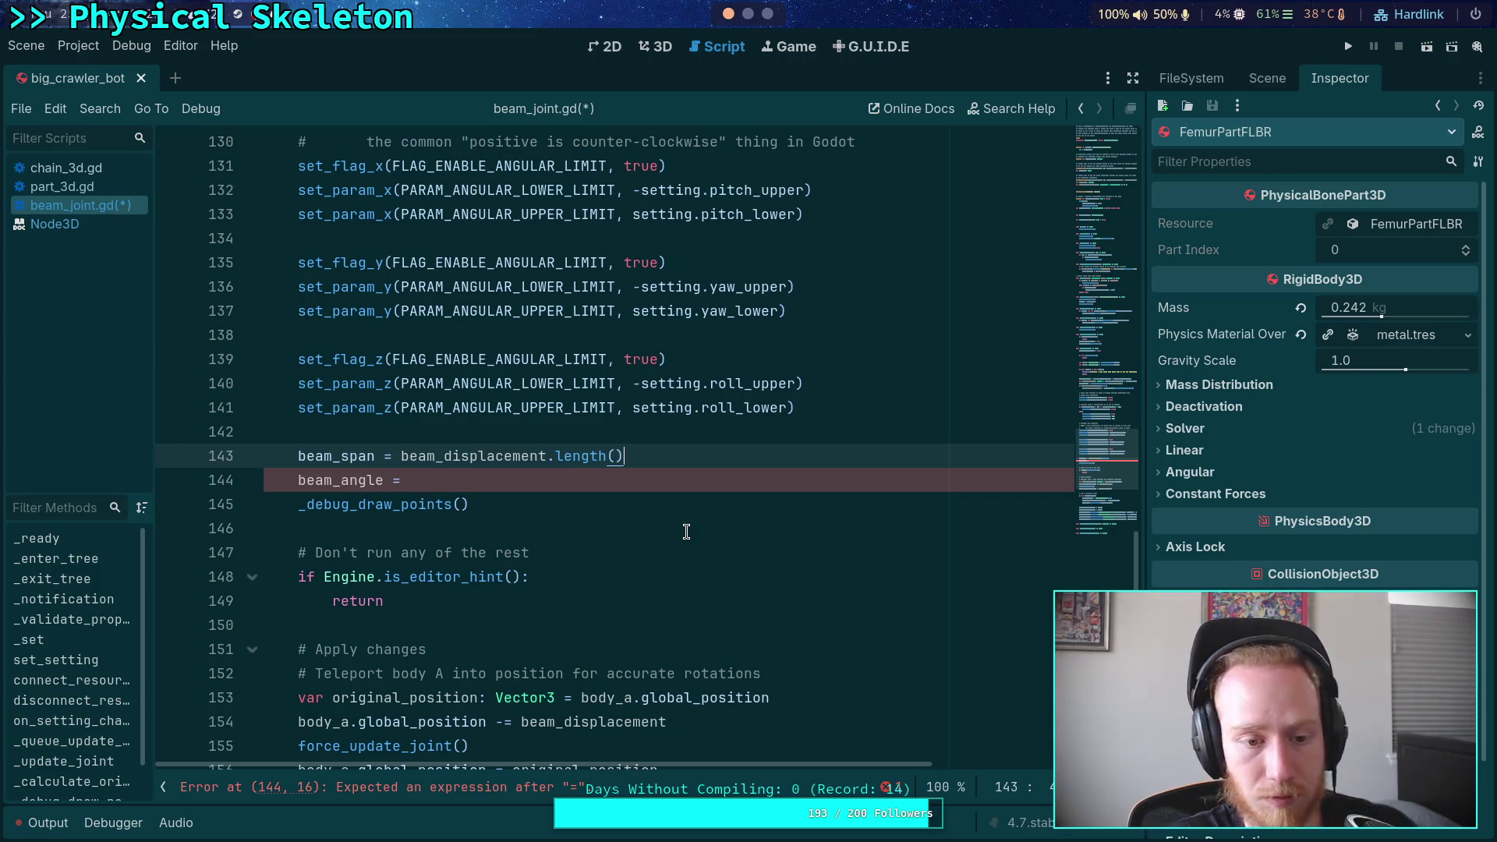
scroll(686, 531, "up", 15)
scroll(686, 531, "up", 15)
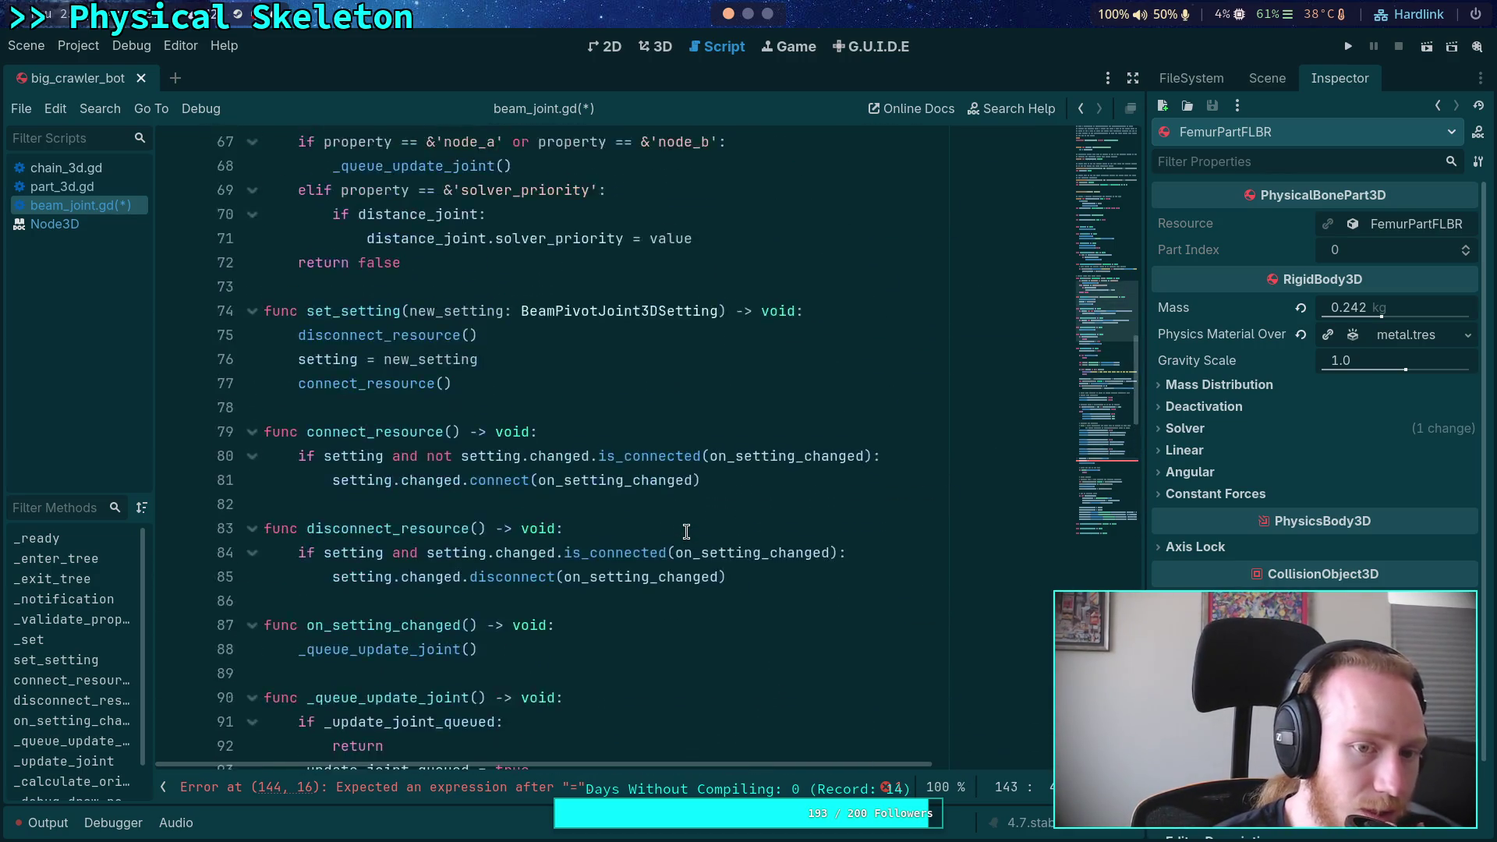
scroll(686, 531, "down", 20)
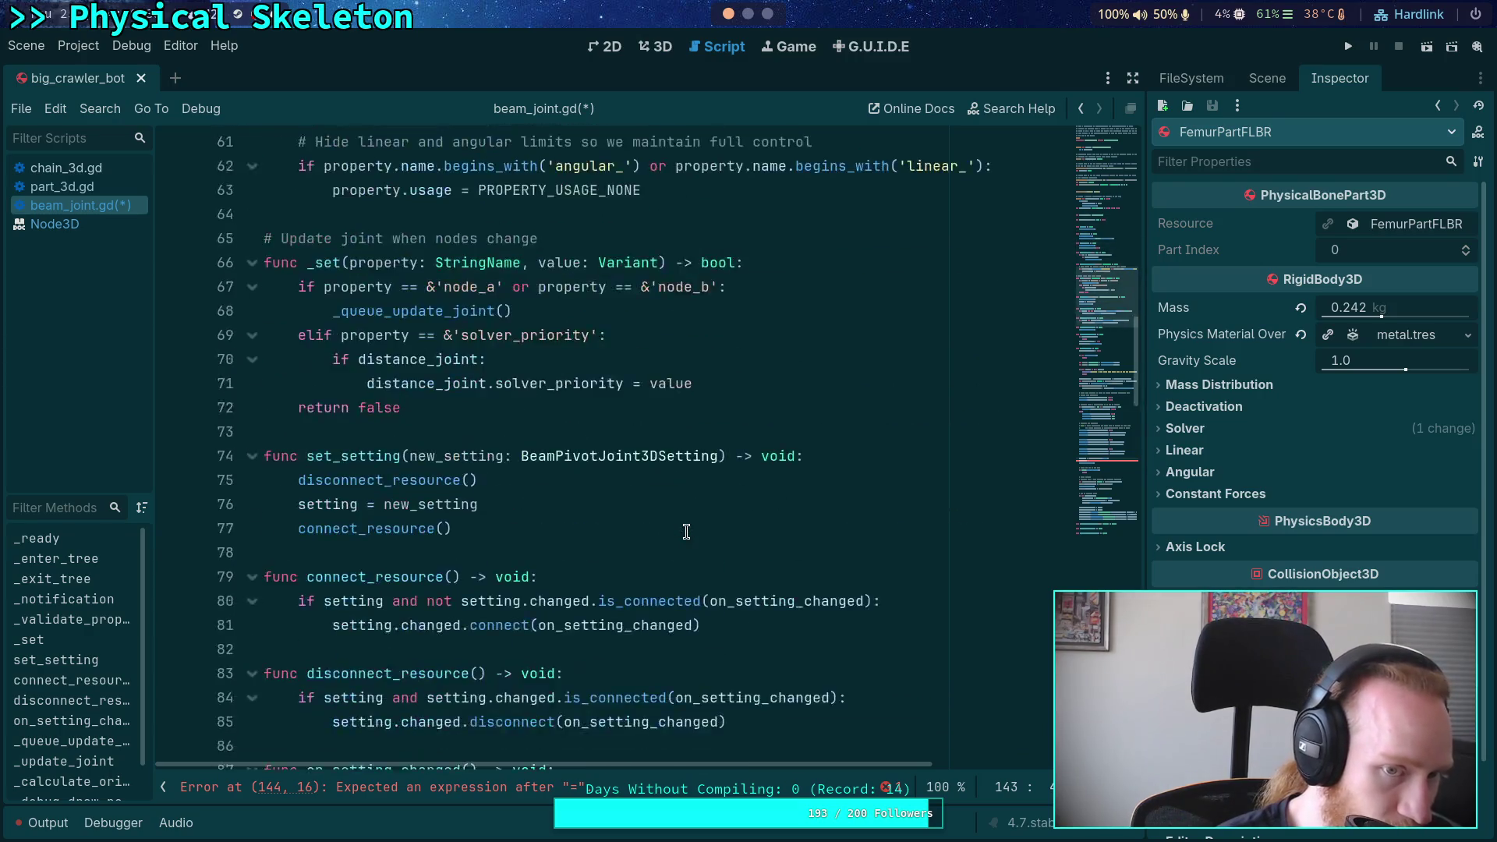
scroll(686, 531, "down", 3)
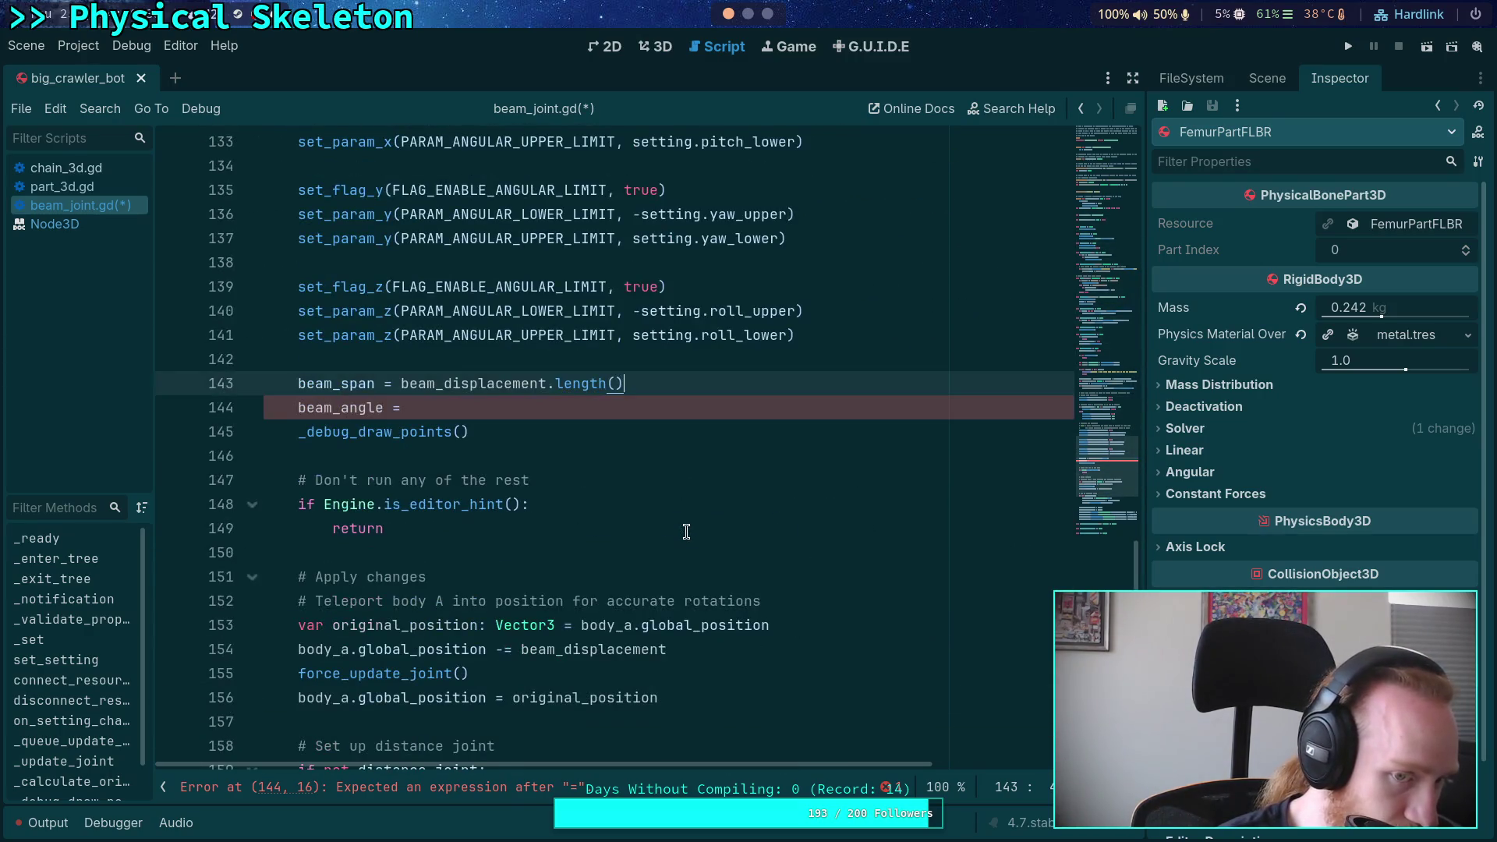
left_click(430, 409)
left_click_drag(430, 409, 301, 411)
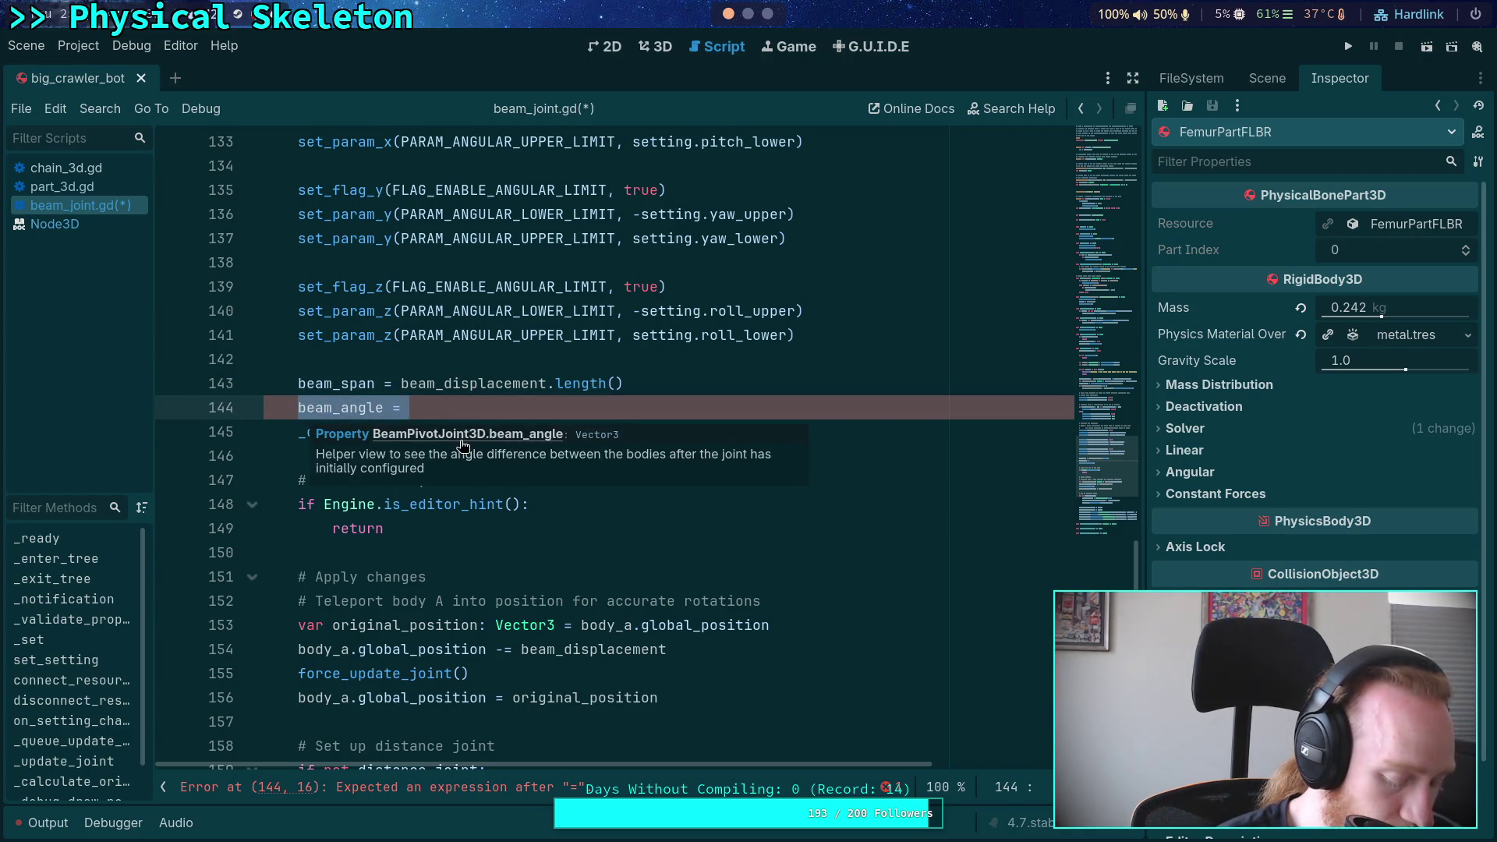
type("var angle_diff: Quat")
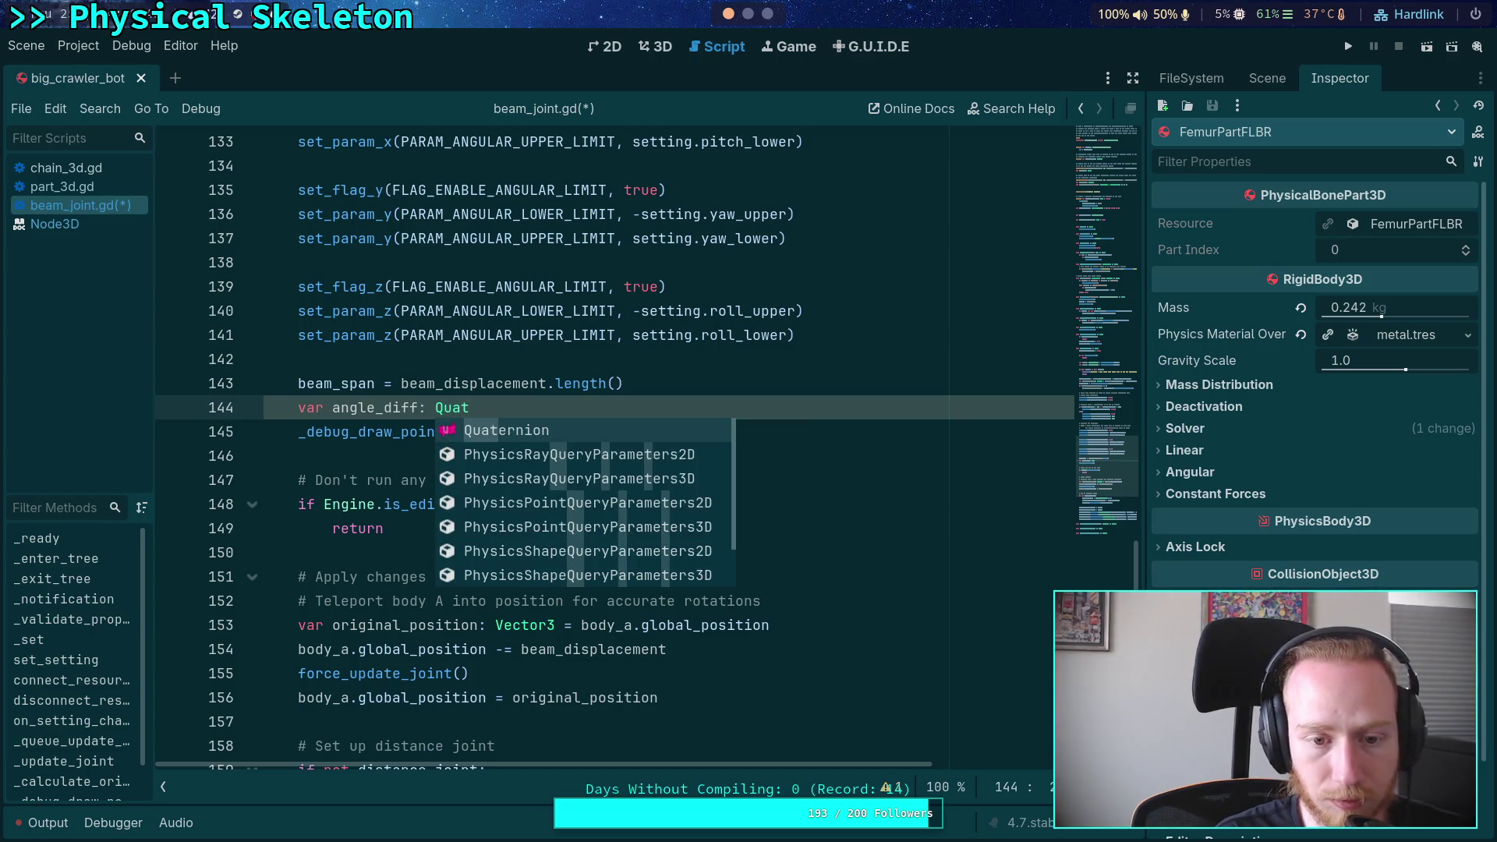
Change angle_diff's type to Vector3 and begin a var on the next line
key("BackSpace")
key("BackSpace")
key("BackSpace")
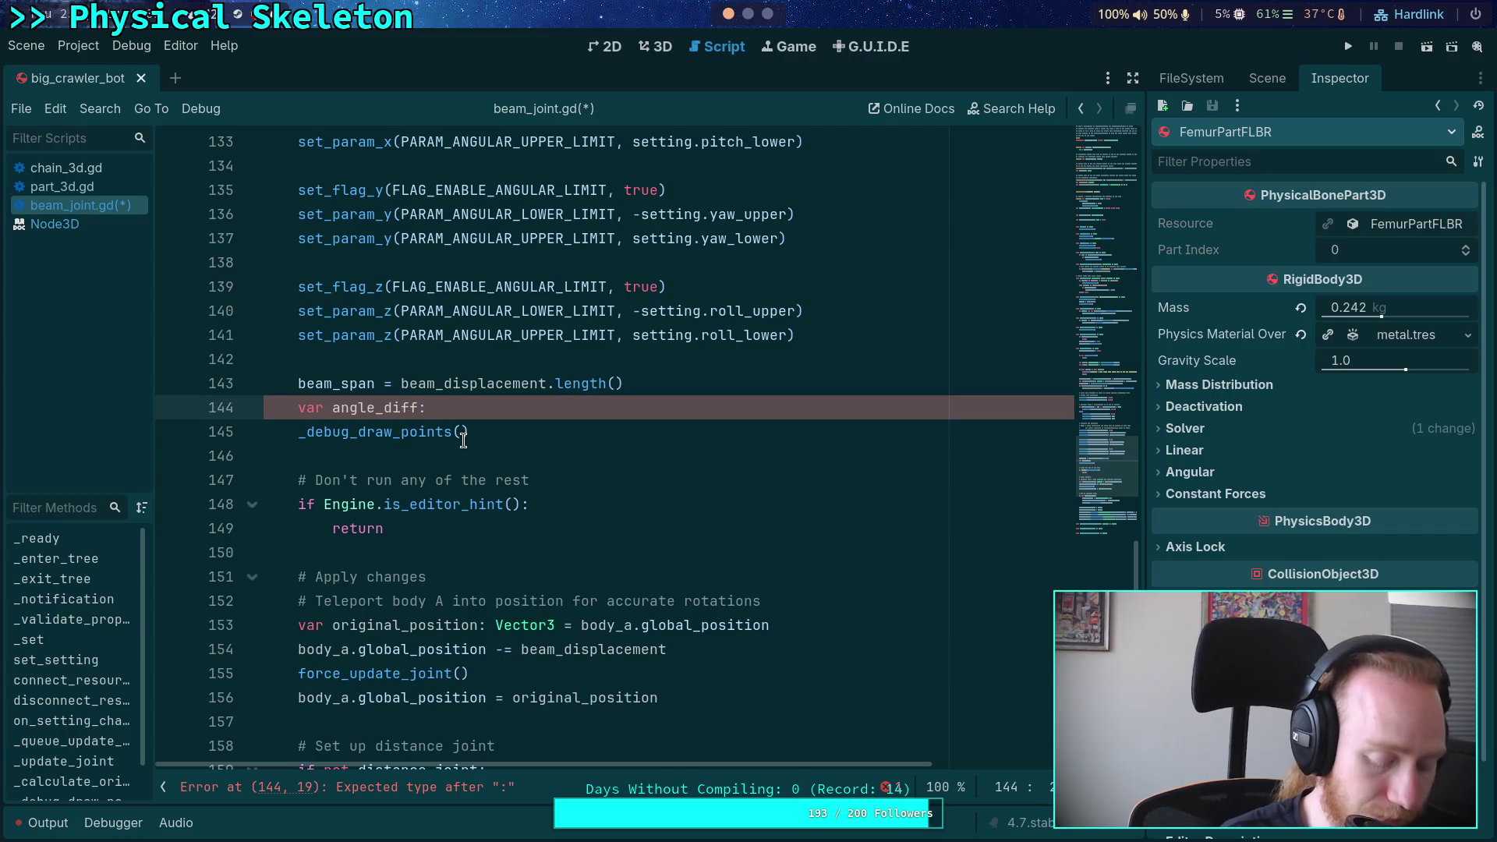
type("Vector3")
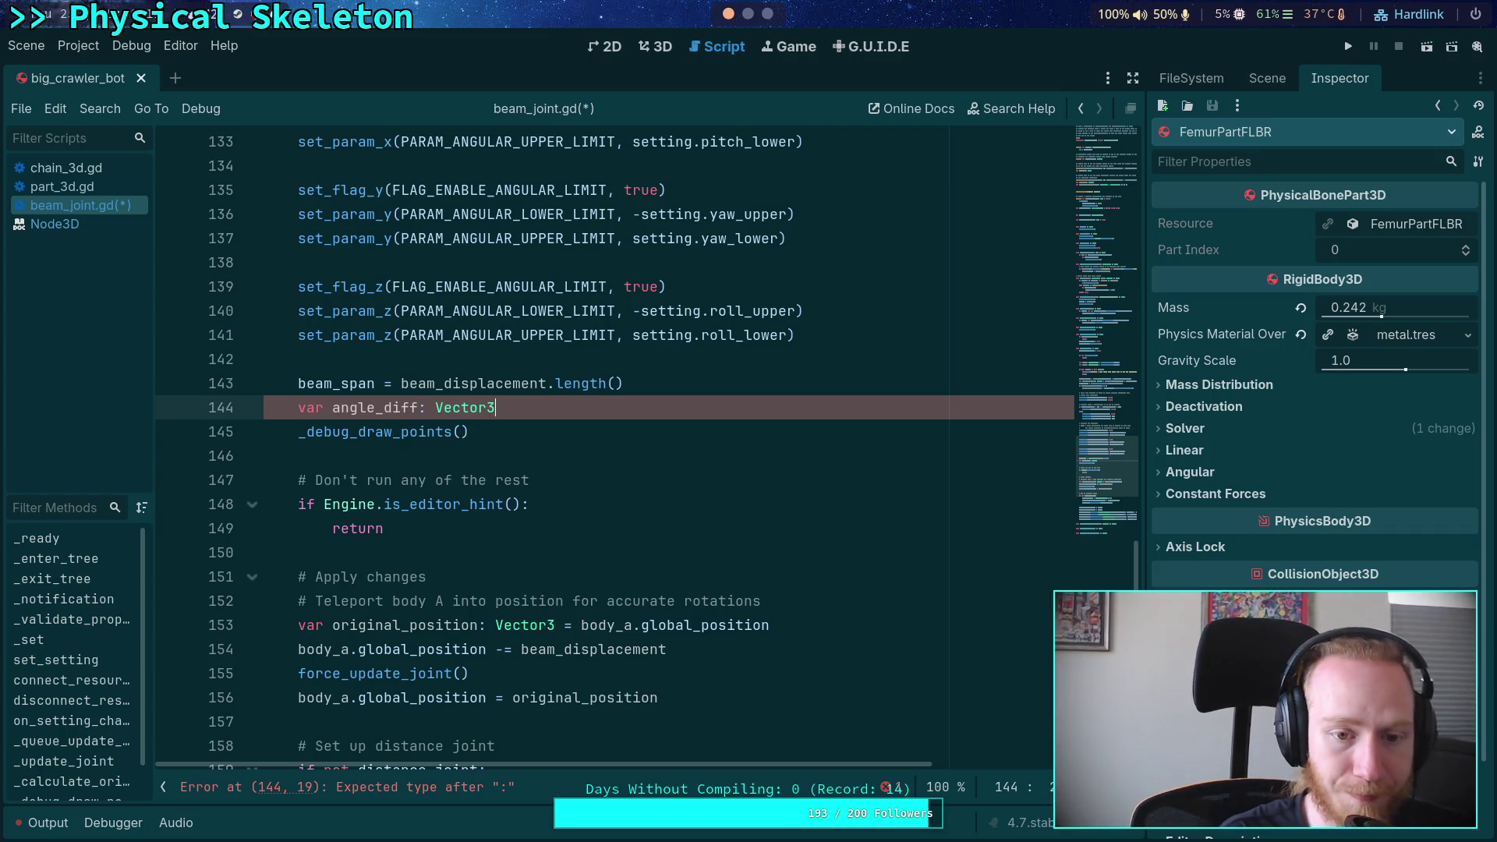
key("Return")
key("Return")
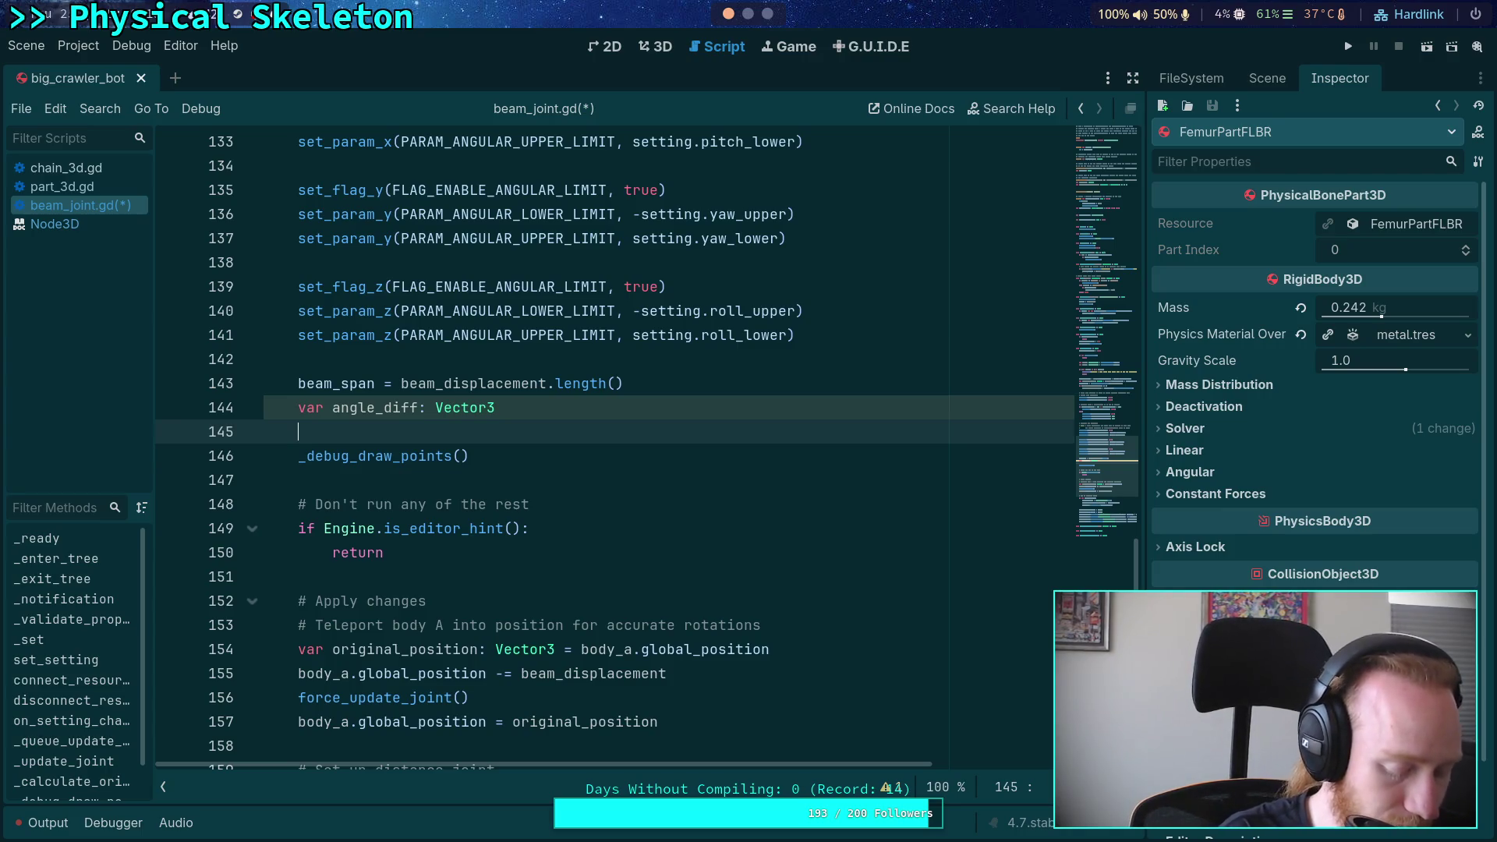
type("for")
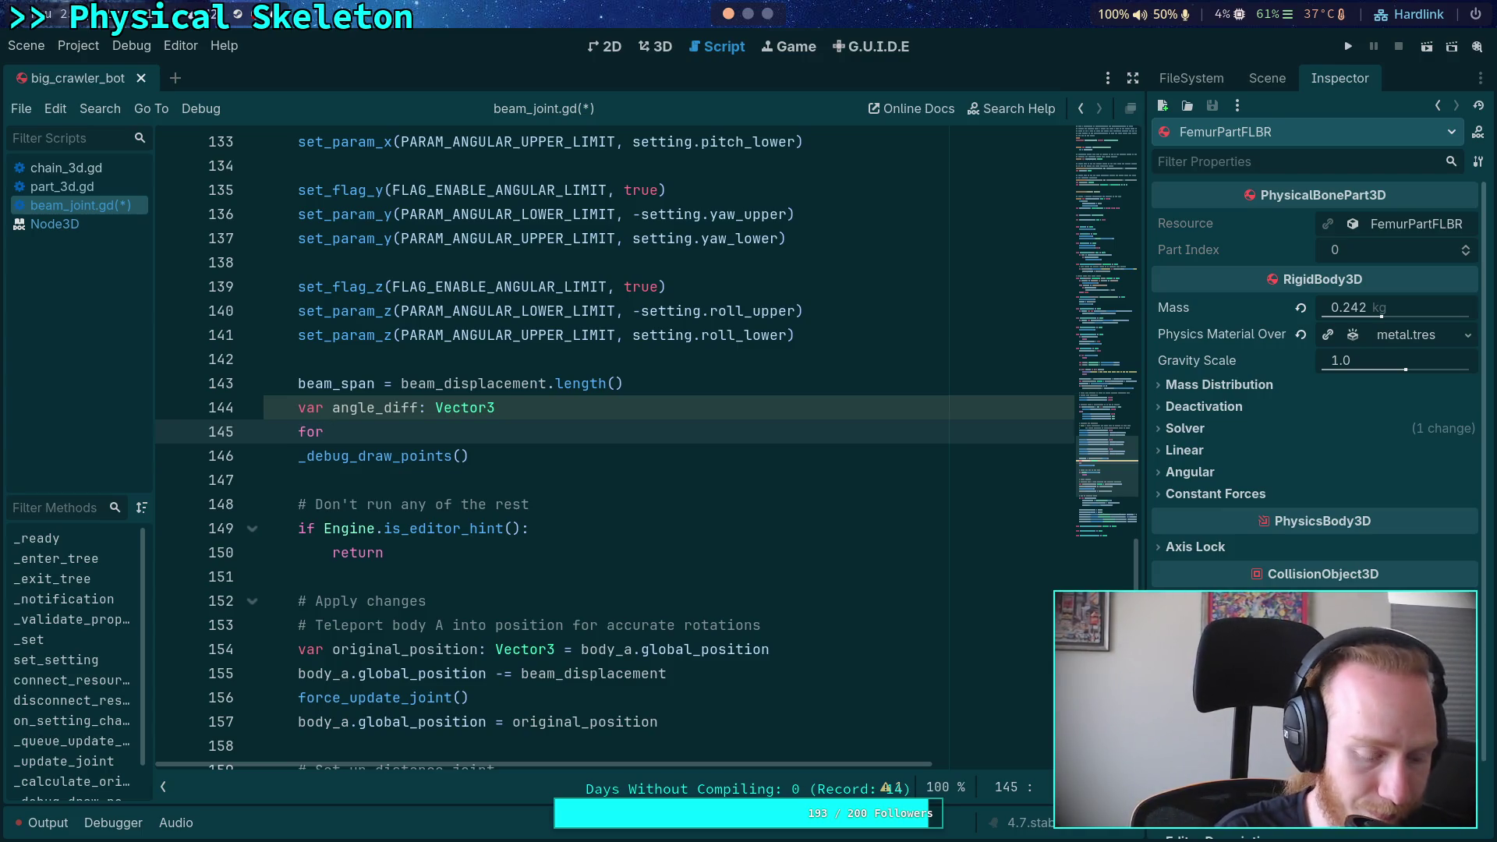
key("BackSpace")
key("BackSpace")
key("BackSpace")
type("var")
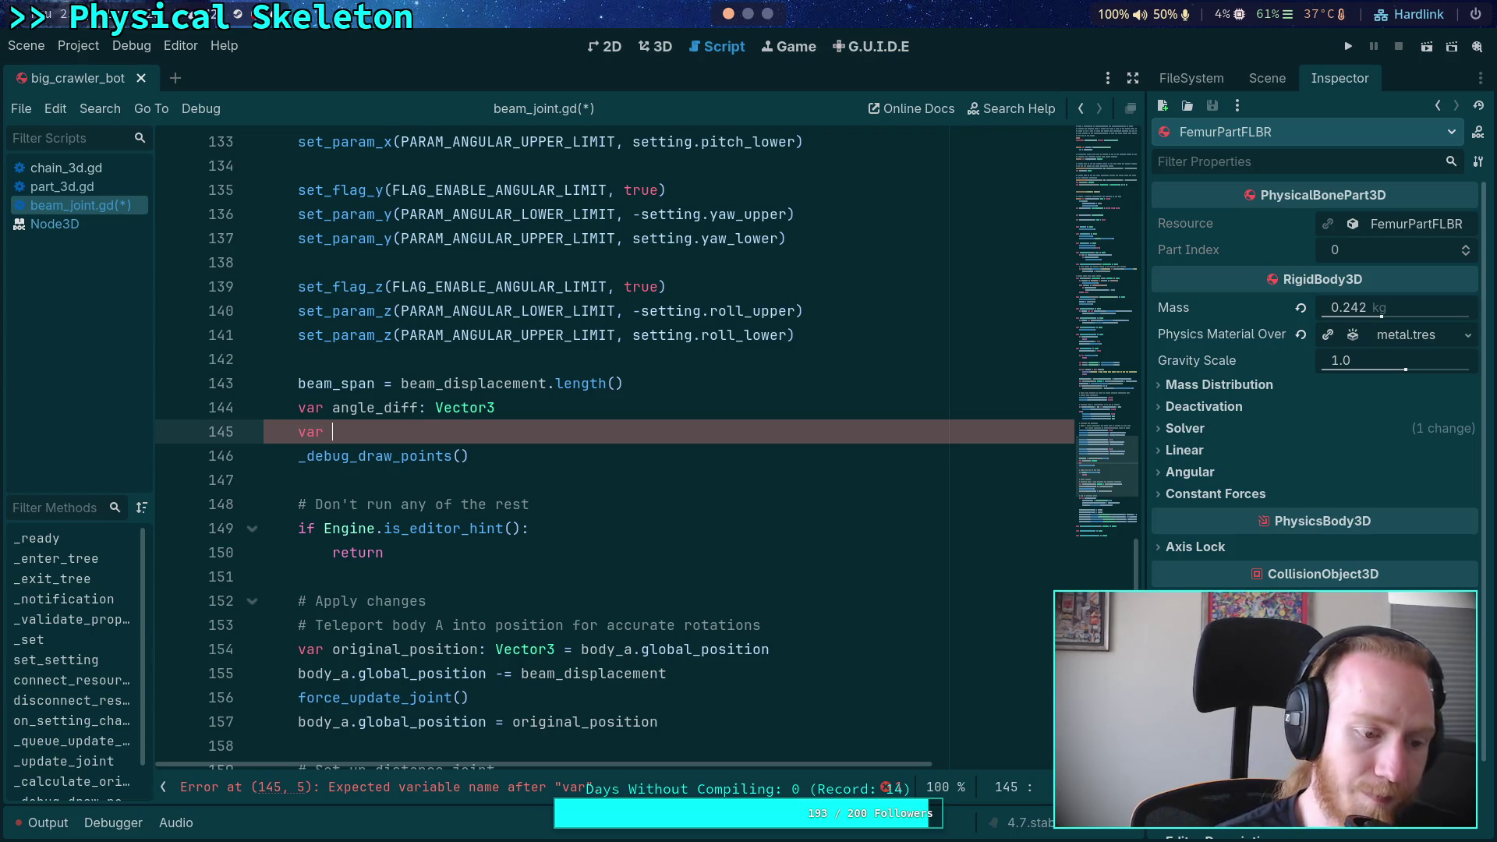
Name the new variable 'initial_basis: Basis =', leaving its value empty
scroll(448, 470, "up", 18)
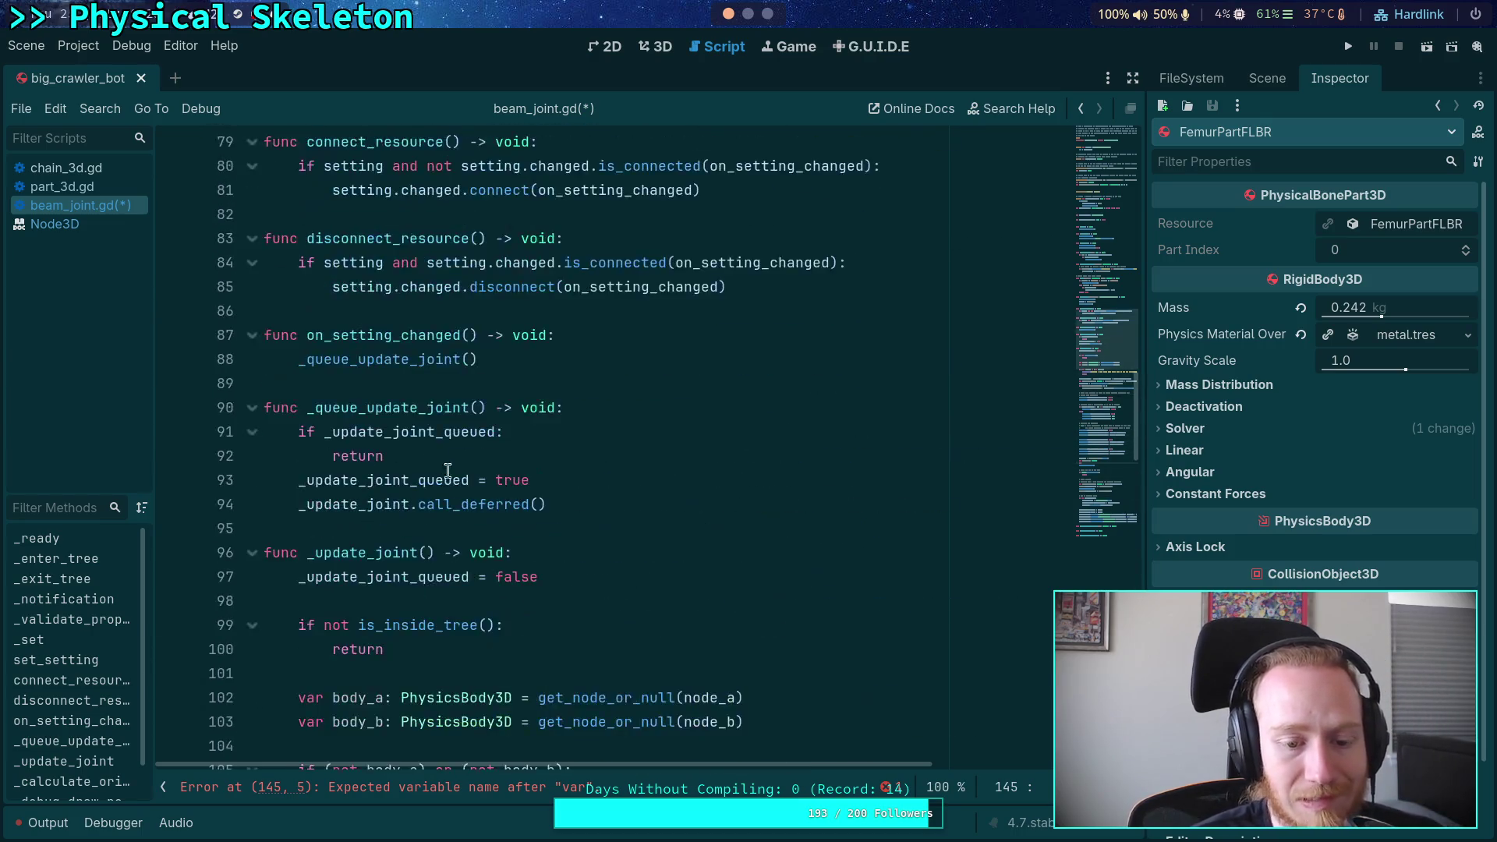
scroll(448, 470, "down", 3)
scroll(475, 475, "up", 4)
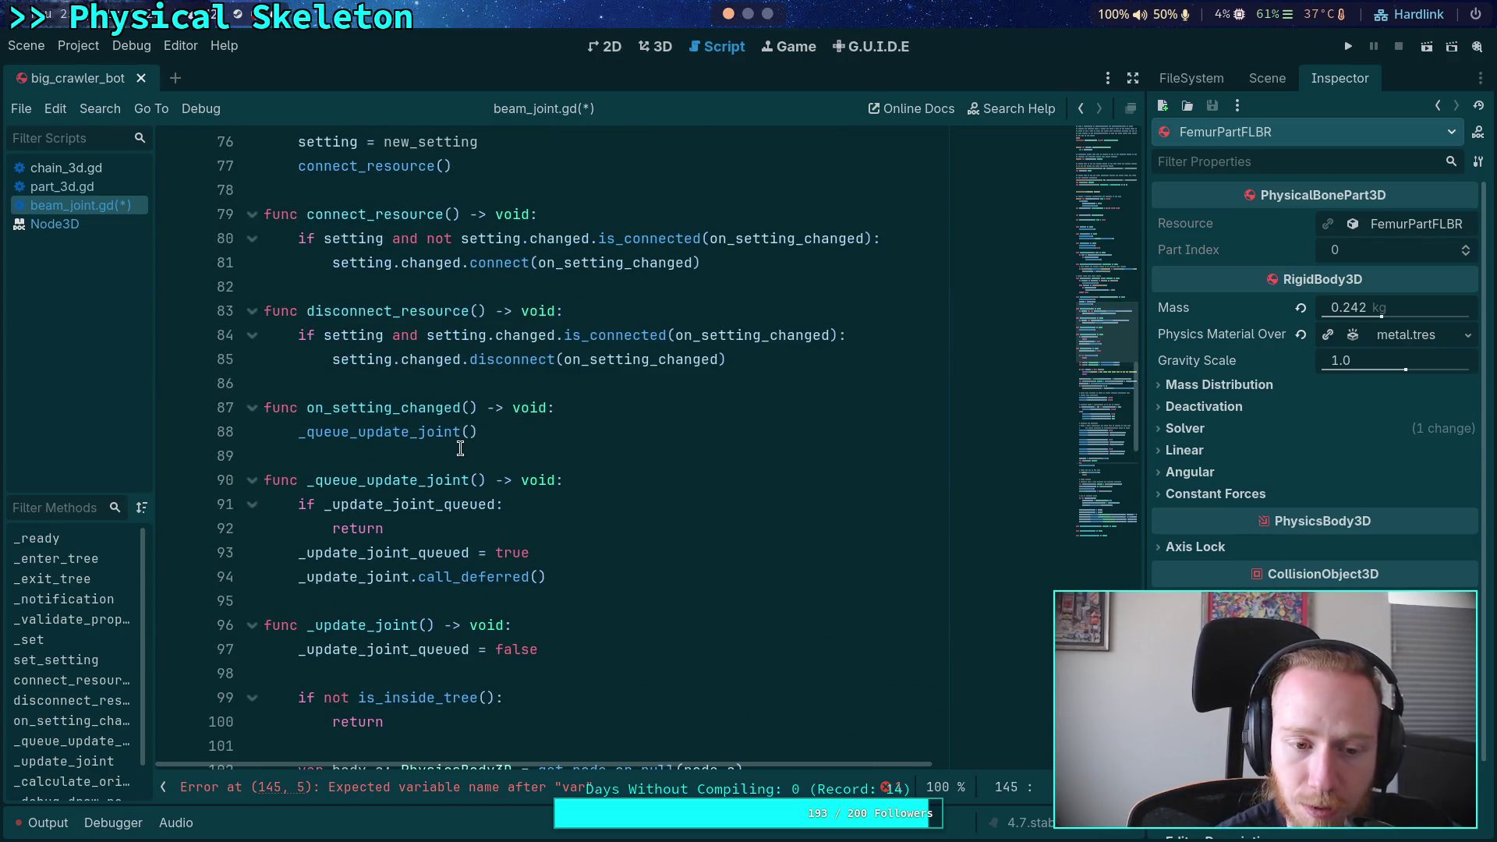
scroll(461, 448, "up", 3)
scroll(461, 449, "down", 20)
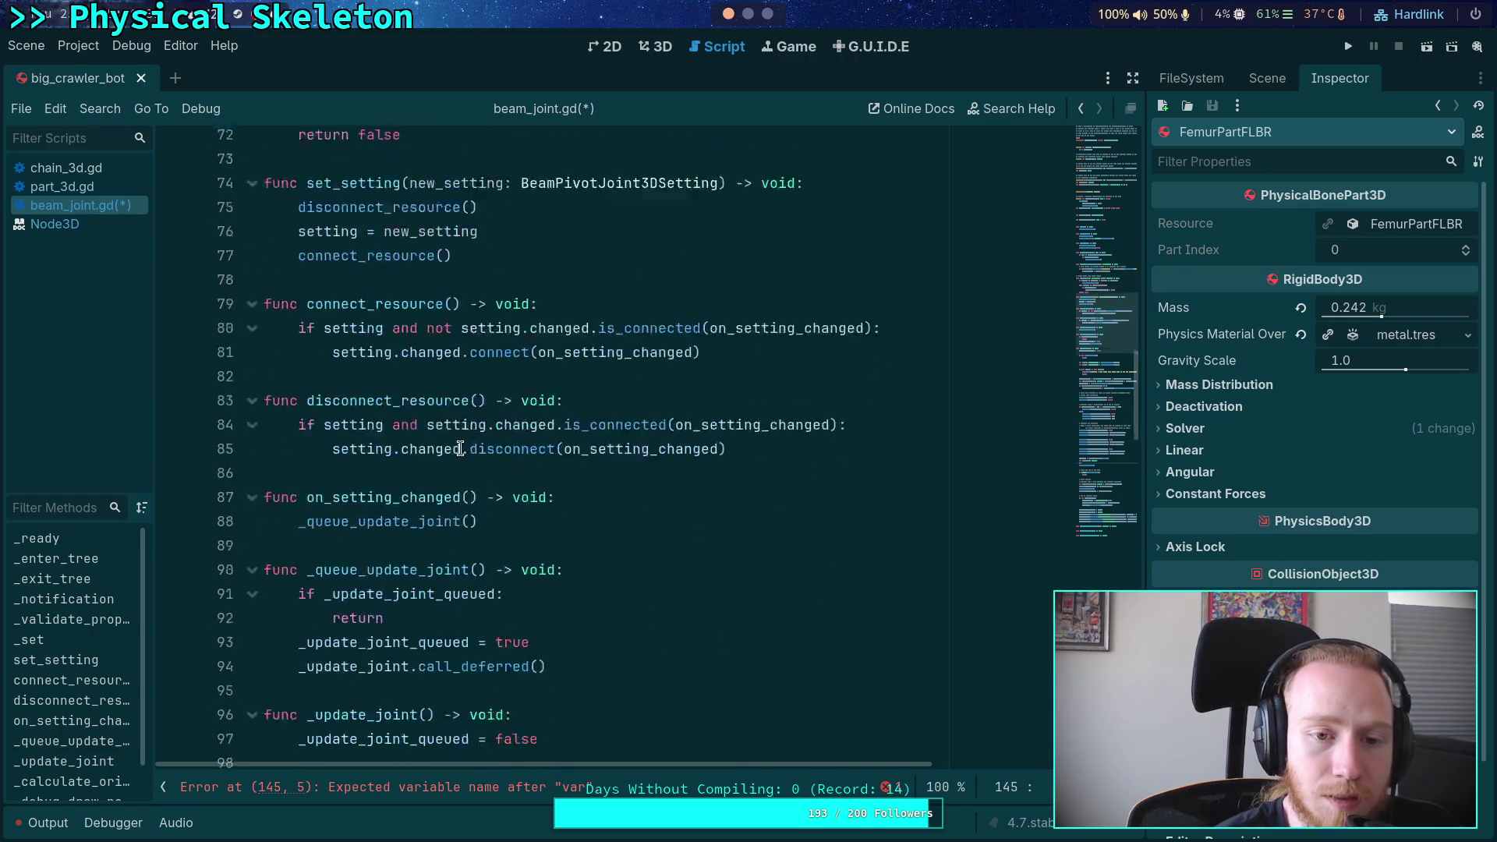
scroll(461, 449, "down", 6)
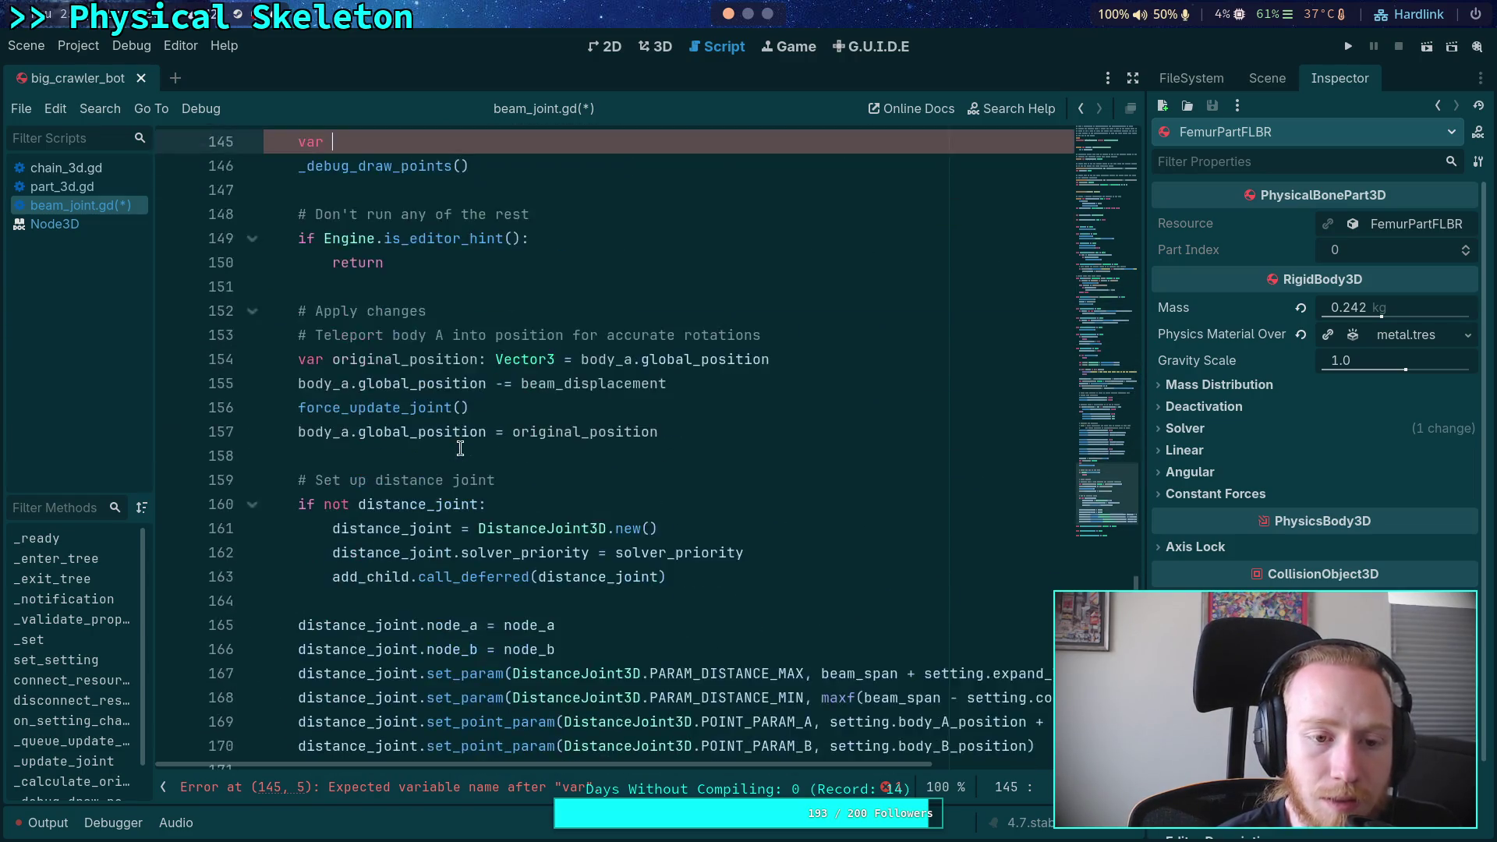
scroll(461, 448, "up", 2)
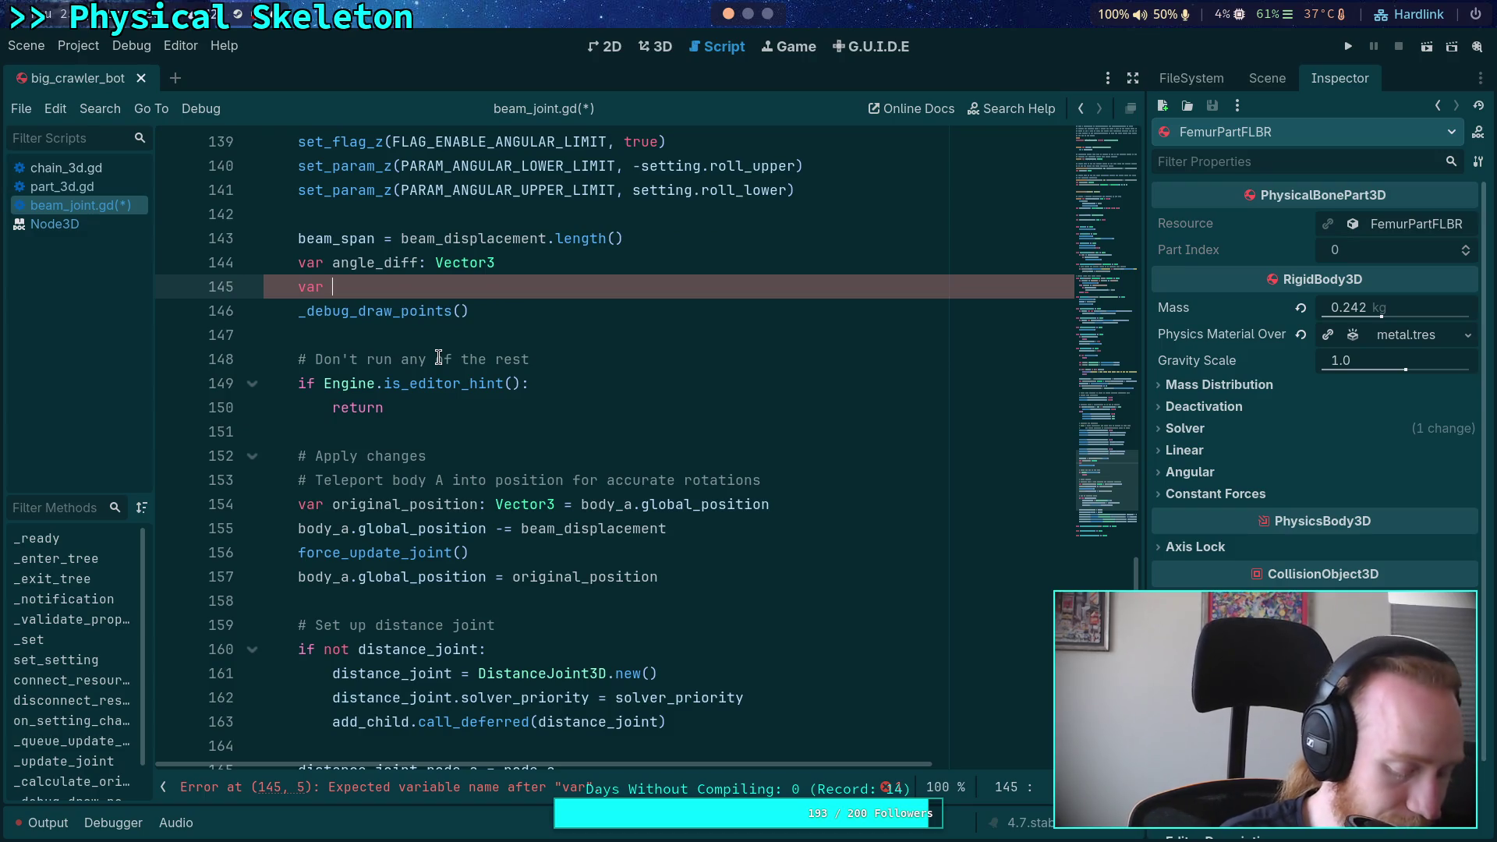
type("old_basis")
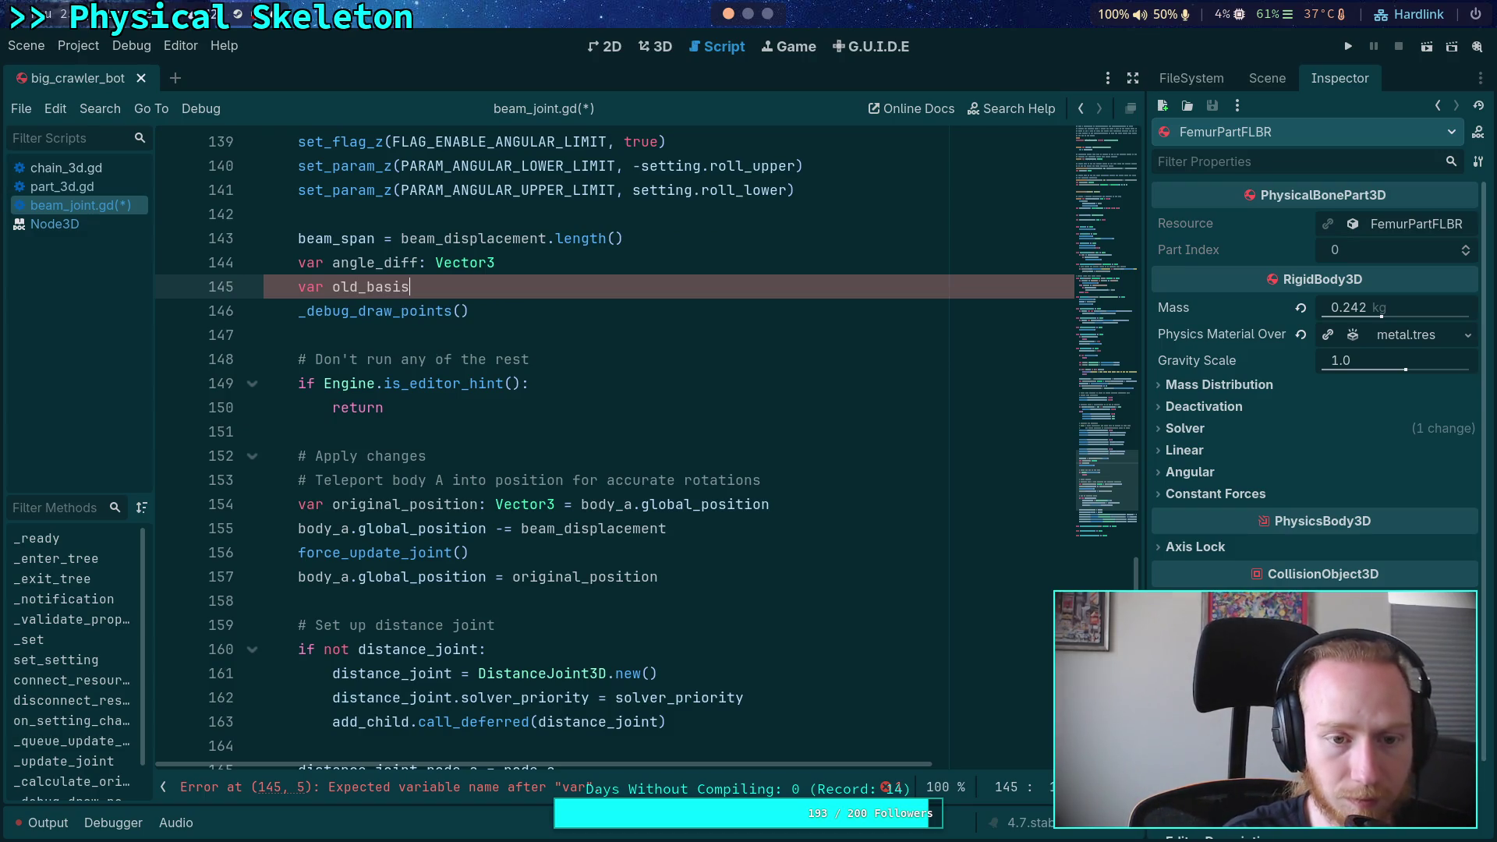
key("BackSpace")
key("BackSpace")
key("BackSpace")
type("initia")
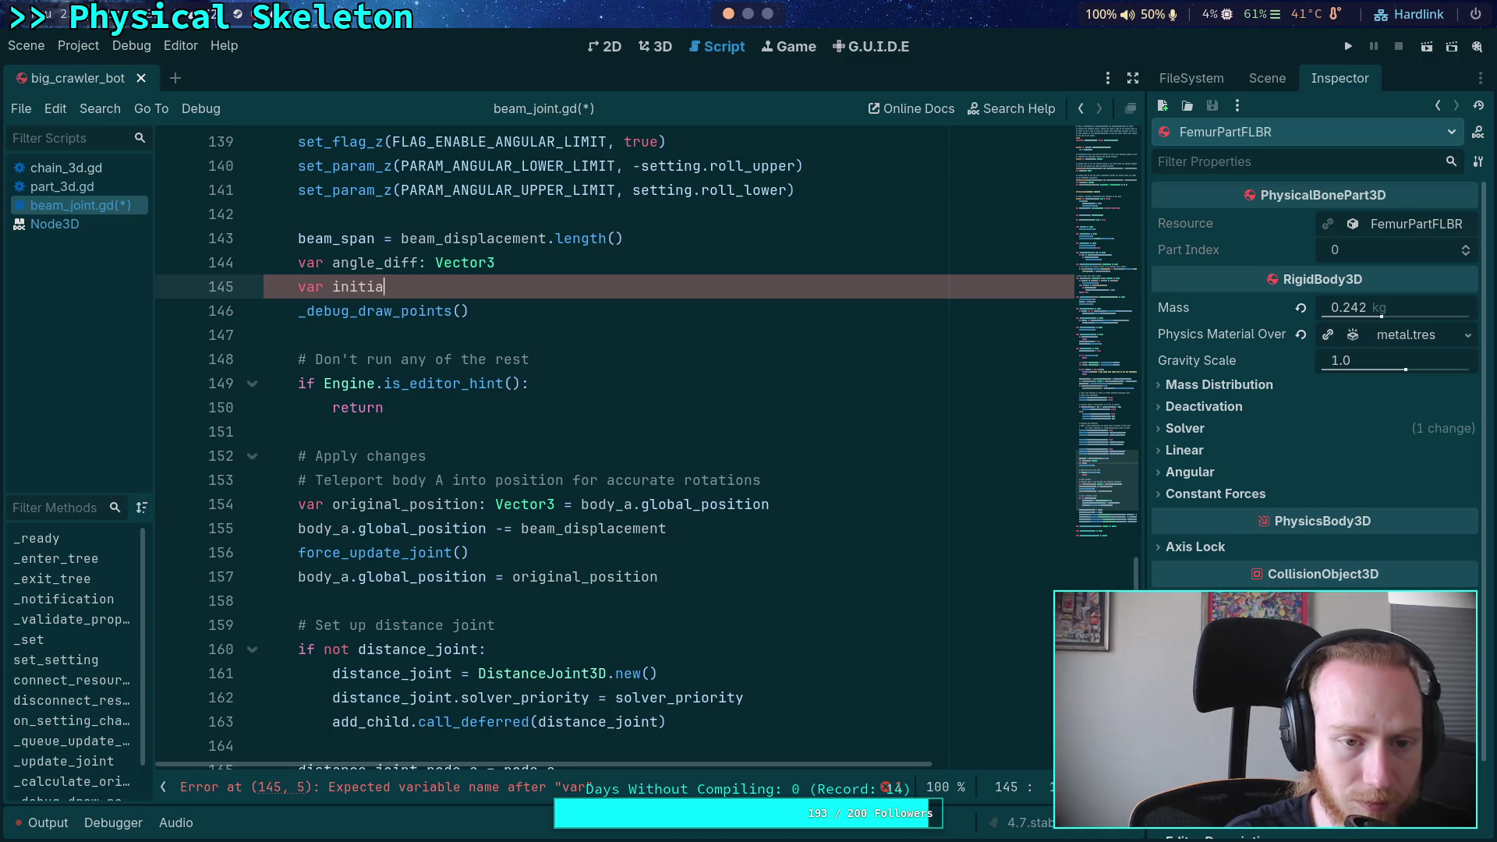
type("l_basis: Basis =")
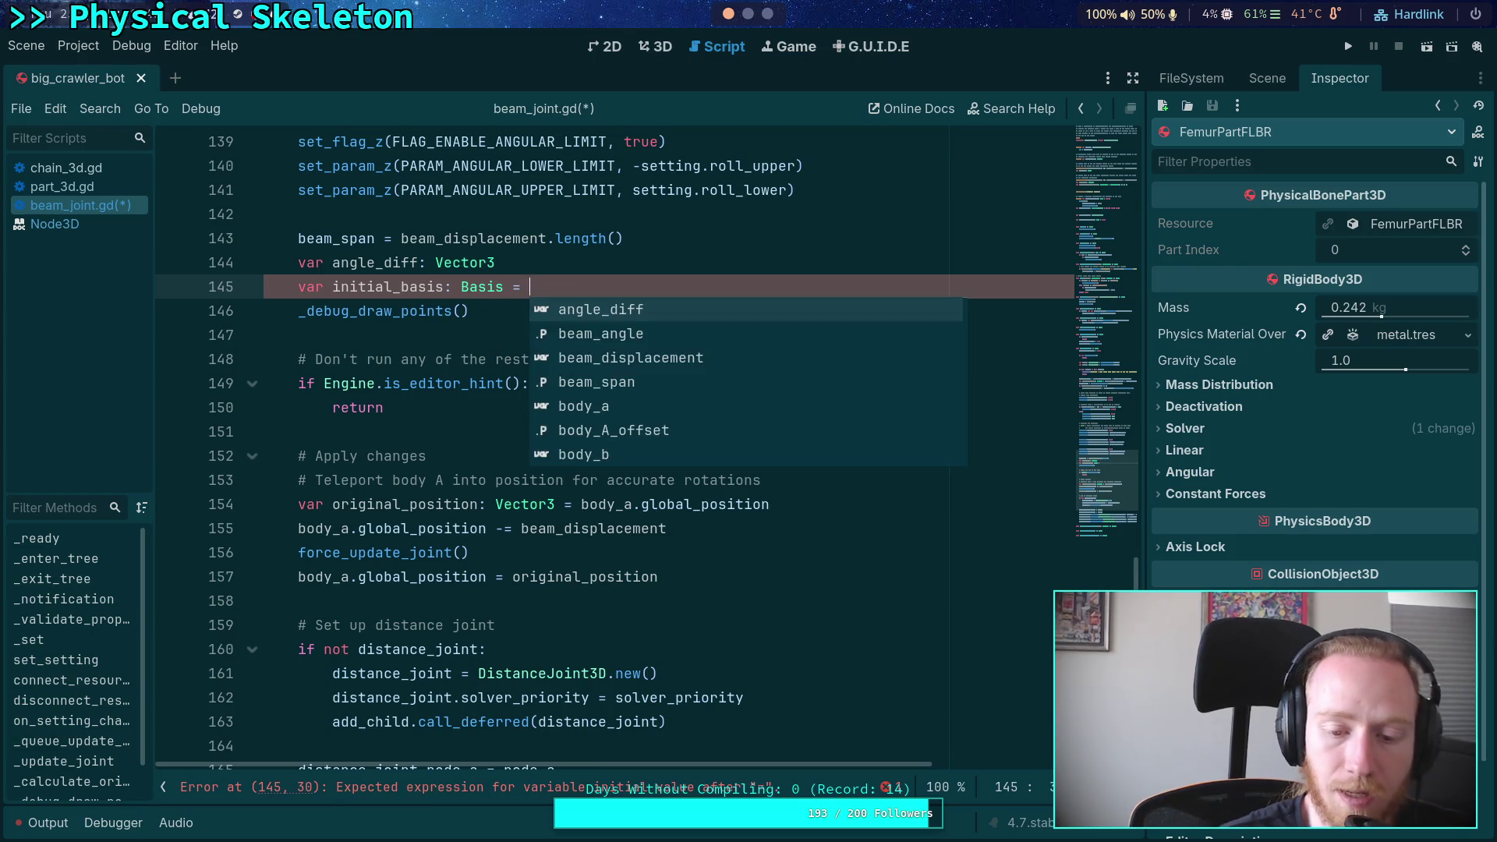
key("Escape")
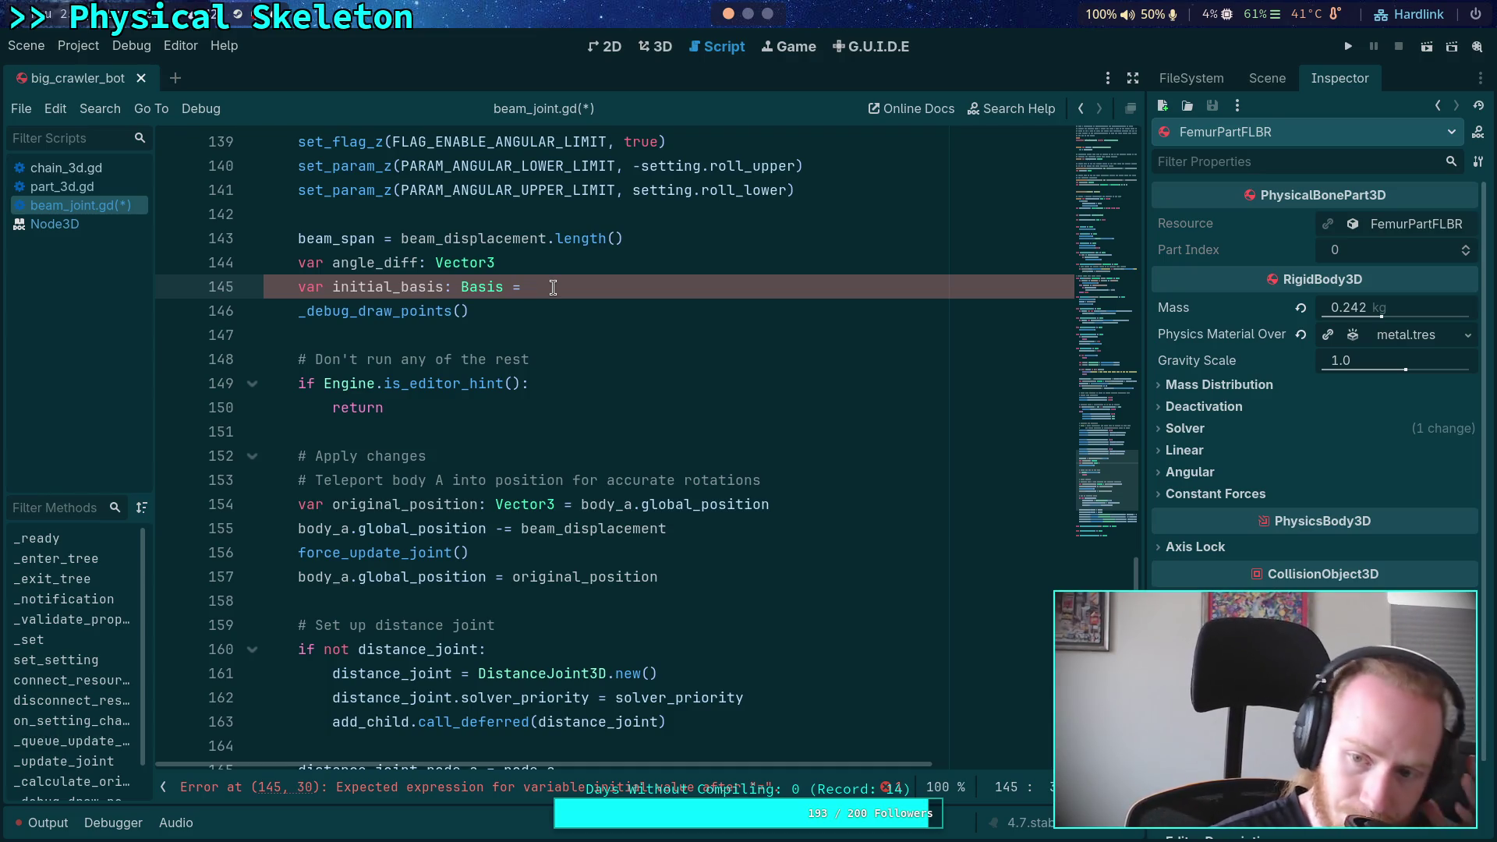
mouse_move(1092, 499)
left_mouse_down()
mouse_move(1088, 378)
mouse_move(1118, 214)
mouse_move(1111, 238)
left_mouse_up()
scroll(687, 475, "up", 3)
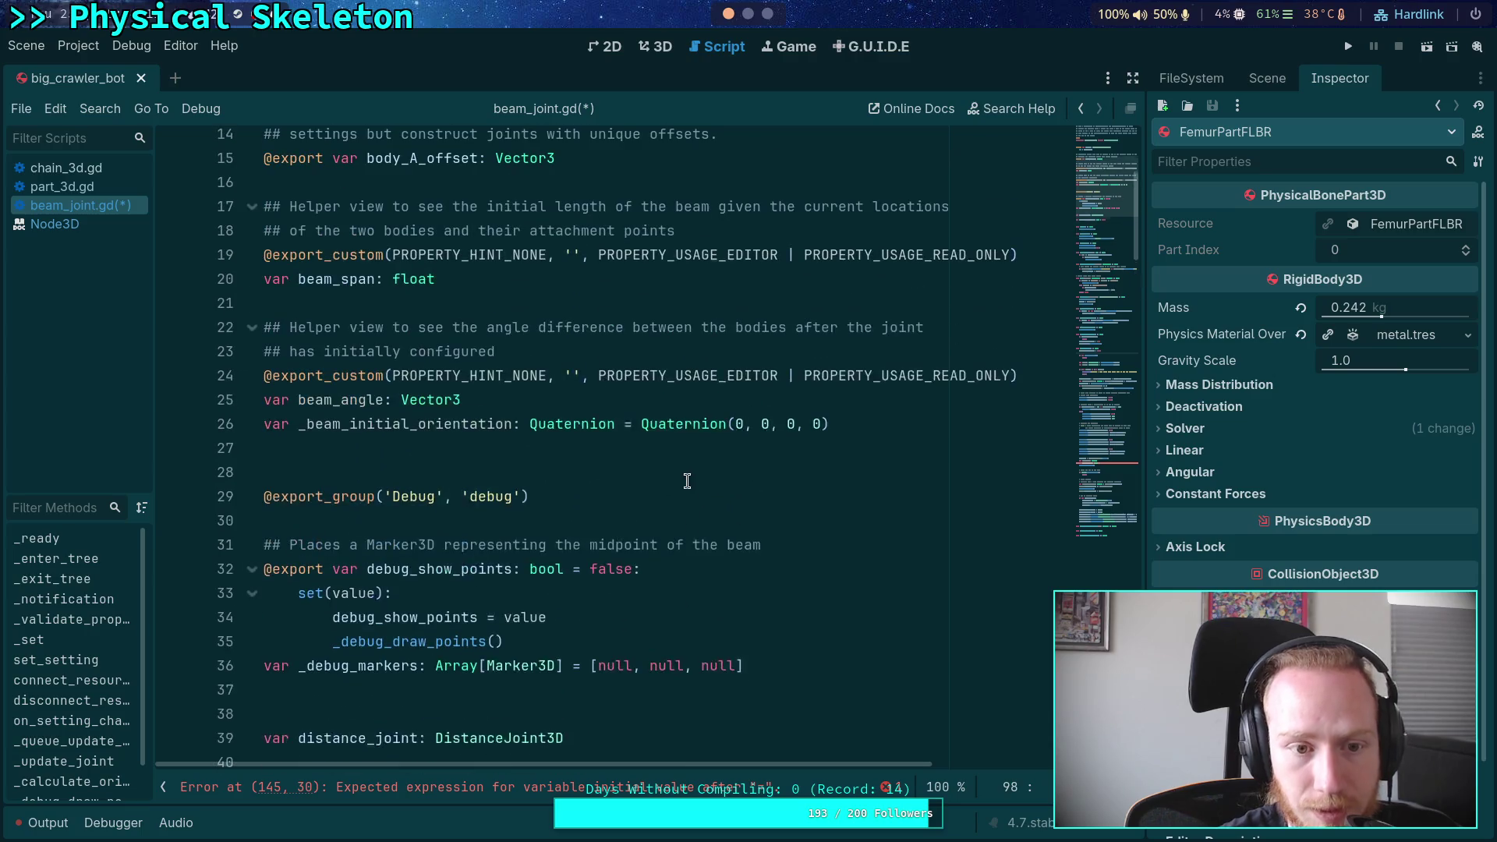
Change beam_angle's type from Vector3 to float on line 25
double_click(437, 426)
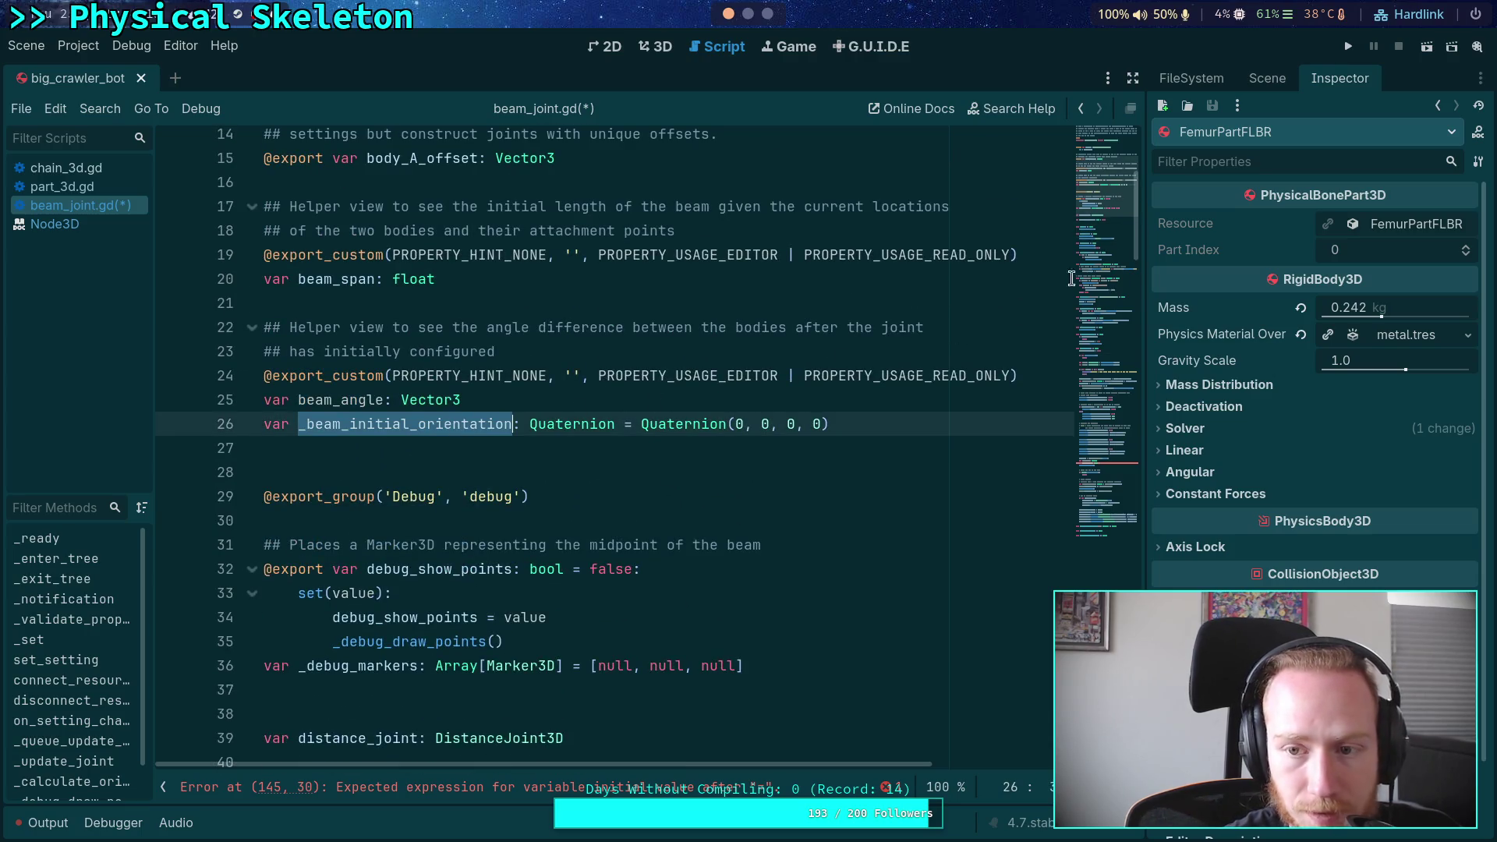
double_click(406, 400)
type("float")
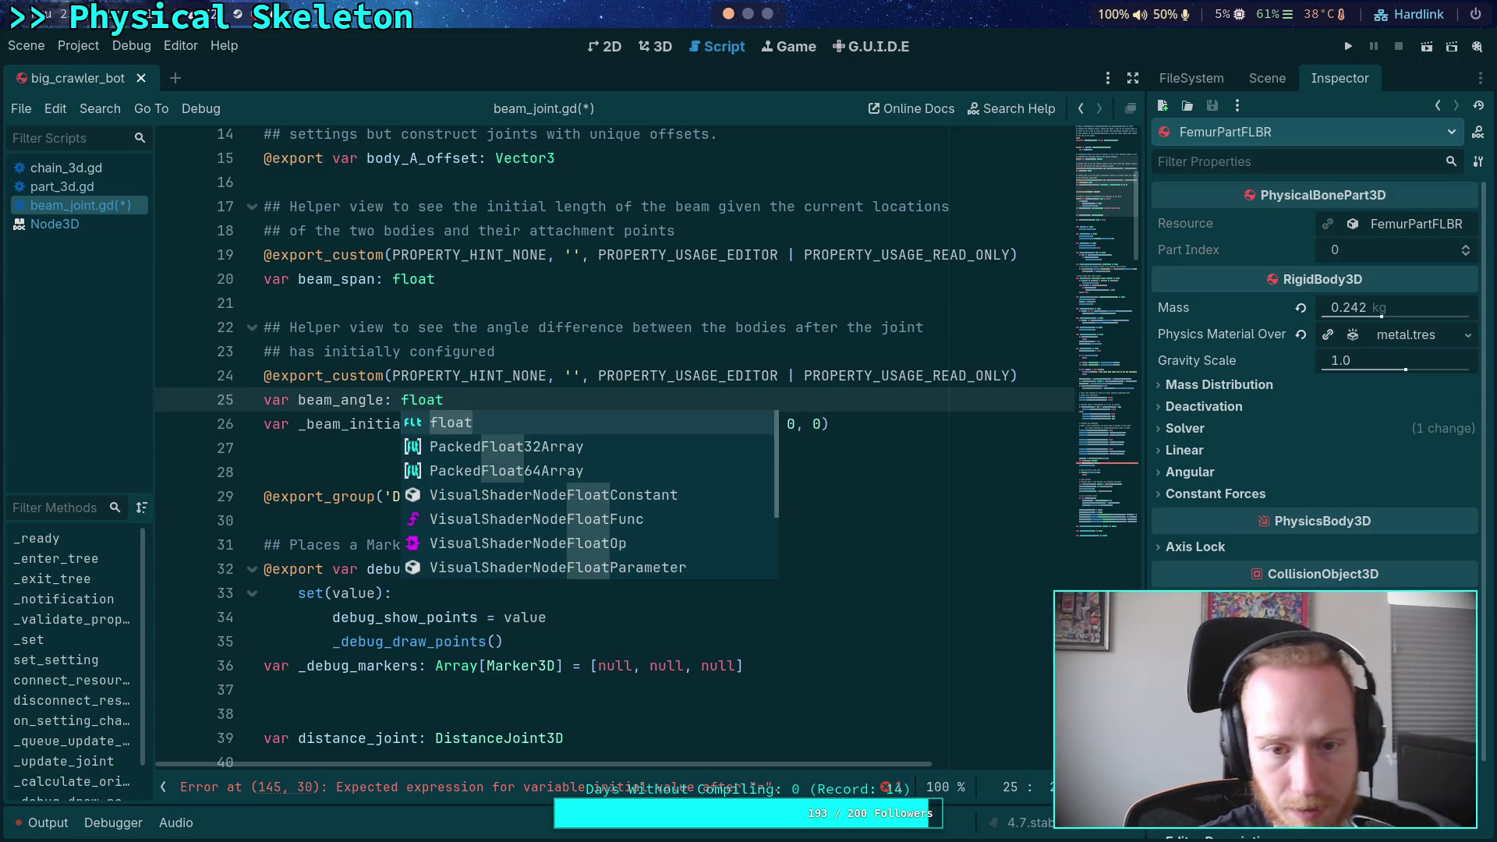
left_click(533, 353)
Delete the unfinished angle_diff and initial_basis declarations on lines 144–145
scroll(1102, 188, "down", 3)
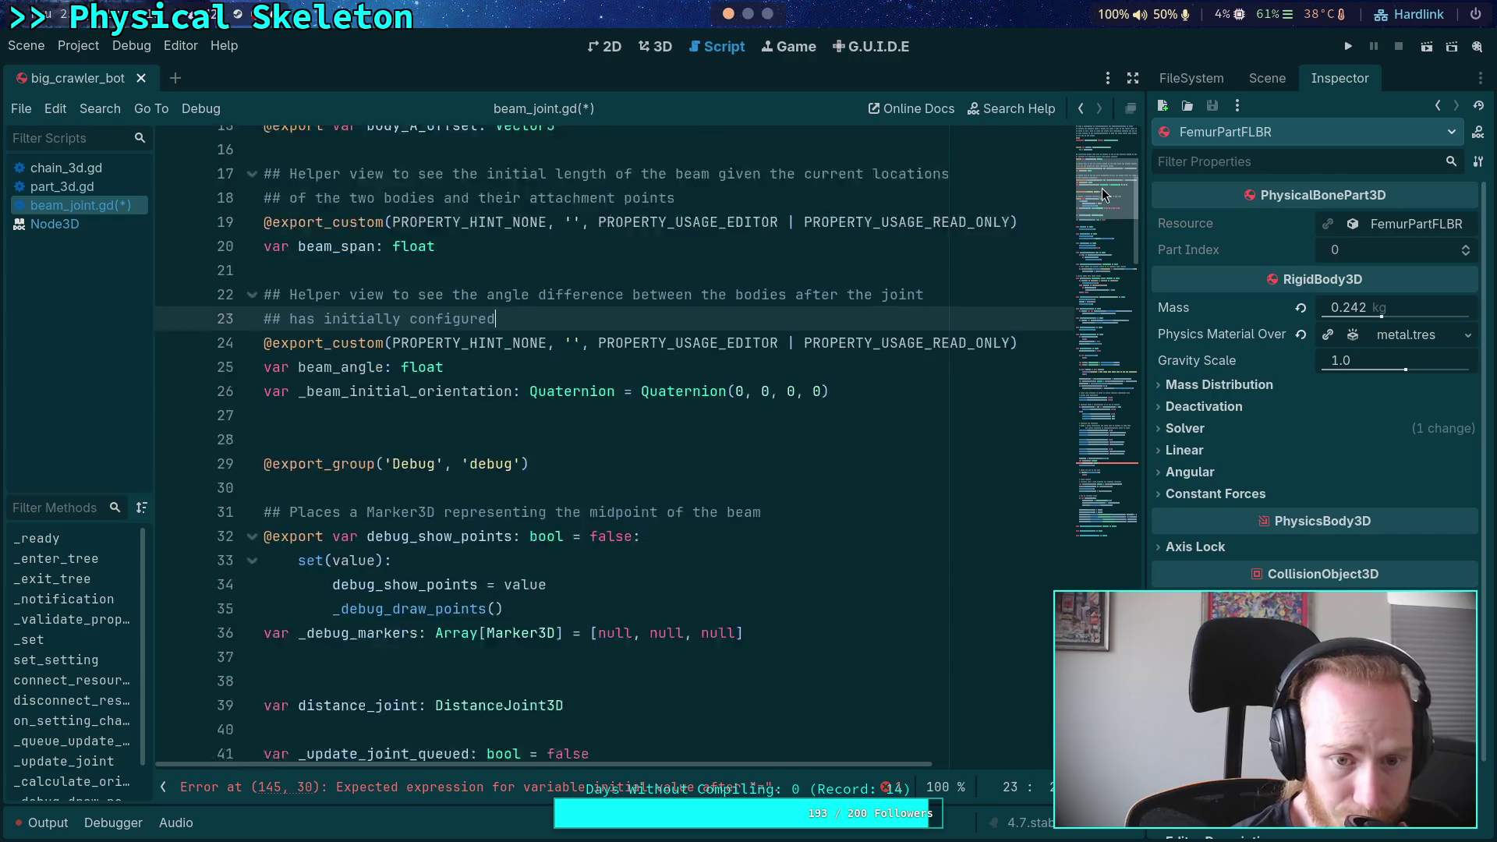
left_click(1103, 462)
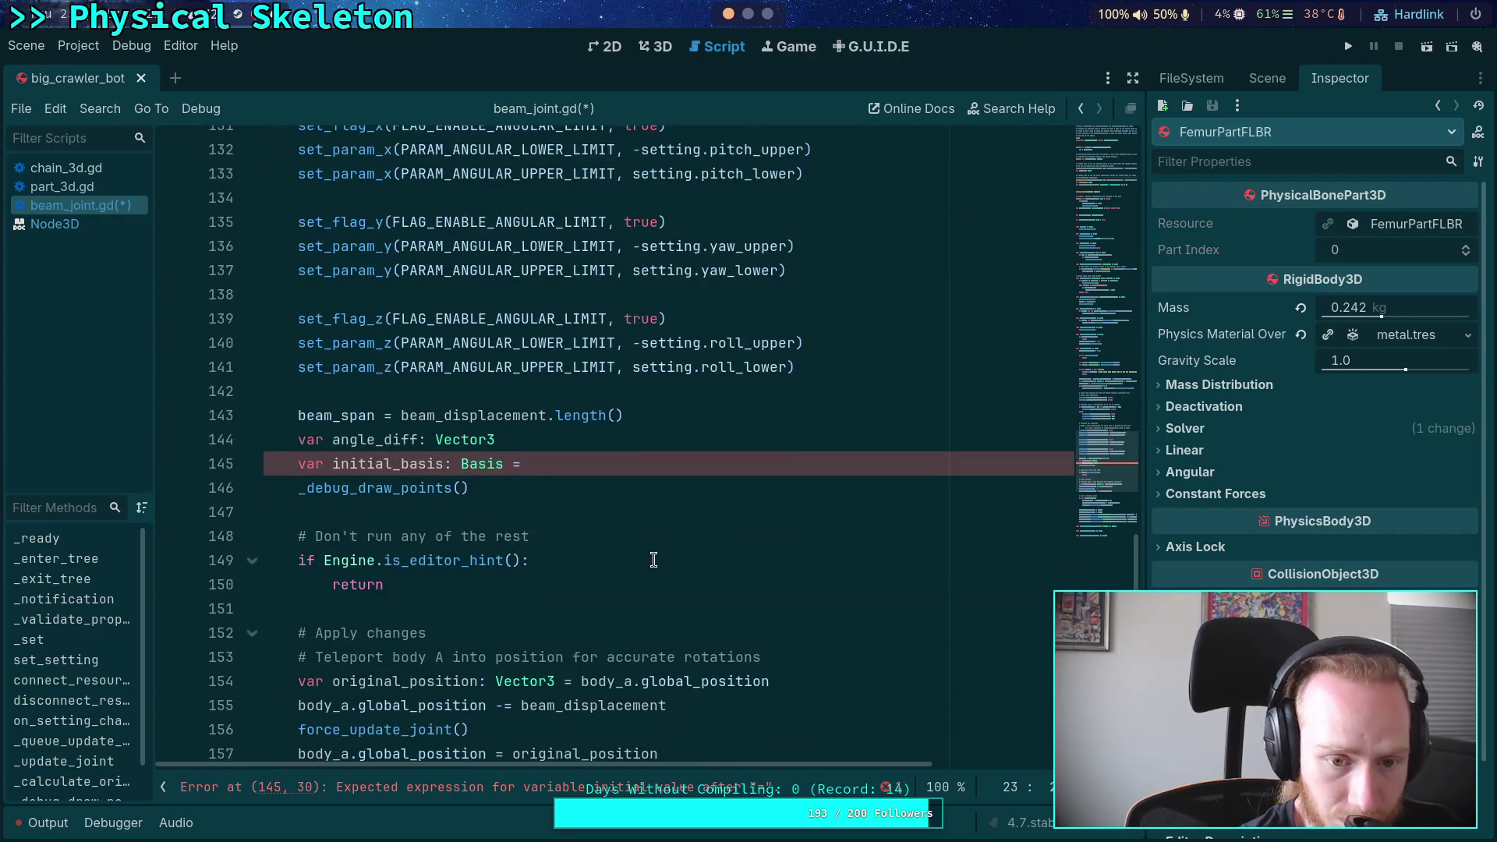
mouse_move(577, 462)
left_mouse_down()
mouse_move(460, 464)
mouse_move(301, 438)
left_mouse_up()
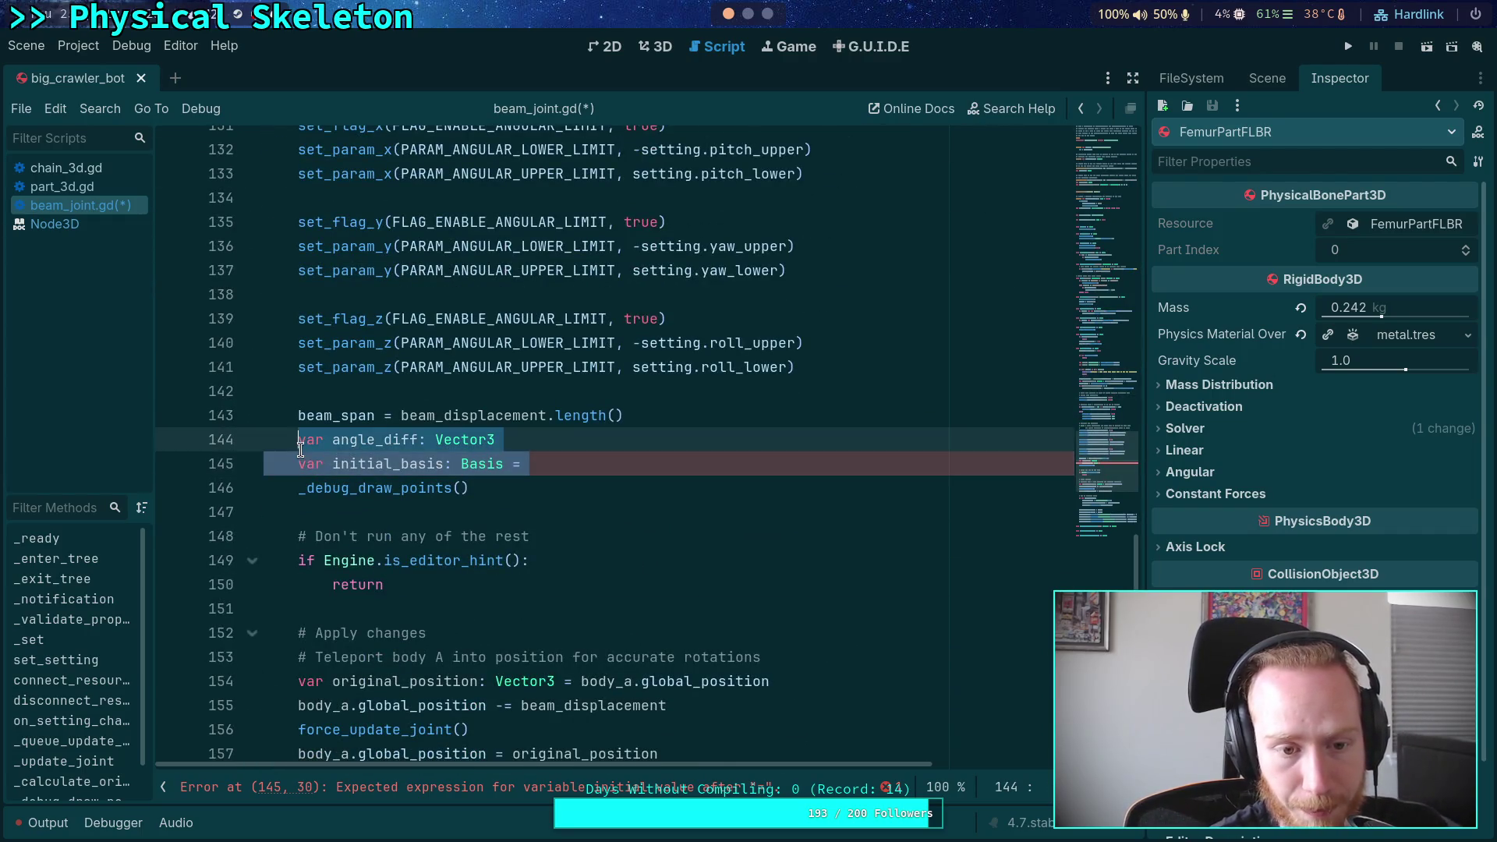
key("BackSpace")
Write beam_angle = global_basis.get_rotation_quaternion().angle_to(_beam_initial_orientation) using autocomplete
type("eam_angle =")
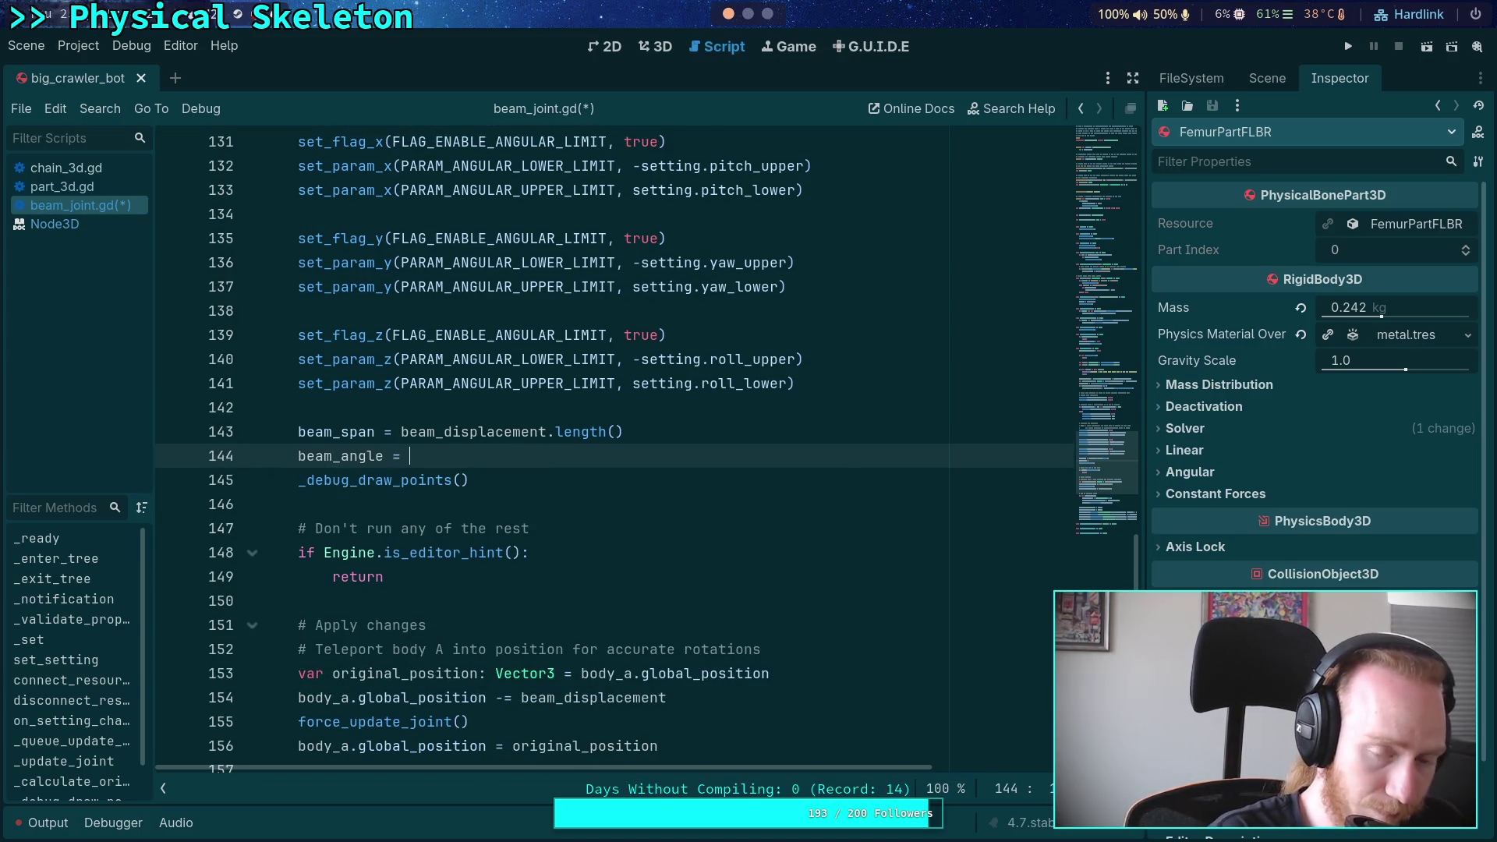
key("ctrl+space")
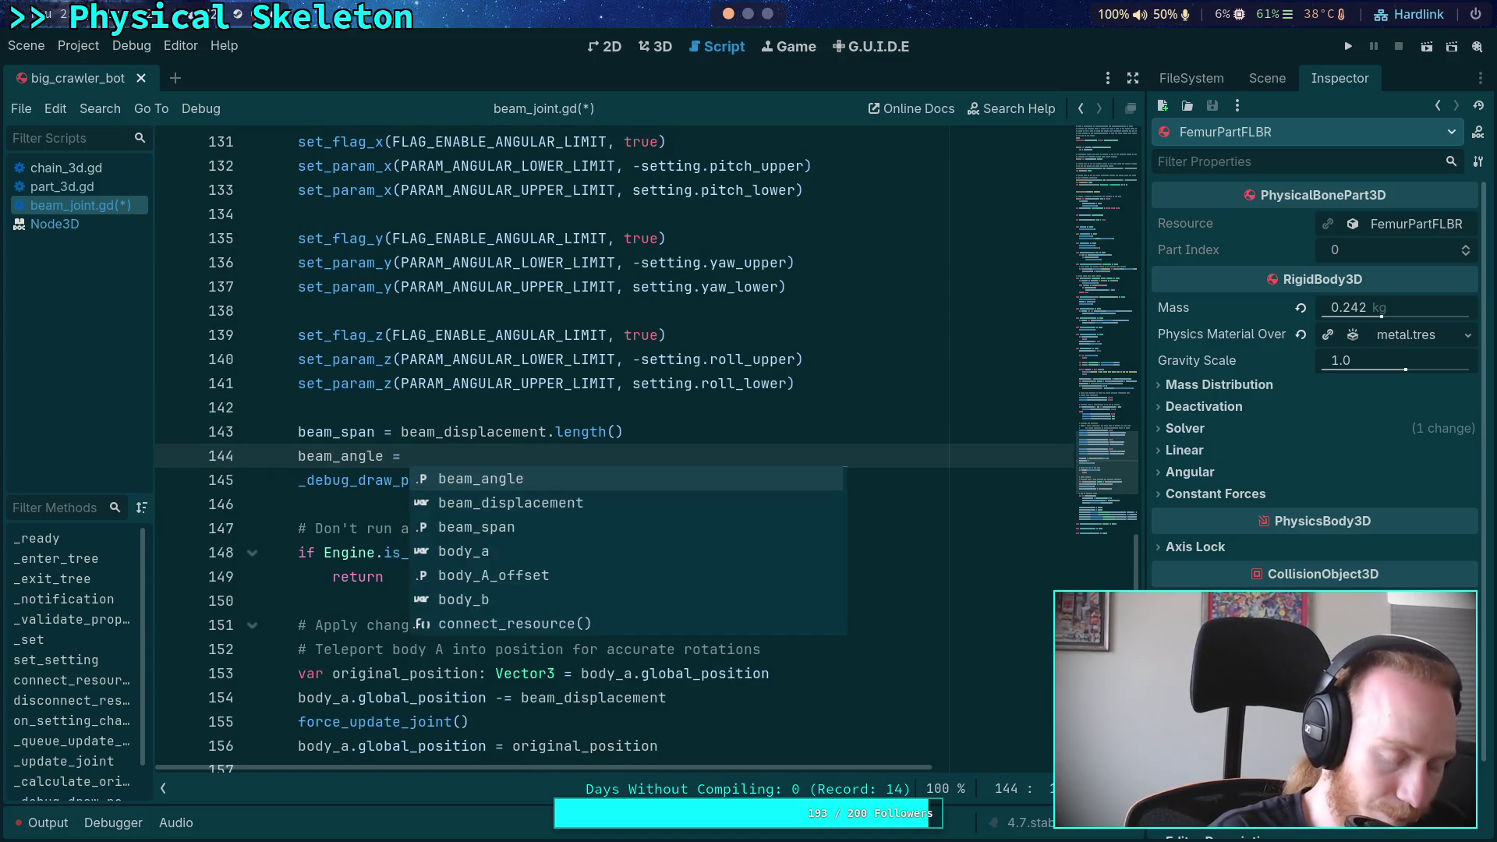
type("glo")
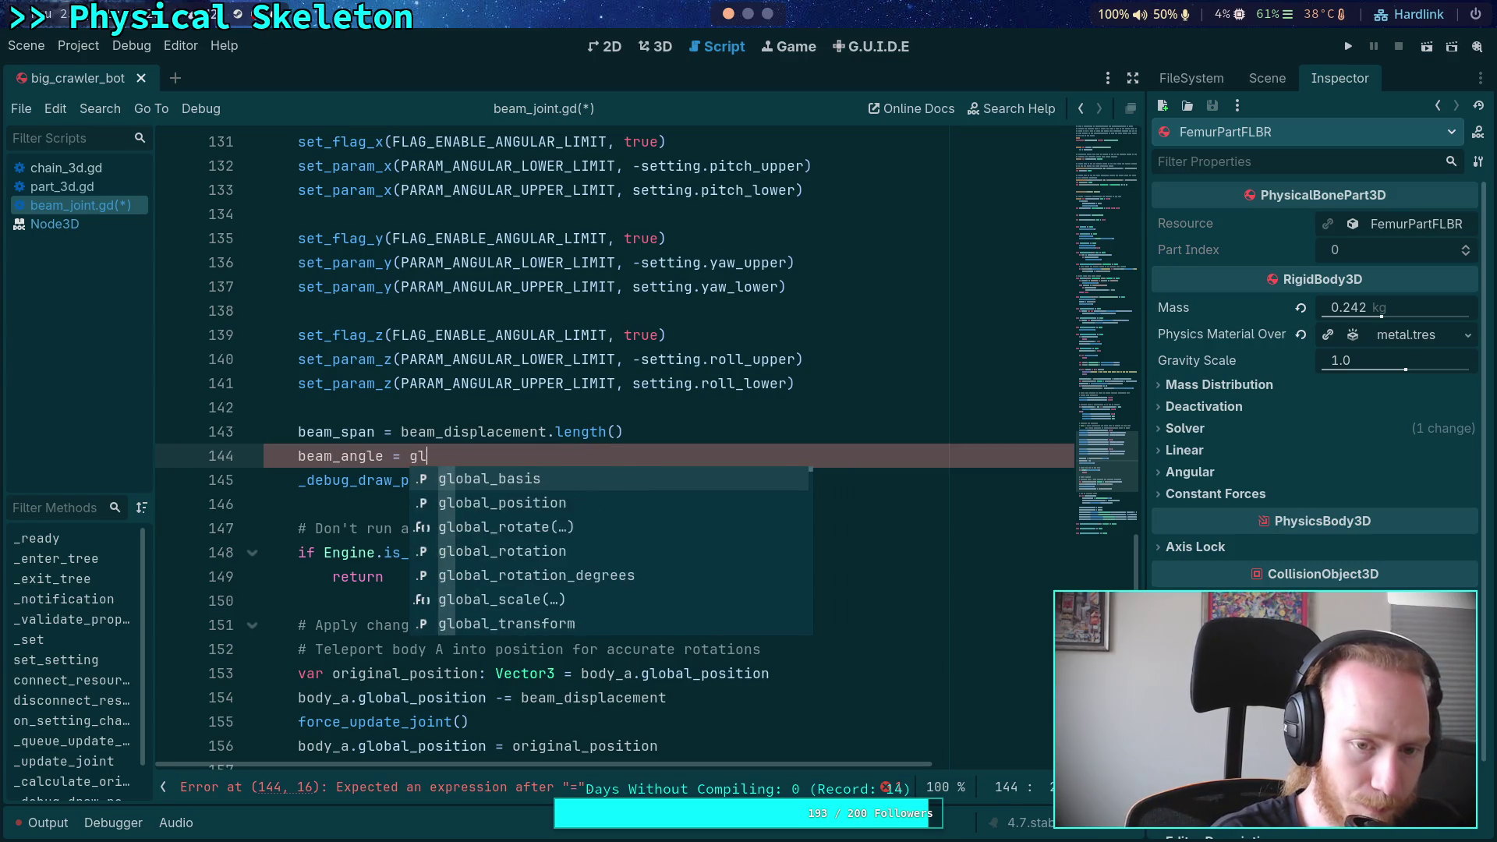
key("Return")
type(".")
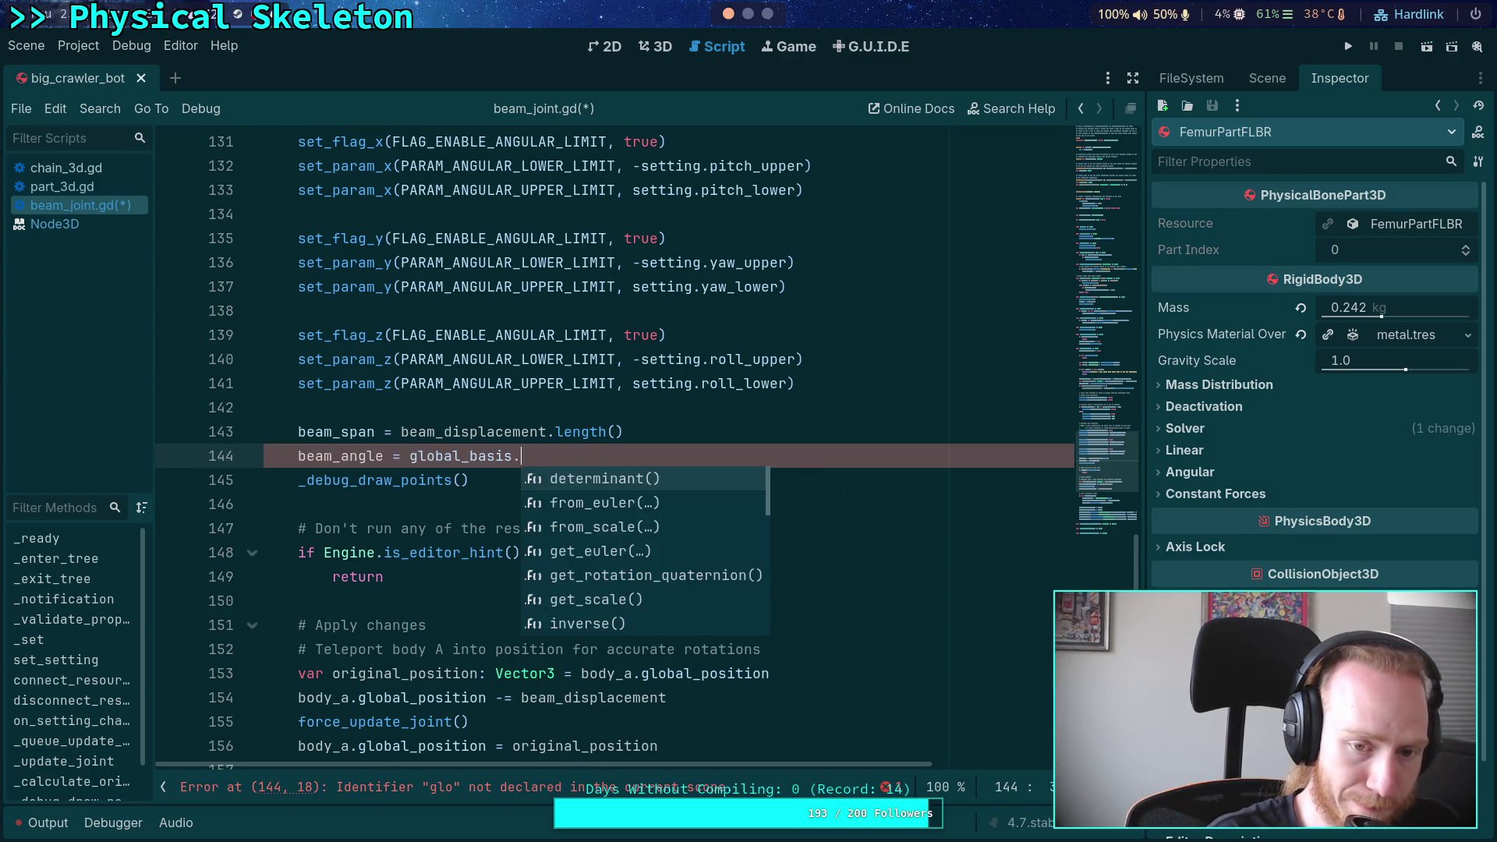
type("quat")
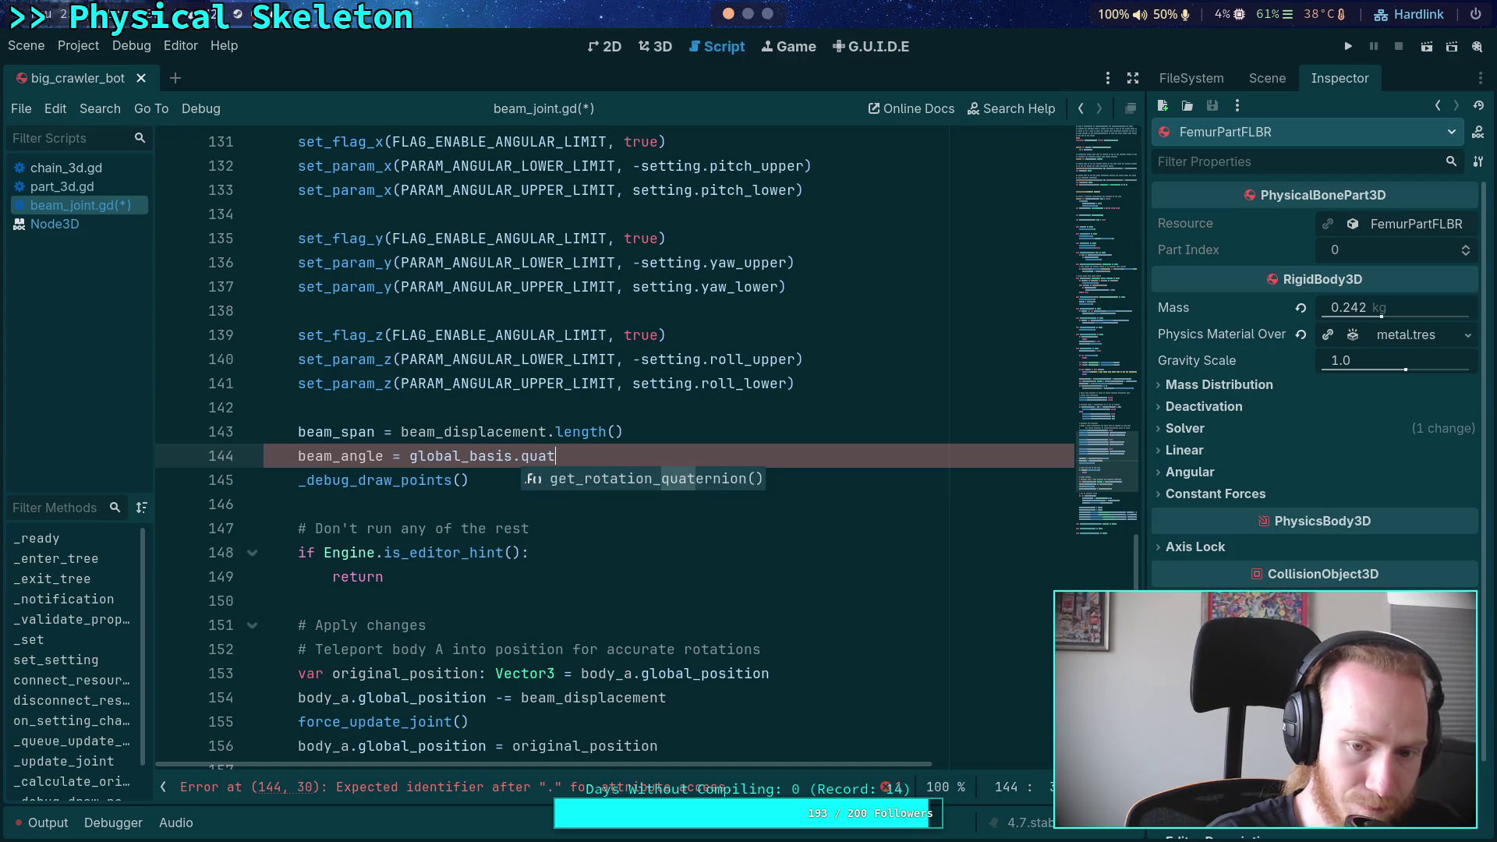
key("Return")
type(".ang")
key("Return")
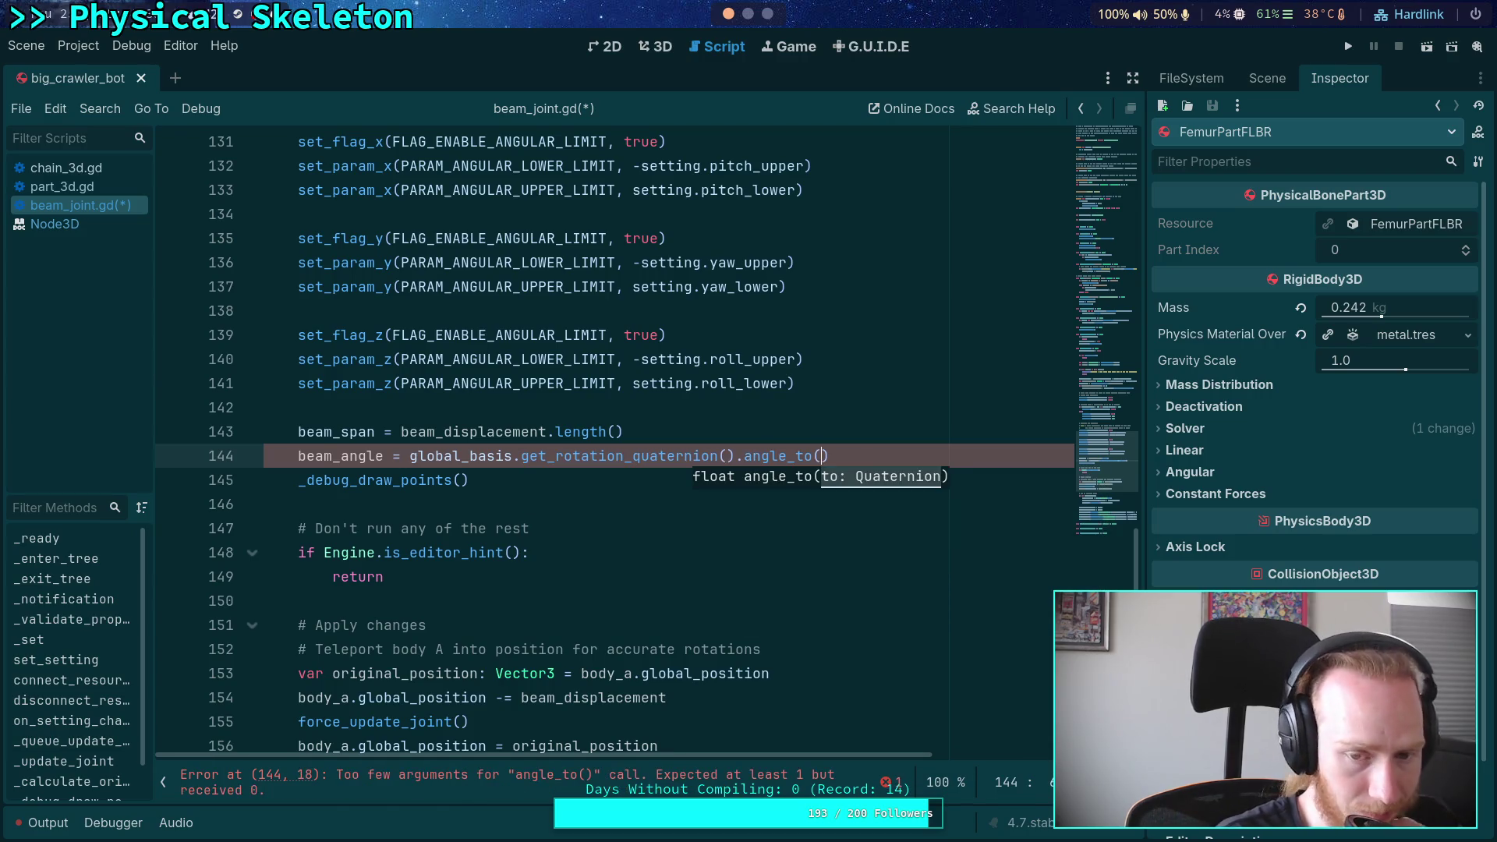
type("be")
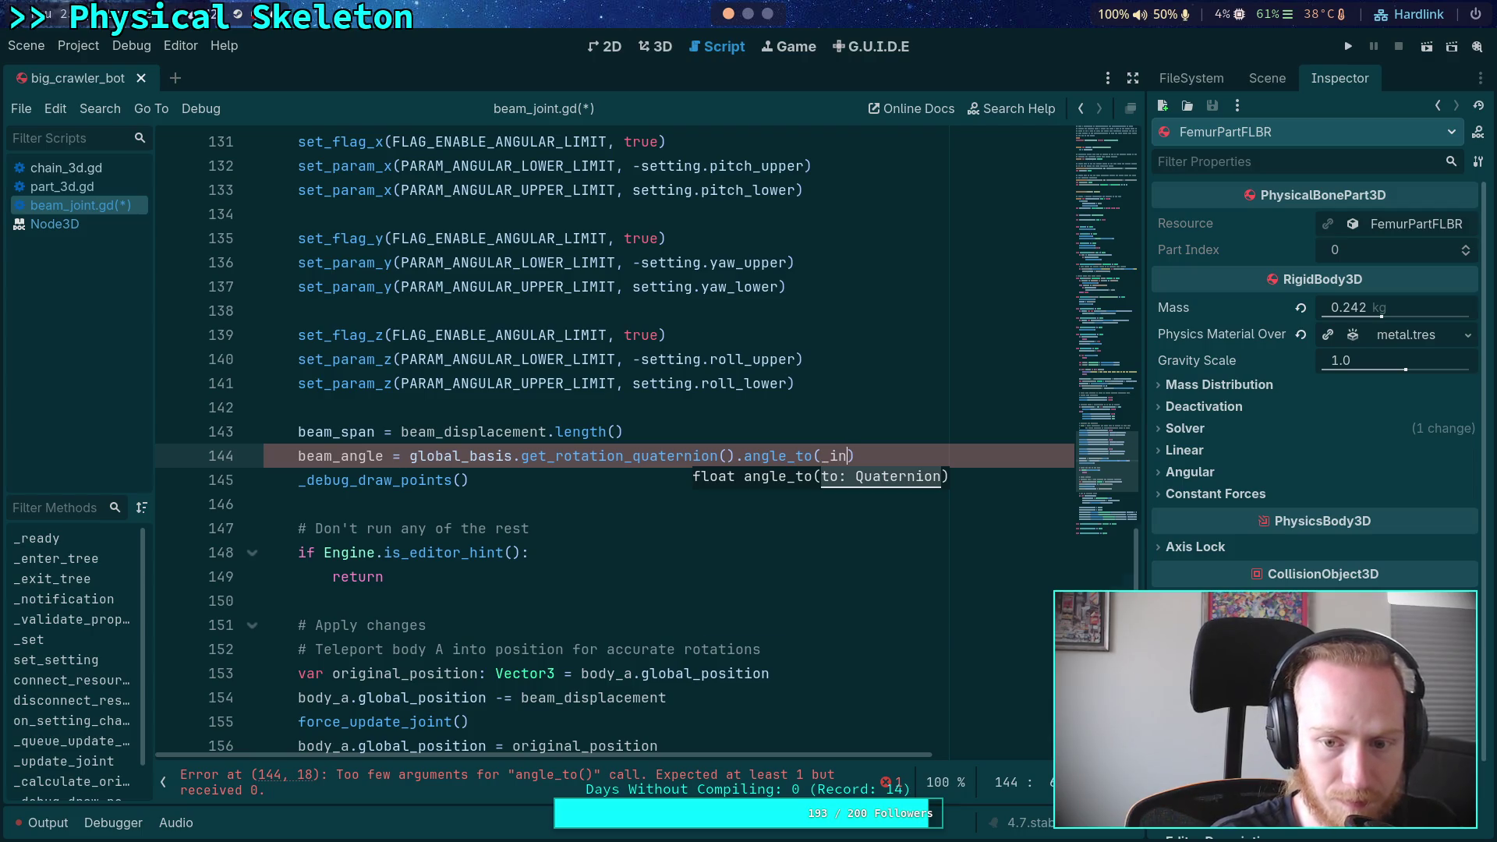
key("Return")
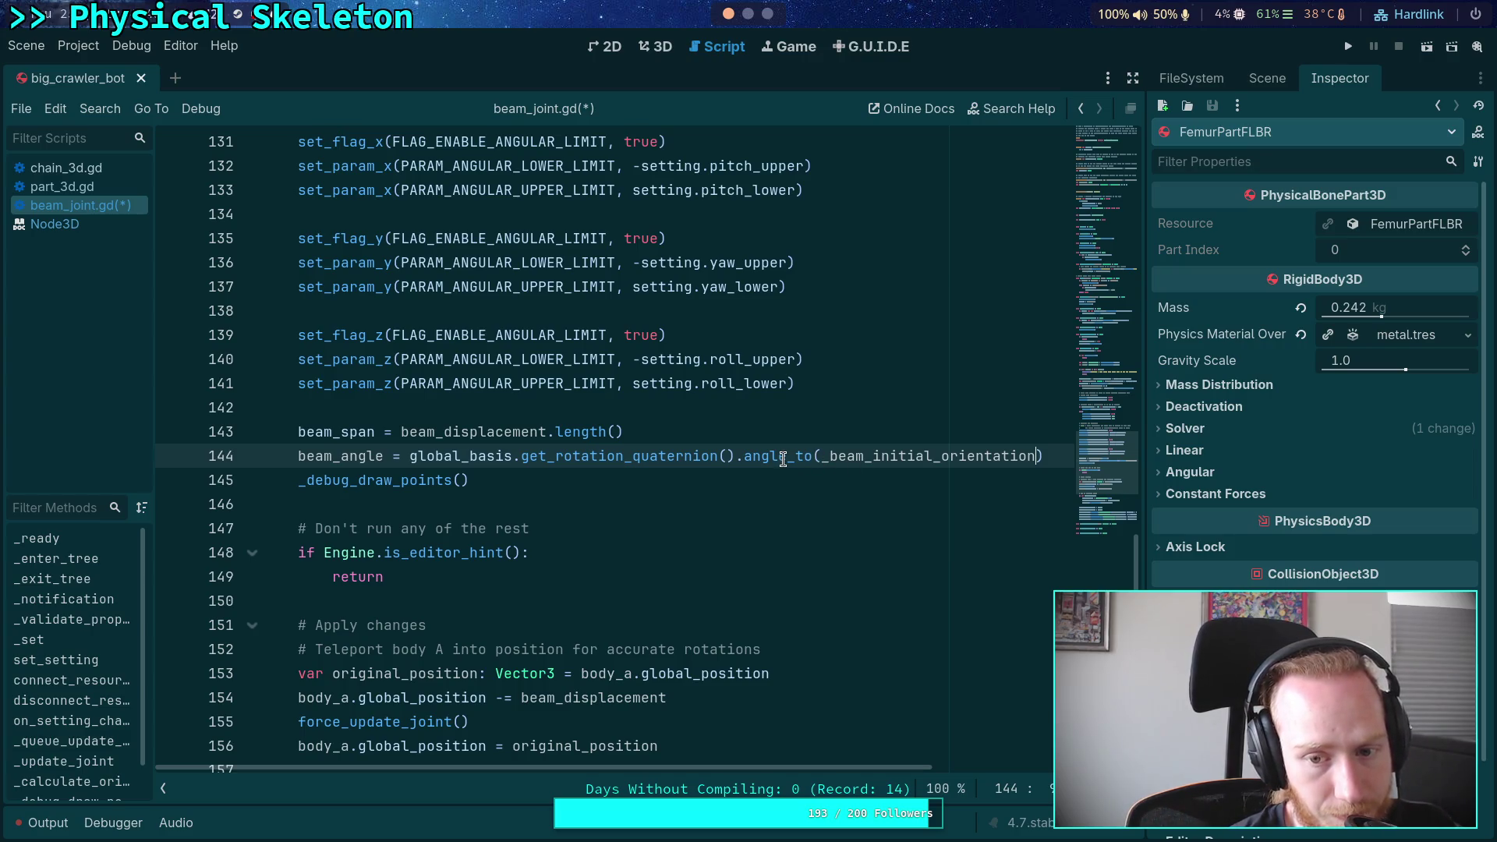
Save beam_joint.gd with the new beam_angle calculation
mouse_move(783, 459)
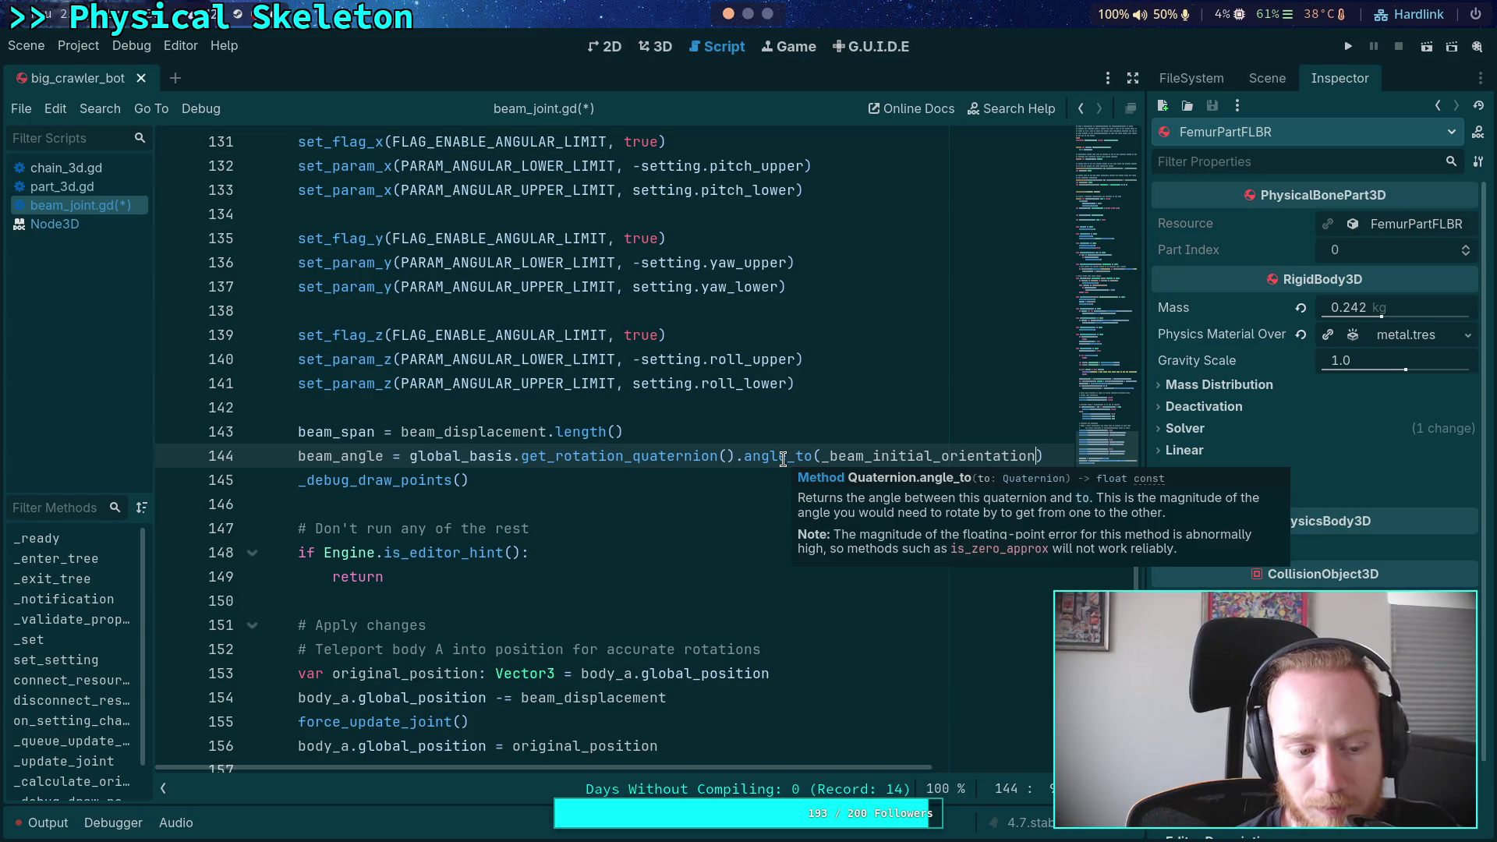
key("ctrl+s")
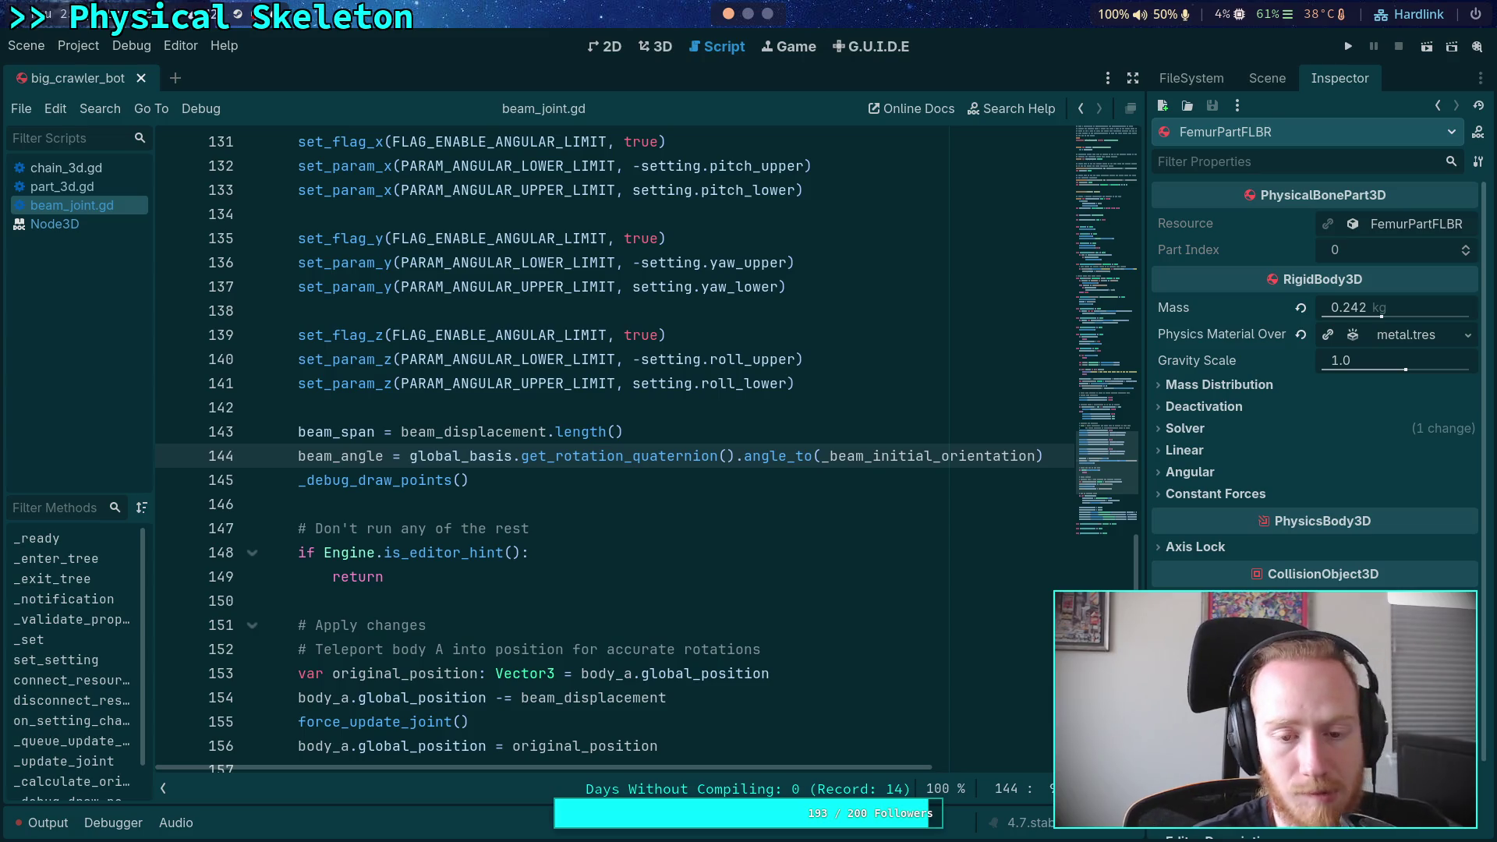
left_click(660, 487)
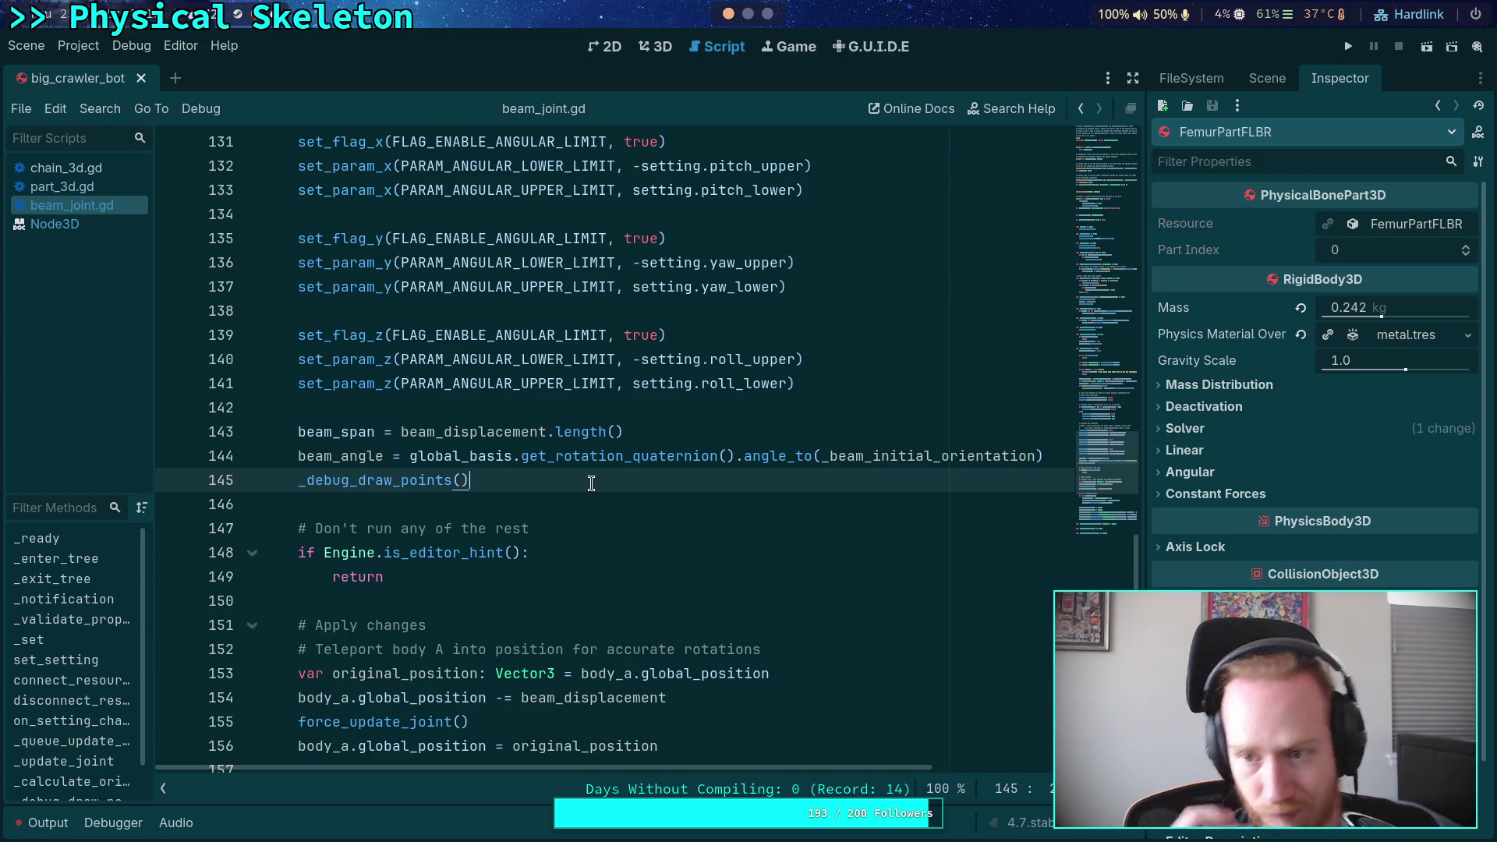
Show TarsusBeamJoint's 0.1 expand/contract and 15° pitch limits alongside the 3D crawler view
left_click(602, 513)
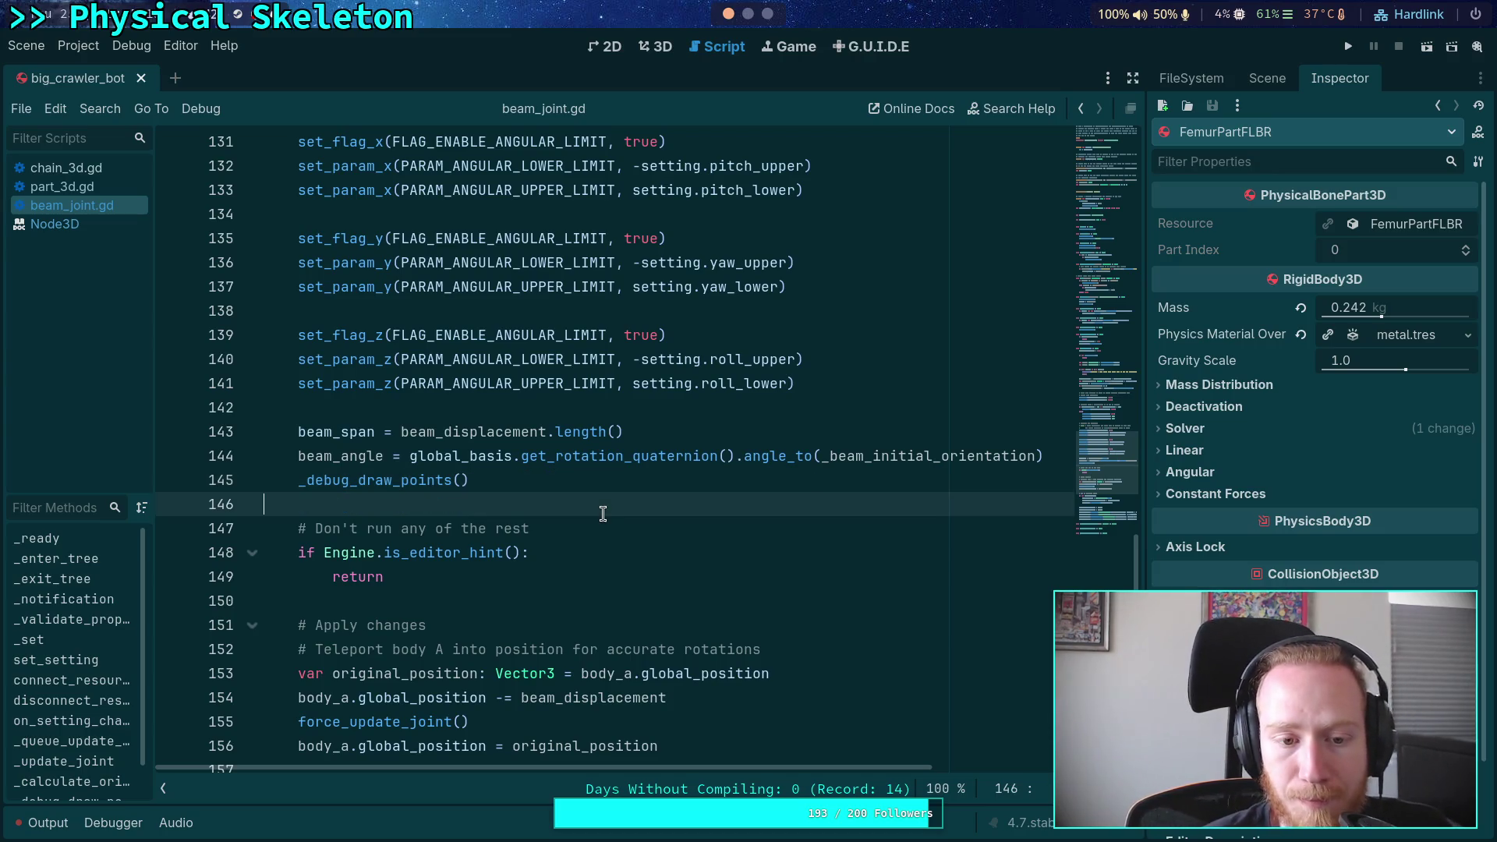
scroll(603, 513, "down", 5)
scroll(603, 513, "up", 2)
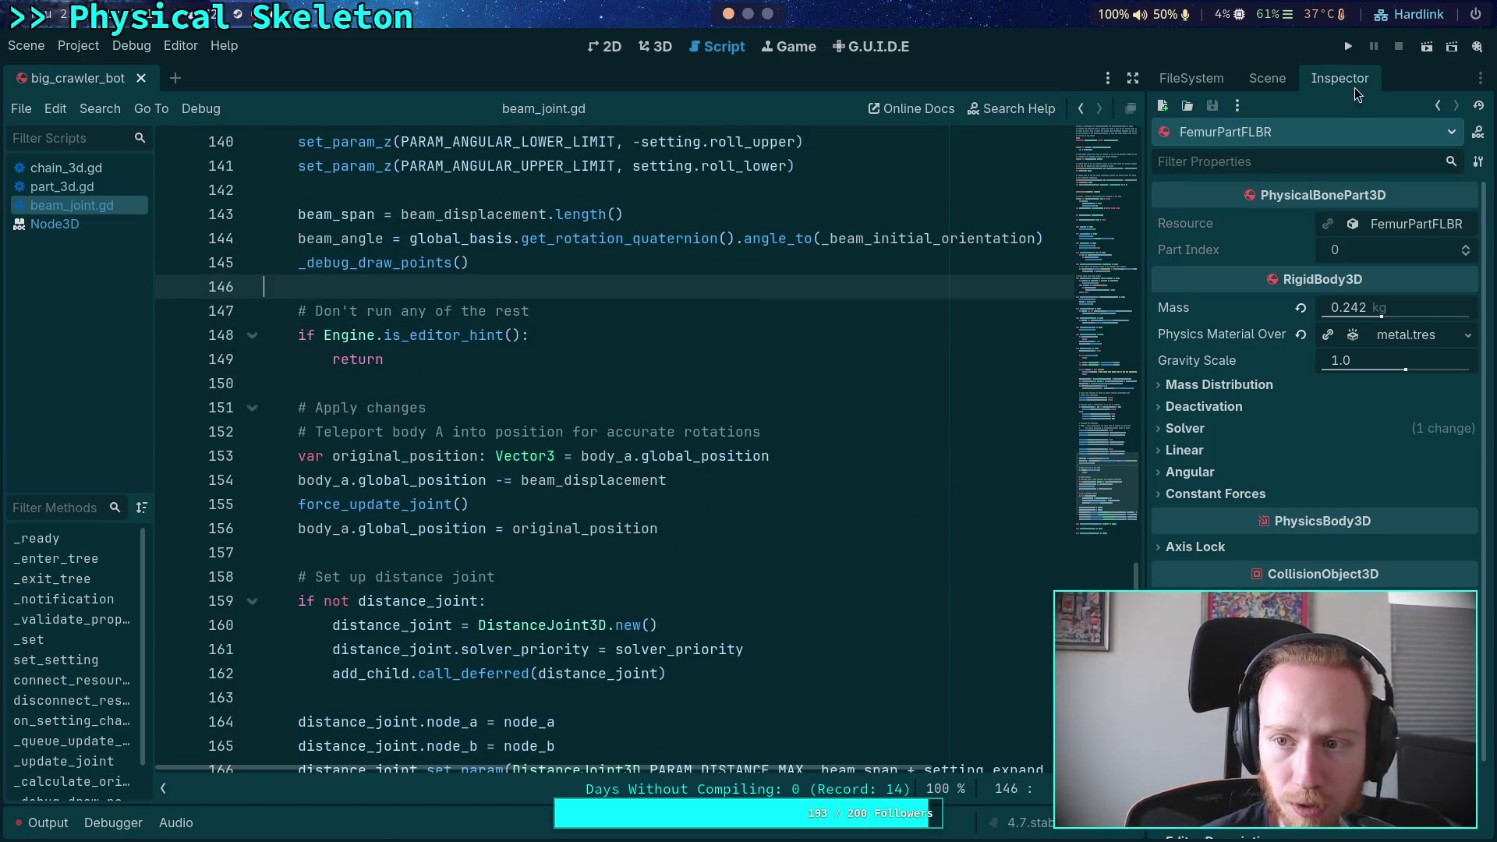
left_click(1255, 84)
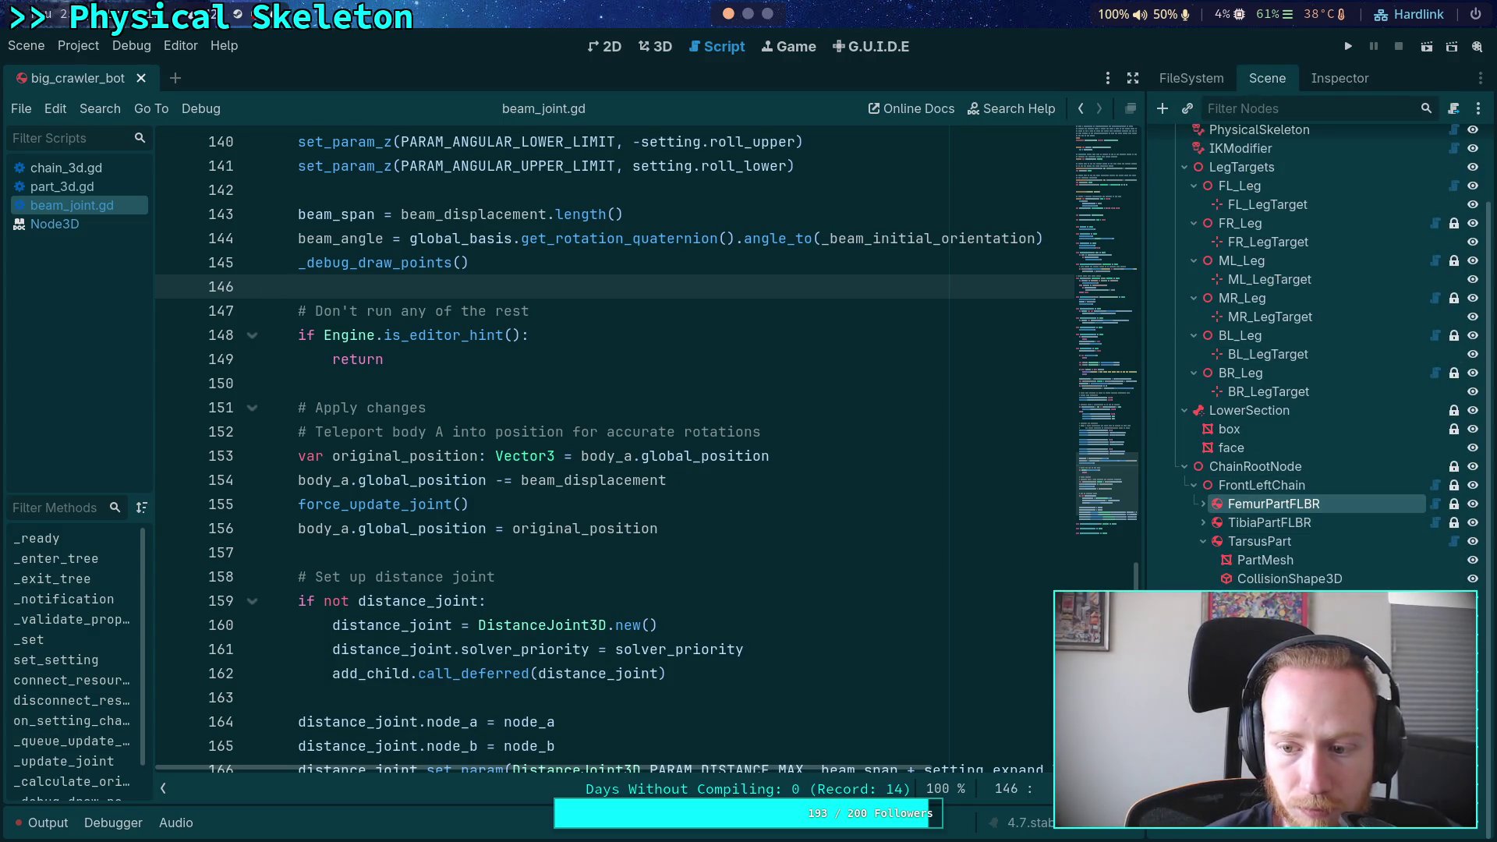
left_click(1331, 77)
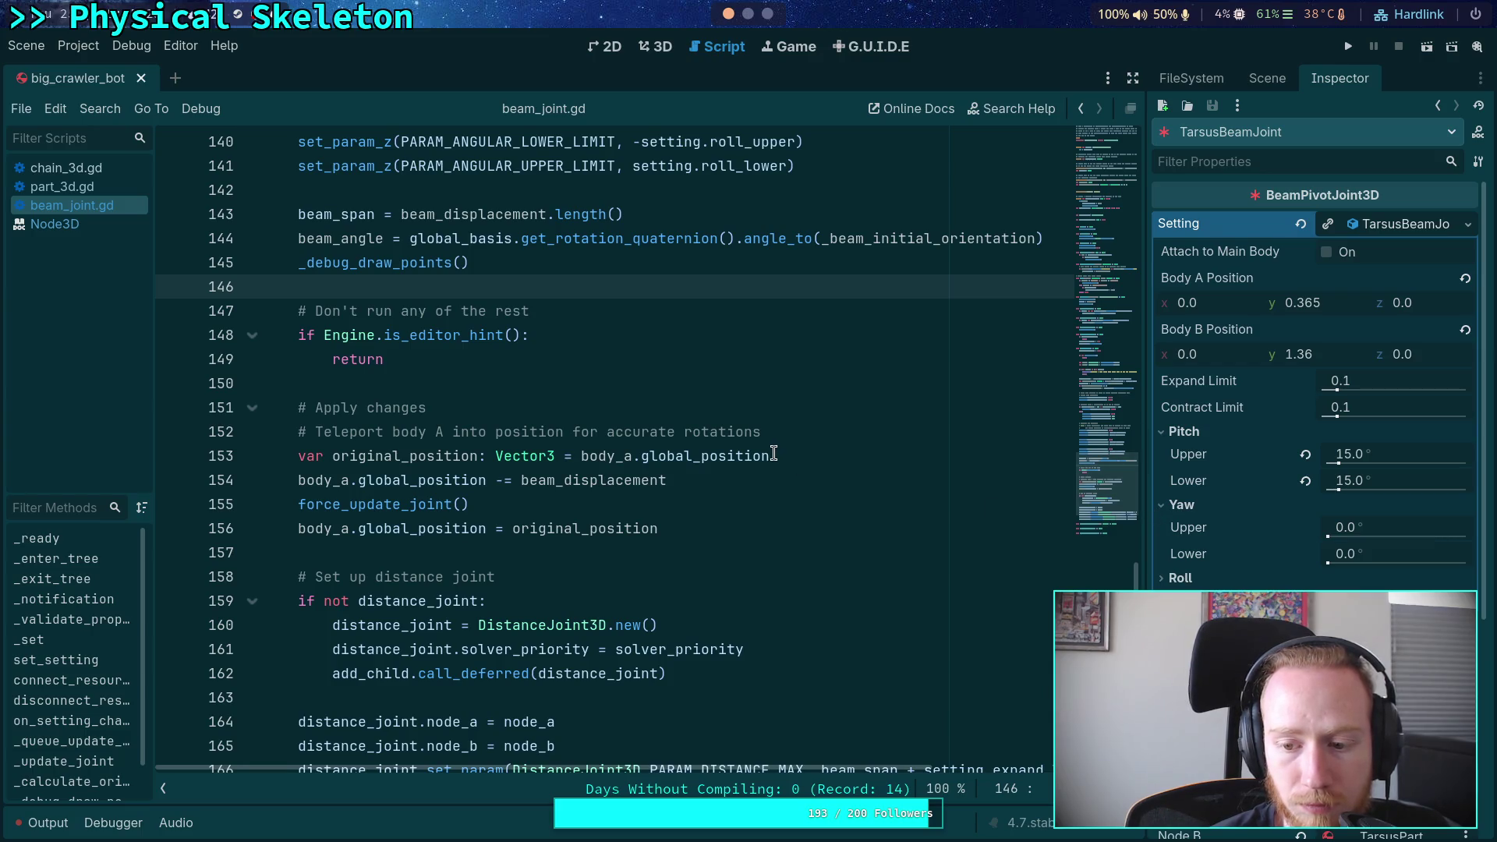
left_click(659, 47)
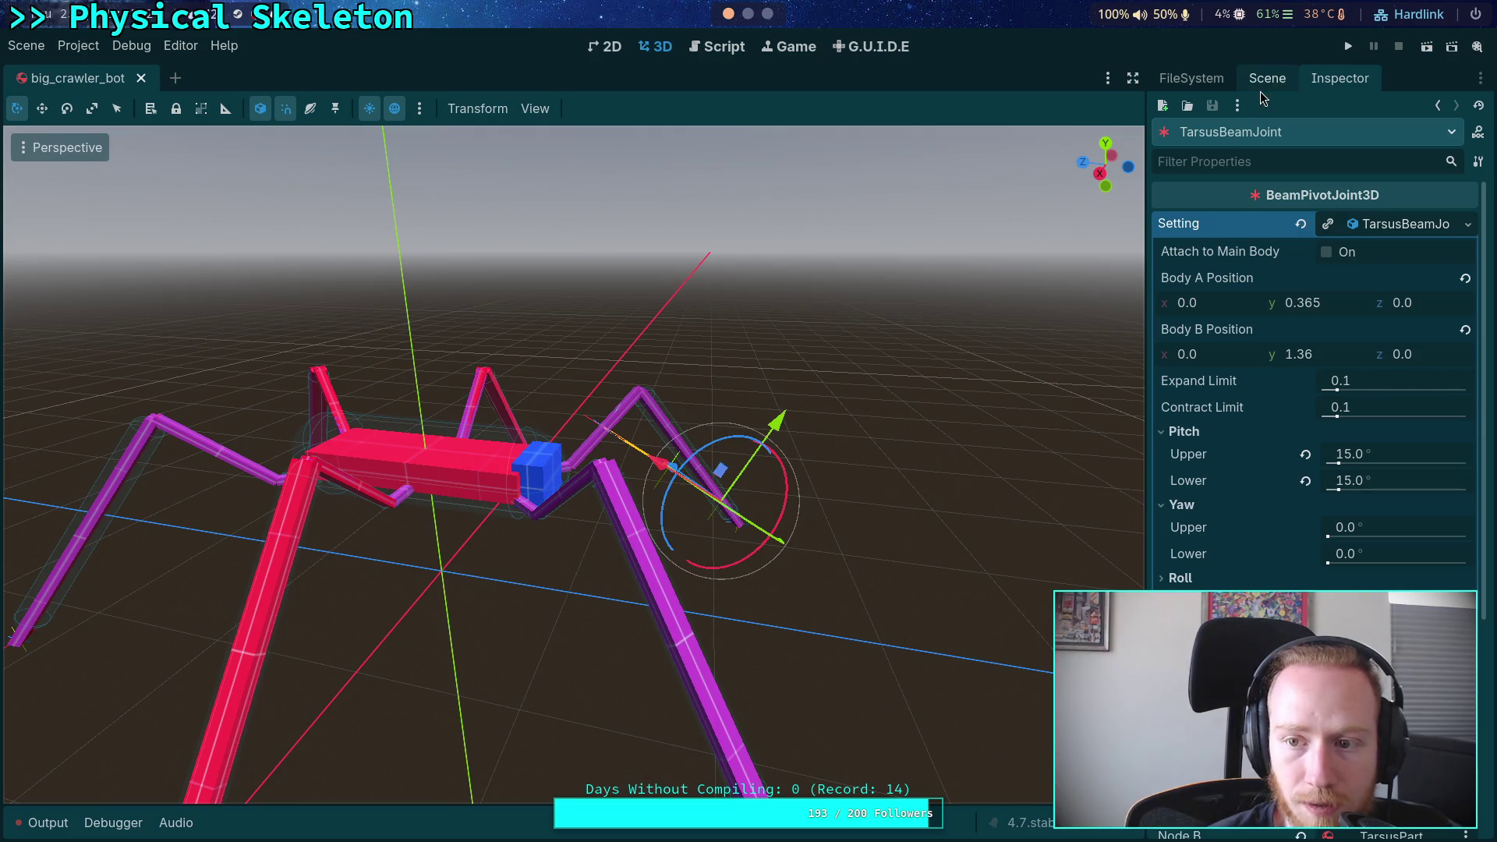
Collapse the joint's setting resource and clear the Output log
left_click(1395, 223)
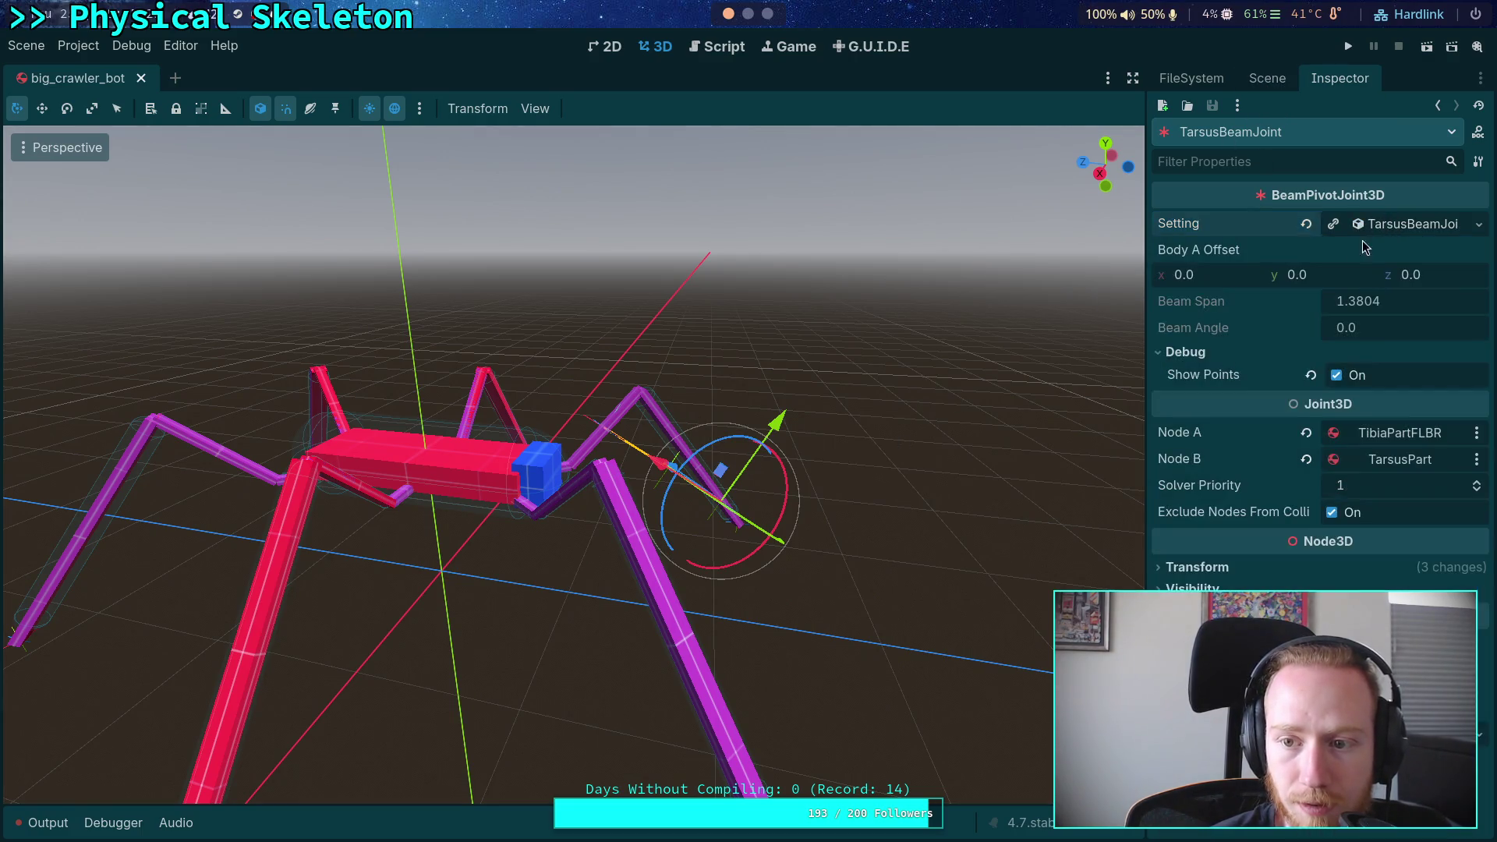
scroll(840, 381, "up", 5)
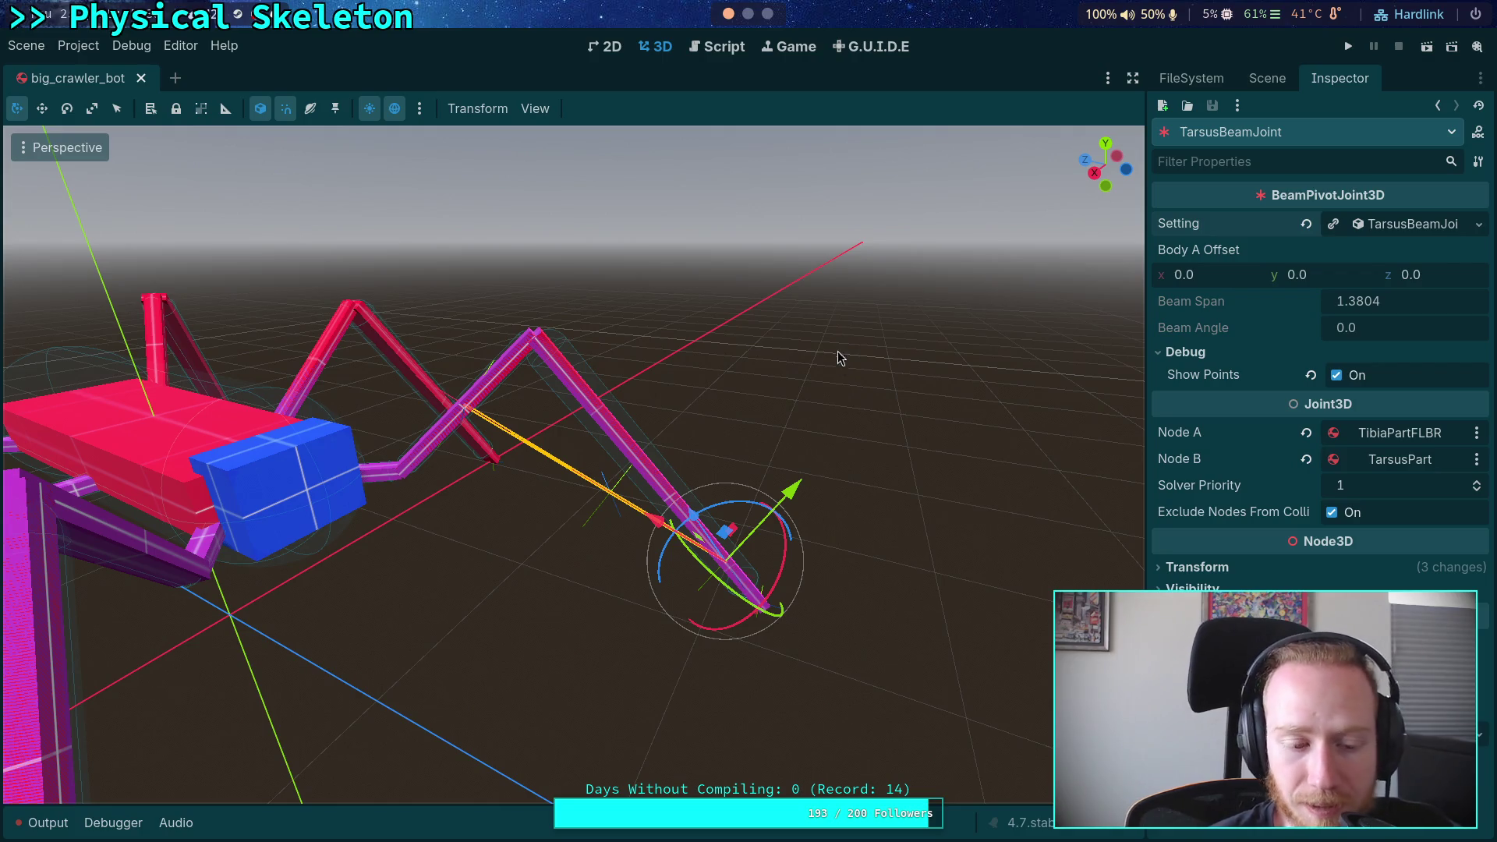
left_click(47, 824)
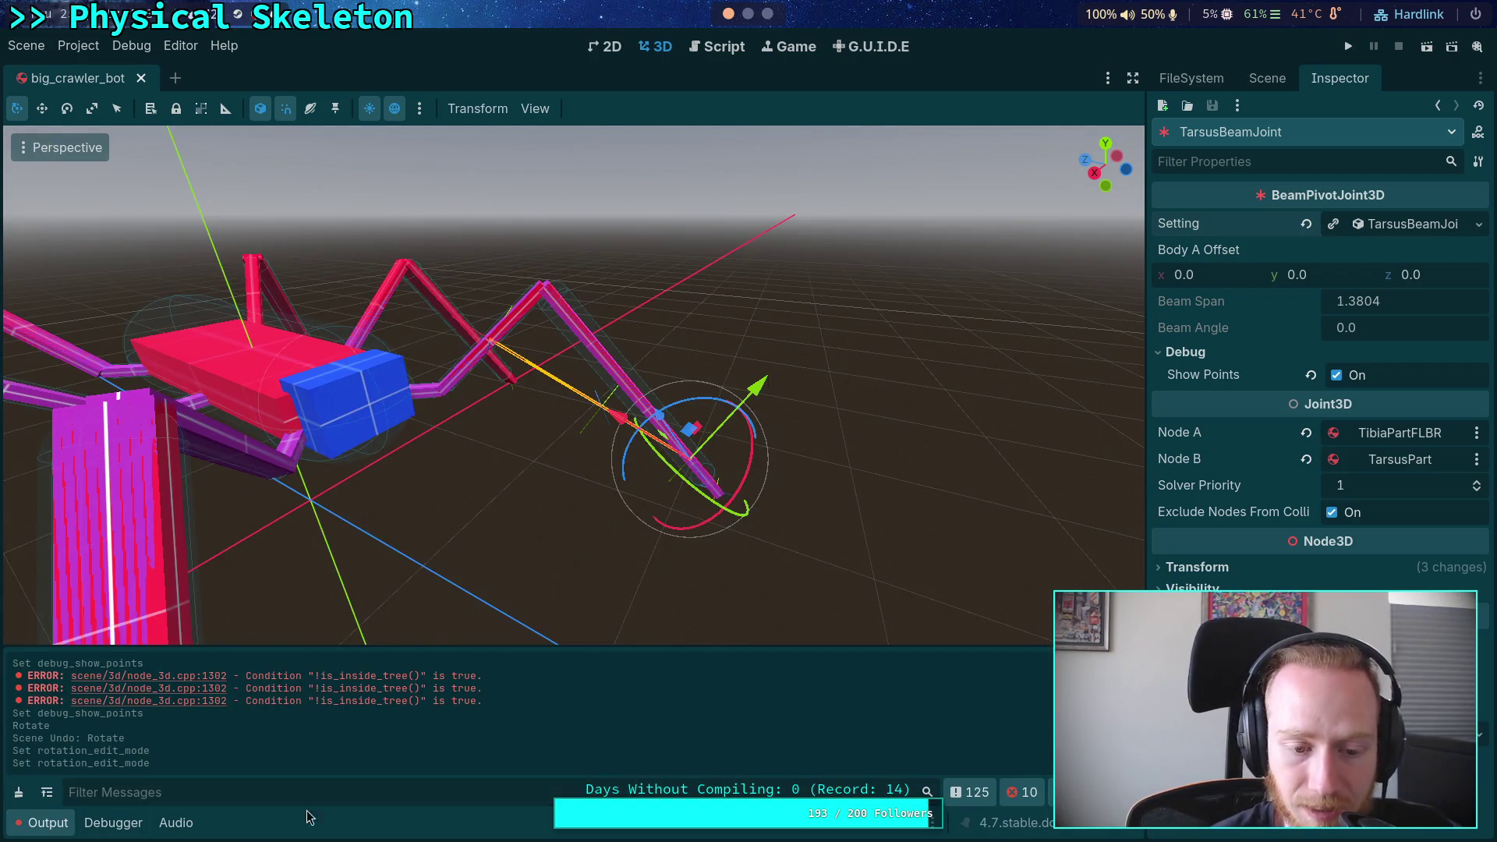
left_click(18, 792)
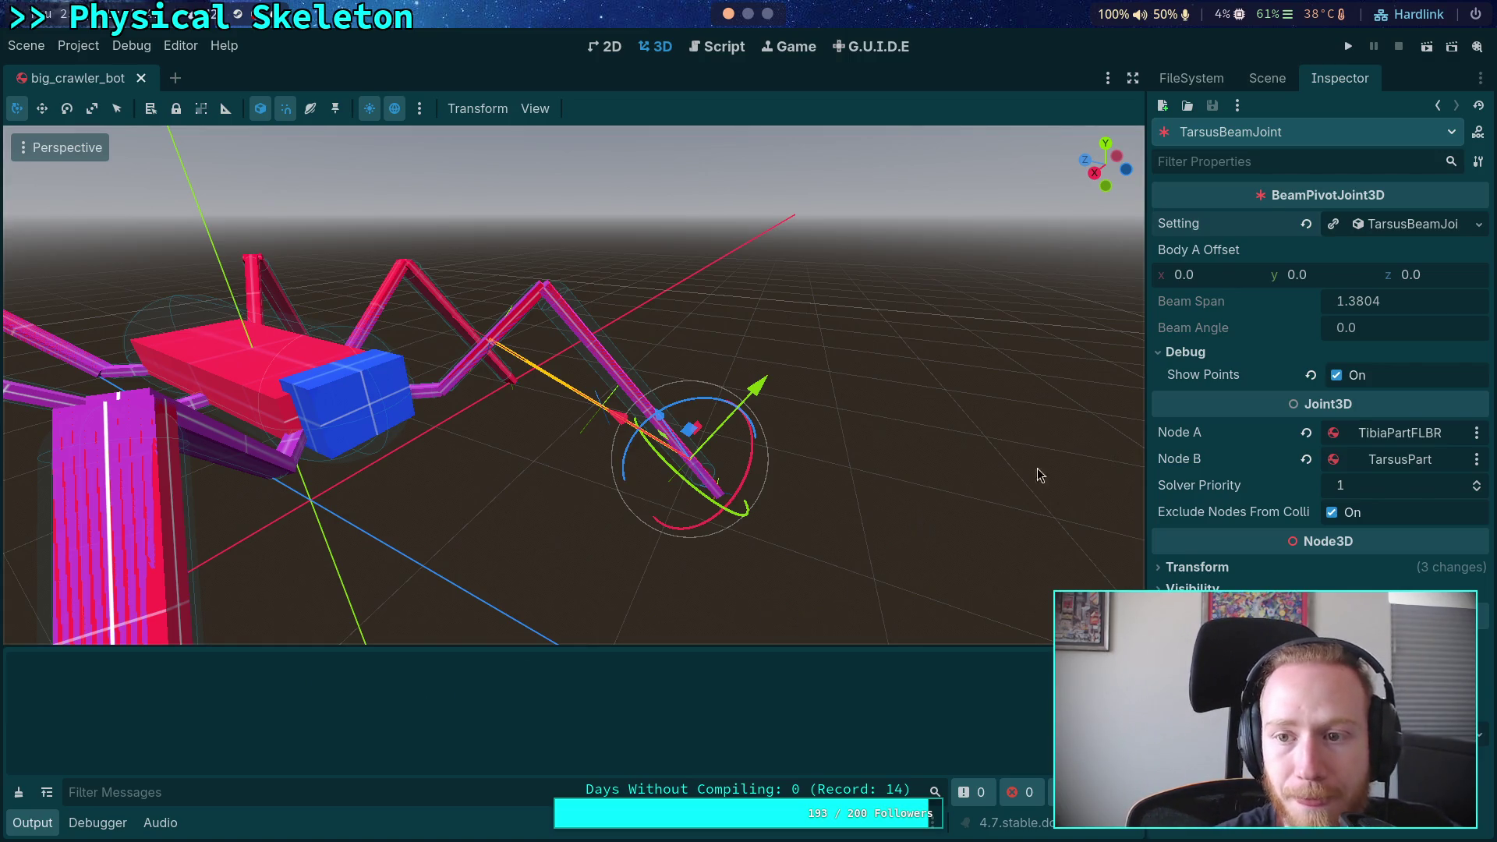
Browse the Inspector's dock placement, resource, history and property group menus without changes
left_click(1481, 78)
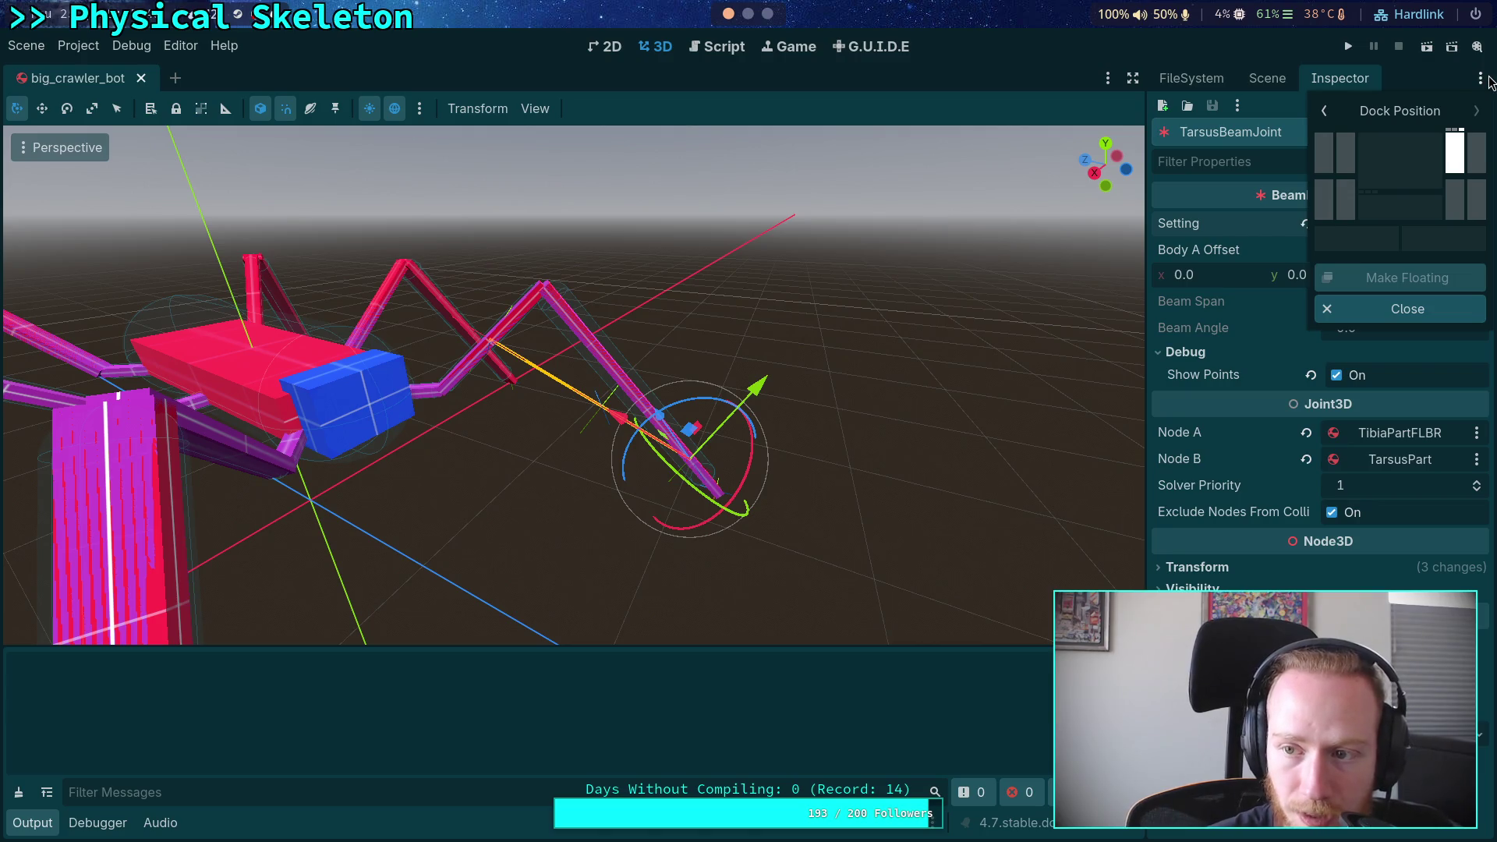
left_click(1238, 105)
left_click(1237, 106)
left_click(1246, 111)
left_click(1239, 106)
left_click(1274, 105)
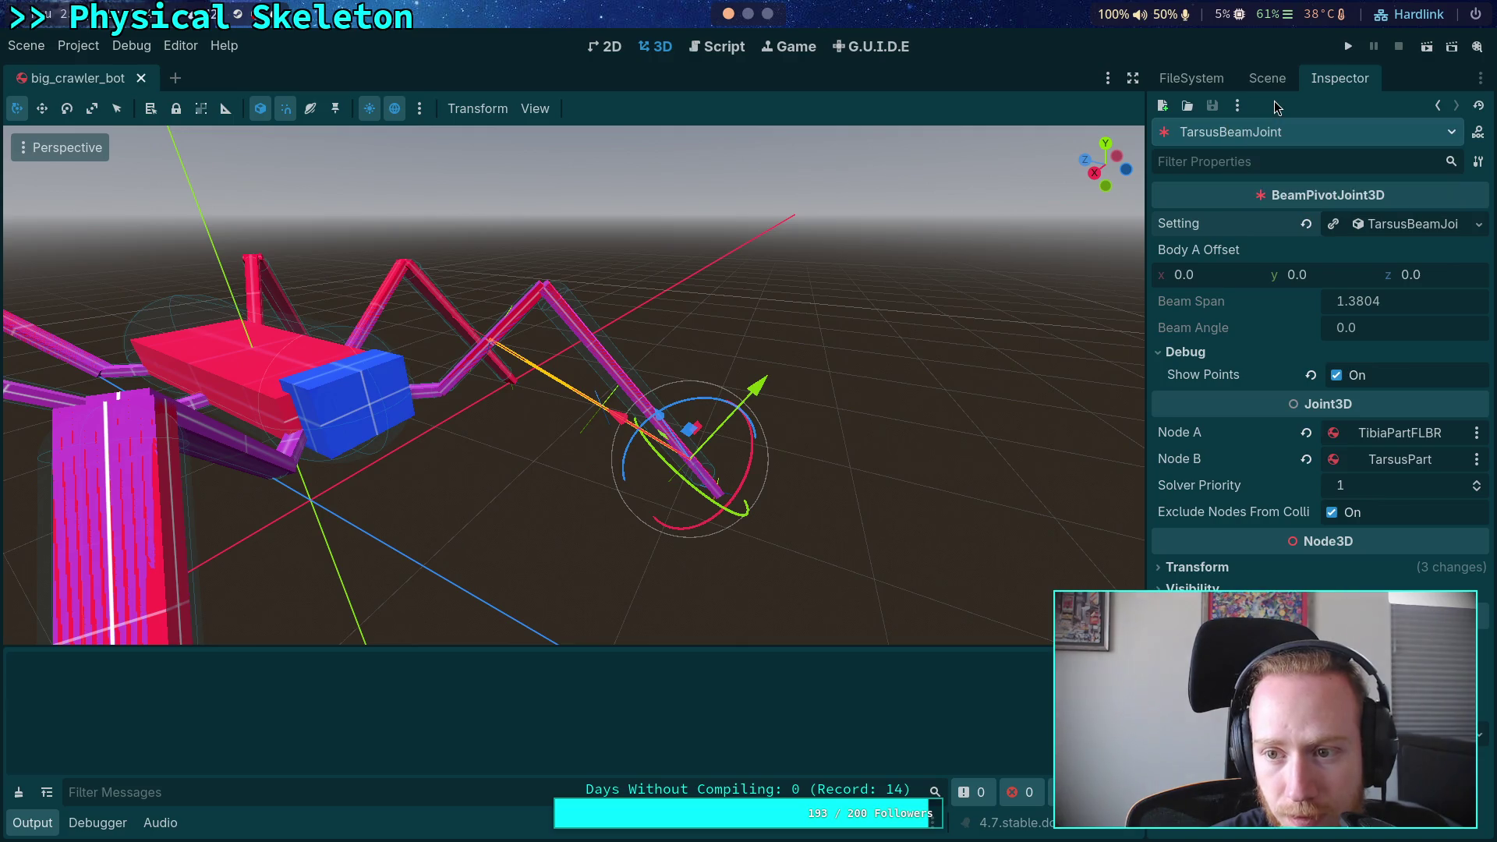
left_click(1452, 132)
left_click(1347, 107)
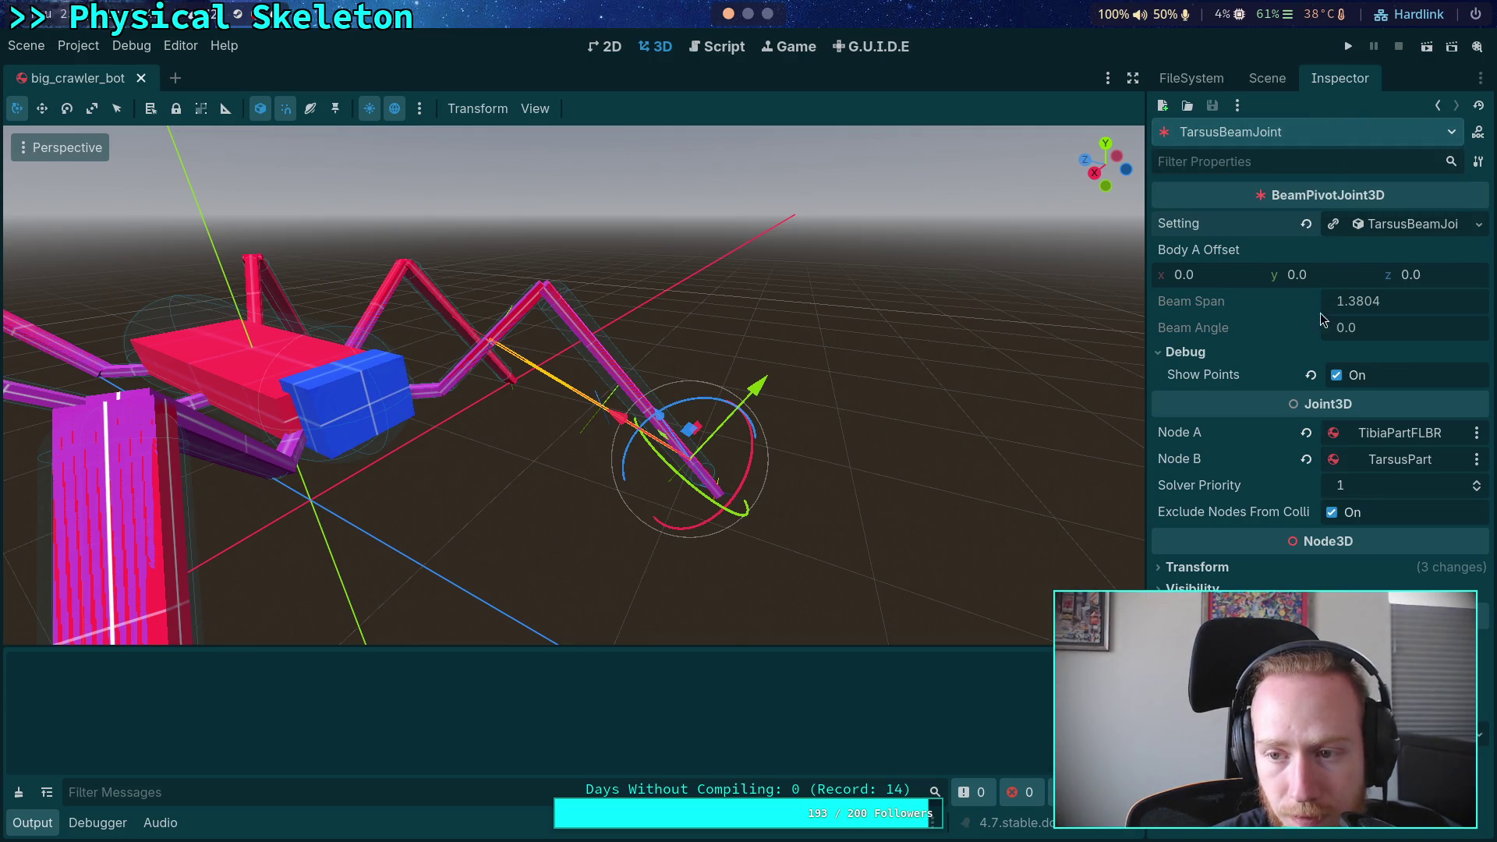
right_click(1332, 192)
left_click(1234, 196)
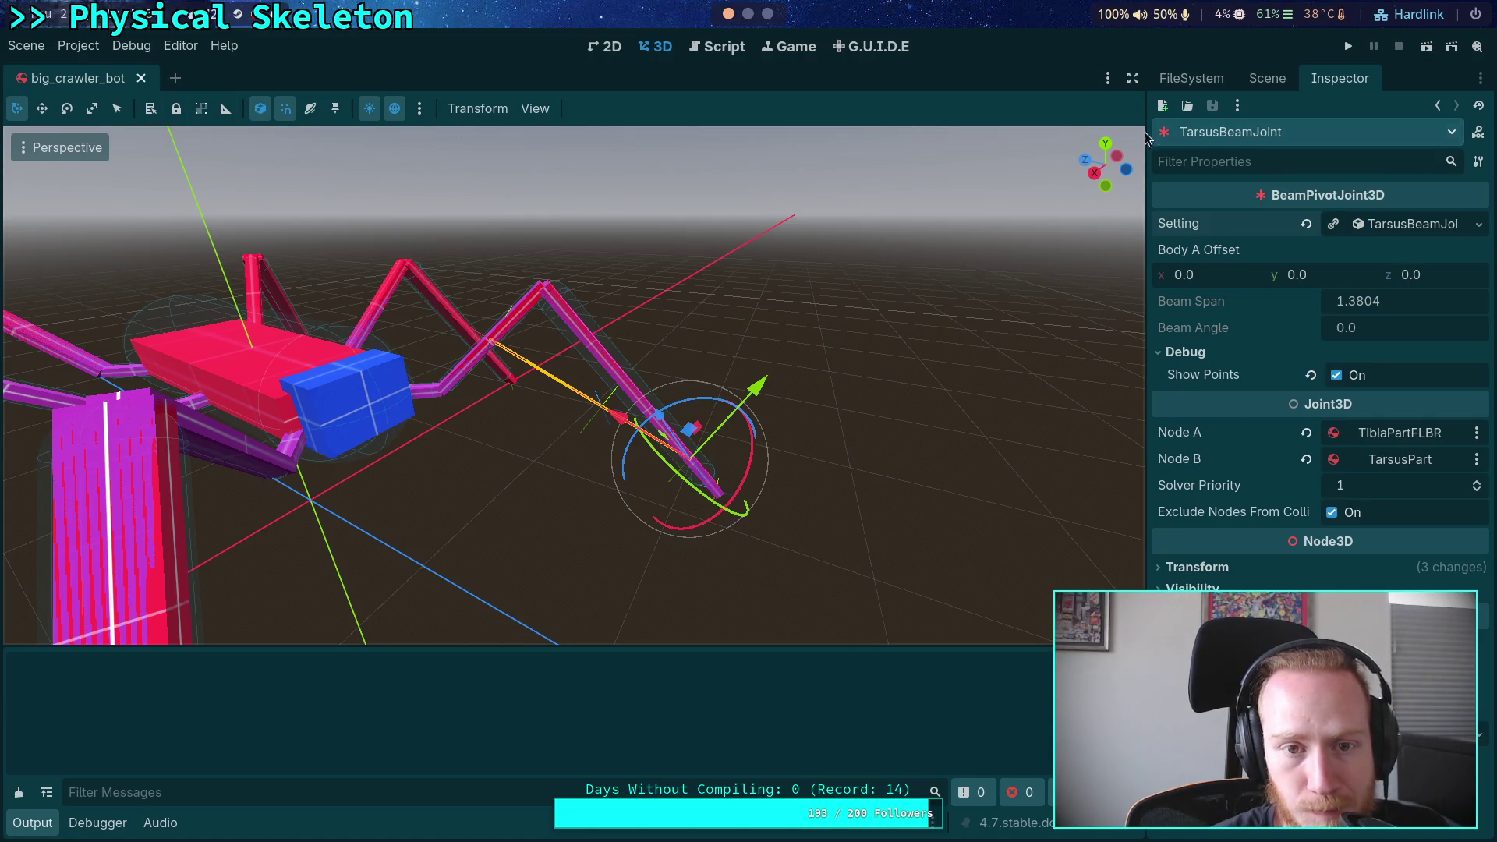
Check the 3D view options, then select TarsusPart in the Scene tree
left_click(535, 109)
left_click(668, 100)
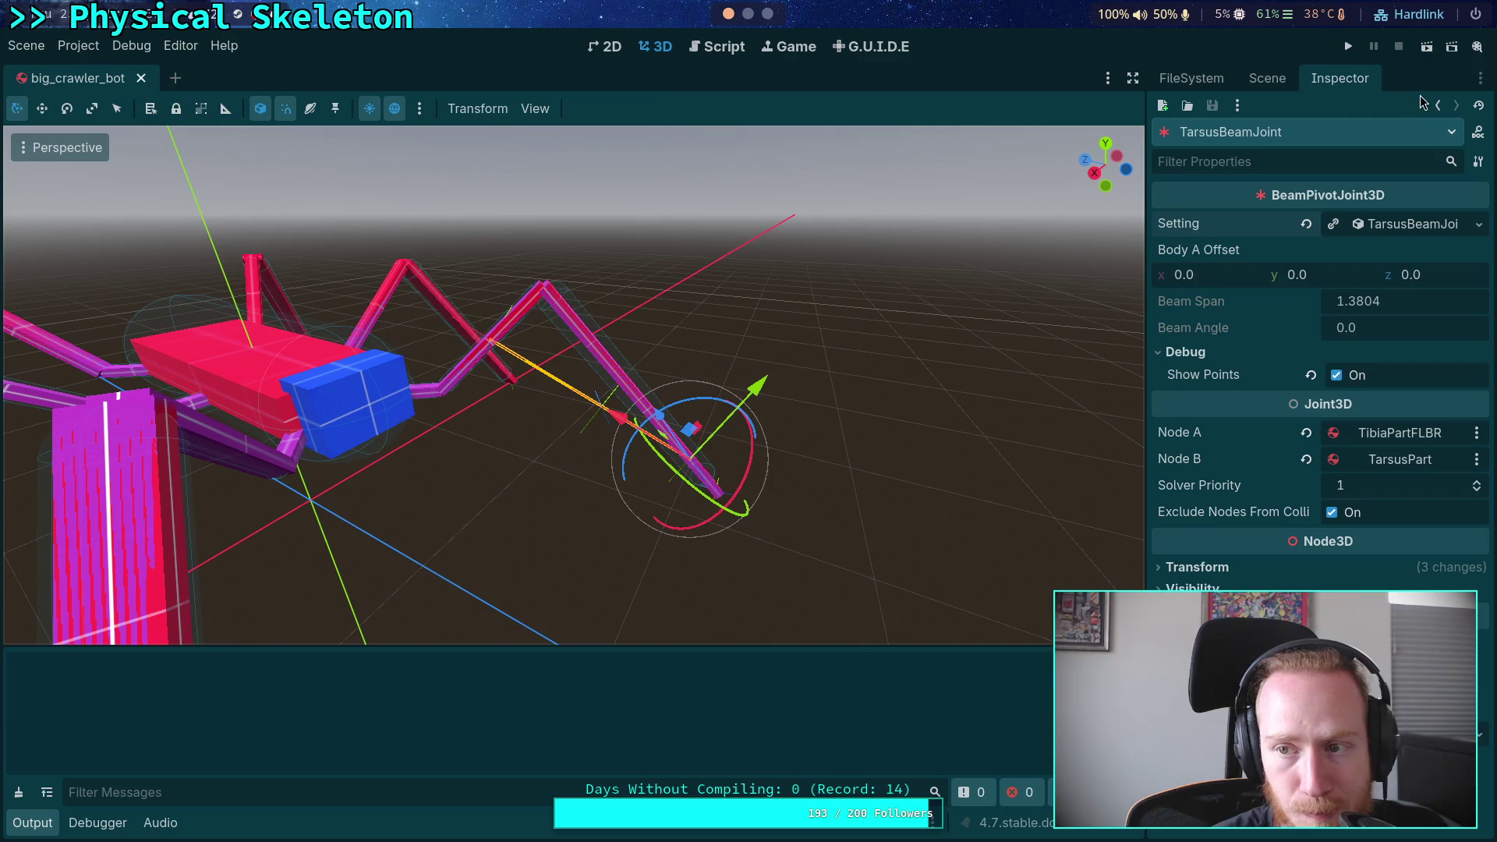
left_click(1480, 79)
left_click(1487, 81)
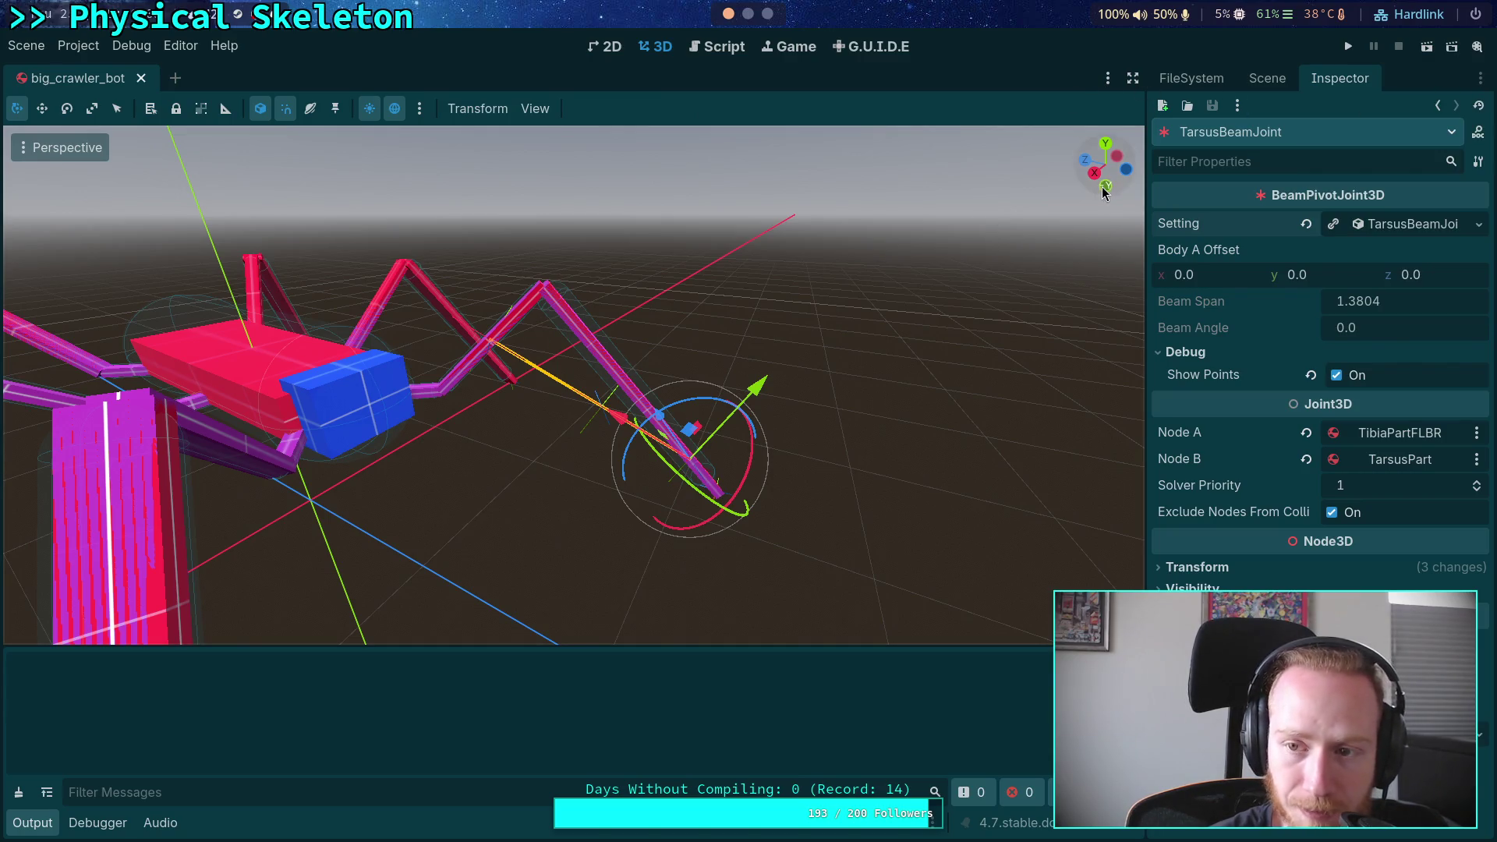
left_click(1267, 84)
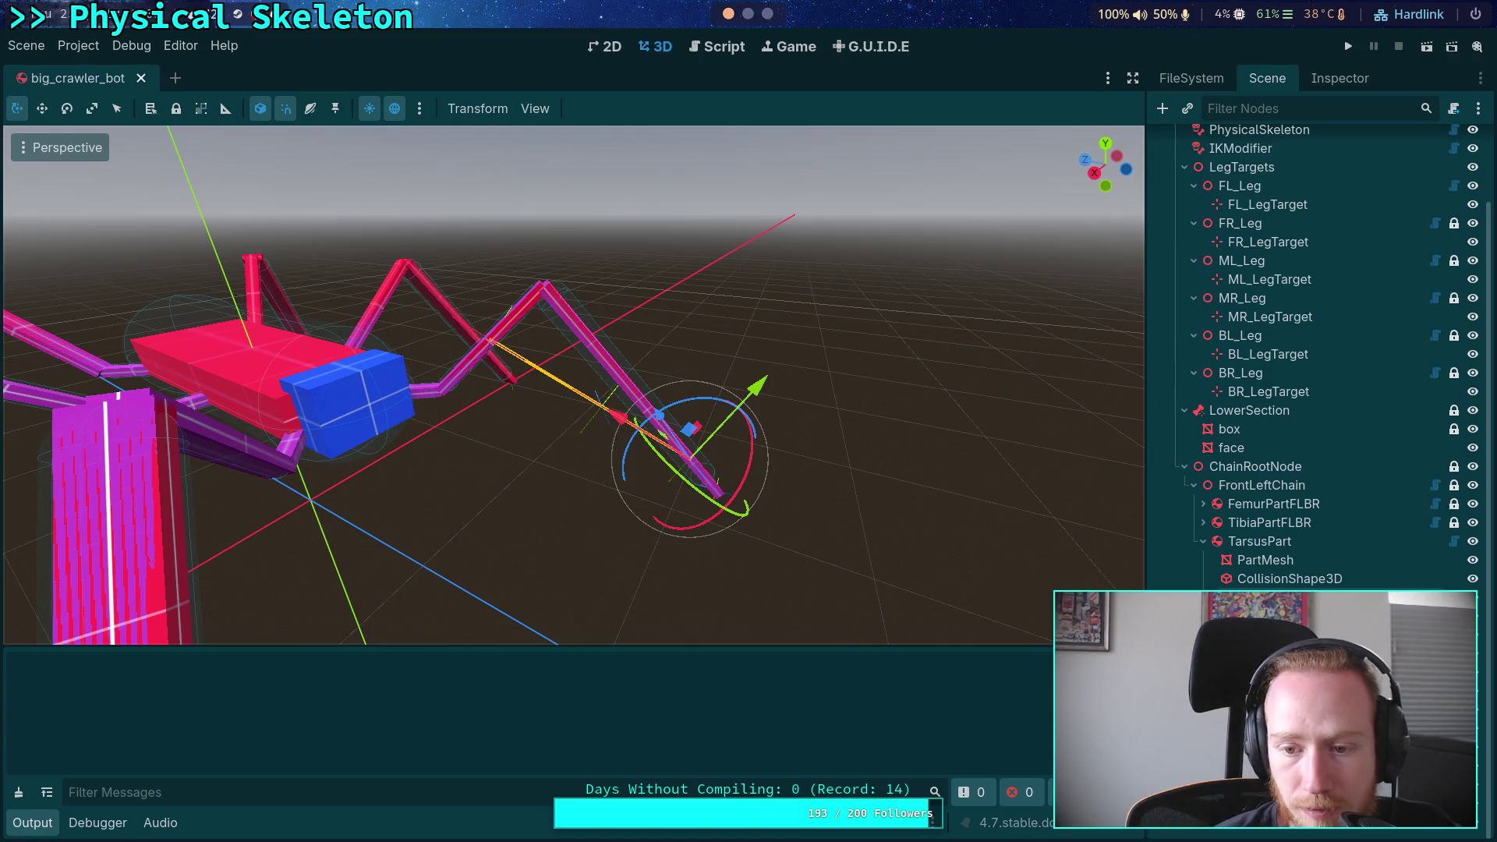
left_click(1259, 541)
Rotate TarsusPart about -9° so TarsusBeamJoint shows Beam Angle 0.2398, then reopen beam_joint.gd
left_click_drag(548, 217, 567, 214)
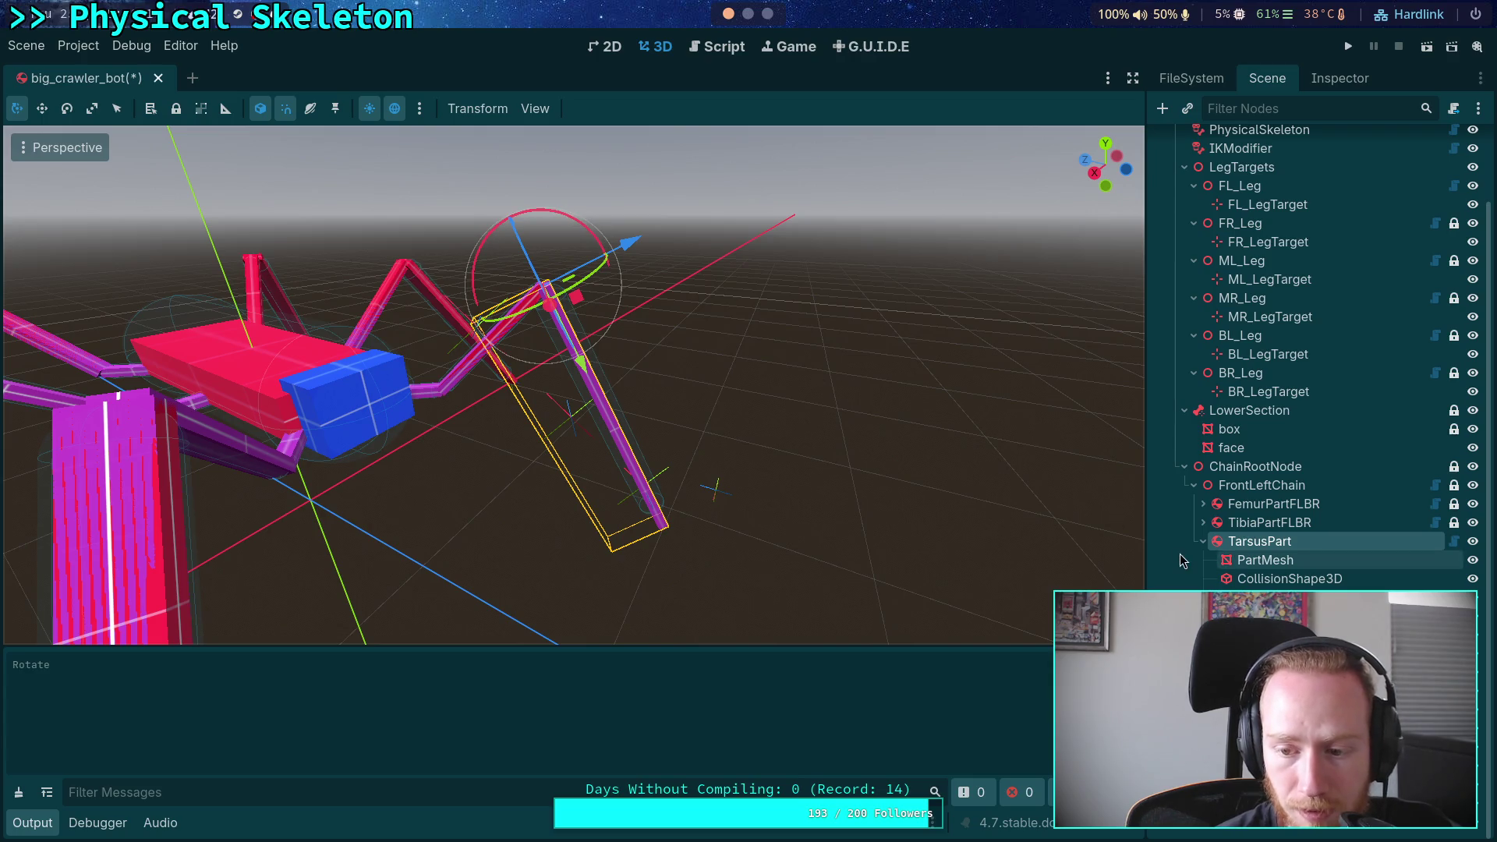
left_click(1279, 597)
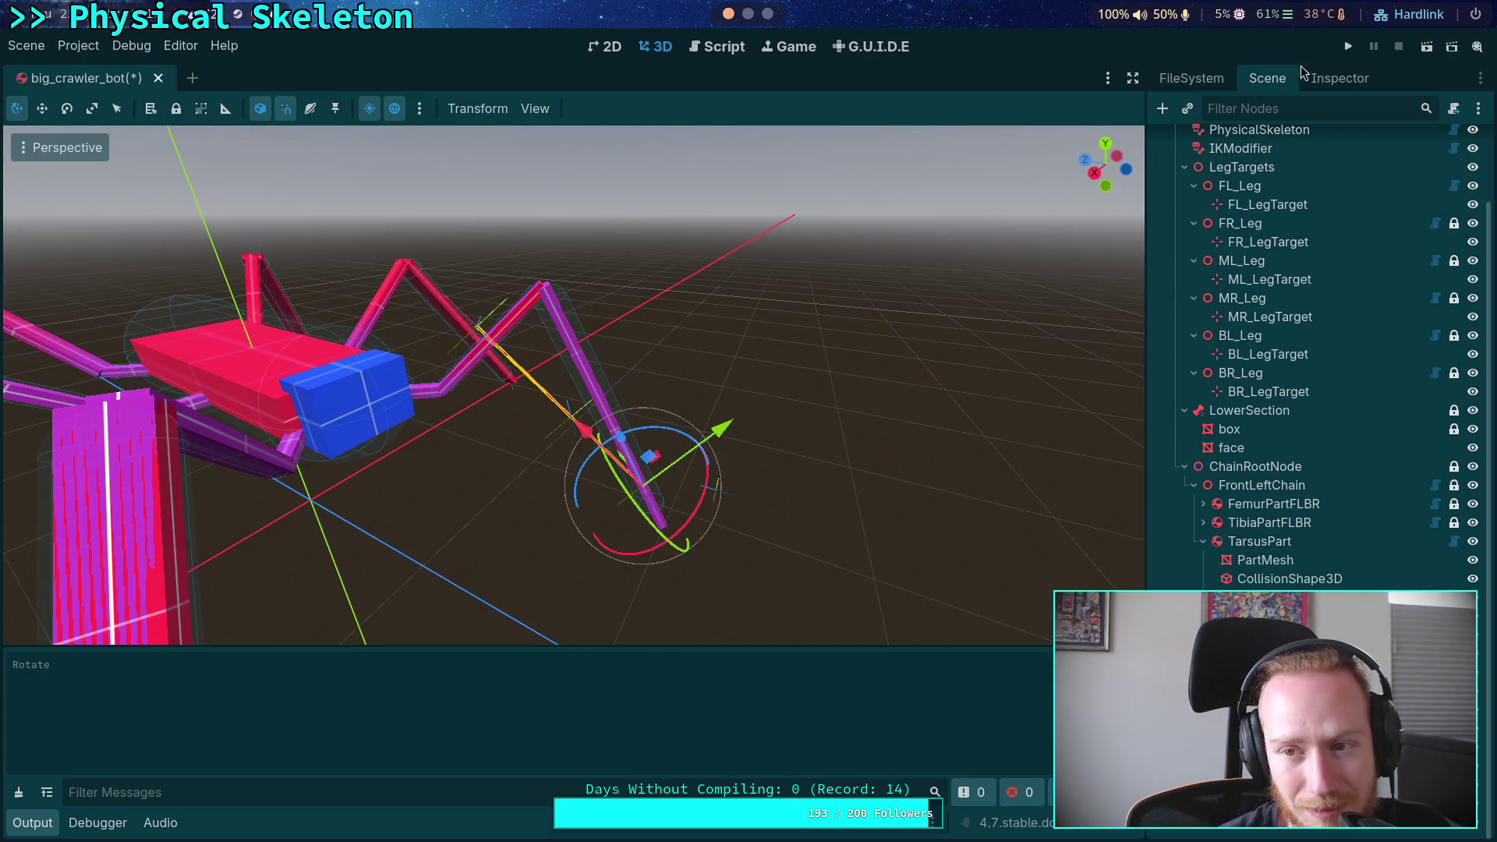
left_click(1342, 78)
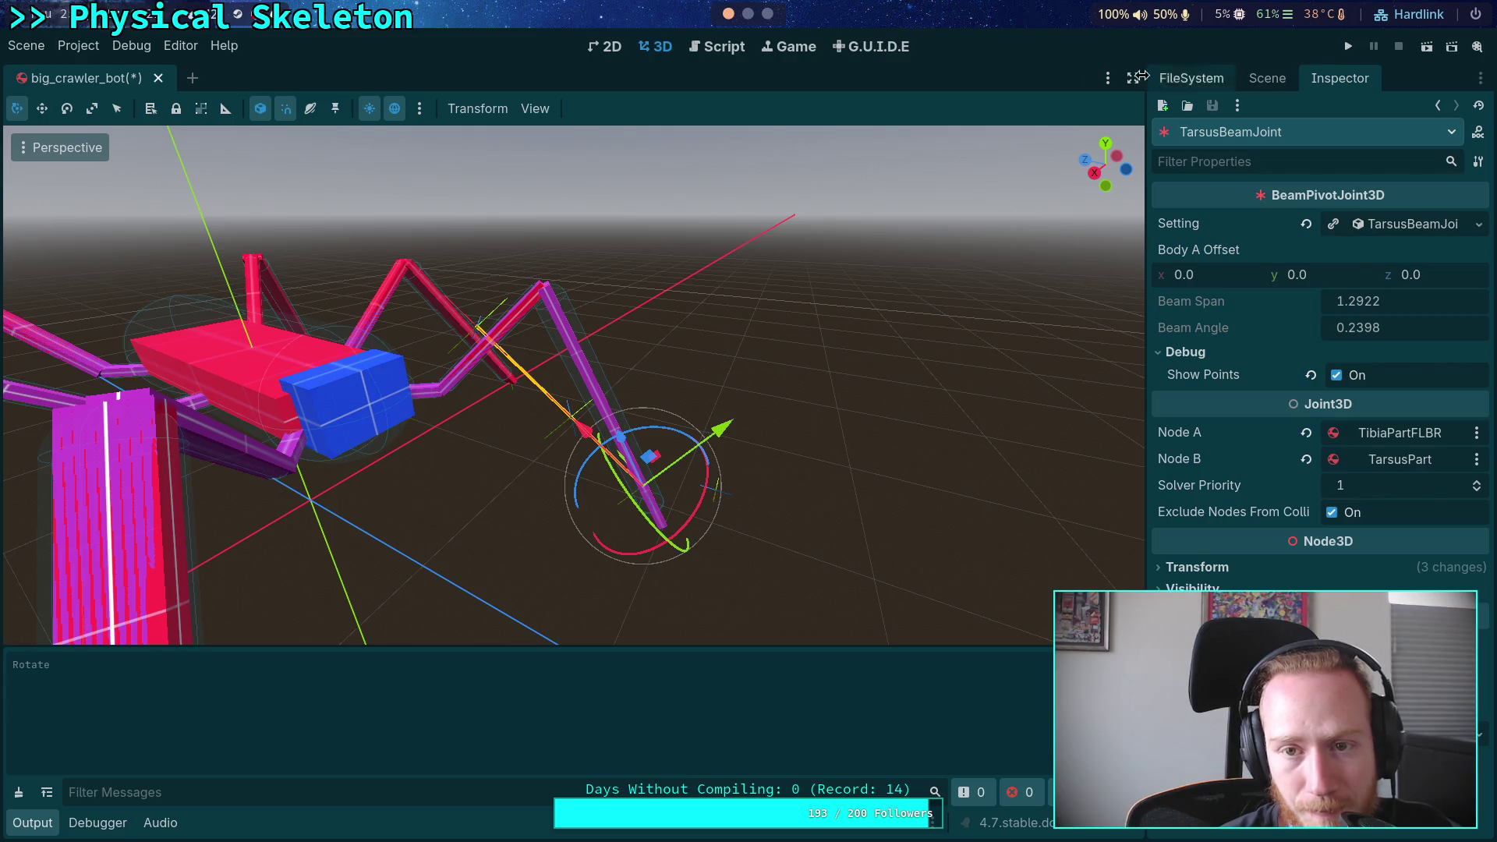
left_click(741, 47)
scroll(594, 316, "up", 1)
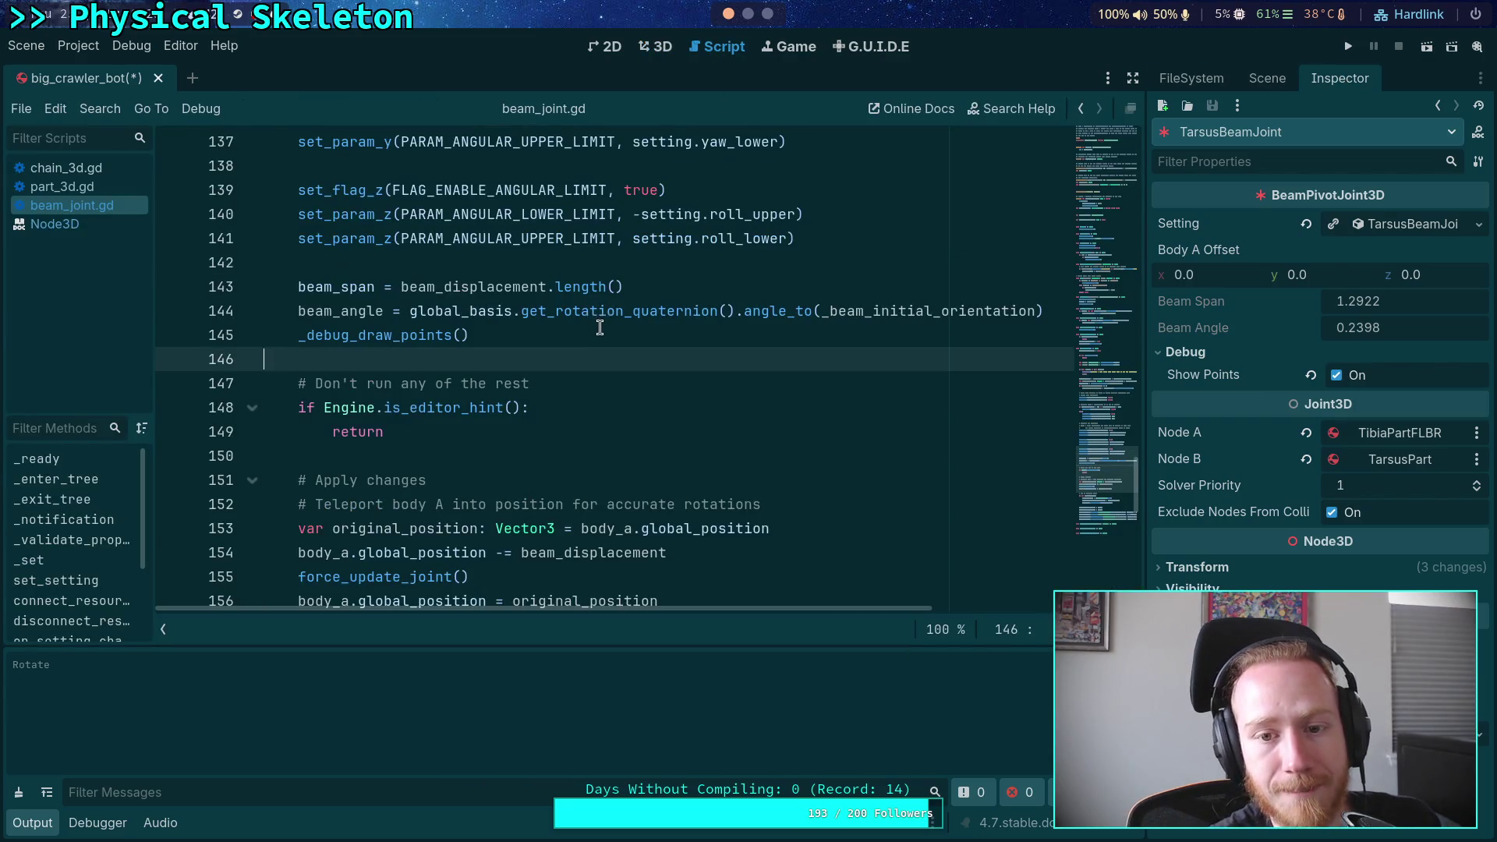
Wrap line 144's angle_to expression in rad_to_deg() so beam_angle reports degrees
left_click(399, 312)
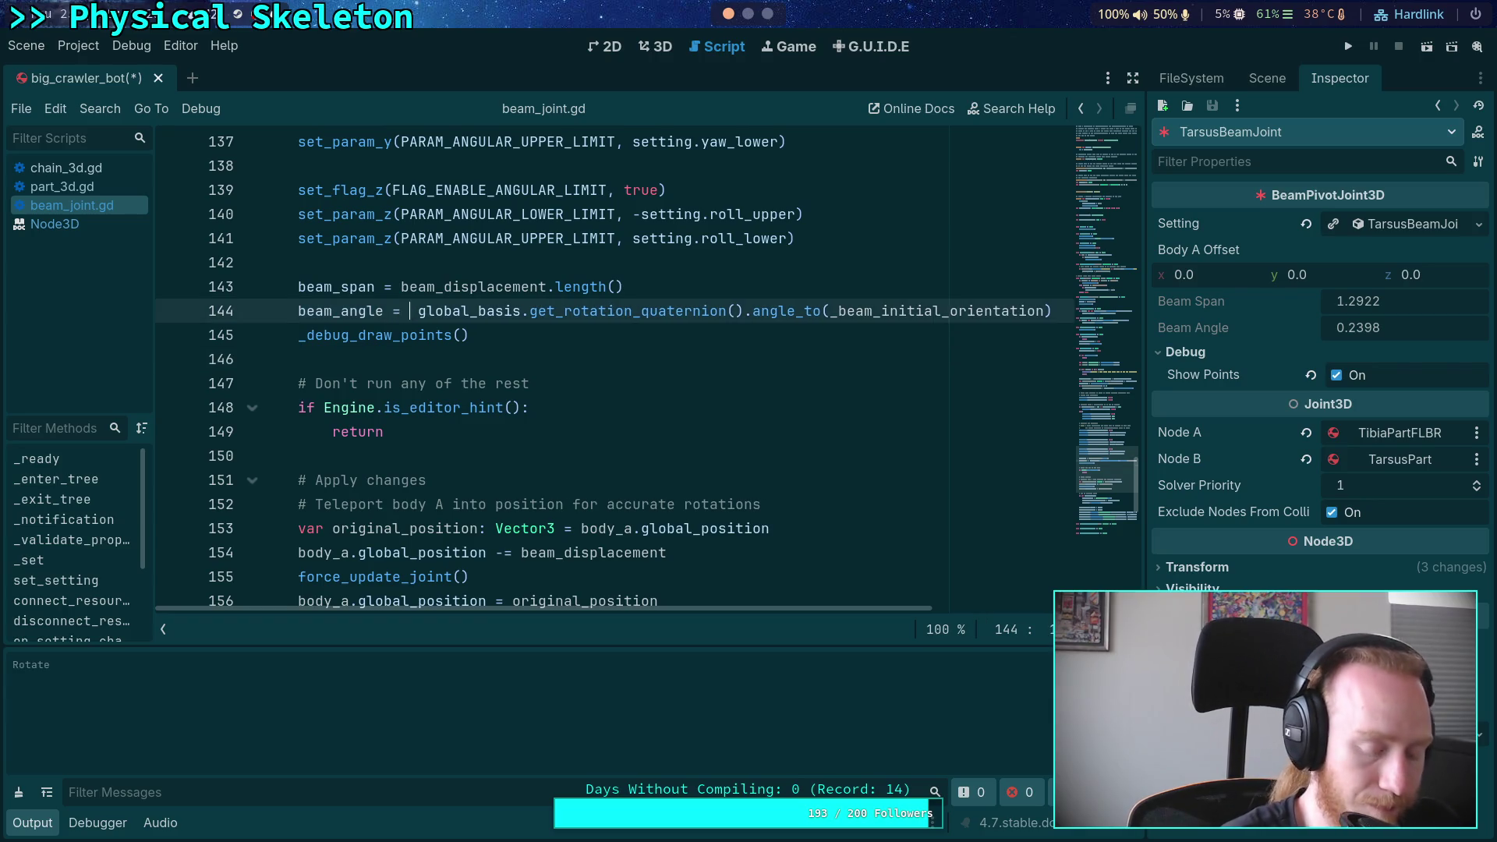
type("rad_")
key("Return")
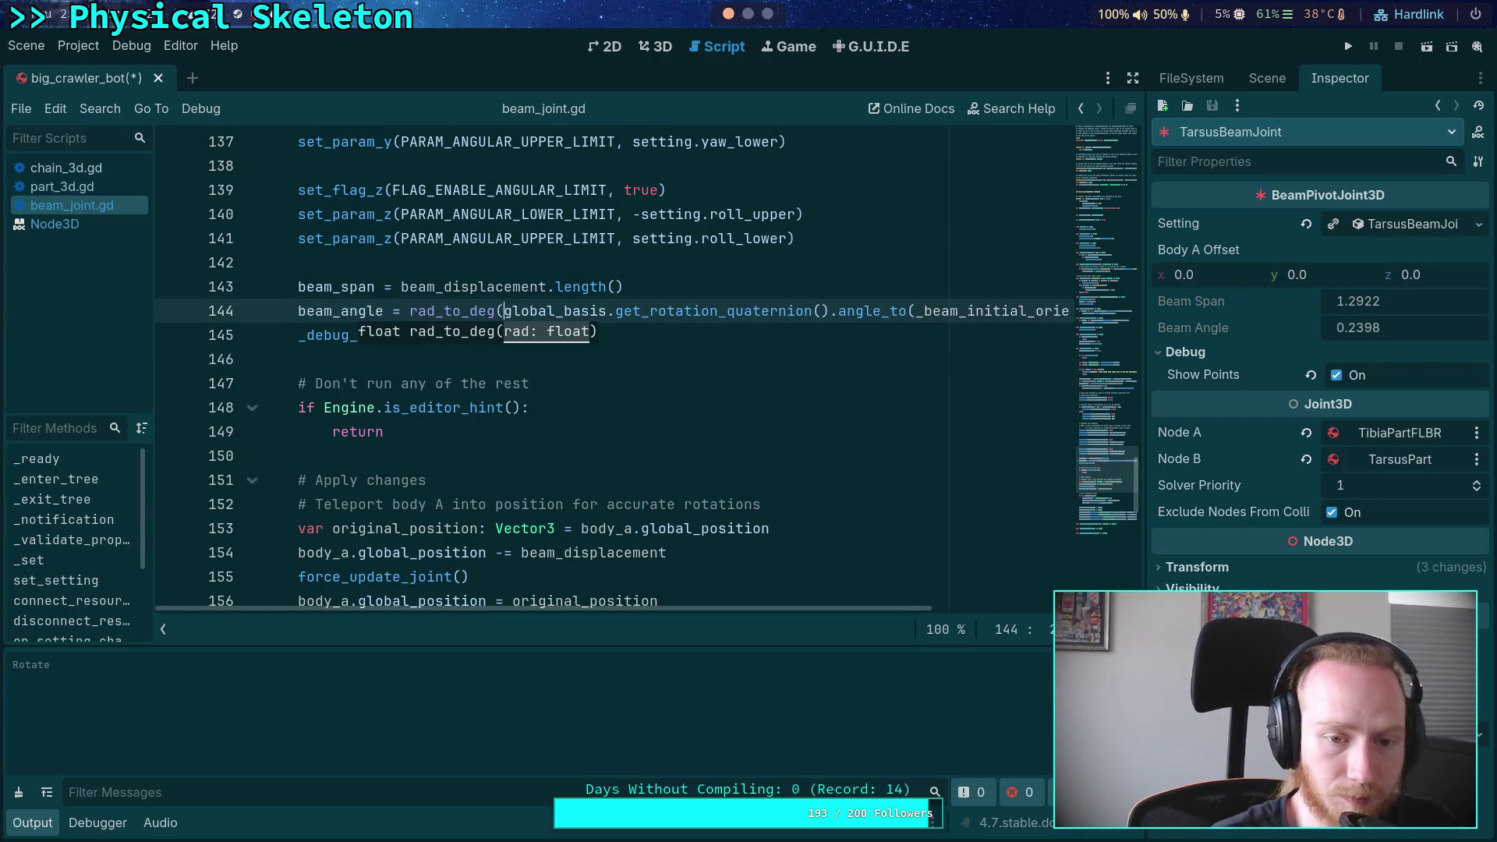
key("End")
type(")")
left_click_drag(838, 606, 648, 606)
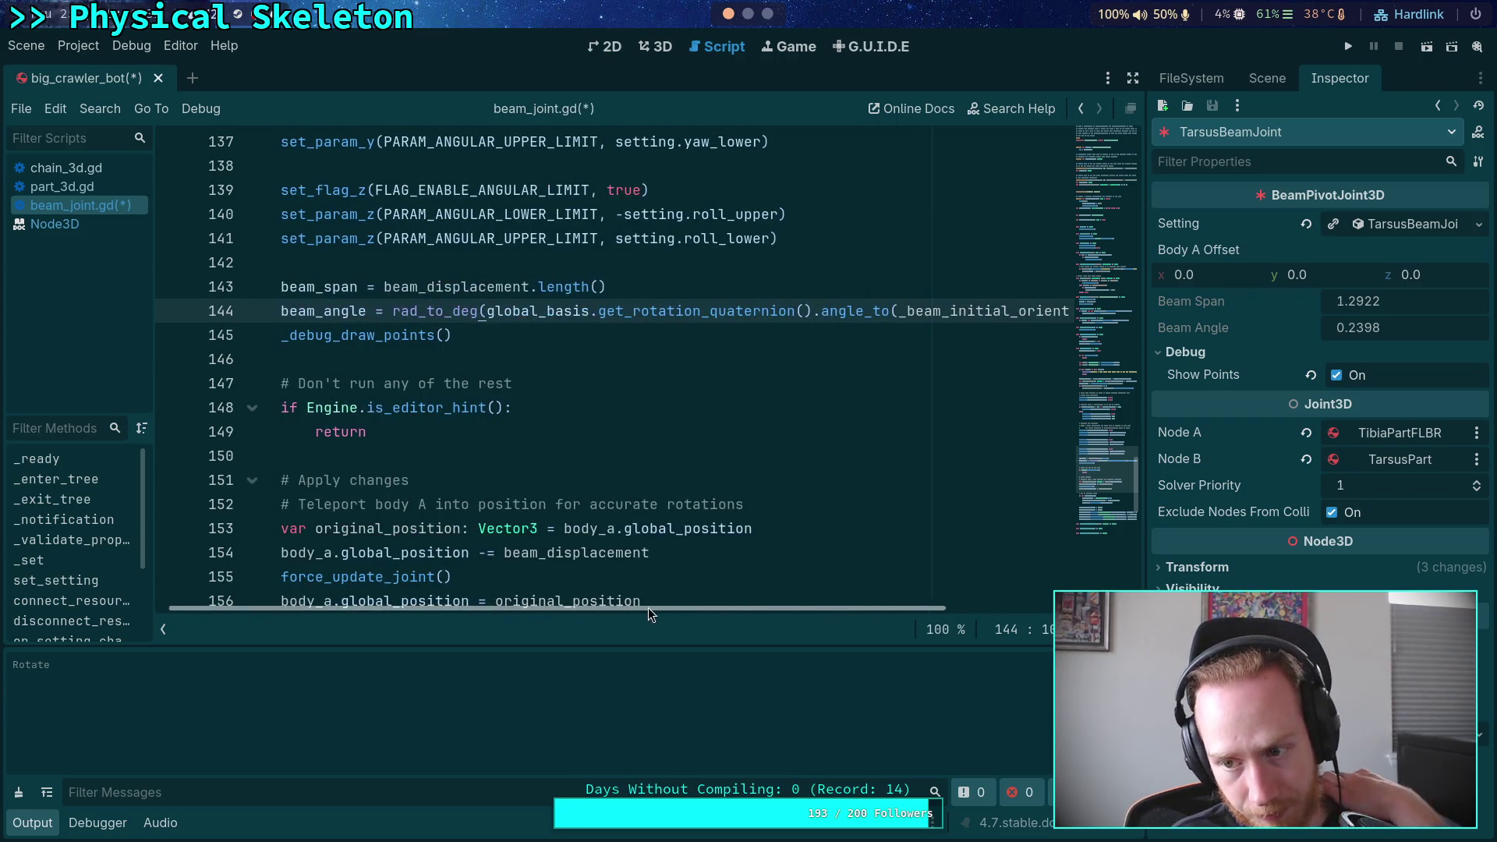
mouse_move(1126, 365)
left_mouse_down()
mouse_move(1087, 211)
mouse_move(1103, 191)
left_mouse_up()
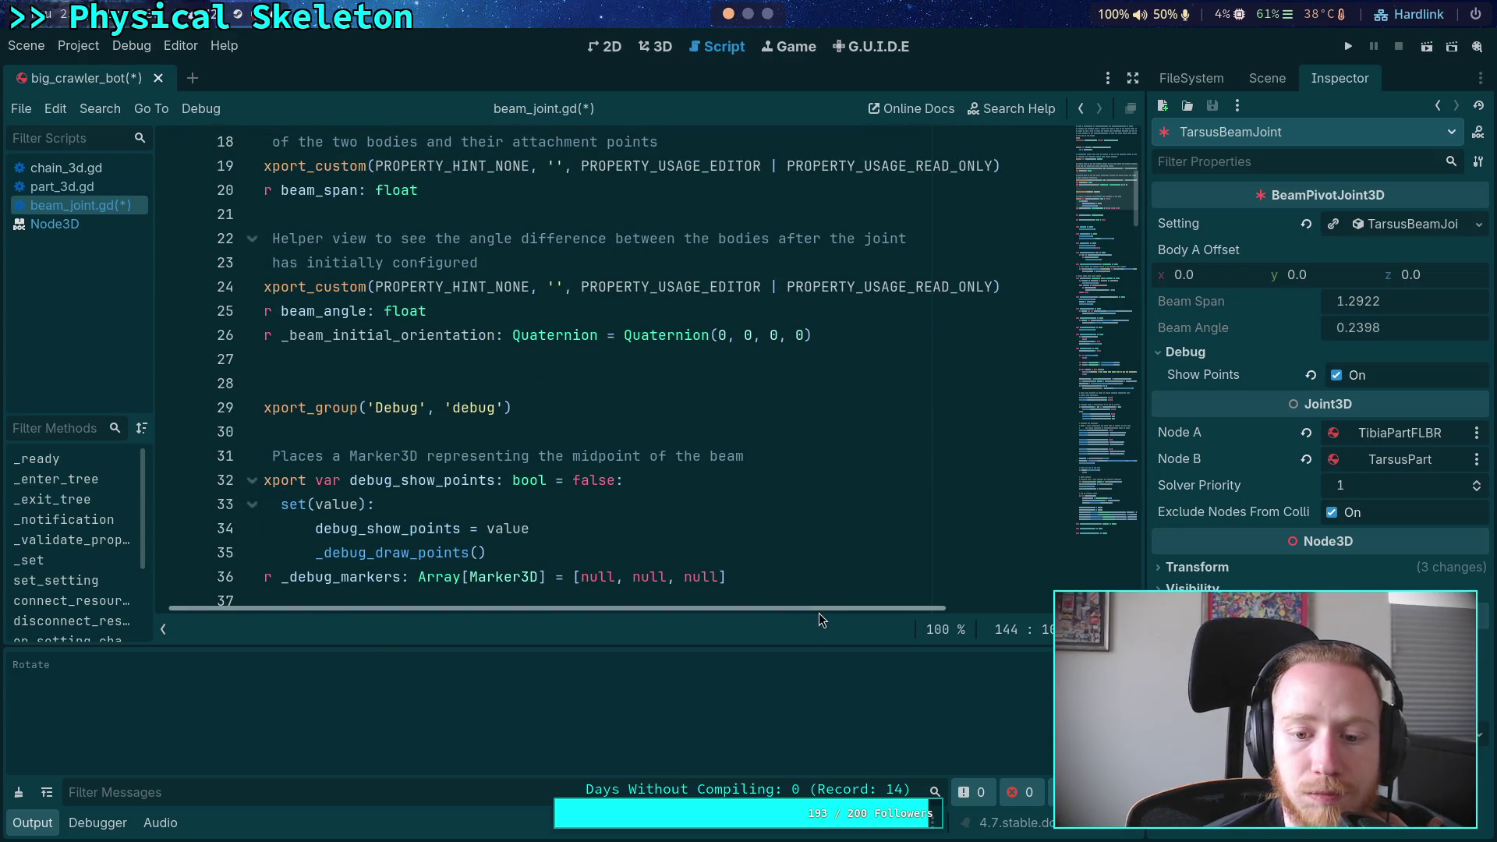
left_click_drag(819, 609, 807, 608)
left_click(570, 283)
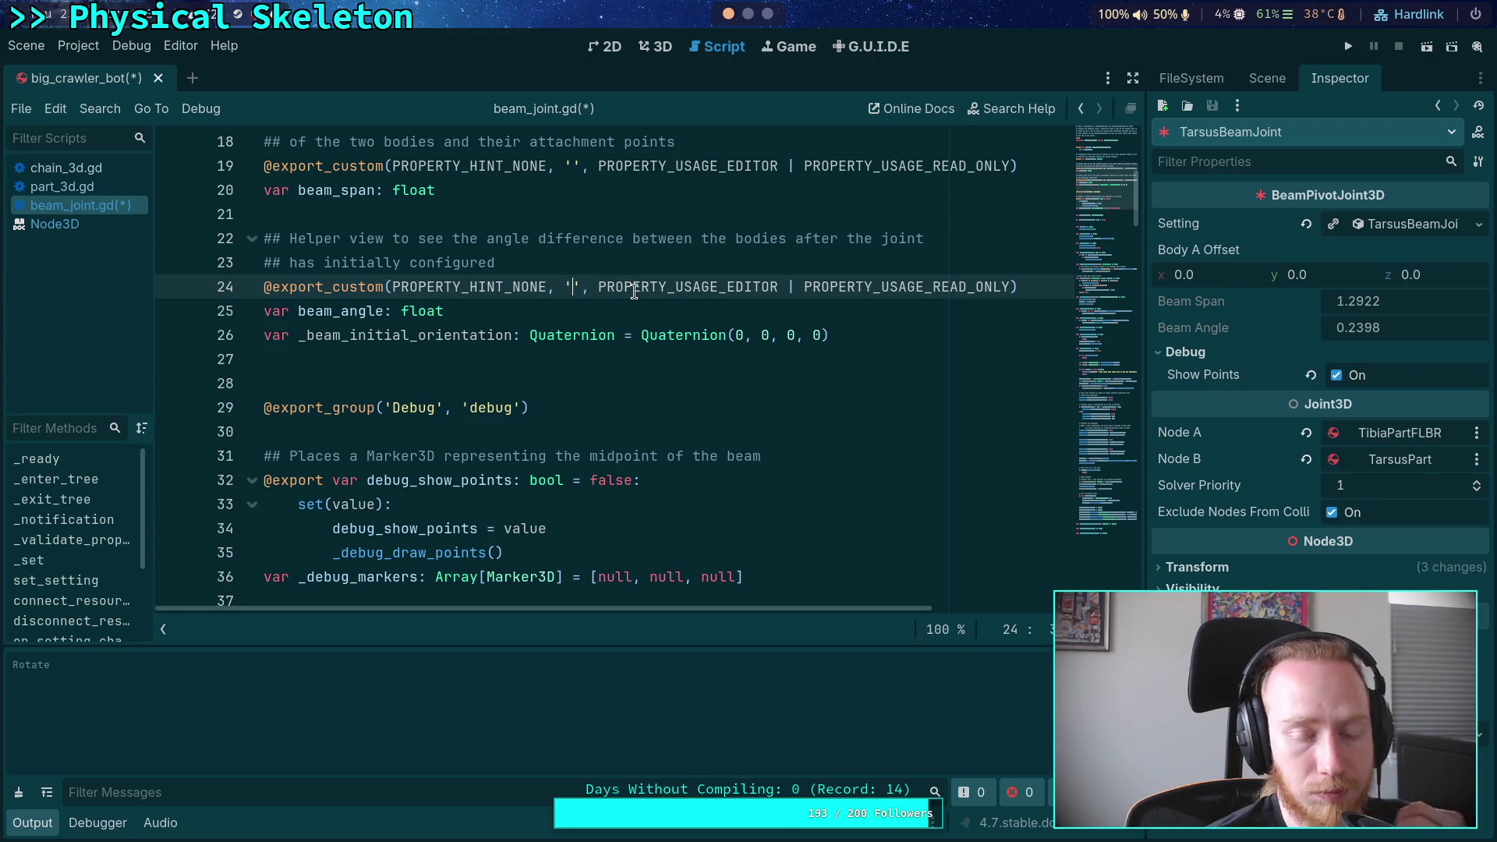
Add 'suffix:' to line 24's beam_angle hint string, then browse part_3d.gd
mouse_move(634, 291)
type("suffix:")
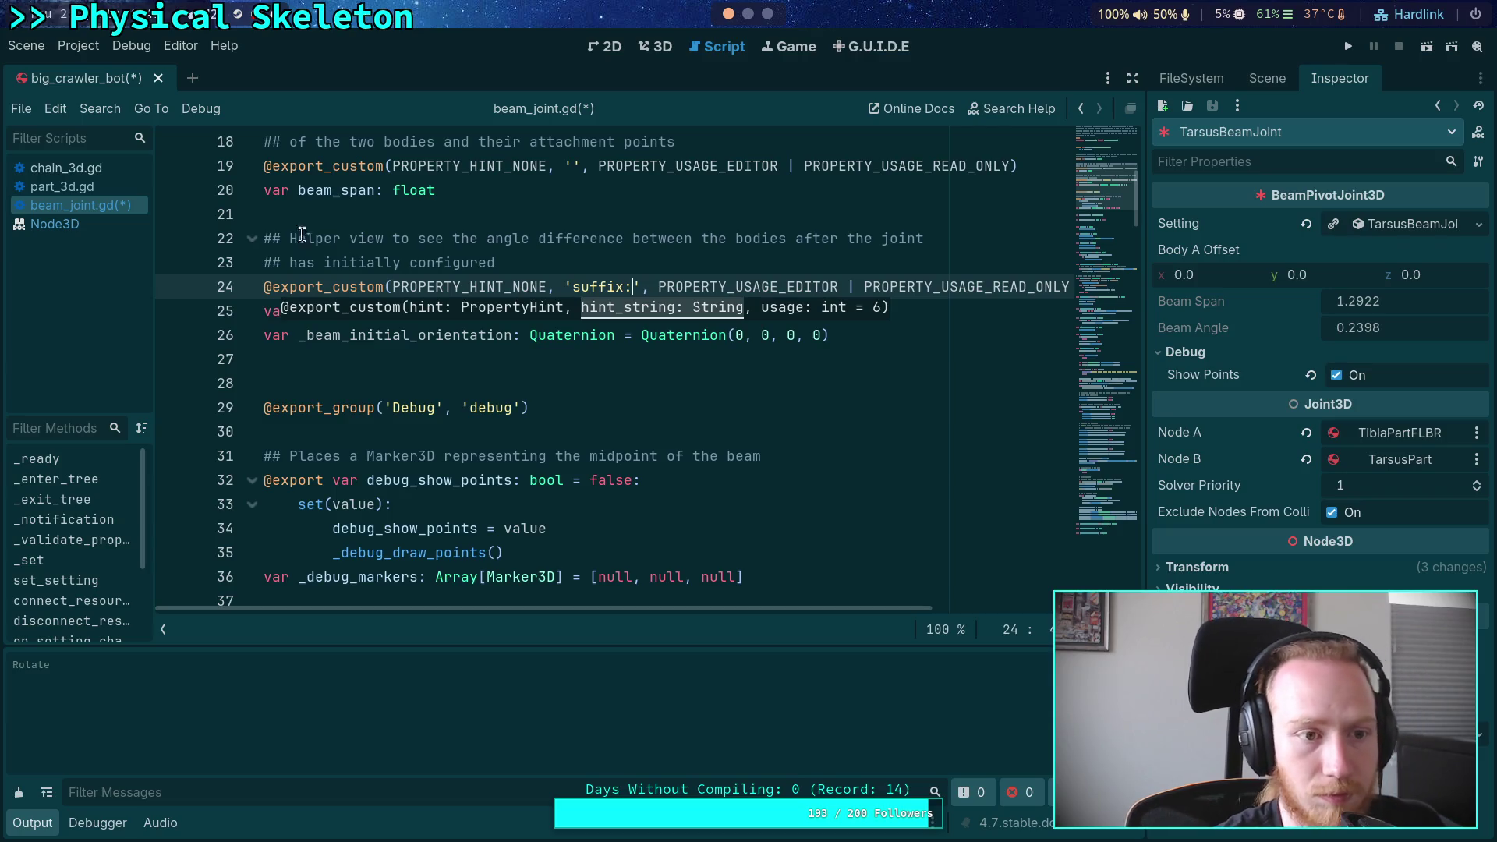
left_click(57, 190)
left_click_drag(1091, 469, 1091, 132)
scroll(662, 295, "down", 7)
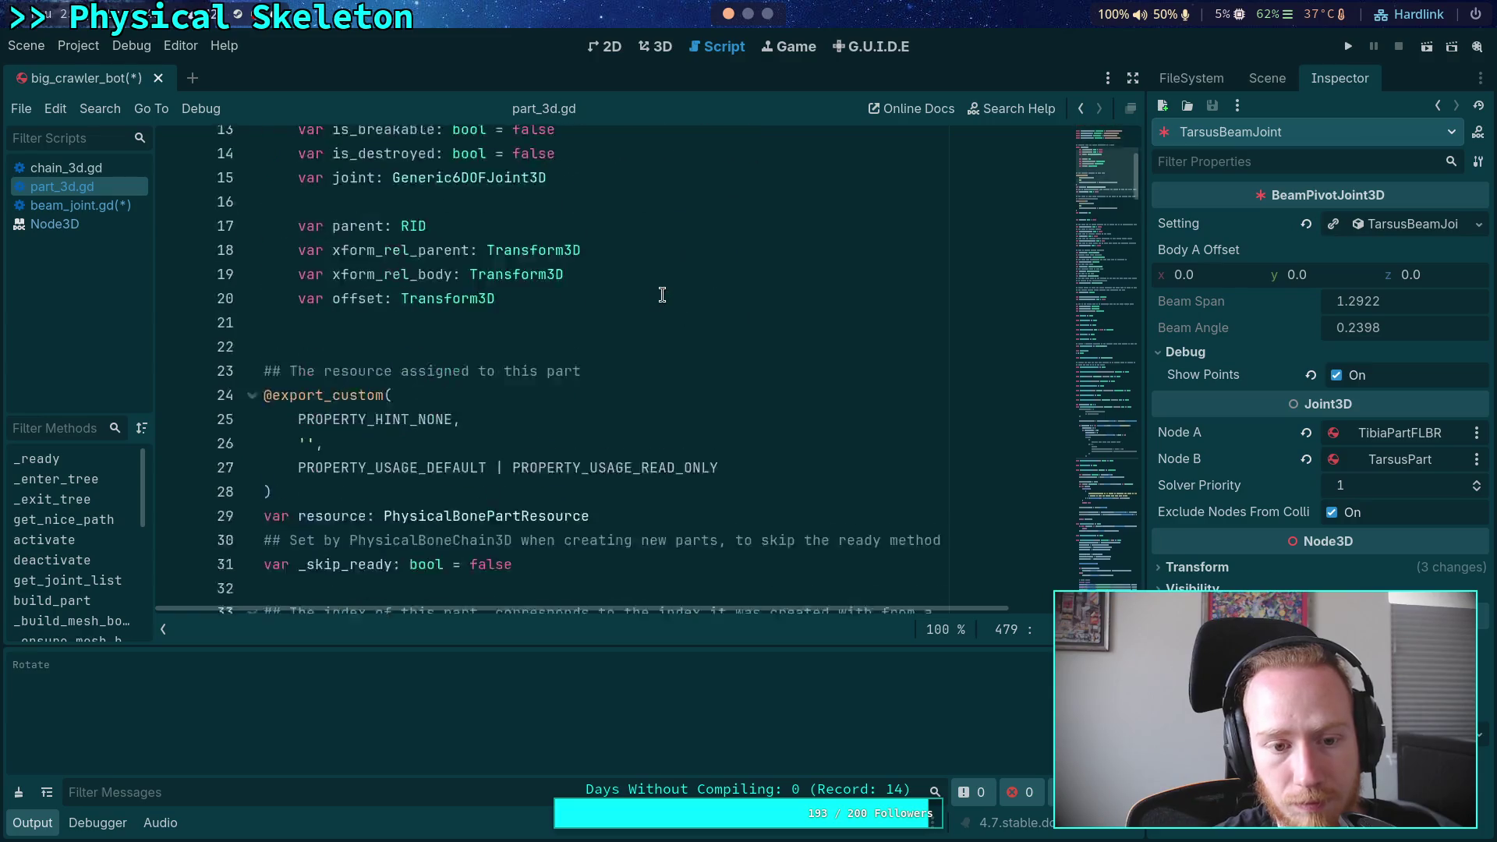
Look up the PhysicalBonePartResource definition
right_click(476, 312)
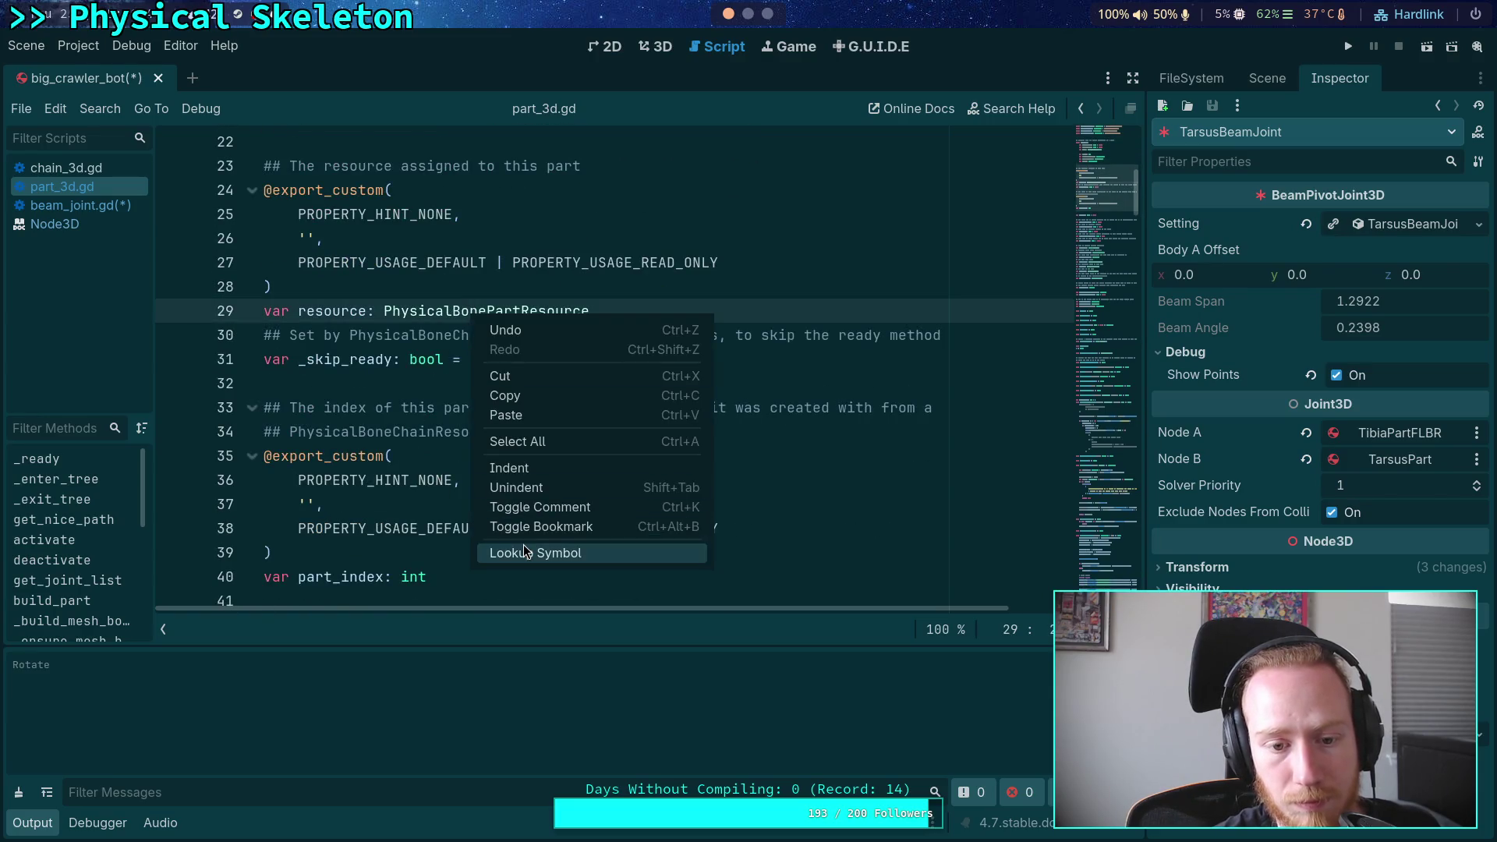
left_click(522, 544)
scroll(549, 460, "up", 10)
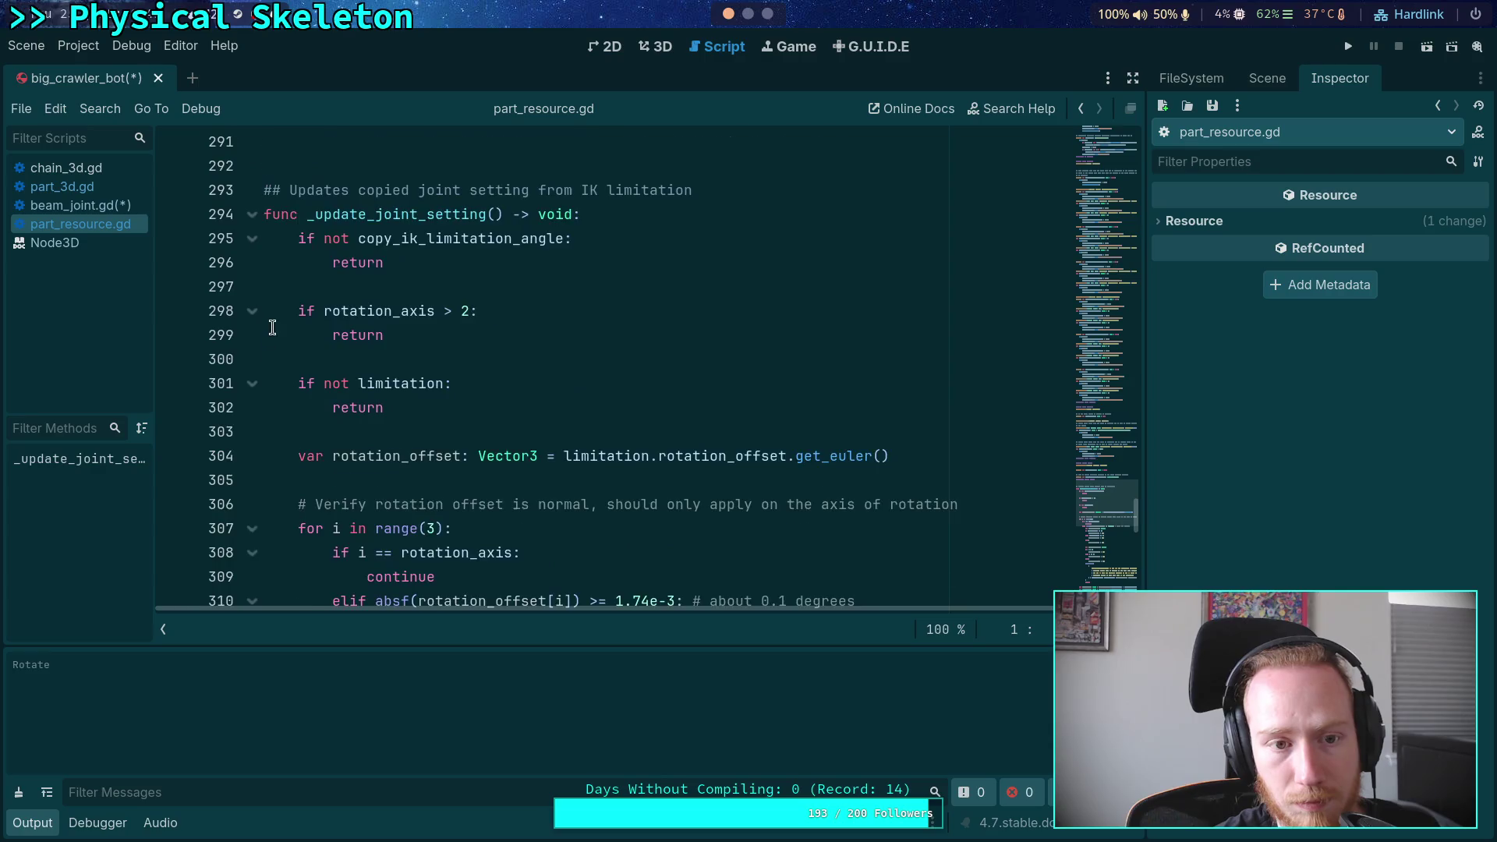
Fold the _update_joint_setting function and the Joint Settings and Motor Settings regions
left_click(251, 286)
scroll(365, 343, "up", 3)
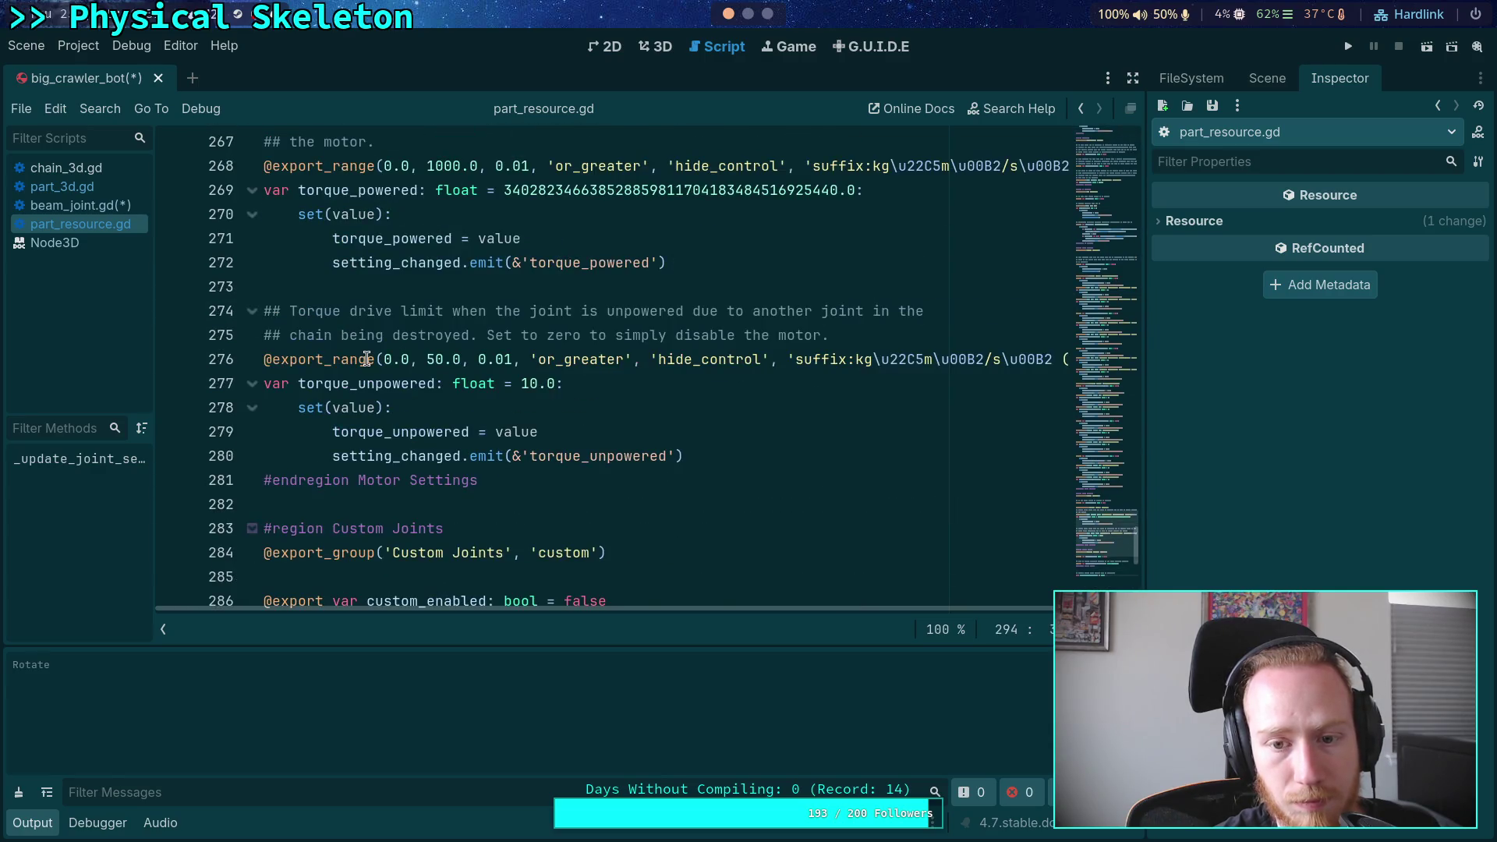
scroll(385, 351, "up", 13)
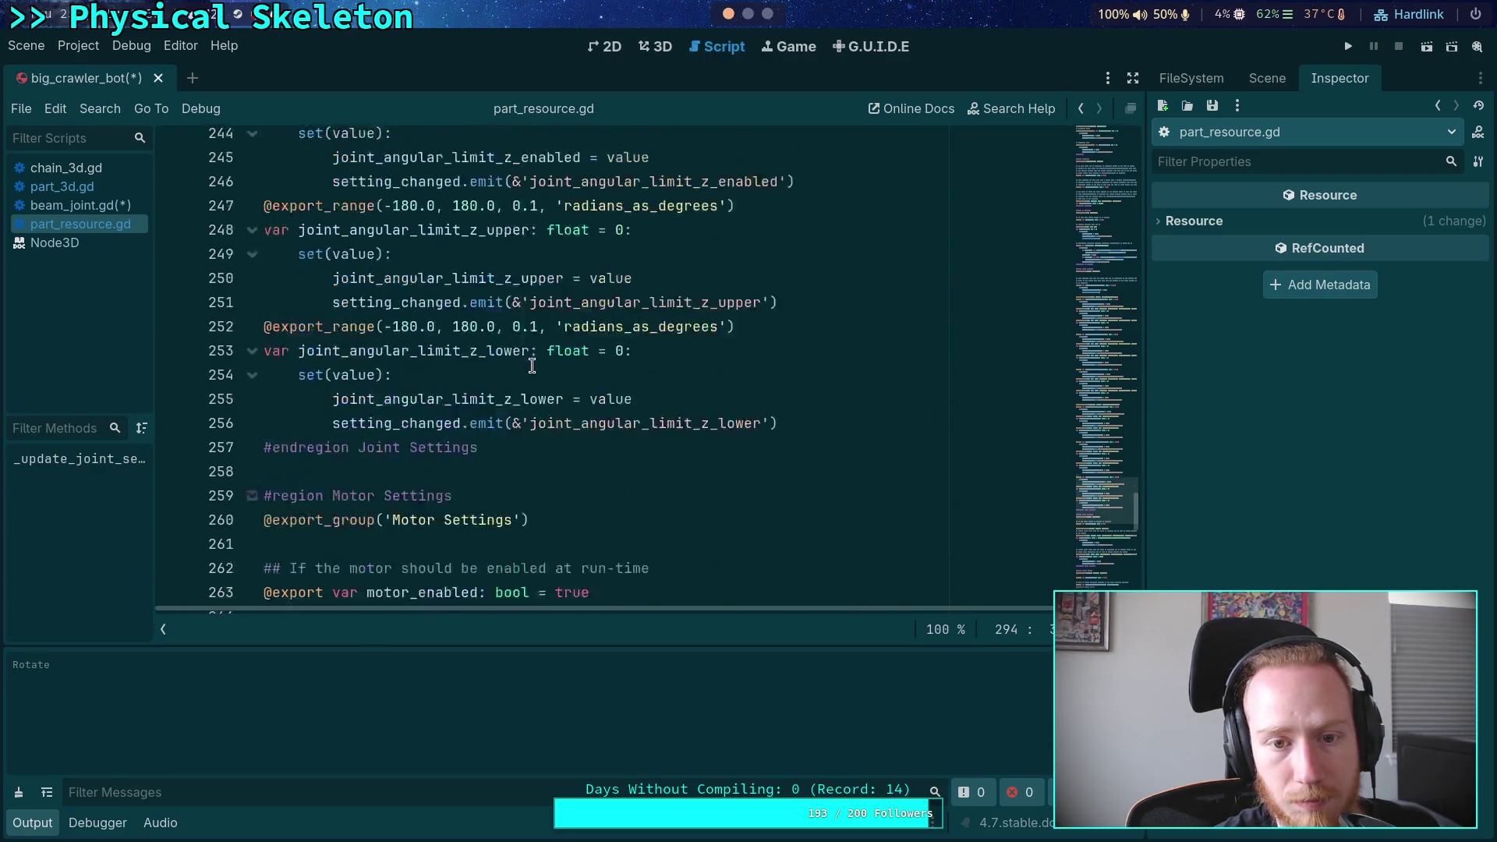
scroll(385, 351, "up", 10)
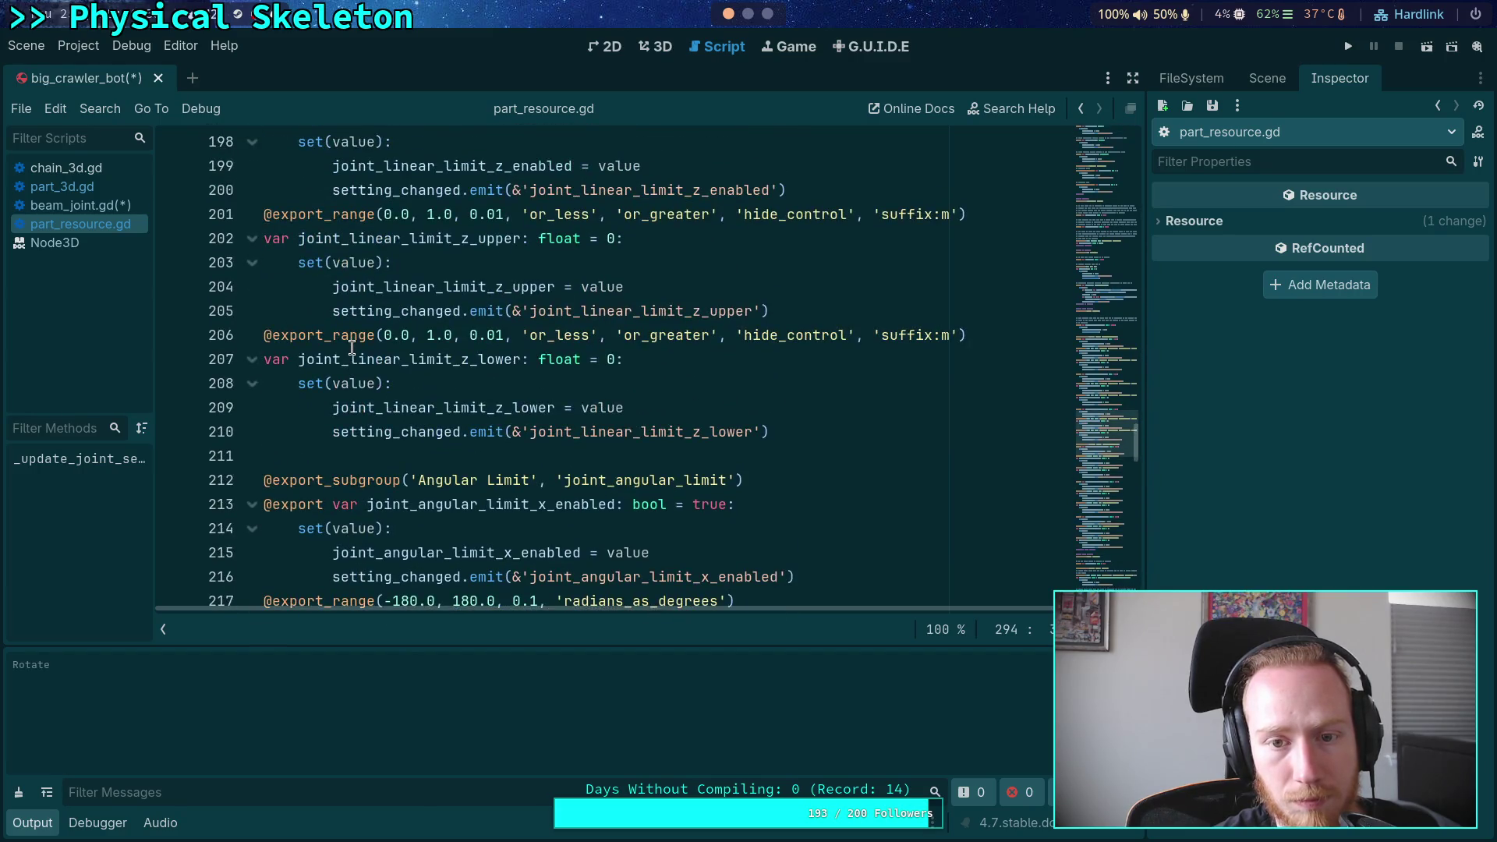
scroll(352, 347, "up", 18)
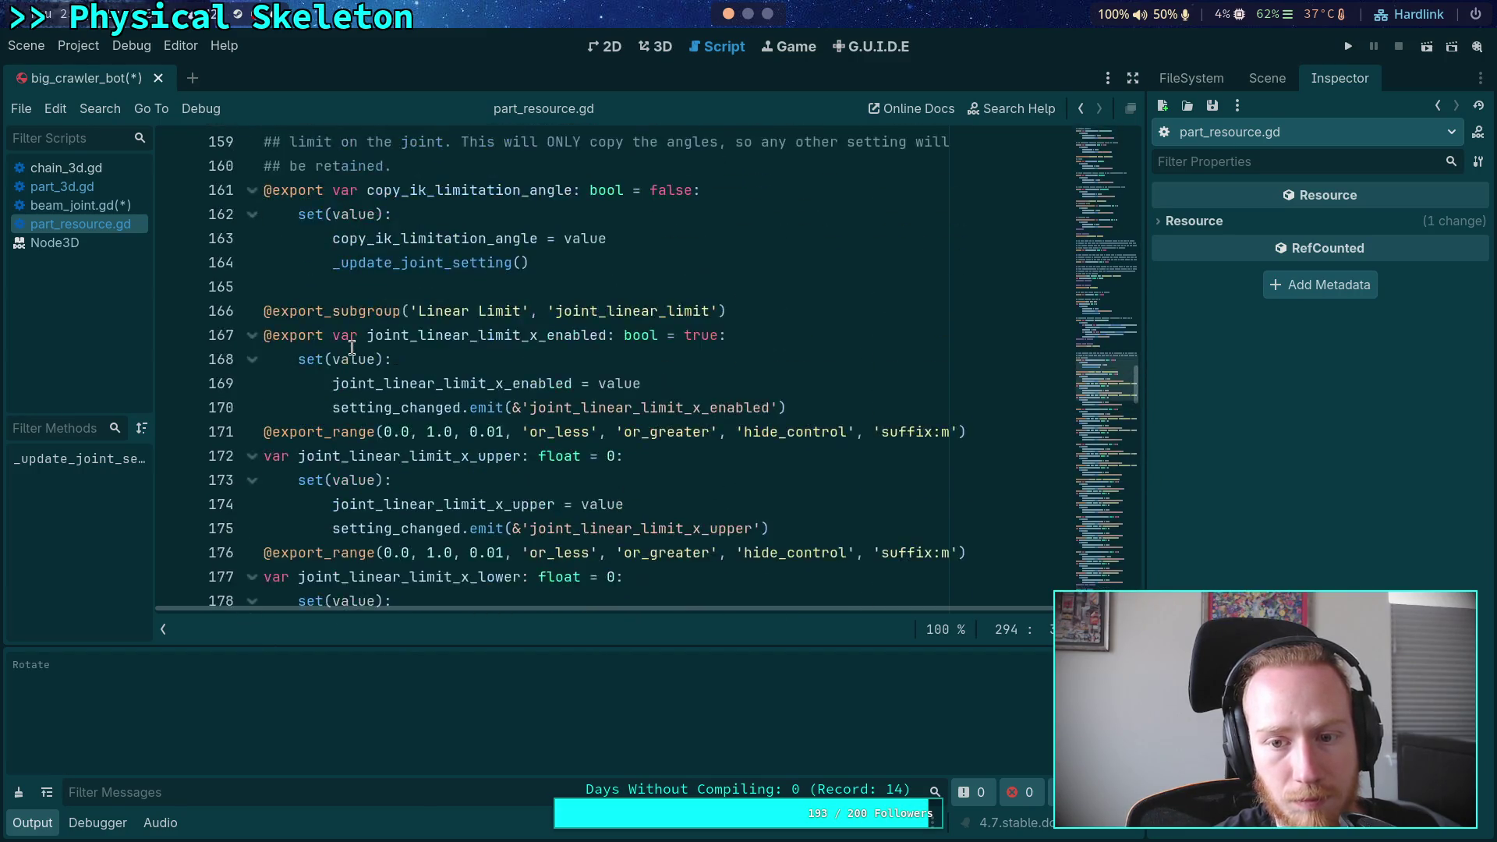
scroll(259, 313, "down", 3)
left_click(252, 237)
left_click(252, 286)
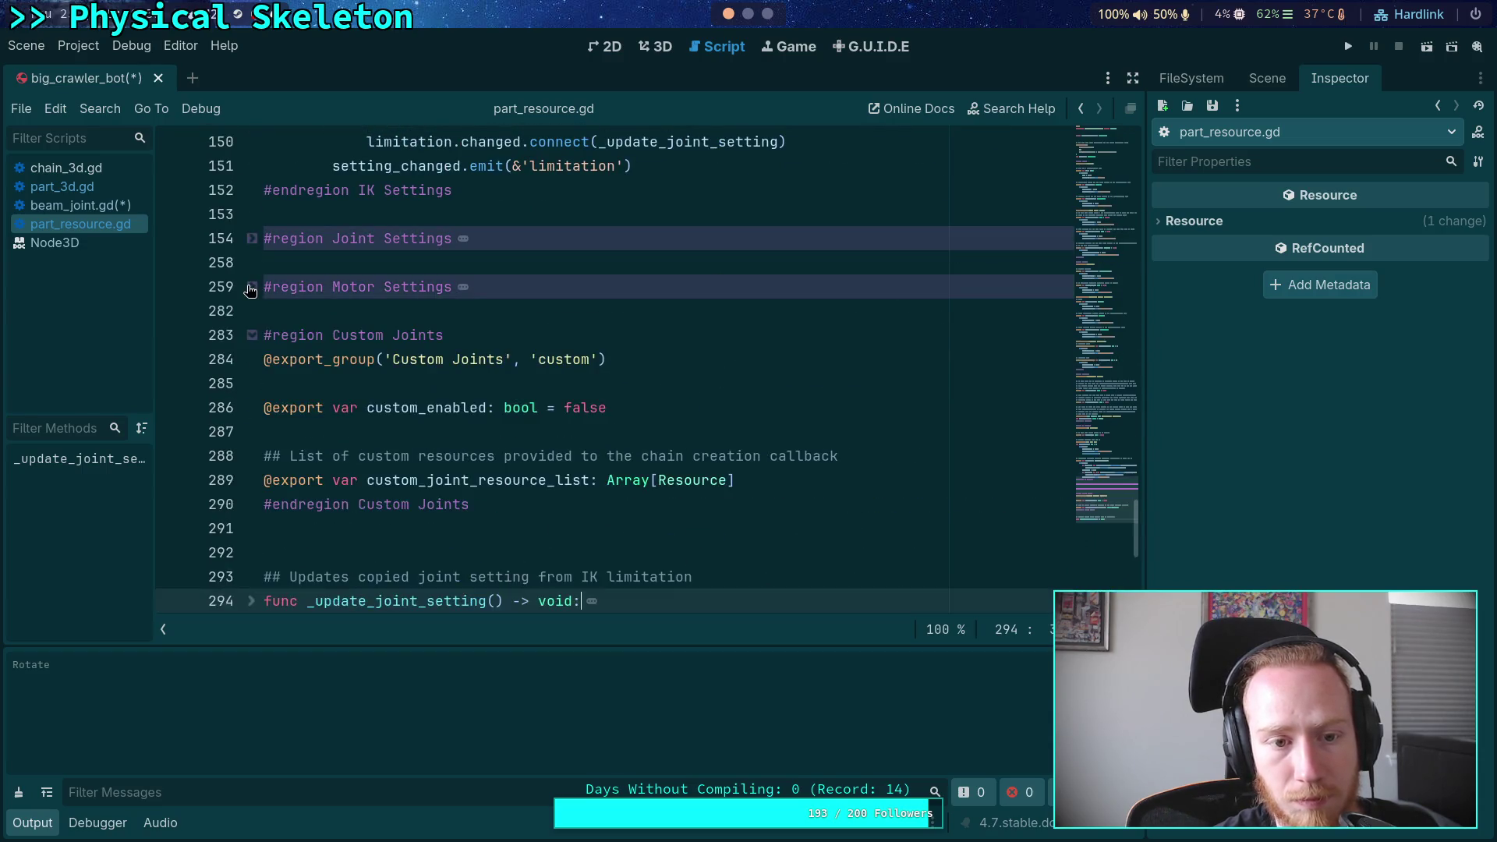
scroll(280, 291, "up", 3)
scroll(266, 390, "up", 4)
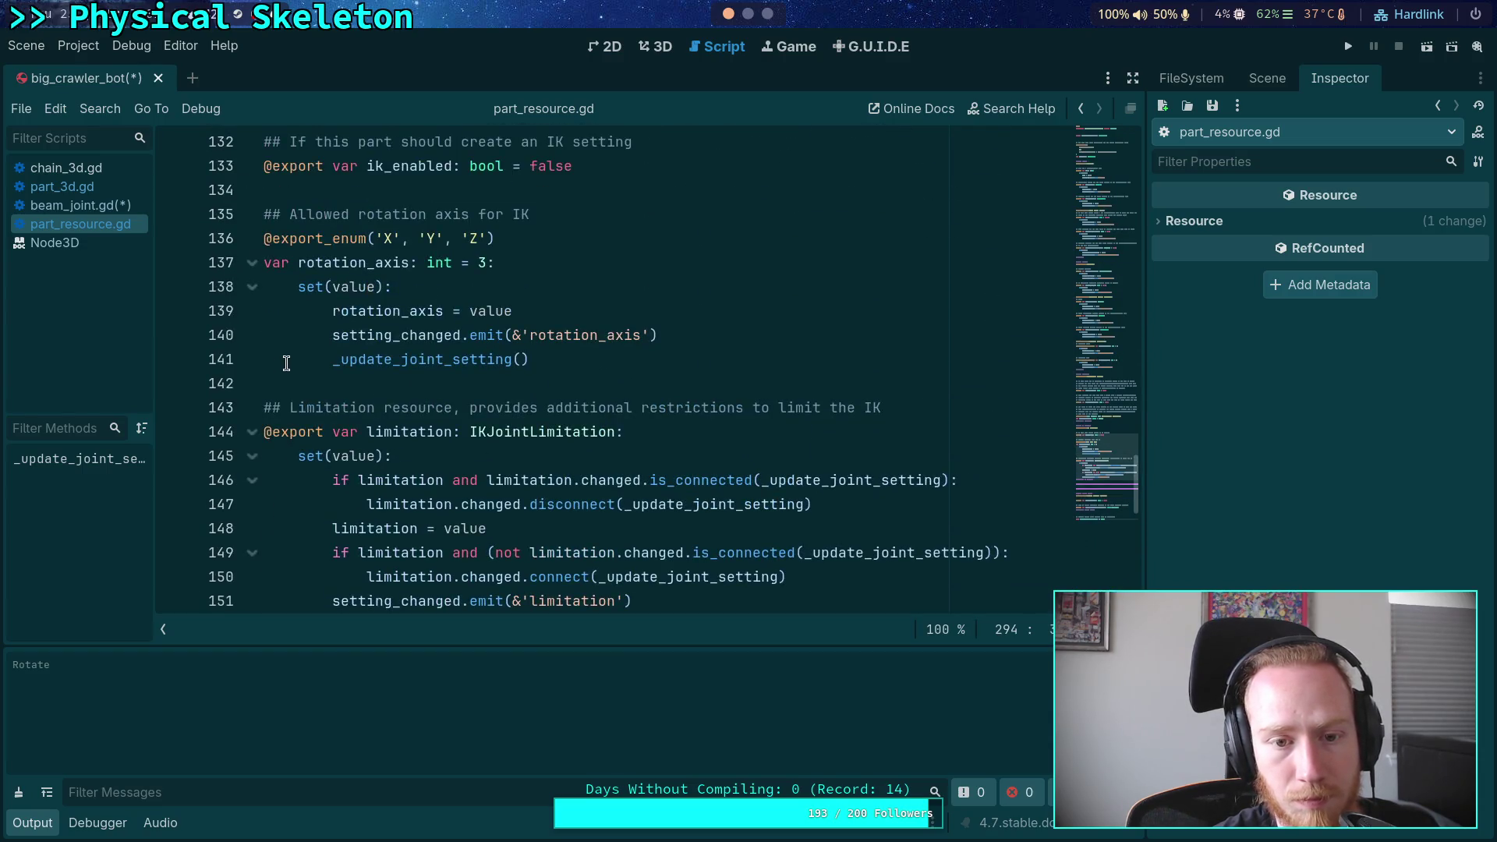
scroll(350, 315, "up", 1)
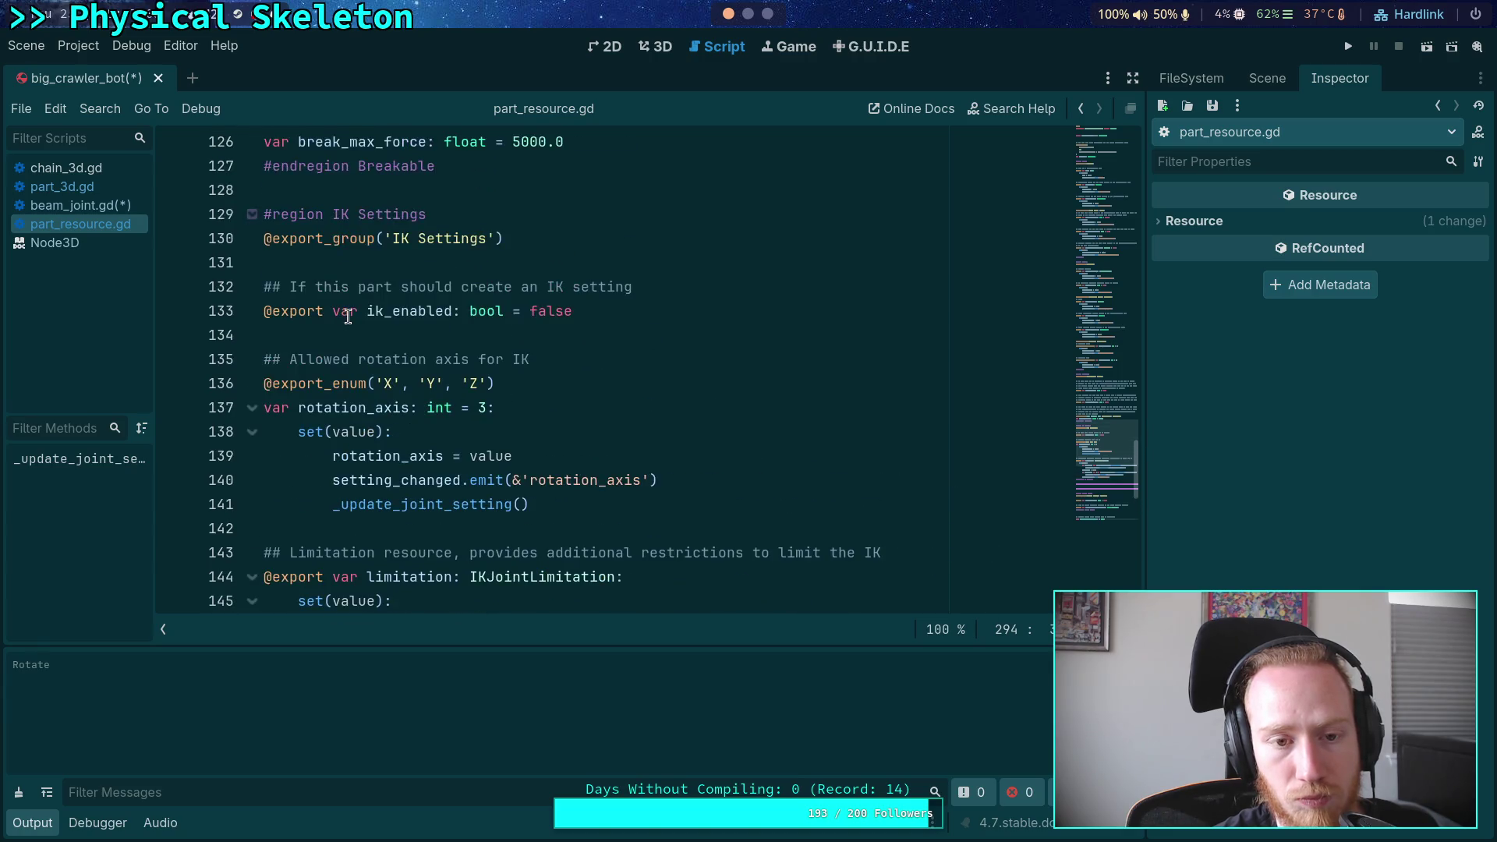
scroll(468, 390, "down", 2)
Look up the IKJointLimitation definition, then close joint_limitation.gd
right_click(540, 432)
left_click(592, 688)
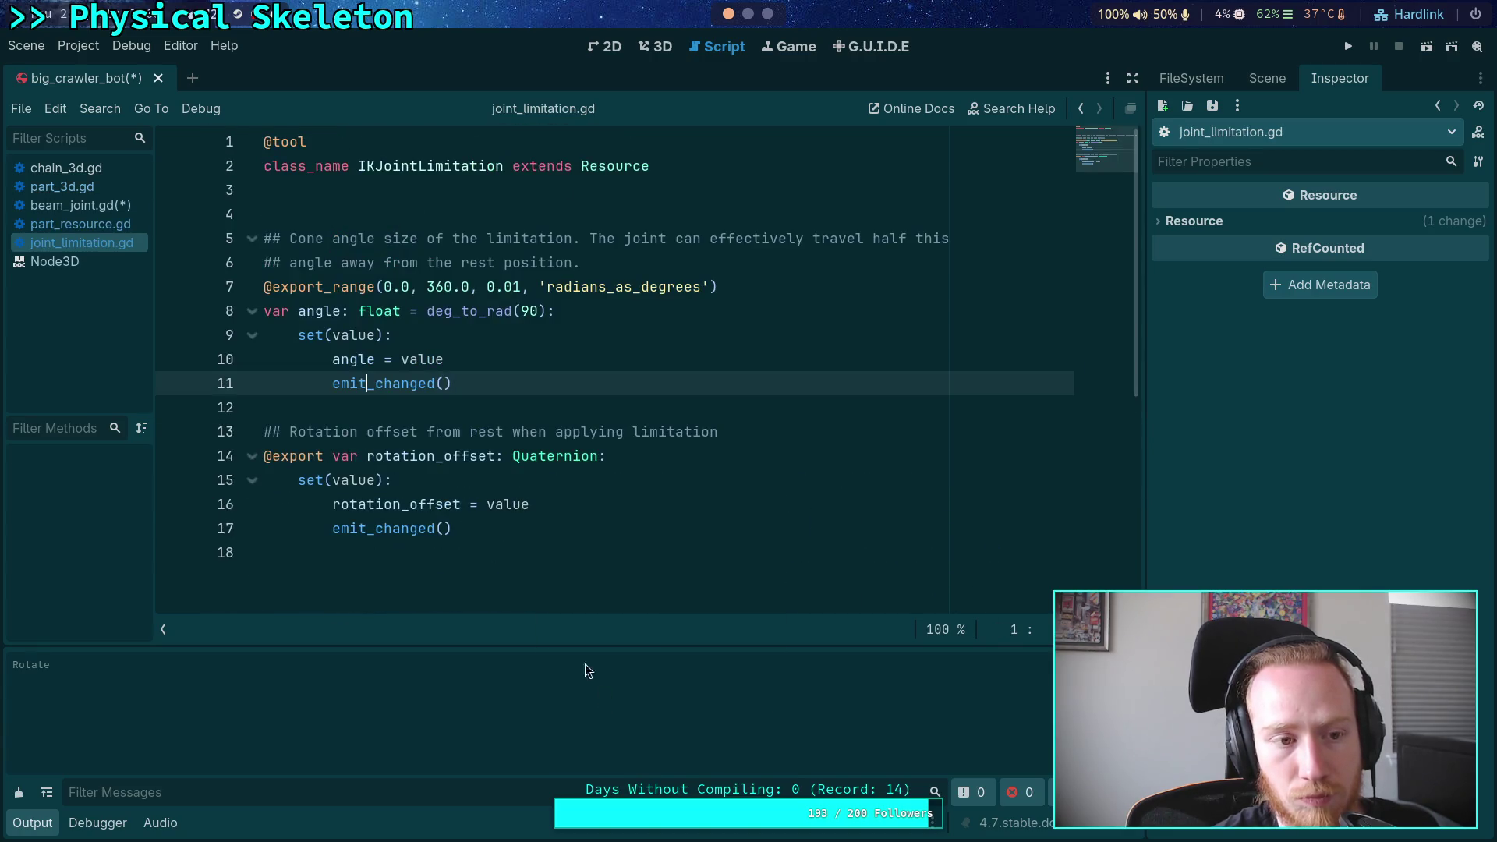
right_click(101, 247)
left_click(129, 304)
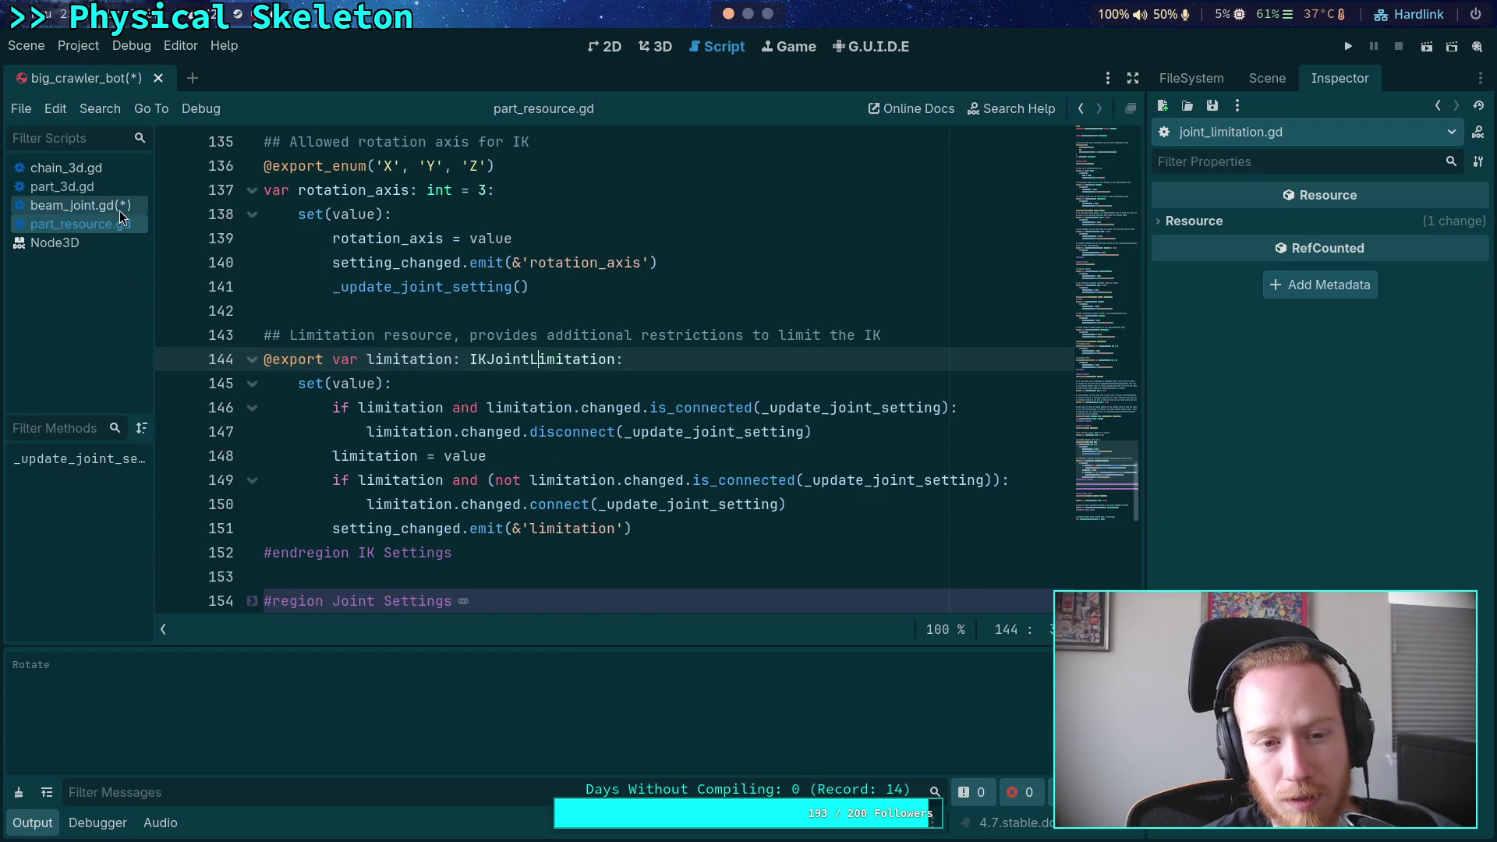
Fold the IK Settings region and open ik_modifier.gd from the Scene tree
scroll(312, 265, "up", 2)
left_click(247, 145)
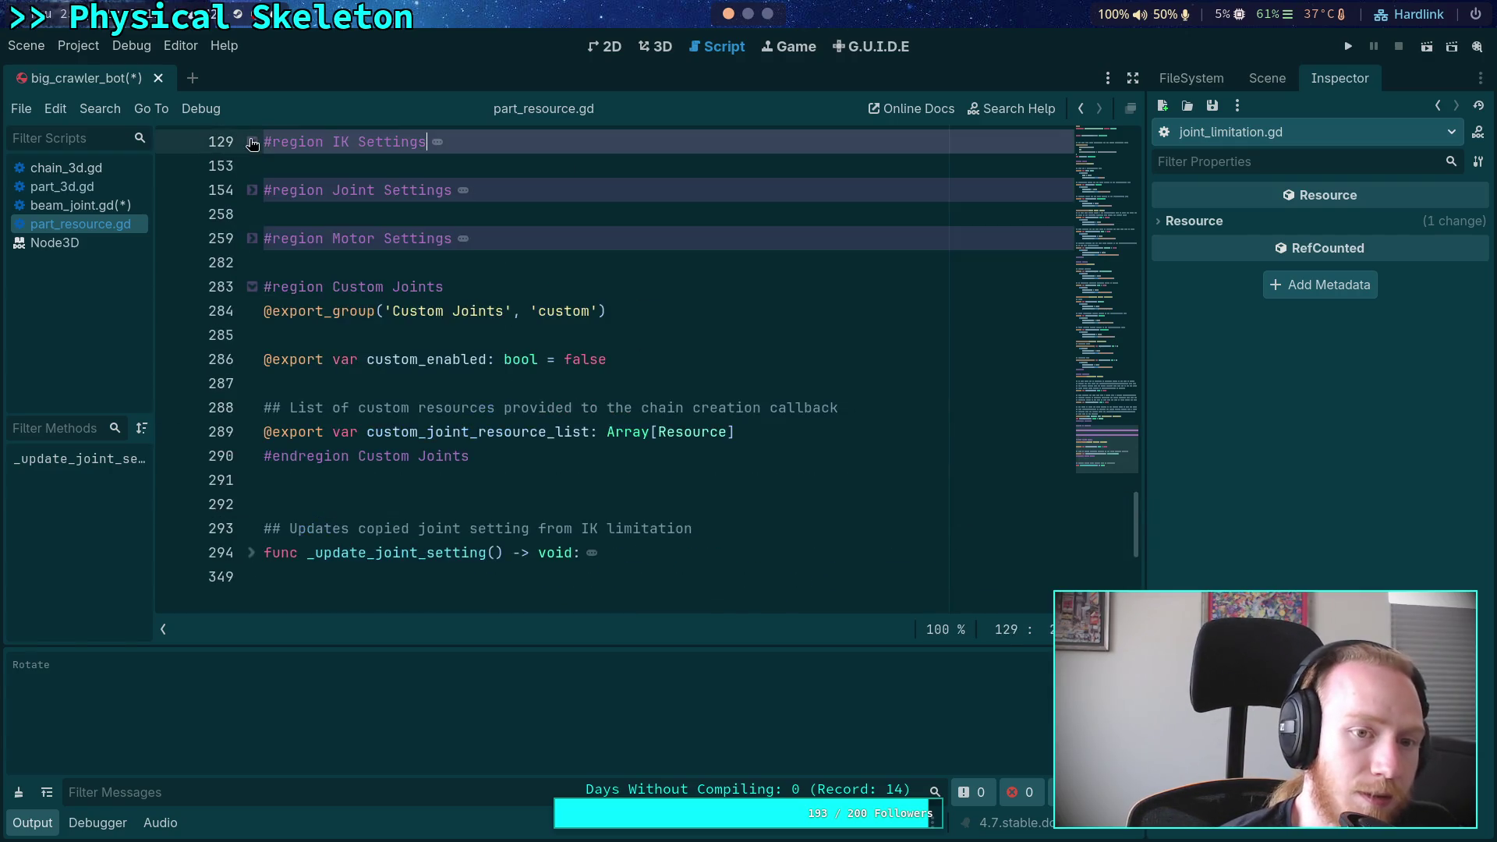
scroll(702, 265, "up", 4)
scroll(705, 267, "up", 4)
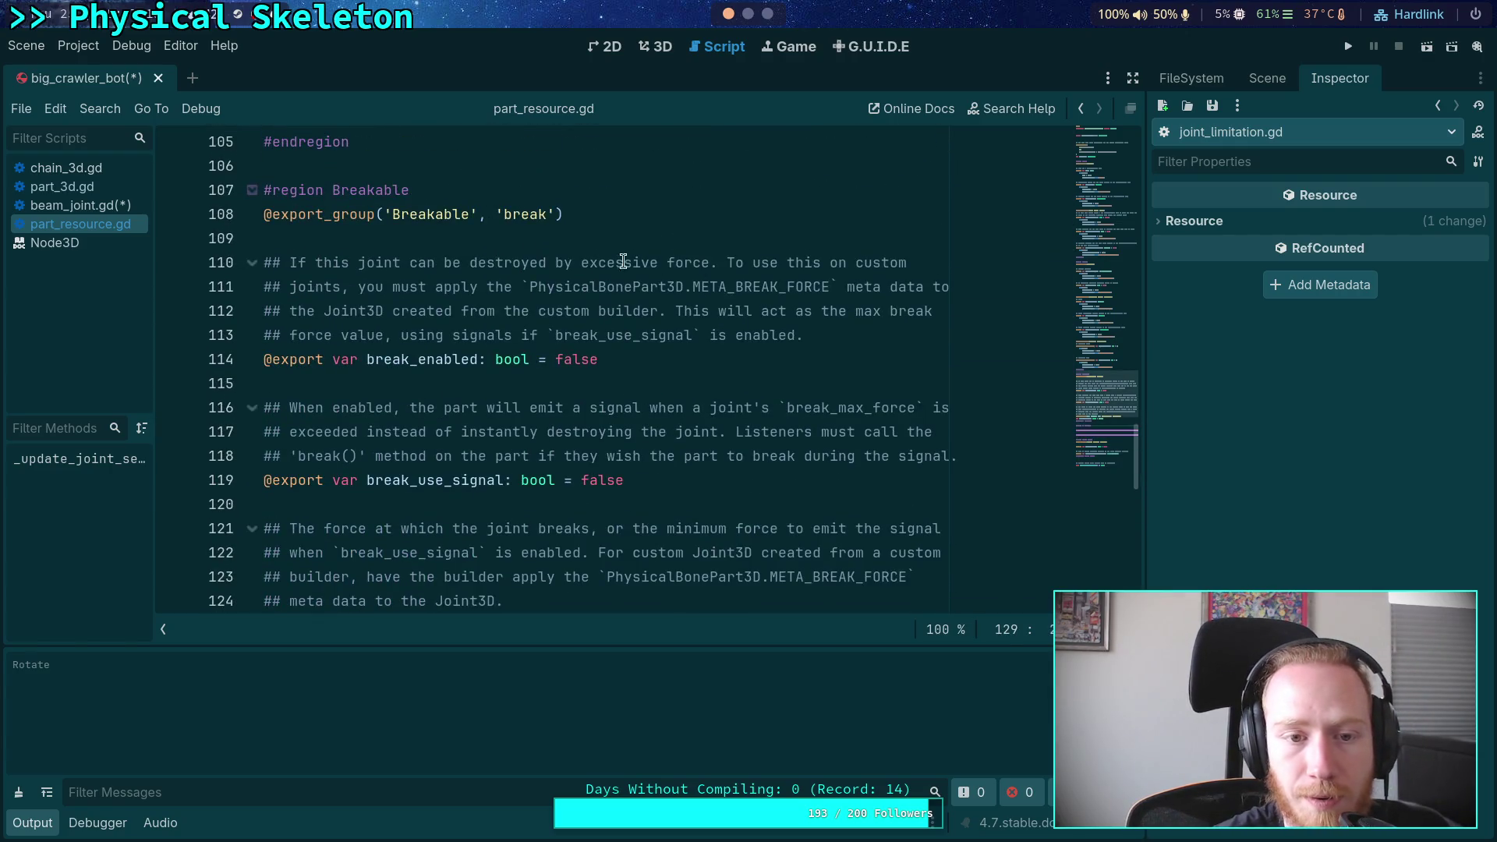
left_click(1194, 78)
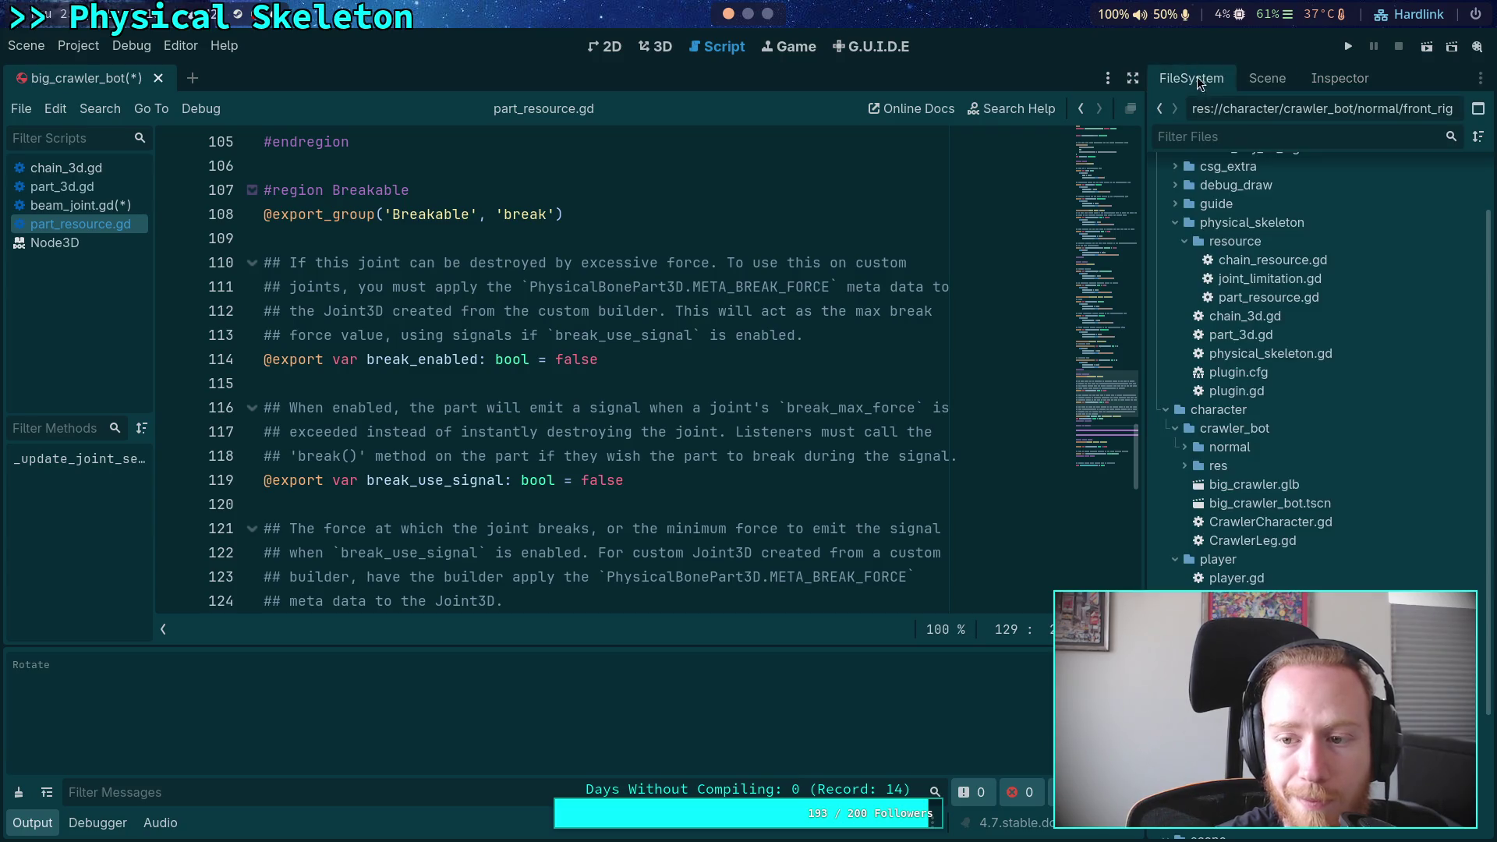
left_click(1264, 78)
left_click(1455, 235)
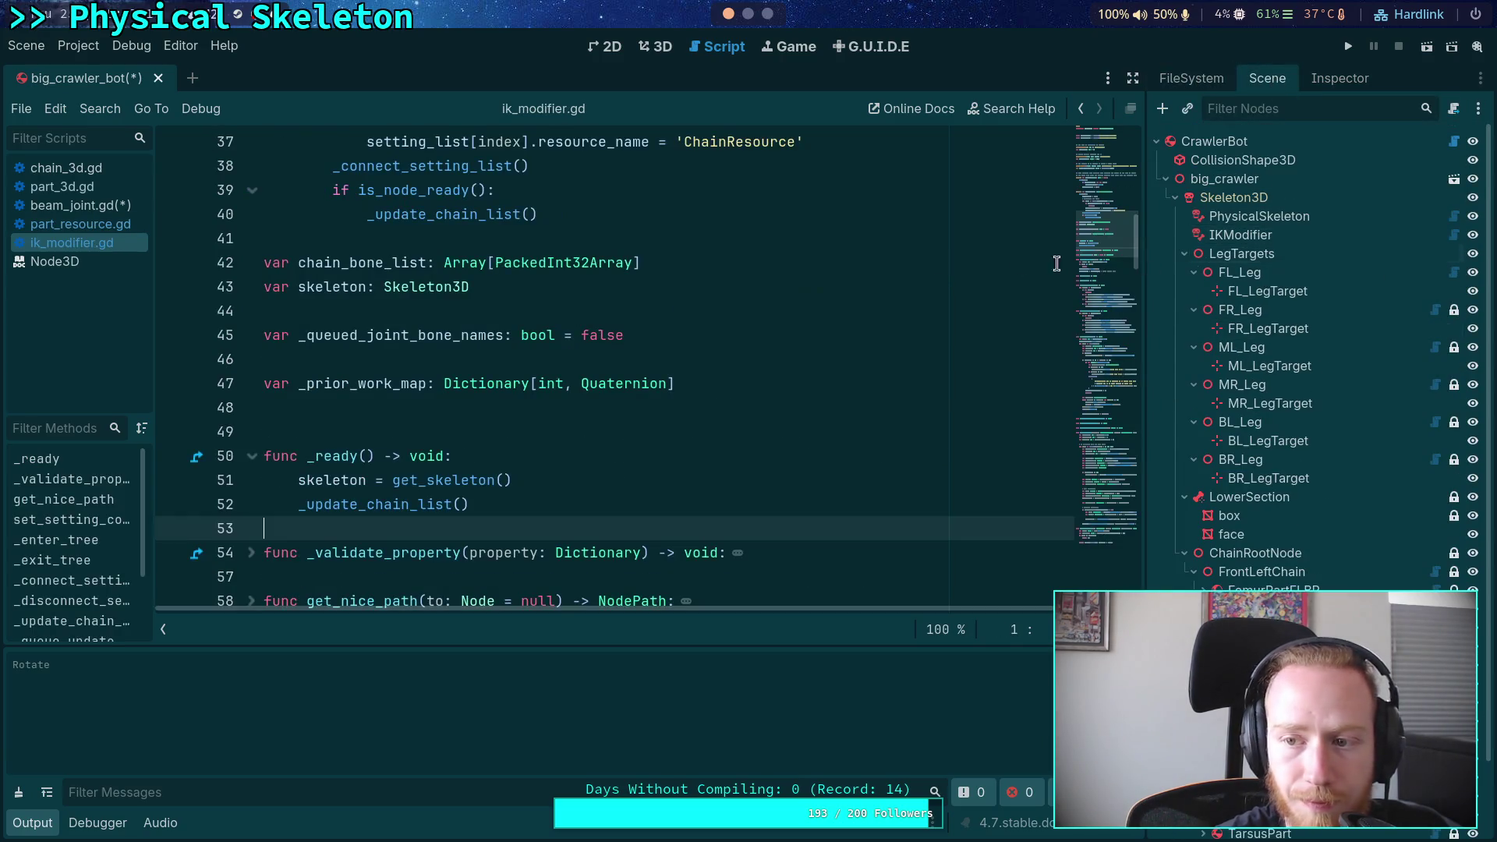
Copy the ° symbol from ik_modifier.gd's 'suffix:°/s' hint
left_click_drag(1136, 238, 1136, 165)
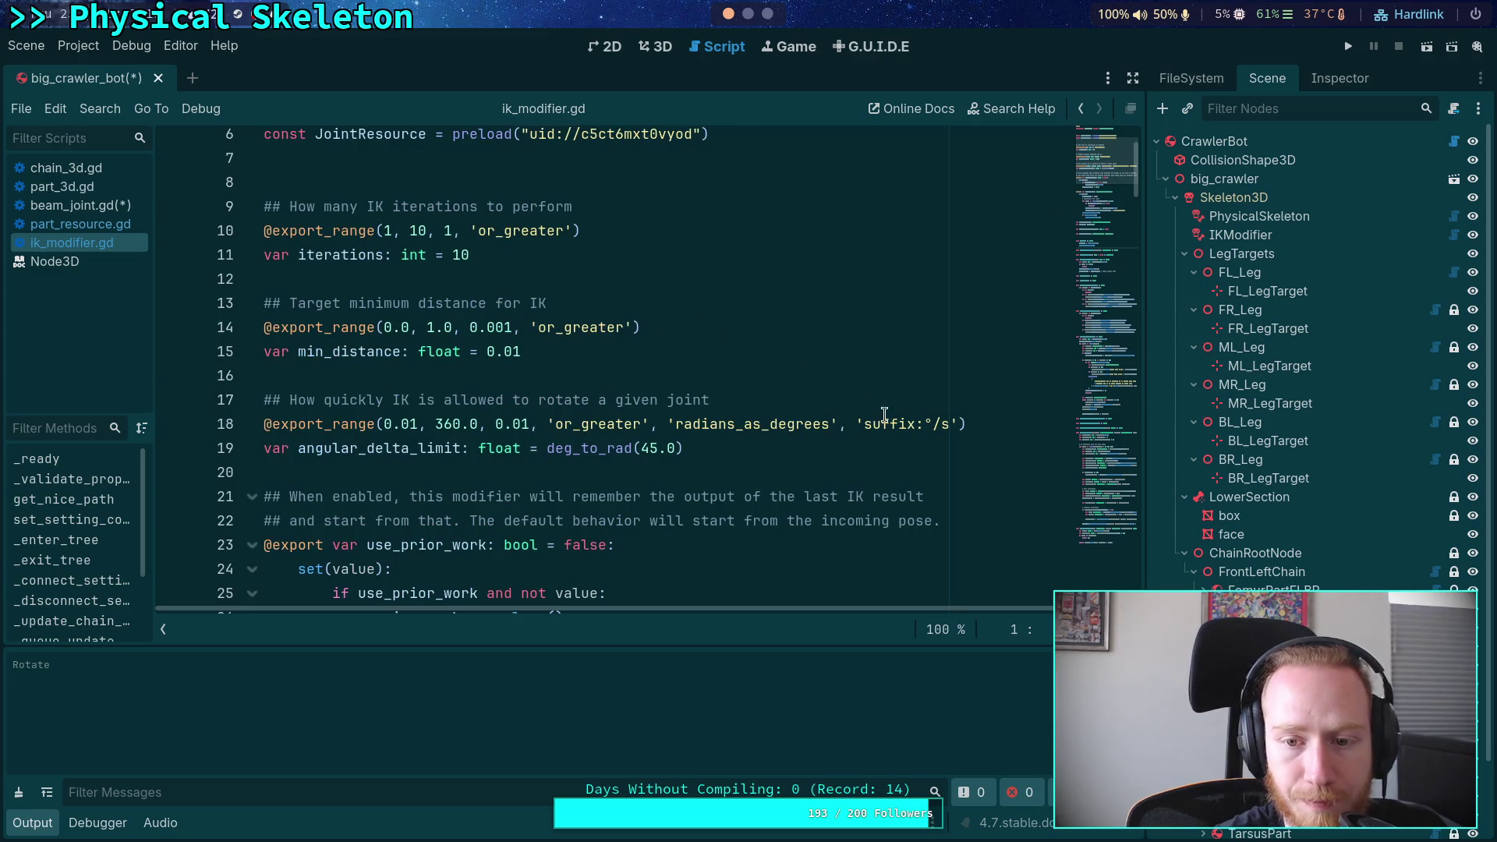
double_click(929, 424)
right_click(929, 425)
left_click(959, 510)
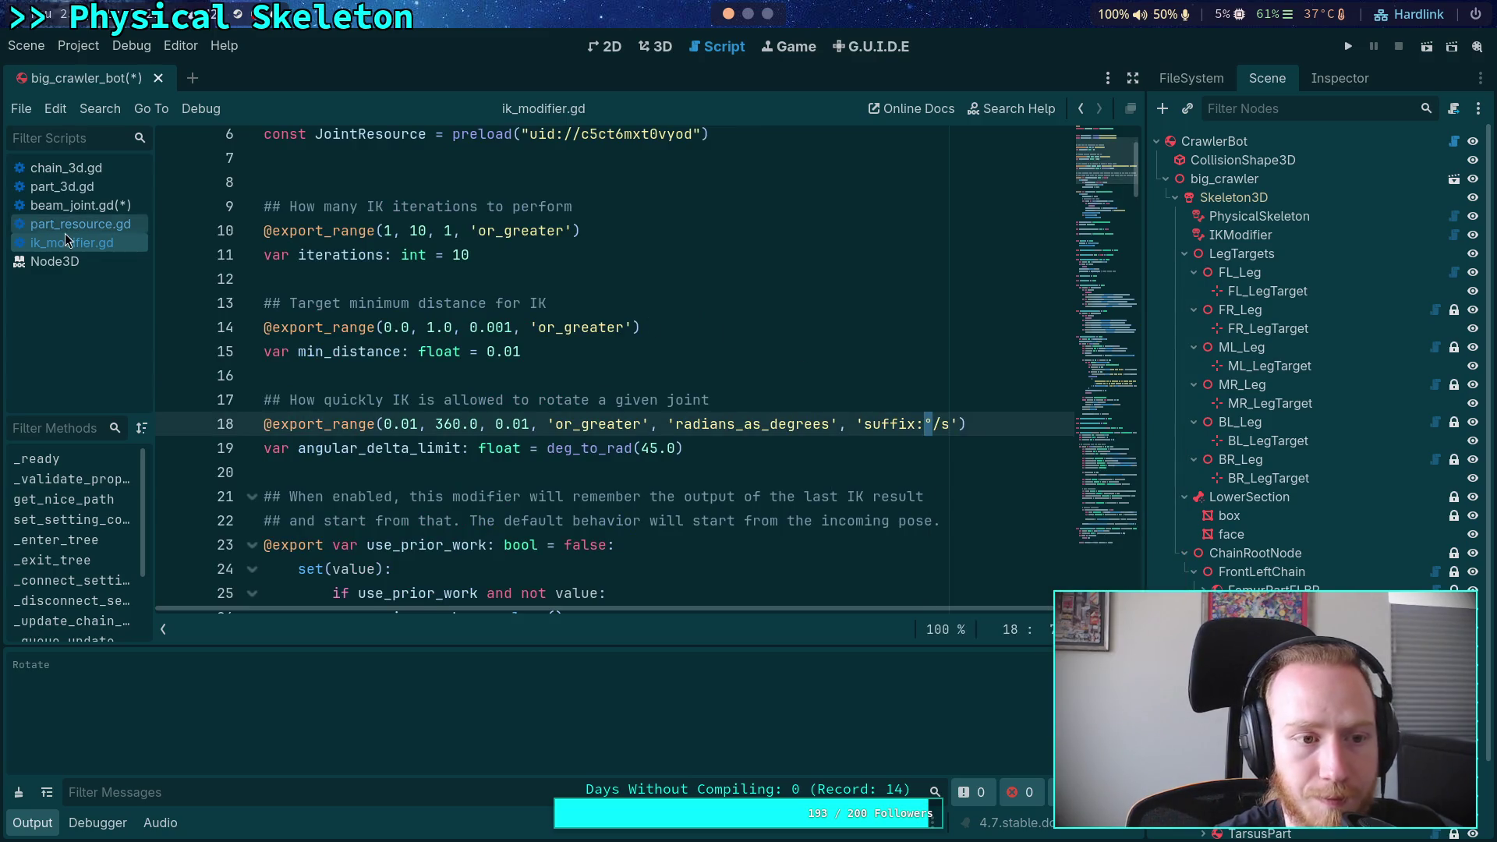
Paste ° after 'suffix:' on beam_joint.gd line 24 and save; Beam Angle reads 13.7402 °
left_click(89, 206)
key("ctrl+v")
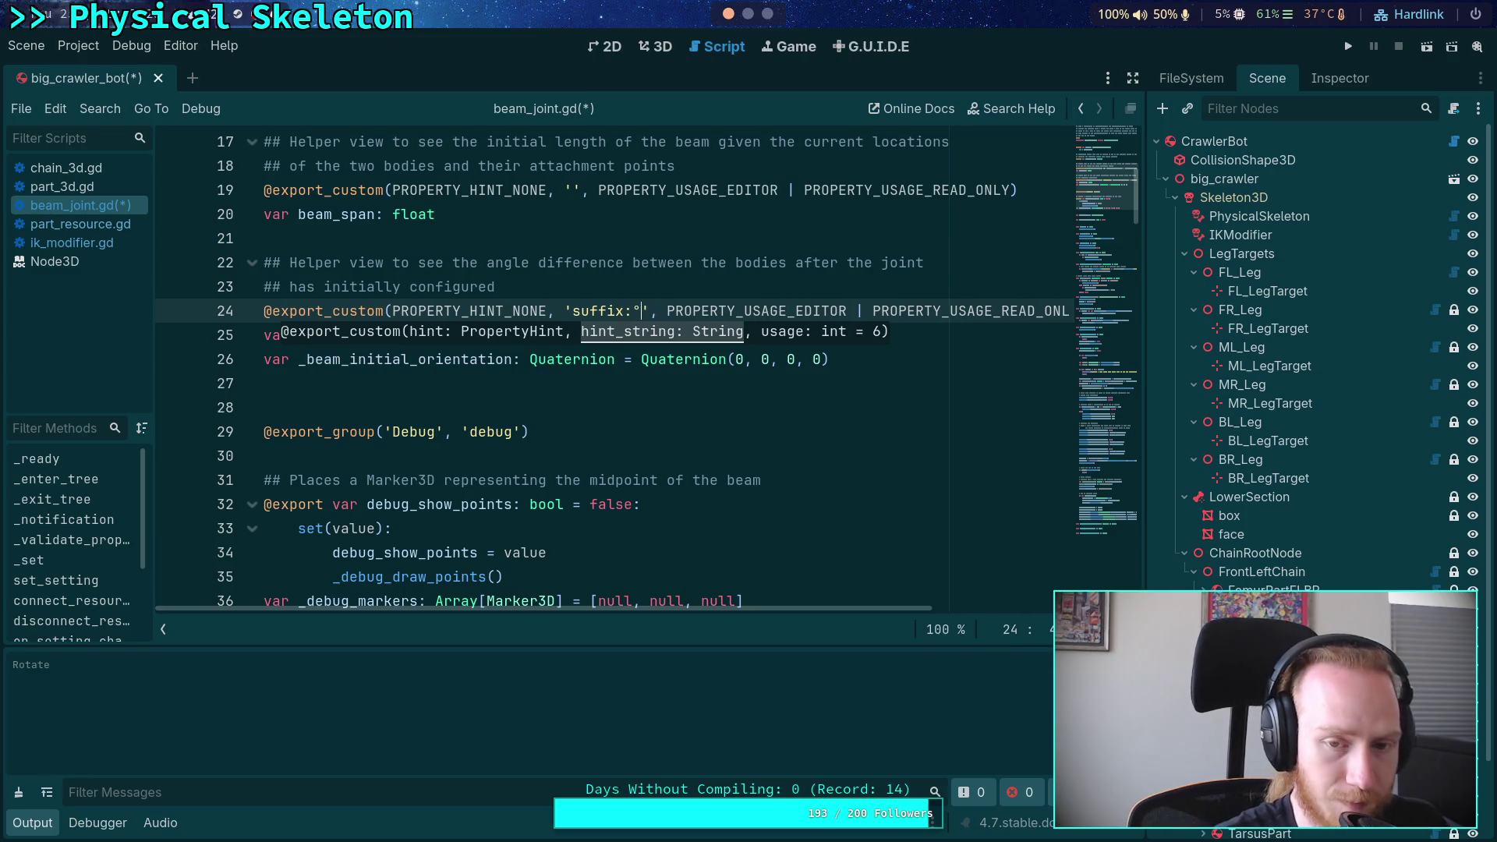
key("ctrl+s")
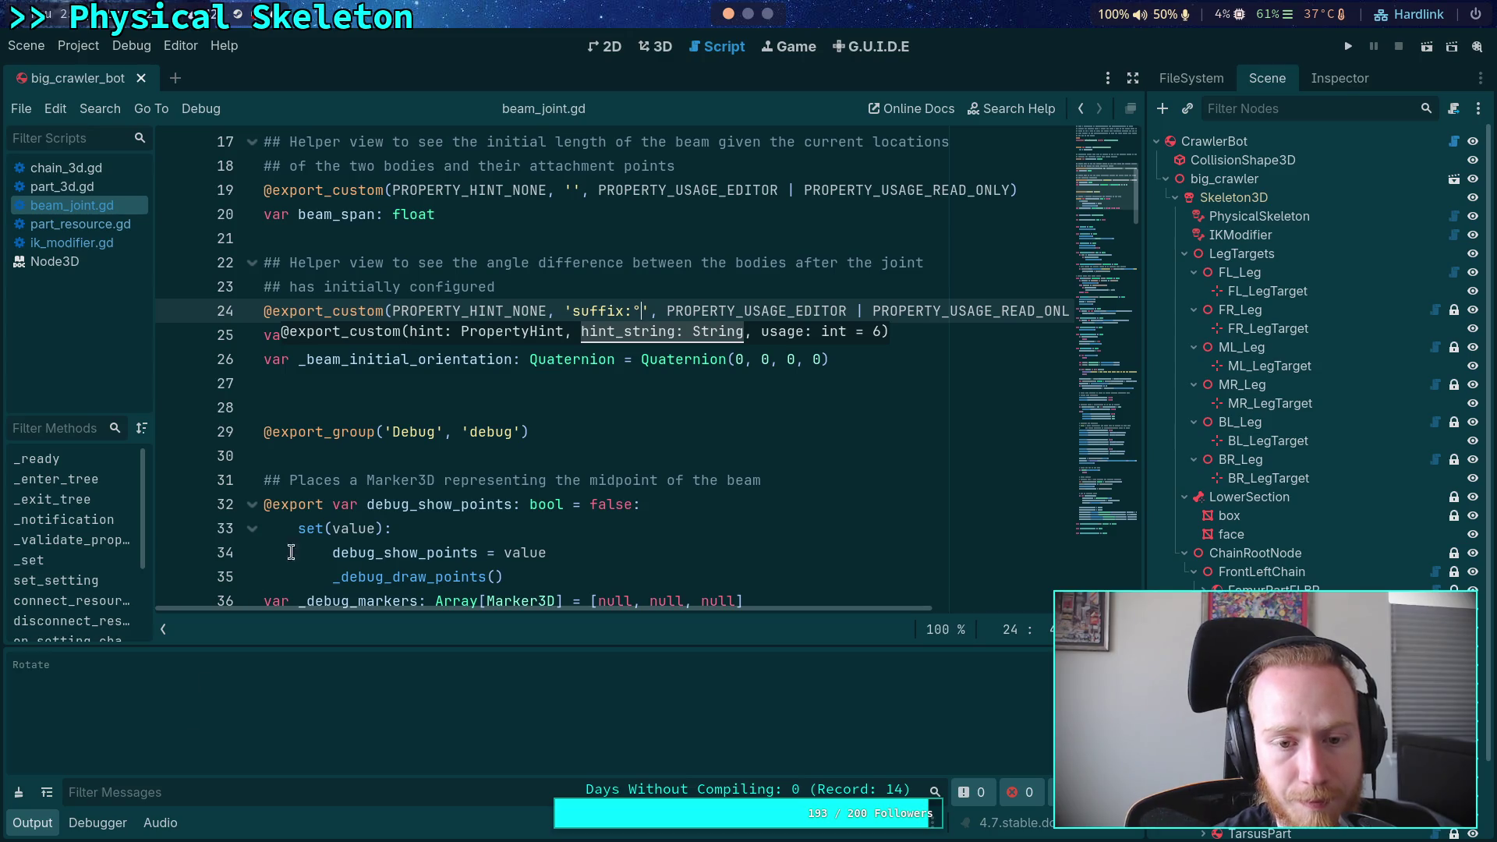
left_click(433, 405)
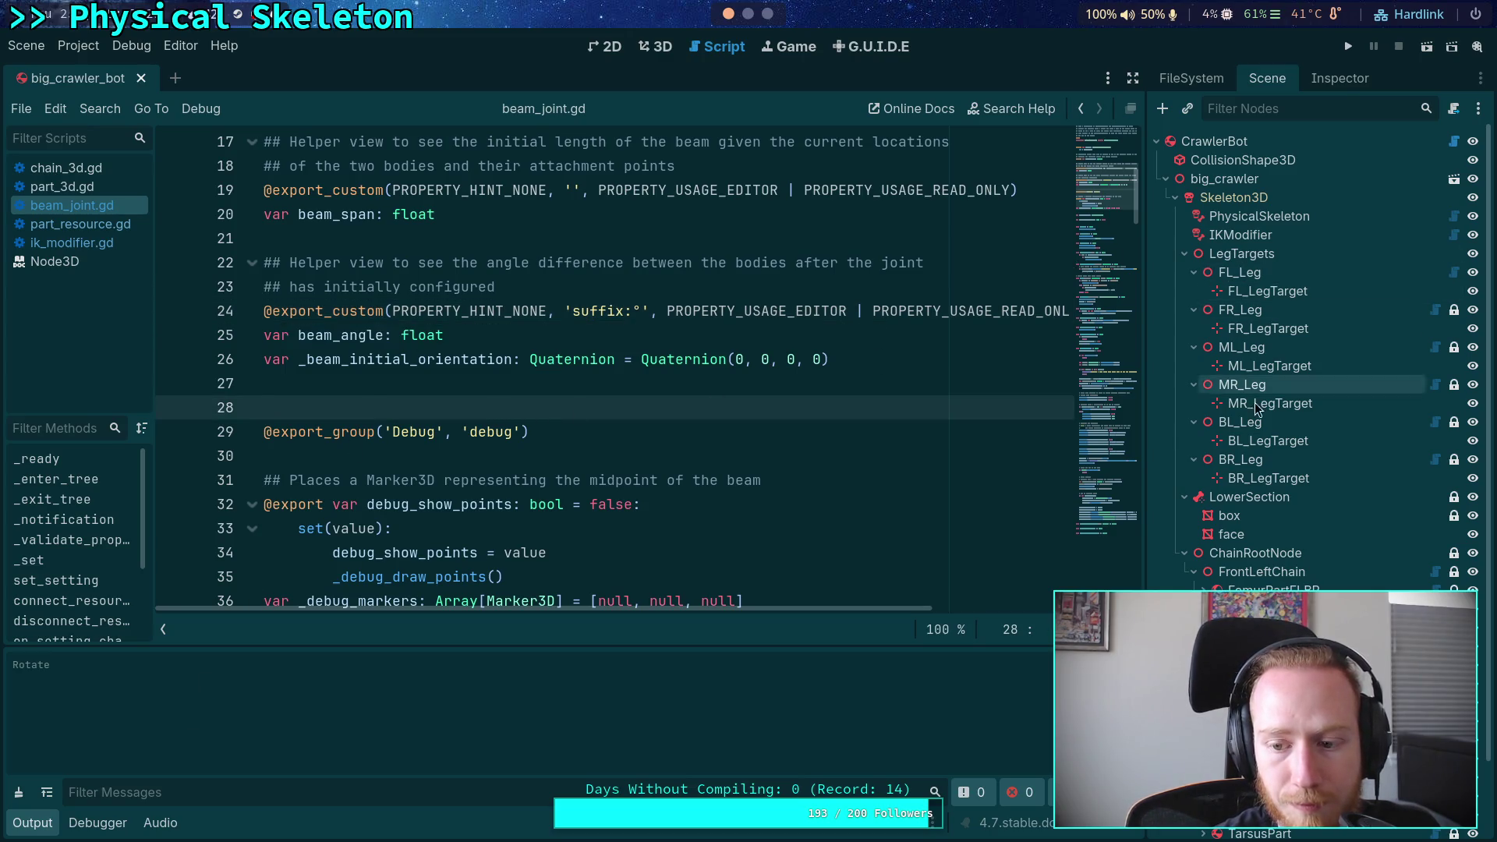
left_click(1336, 84)
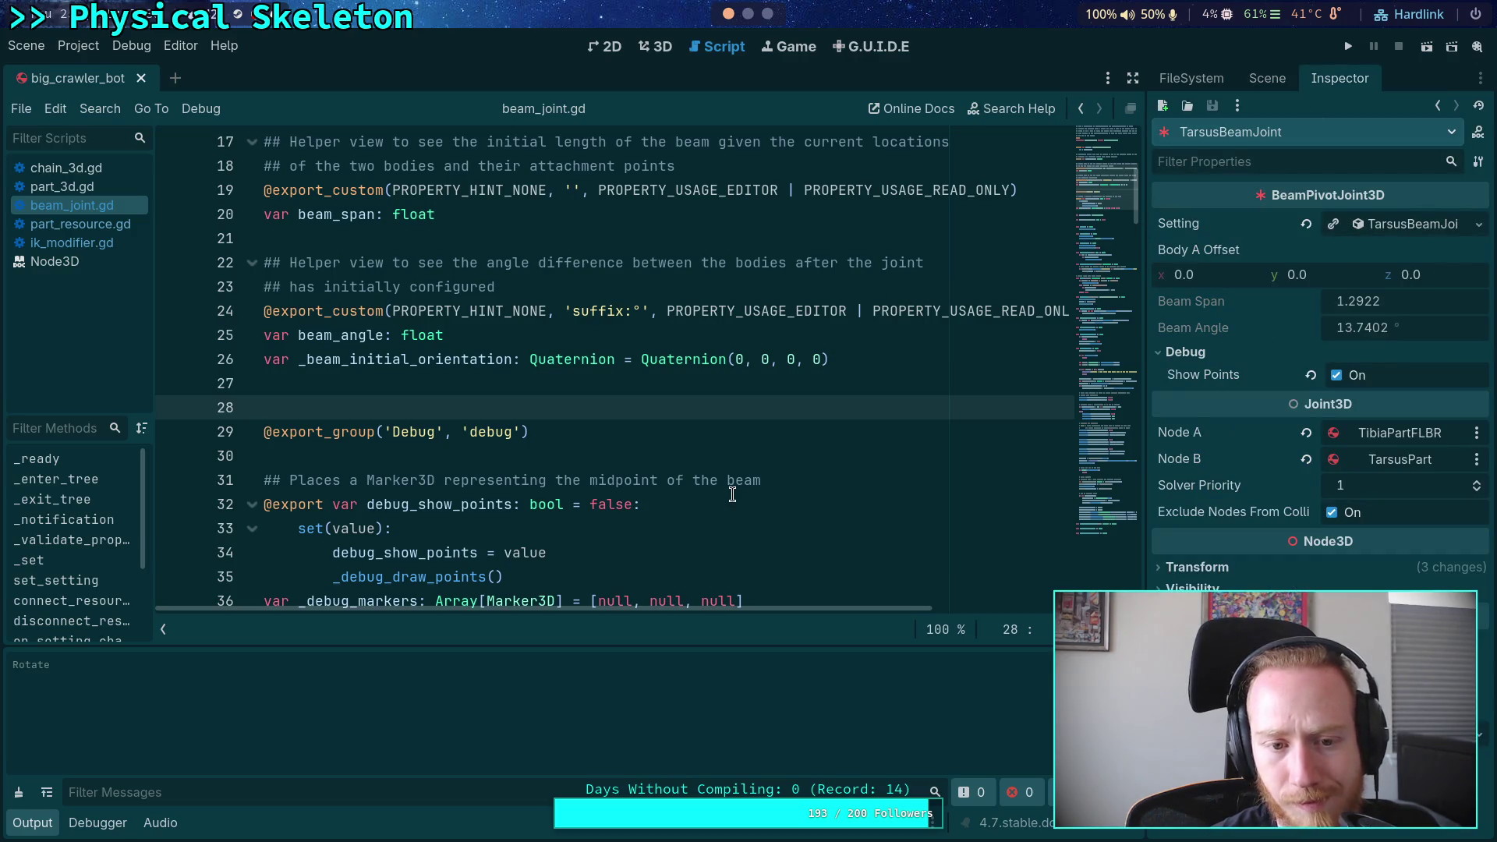
scroll(733, 494, "down", 5)
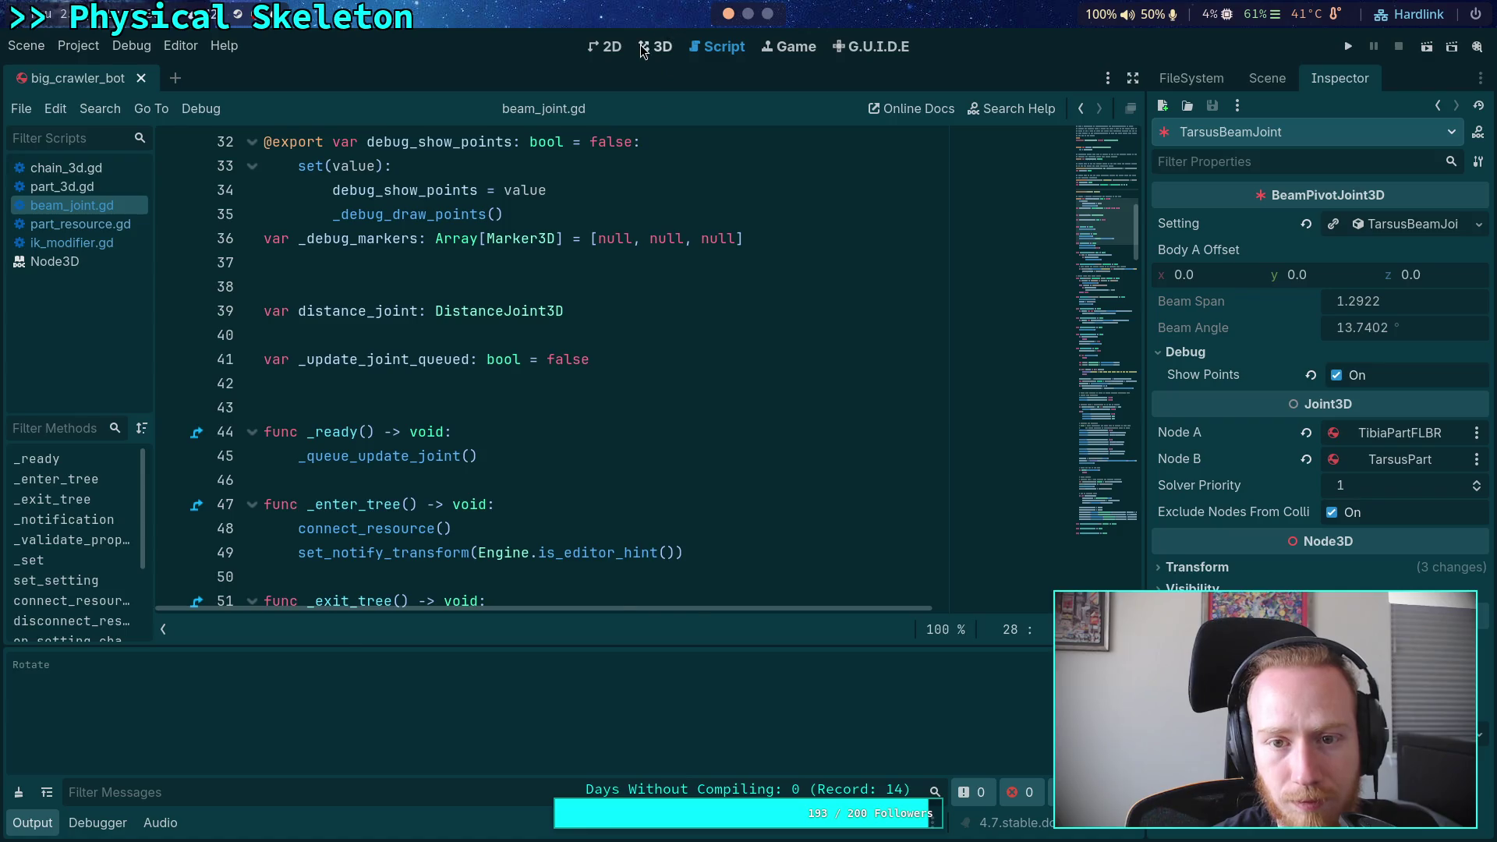
Re-enable Show Points, select TarsusPart, and undo a test 12.5° rotation
left_click(642, 49)
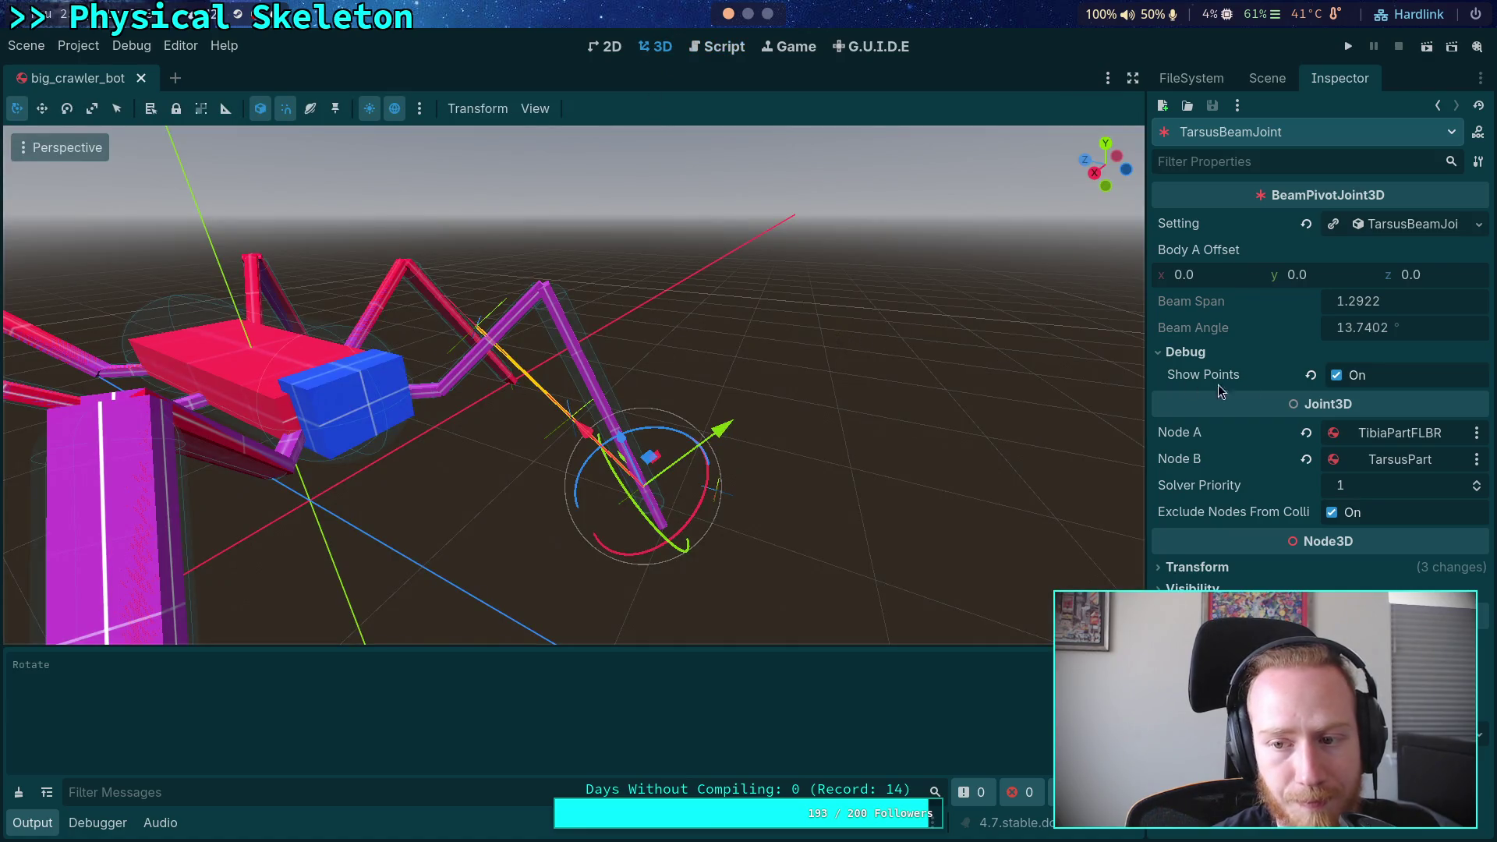
double_click(1336, 376)
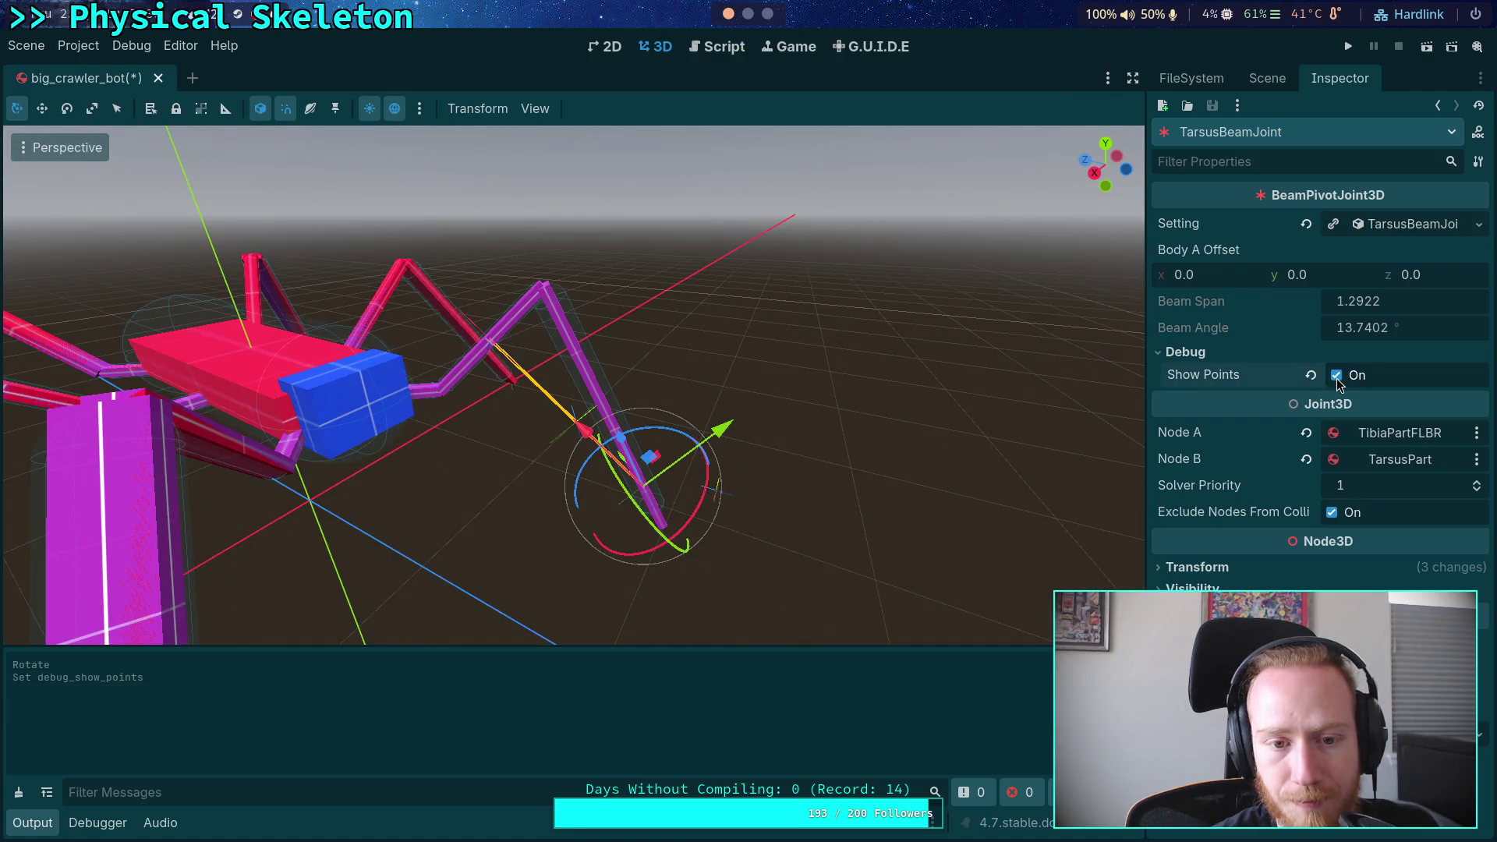
left_click(1268, 78)
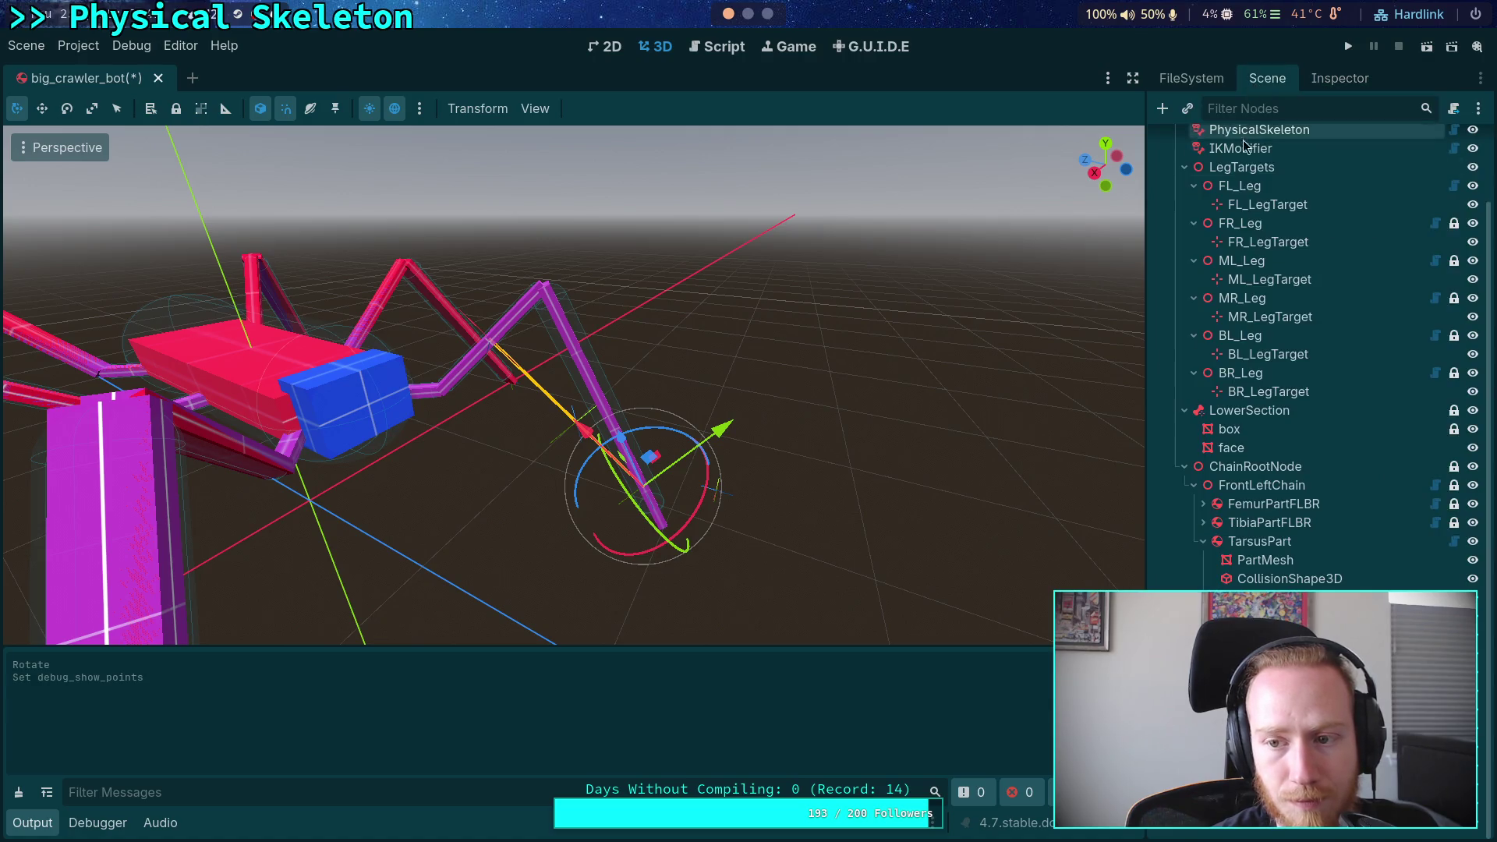
left_click(1260, 542)
left_click_drag(597, 238, 573, 224)
key("ctrl+z")
key("ctrl+z")
key("ctrl+z")
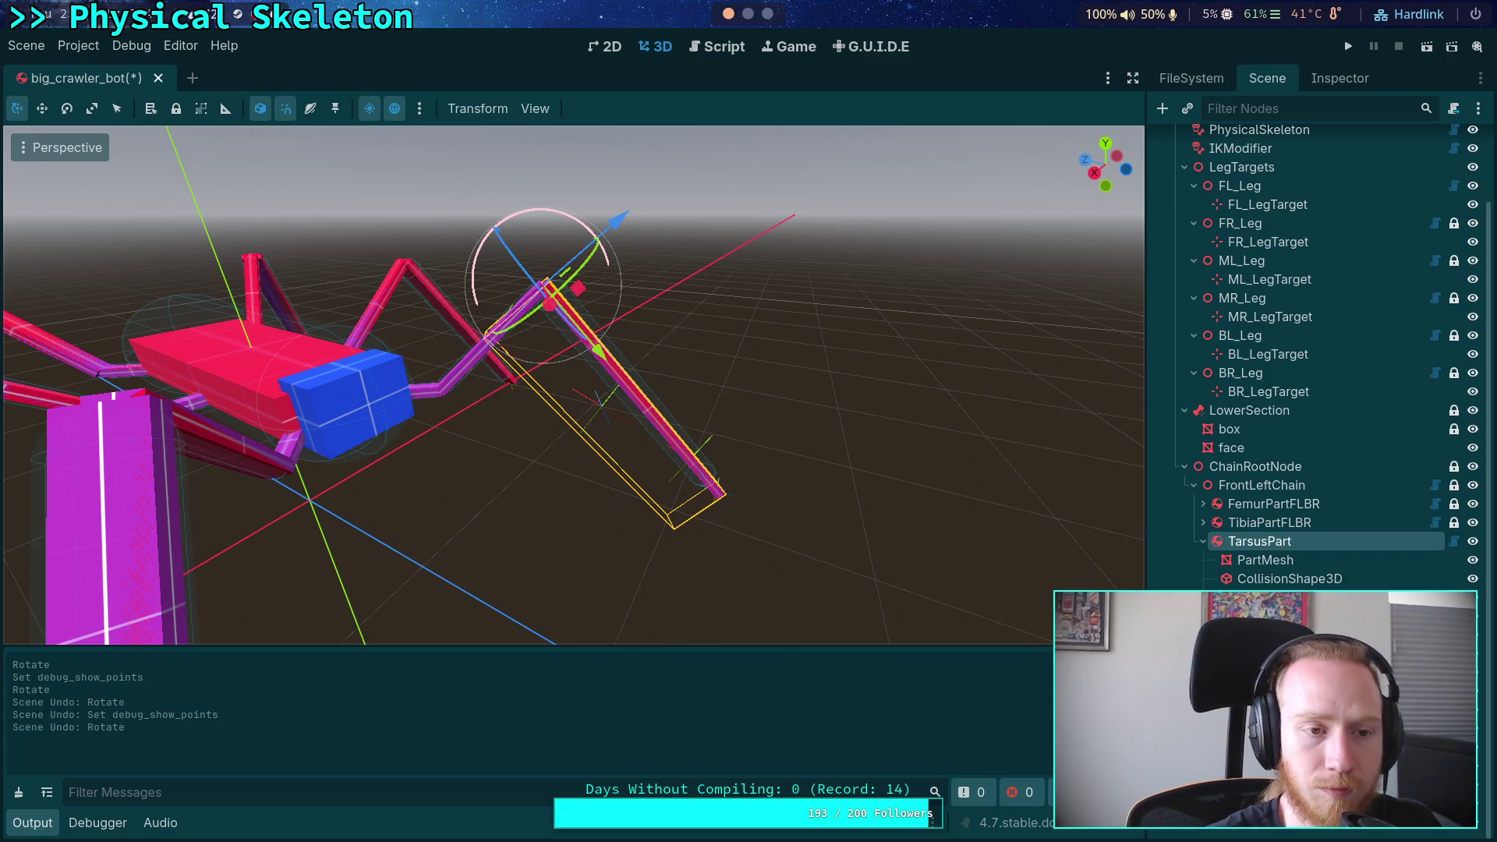
Inspect the TarsusPart and TarsusBeamJoint properties
scroll(792, 454, "up", 5)
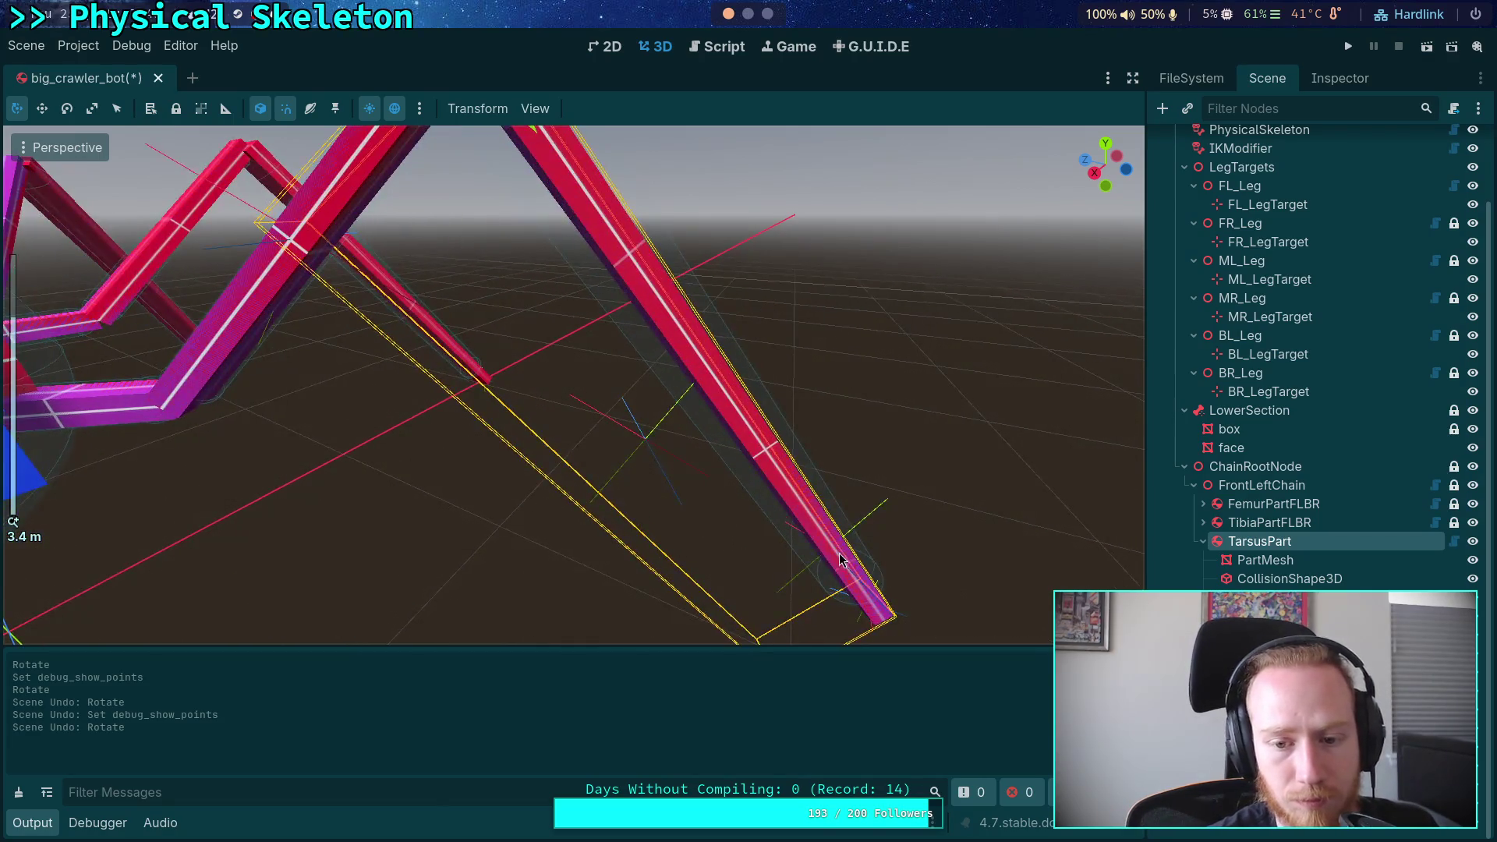
scroll(791, 445, "down", 5)
scroll(811, 558, "up", 5)
scroll(778, 528, "down", 3)
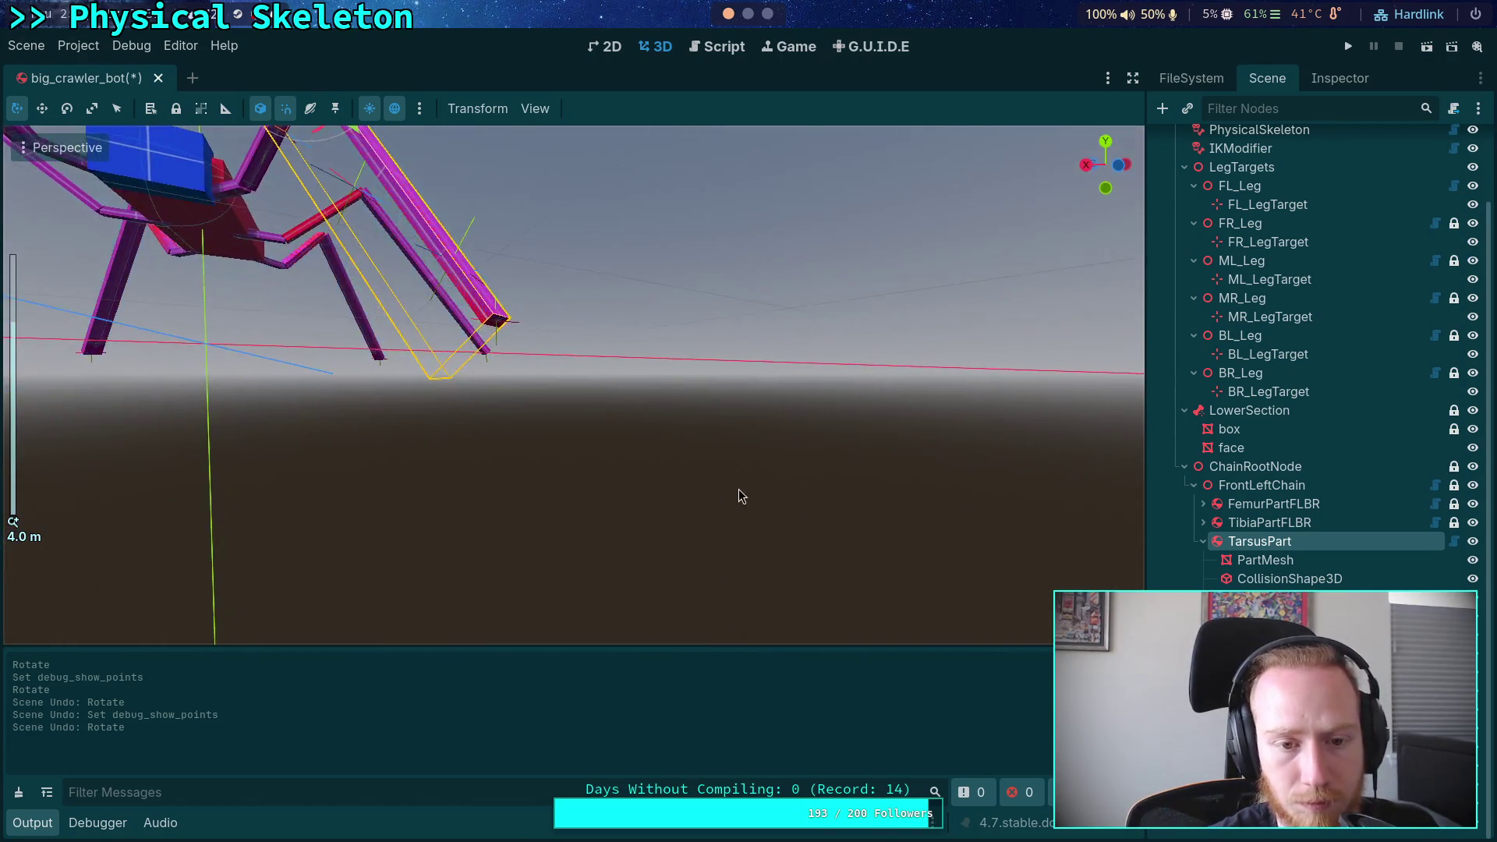
left_click(1329, 92)
left_click(1267, 78)
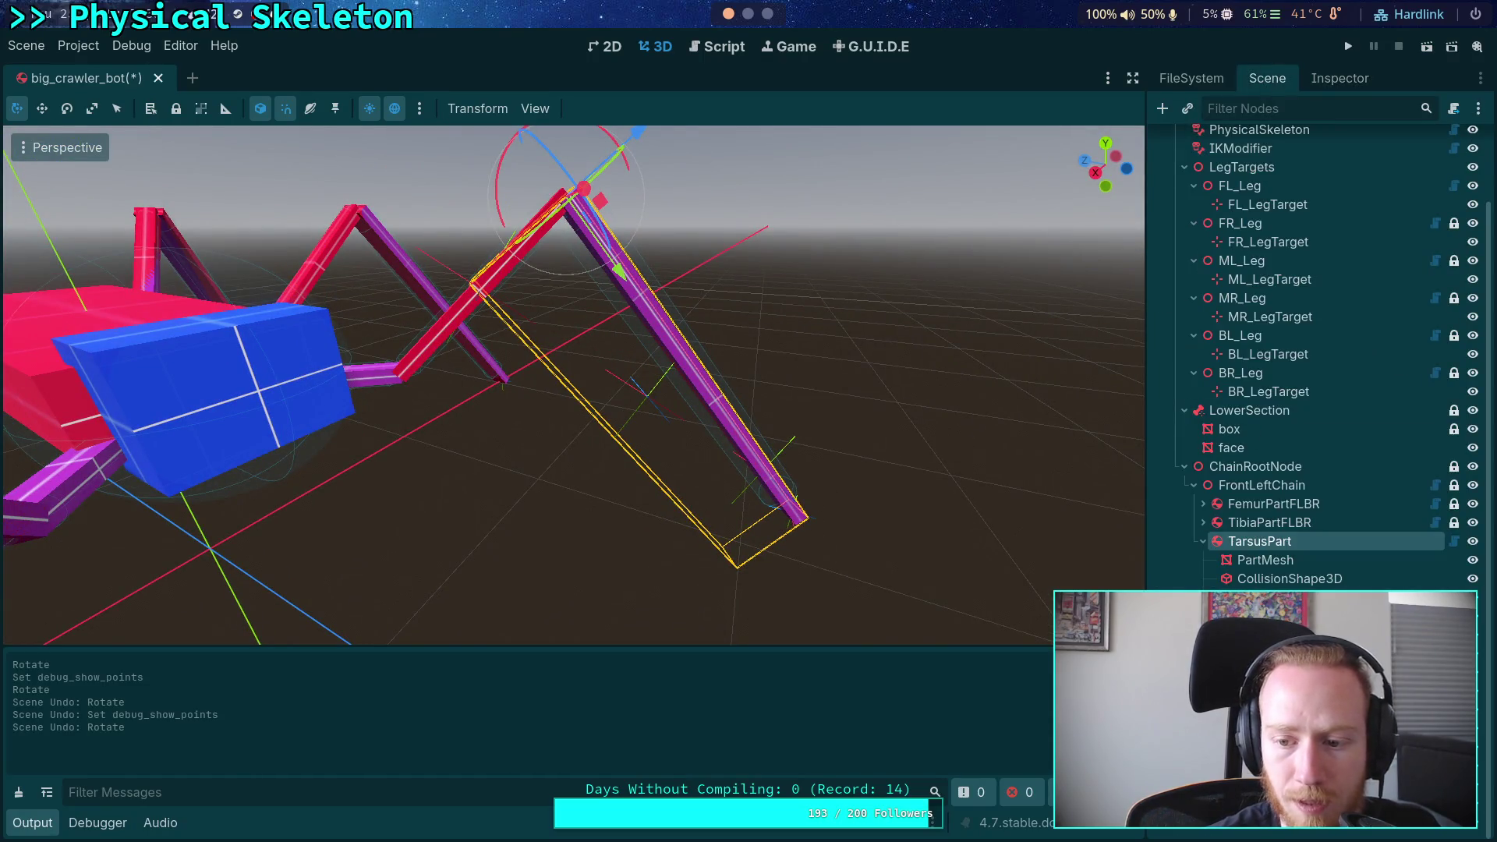
left_click(1319, 84)
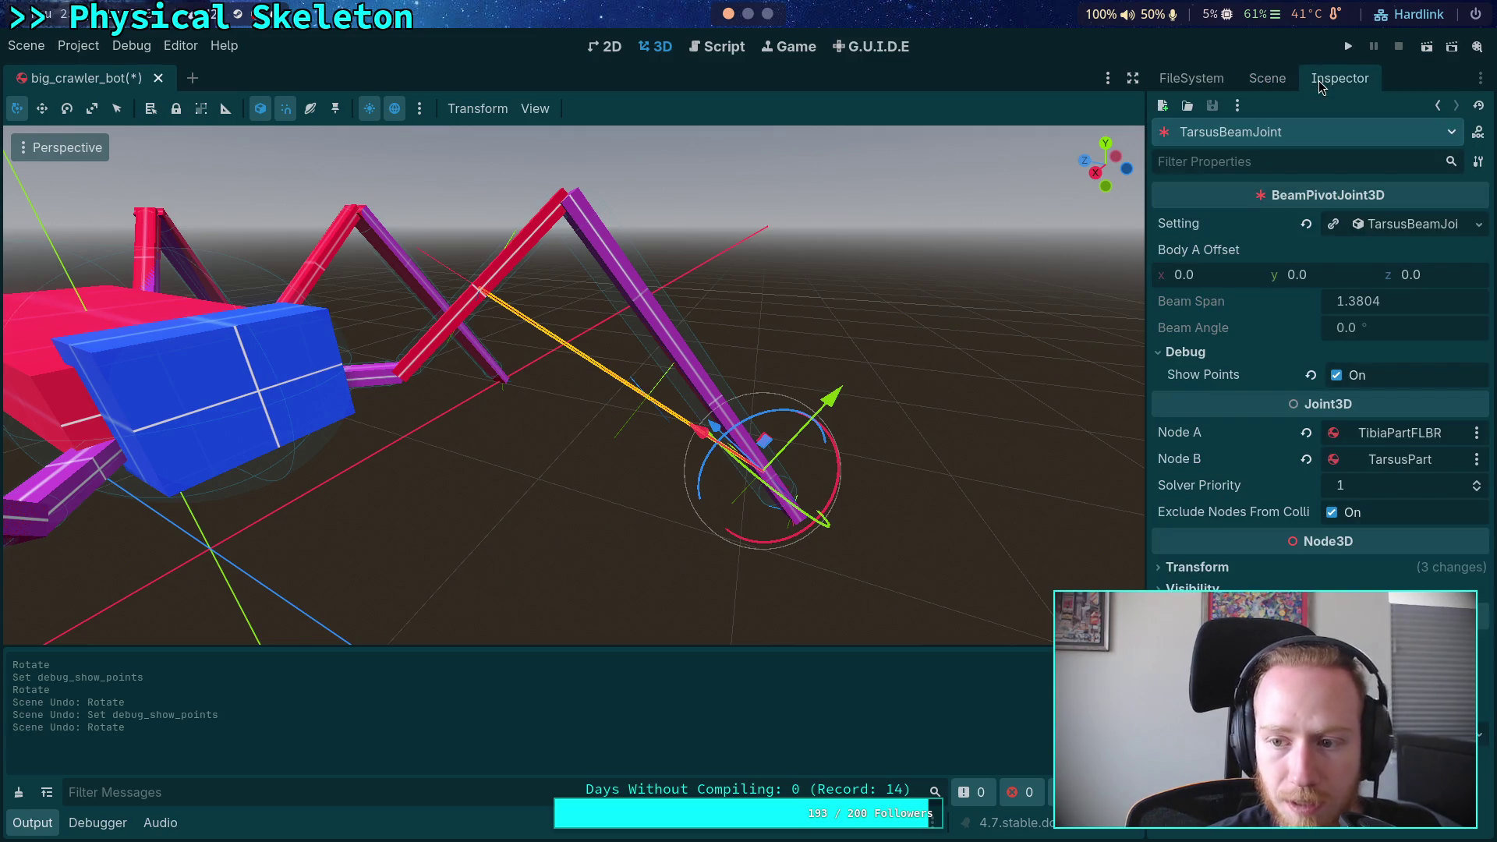
left_click(1266, 78)
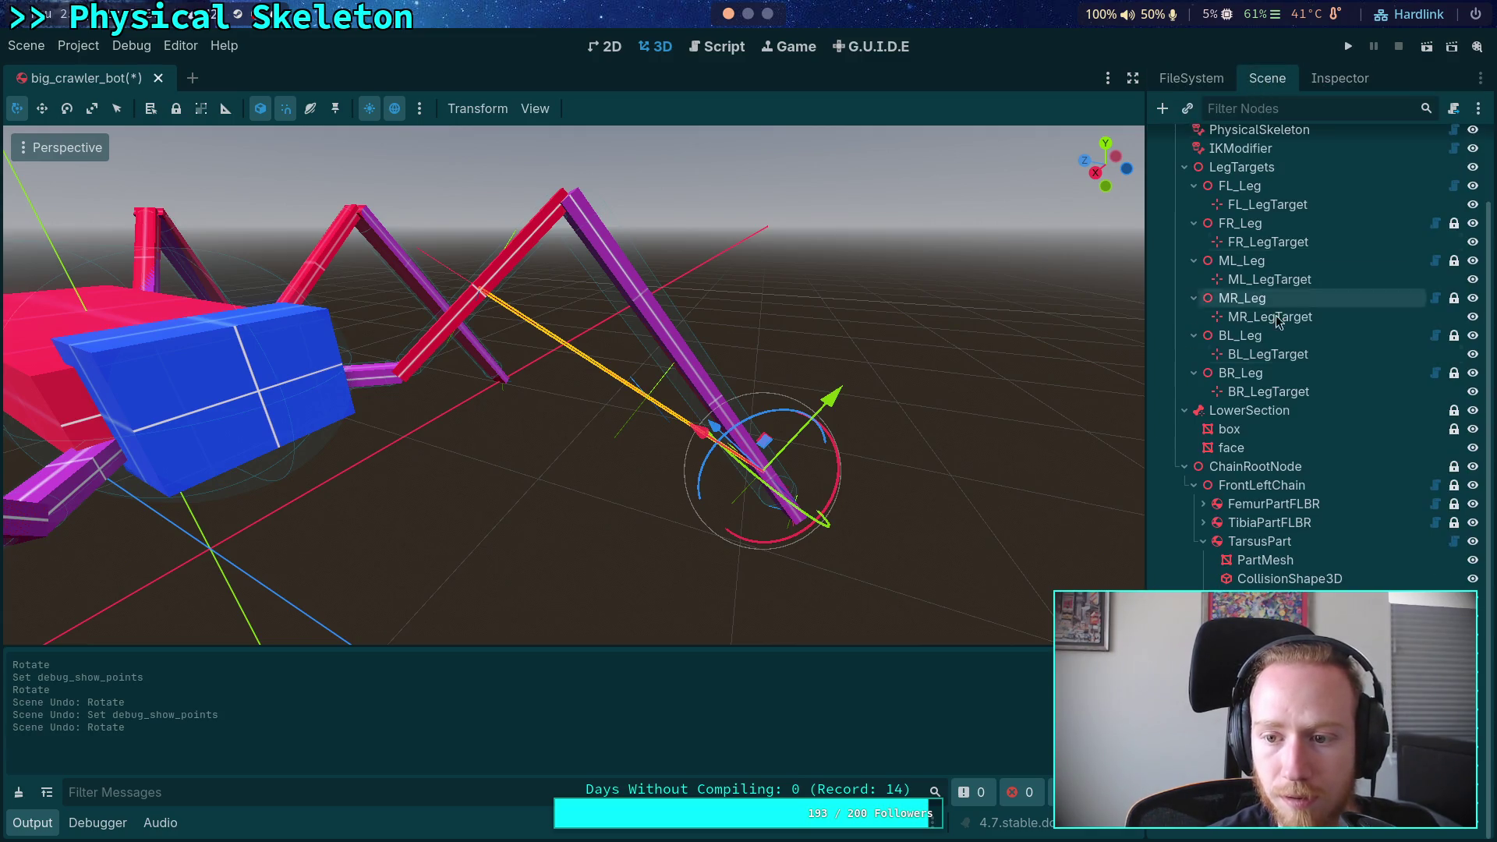
Rotate TarsusPart by -24.5°, then expand TarsusBeamJoint's setting resource to read about 33.4°
left_click(1283, 546)
scroll(566, 196, "down", 3)
left_click_drag(566, 197, 624, 177)
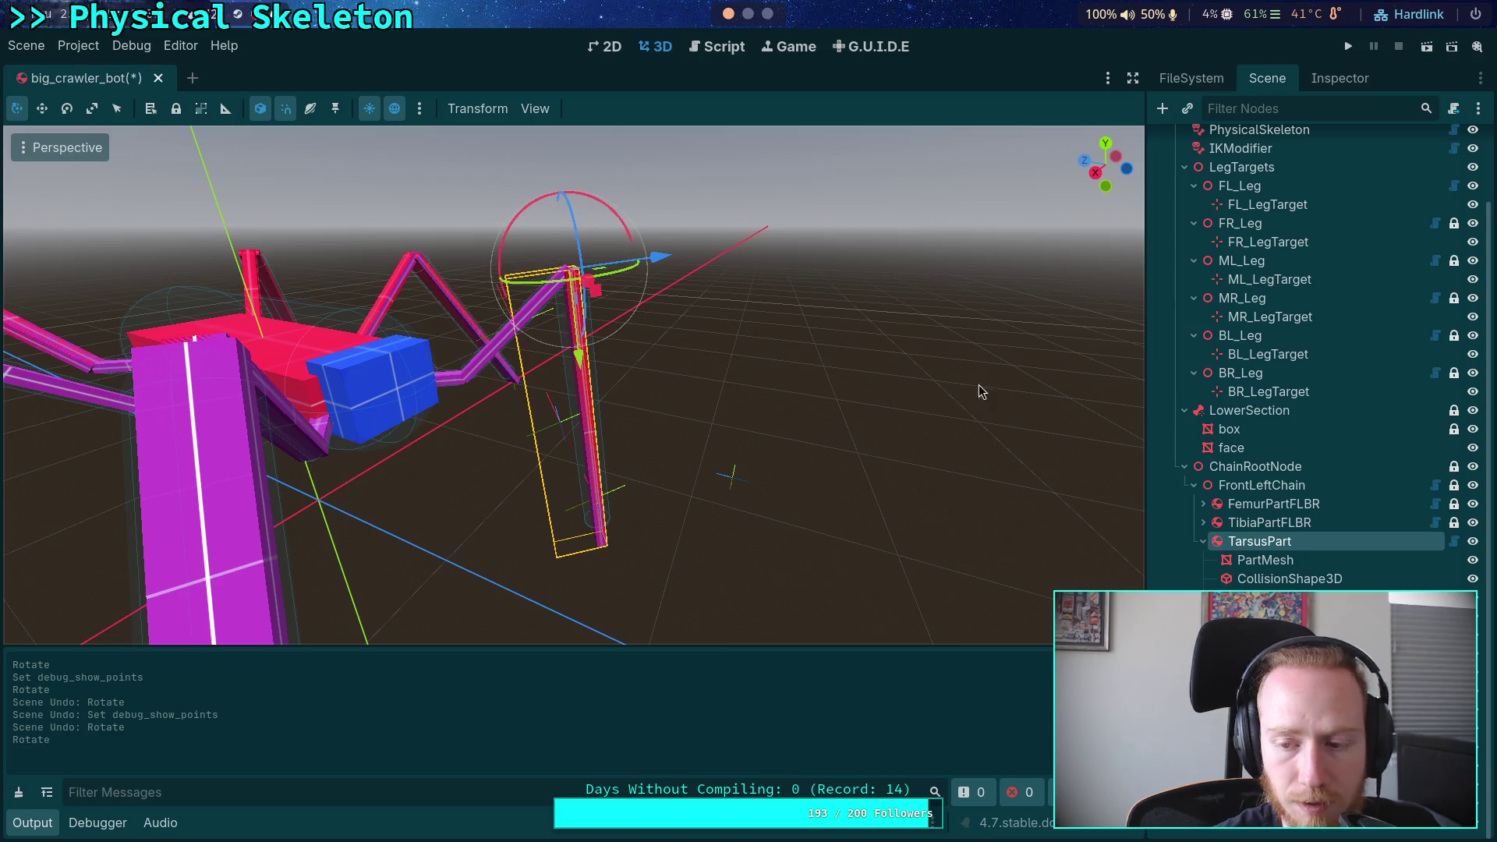
left_click(1287, 598)
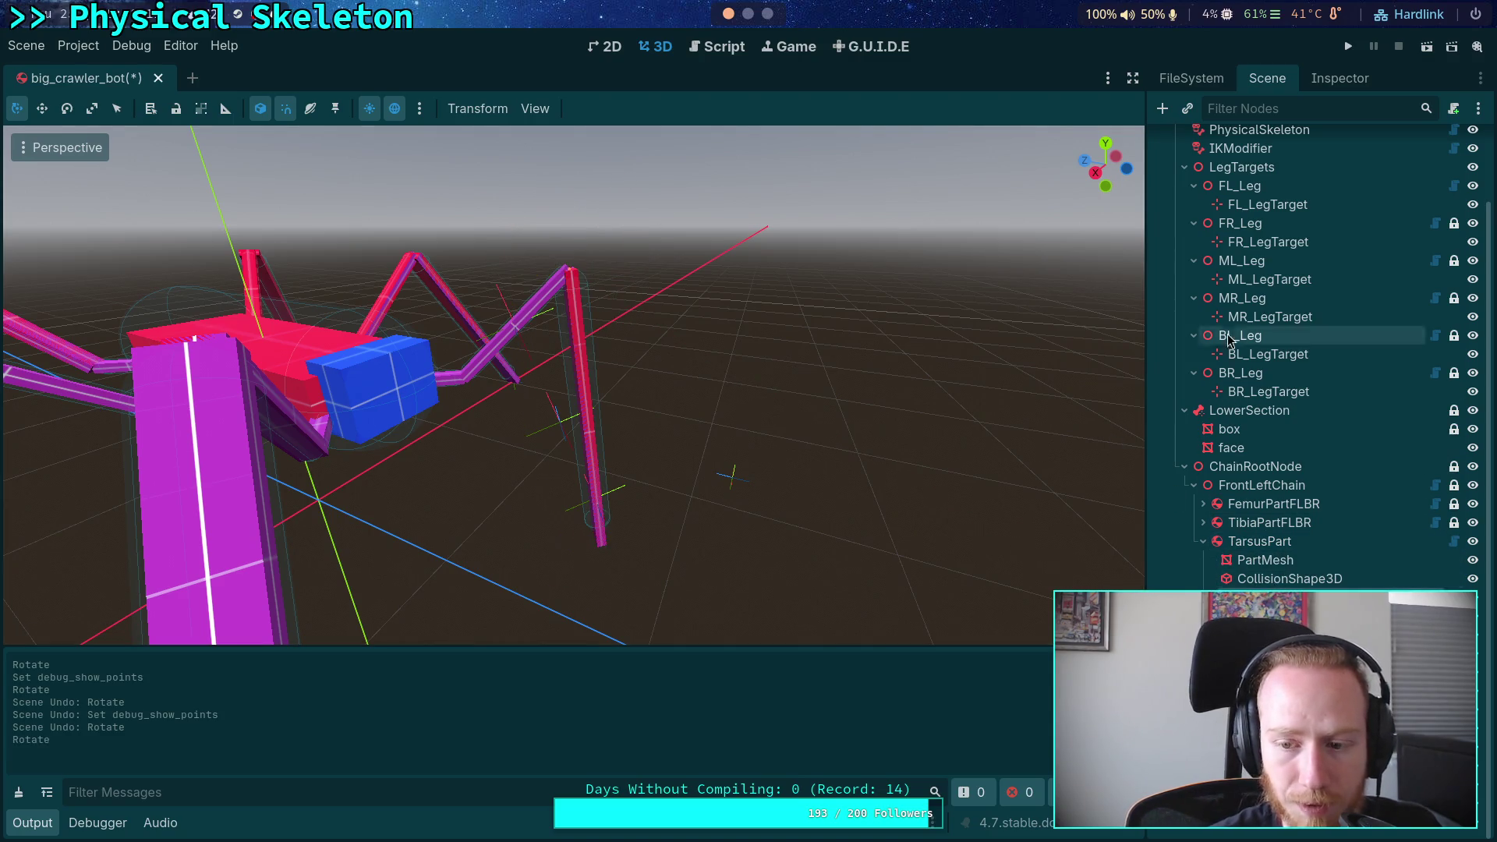
left_click(1320, 76)
left_click(1267, 78)
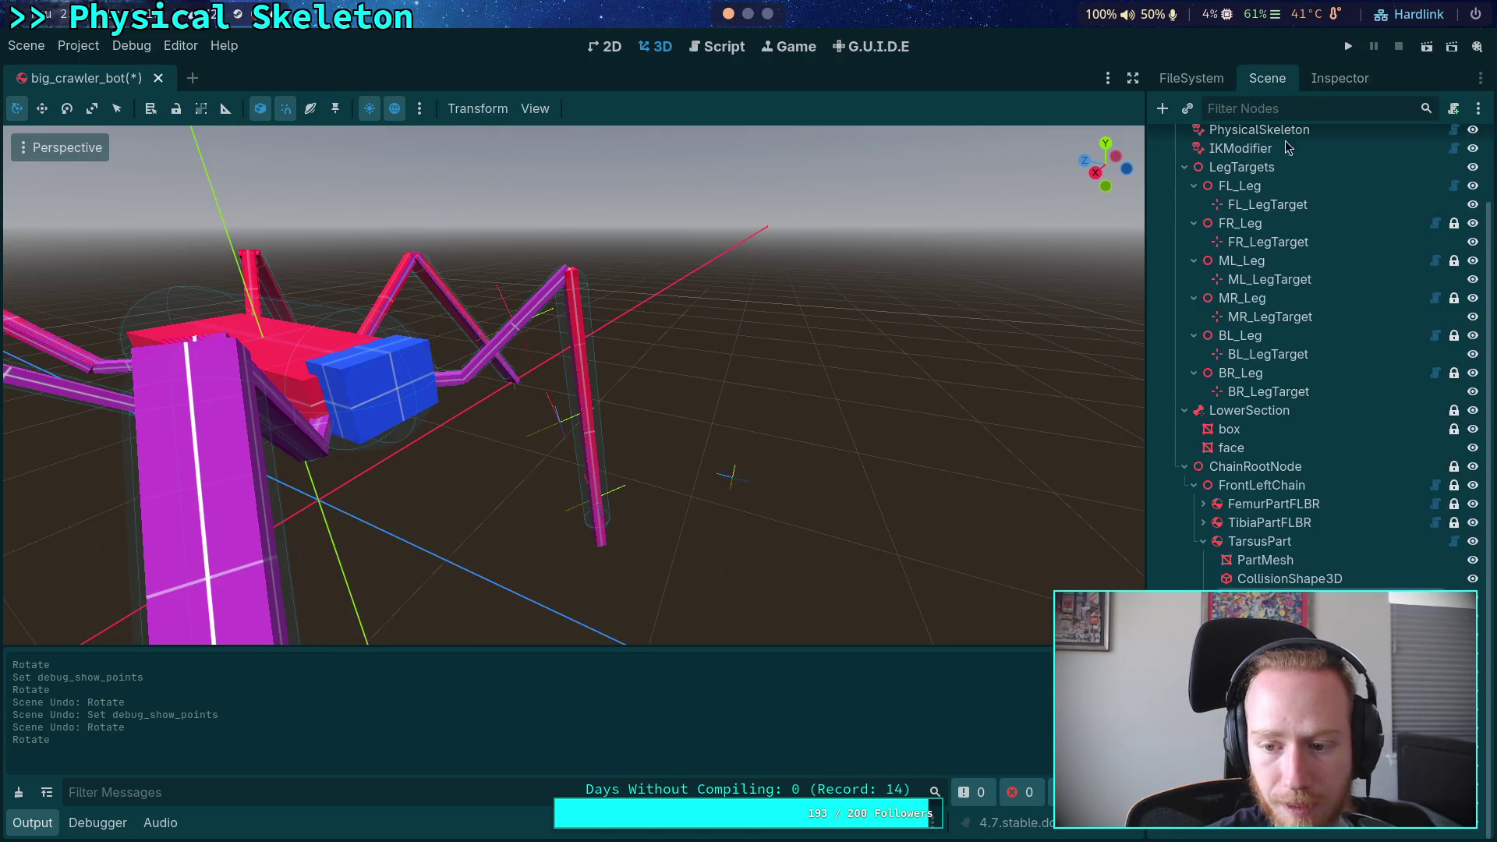
left_click(1278, 594)
left_click(1335, 78)
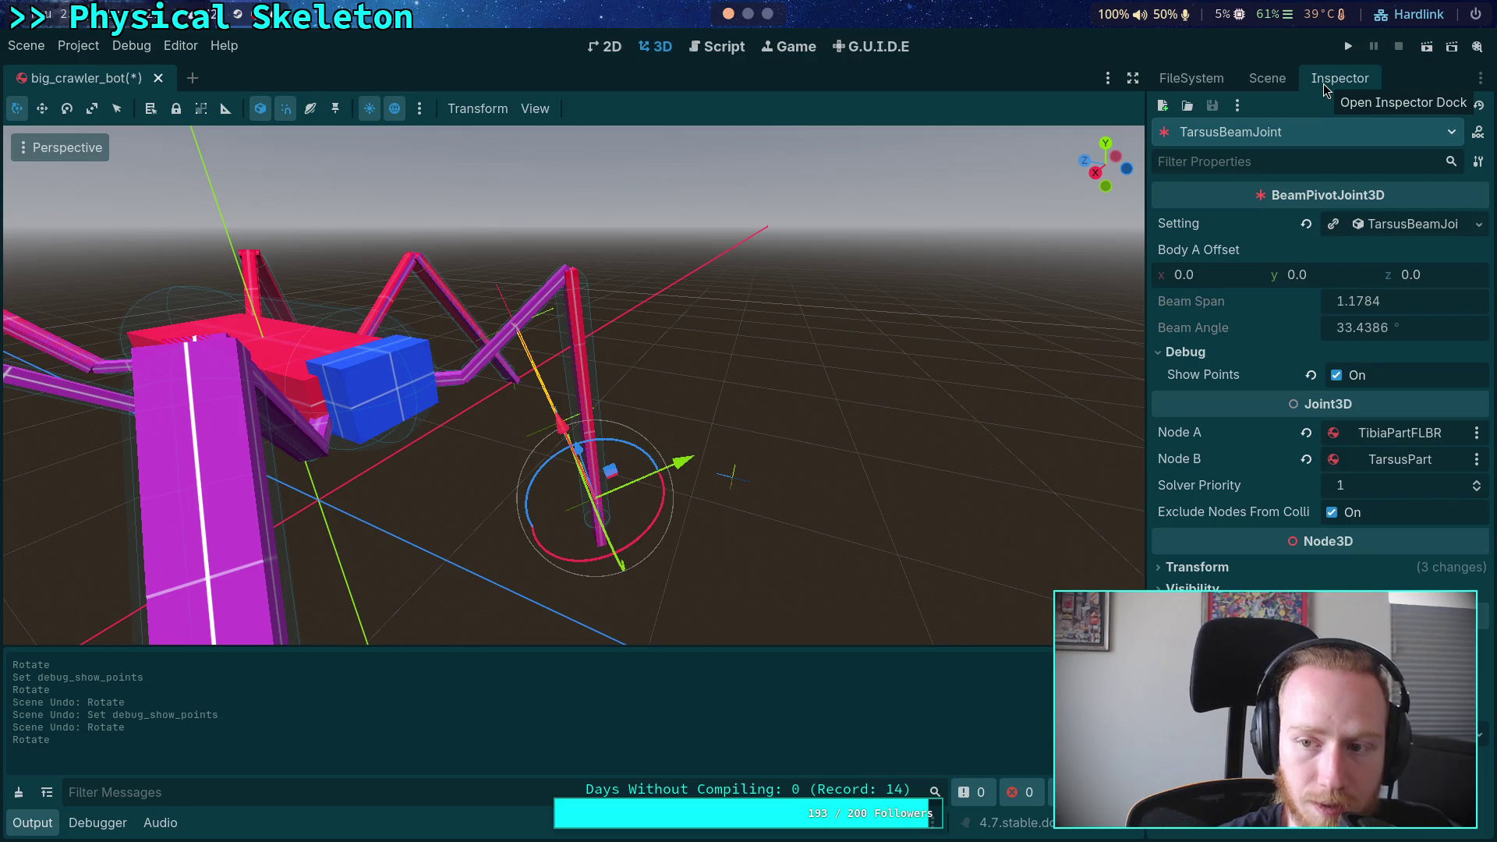
left_click(1394, 225)
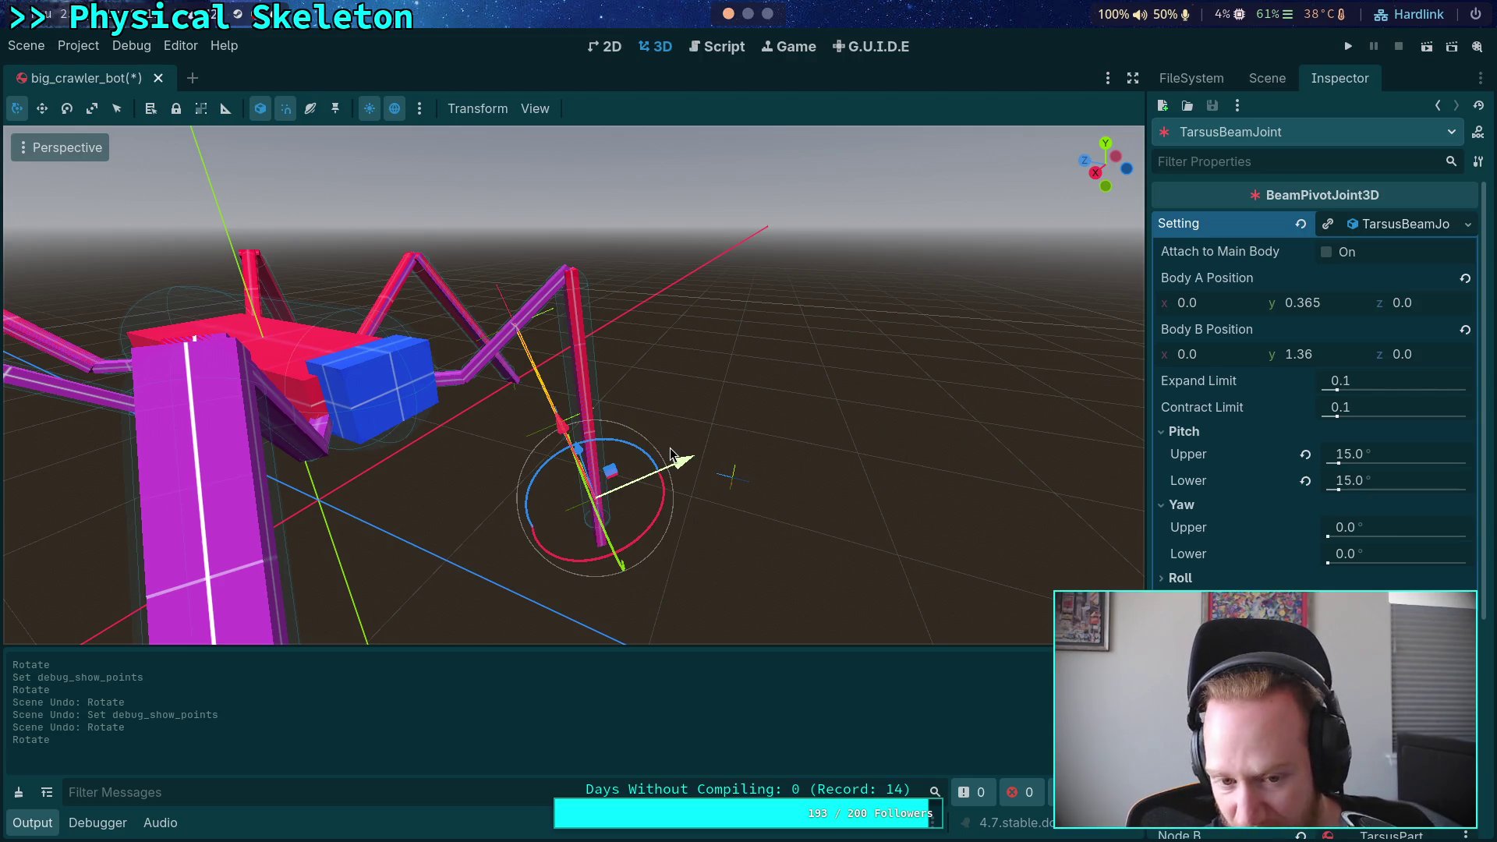
Set TarsusBeamJoint's Pitch Upper limit to 33°
mouse_move(825, 362)
left_mouse_down()
mouse_move(642, 404)
mouse_move(690, 475)
mouse_move(405, 446)
left_mouse_up()
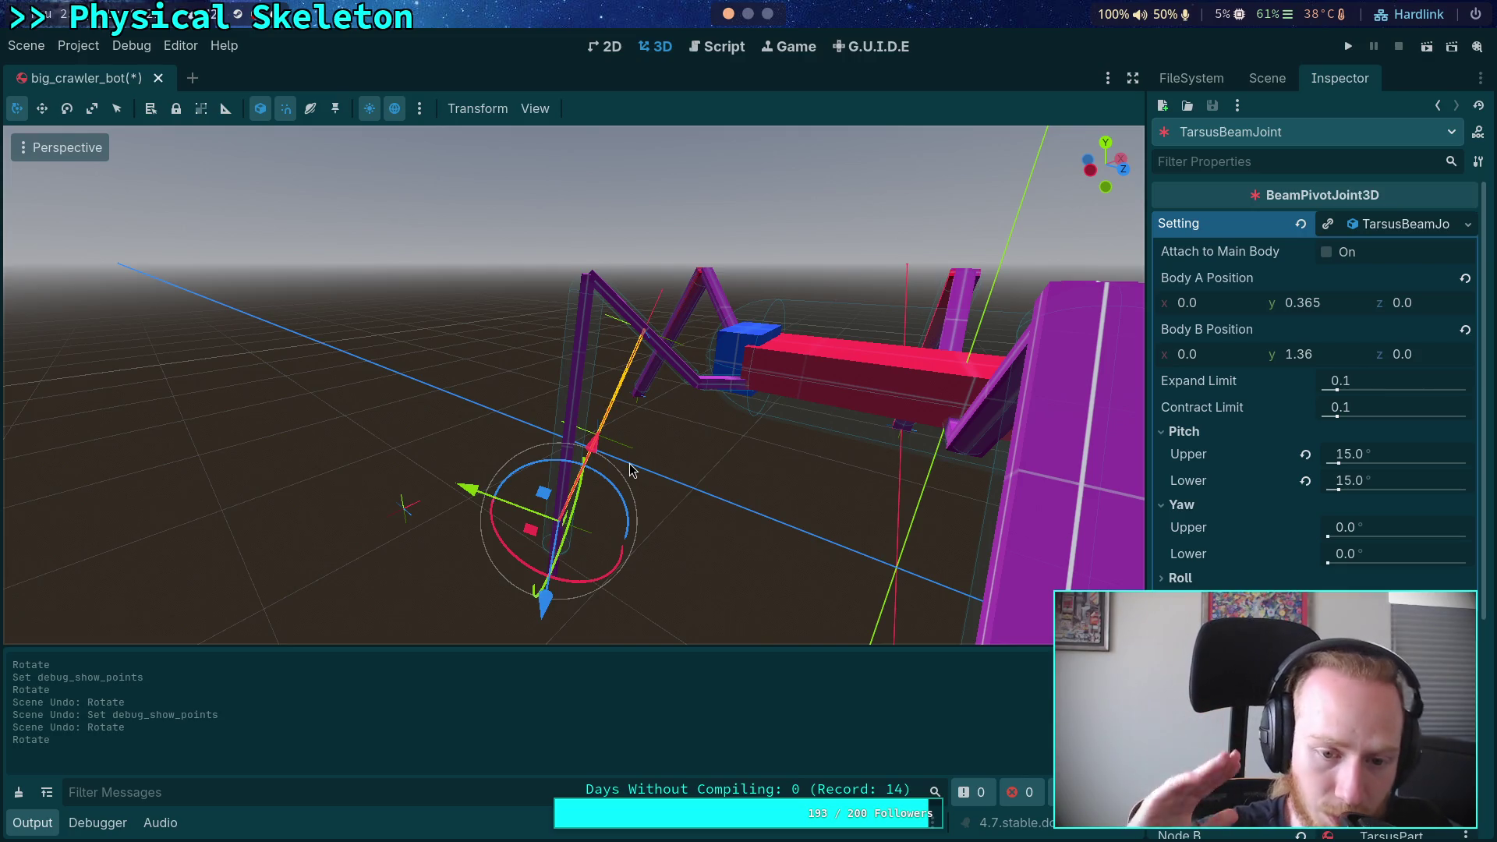
left_click_drag(546, 507, 1014, 561)
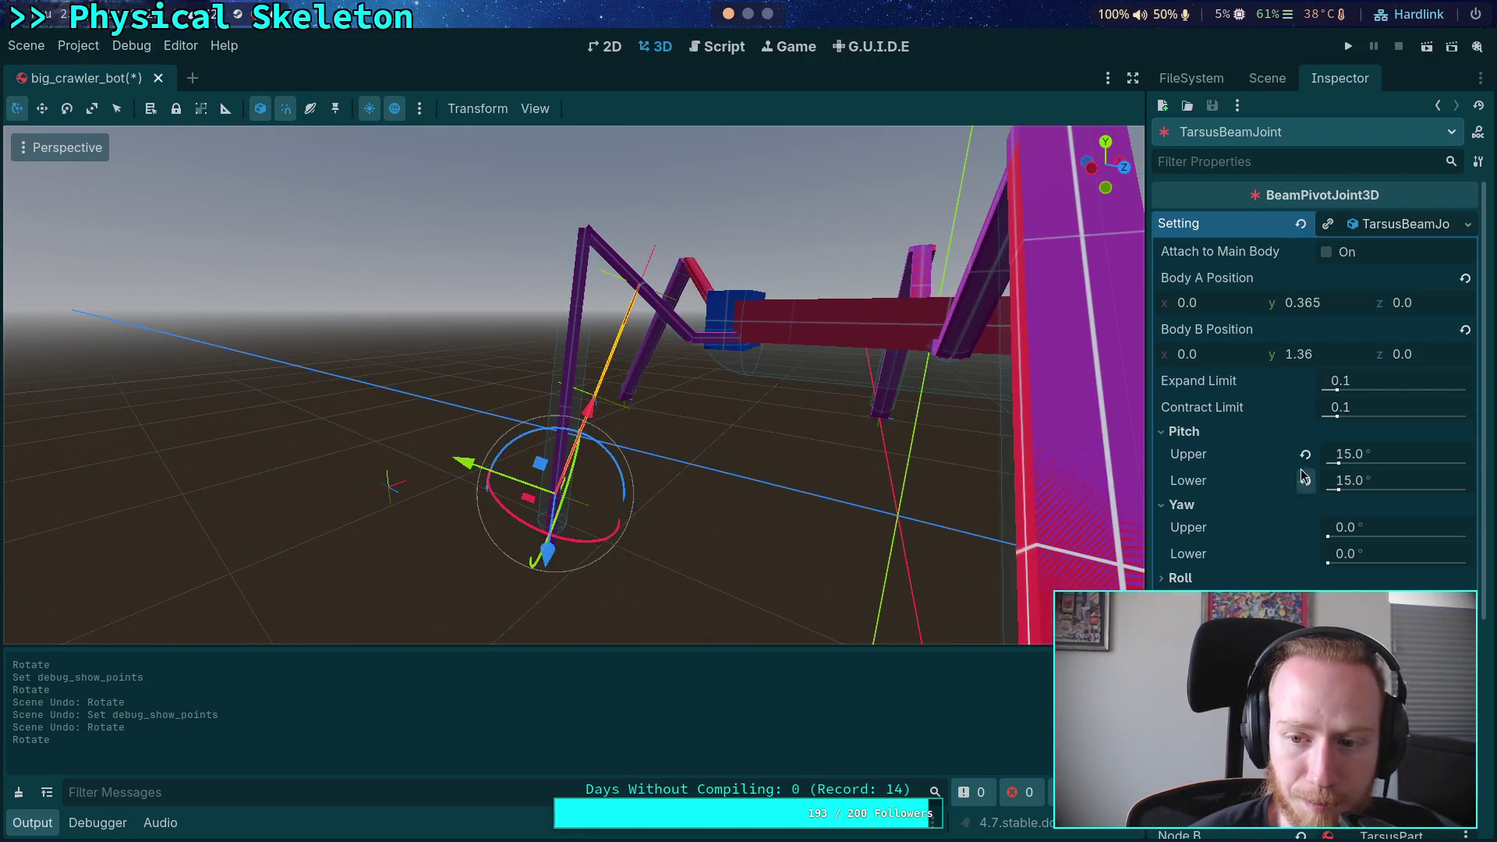
left_click(1377, 460)
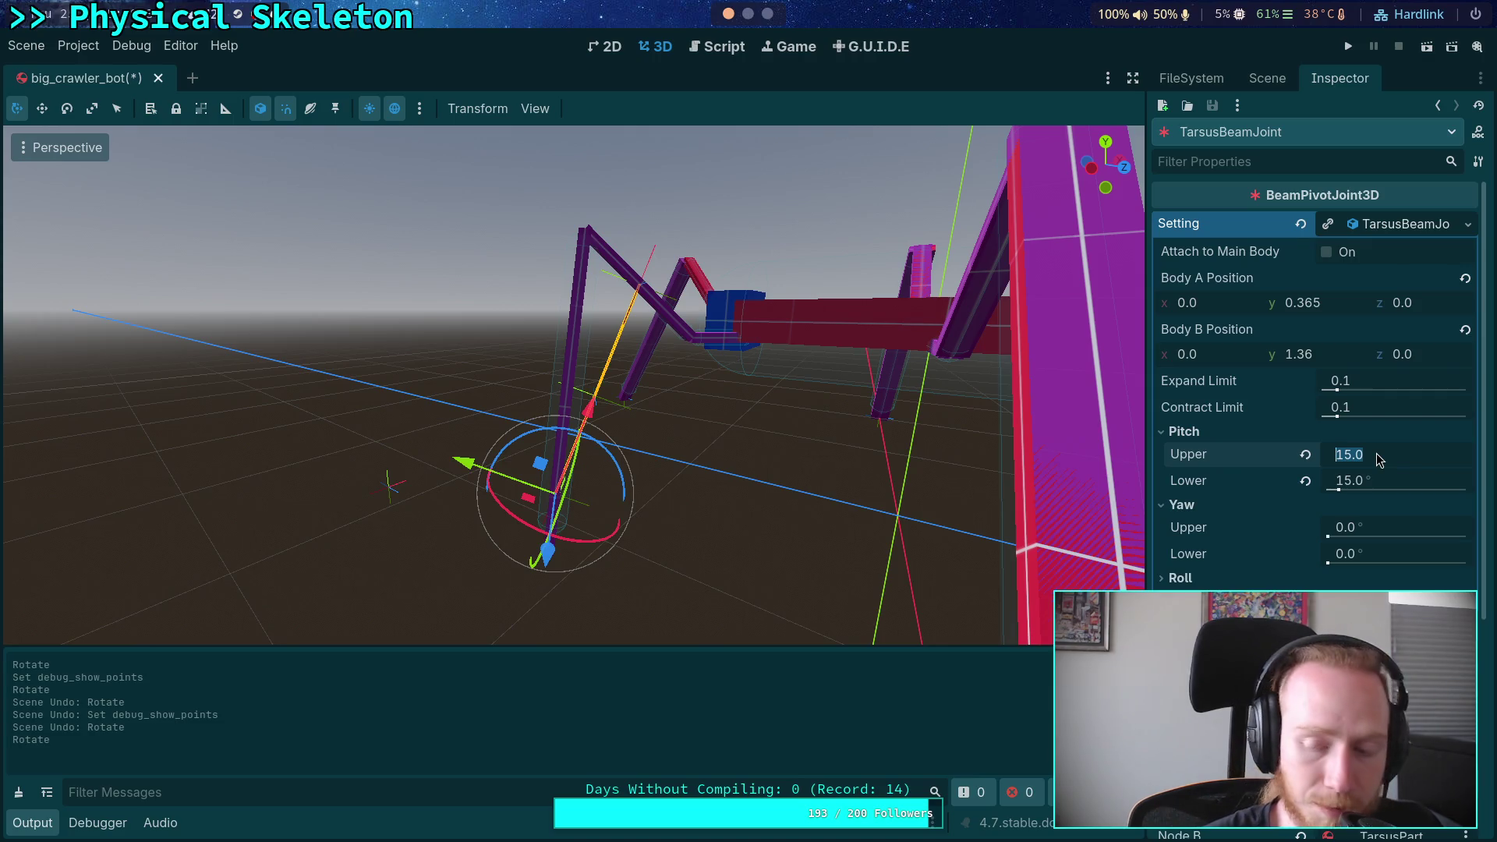
type("33")
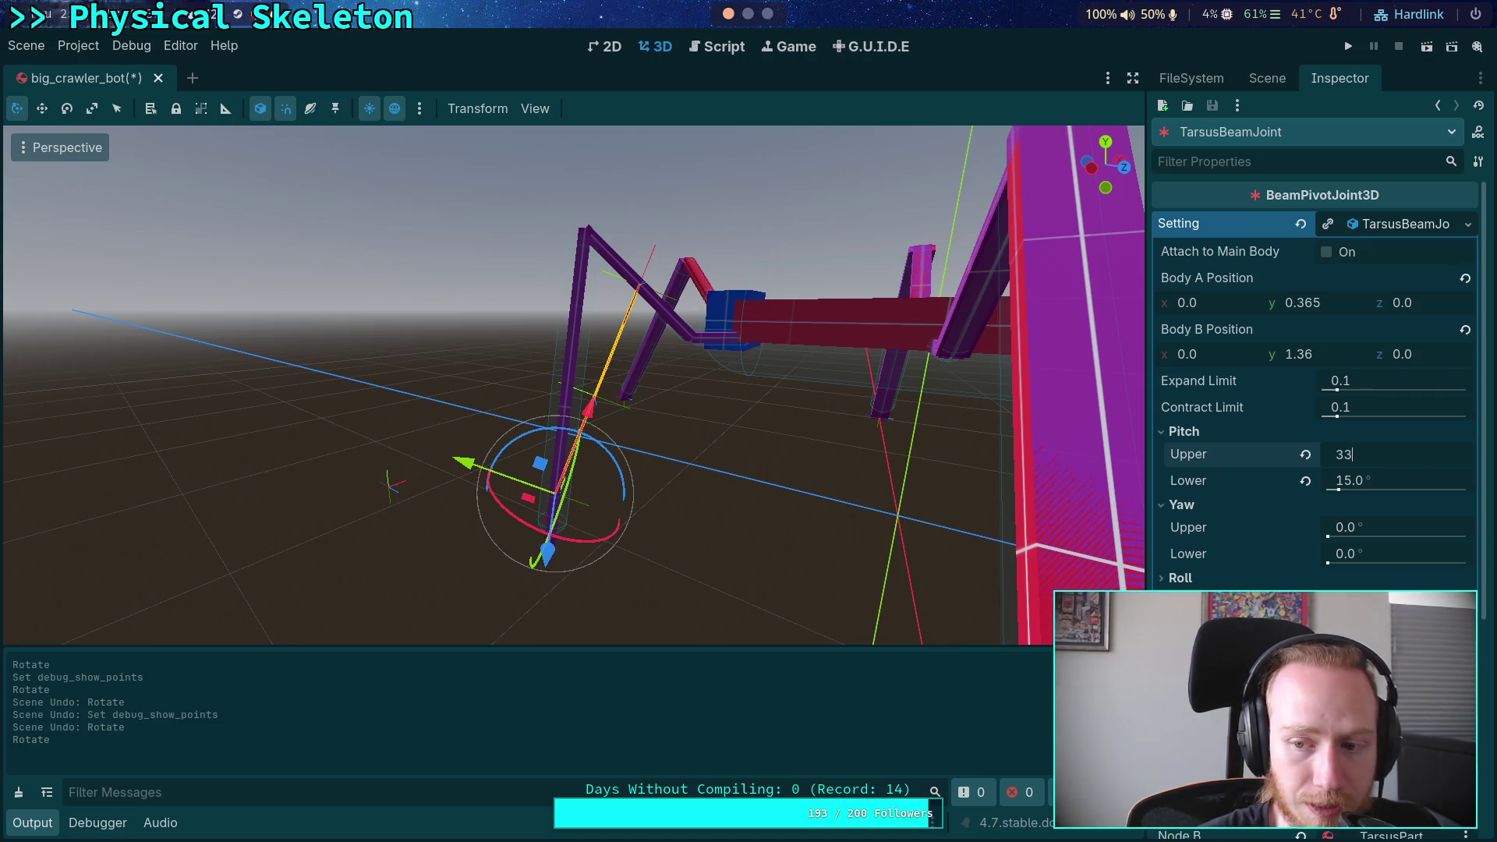
key("Return")
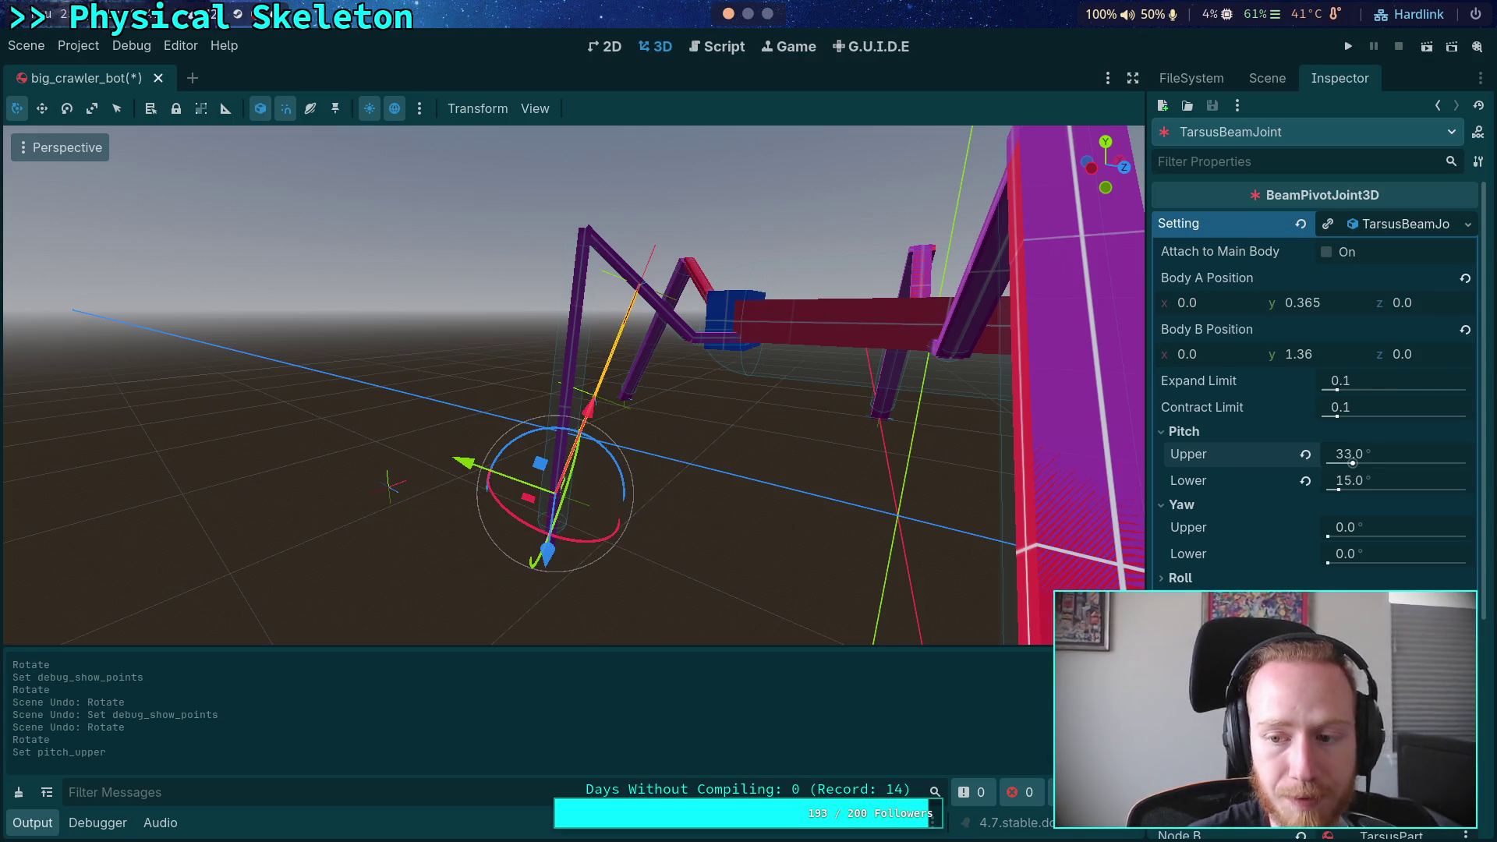
Select the TarsusPart leg segment in the Scene tree
left_click(1268, 79)
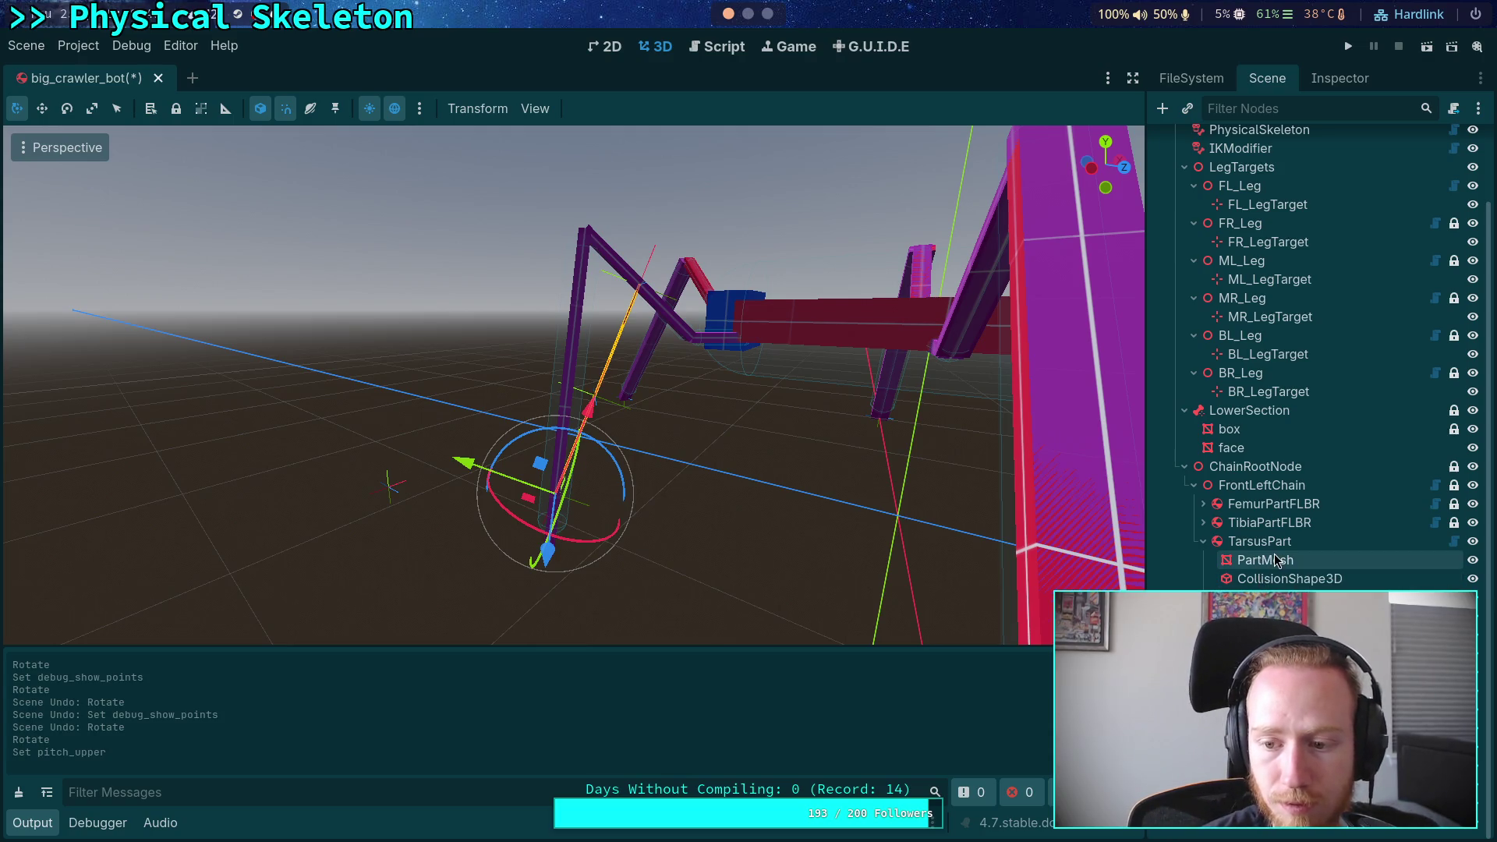
left_click(1346, 81)
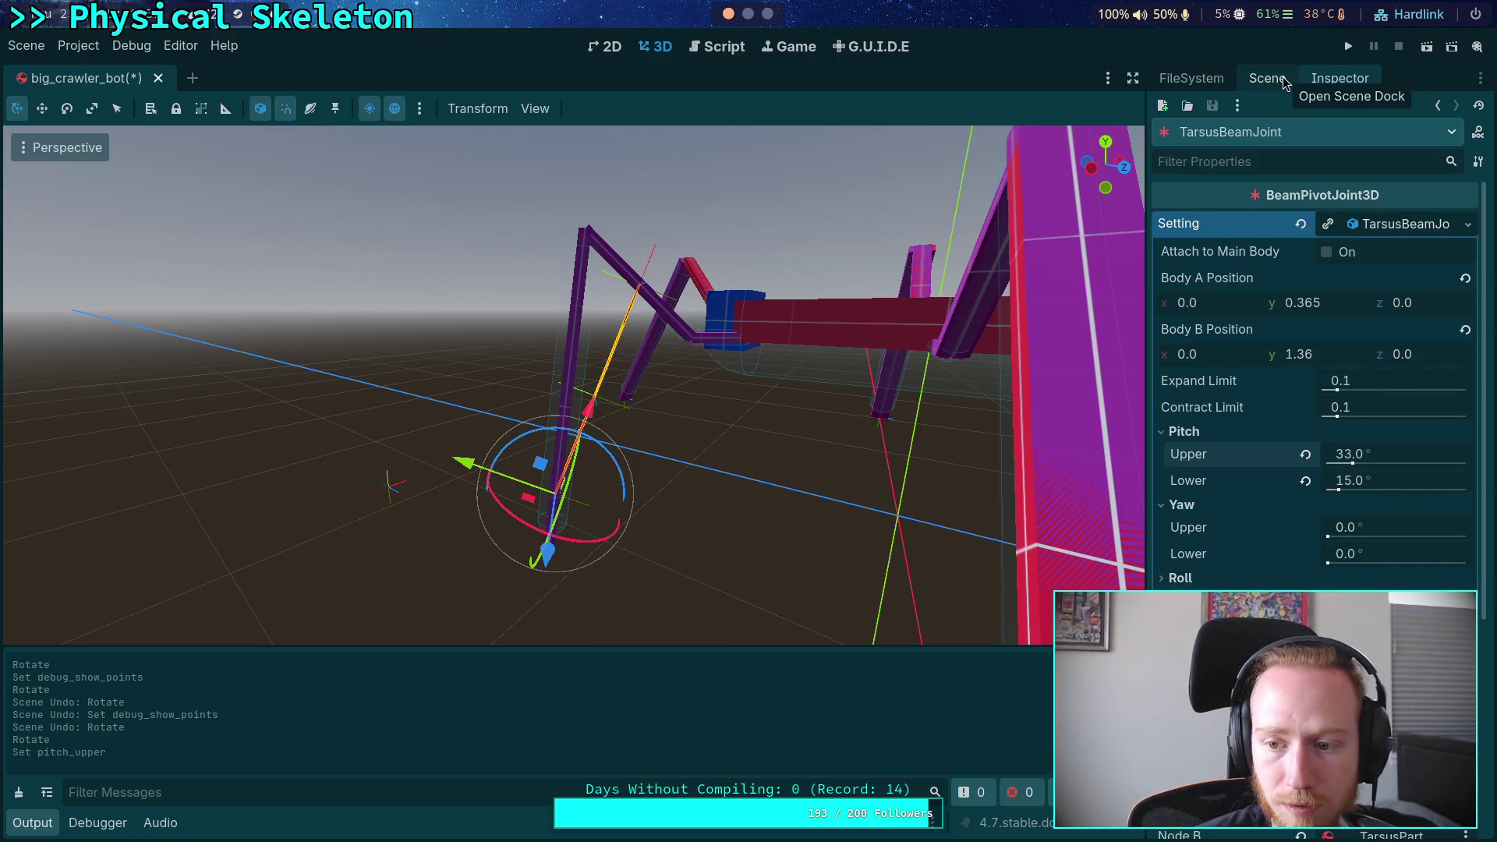
left_click(1285, 81)
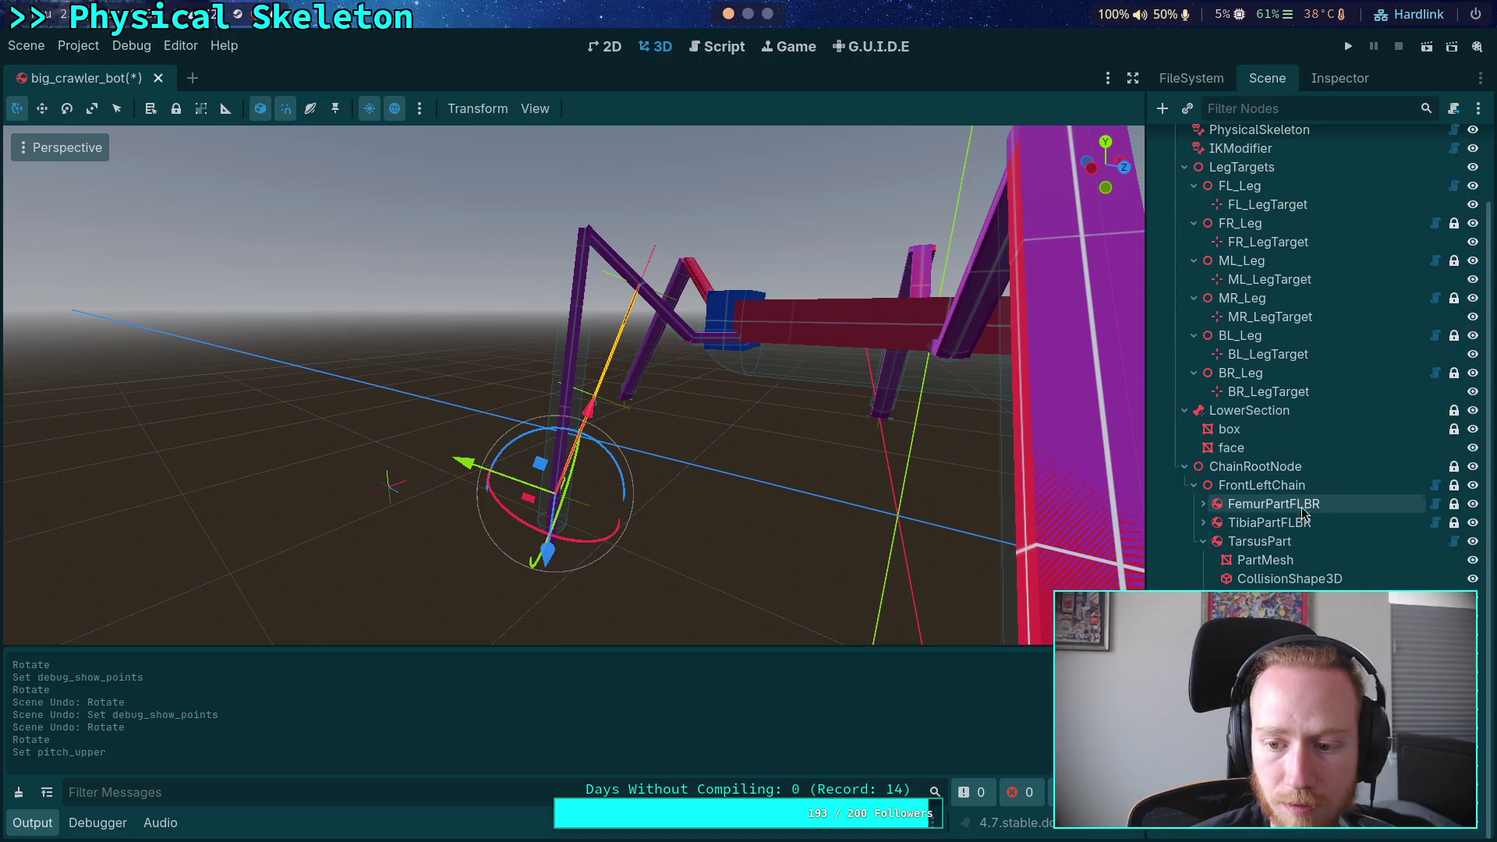
left_click(1276, 543)
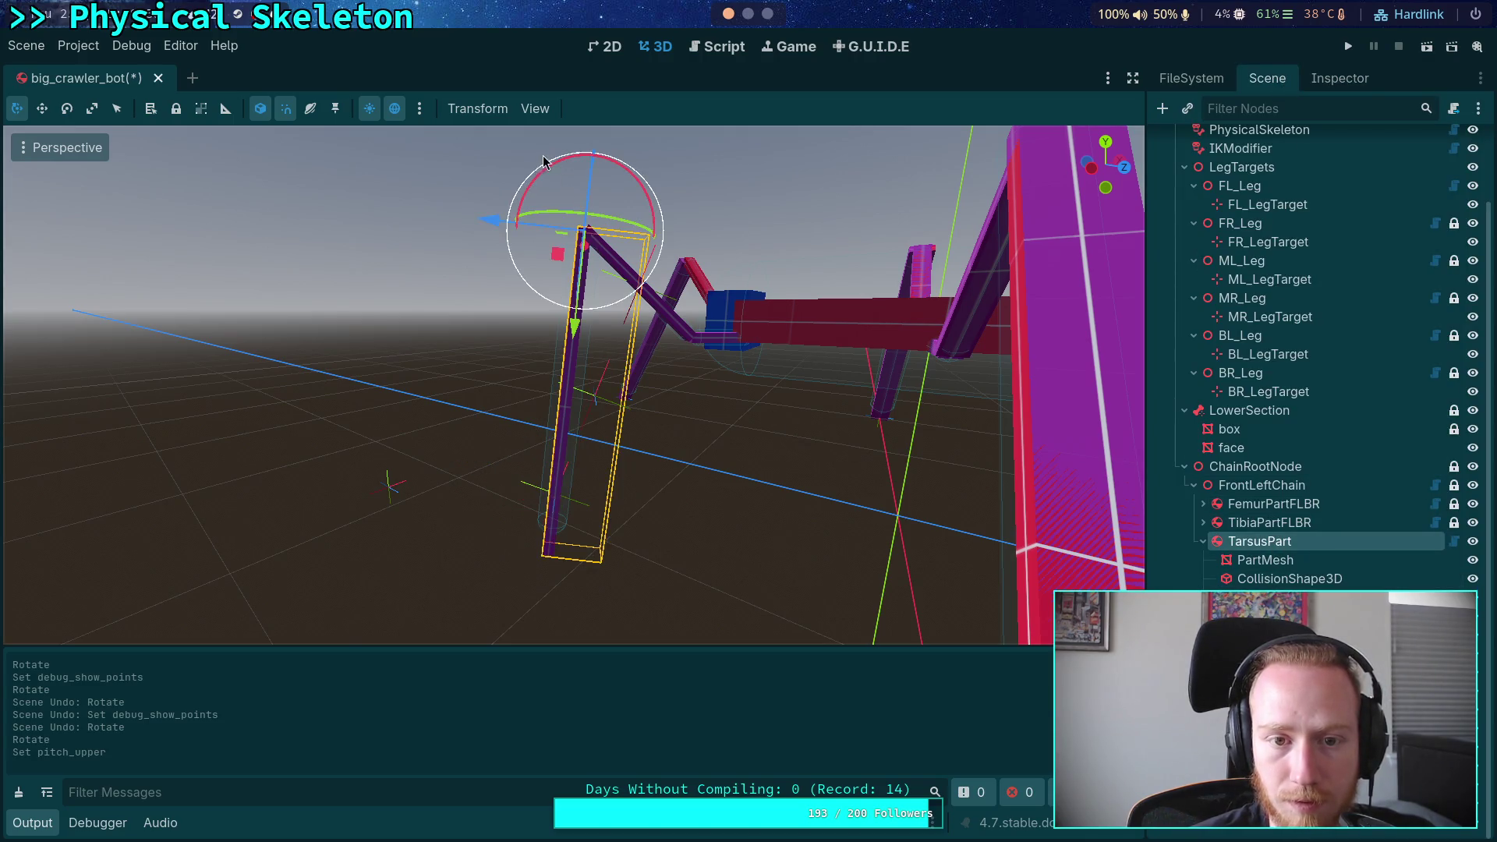
Swing TarsusPart up about 52°, then view TarsusBeamJoint's 33° and 15° pitch limits
mouse_move(549, 173)
left_mouse_down()
mouse_move(544, 158)
mouse_move(578, 125)
left_mouse_up()
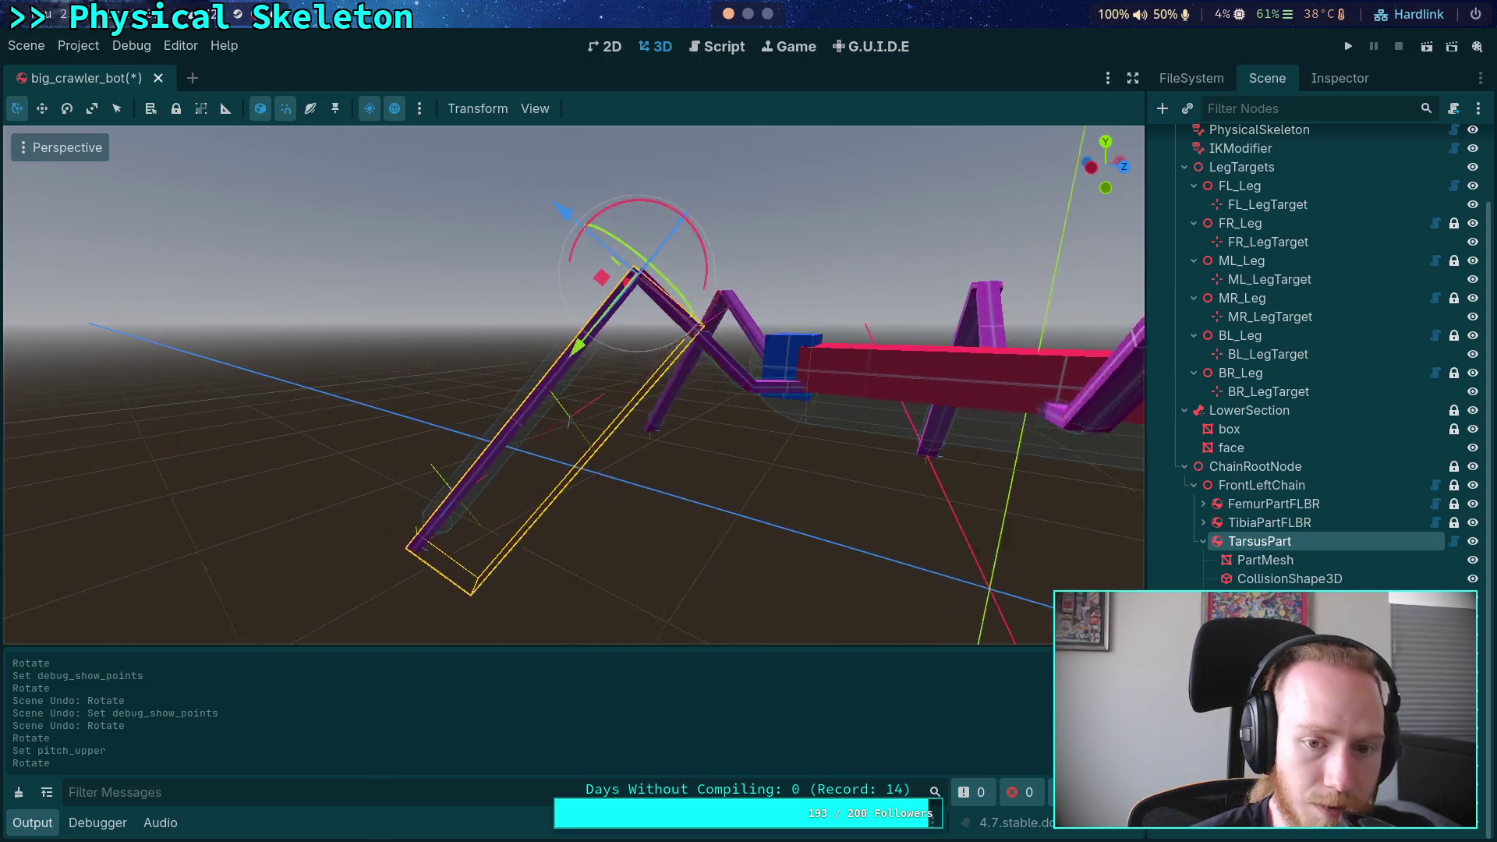
mouse_move(607, 201)
left_mouse_down()
mouse_move(700, 170)
mouse_move(732, 138)
left_mouse_up()
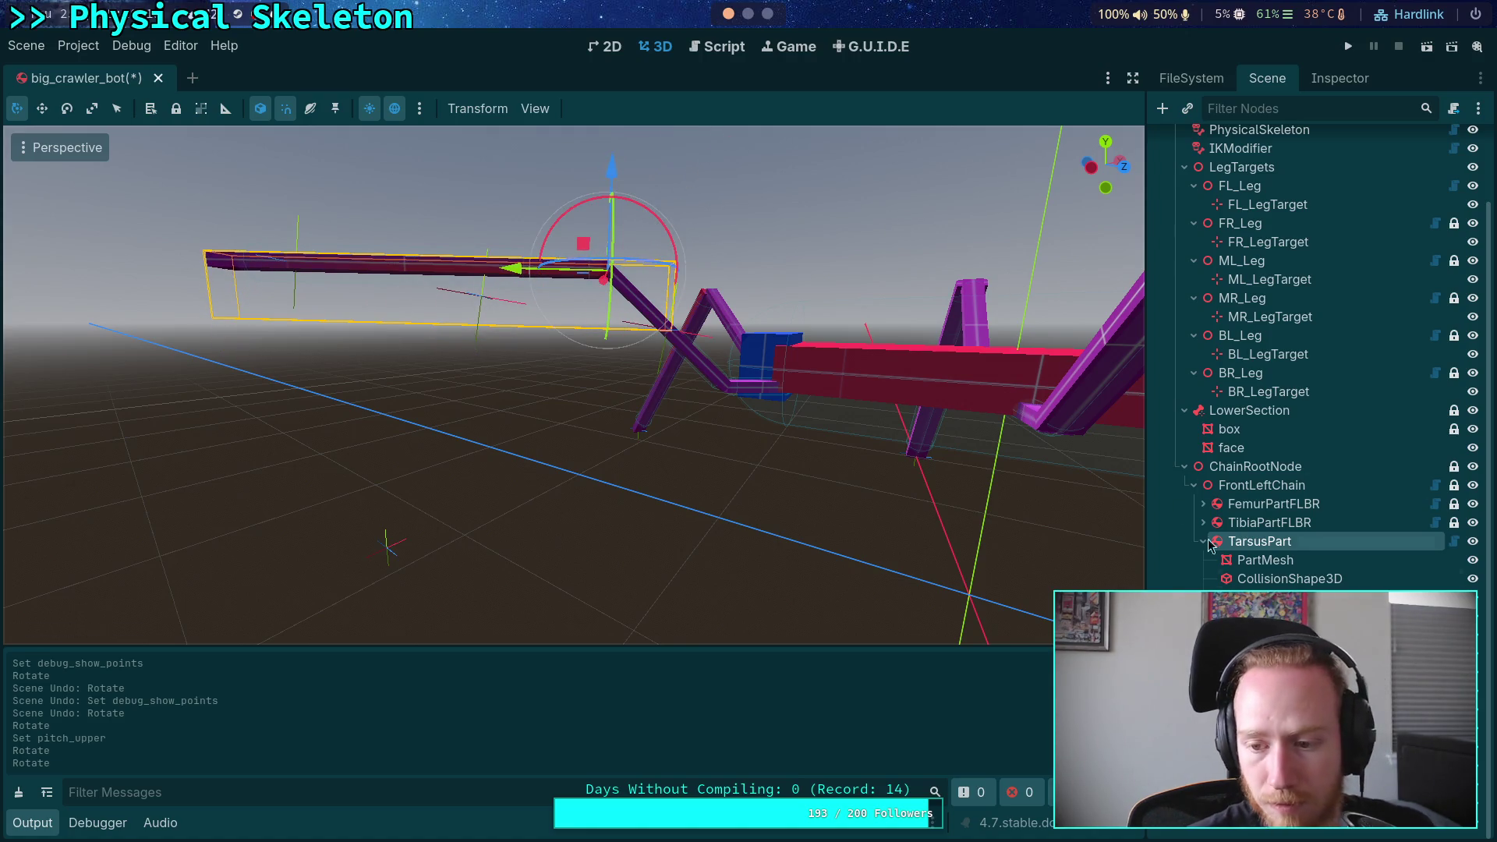
left_click(1279, 597)
left_click(1340, 78)
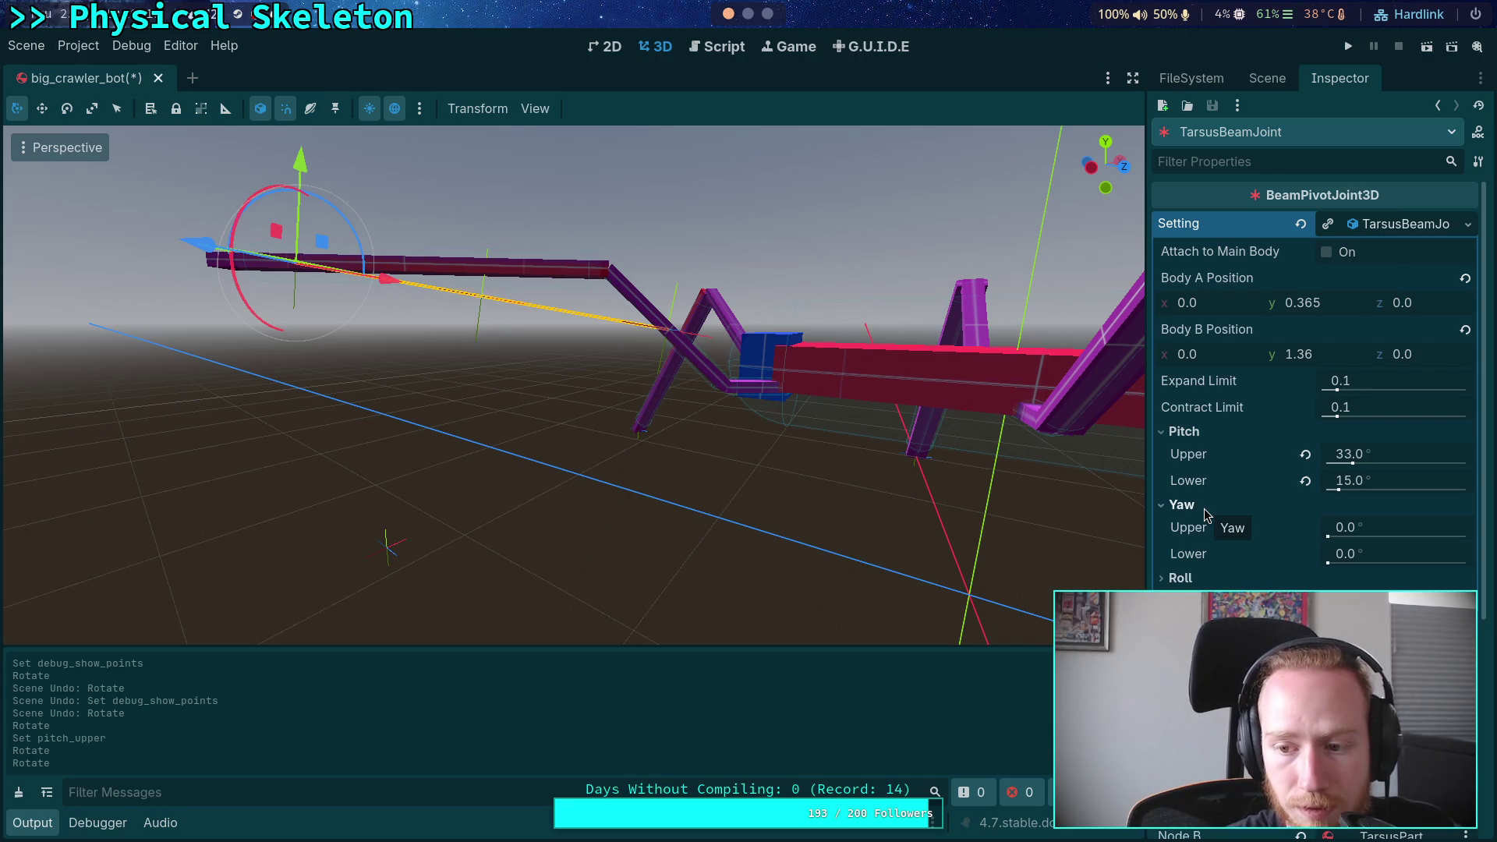
Raise TarsusBeamJoint's lower pitch limit from 15° to 44°
left_click(1418, 489)
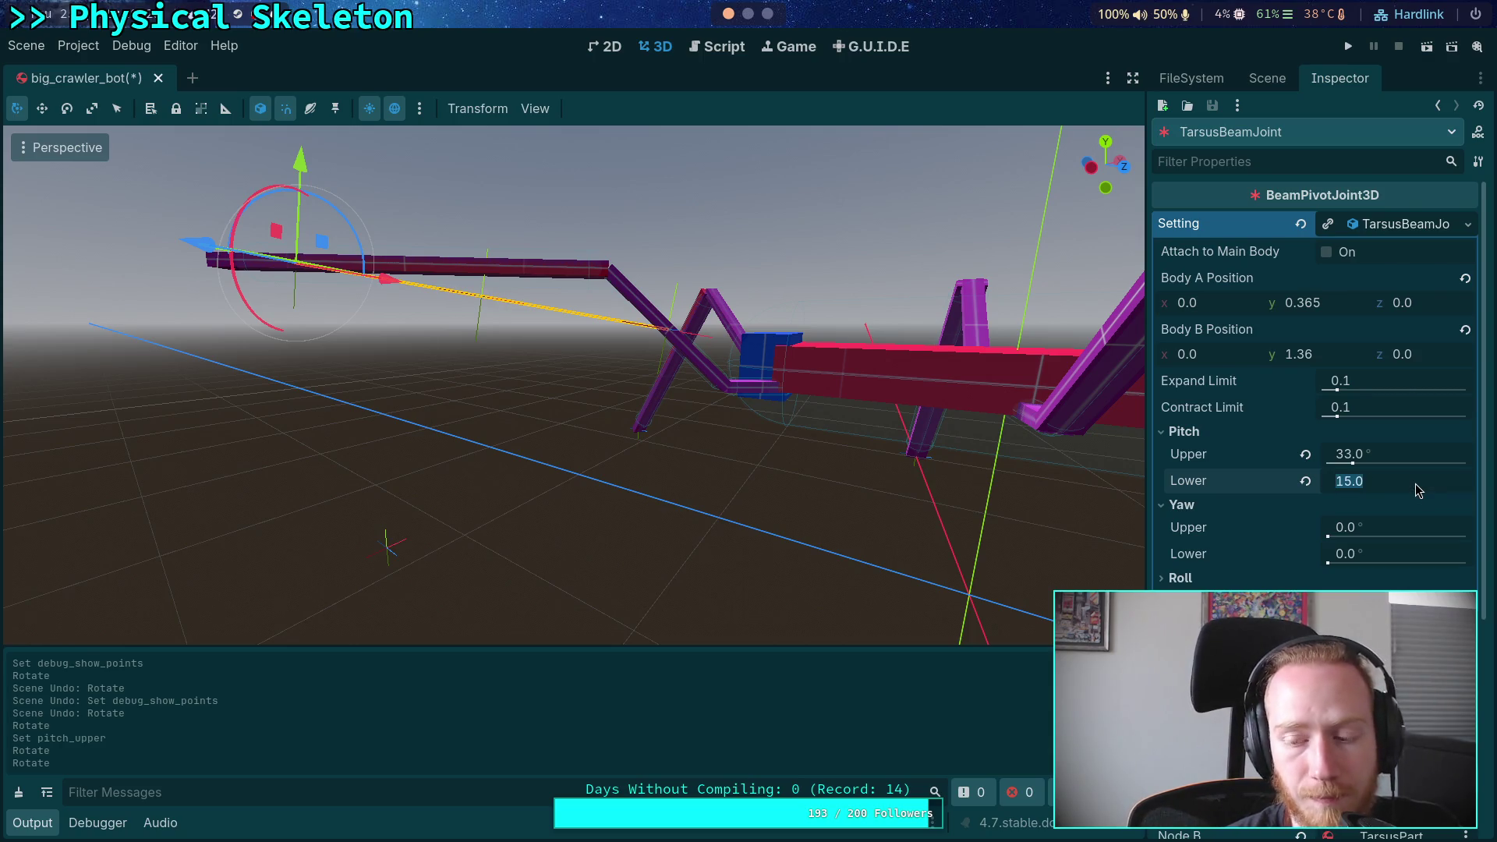
type("44")
key("Return")
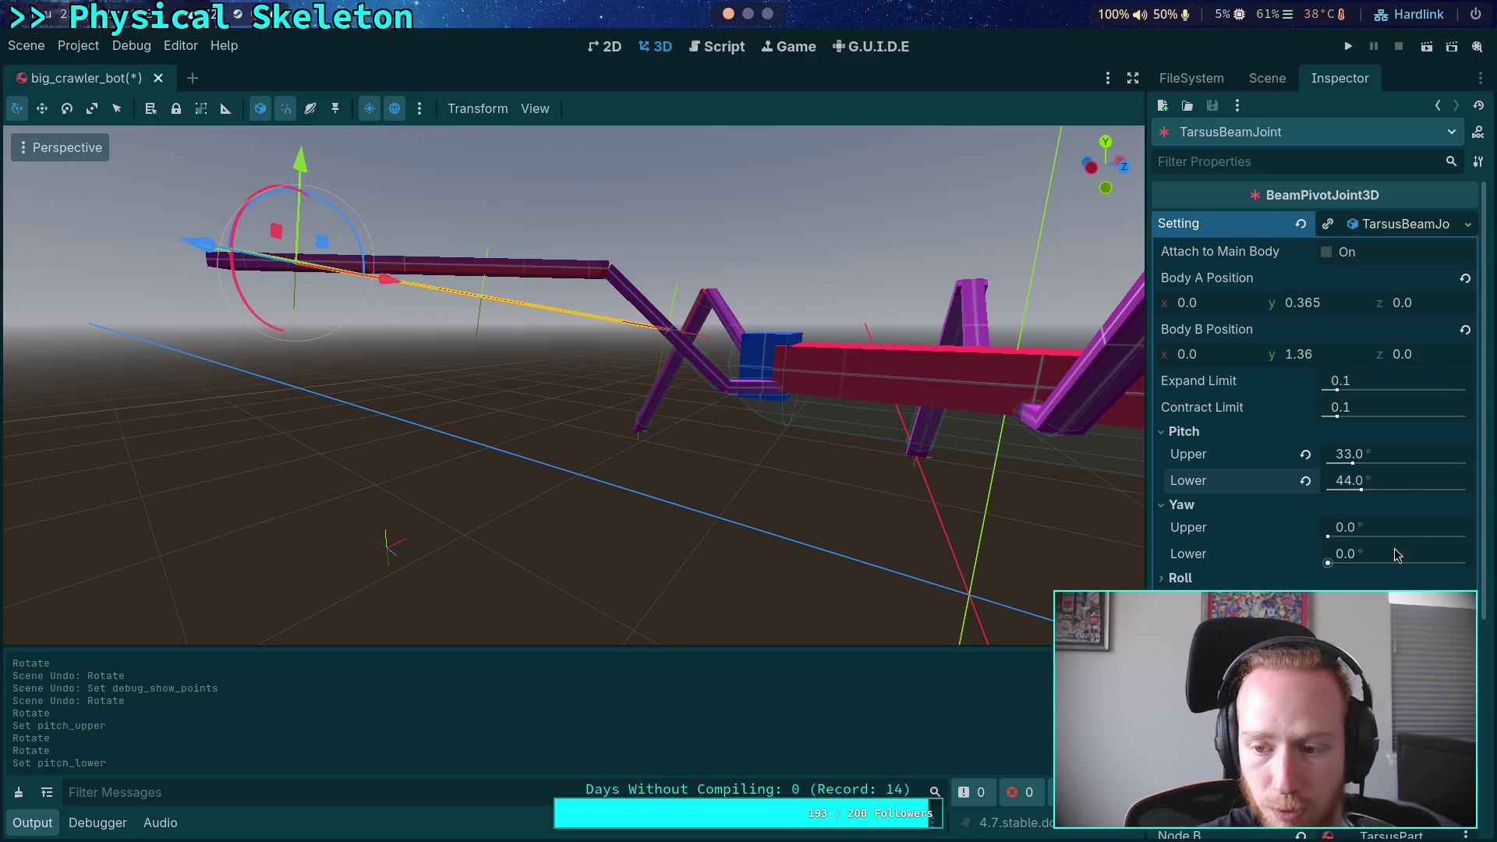
Save the joint setting resource and return to the scene tree
left_click(1468, 225)
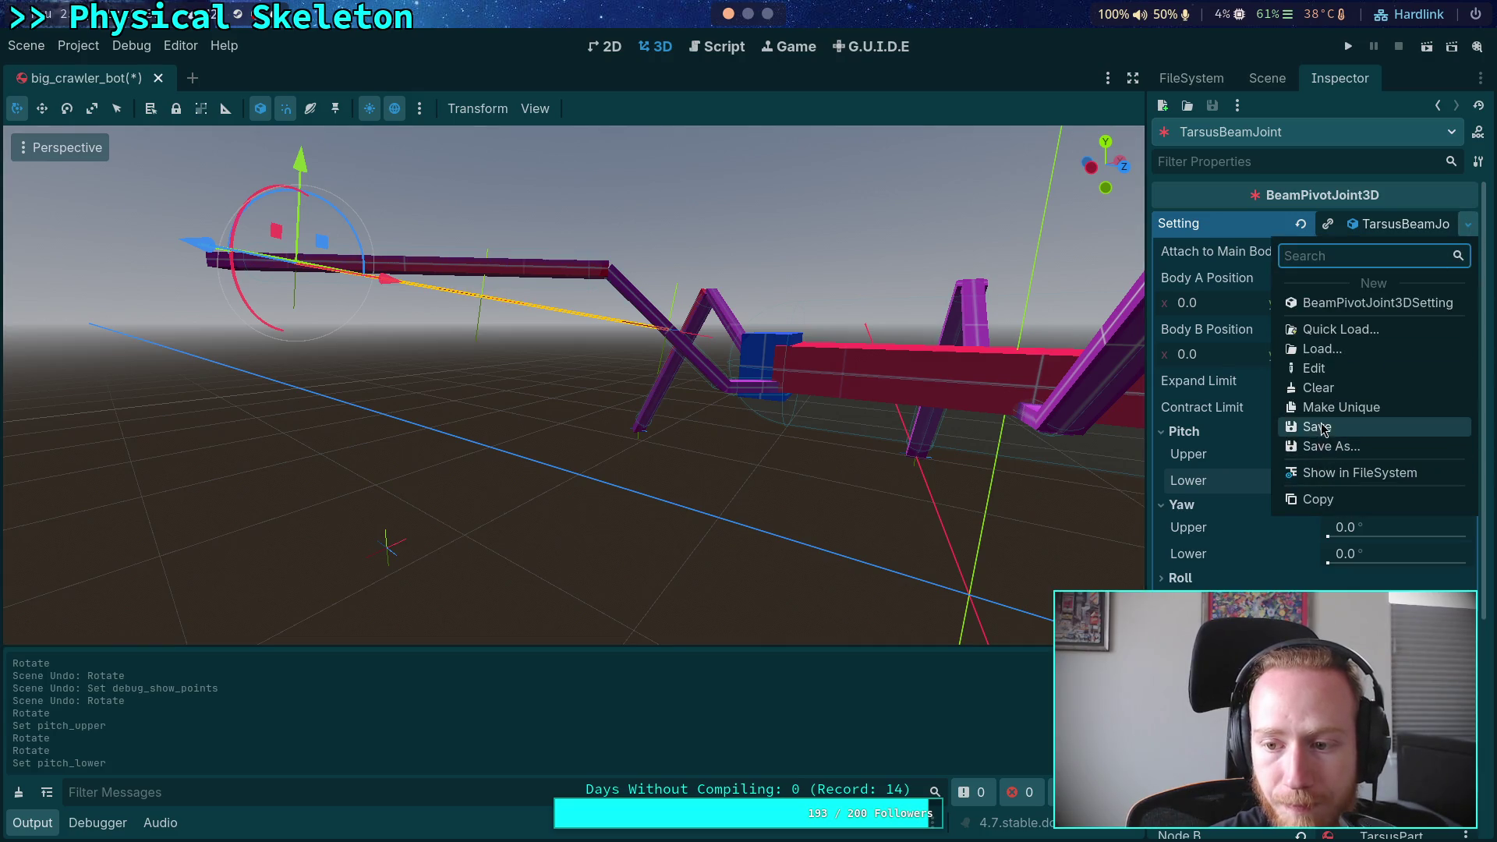
left_click(1341, 429)
left_click(1255, 77)
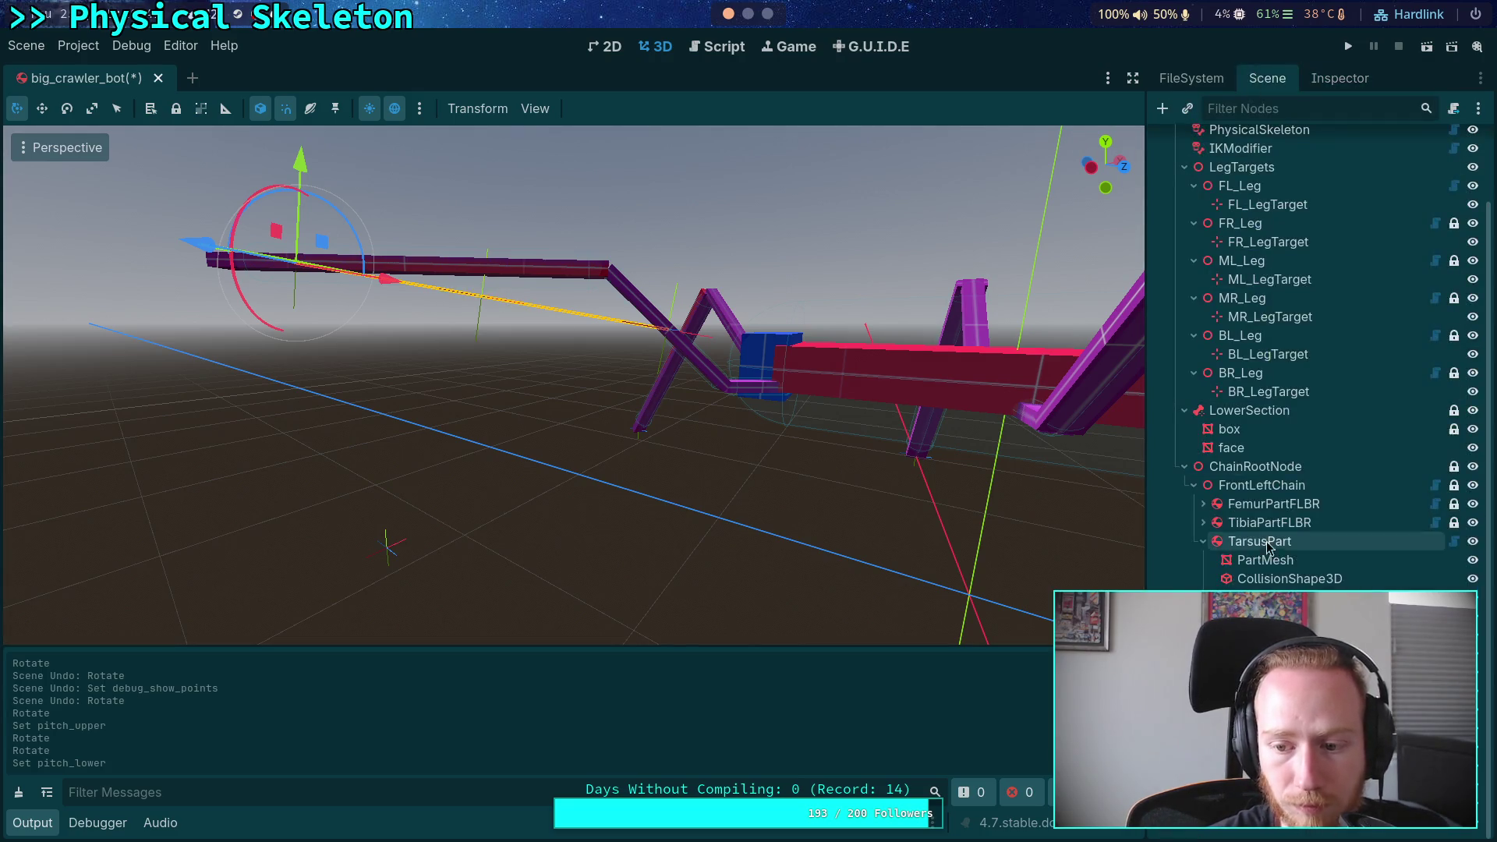
Select TarsusPart and swing the tarsus leg up about 50° to test the new limits
left_click(1260, 541)
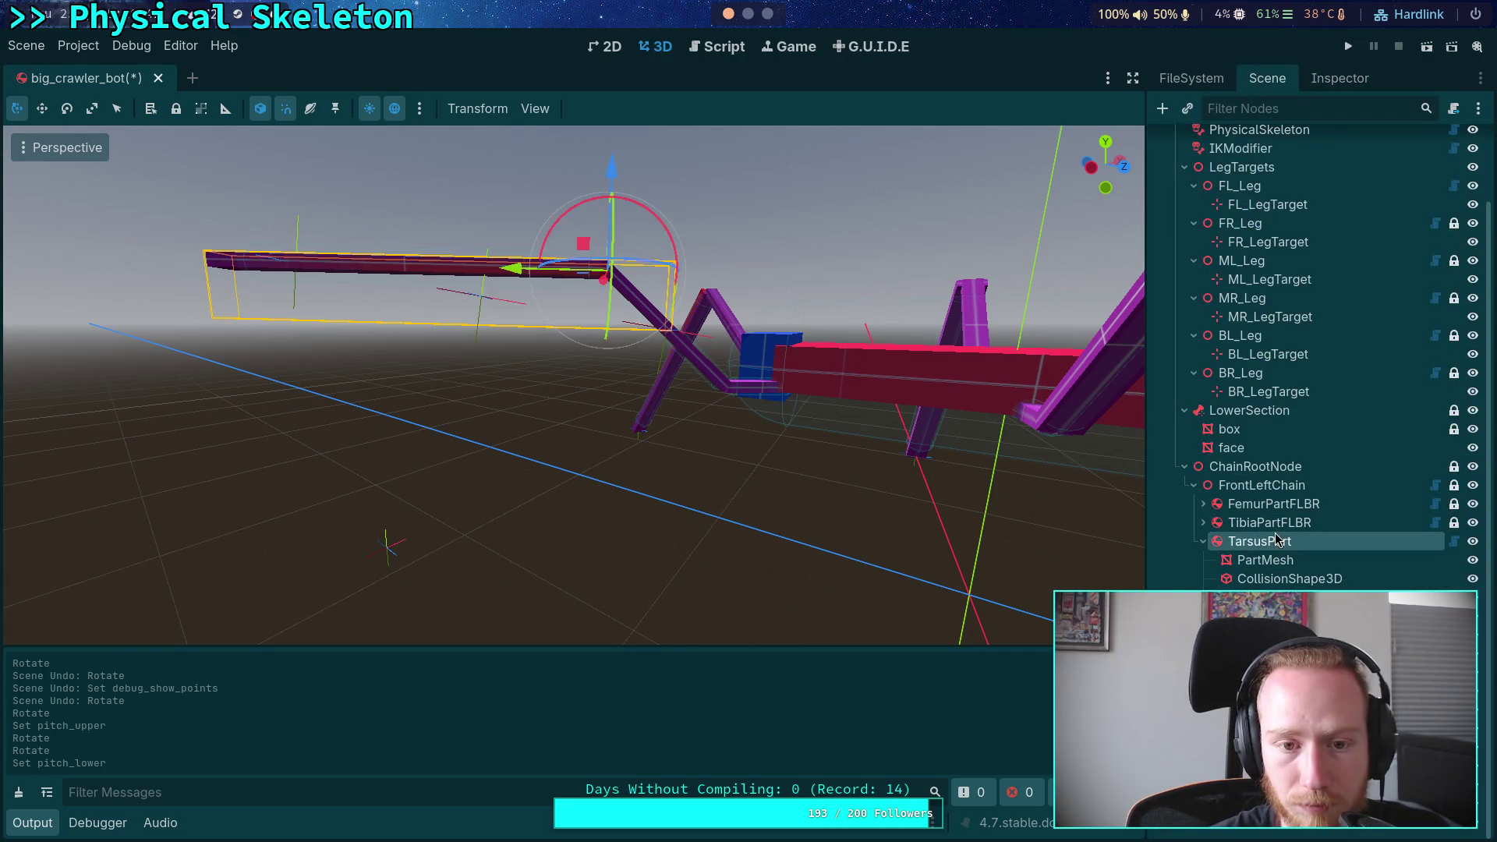
left_click(655, 217)
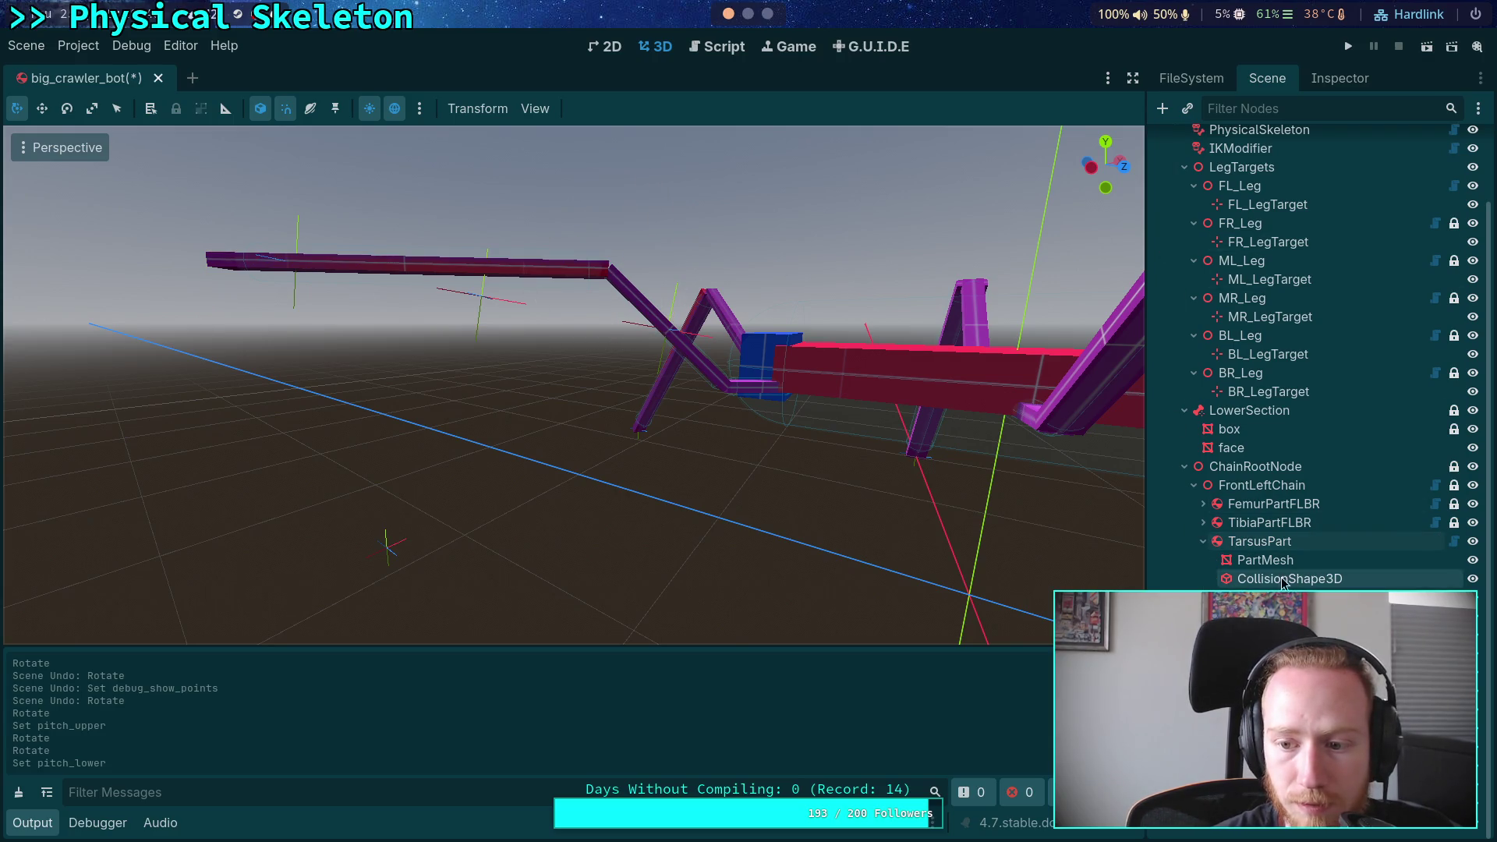
left_click(609, 269)
mouse_move(654, 221)
left_mouse_down()
mouse_move(701, 173)
mouse_move(660, 48)
mouse_move(590, 41)
left_mouse_up()
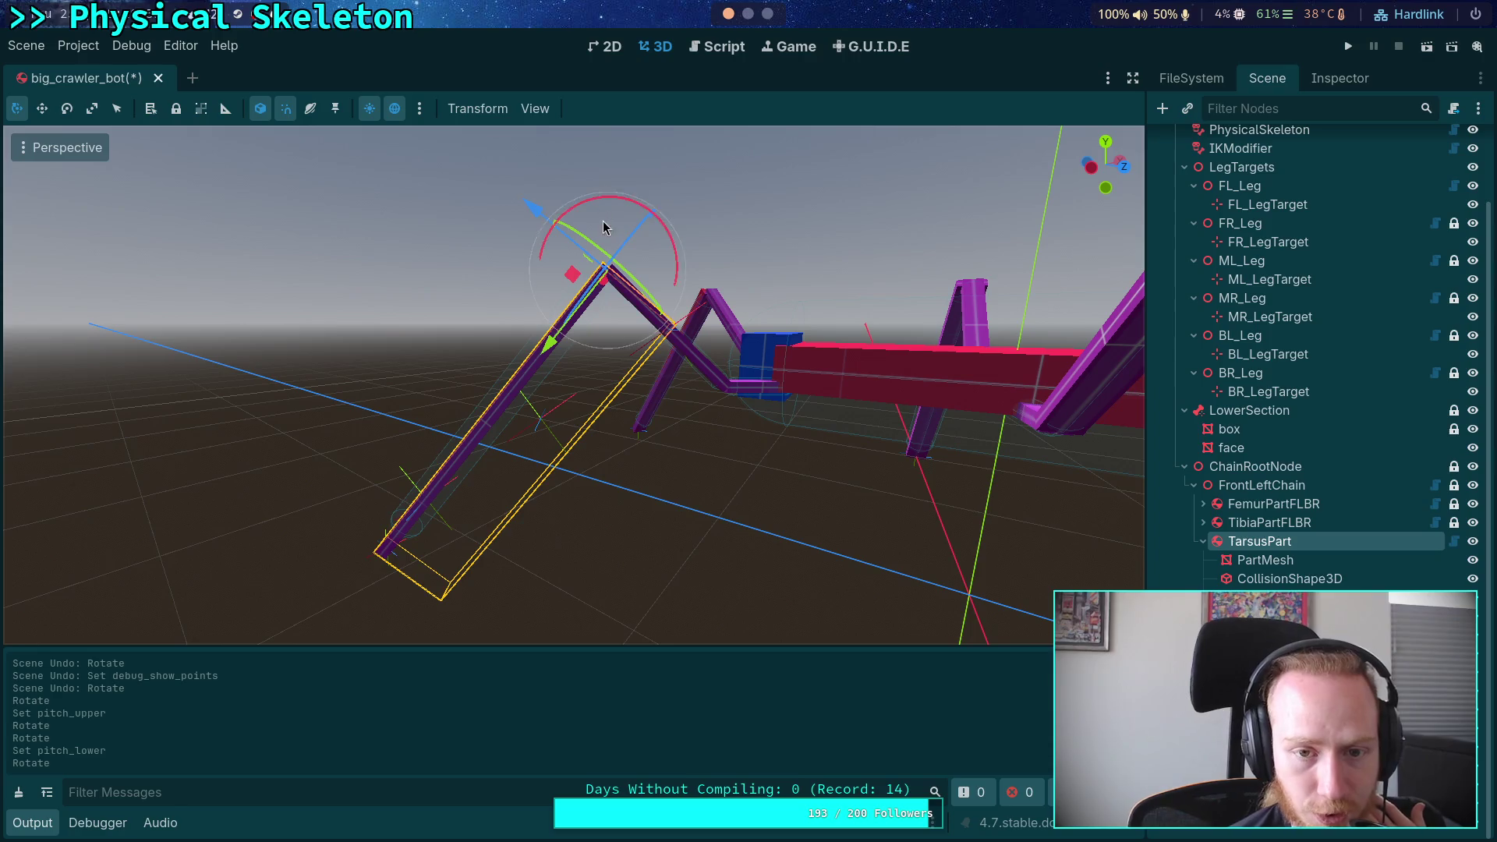
mouse_move(628, 195)
left_mouse_down()
mouse_move(689, 145)
mouse_move(827, 123)
left_mouse_up()
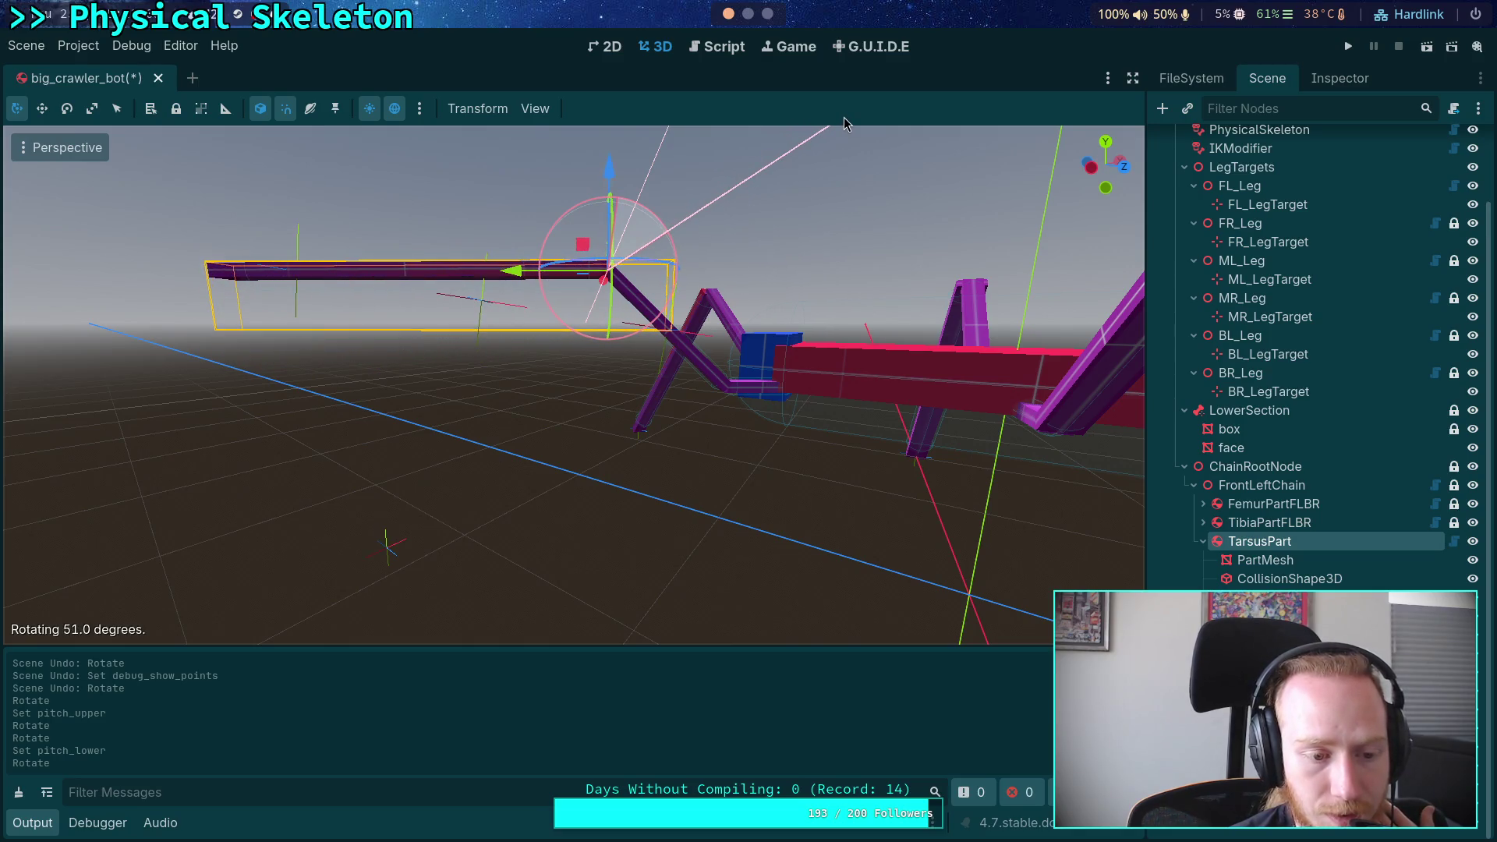
mouse_move(839, 119)
left_mouse_down()
mouse_move(845, 87)
mouse_move(892, 91)
left_mouse_up()
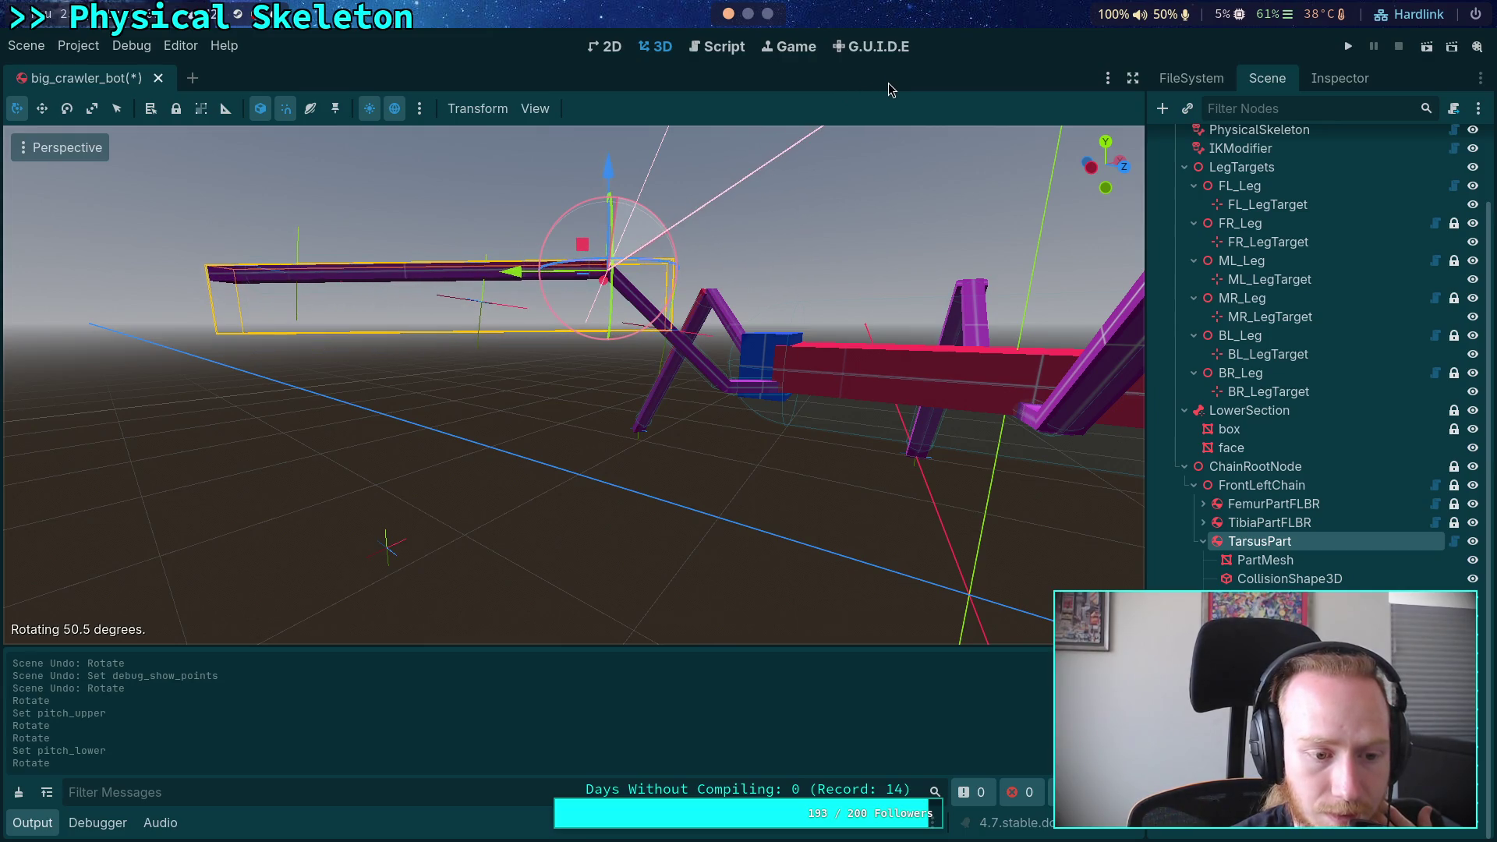
Rotate the tarsus leg back down about 42° to hang near -30.5°, then reopen TarsusBeamJoint's properties
left_click(1329, 82)
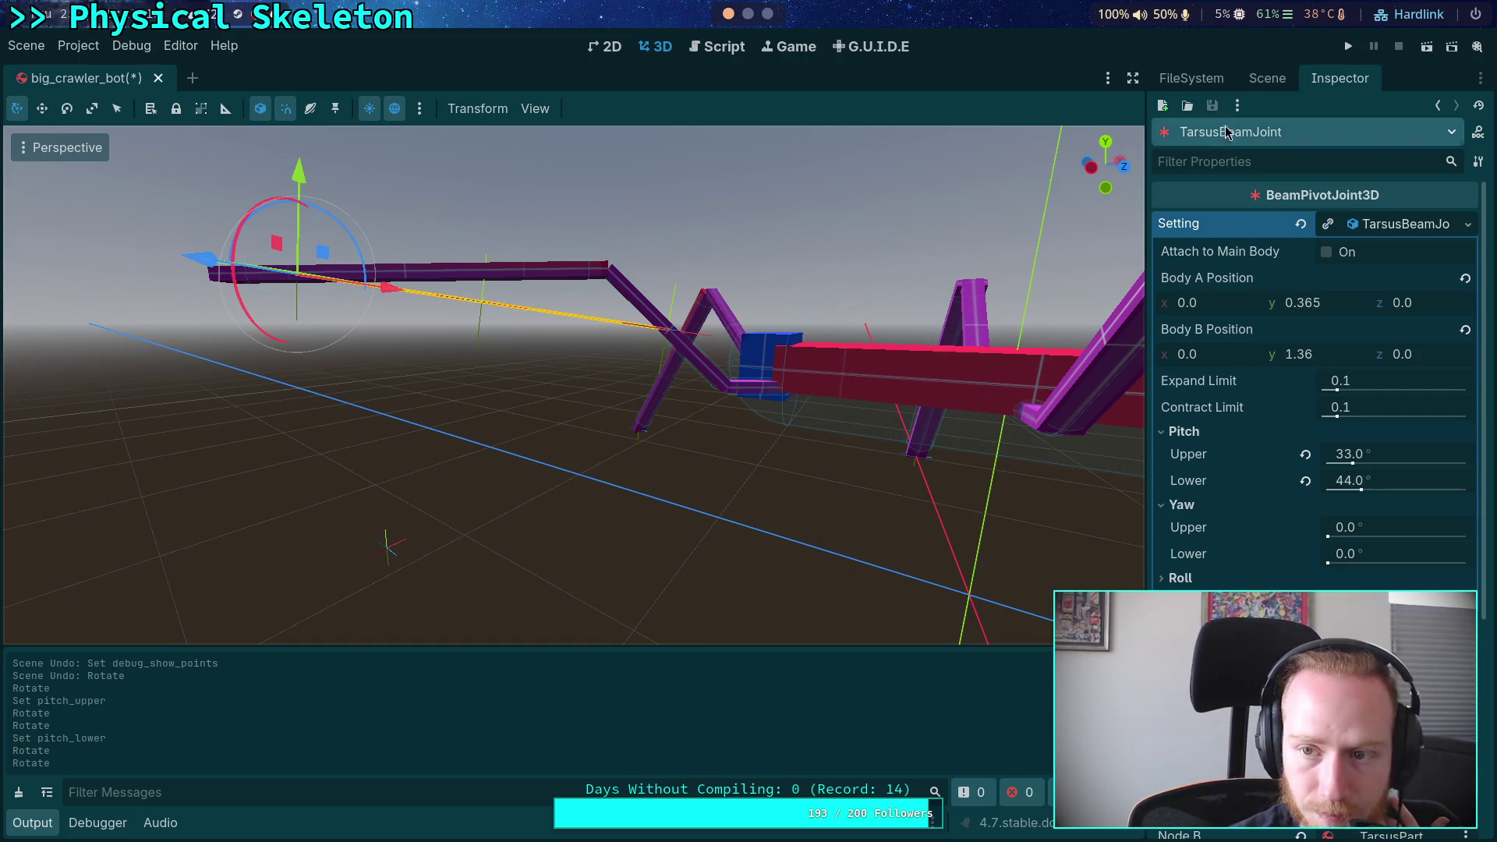
left_click(1267, 78)
left_click(1316, 549)
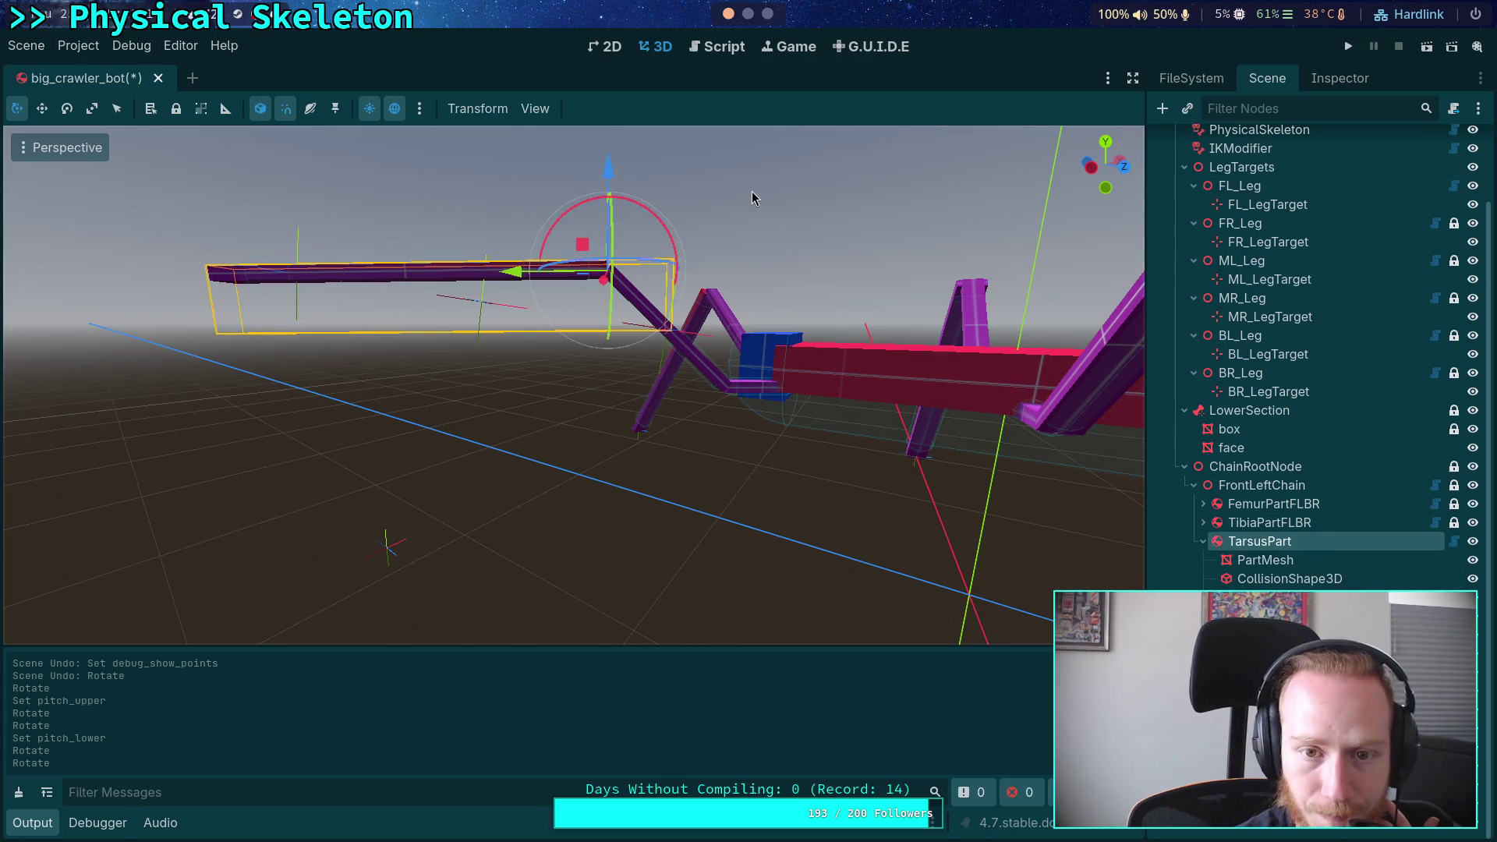
mouse_move(592, 205)
left_mouse_down()
mouse_move(614, 51)
mouse_move(581, 51)
left_mouse_up()
mouse_move(622, 200)
left_mouse_down()
mouse_move(611, 7)
mouse_move(529, 18)
left_mouse_up()
left_click(1287, 598)
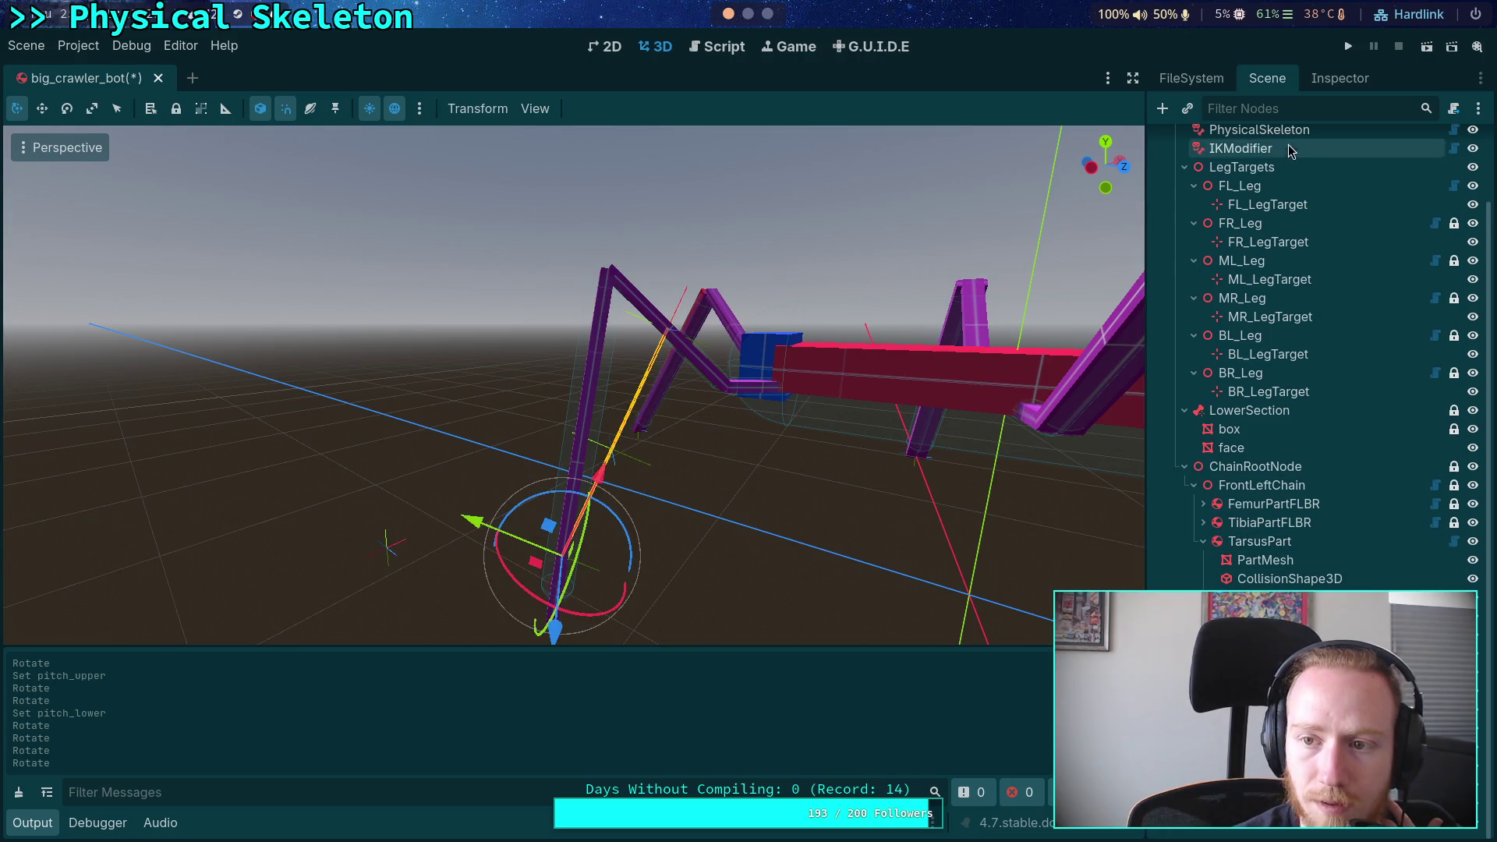
left_click(1351, 79)
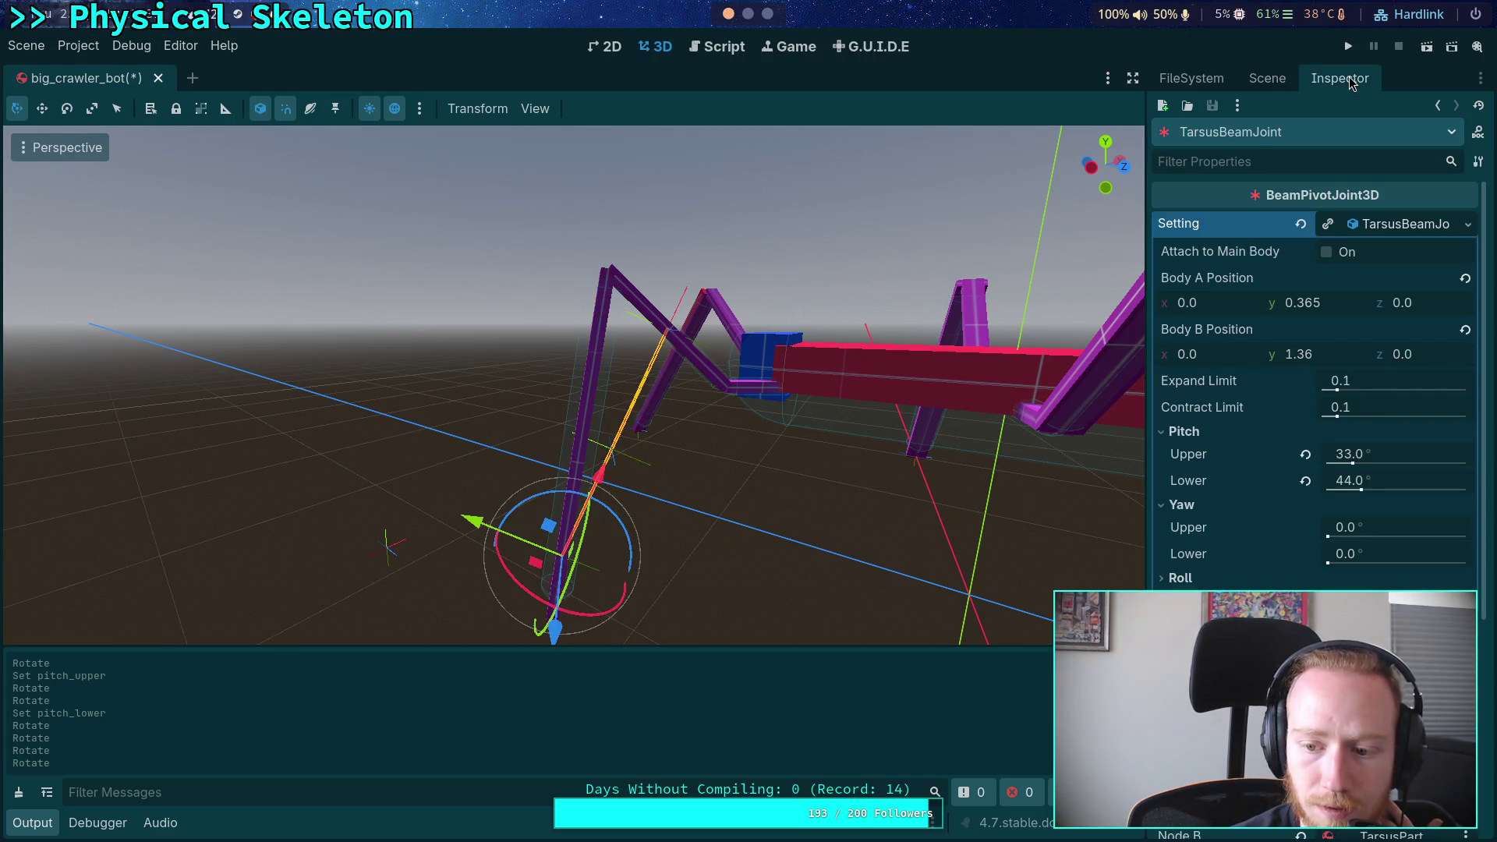
Lower TarsusBeamJoint's upper pitch limit from 33° to 32°
left_click(1404, 454)
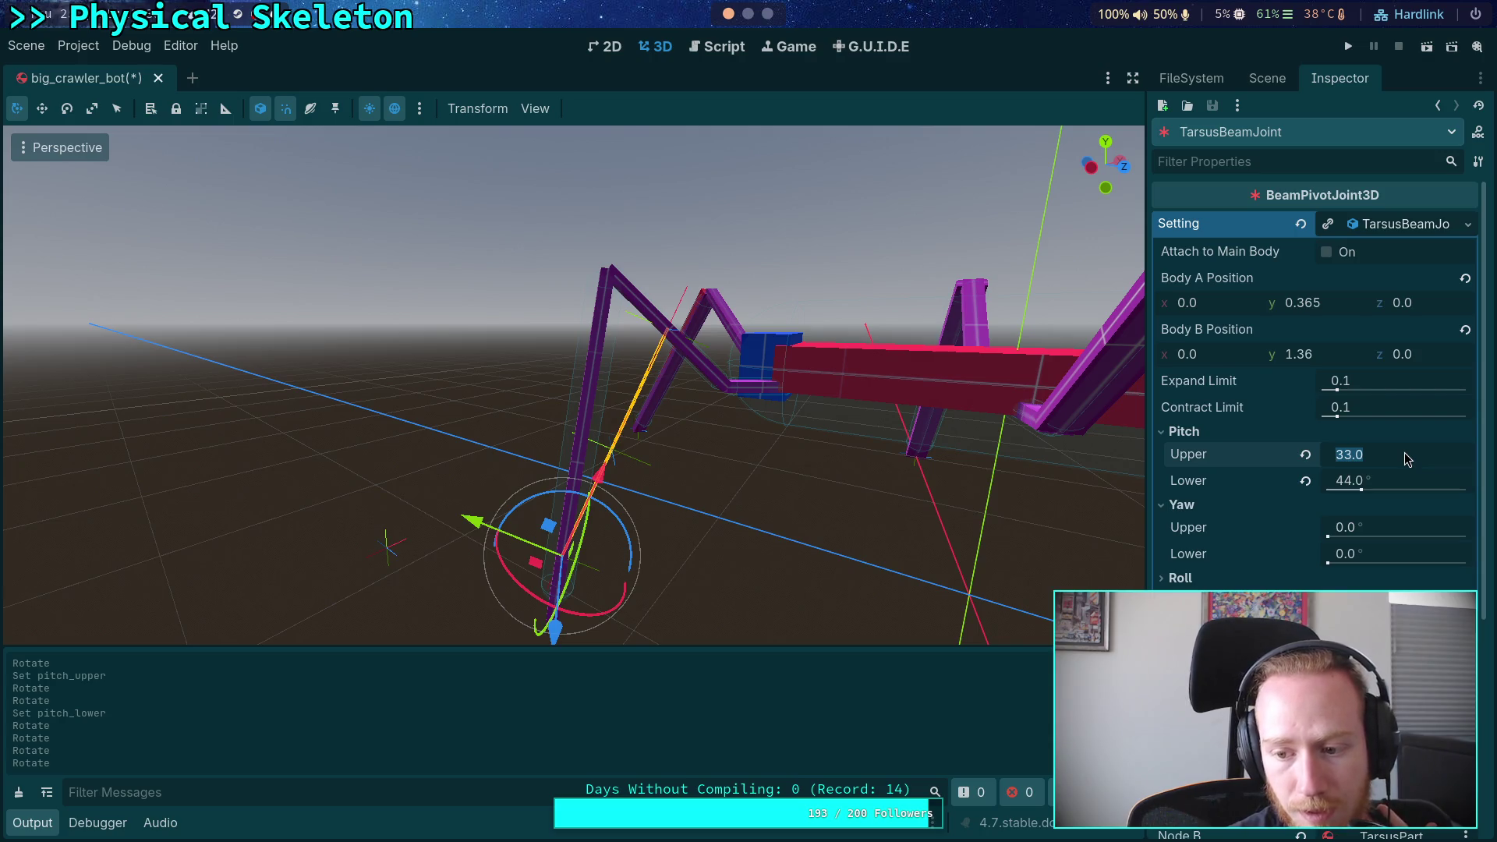
type("32")
key("Return")
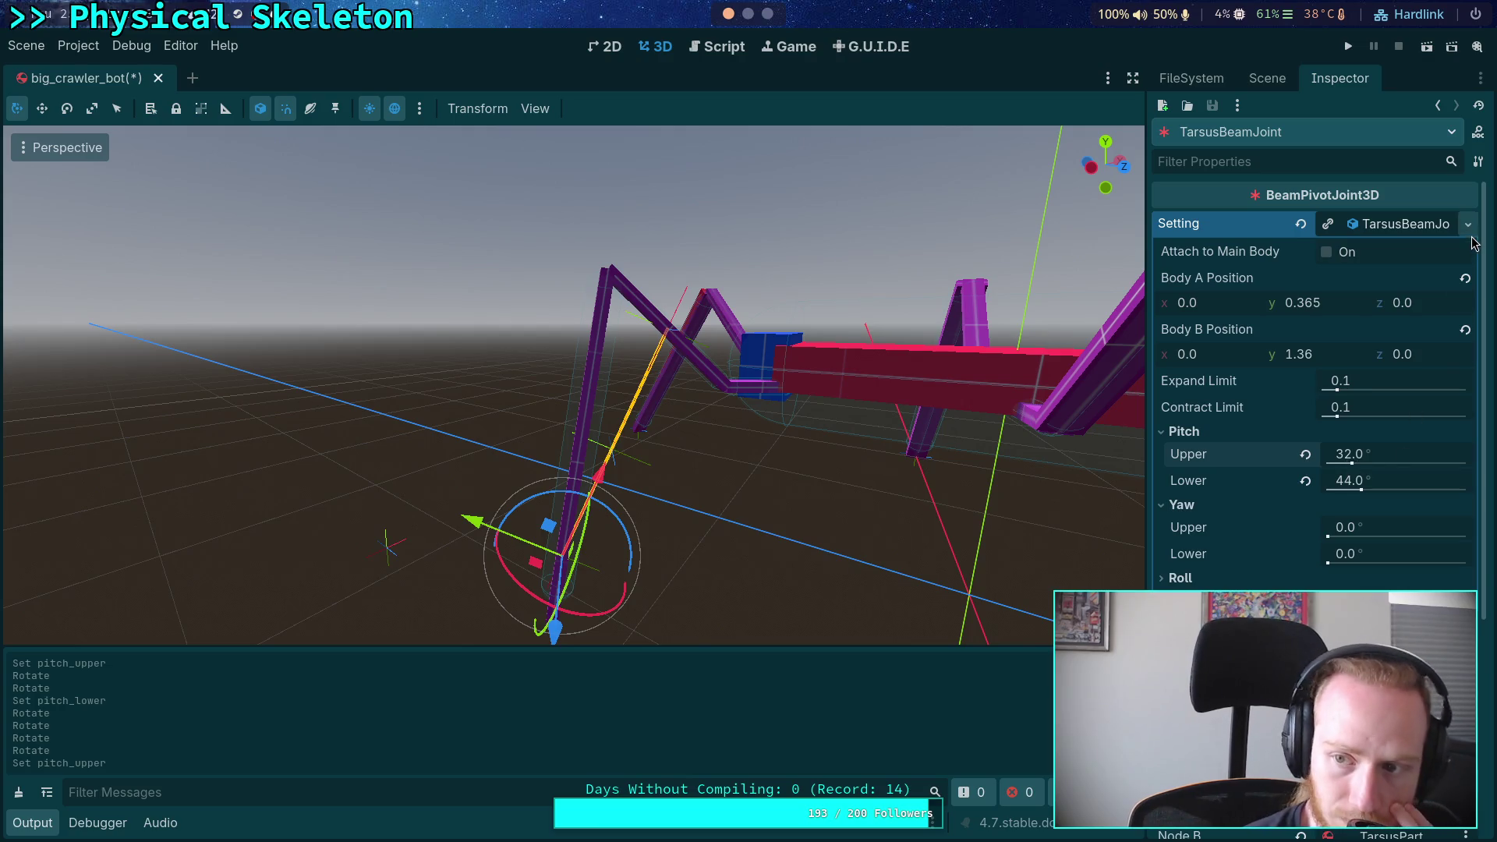
Save the joint setting resource and return to the scene tree
left_click(1468, 225)
left_click(1353, 429)
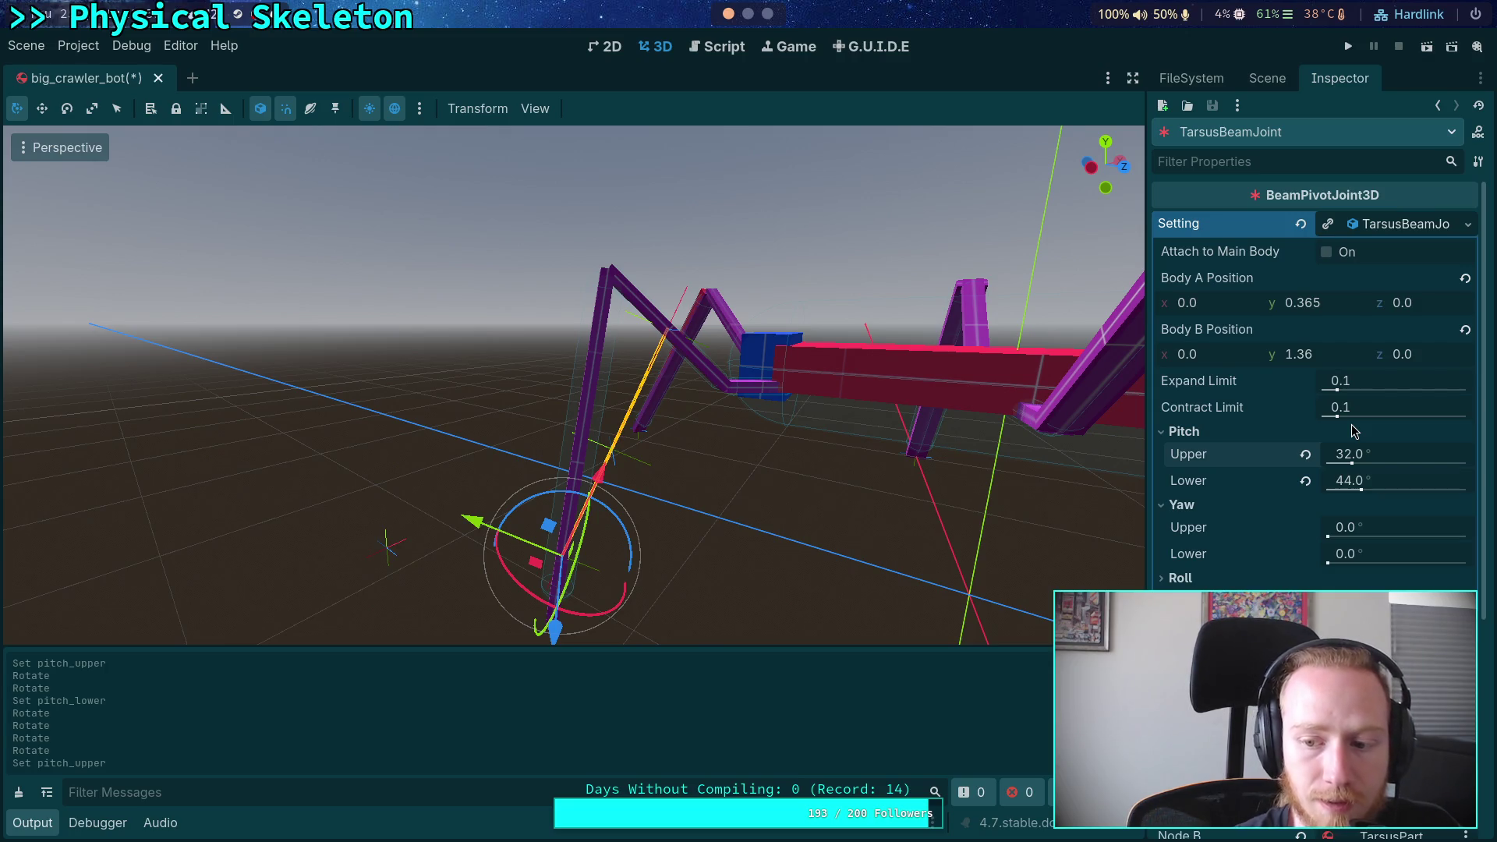
left_click(1283, 80)
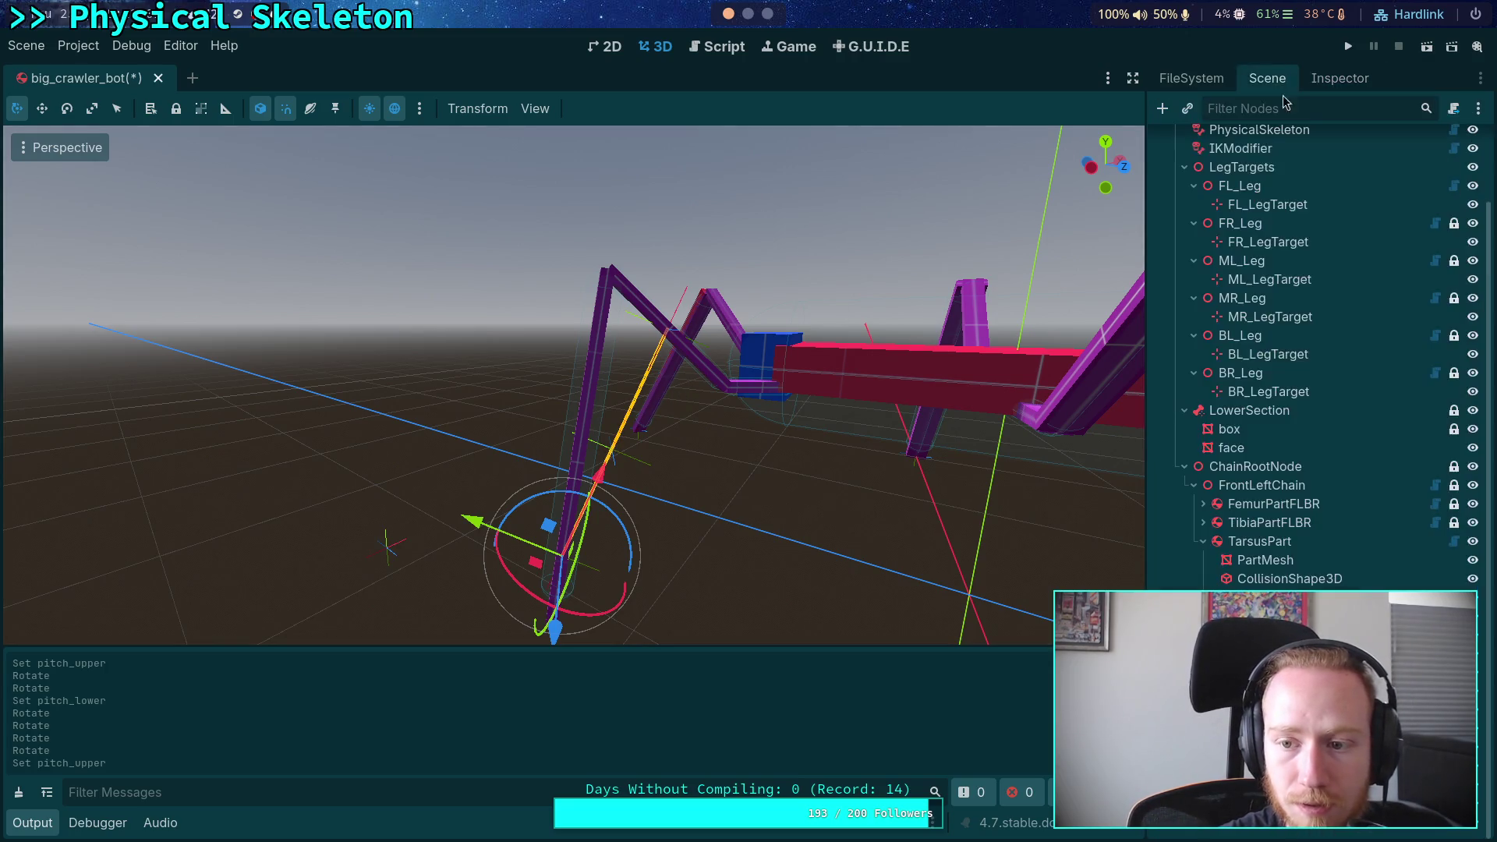
Rotate the tarsus leg about 30° upward, zoom in on the foot, and reopen the joint properties
left_click(1259, 541)
mouse_move(640, 213)
left_mouse_down()
mouse_move(683, 176)
mouse_move(764, 171)
left_mouse_up()
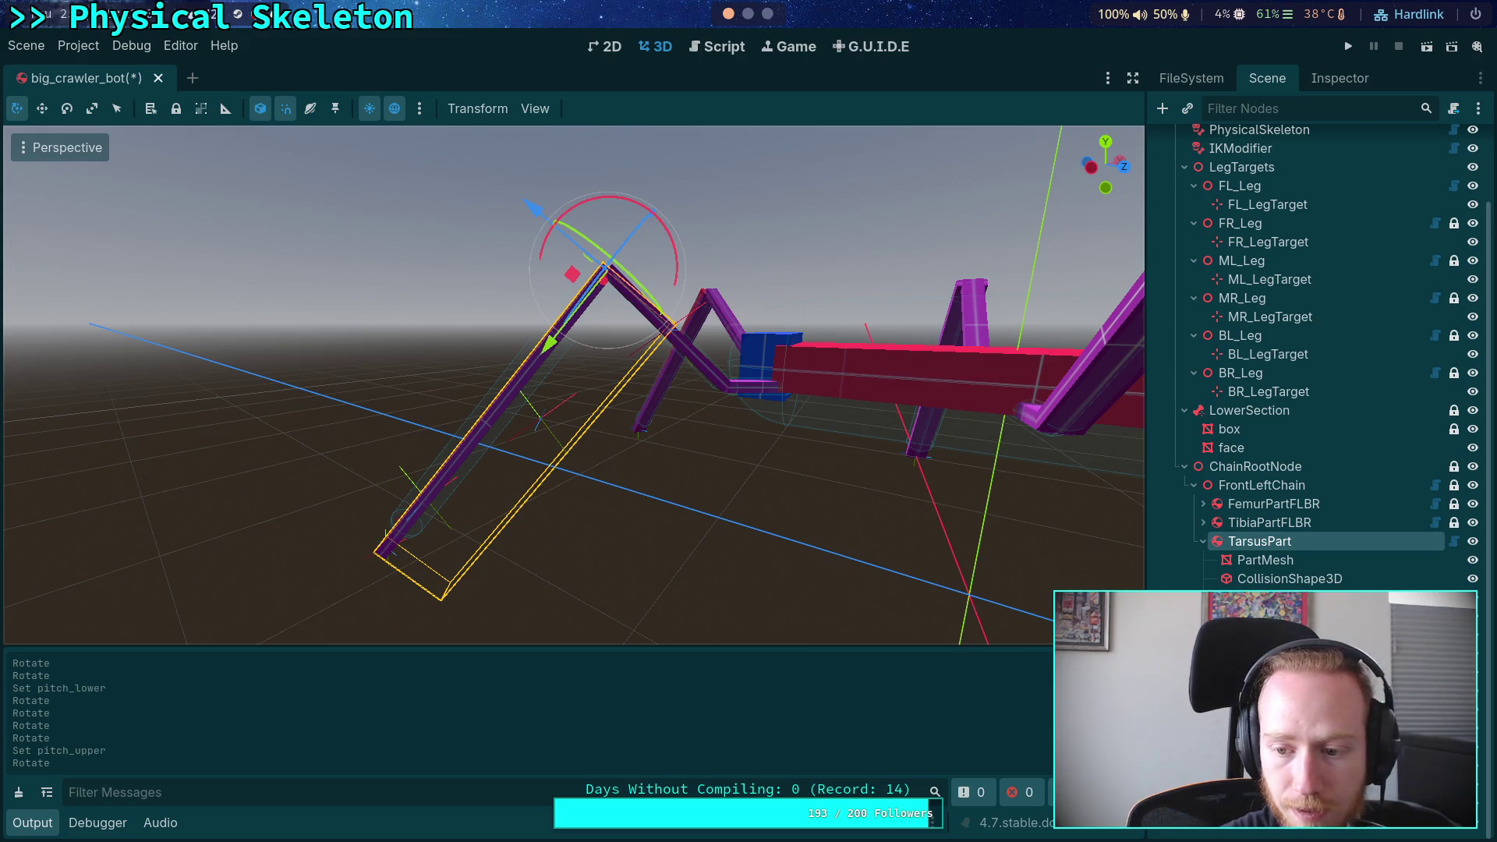
scroll(721, 534, "up", 5)
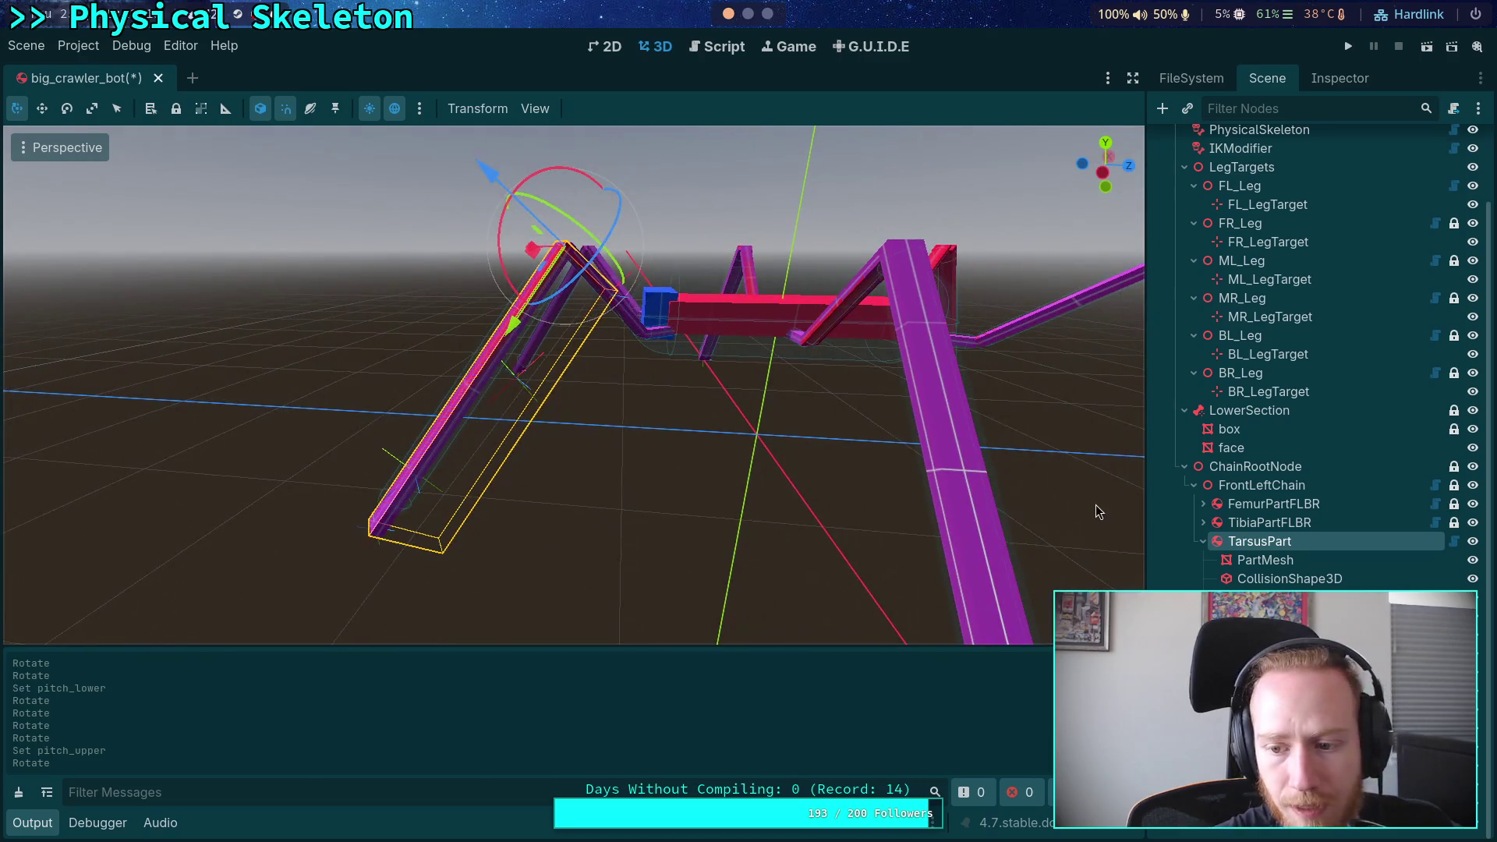
left_click(1289, 578)
left_click(1326, 79)
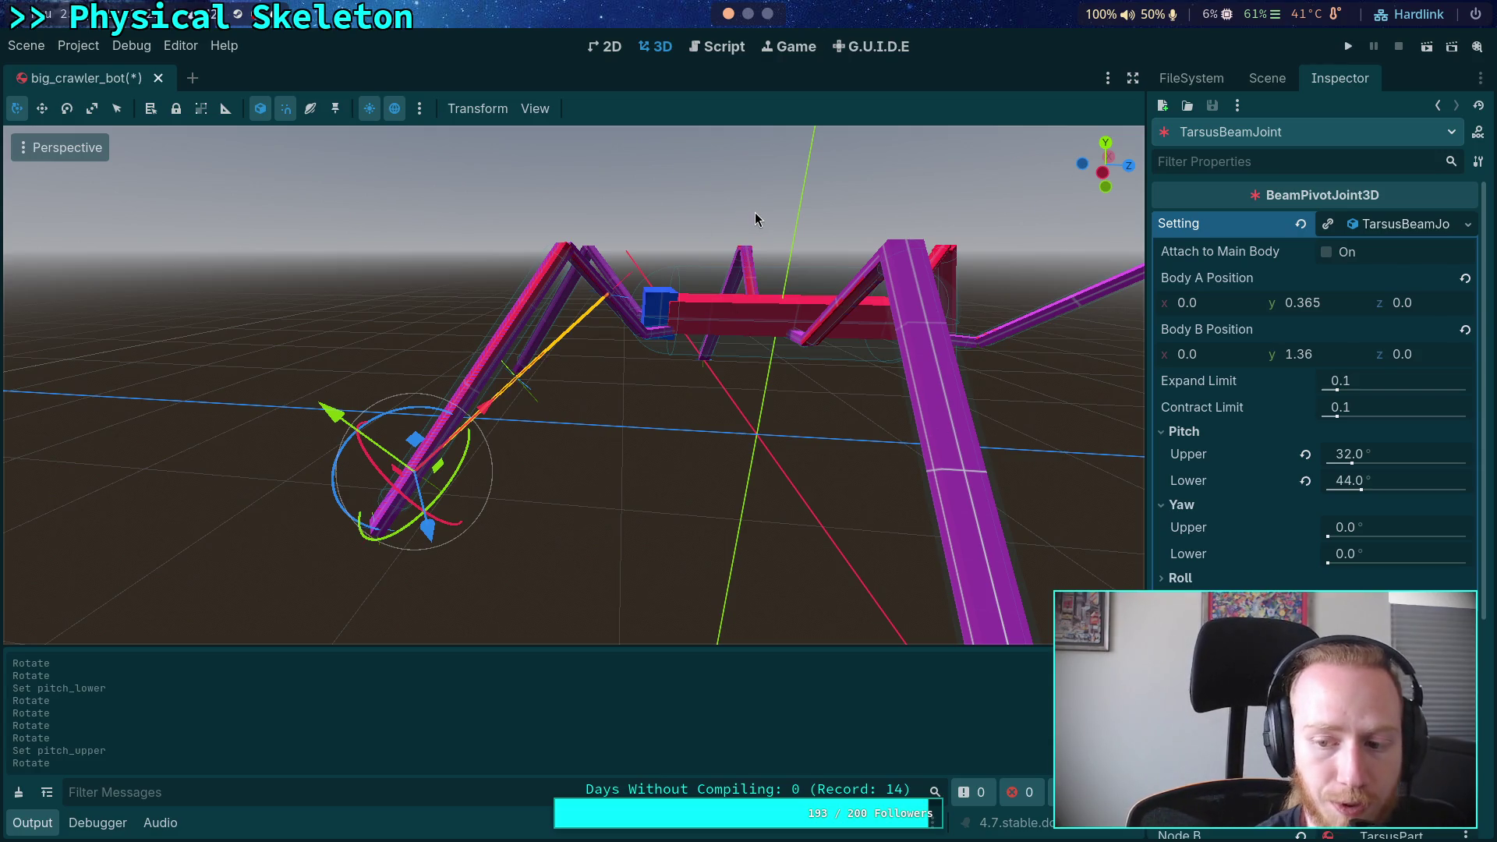
key("super+2")
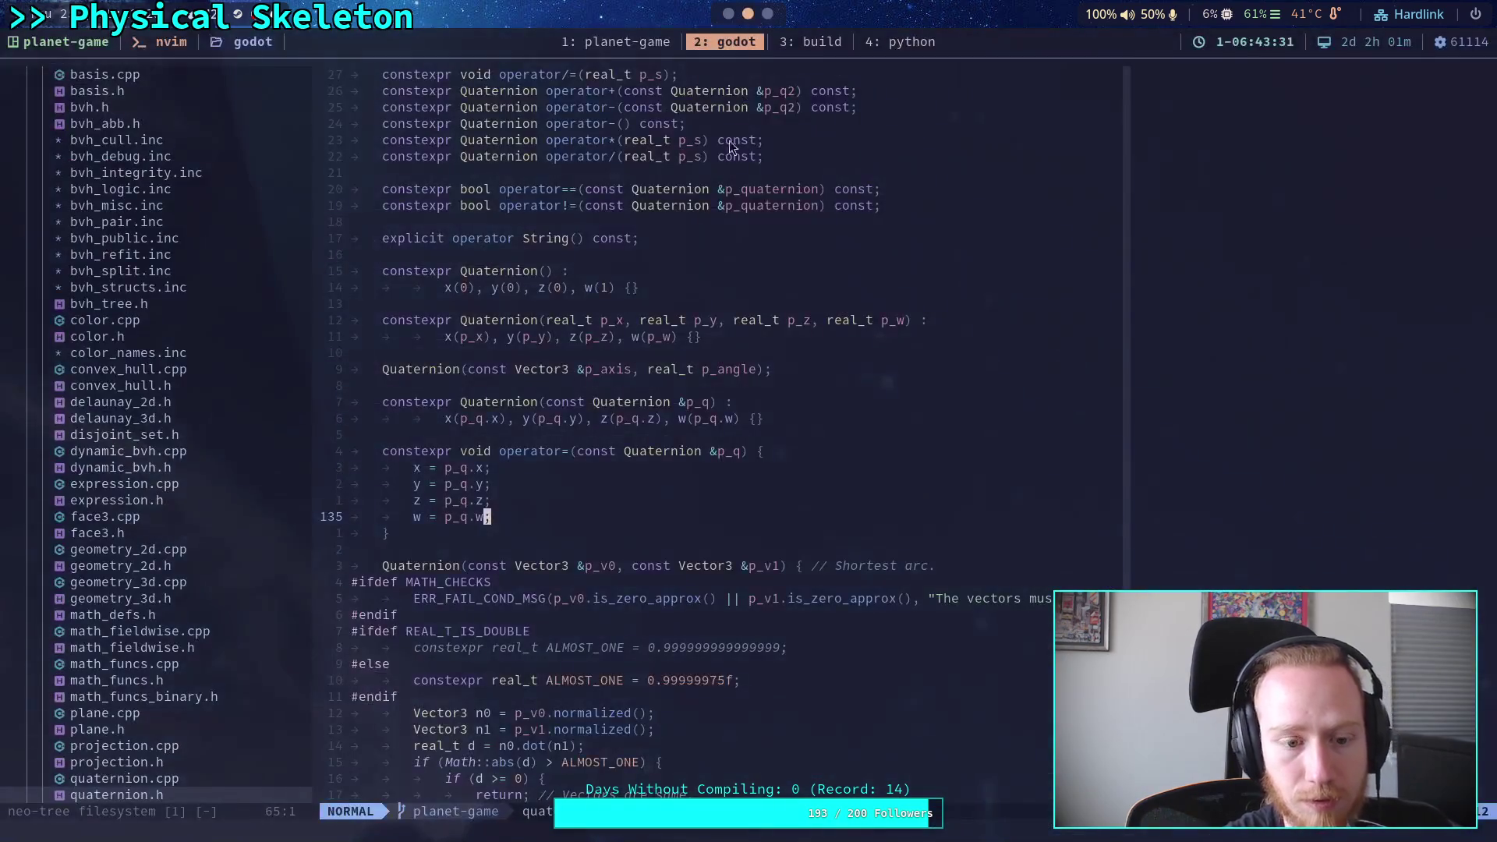
Calculate 1.3804 − 1.1902 (≈0.1902) in the Python REPL
left_click(900, 45)
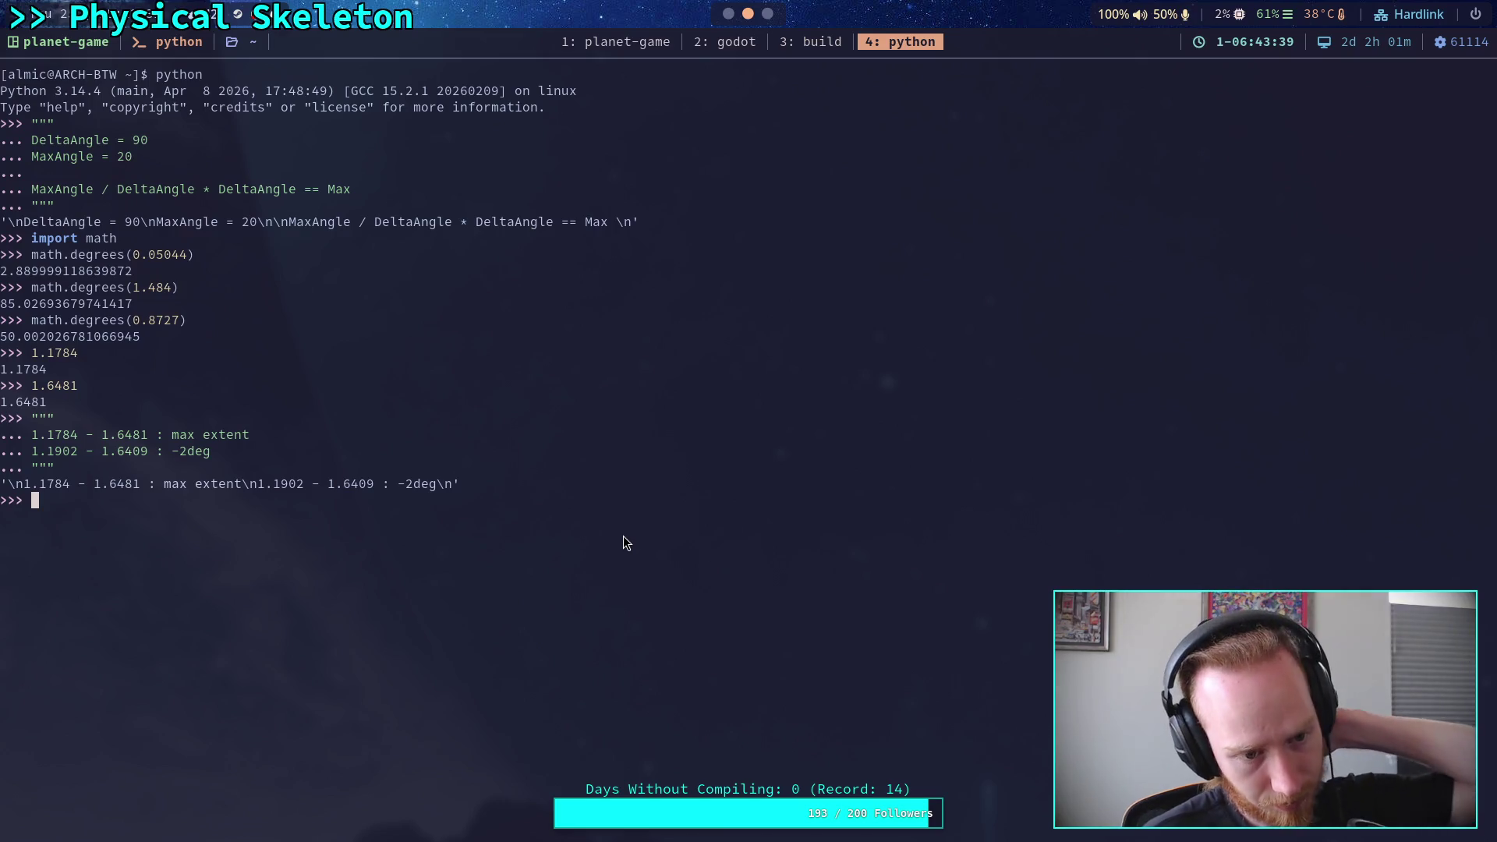
type("1.3408")
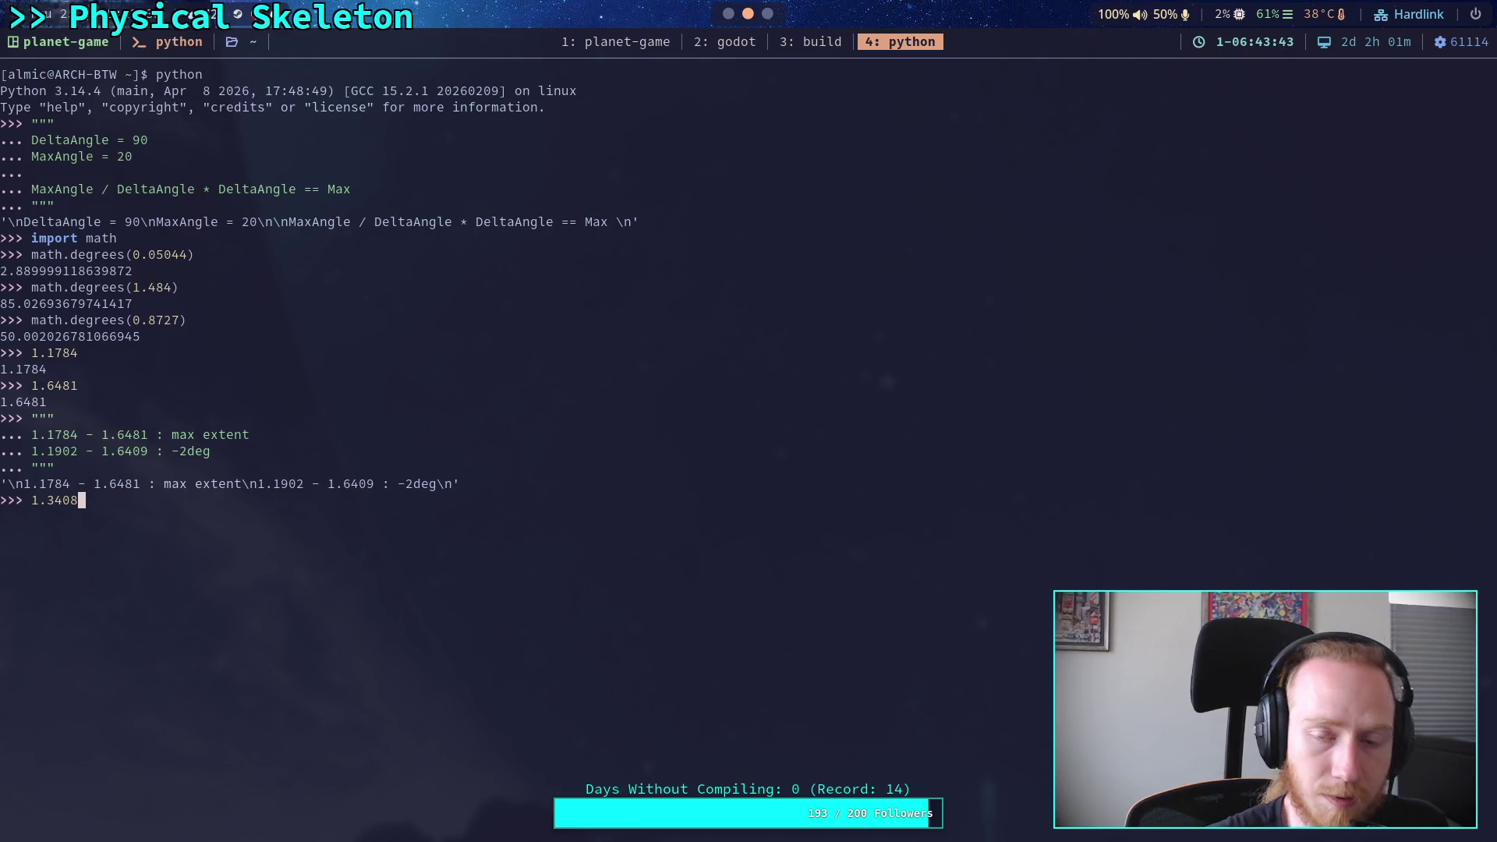
left_click(725, 14)
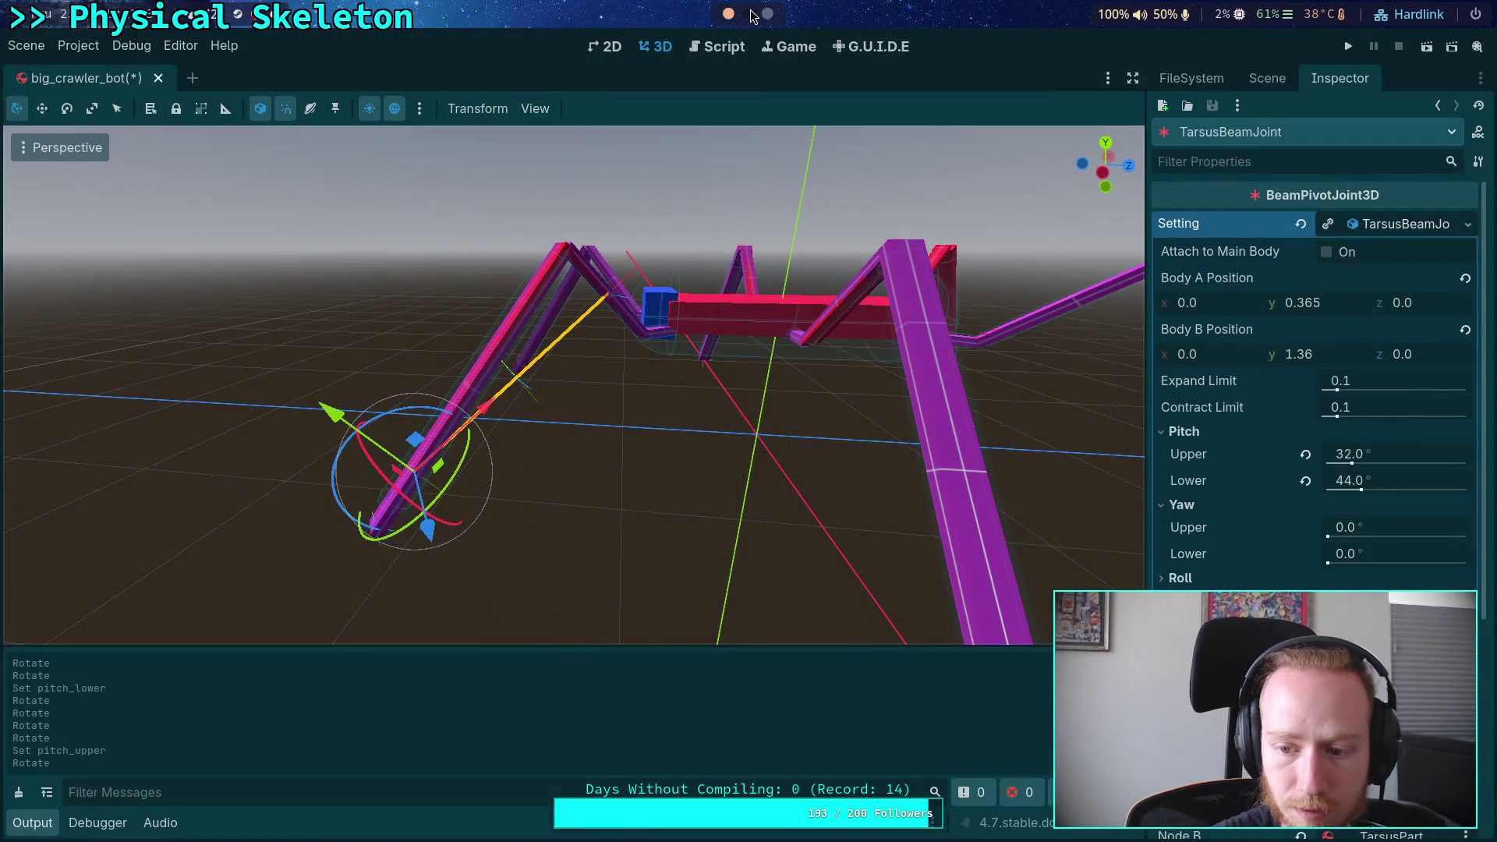
scroll(754, 16, "up", 2)
key("BackSpace")
type("804")
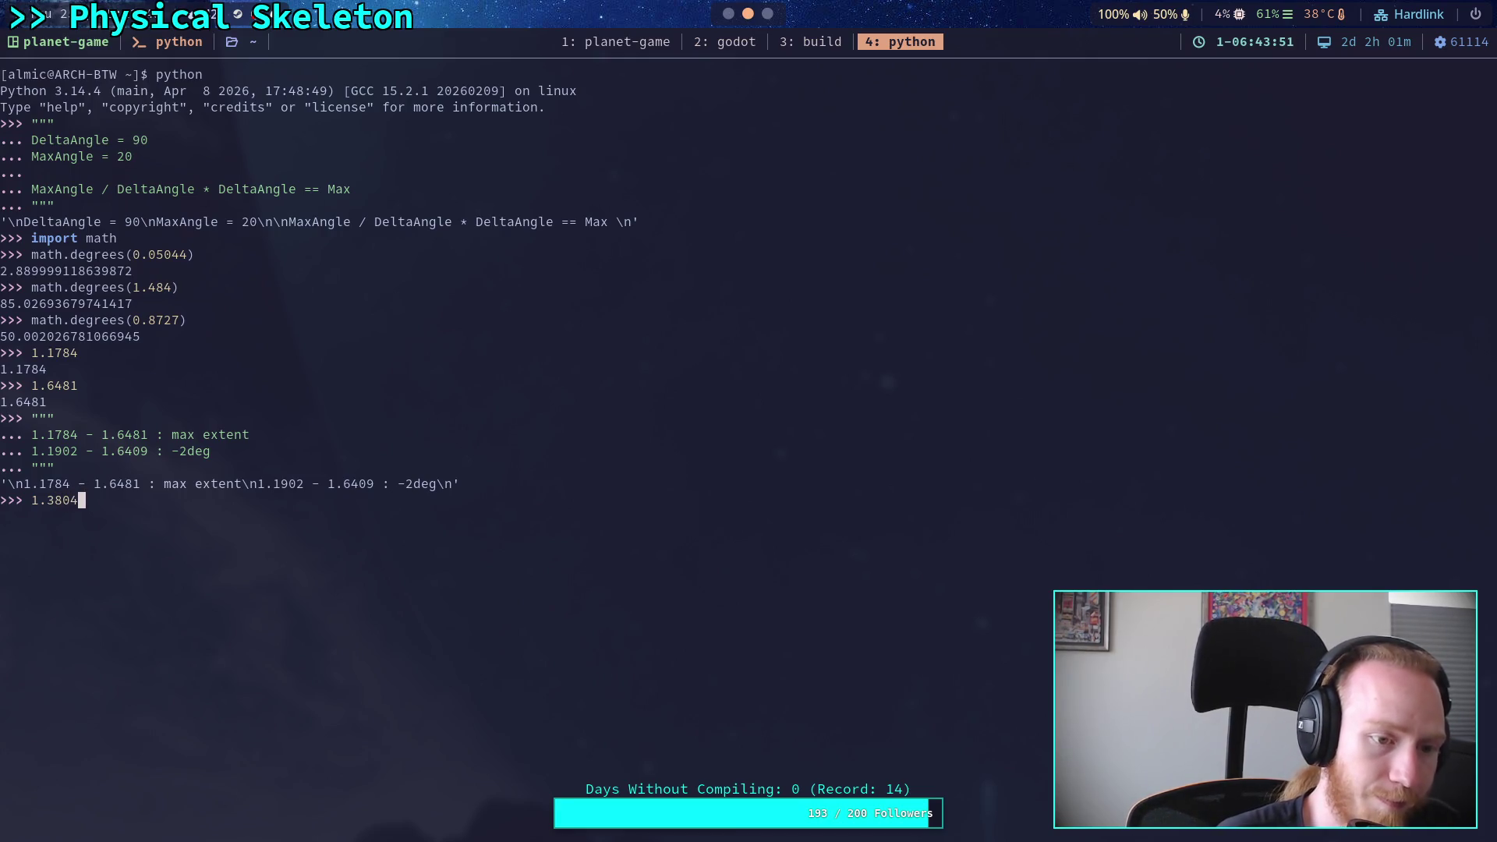
type("-1.")
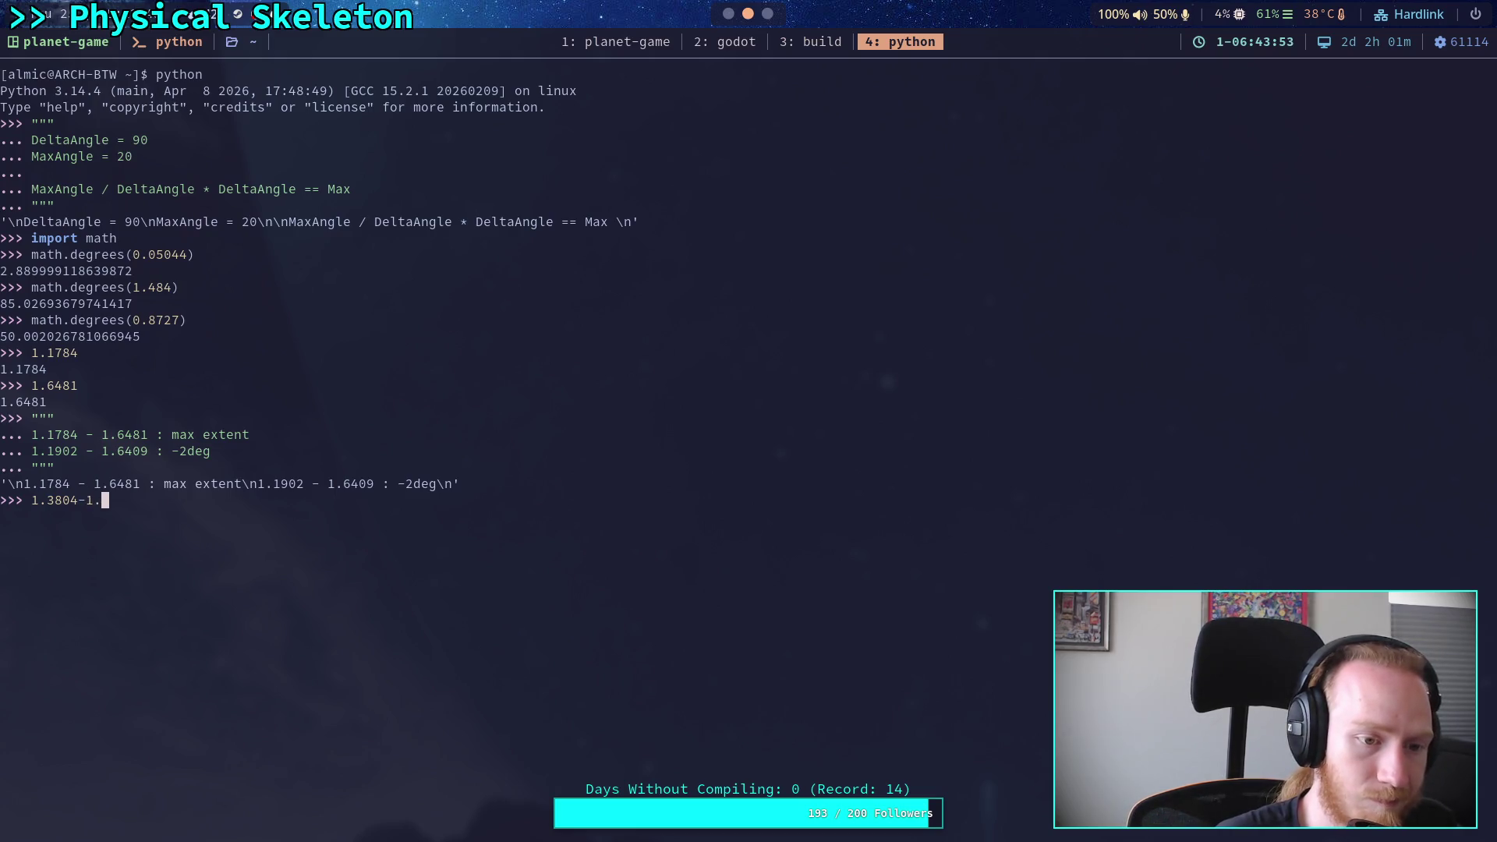
type("1920")
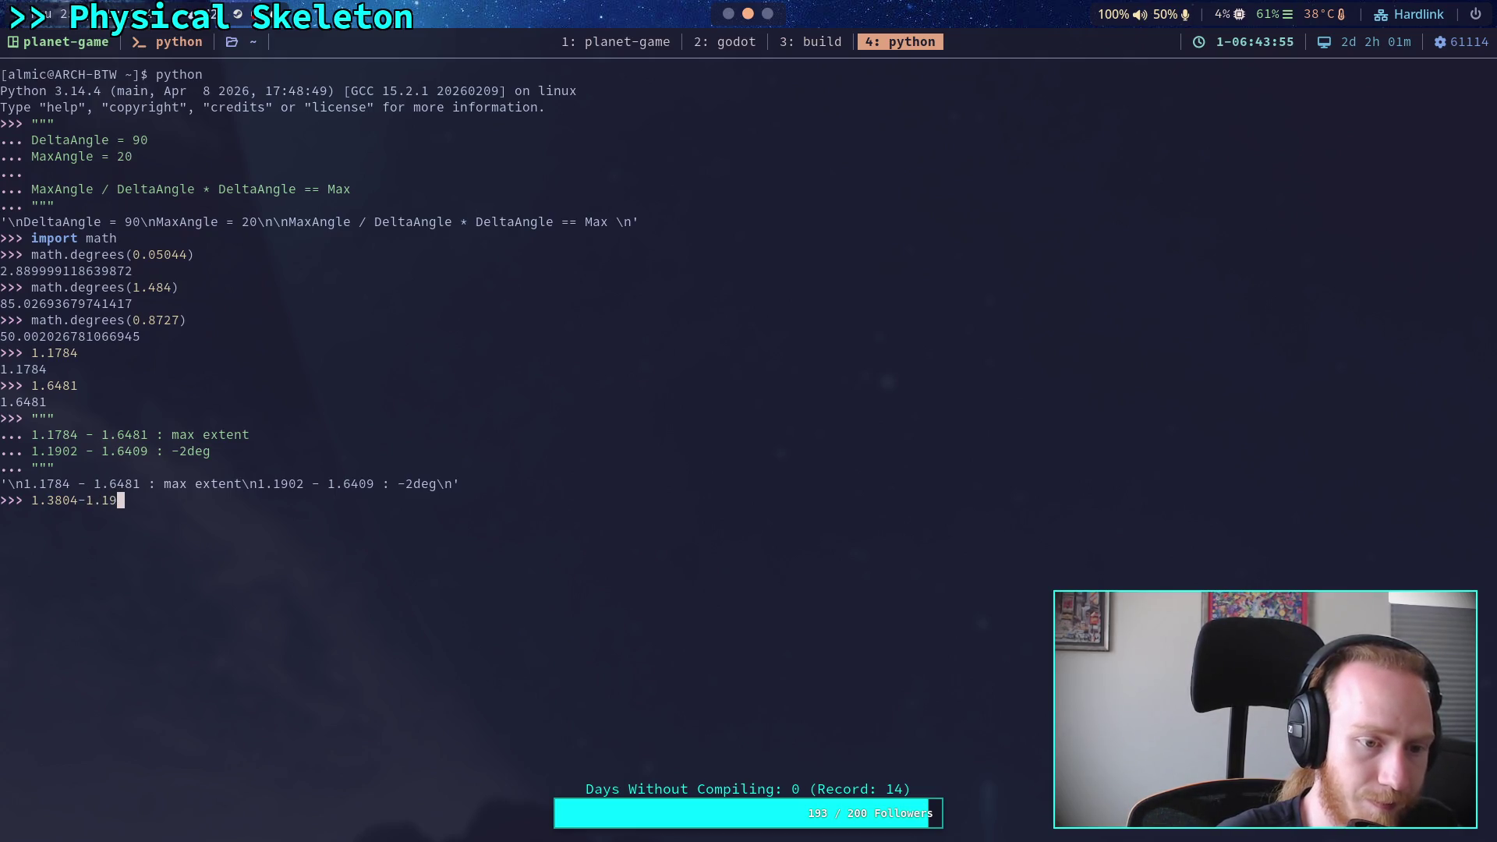
key("BackSpace")
key("BackSpace")
type("02")
key("Return")
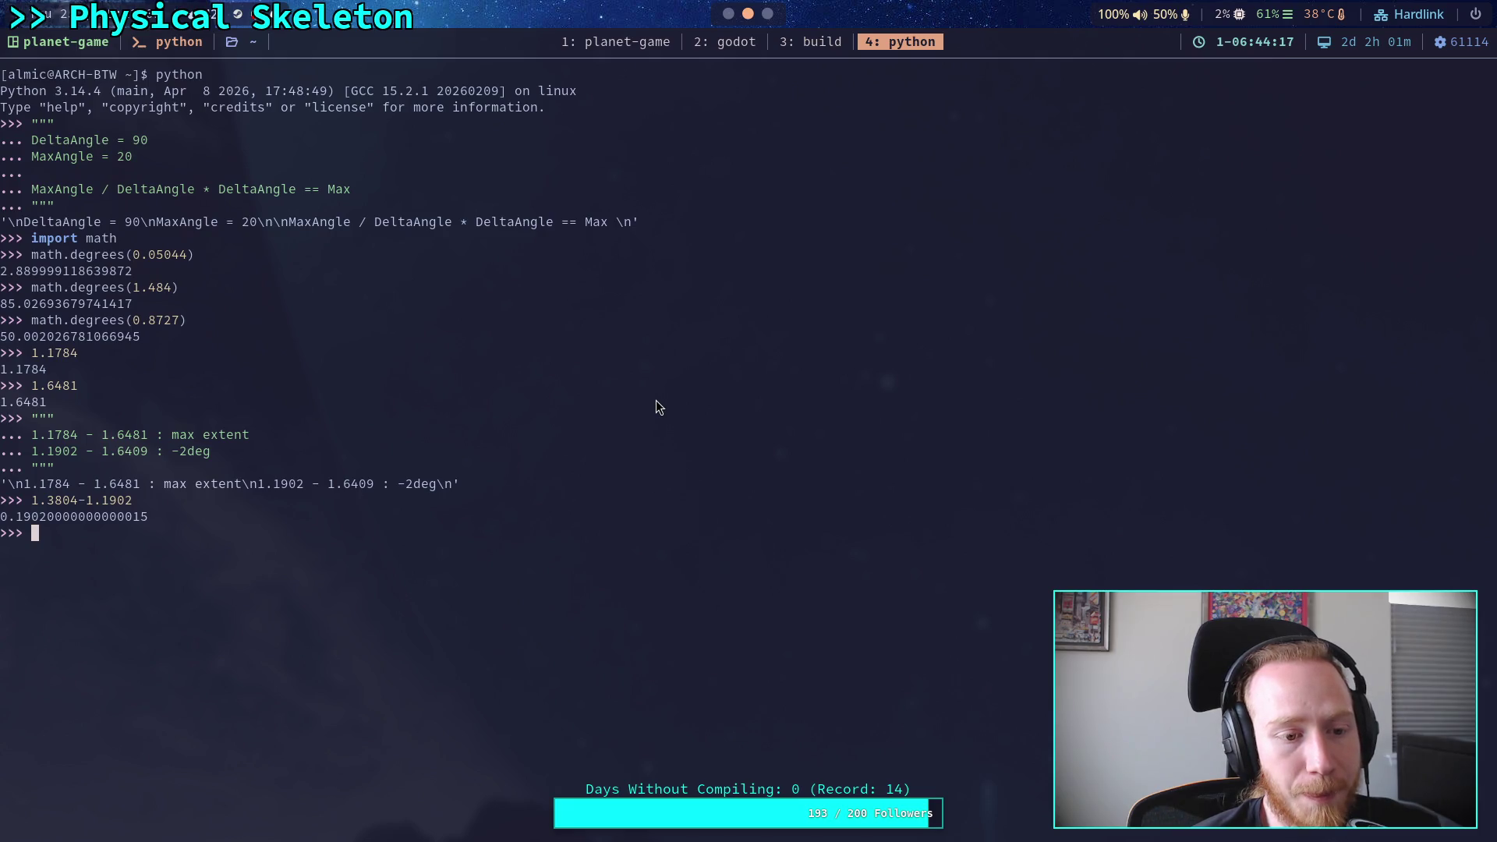
Edit the previous line to calculate 1.3804 − 1.1784 (≈0.2020)
key("Up")
key("BackSpace")
key("BackSpace")
key("BackSpace")
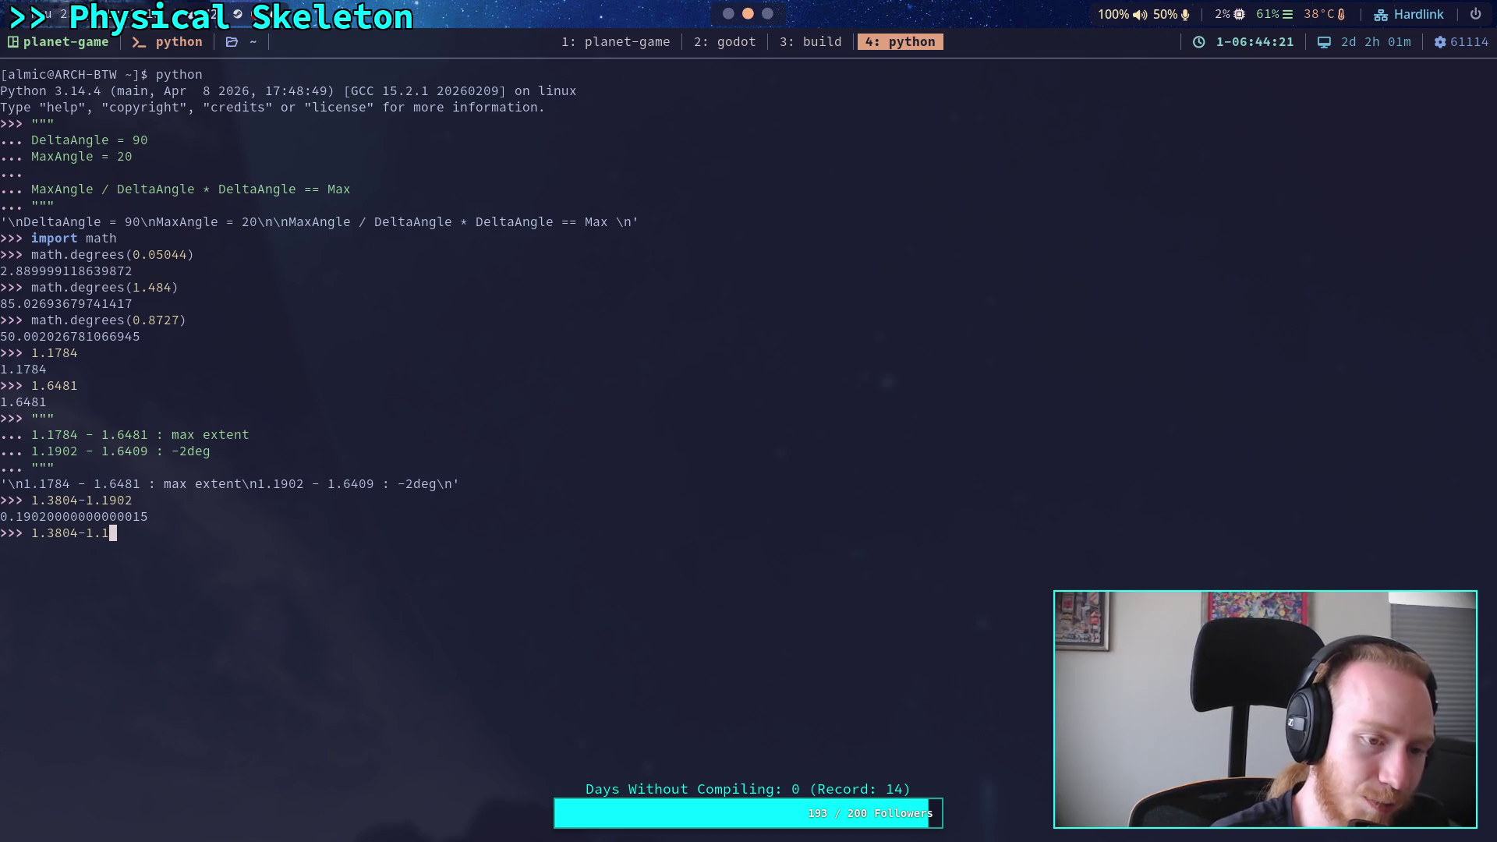
type("8")
key("BackSpace")
type("784")
key("Return")
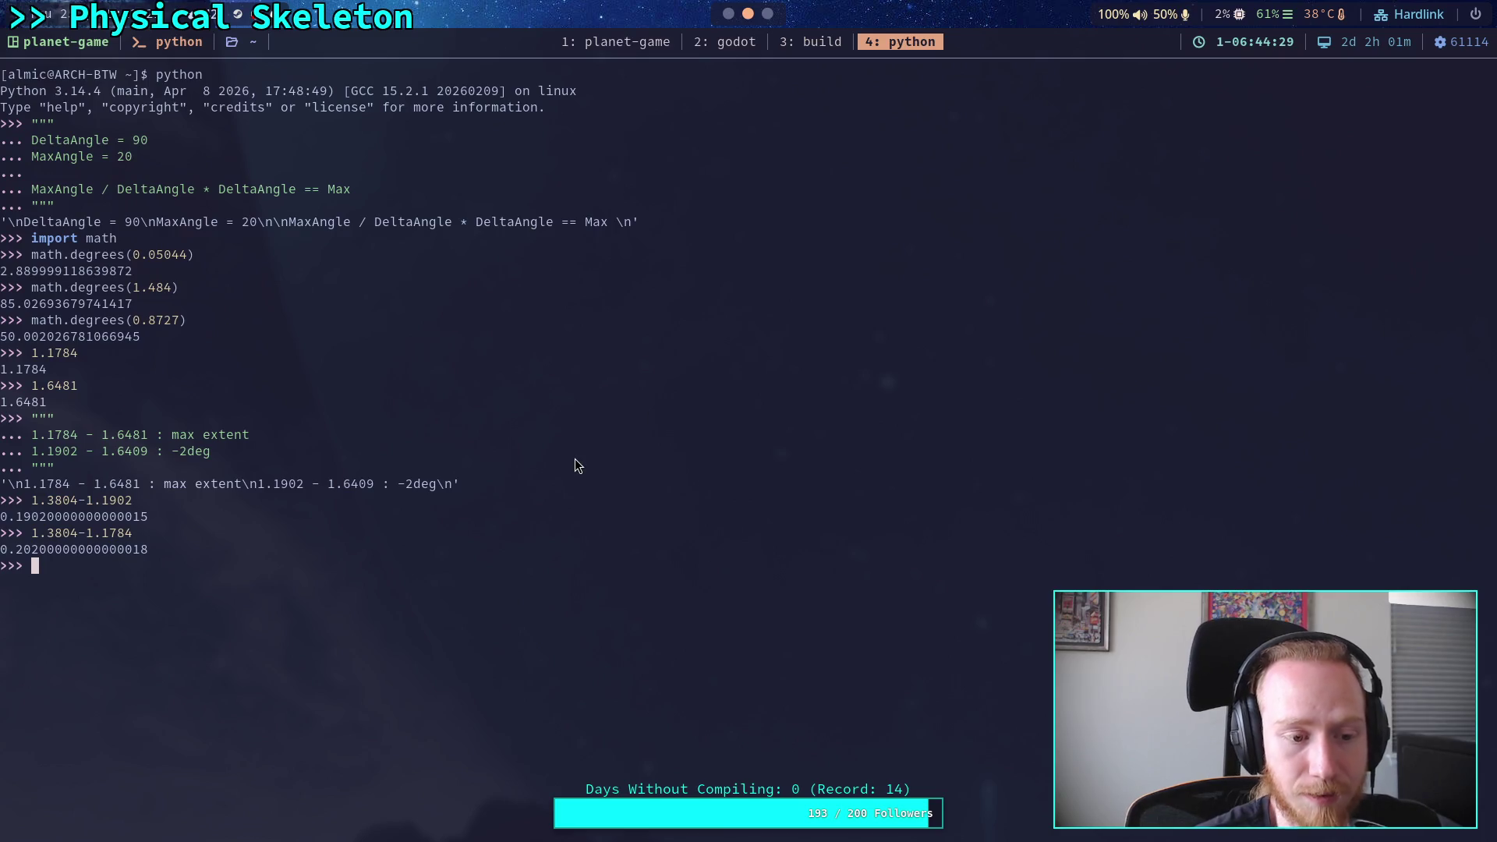
key("super+3")
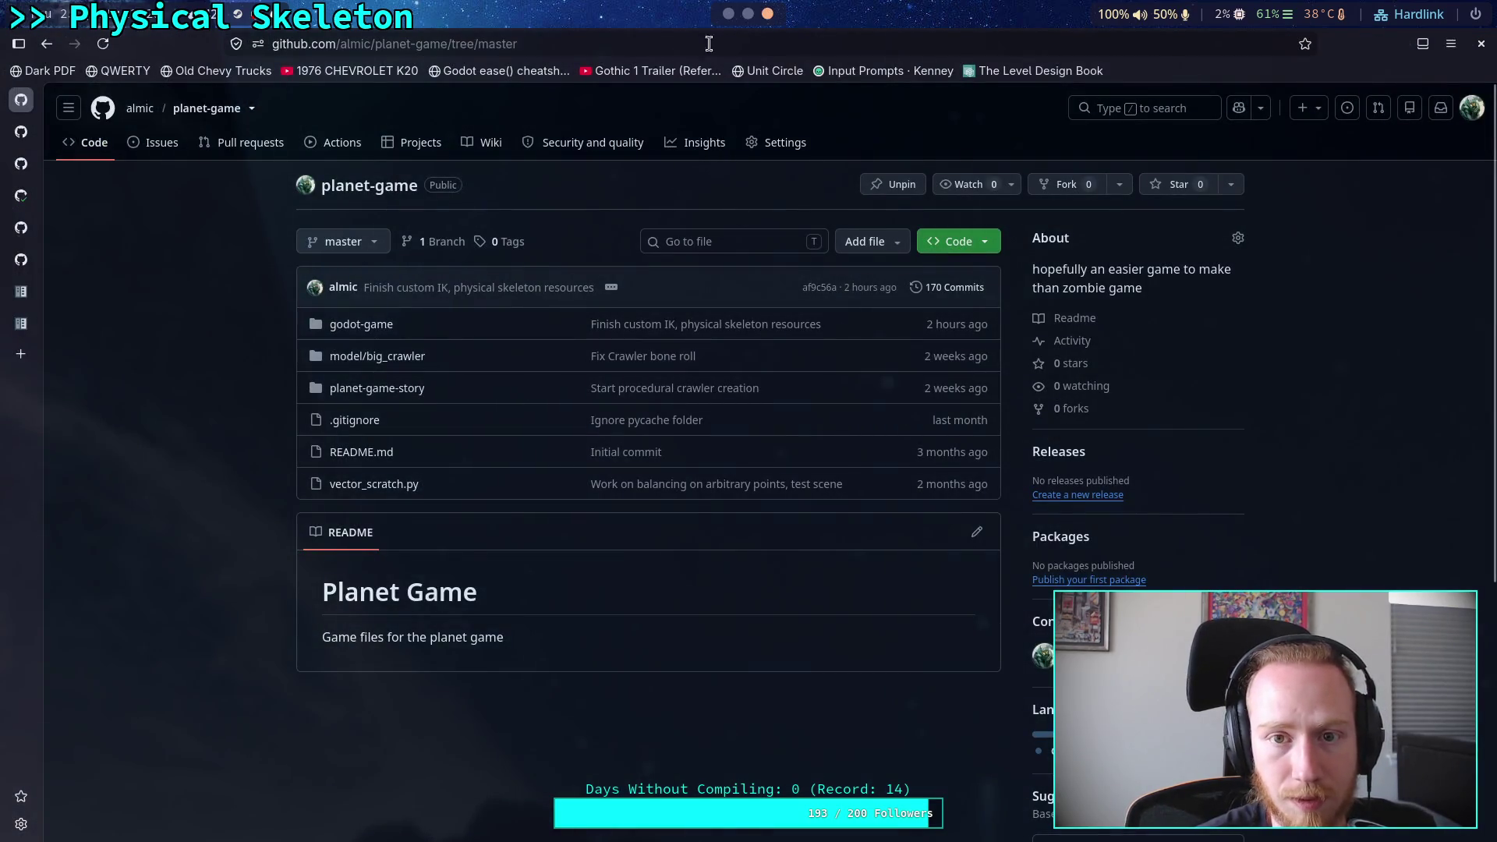
Change TarsusBeamJoint's Contract Limit from 0.1 to 0.19
left_click(728, 13)
left_click(1390, 409)
type("0.19")
key("Return")
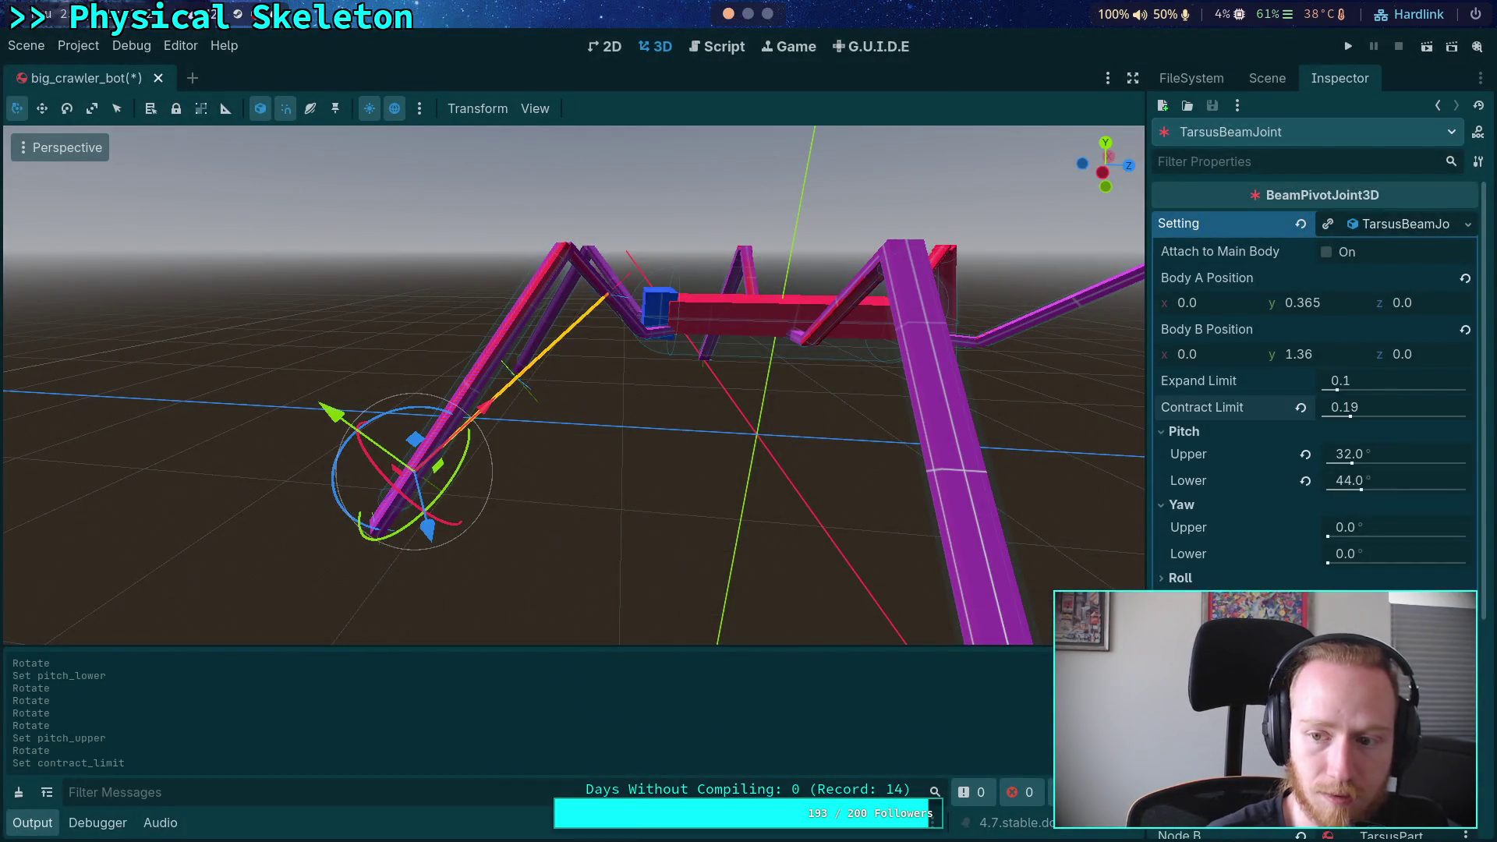
left_click(1469, 224)
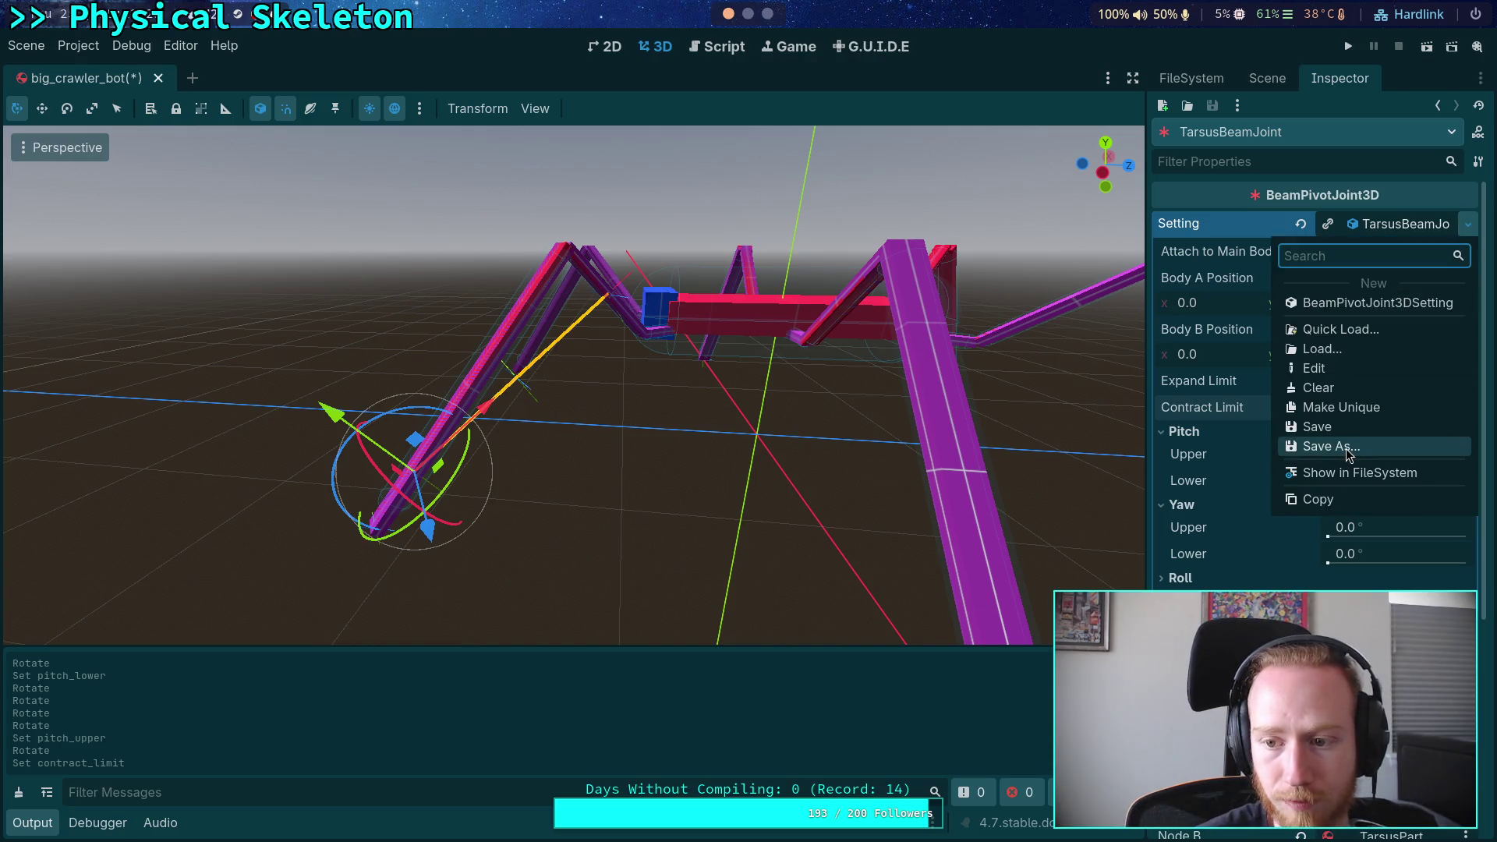
left_click(1247, 415)
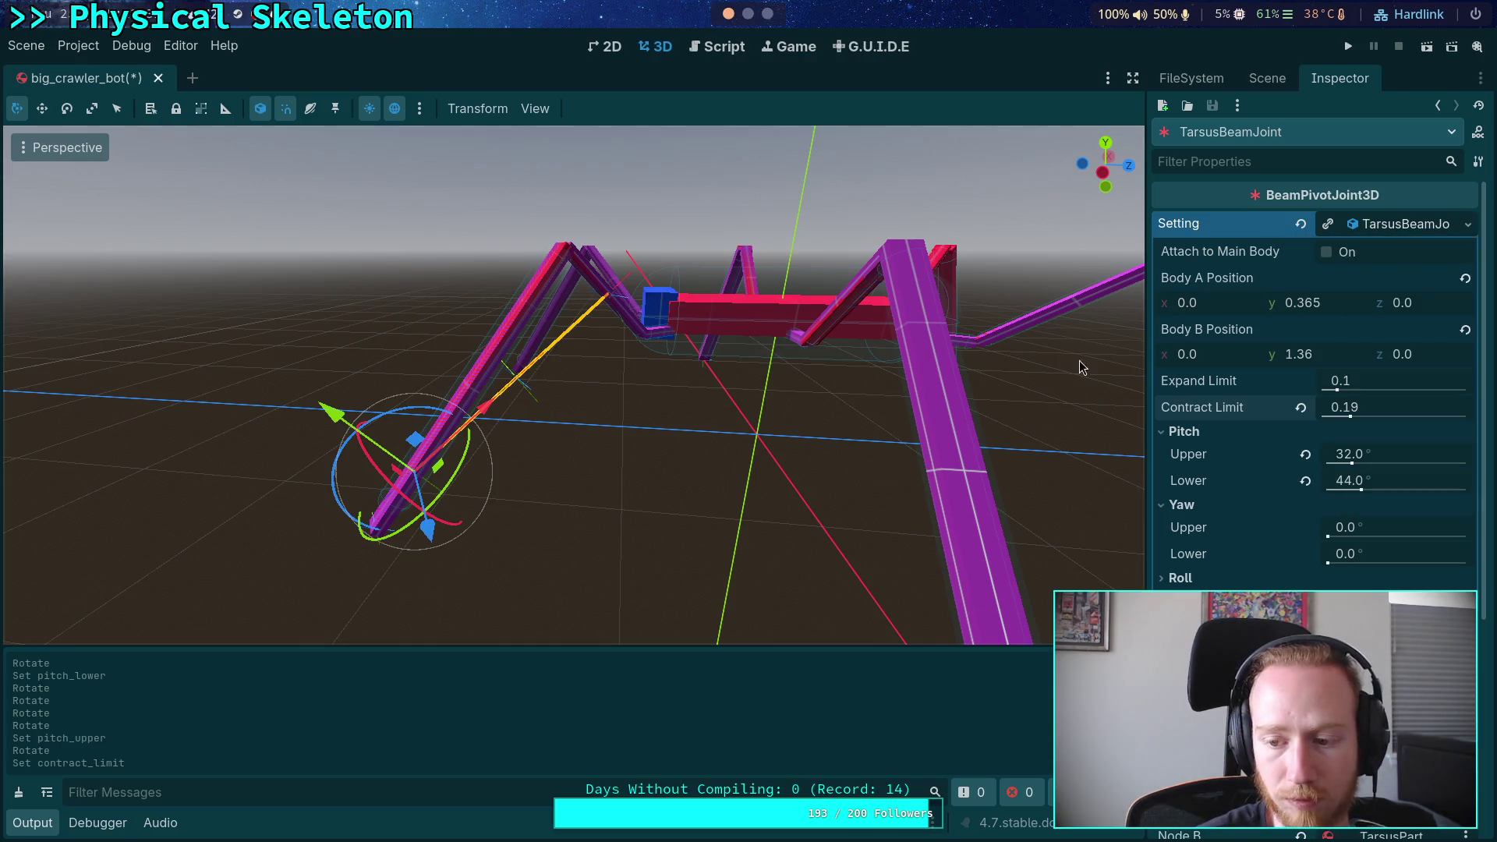
key("super+4")
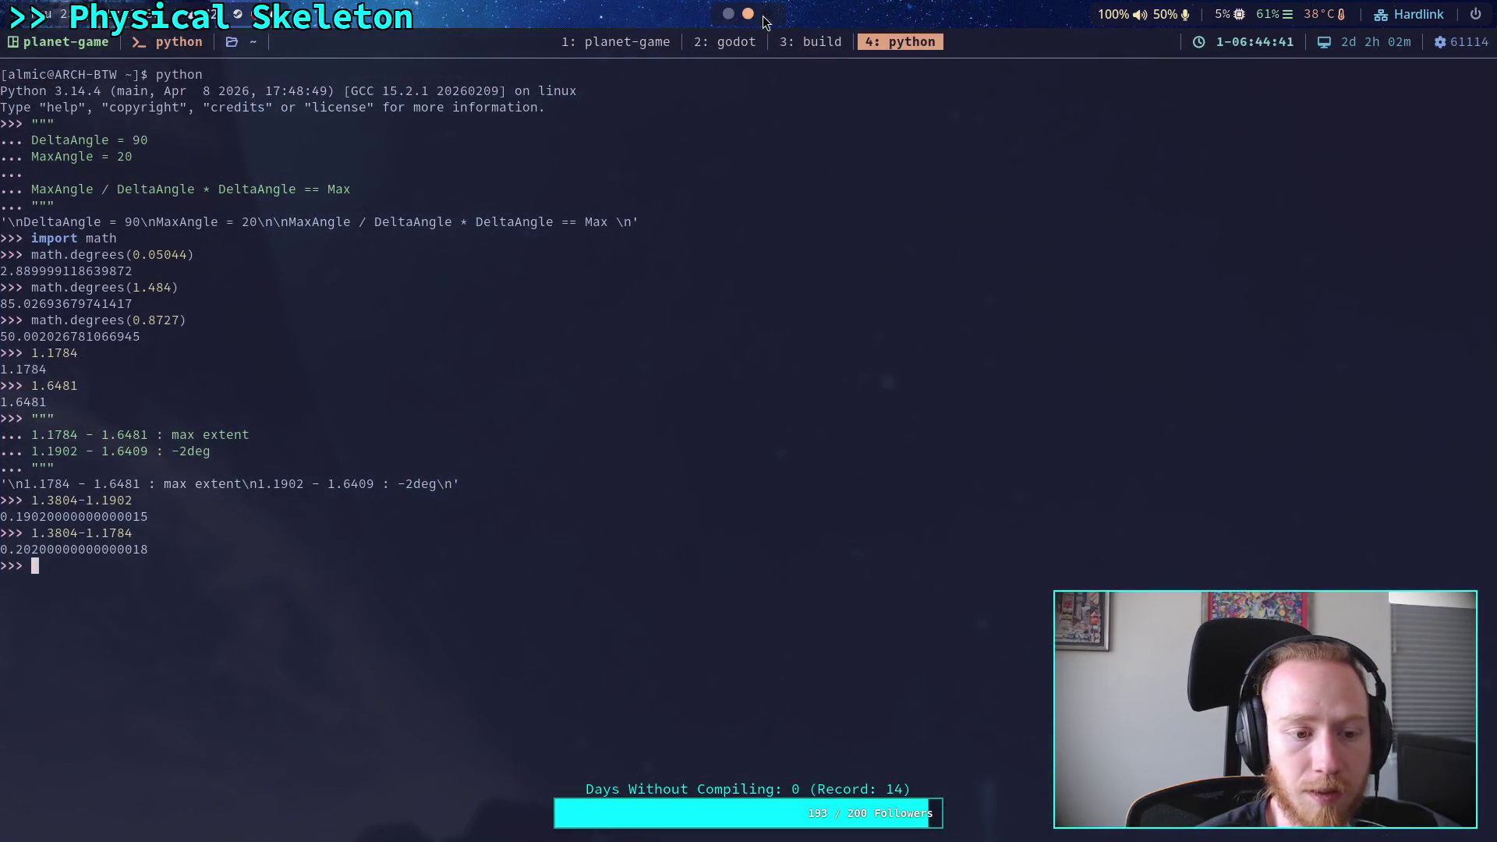
Compute 1.6481 − 1.3804 (≈0.2677), after first trying the reversed subtraction
key("Up")
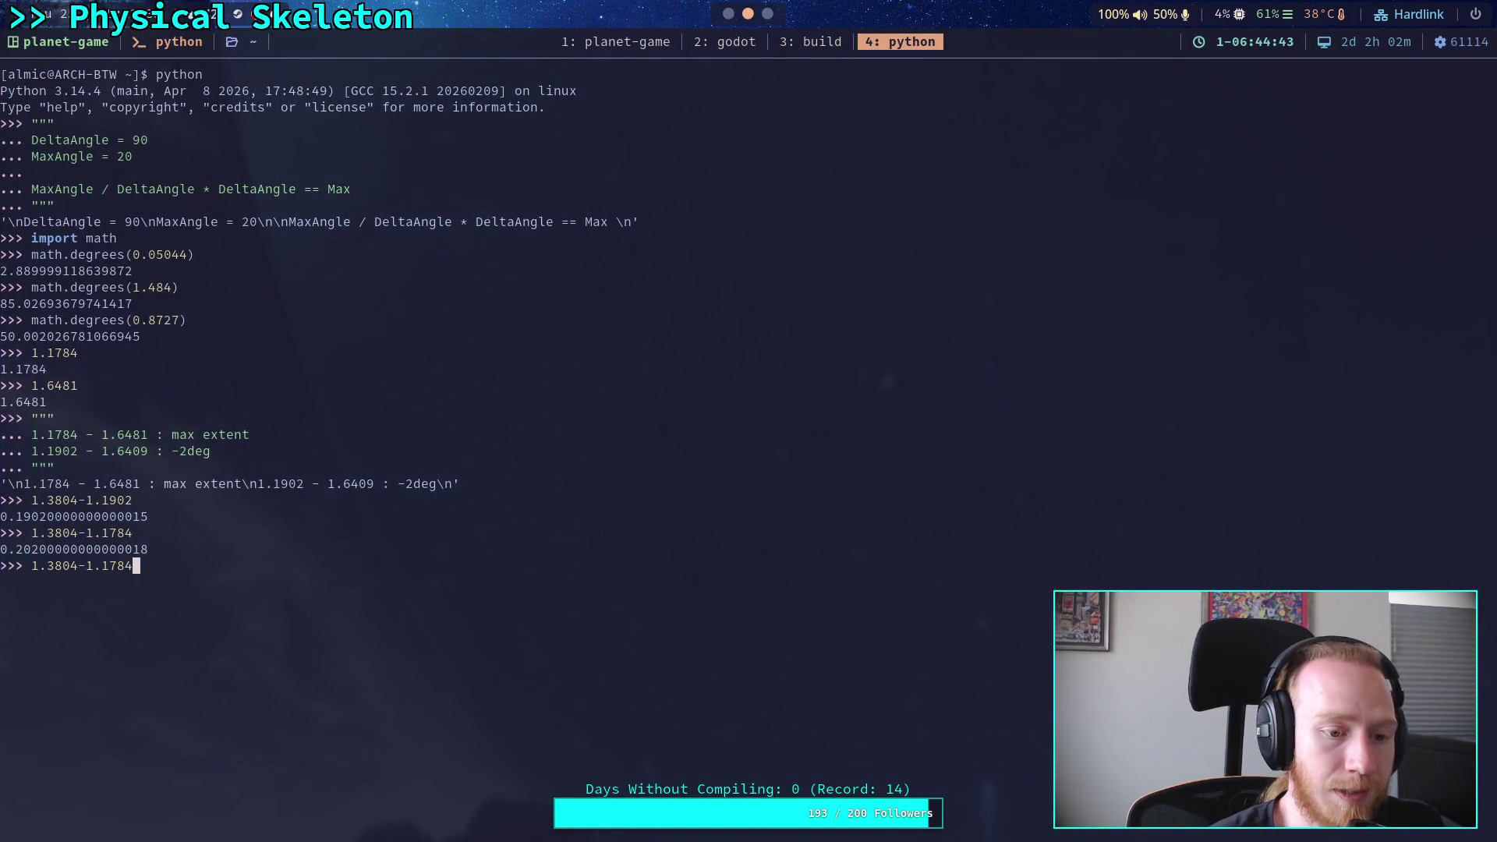
key("Left")
key("Left")
key("Left")
key("Right")
key("Right")
key("Right")
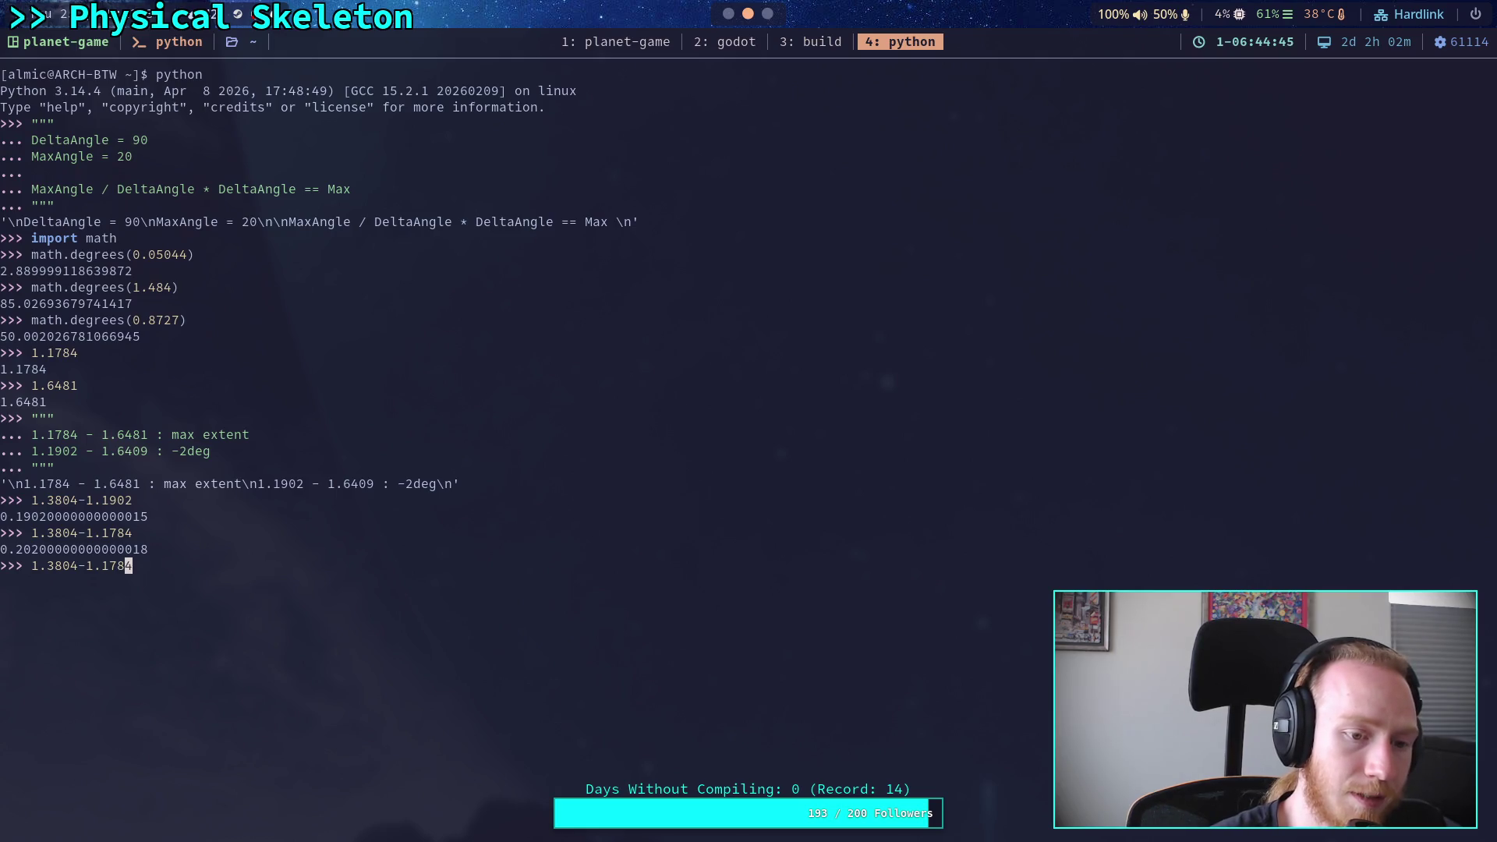
key("BackSpace")
key("BackSpace")
key("BackSpace")
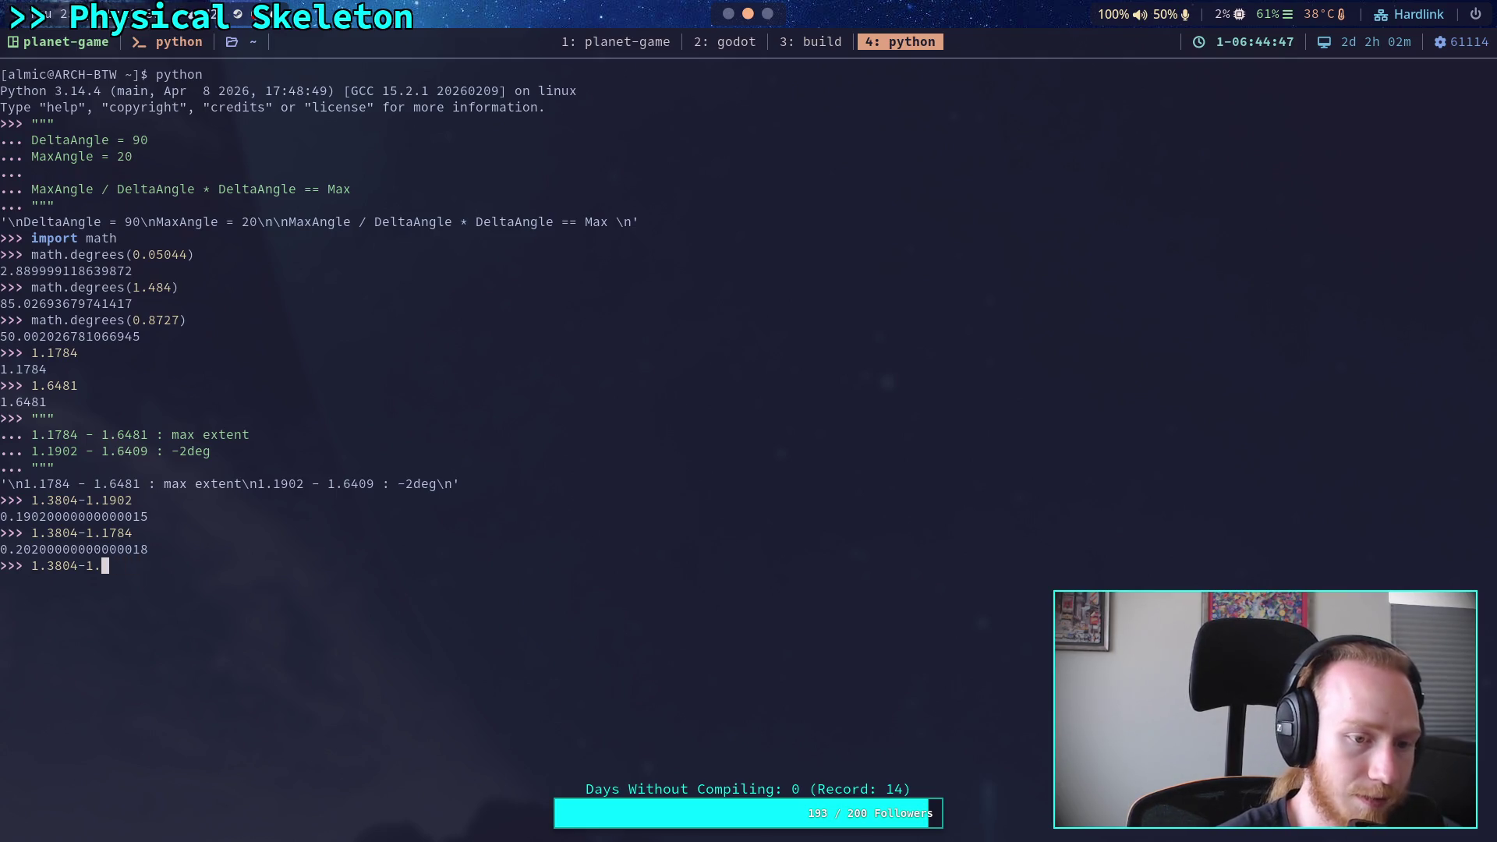
type("7648")
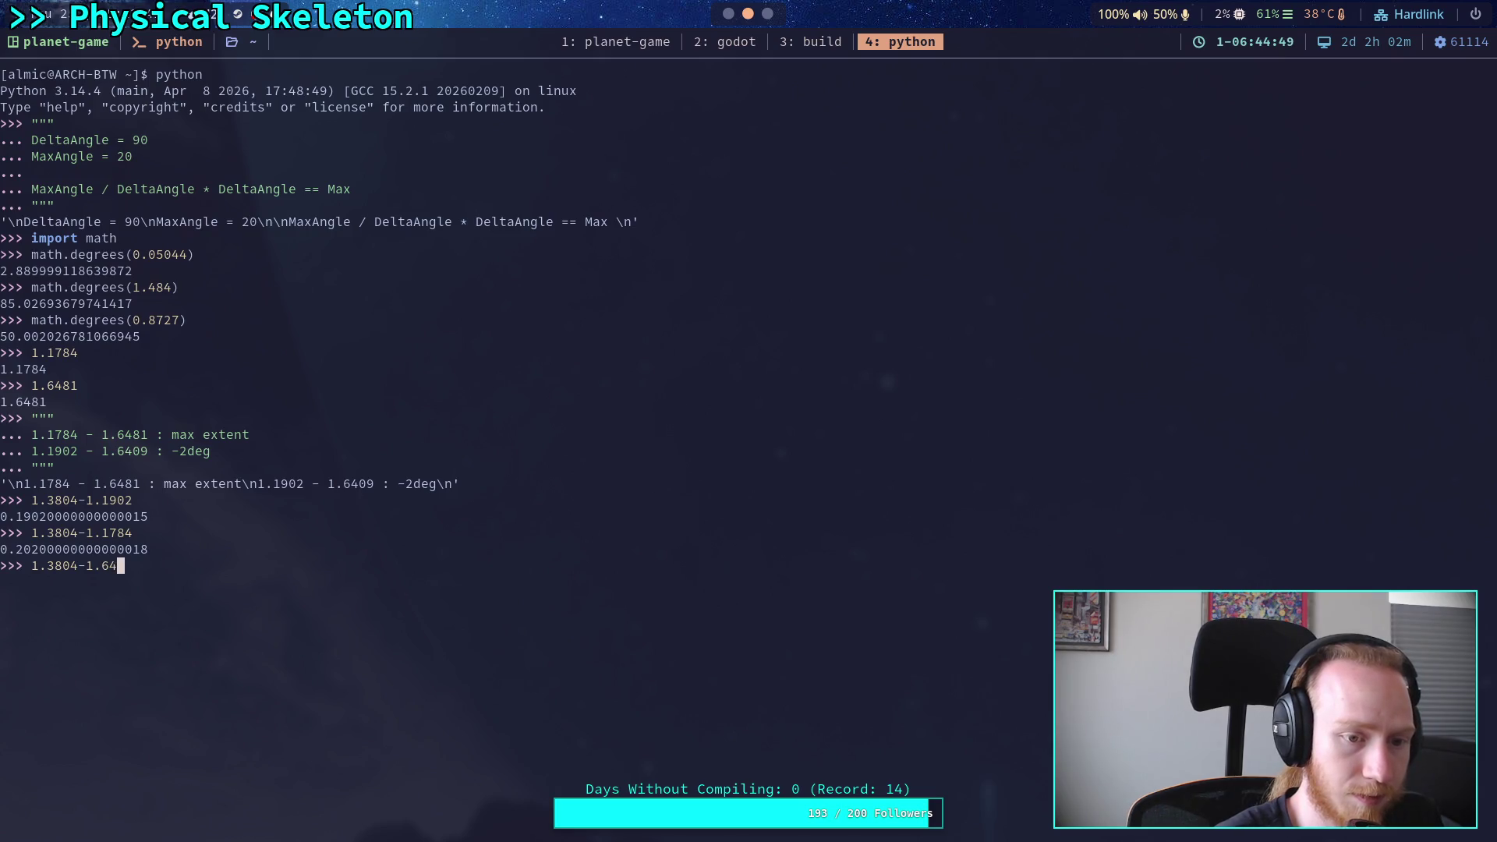
type("1")
key("Return")
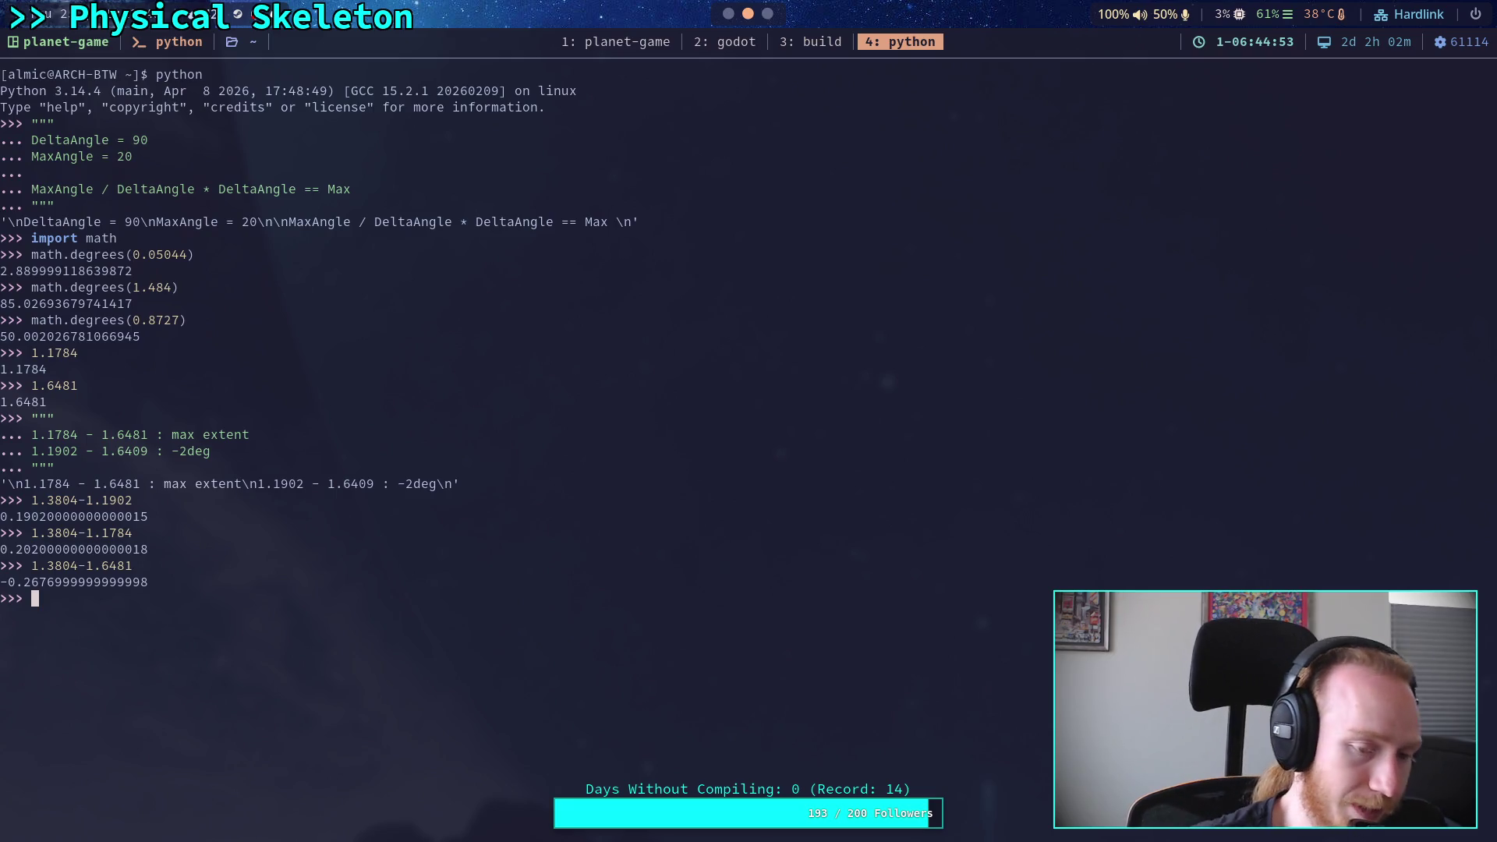
key("Up")
key("Left")
key("Left")
key("Left")
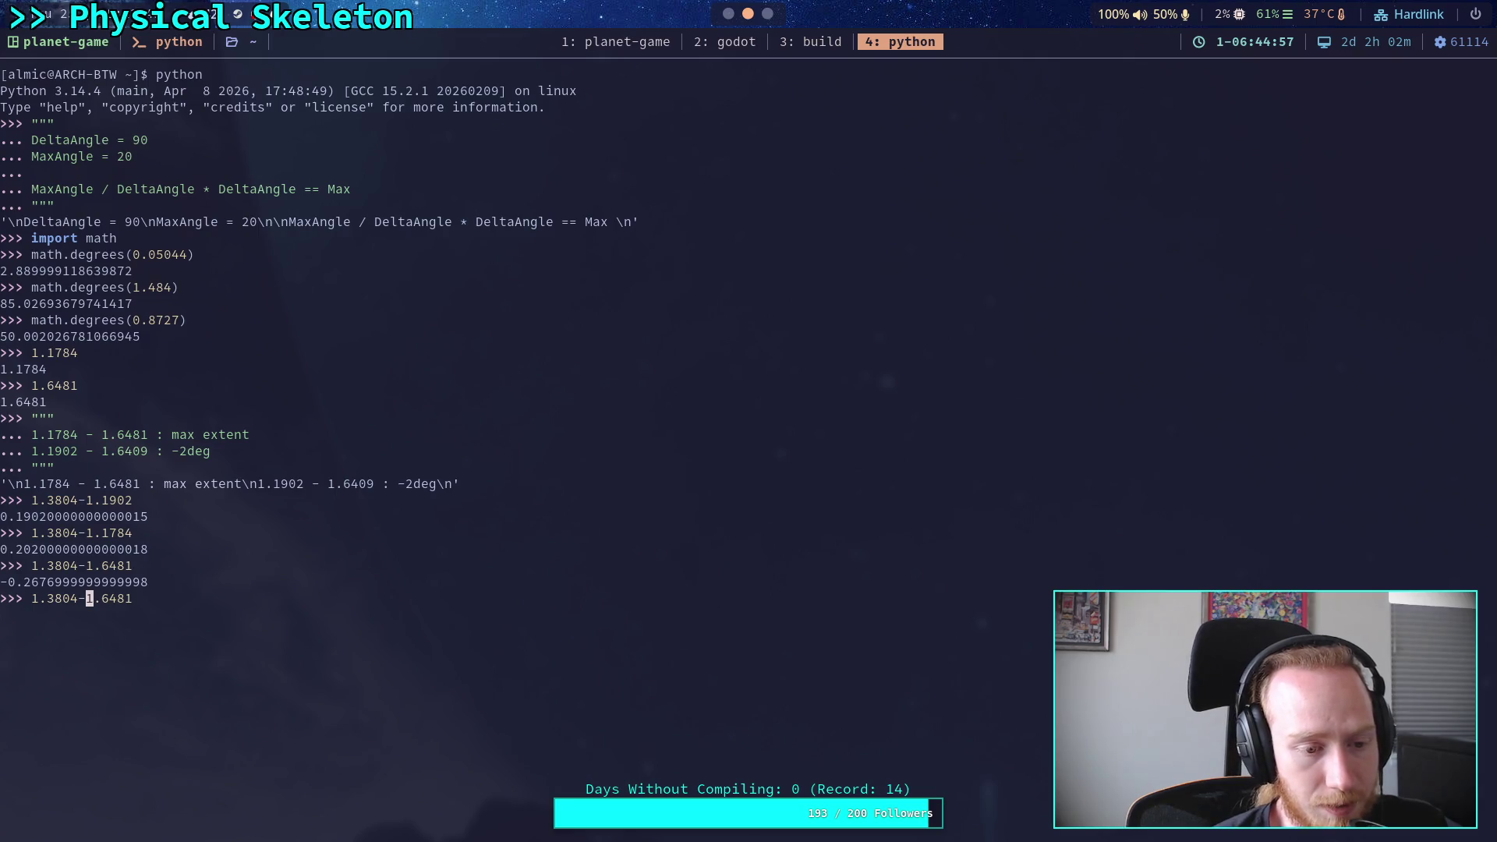
key("BackSpace")
key("BackSpace")
key("BackSpace")
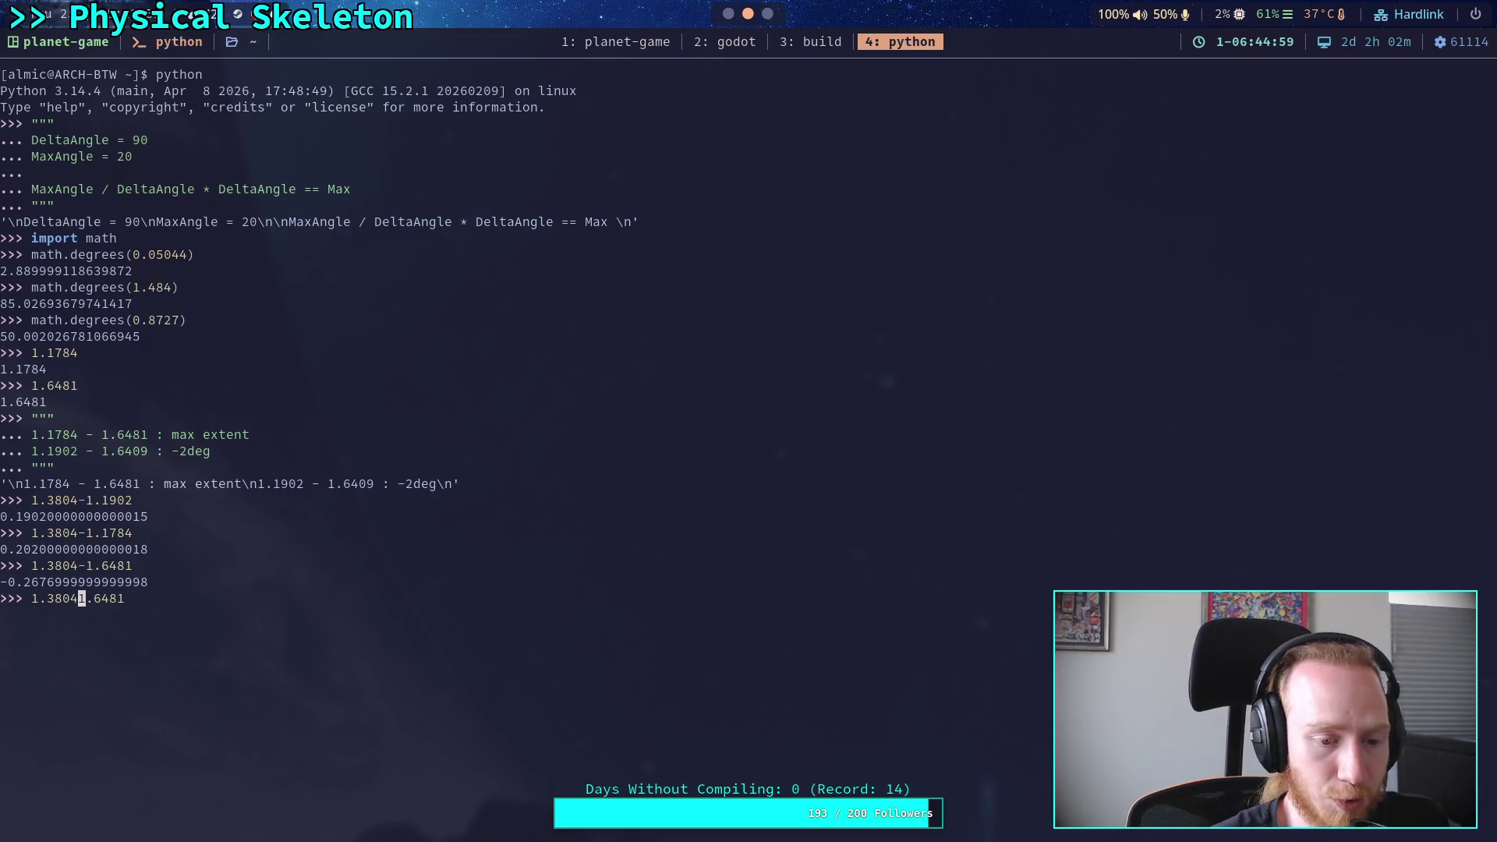
key("Right")
key("Right")
key("Right")
type("-1")
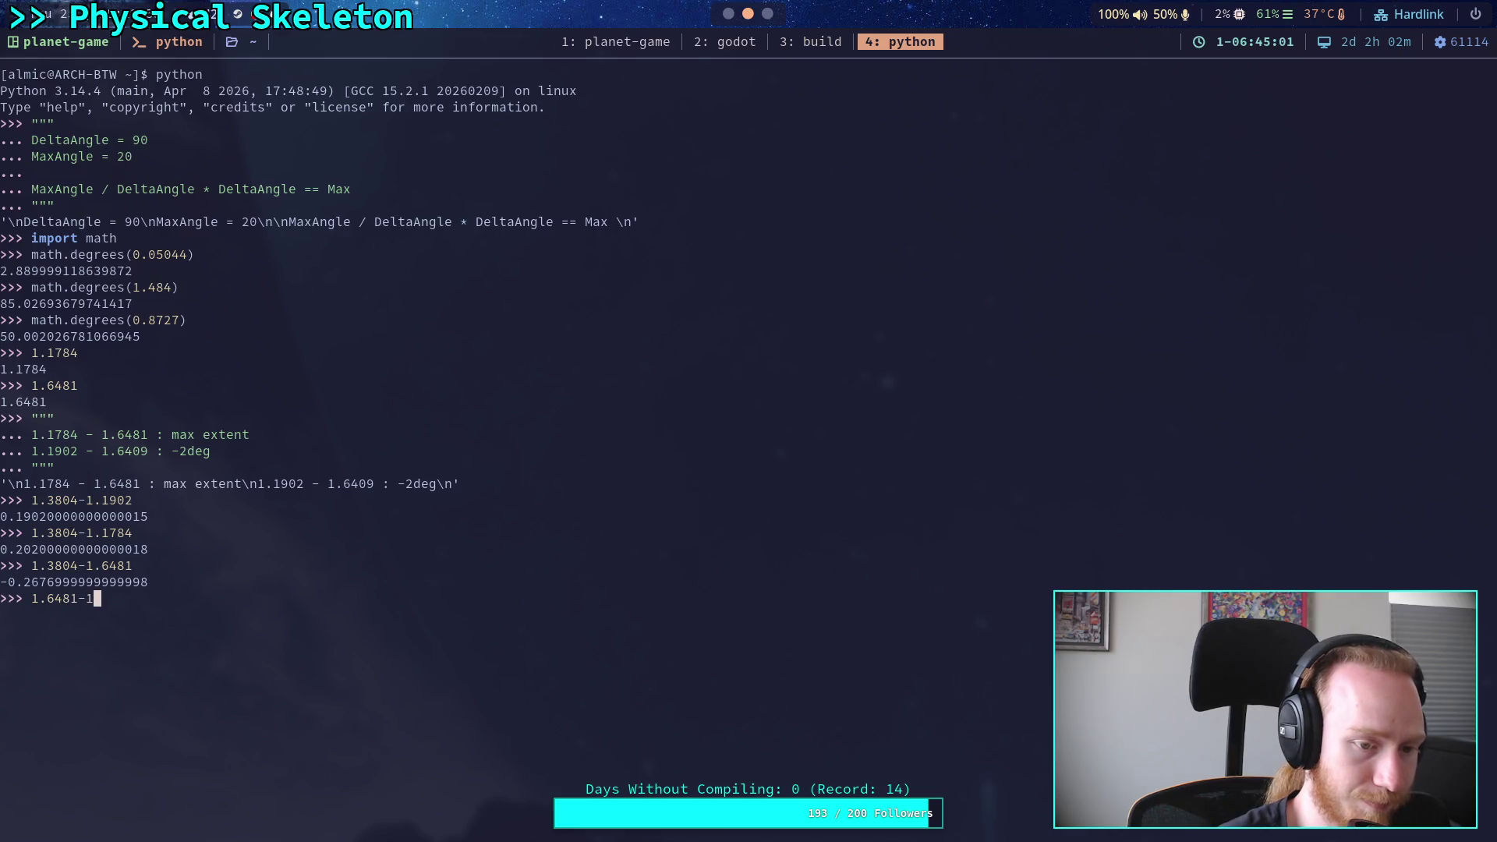
type(".3804")
key("Return")
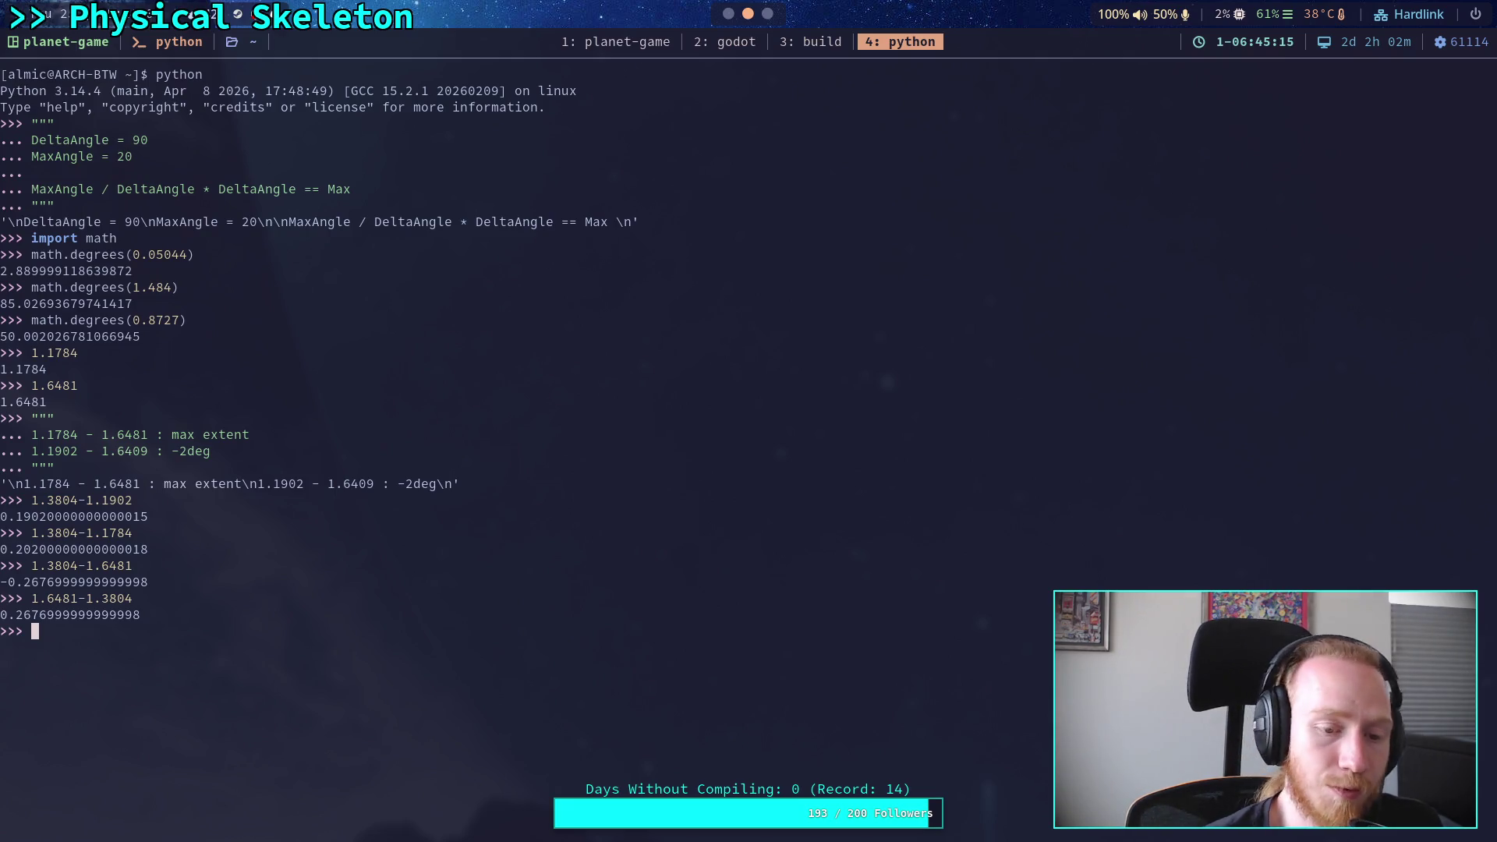
Begin entering 0.26 as TarsusBeamJoint's Expand Limit in Godot
left_click(767, 13)
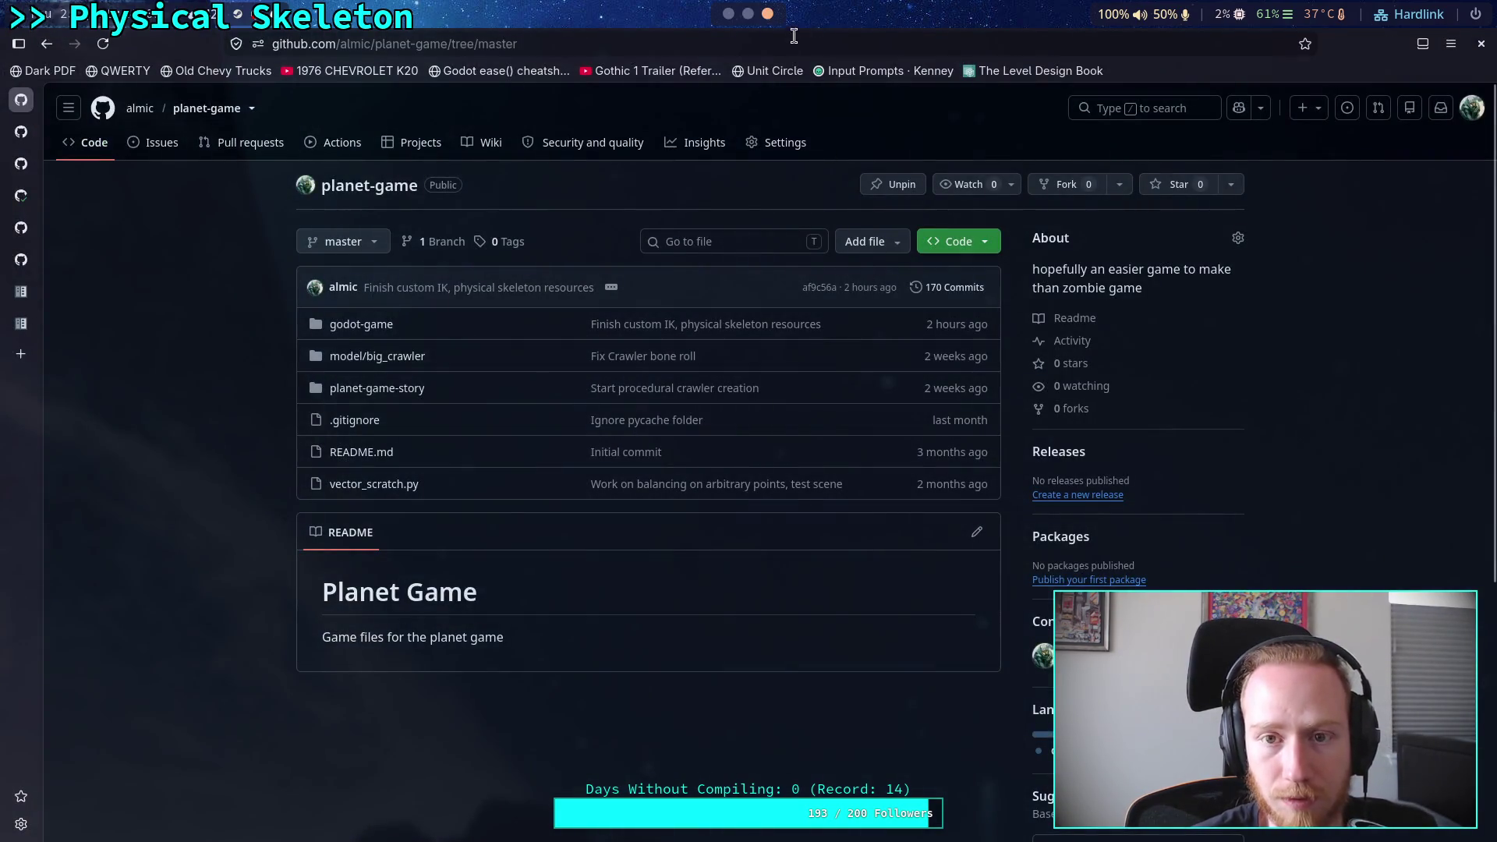
left_click(728, 13)
left_click(1392, 380)
type("0.2")
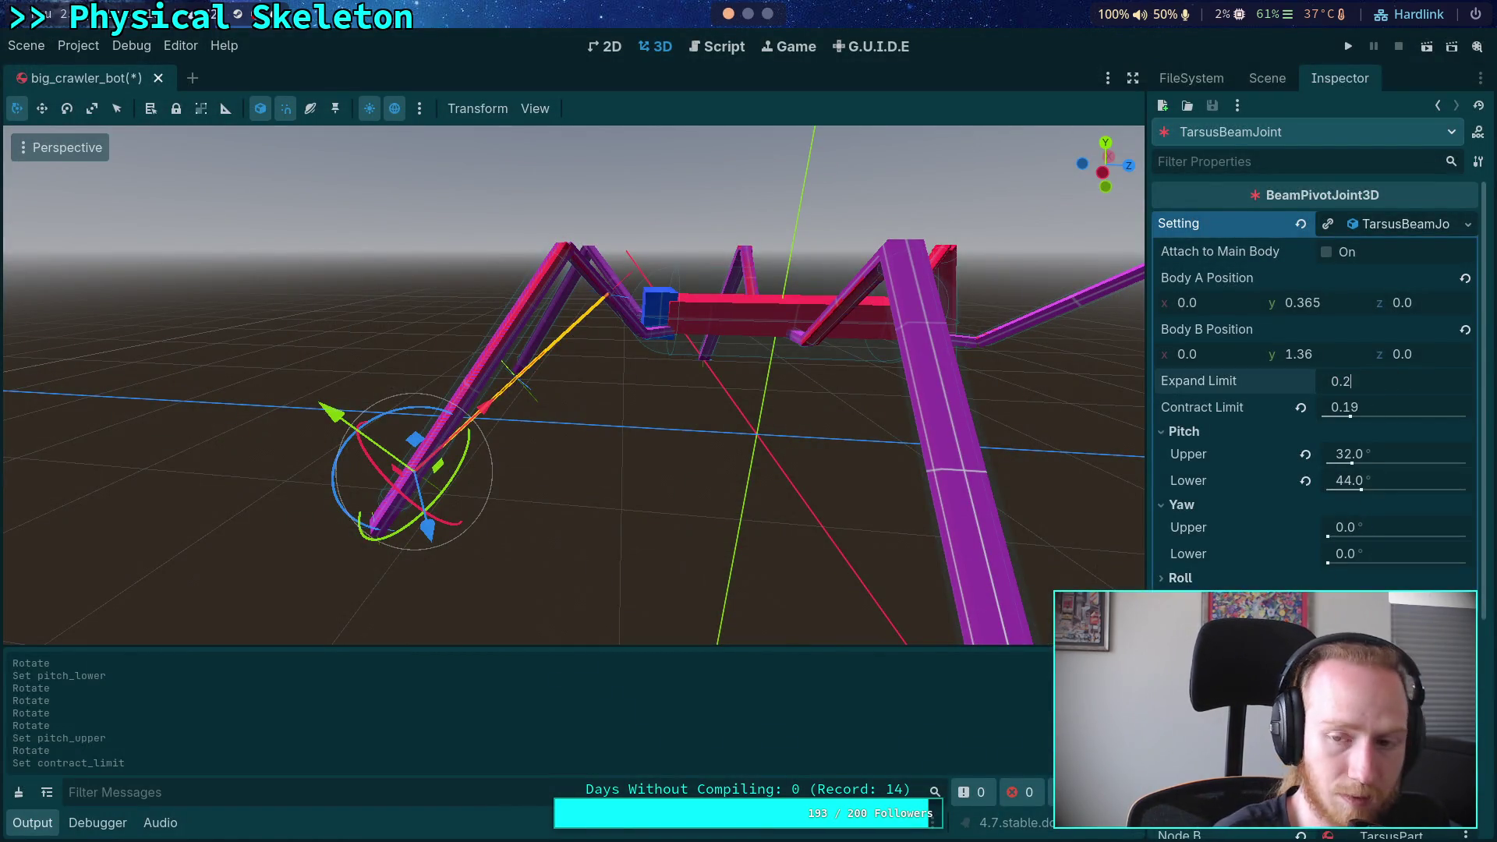
type("6")
Commit Expand Limit 0.26 and jump to the BeamPivotJoint3DSetting script definition
key("Return")
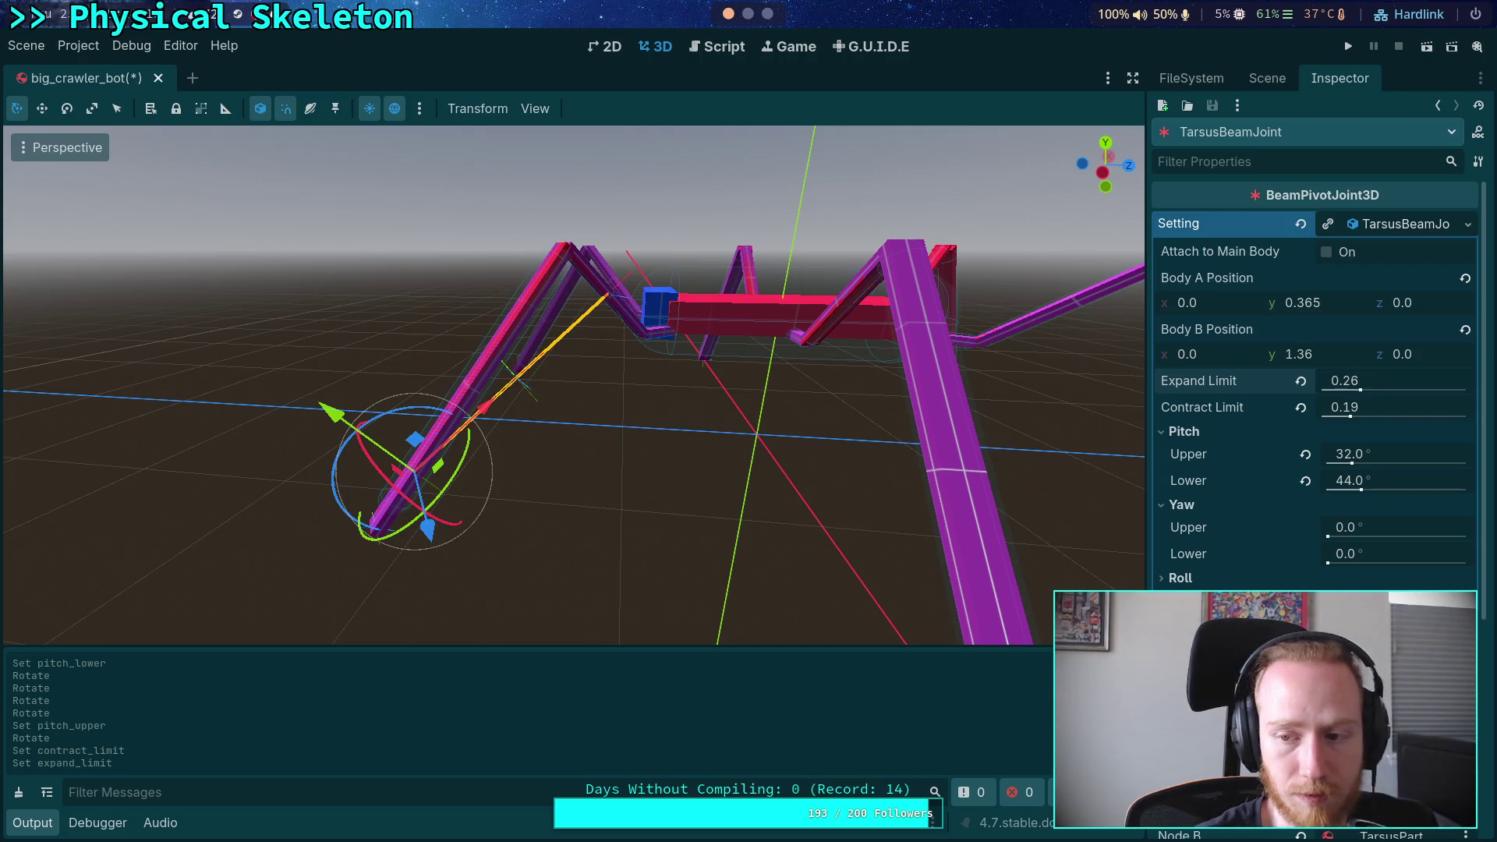
left_click(717, 57)
scroll(516, 370, "up", 10)
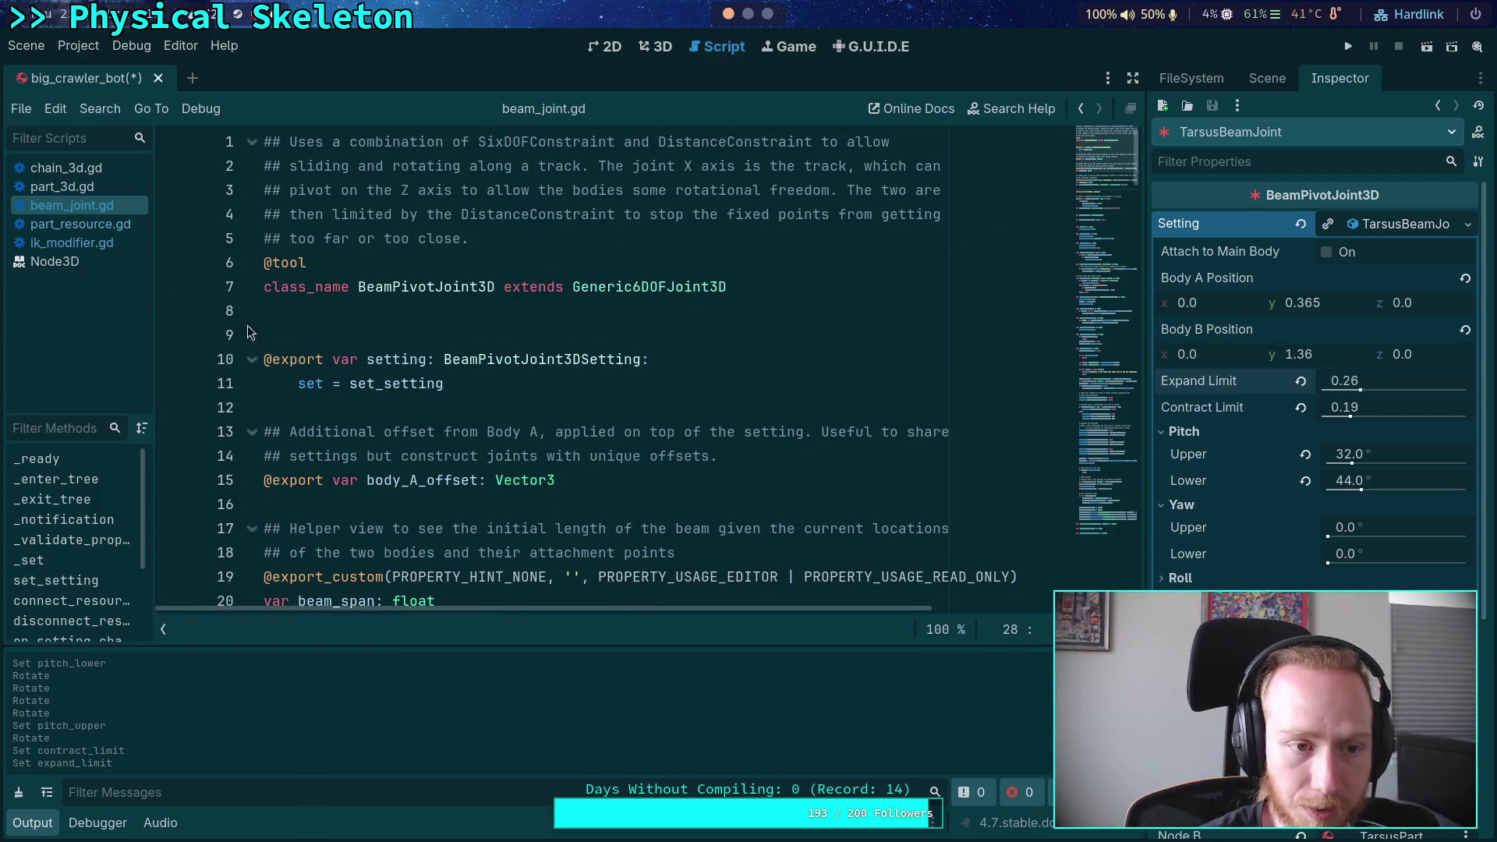
scroll(471, 417, "down", 4)
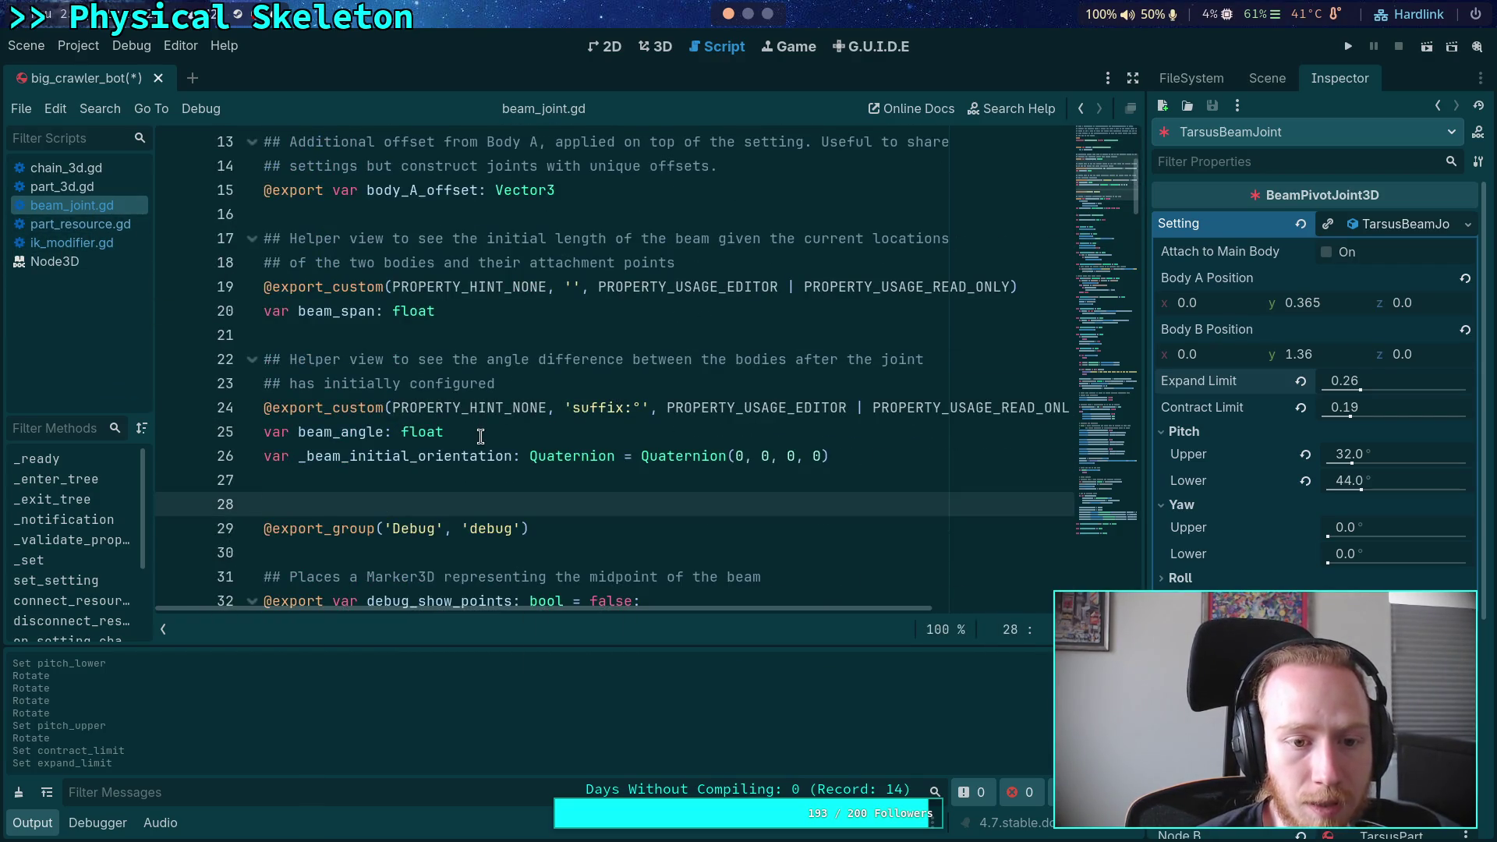
scroll(480, 435, "down", 2)
scroll(481, 436, "up", 5)
left_click(546, 285)
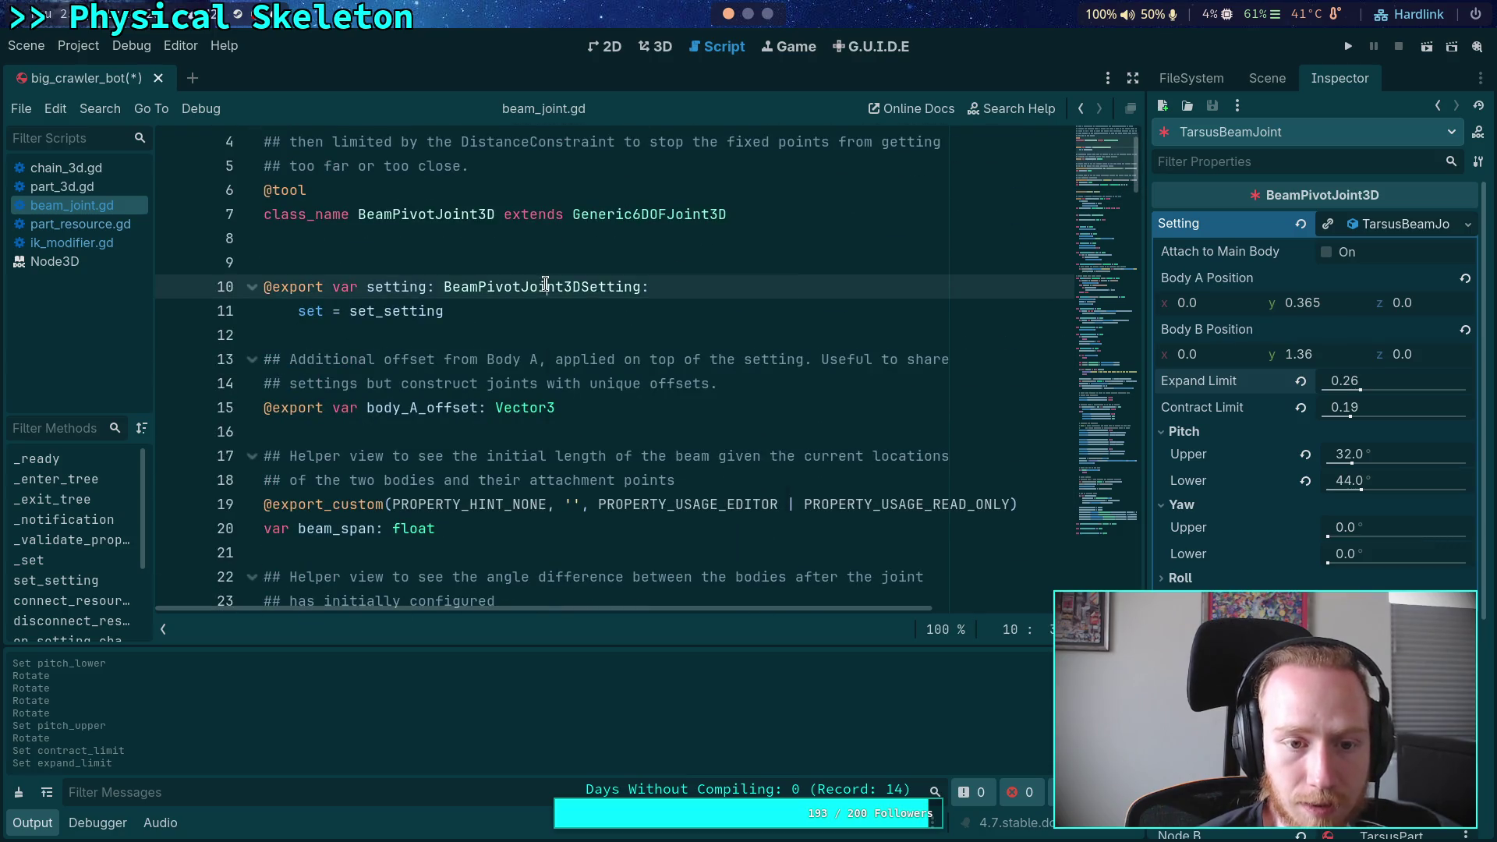
right_click(545, 286)
left_click(600, 546)
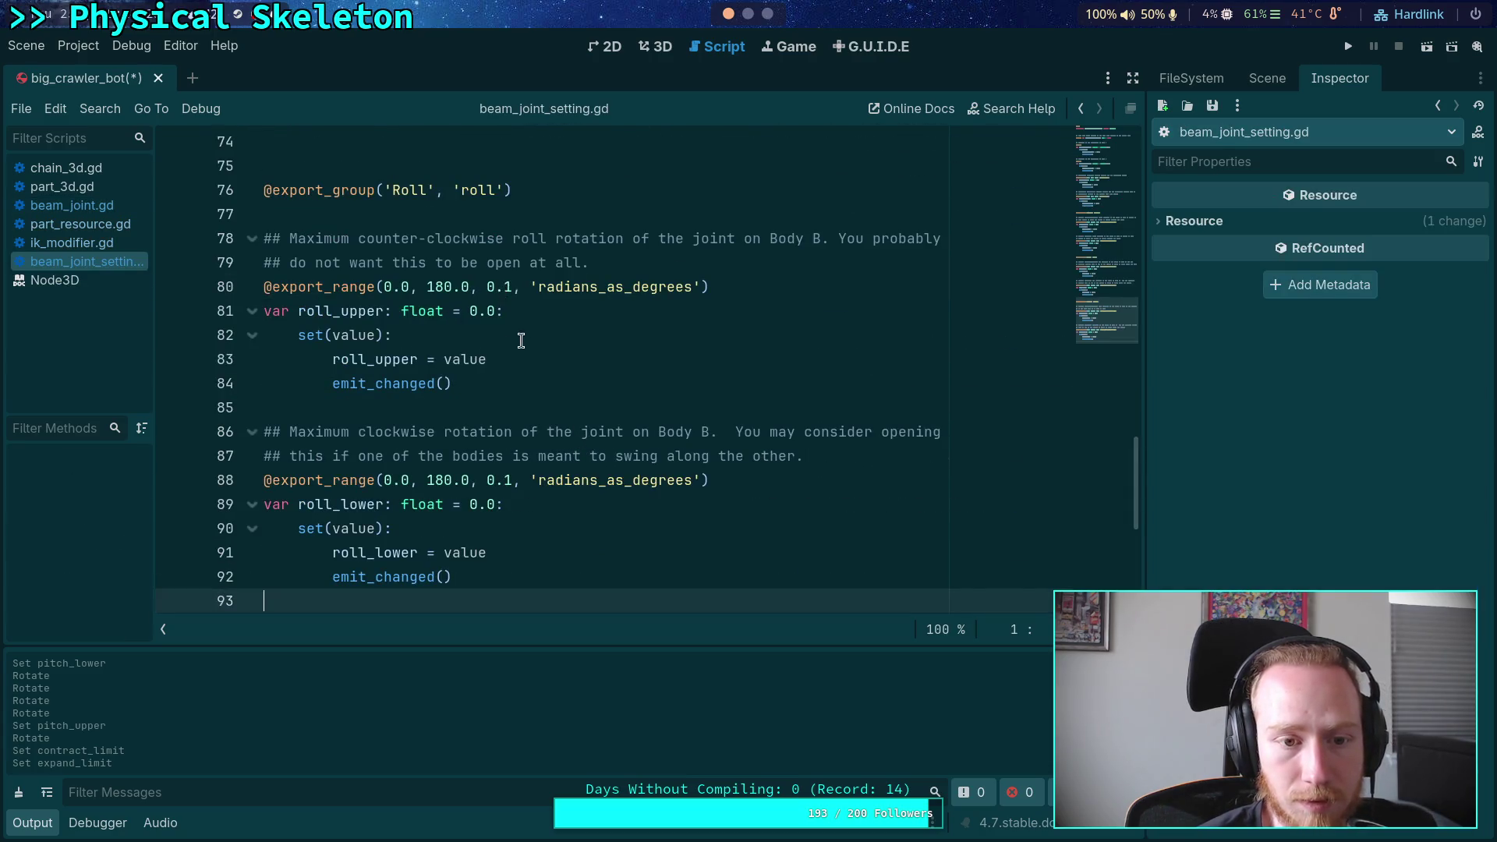
Change the contract_limit and expand_limit export_range steps to 0.001 and save
scroll(530, 351, "up", 4)
scroll(500, 339, "up", 13)
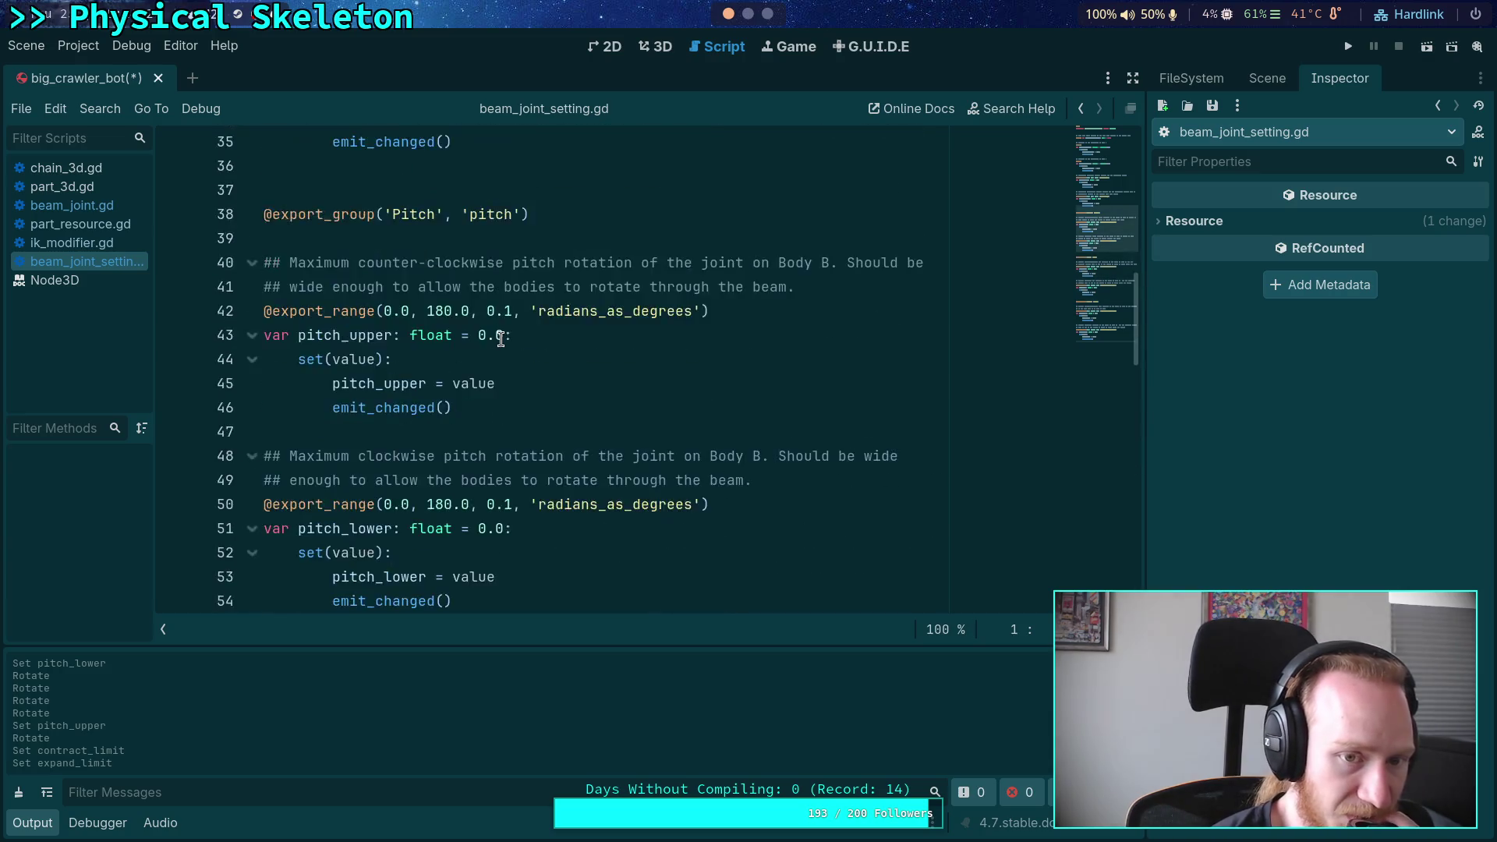
left_click(497, 335)
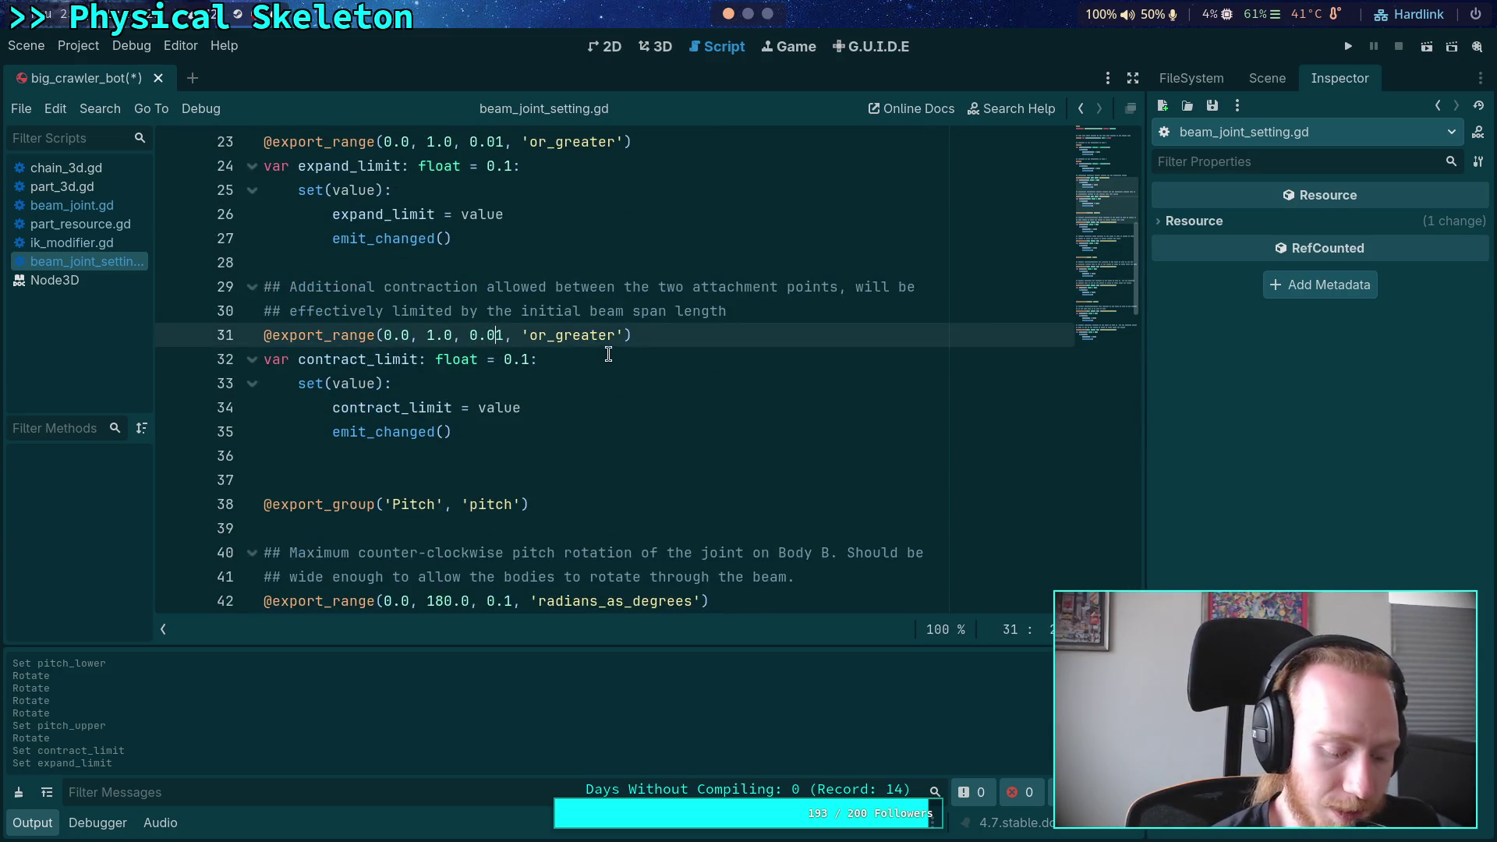
type("0")
scroll(500, 359, "up", 3)
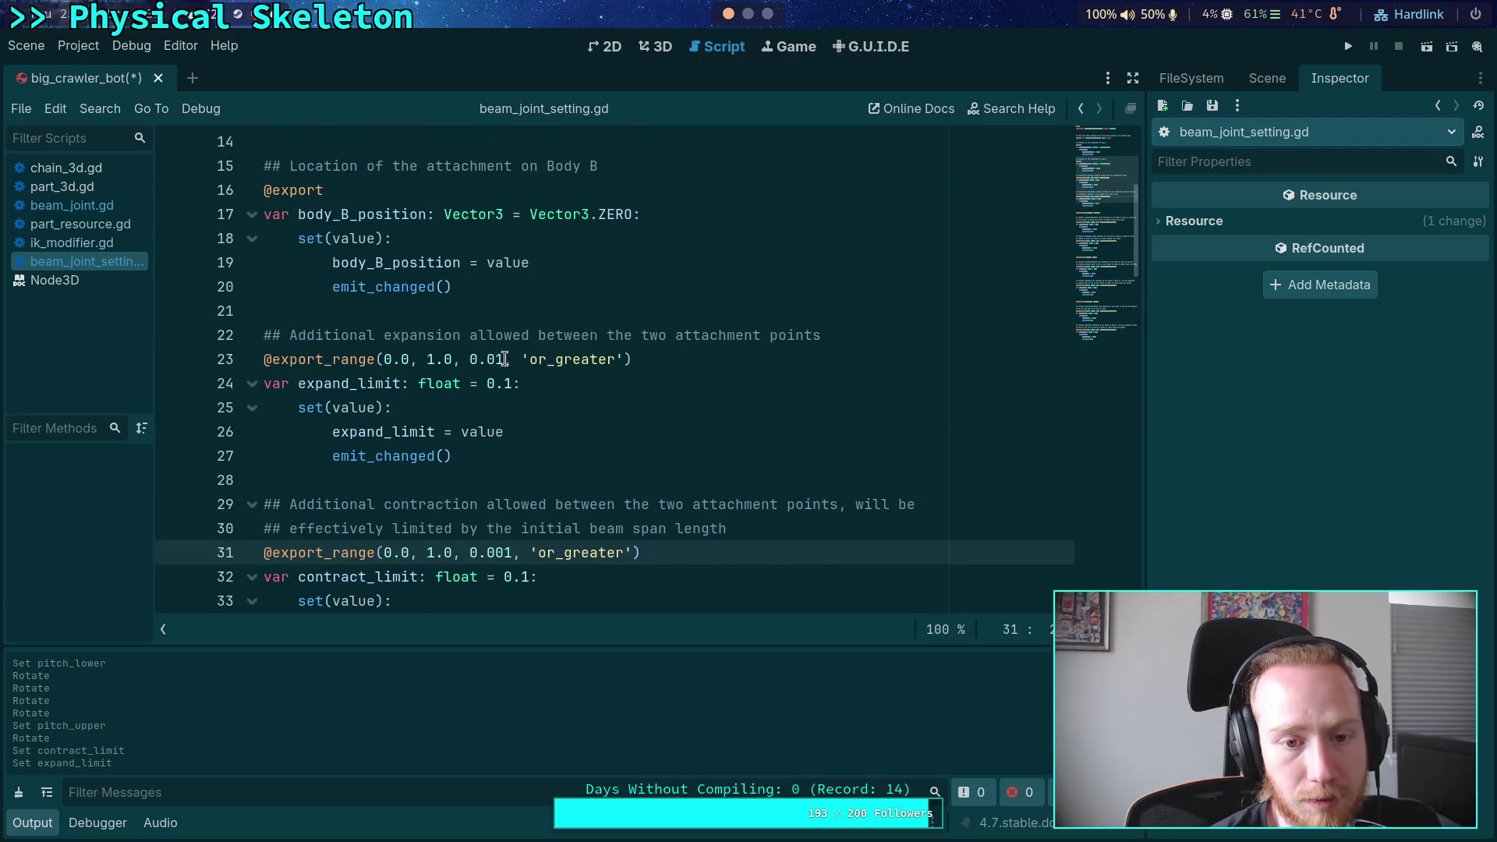
left_click(497, 360)
type("0")
key("ctrl+s")
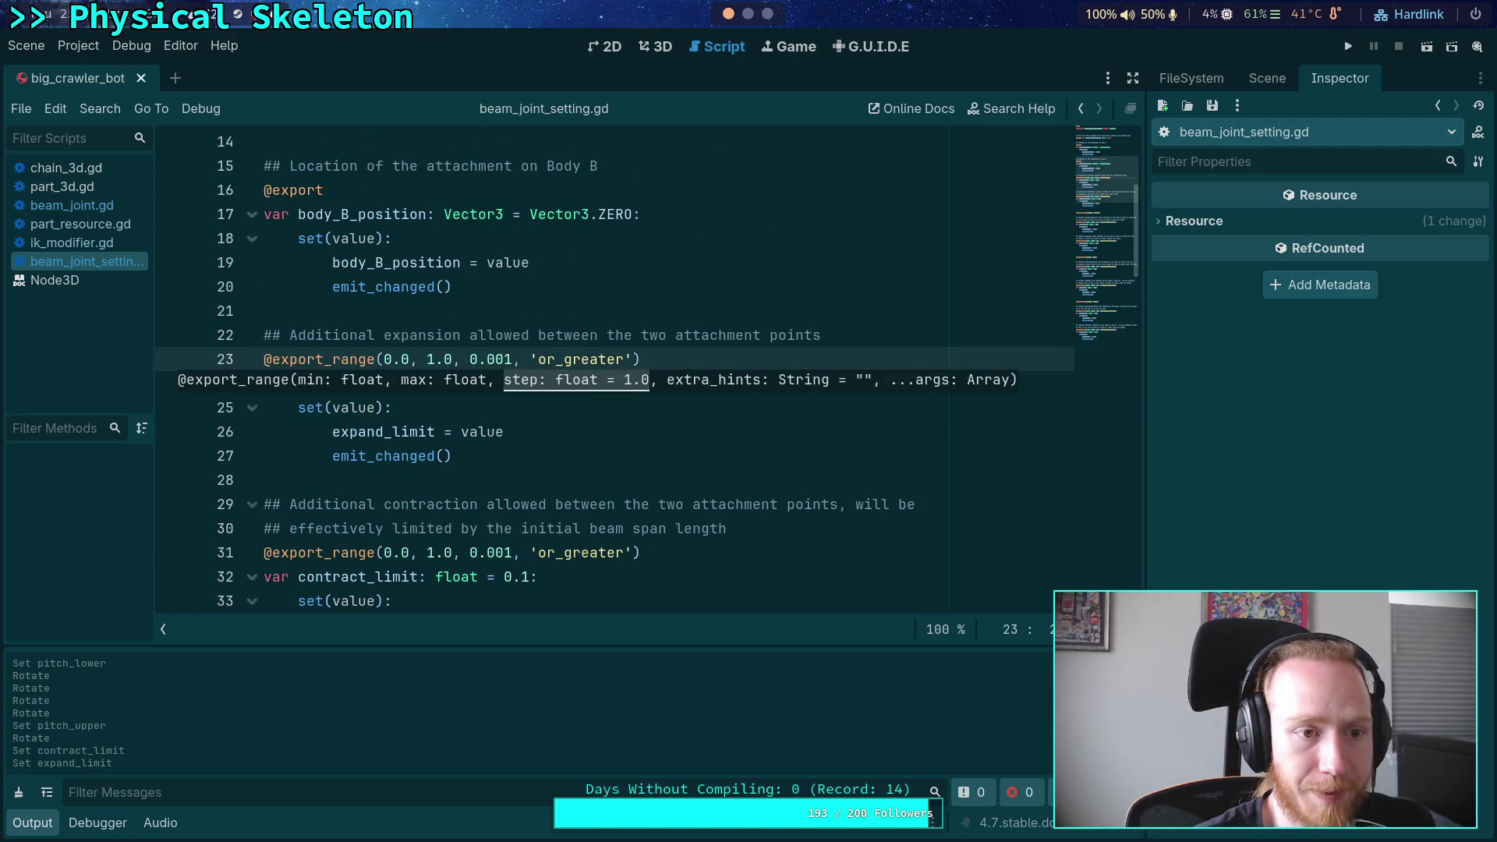
left_click(655, 46)
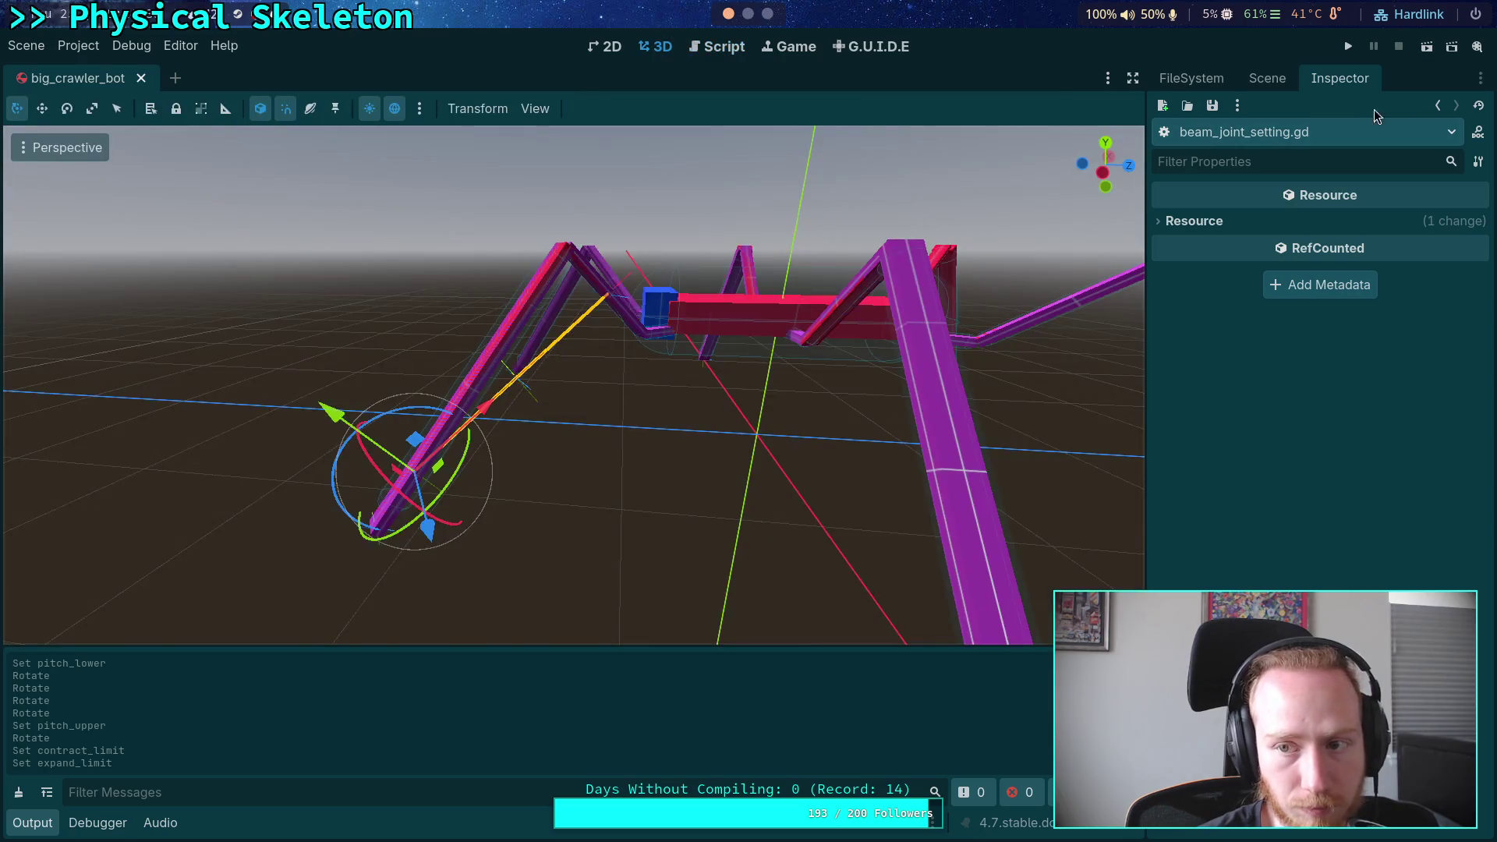
Set TarsusBeamJoint's Expand Limit to 0.258
left_click(1267, 78)
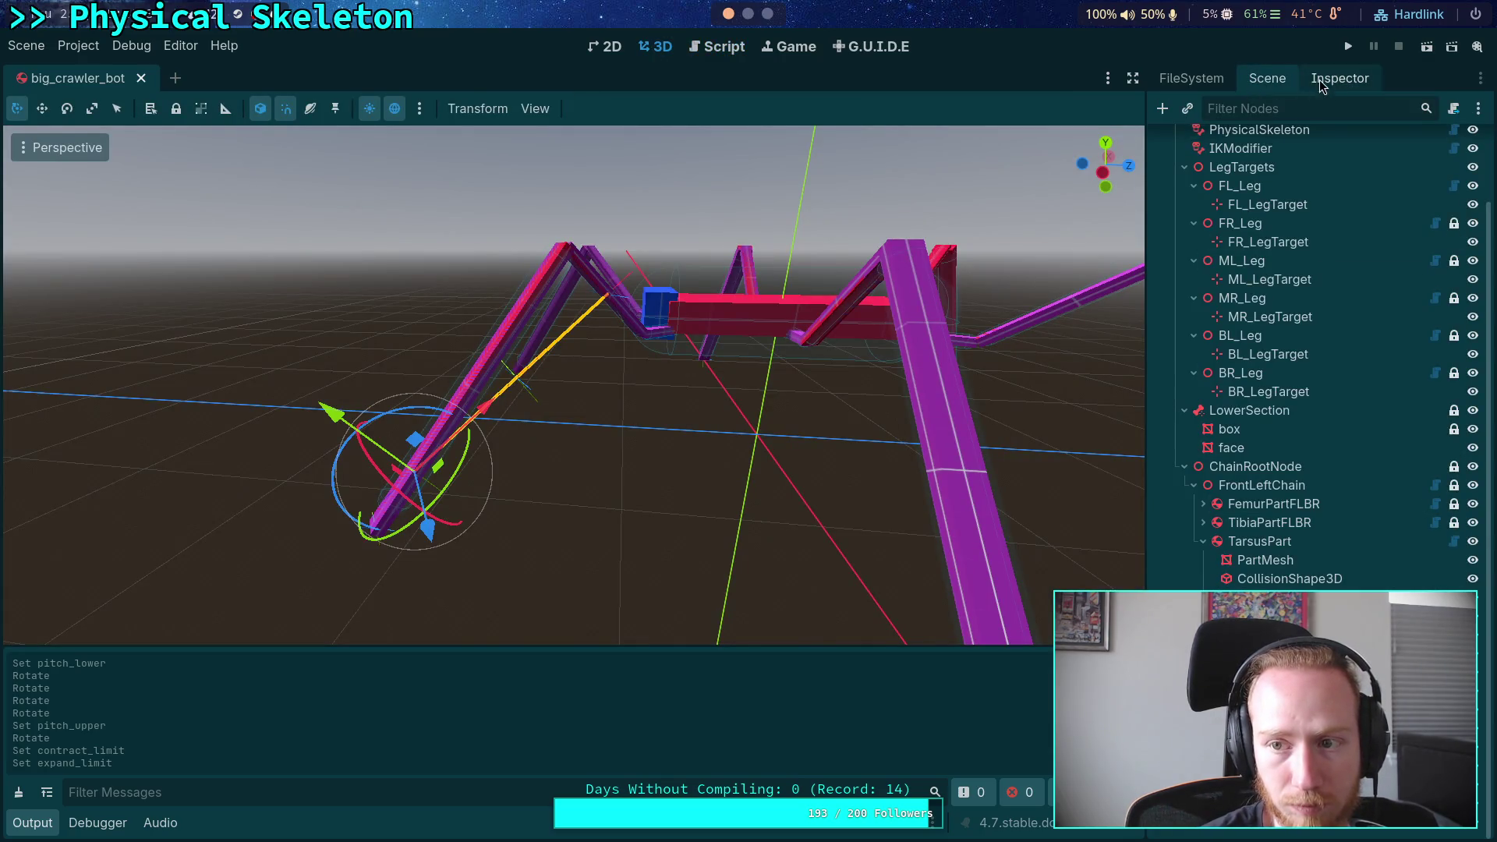
left_click(1340, 78)
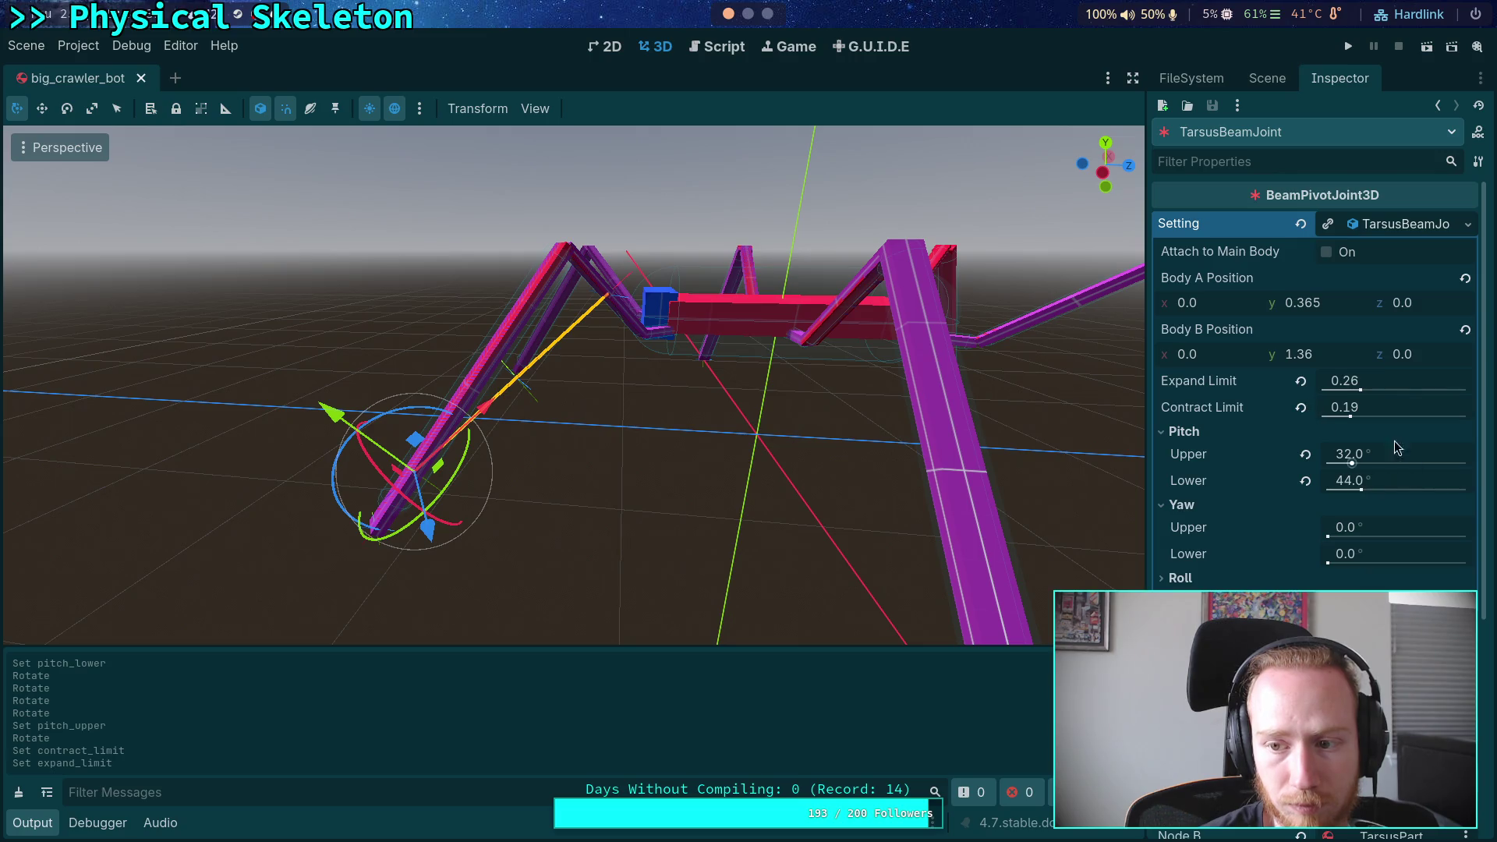
left_click(1344, 381)
left_click(748, 13)
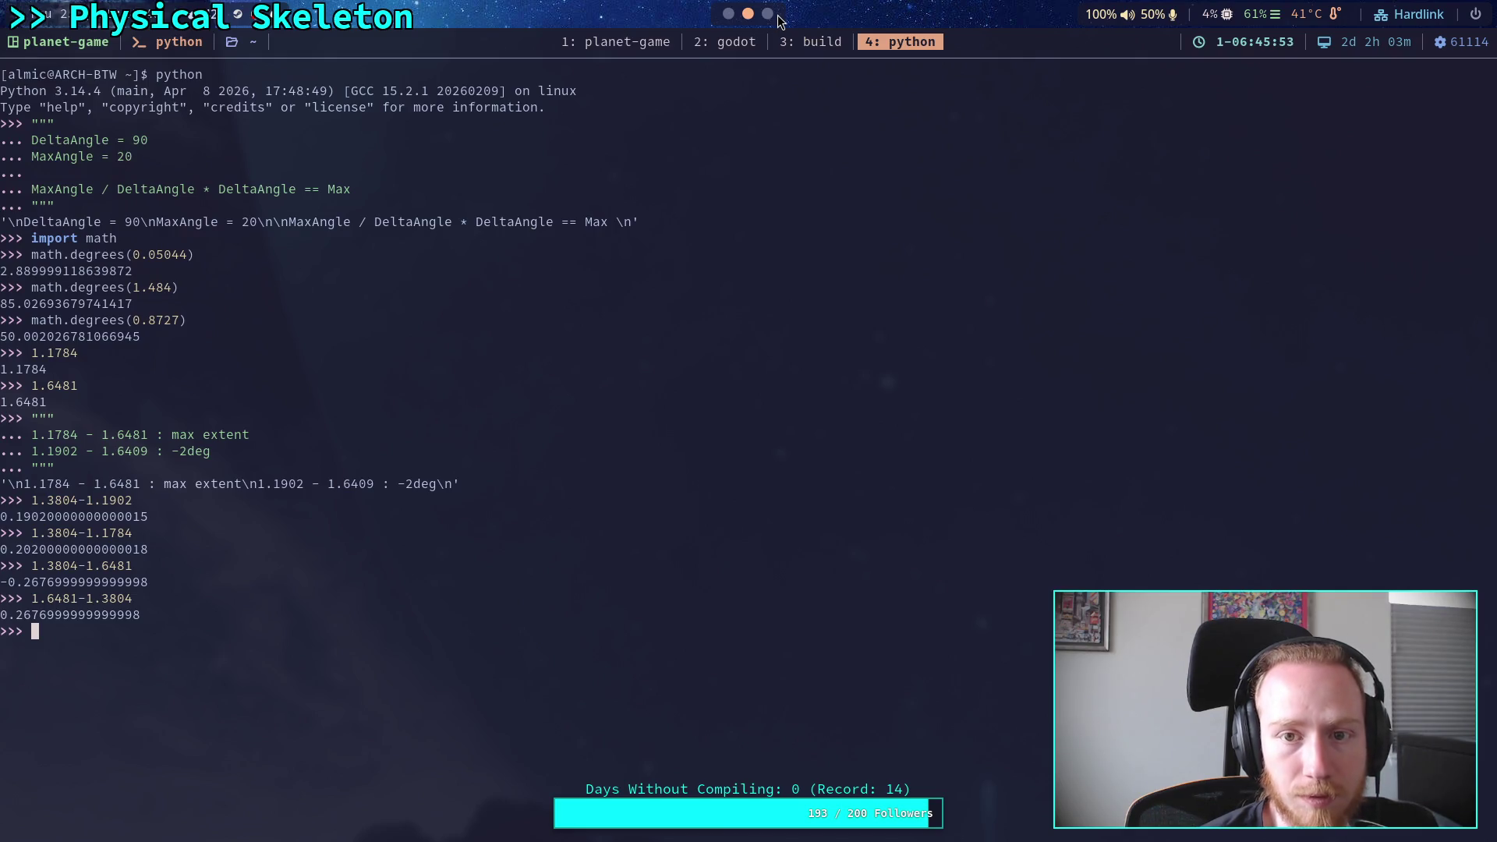
left_click(726, 22)
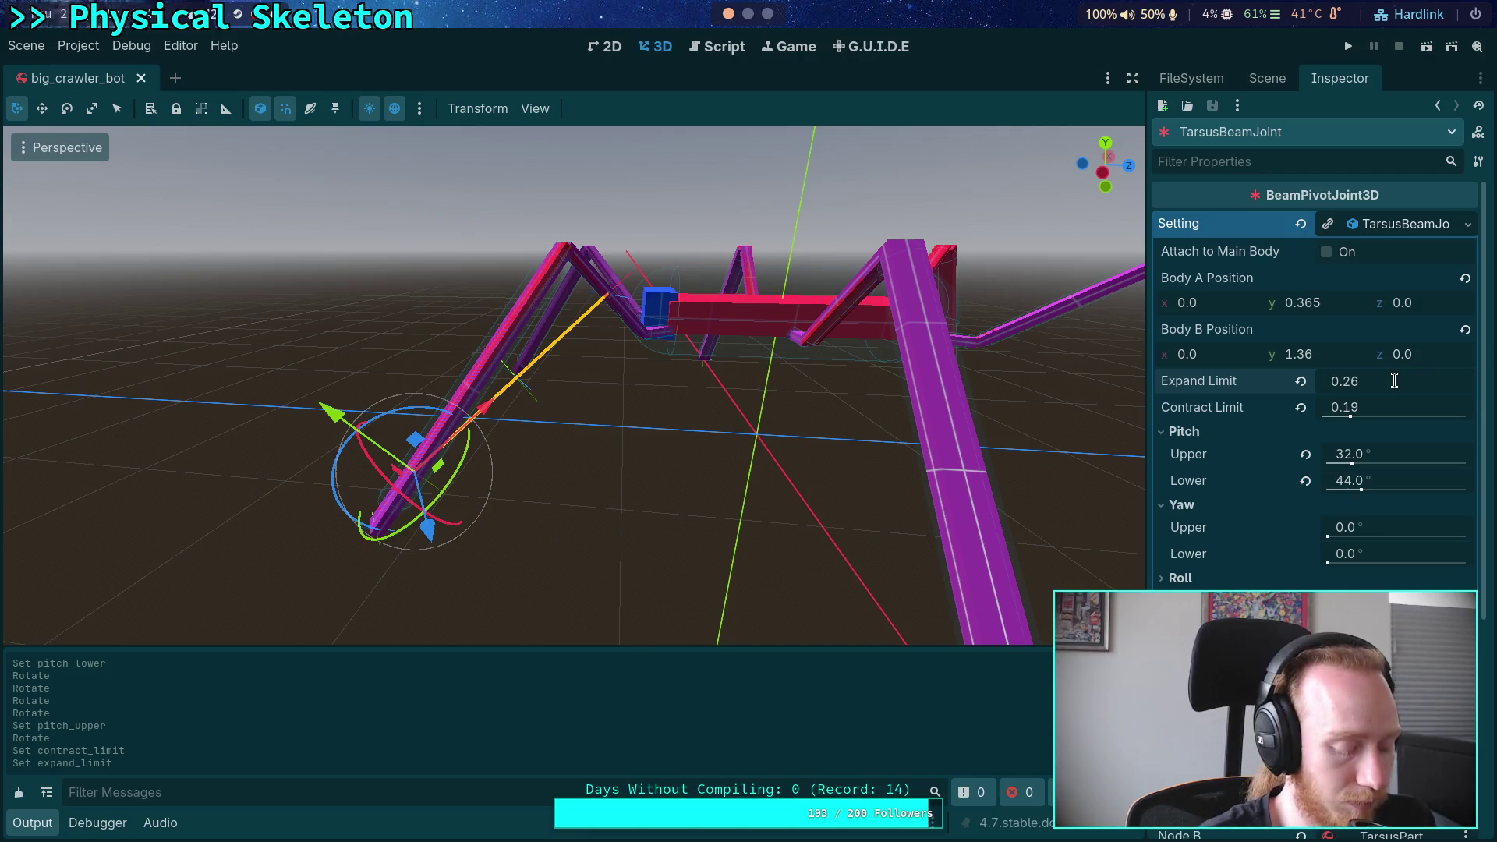
type("0.258")
key("Return")
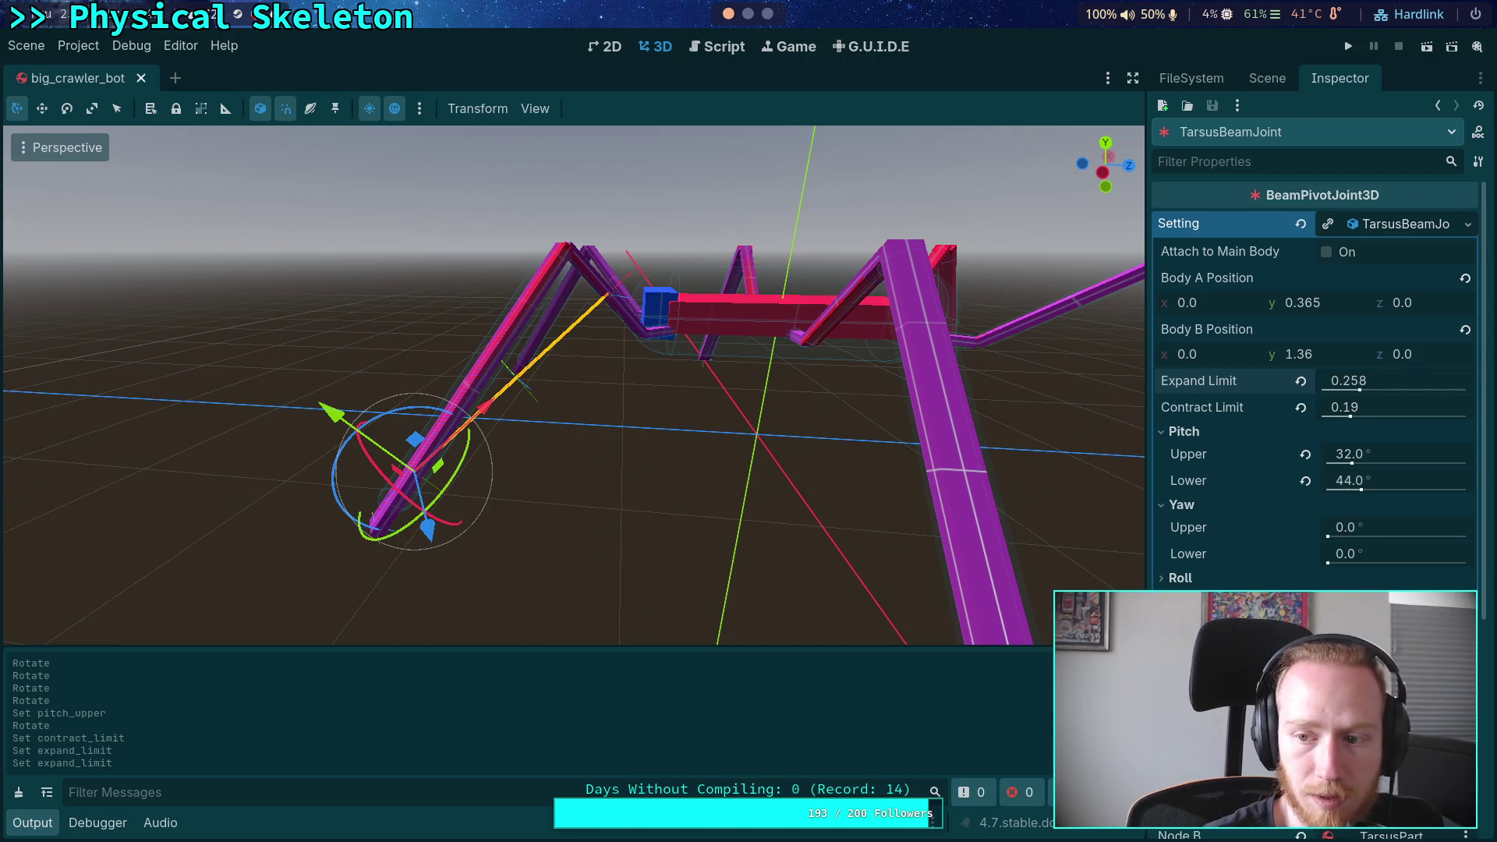
Change both export_range steps in beam_joint_setting.gd from 0.001 to 0.0001
key("ctrl+F3")
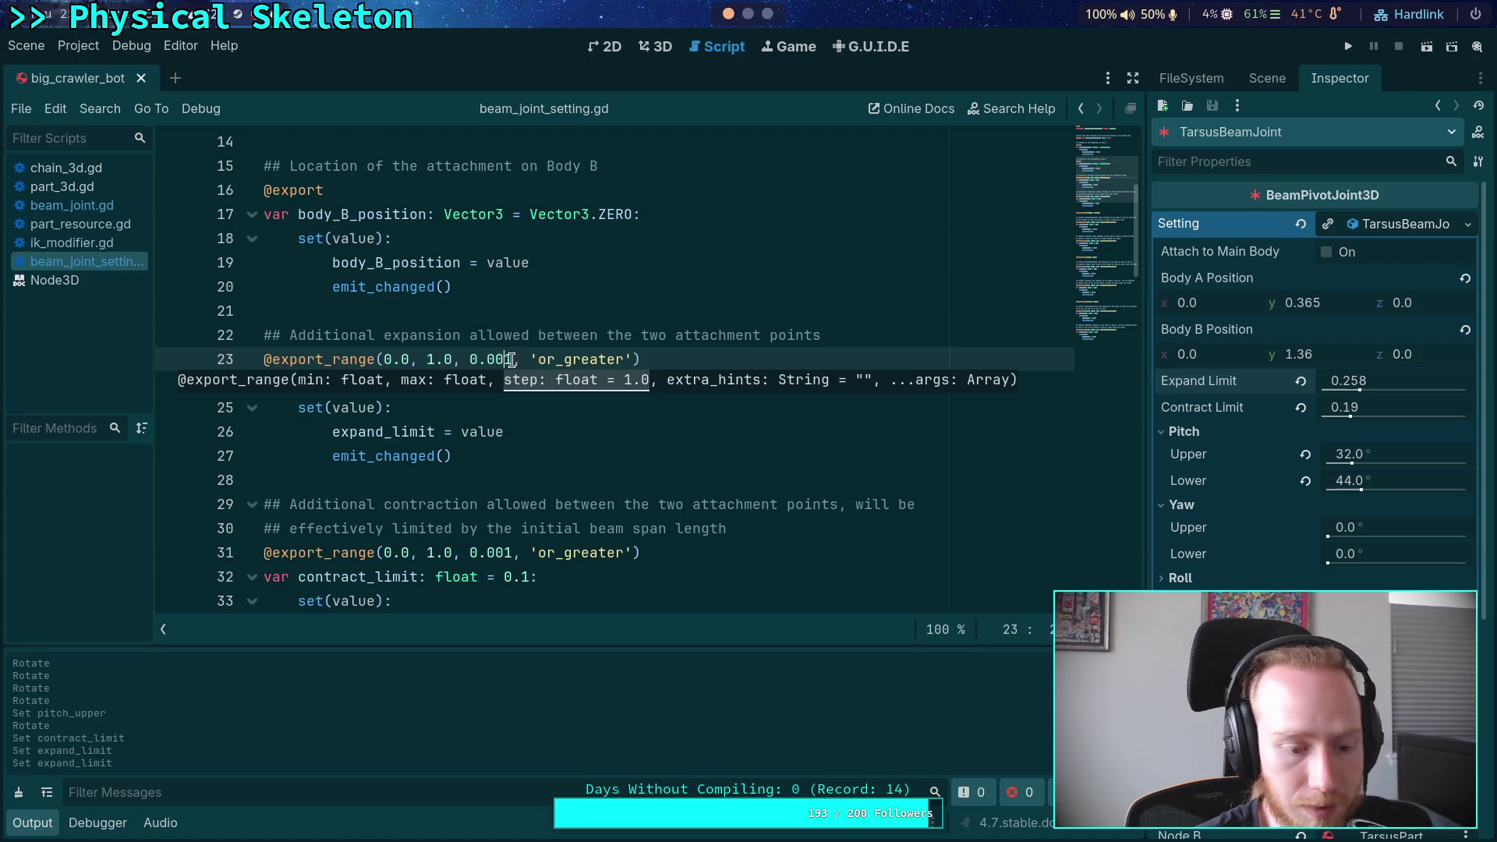
type("0")
left_click(509, 552)
type("0")
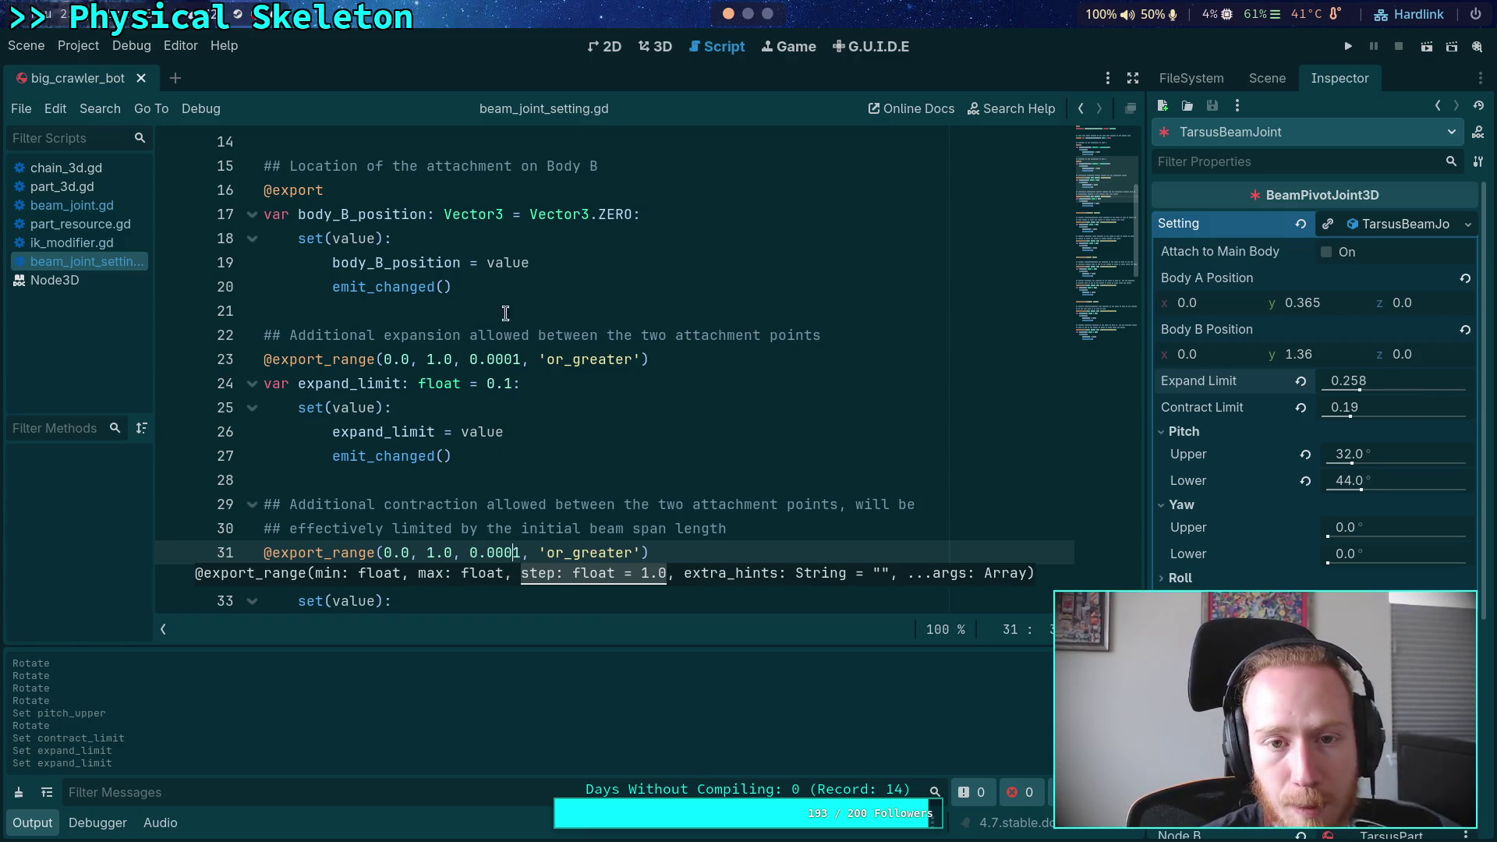
left_click(647, 51)
left_click(1410, 382)
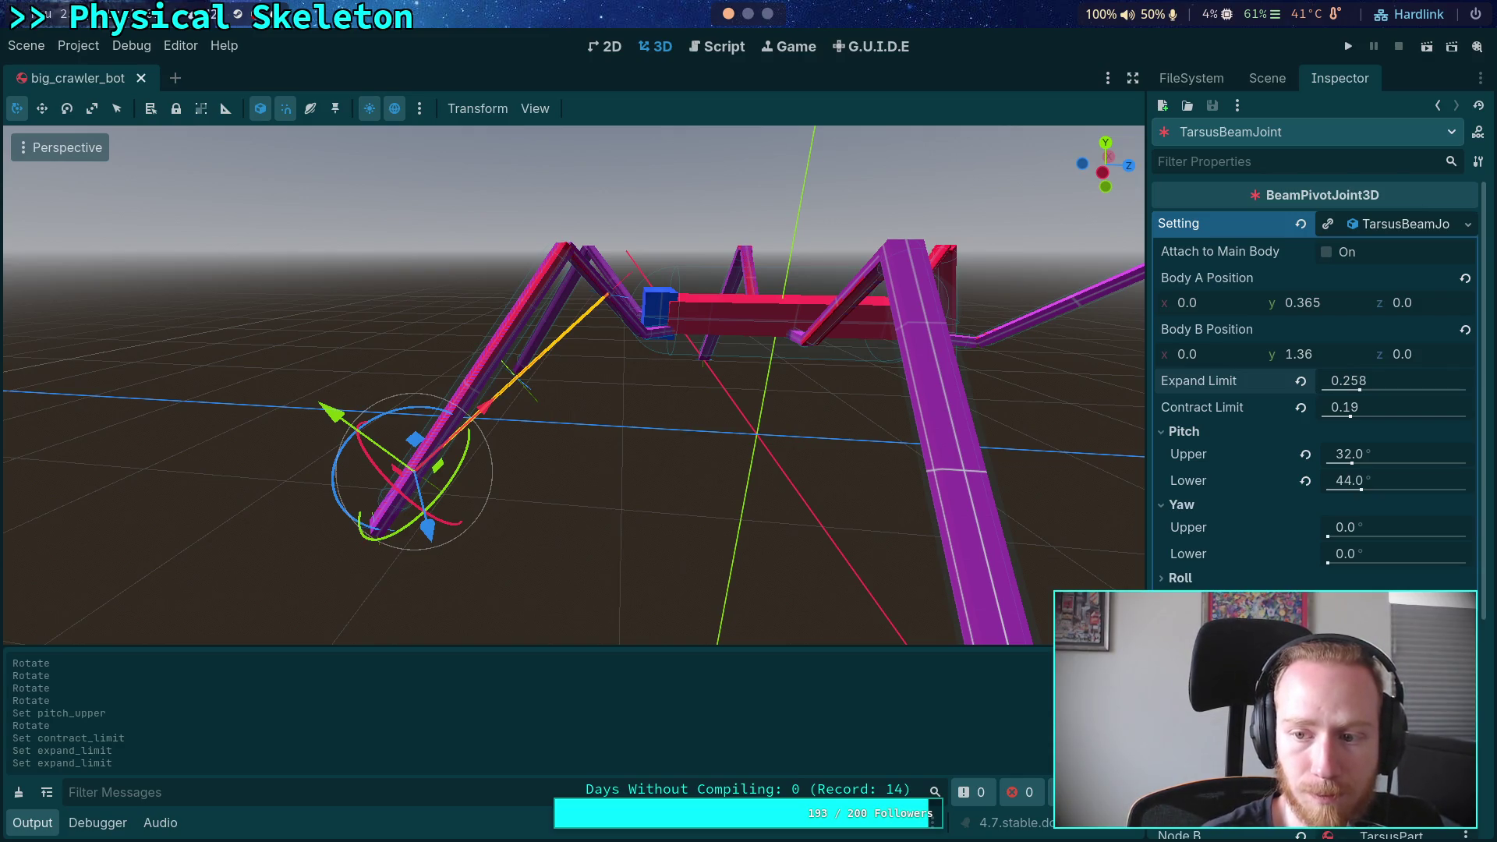
left_click(1267, 78)
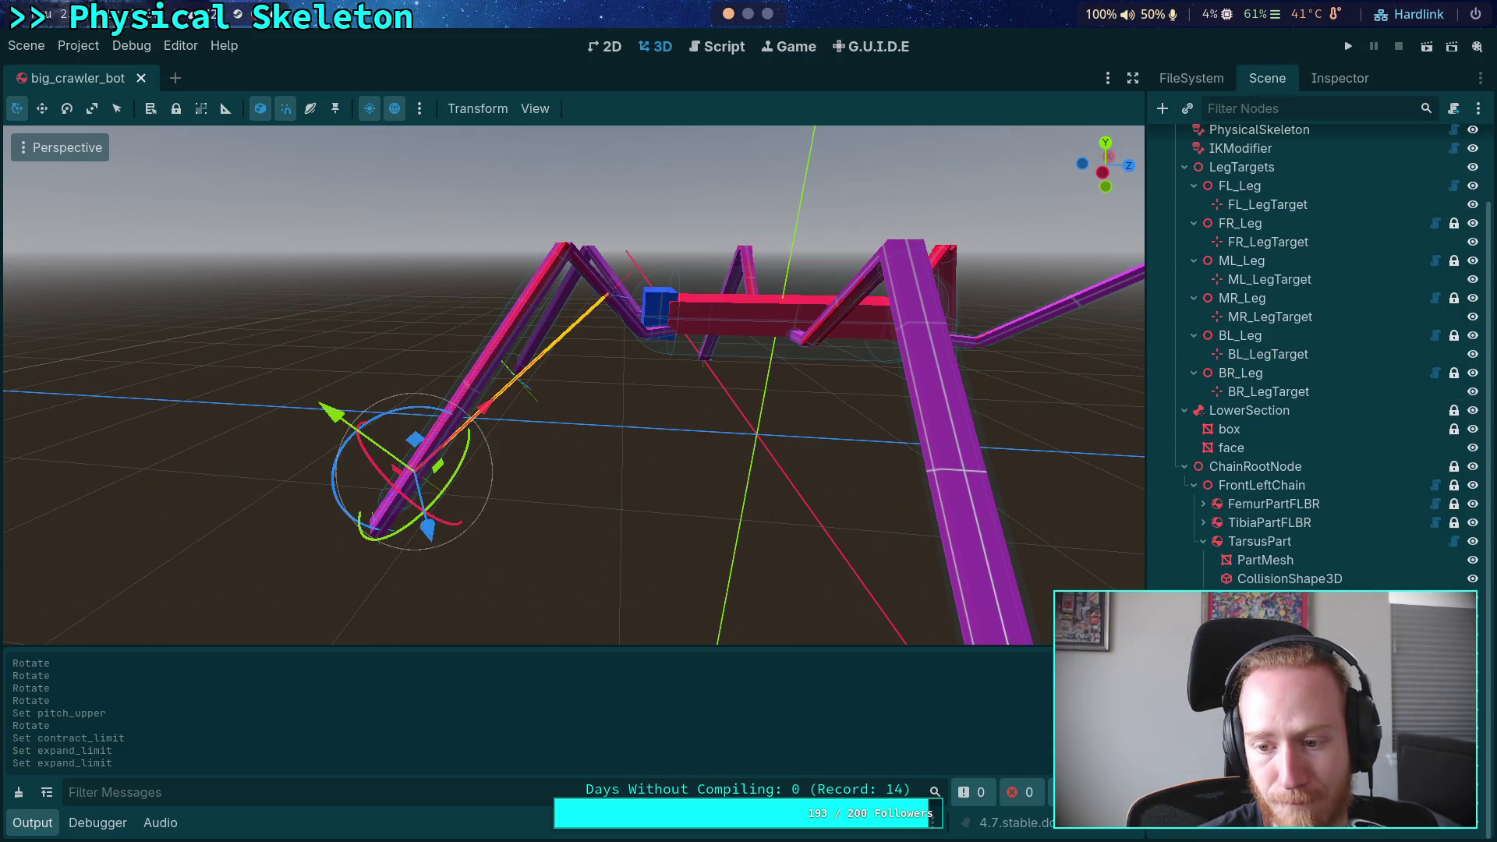
Set TarsusBeamJoint's Expand Limit to 0.2577
left_click(1340, 78)
left_click(1397, 381)
key("Return")
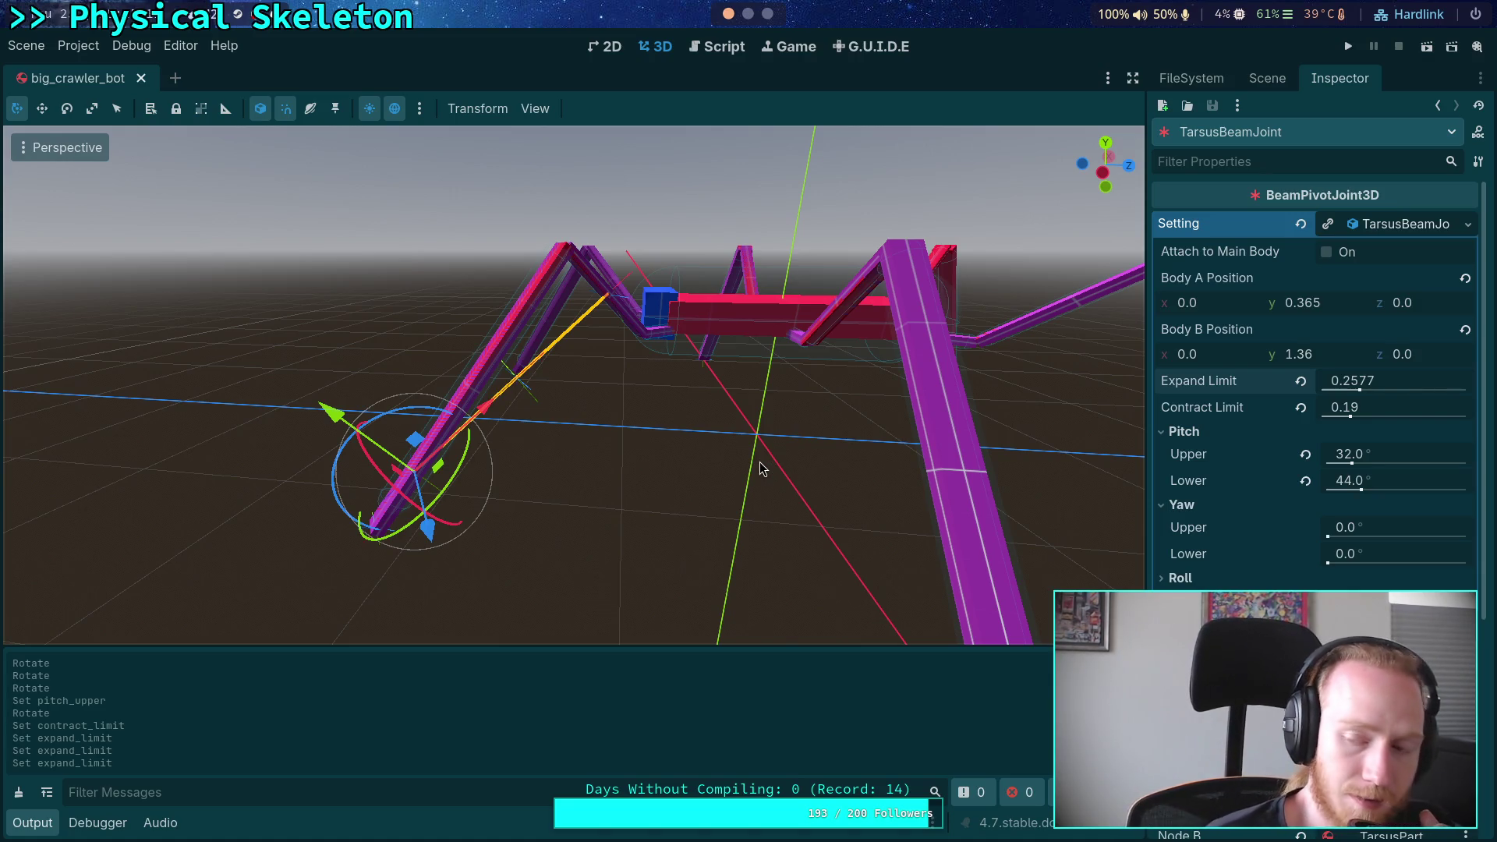
Use the joint setting resource's options menu, collapse its details, and return to the scene tree
left_click(1468, 224)
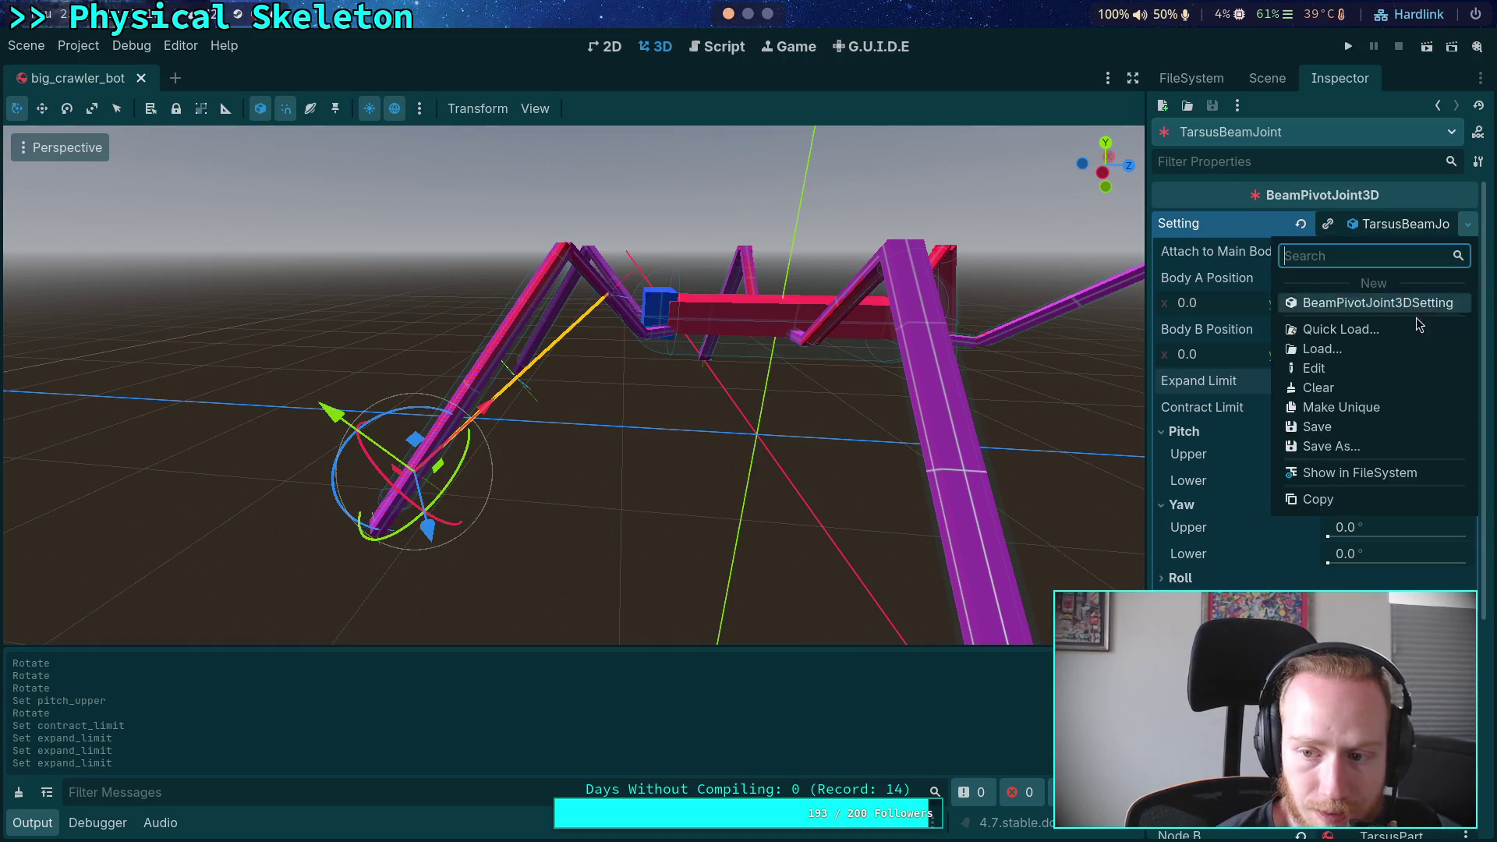
left_click(1344, 441)
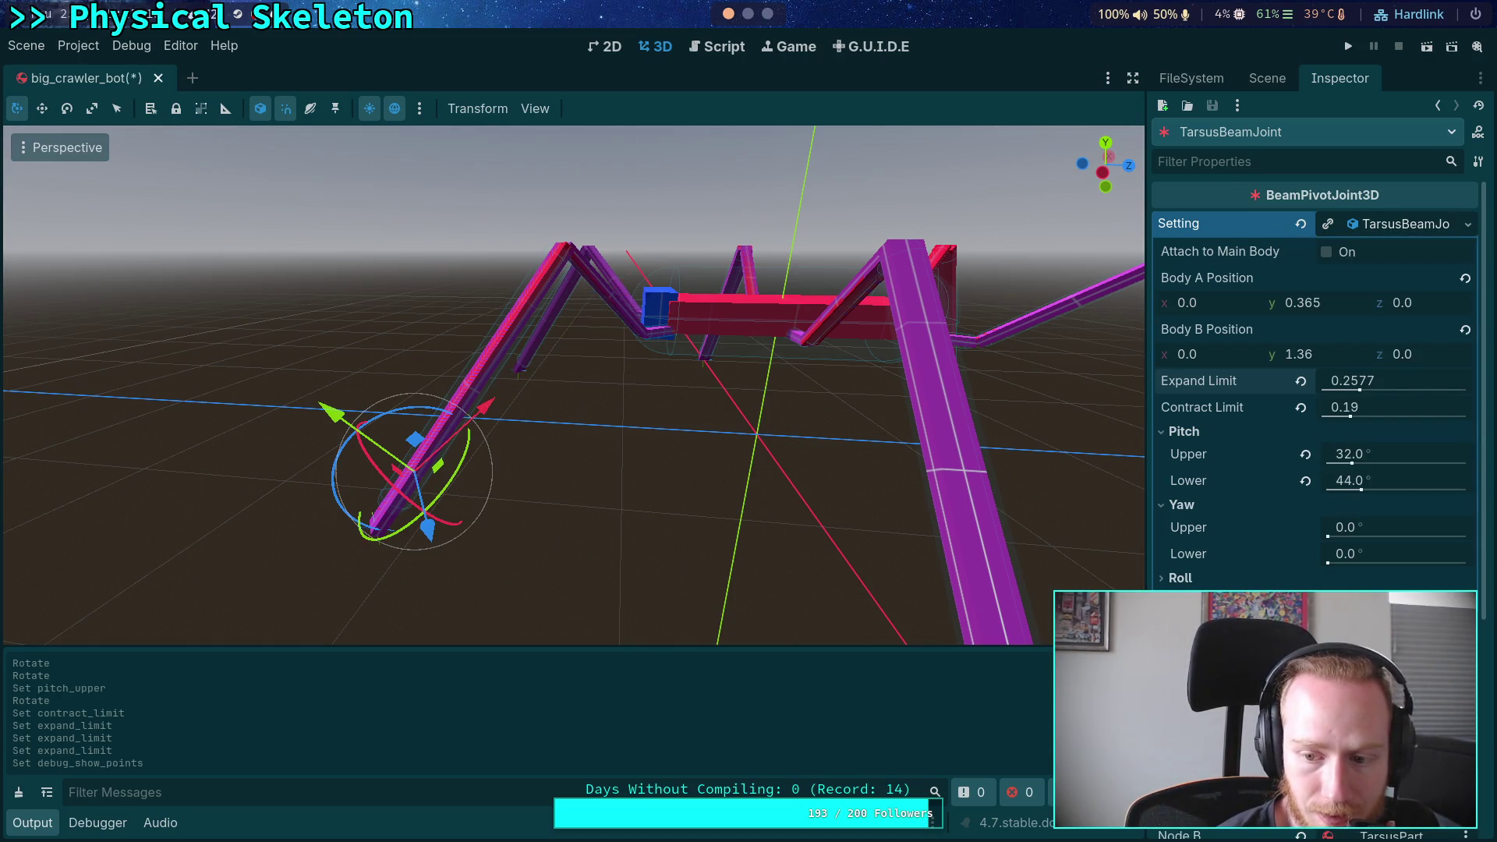
left_click(1385, 234)
left_click(1467, 224)
left_click(1318, 427)
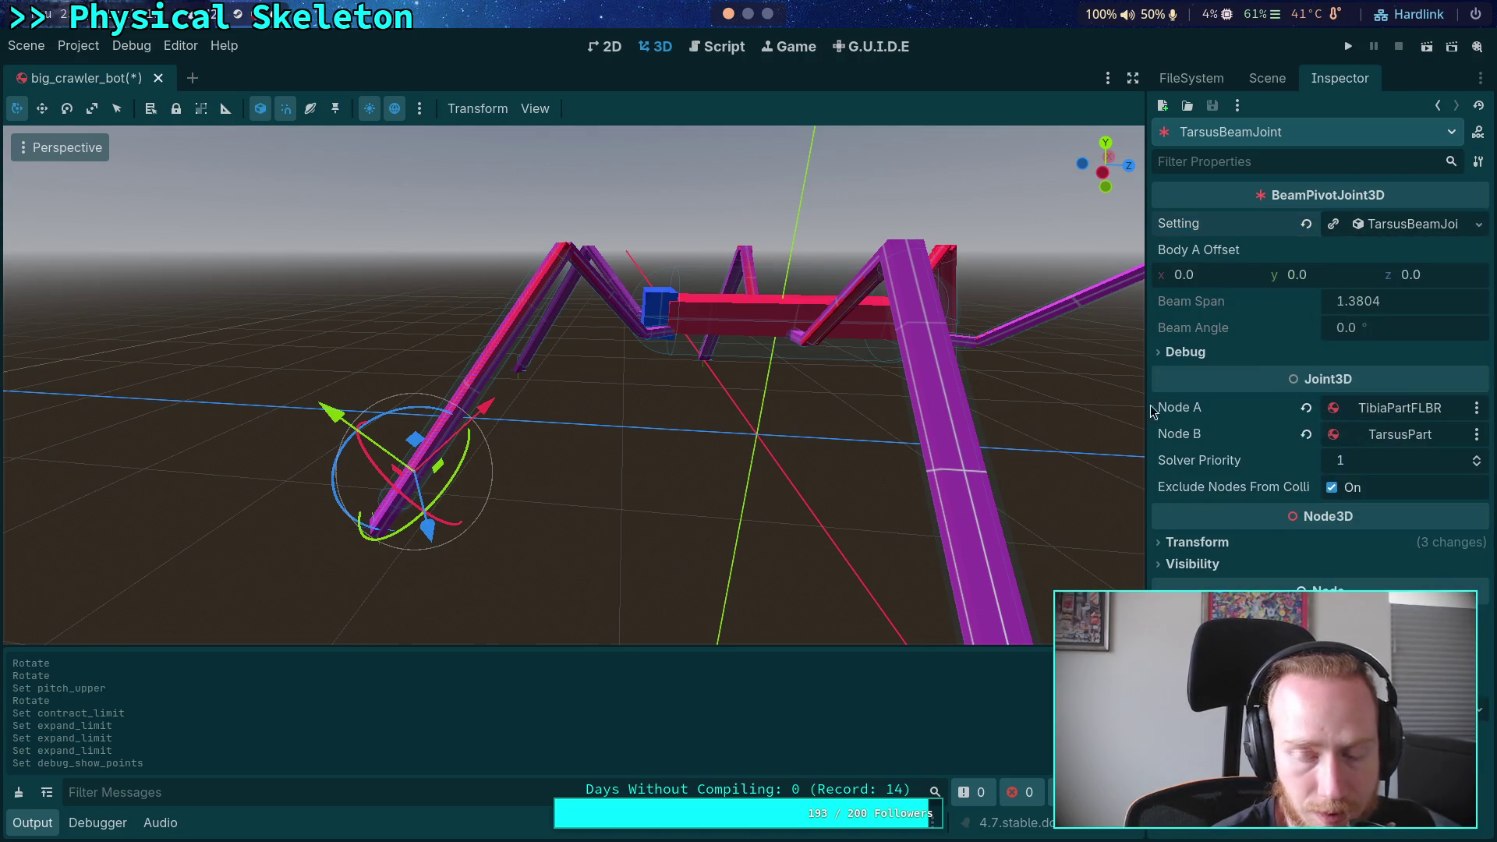
left_click(1267, 78)
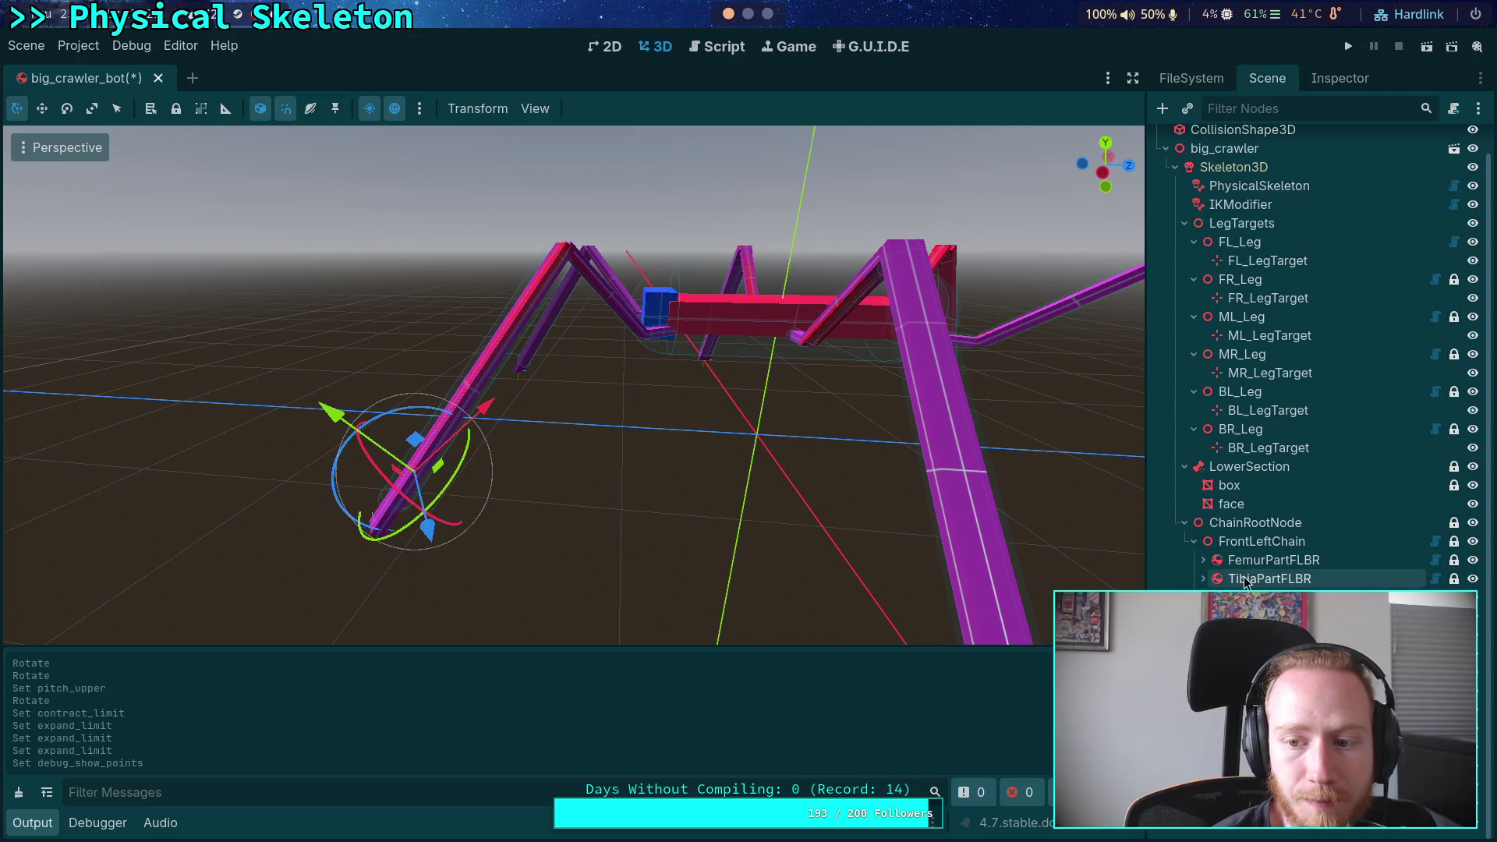
Select FL_Leg and expand the TarsusPart entry of its Part List in the Inspector
left_click(1240, 241)
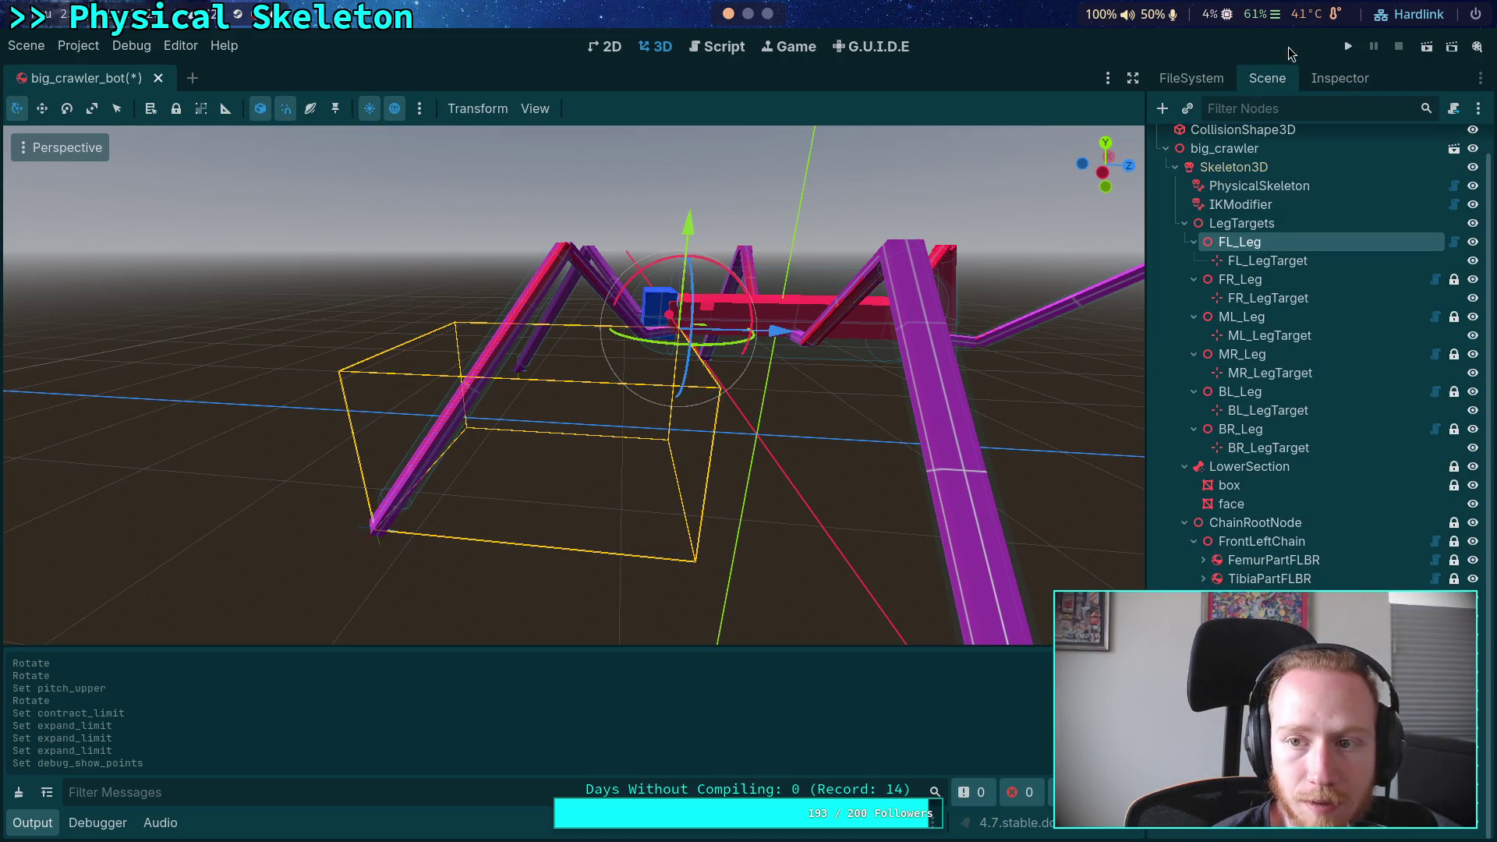
left_click(1329, 82)
left_click(1351, 498)
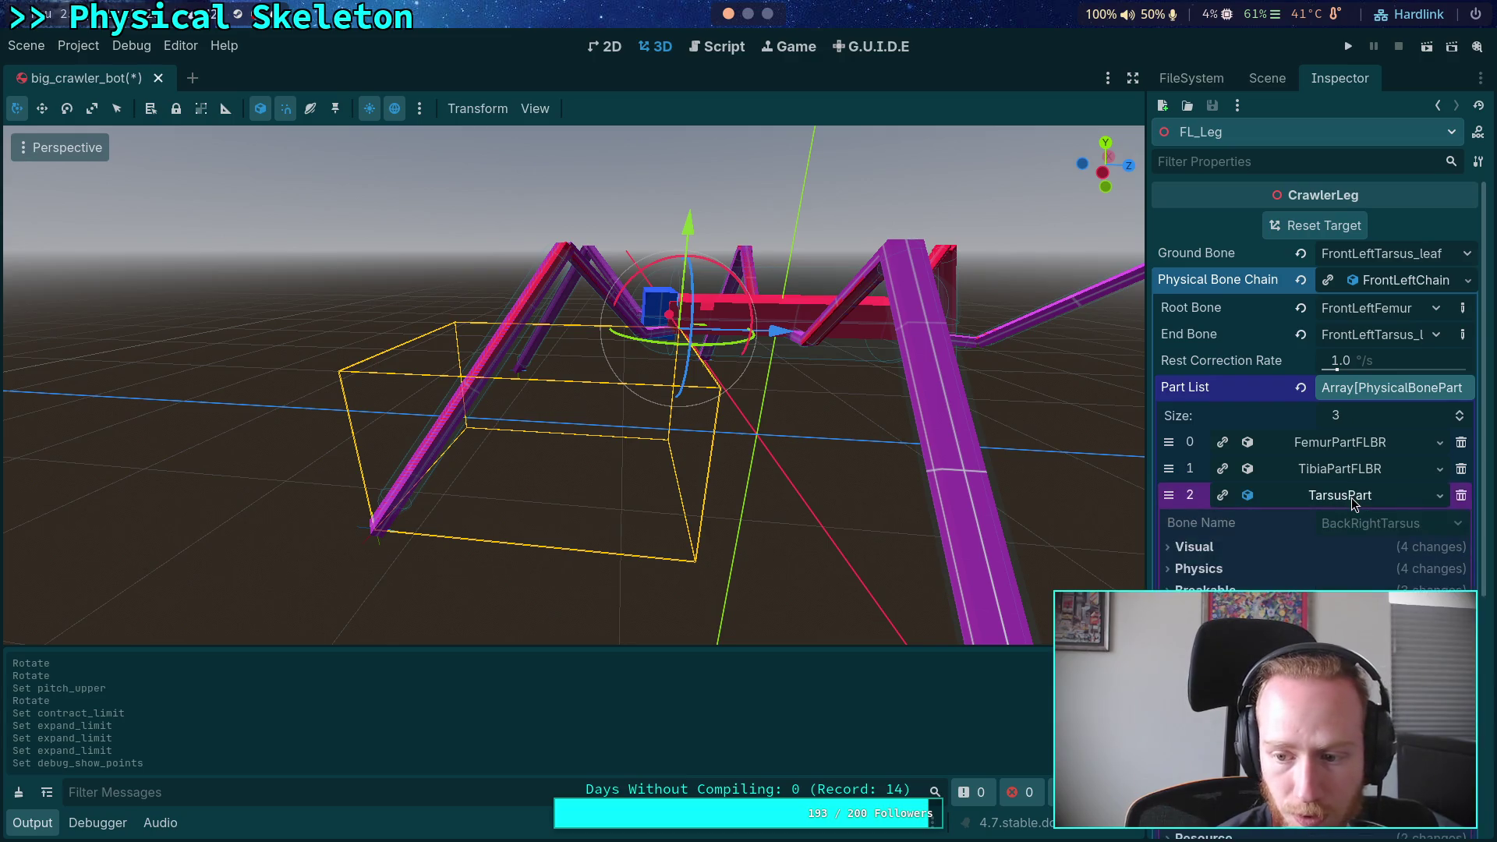
scroll(1307, 543, "down", 3)
scroll(1306, 543, "down", 5)
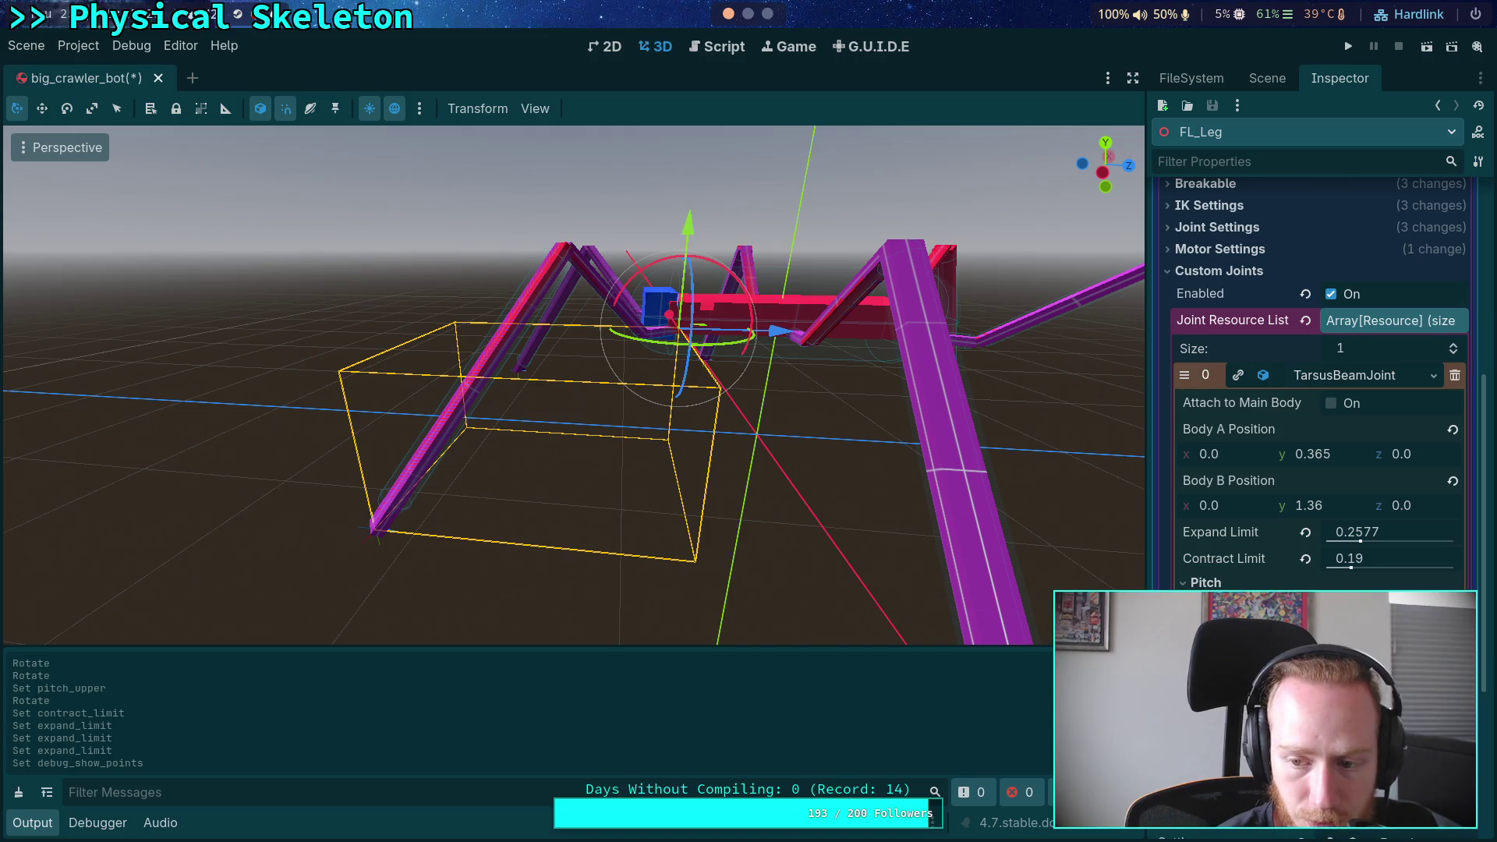
Collapse TarsusPart's custom joints and expand the TibiaPartFLBR entry instead
left_click(1433, 375)
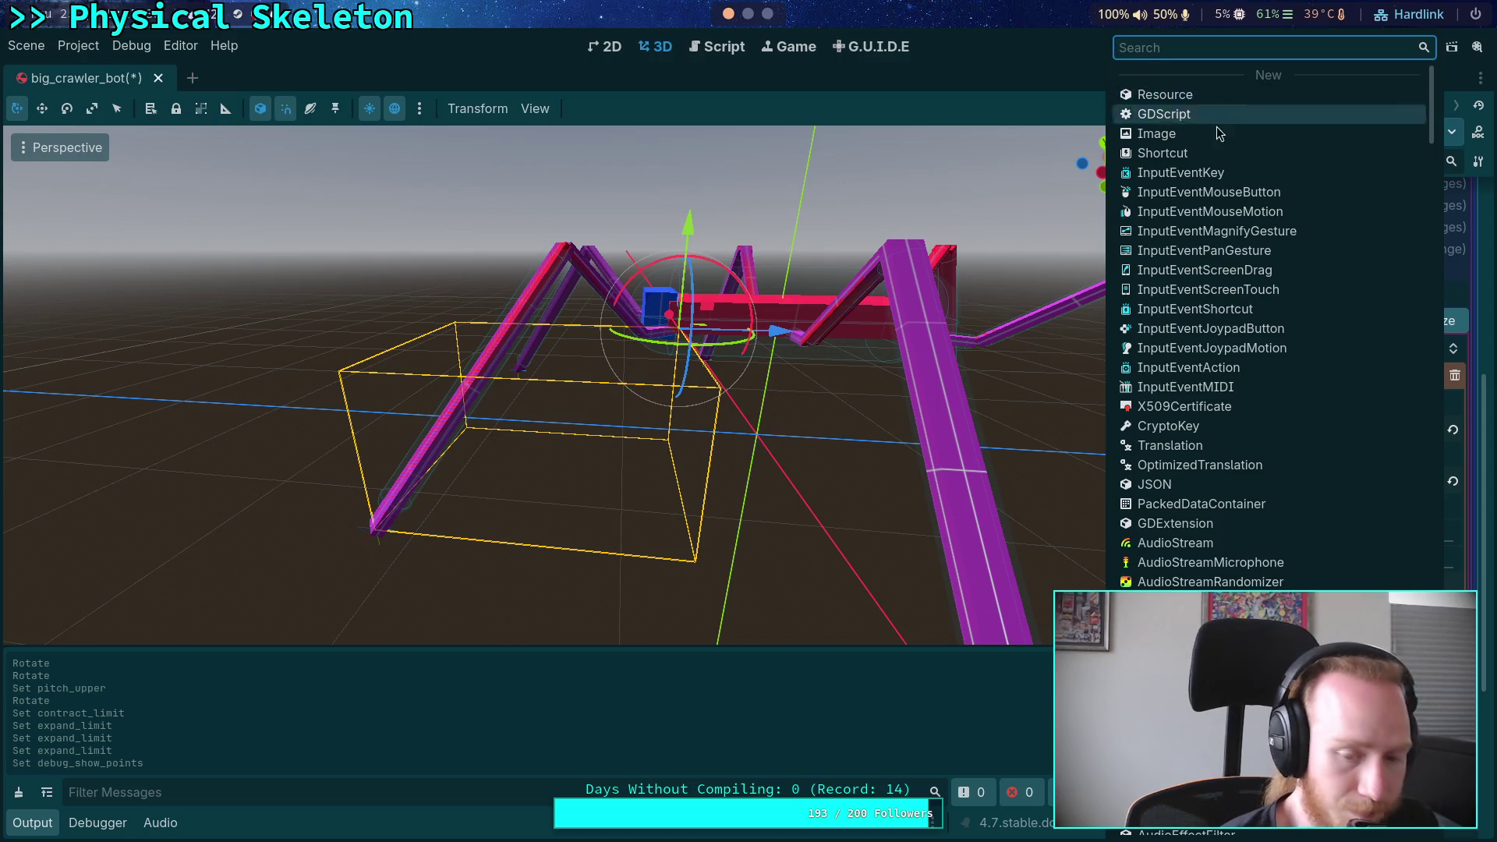
left_click(1164, 114)
left_click(1240, 515)
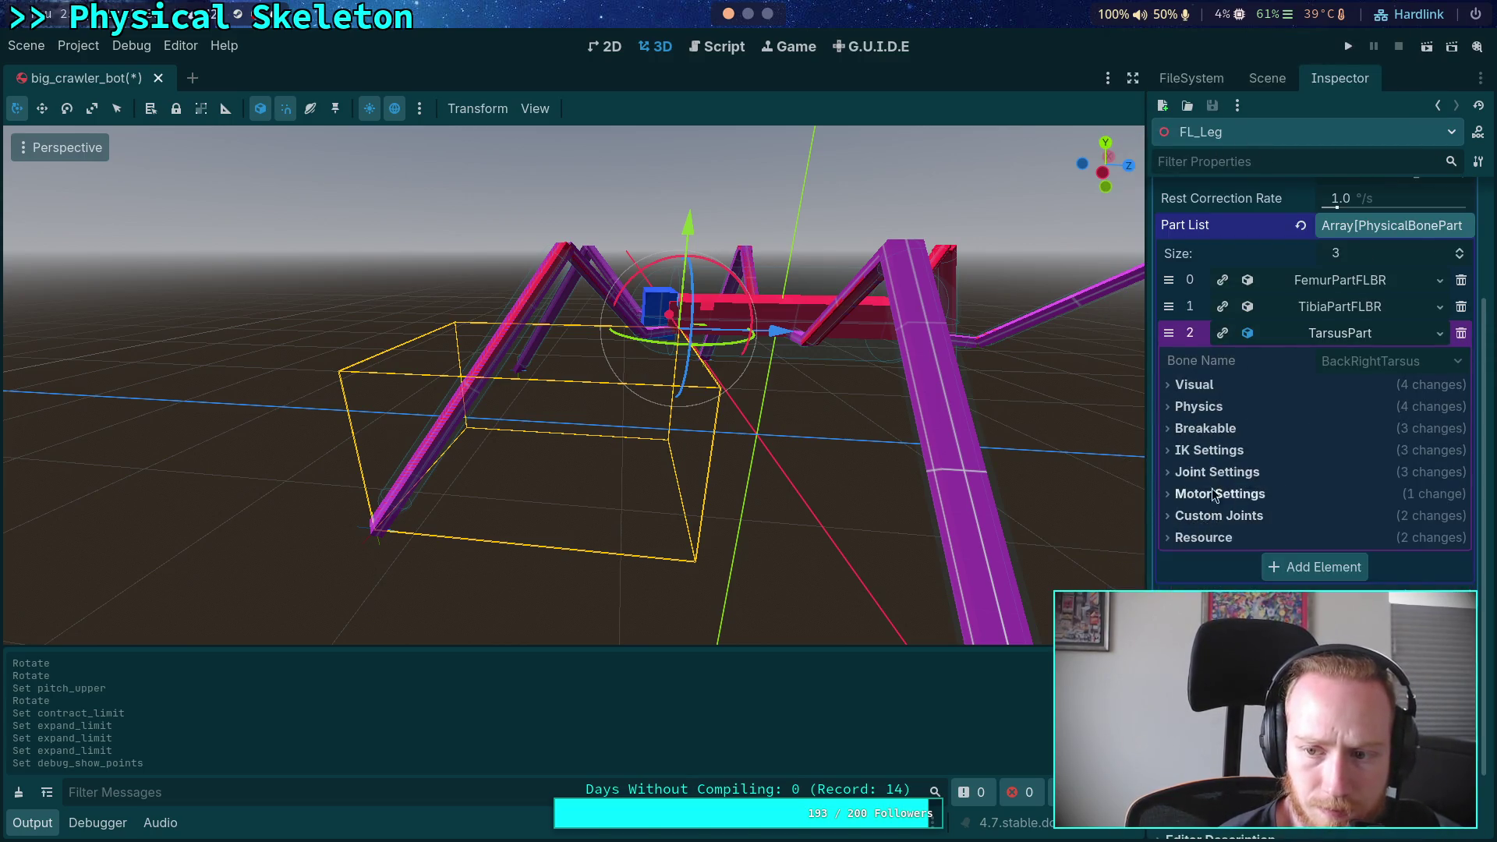
scroll(1248, 405, "up", 3)
left_click(1318, 468)
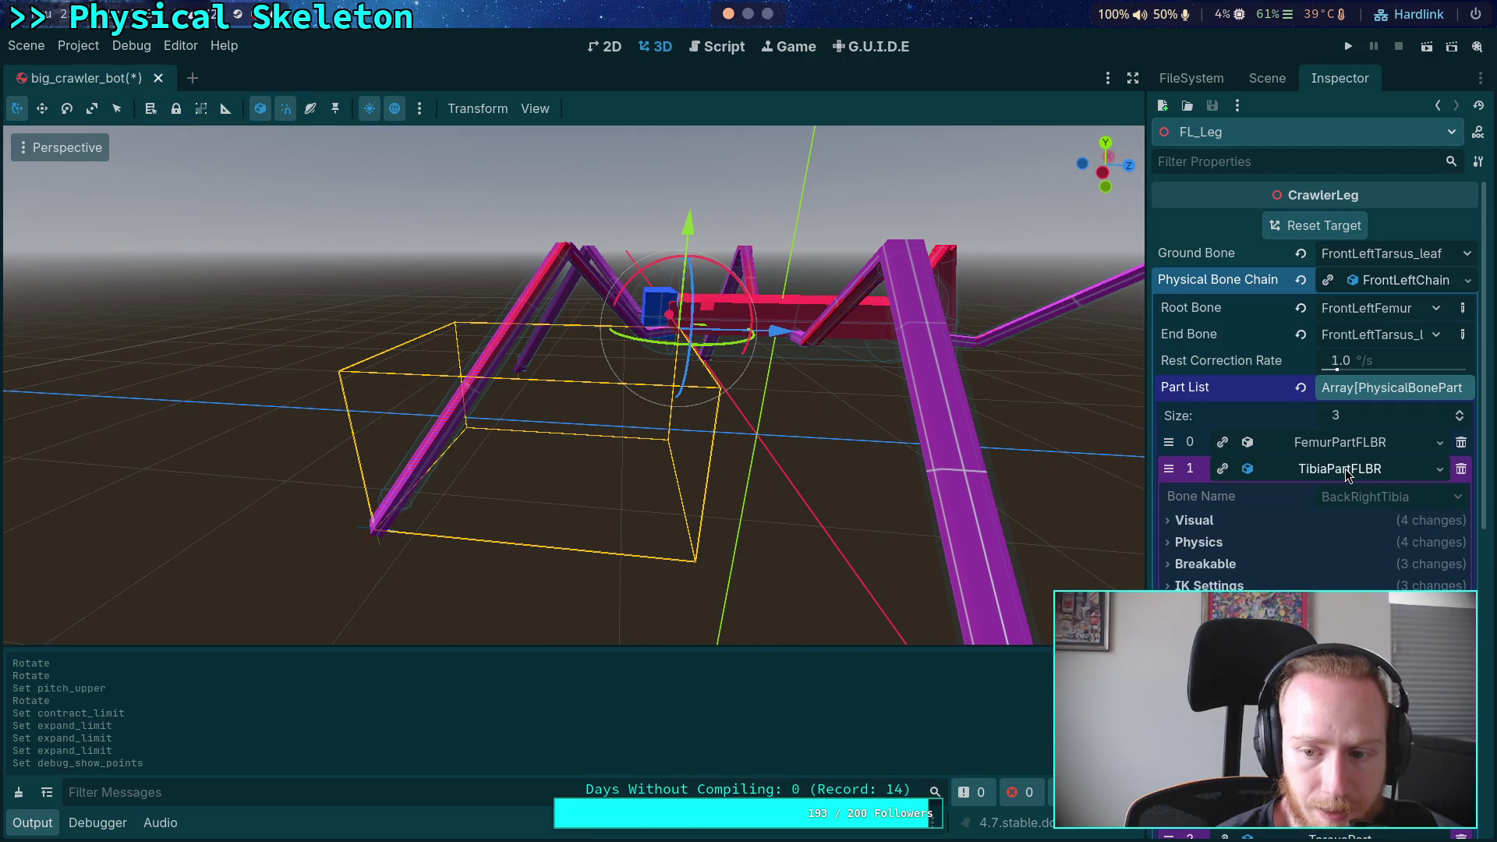
scroll(1326, 476, "down", 3)
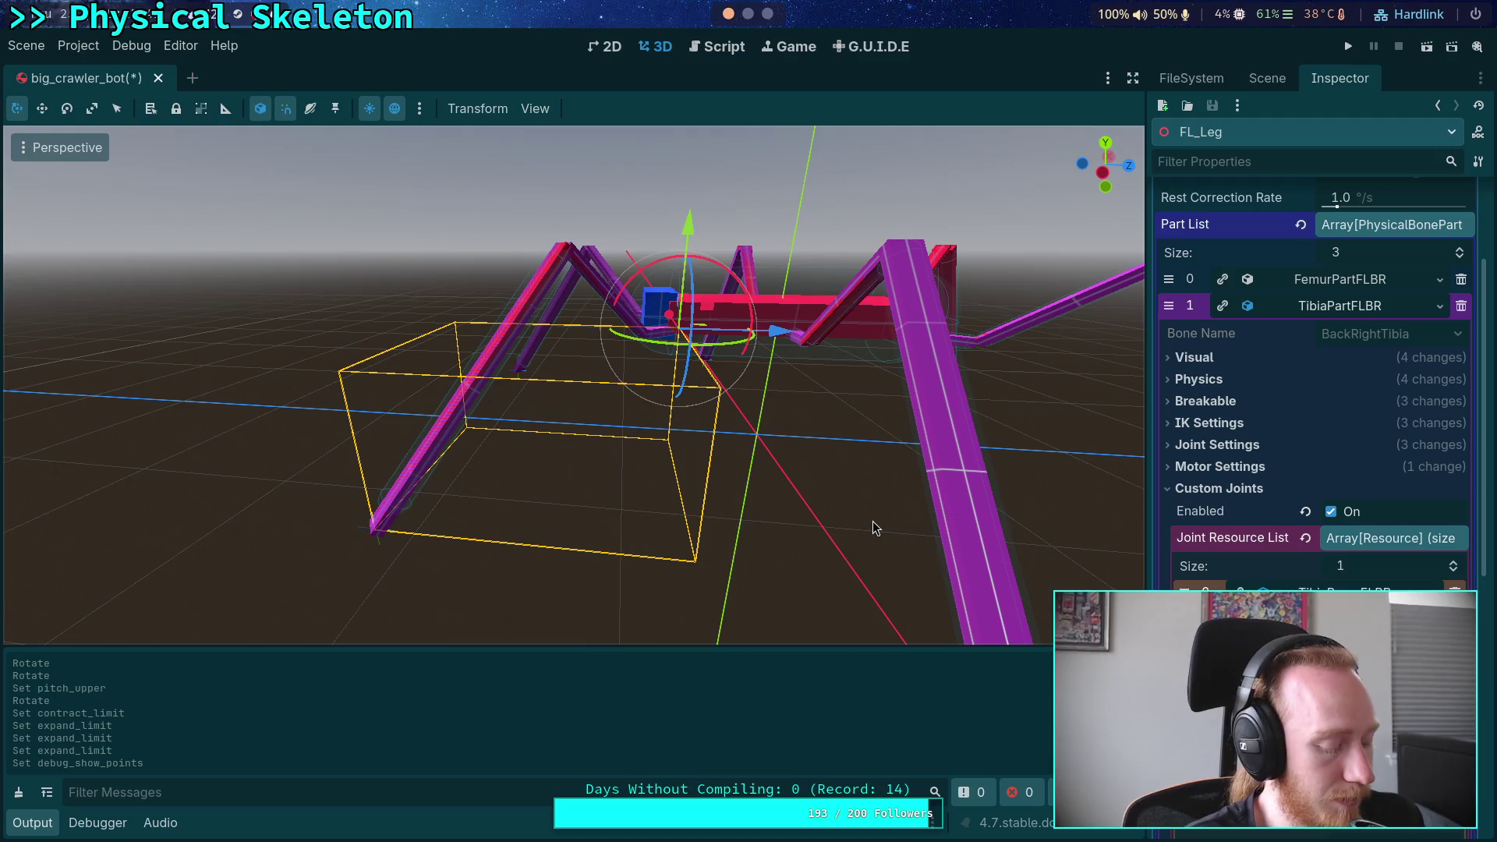
Orbit and zoom the viewport to look over the whole crawler body
mouse_move(848, 515)
left_mouse_down()
mouse_move(959, 530)
mouse_move(975, 514)
mouse_move(808, 463)
left_mouse_up()
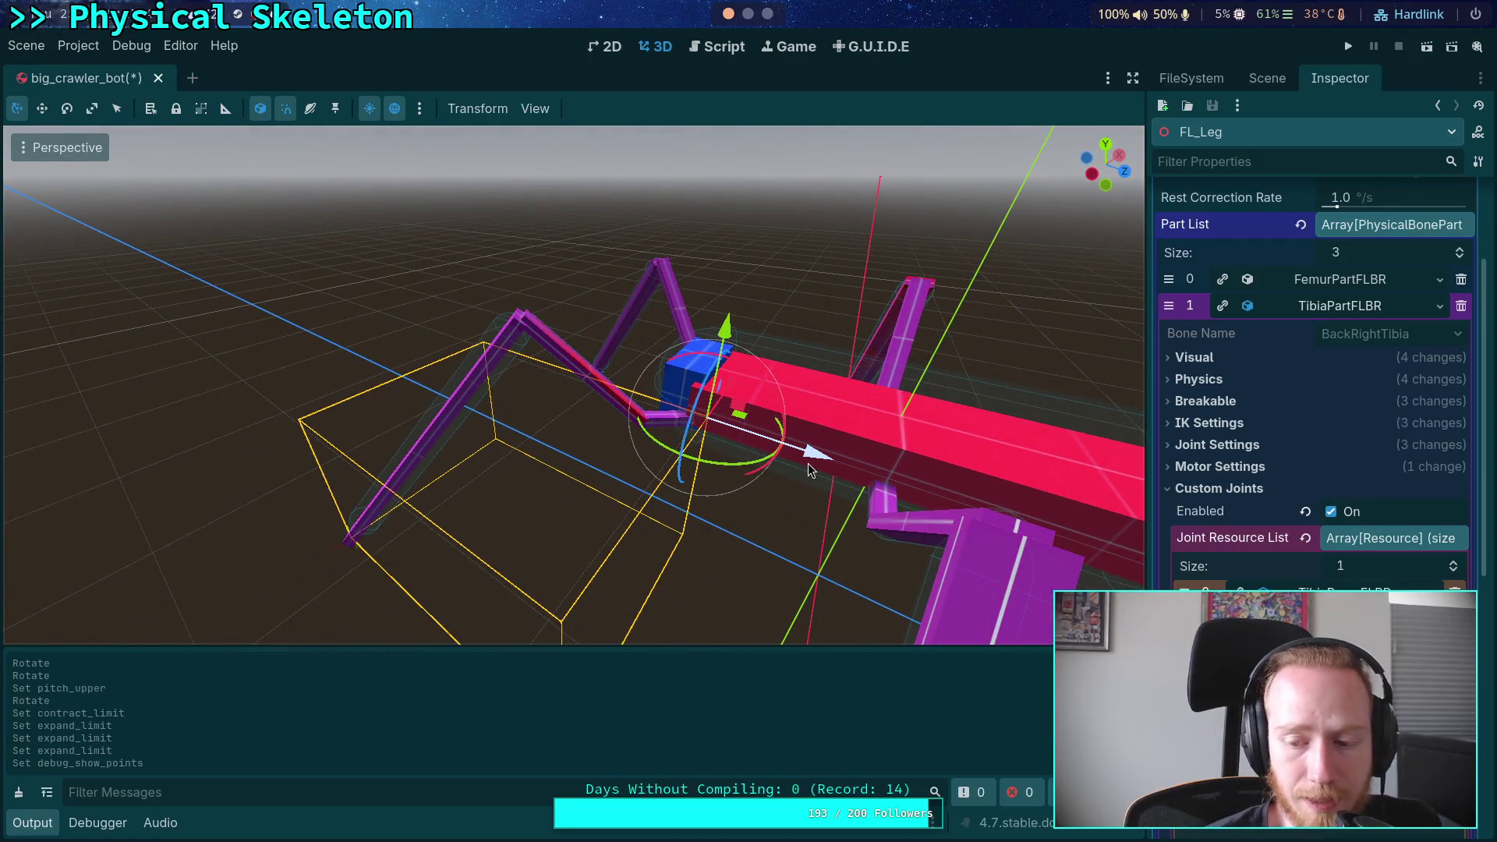
scroll(1318, 374, "down", 5)
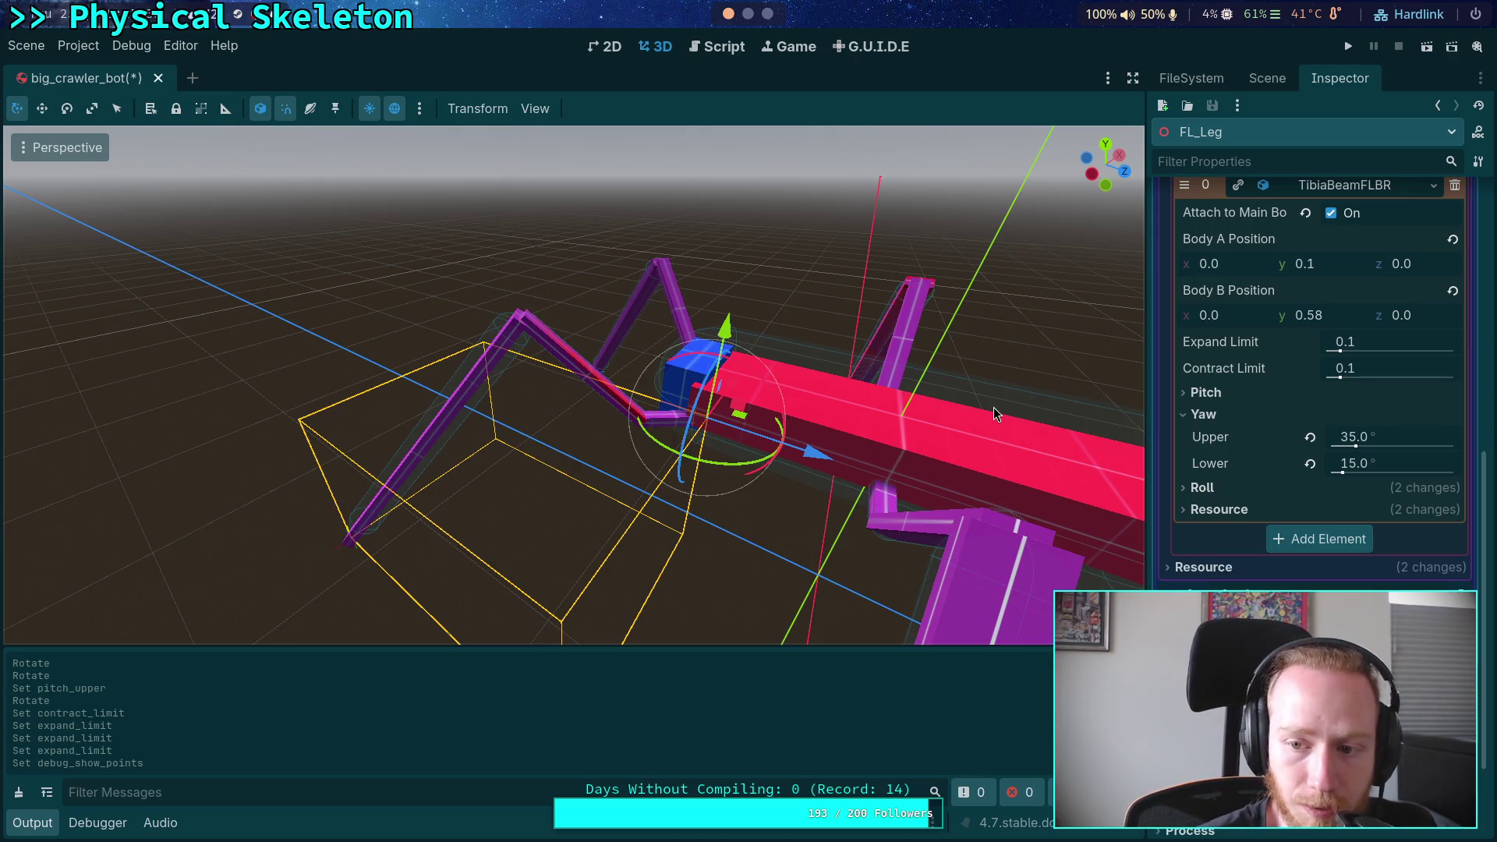
mouse_move(733, 407)
left_mouse_down()
mouse_move(686, 390)
mouse_move(663, 410)
left_mouse_up()
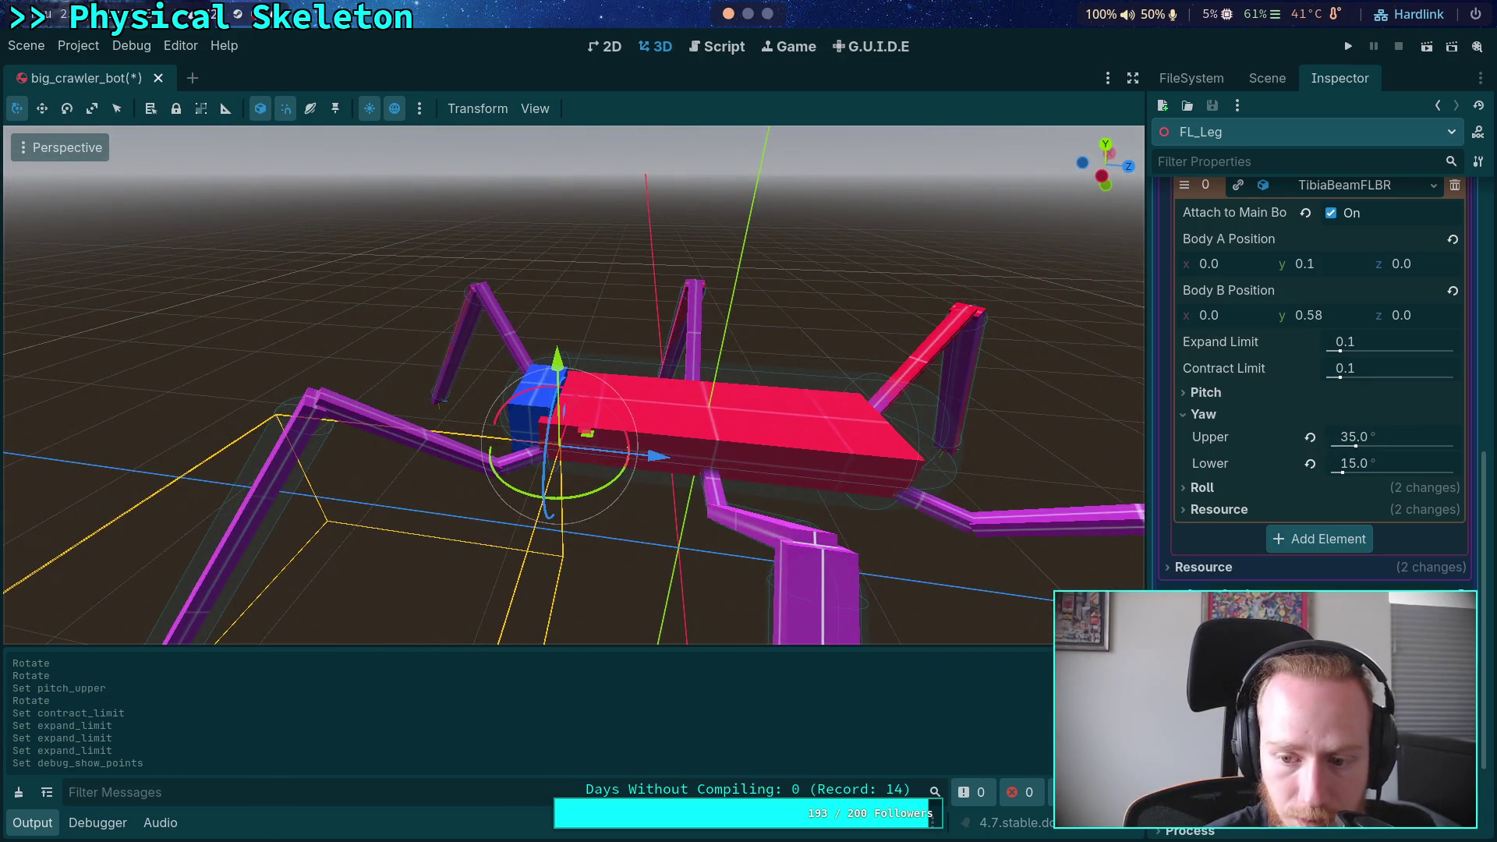
scroll(1318, 389, "up", 3)
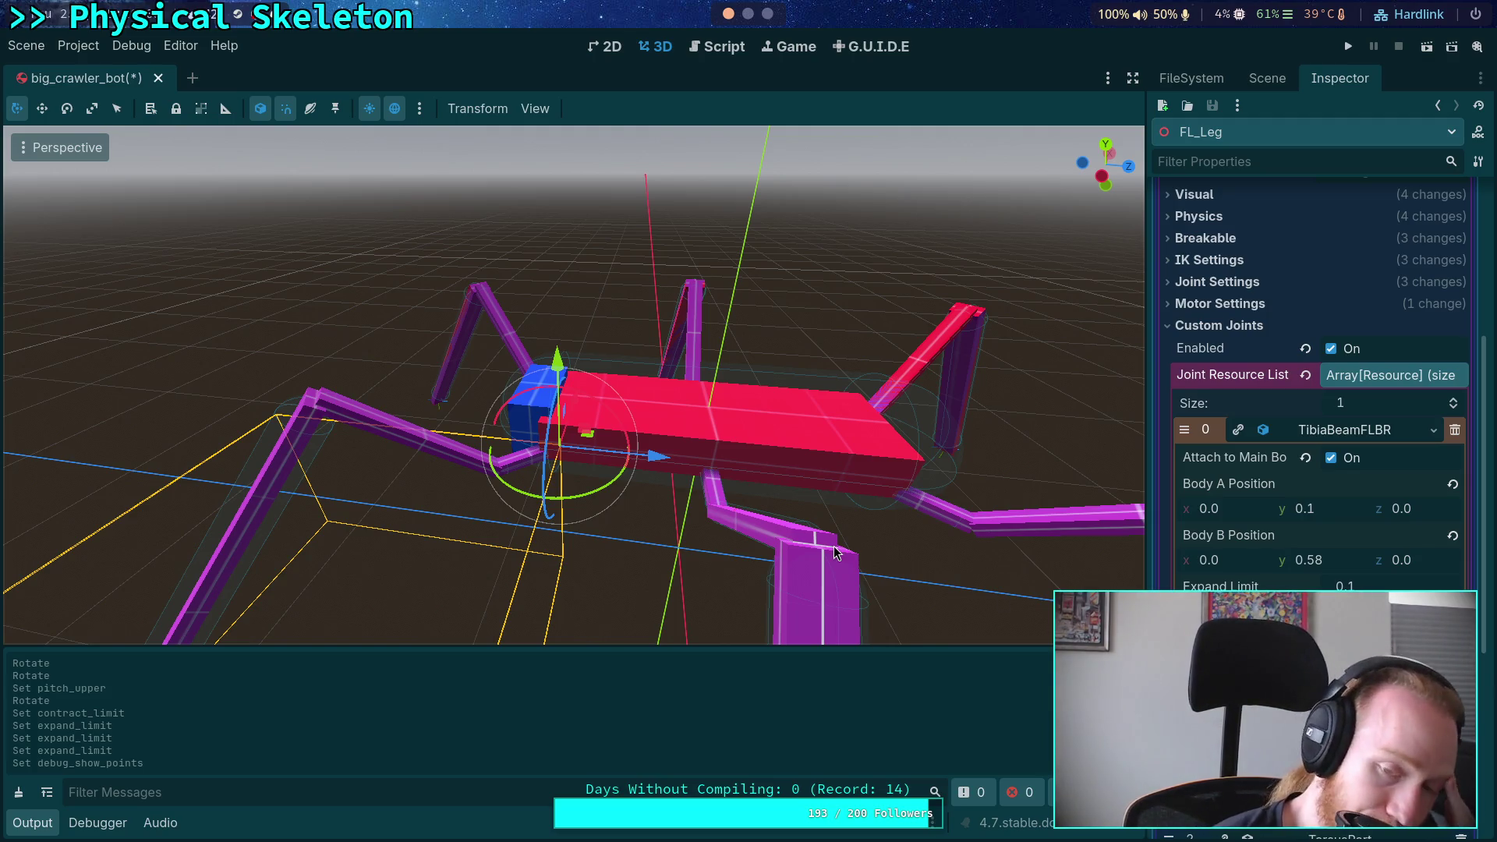
Select the TibiaBeamFLBR joint and turn on its Debug Show Points option
left_click(1267, 77)
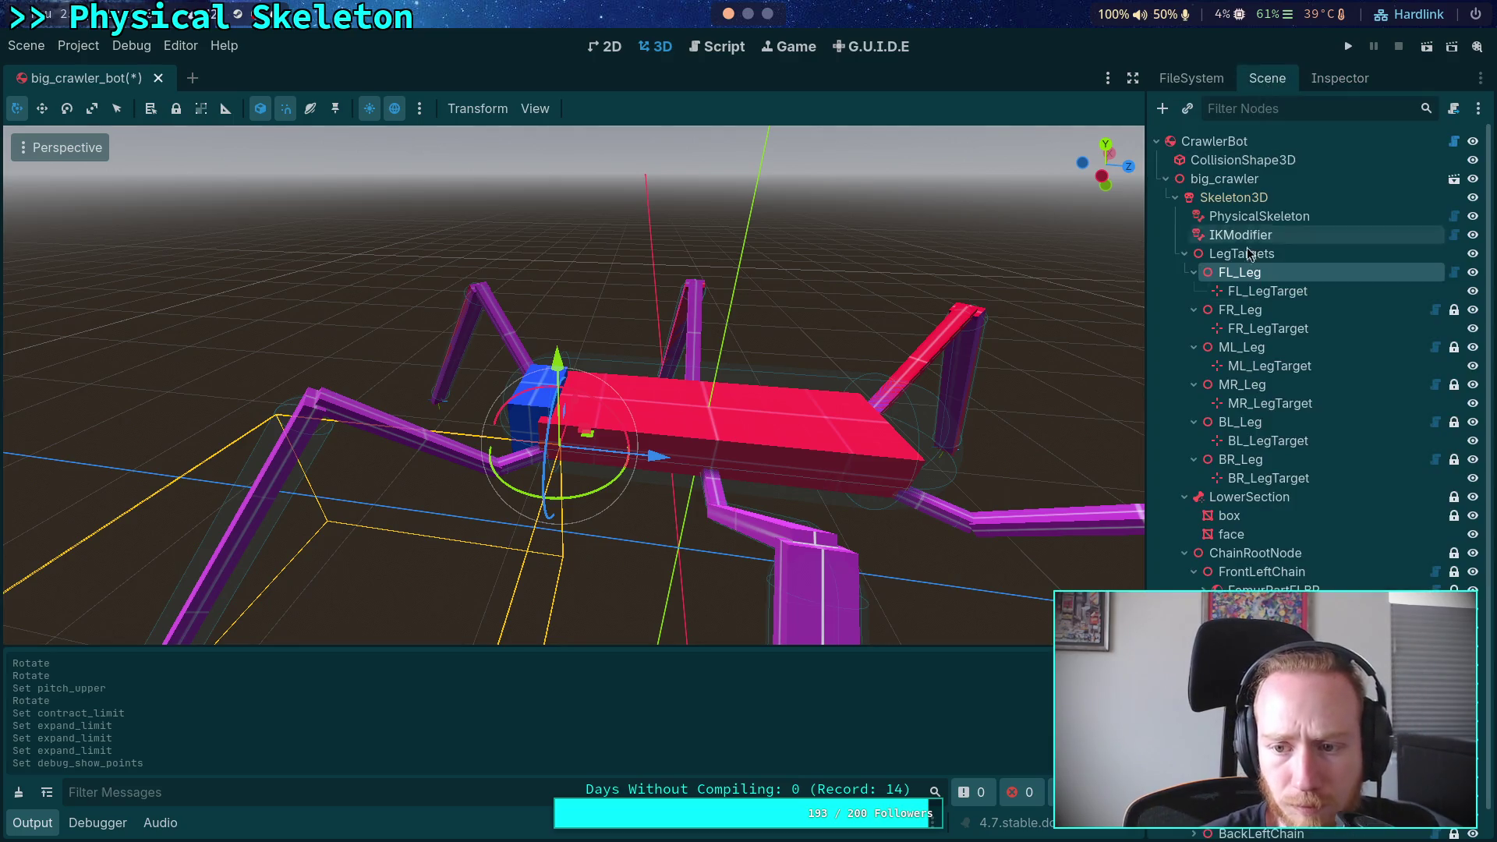
scroll(1286, 466, "down", 1)
scroll(1285, 466, "up", 1)
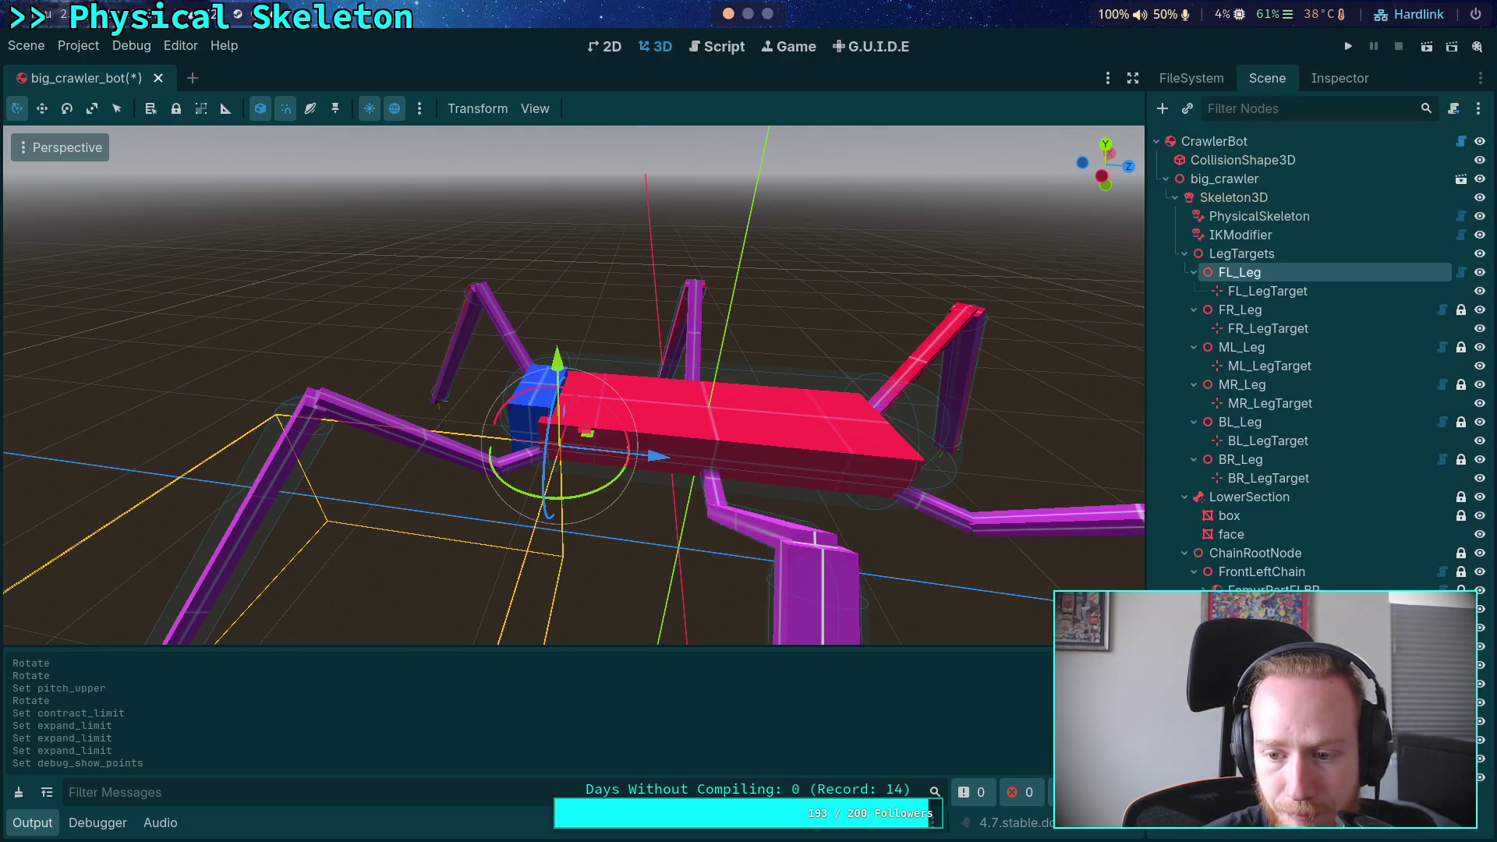
left_click(1267, 600)
left_click(1264, 608)
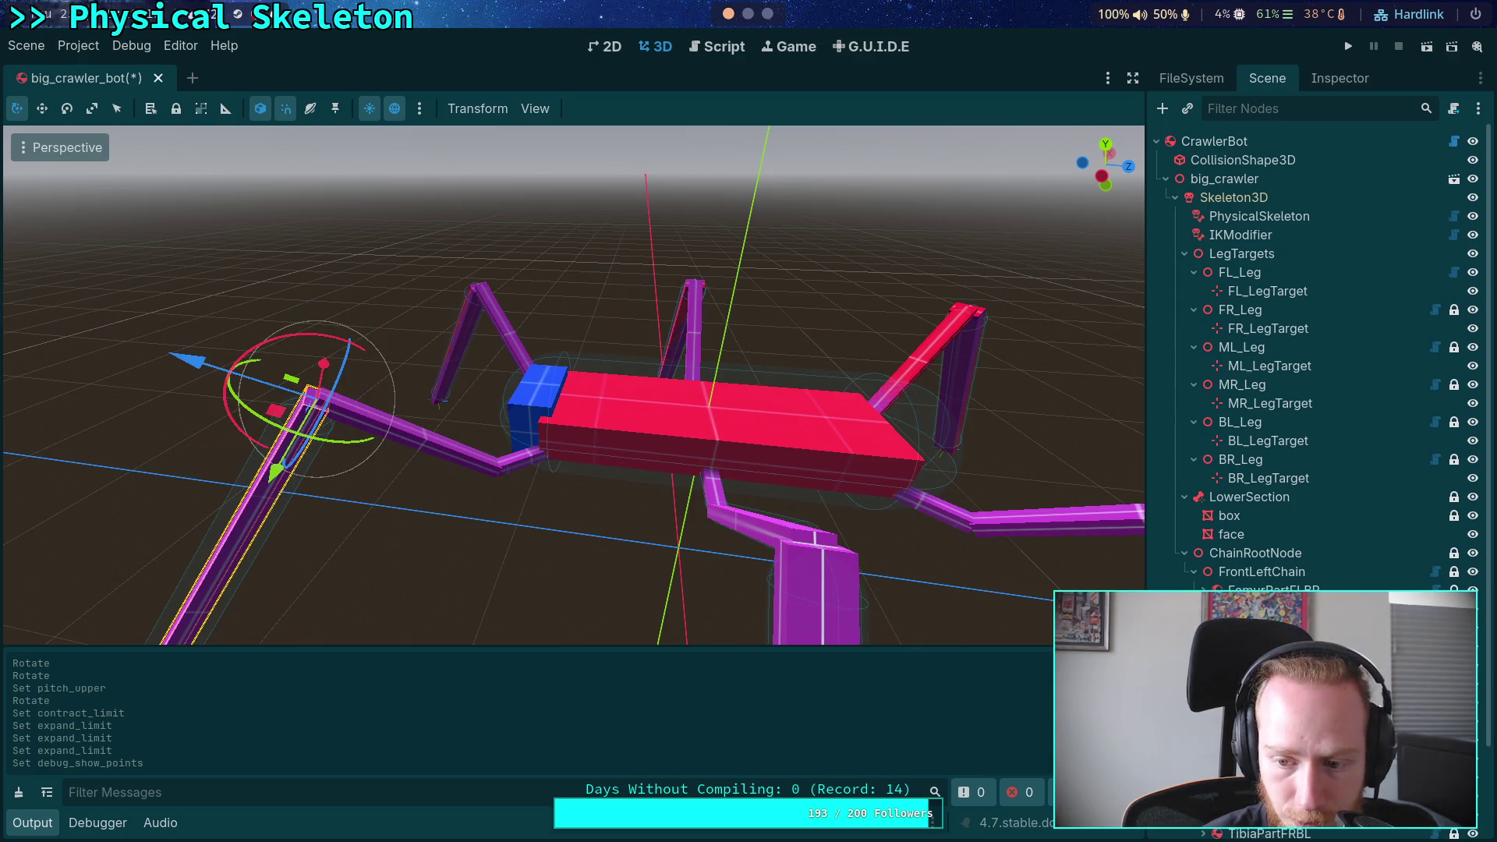
left_click(1340, 78)
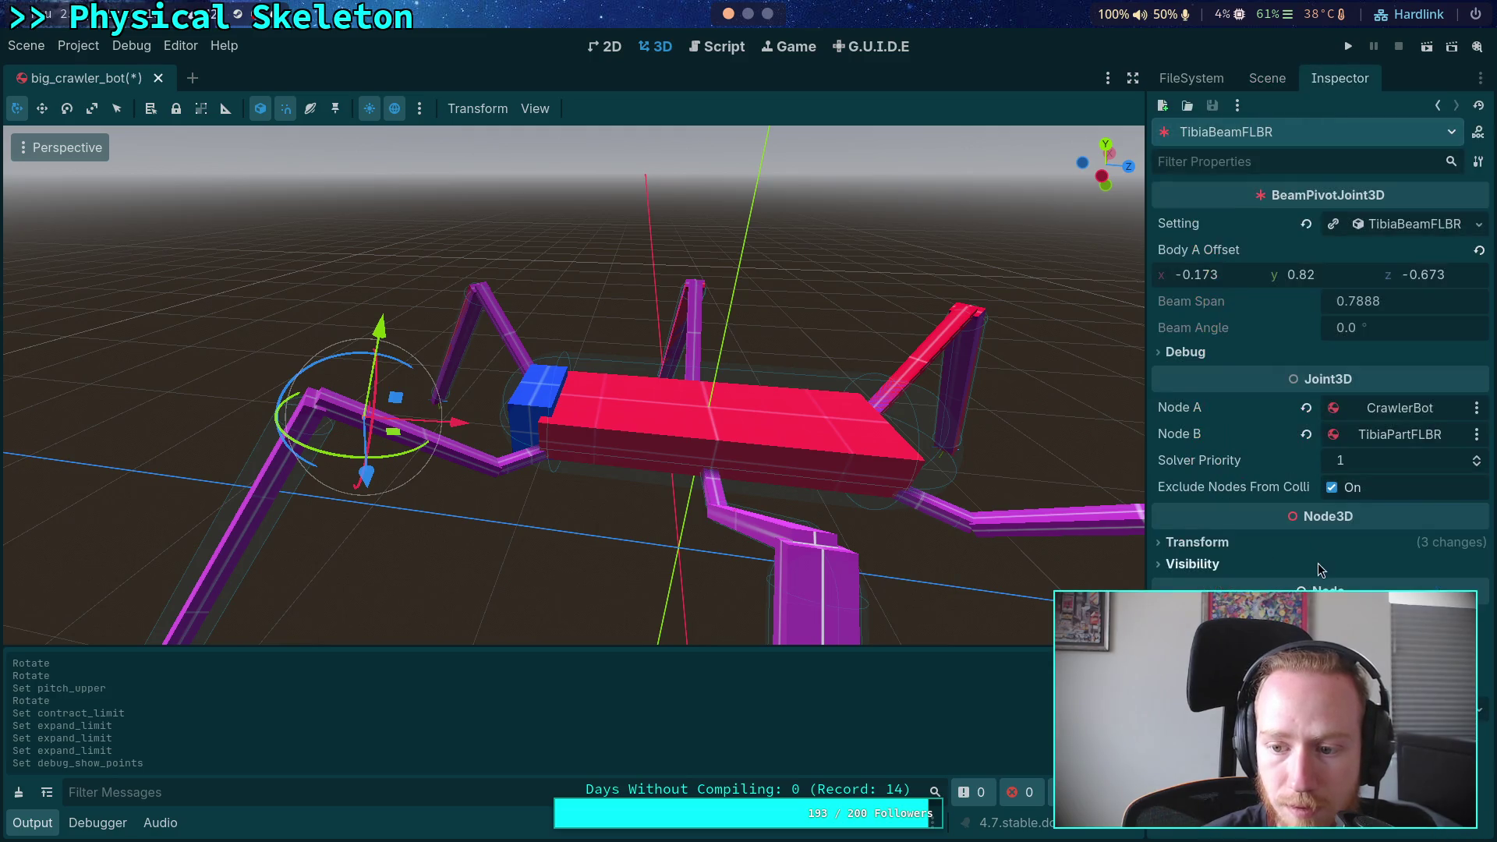
left_click(1186, 351)
left_click(1337, 375)
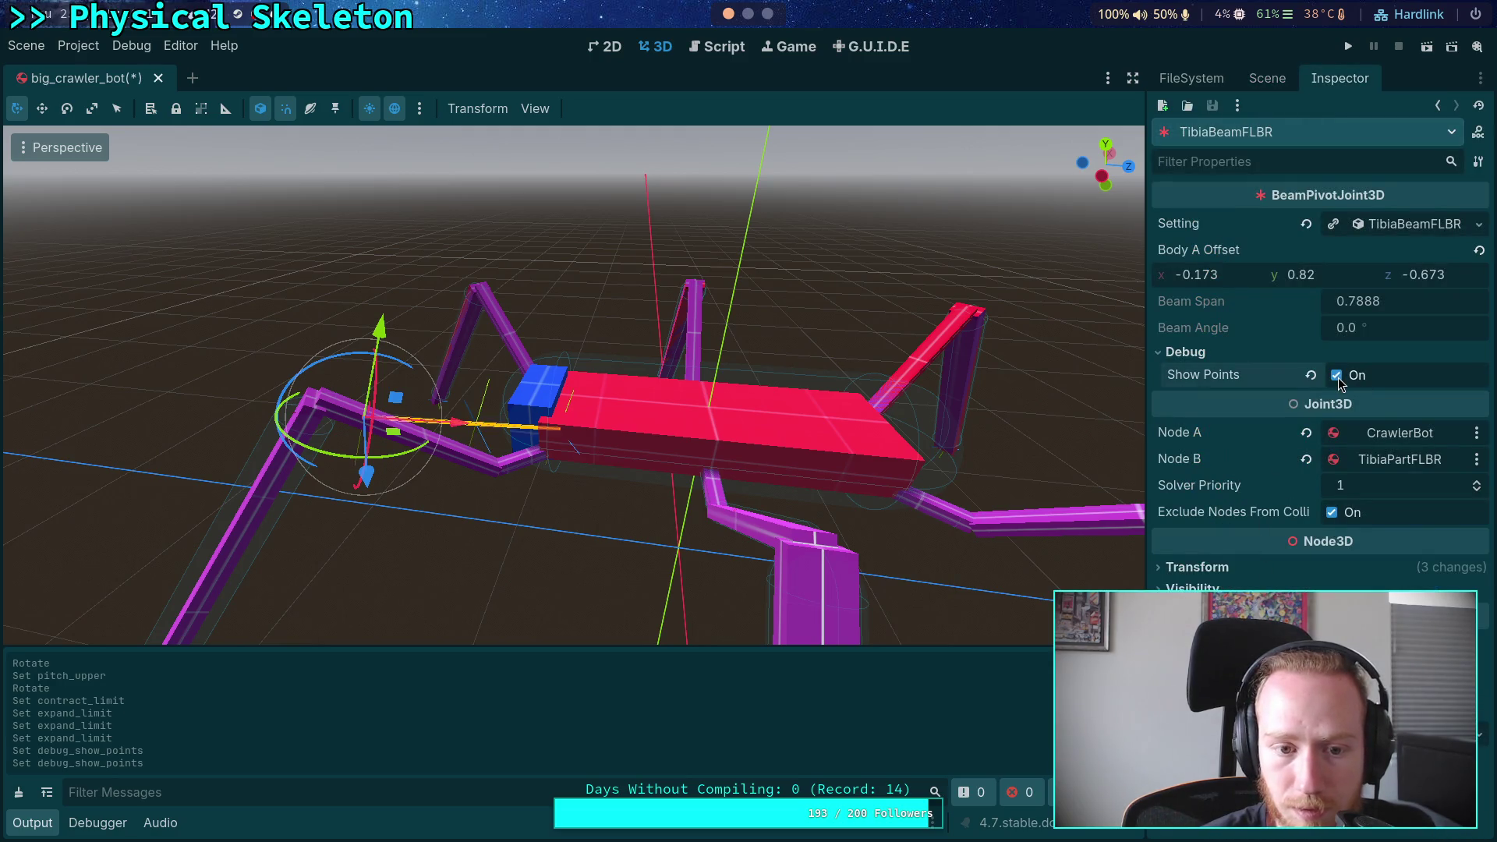